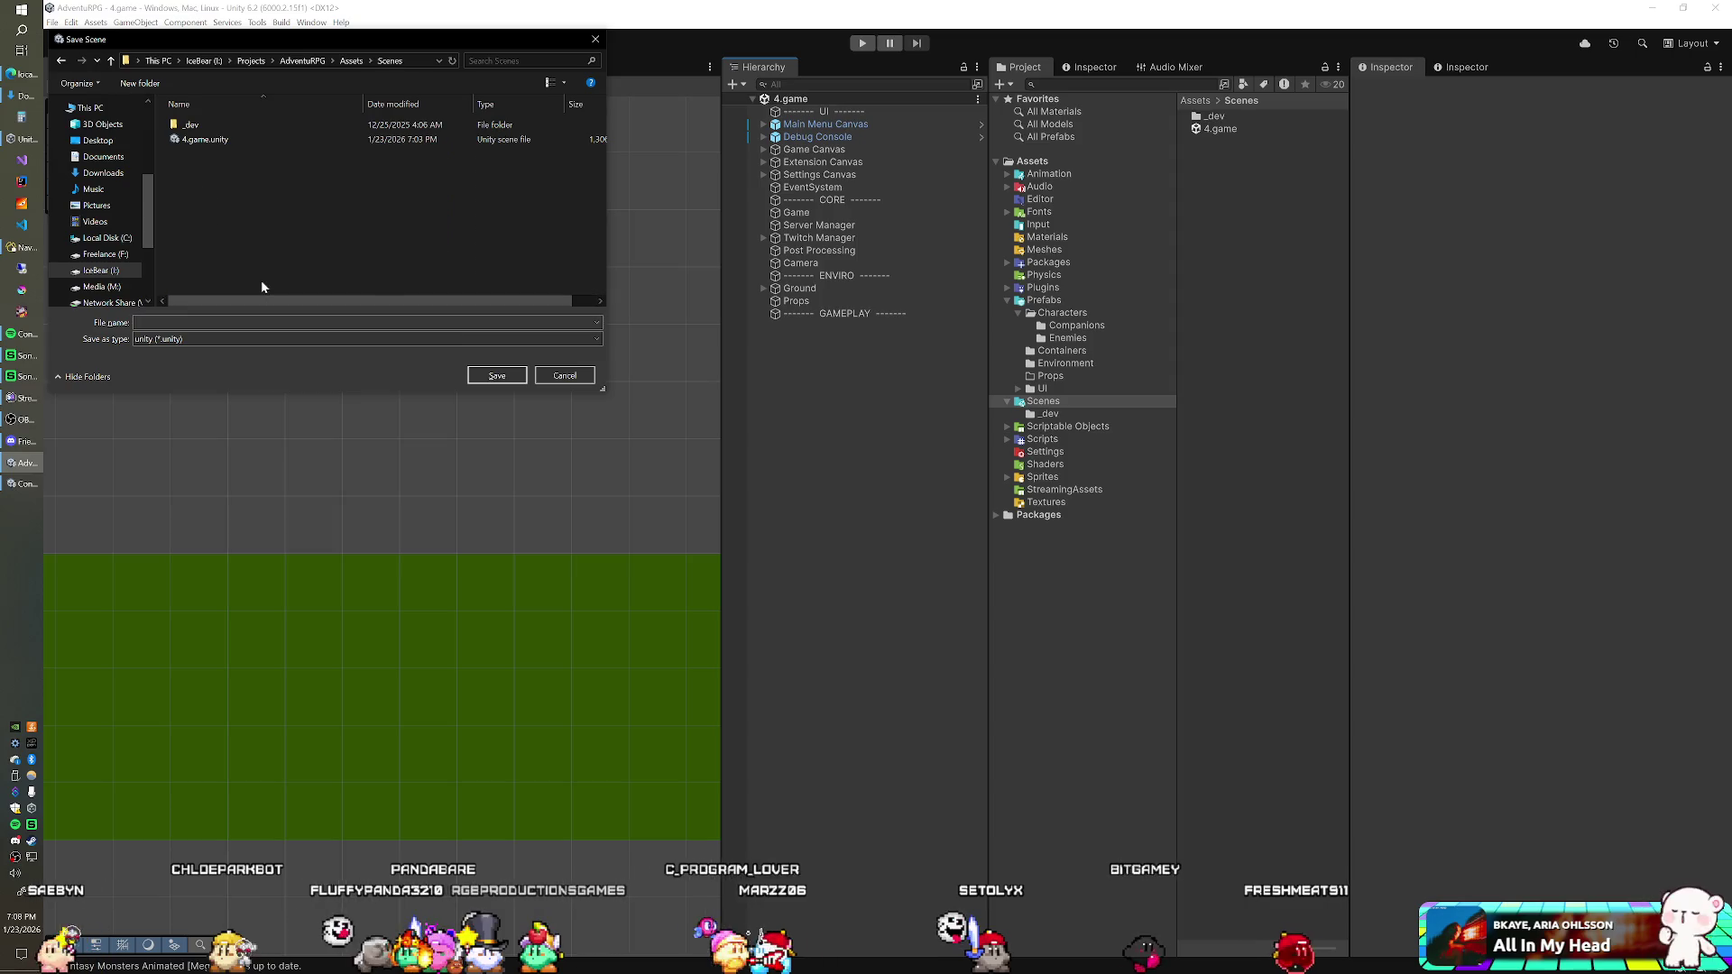
# Step: Save the current scene as 'icons' in the Scenes/_dev folder
pyautogui.click(255, 128)
pyautogui.doubleClick(254, 128)
pyautogui.write('icons')
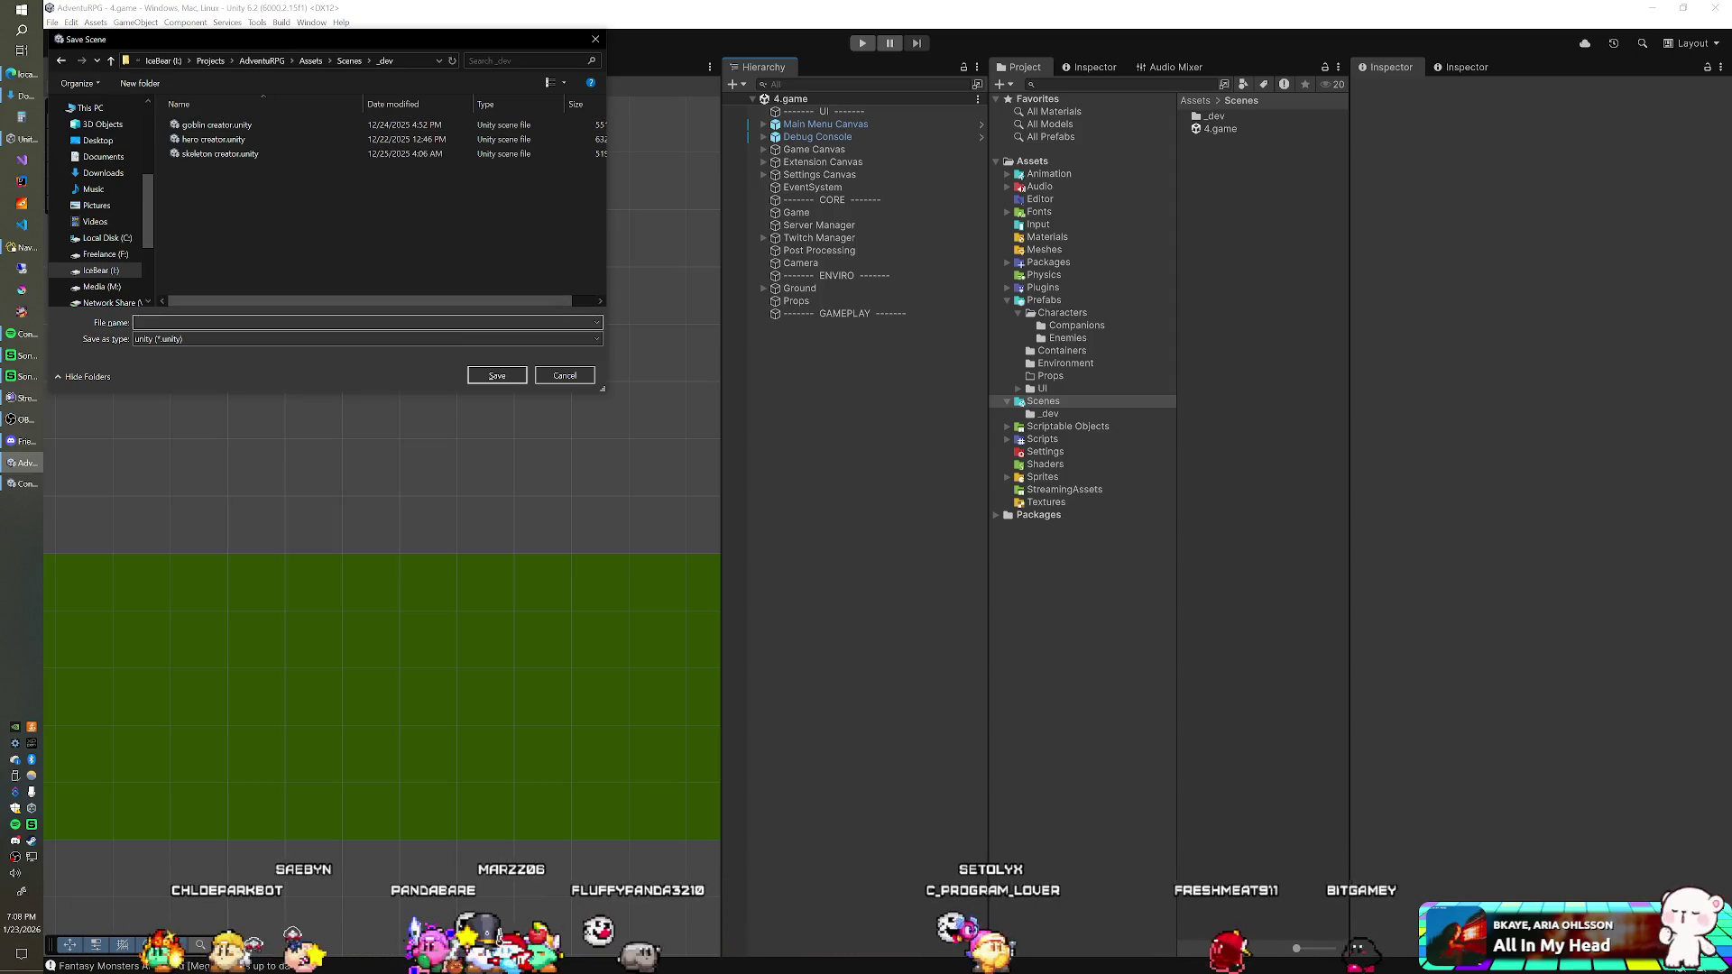
pyautogui.press('Return')
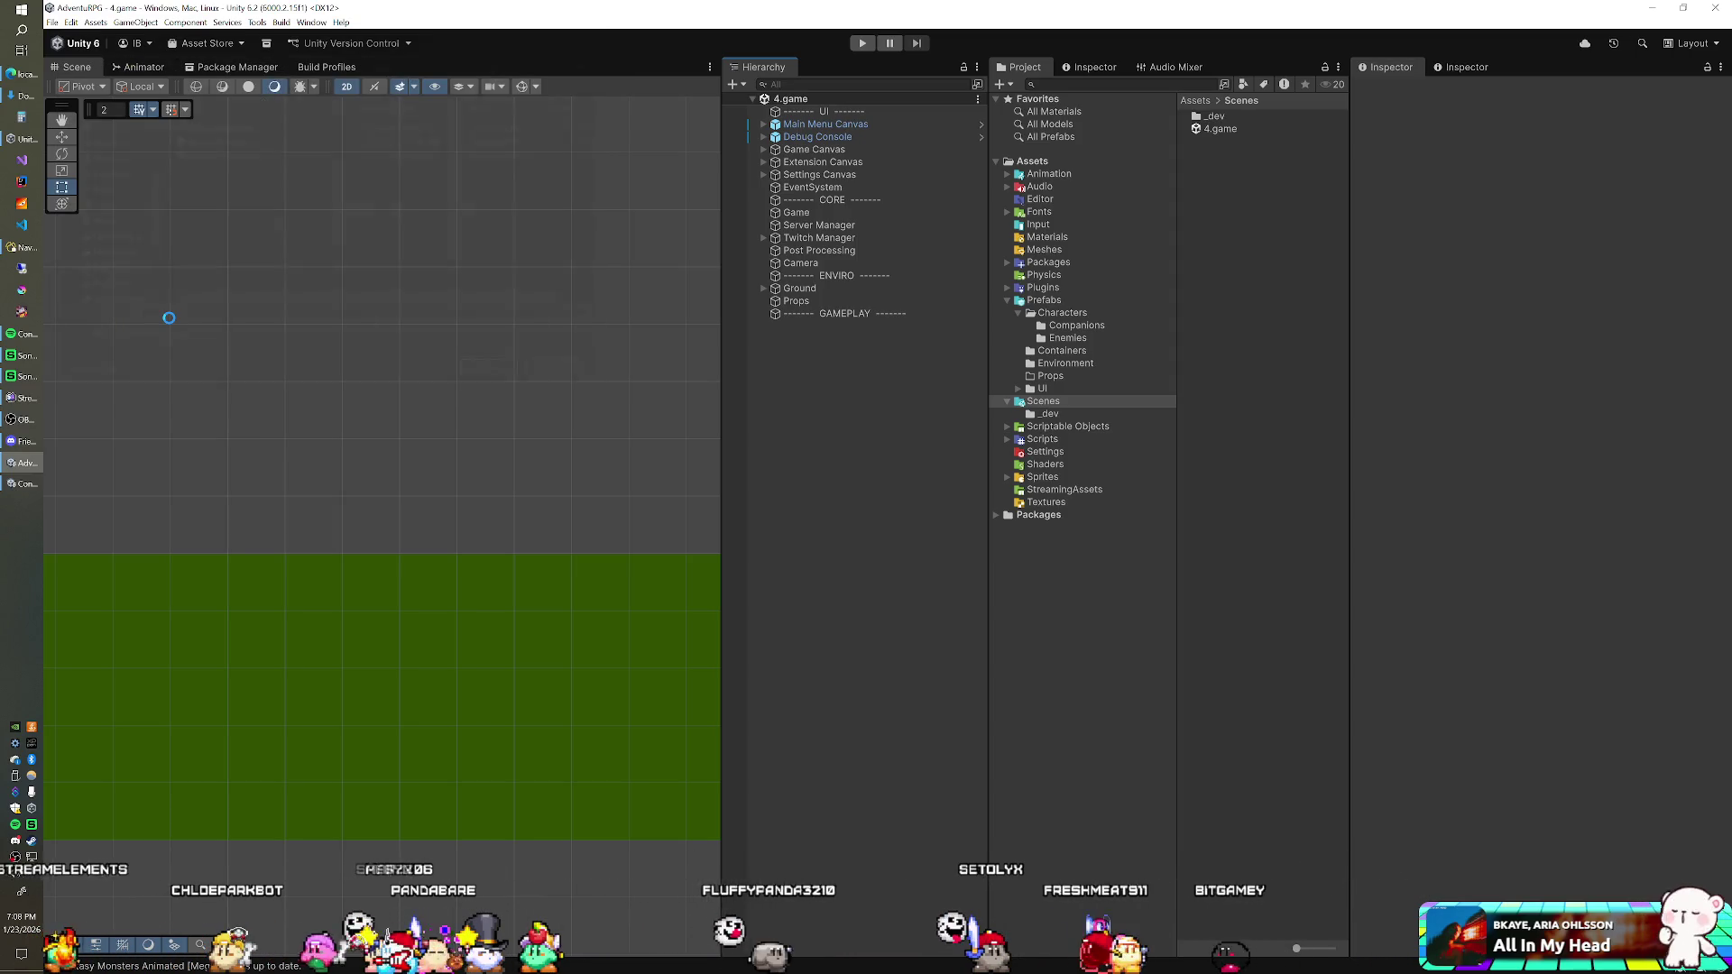
pyautogui.click(822, 124)
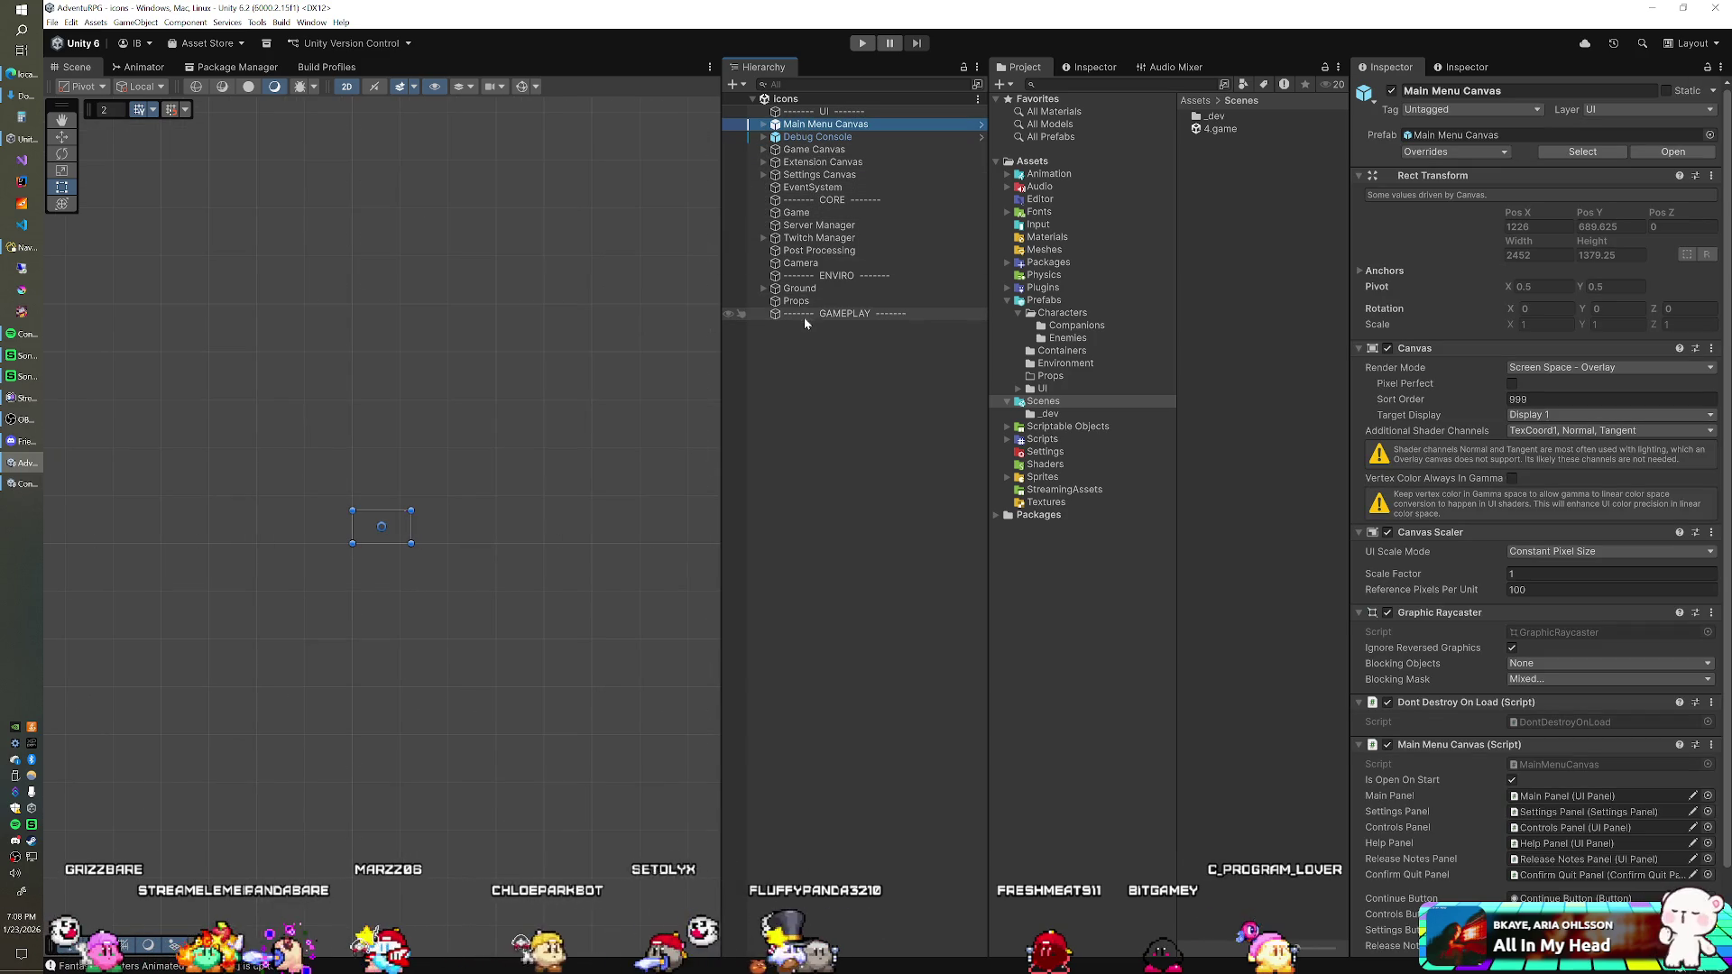
# Step: Inspect the Post Processing object, then run the Icons scene in play mode
pyautogui.click(812, 250)
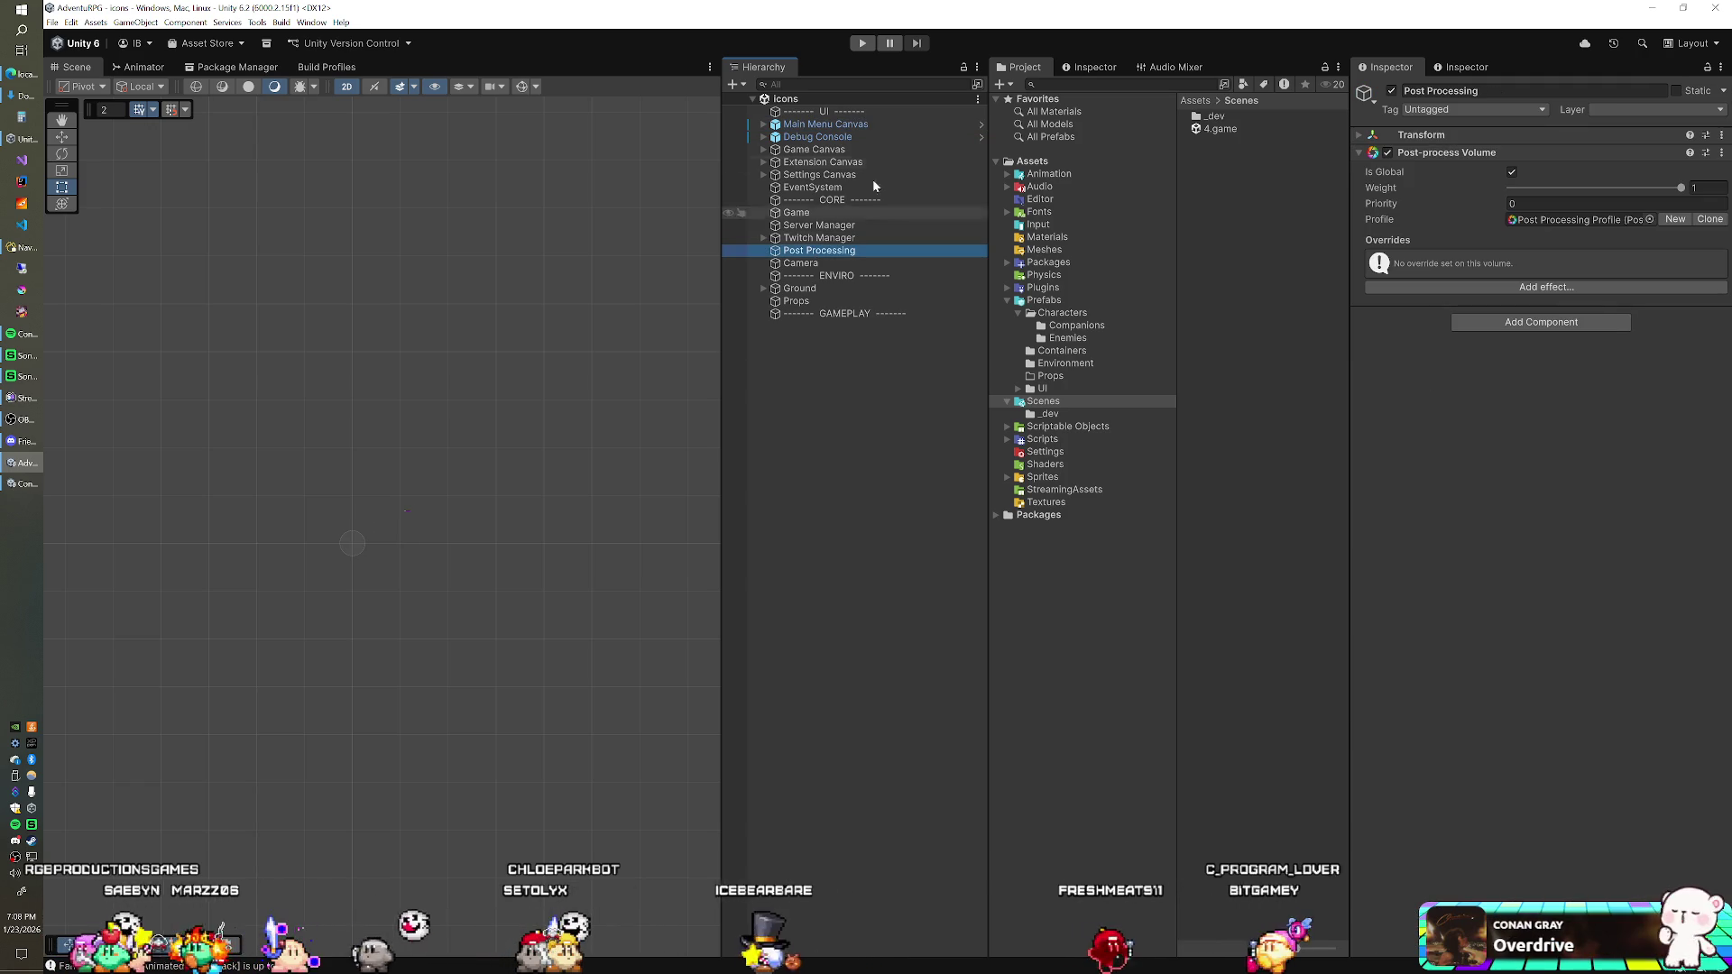
pyautogui.click(866, 47)
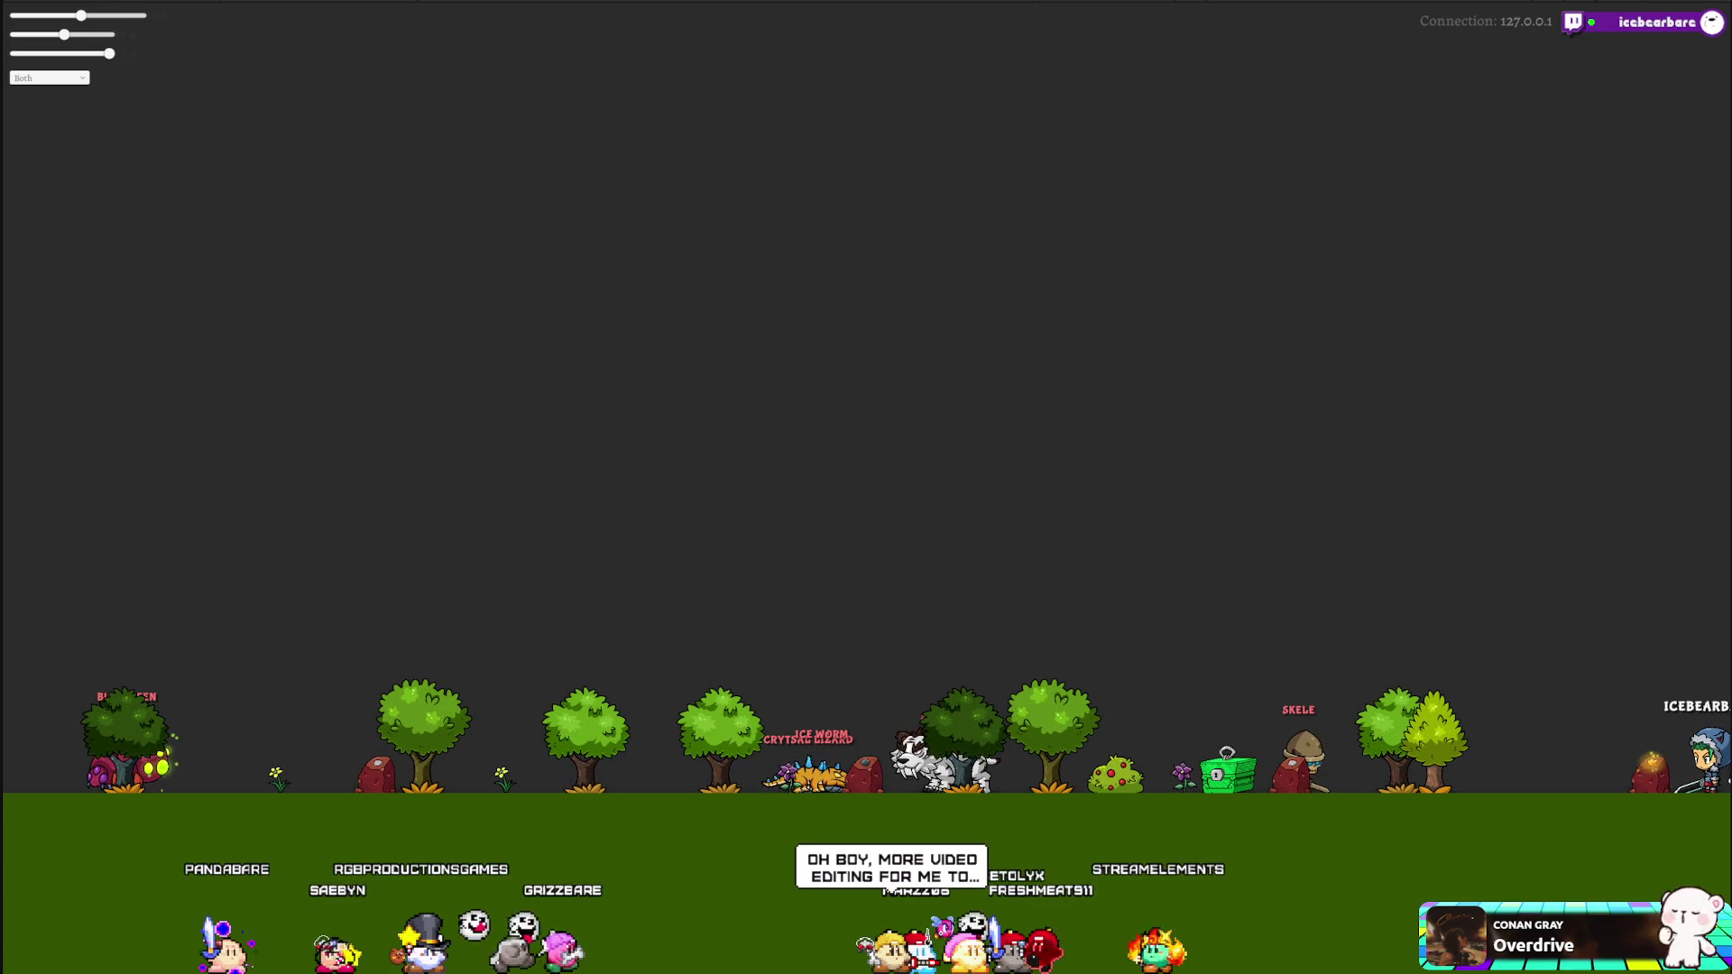
# Step: Toggle Post Processing off and on, stop play mode, and reselect Post Processing
pyautogui.click(1393, 90)
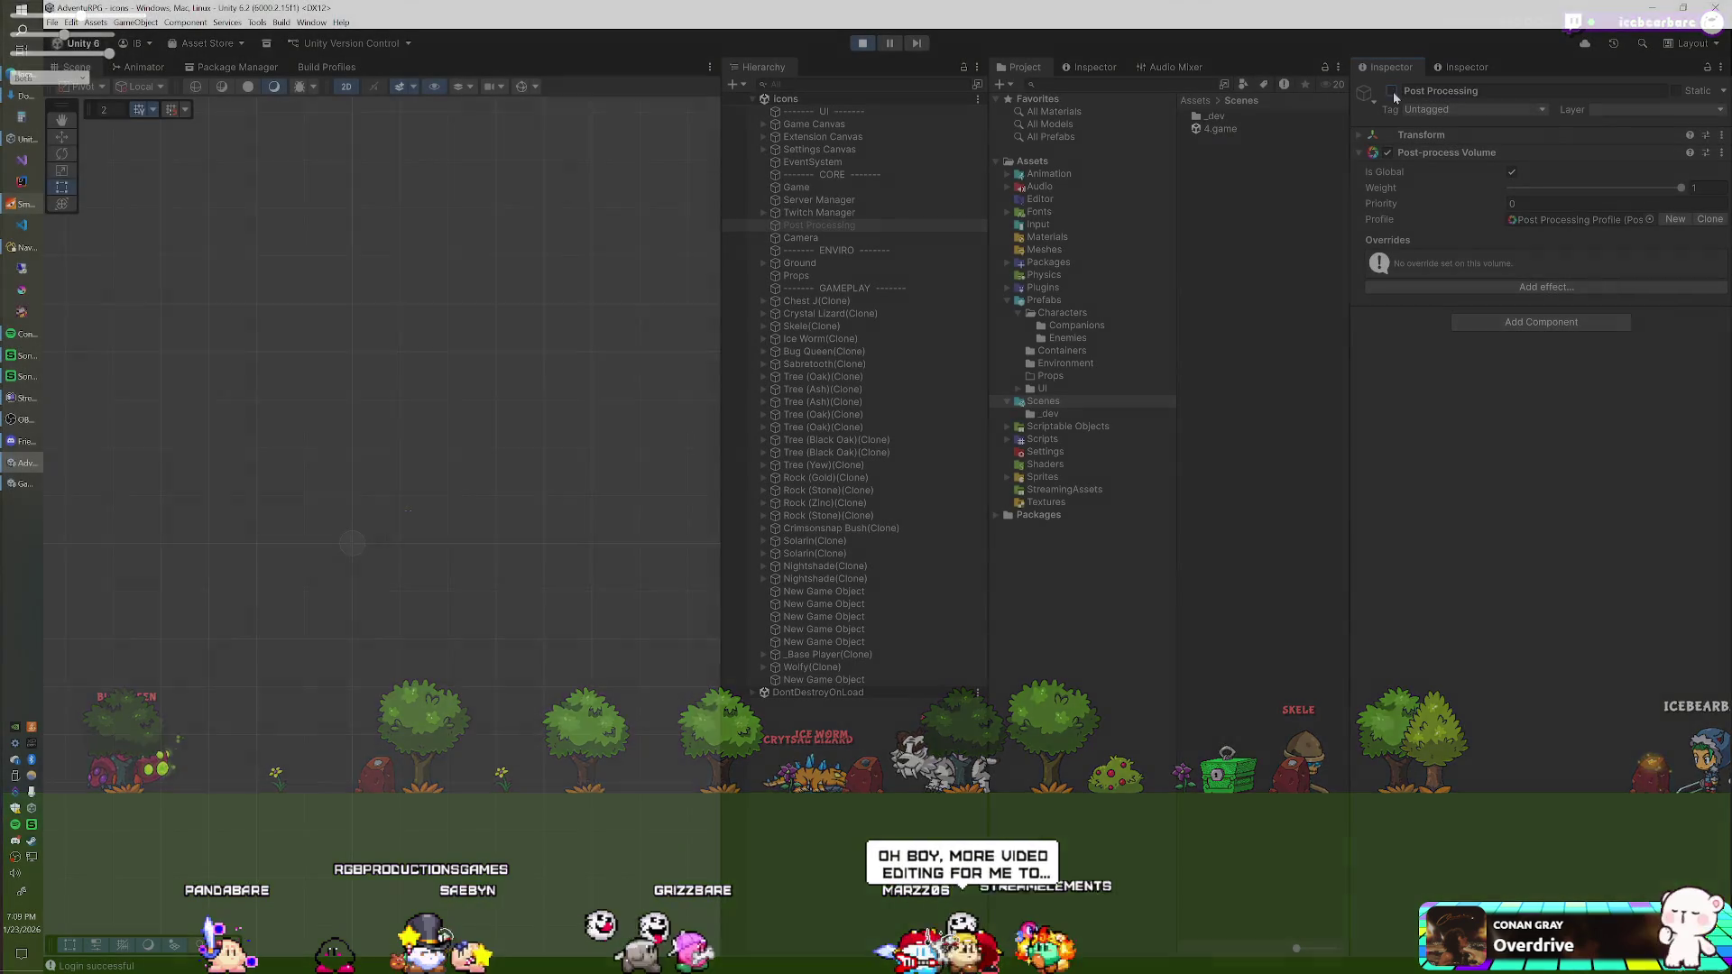
pyautogui.click(1393, 92)
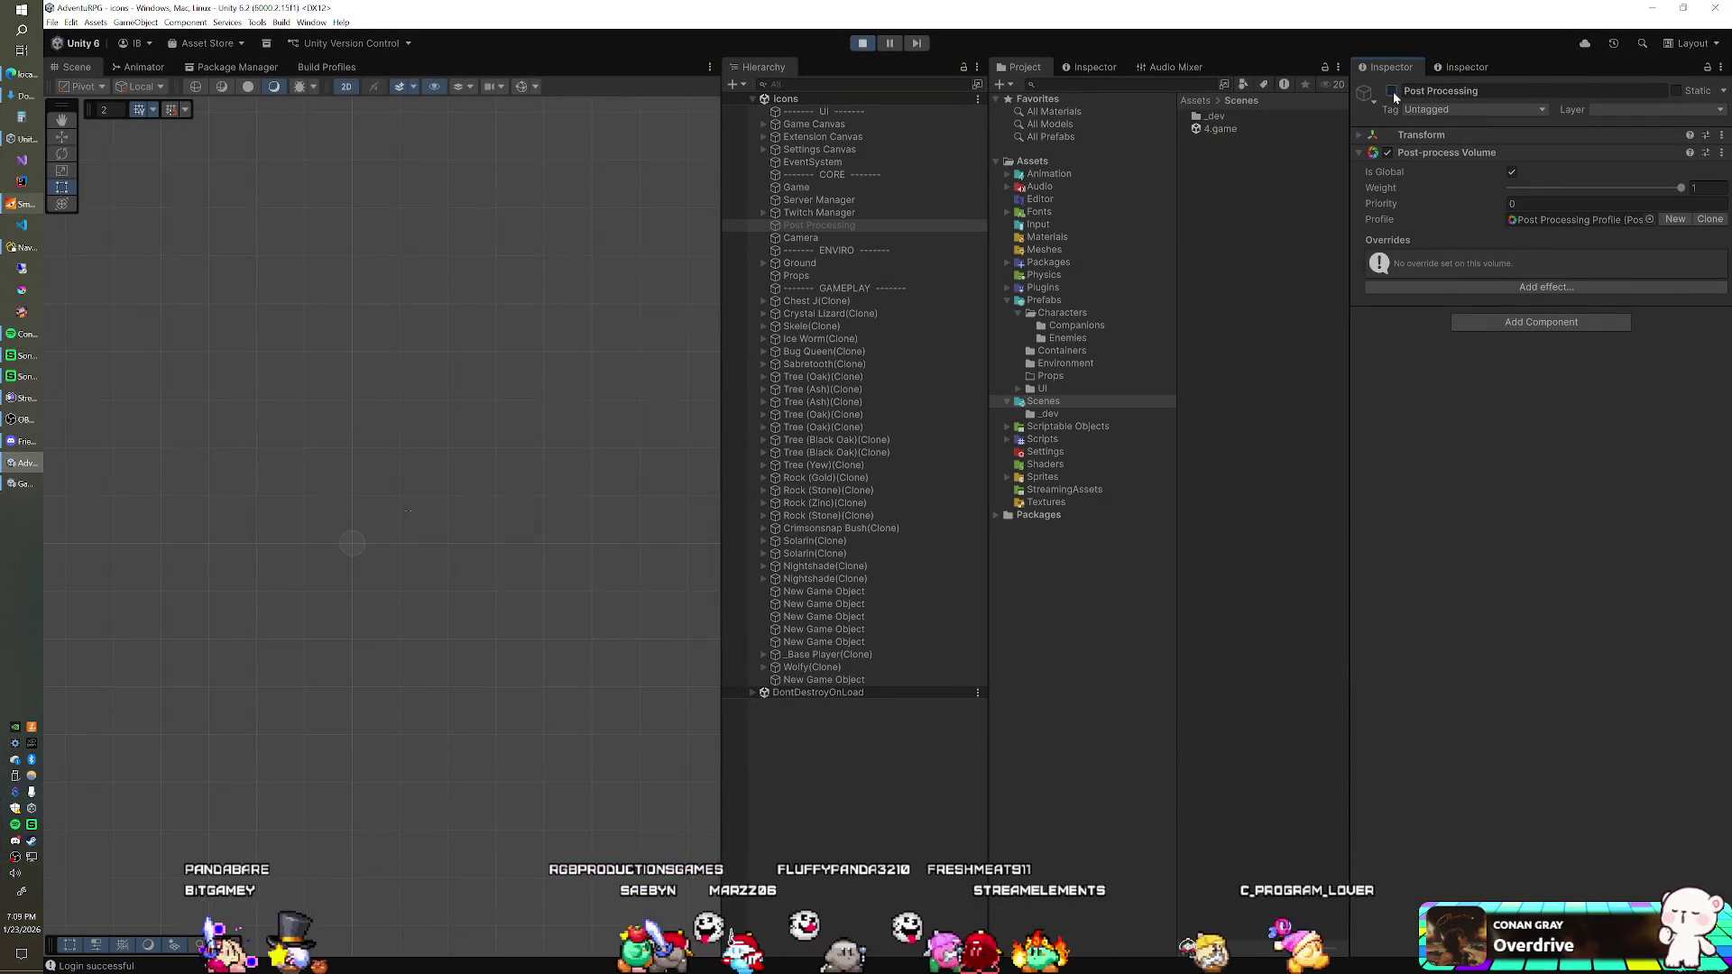
pyautogui.click(865, 47)
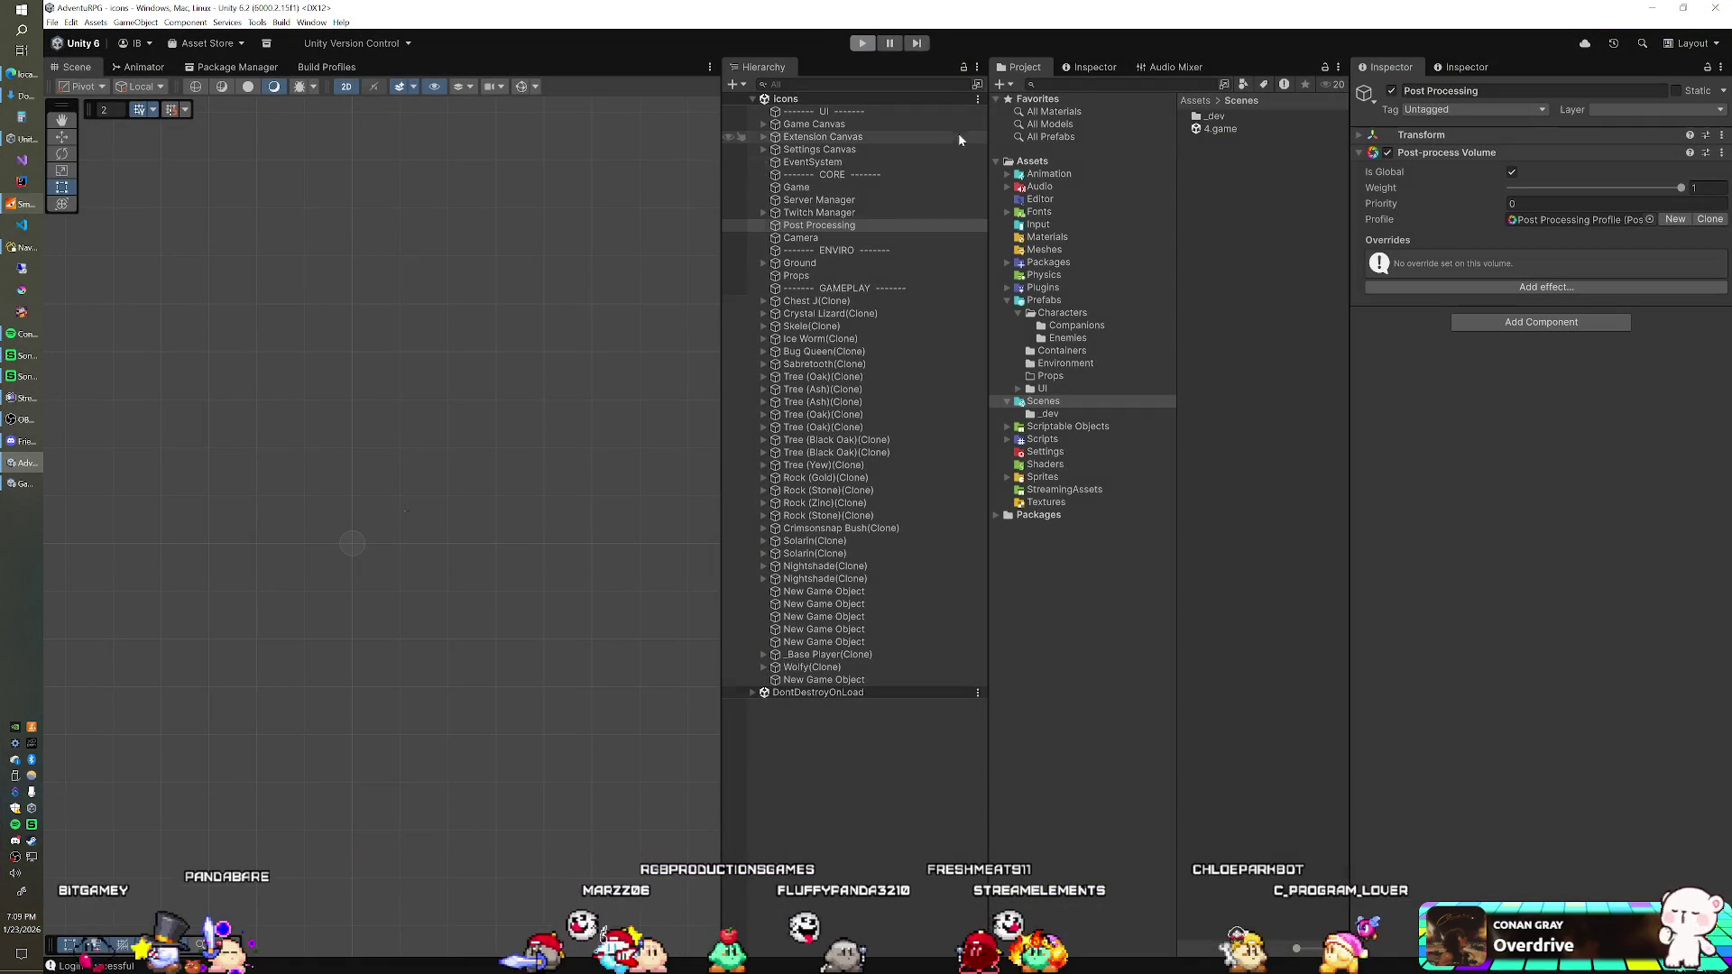
pyautogui.click(824, 239)
pyautogui.click(823, 251)
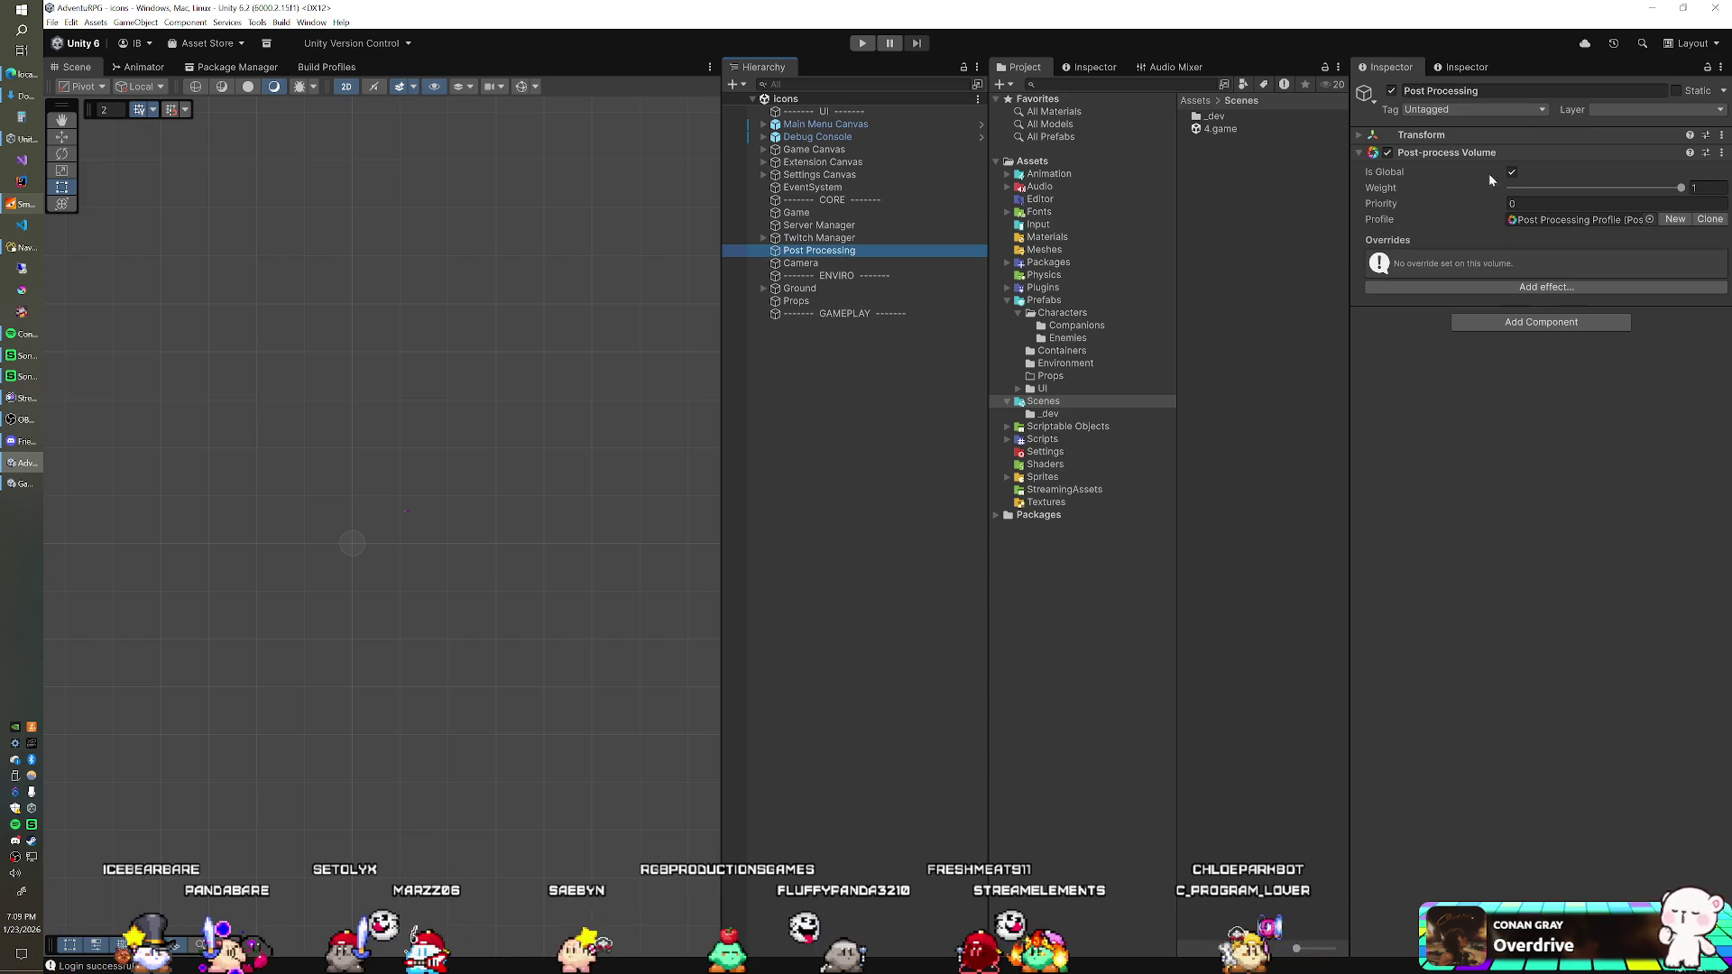
# Step: Turn off Is Global on the post-process volume and delete the Post Processing object
pyautogui.click(1512, 172)
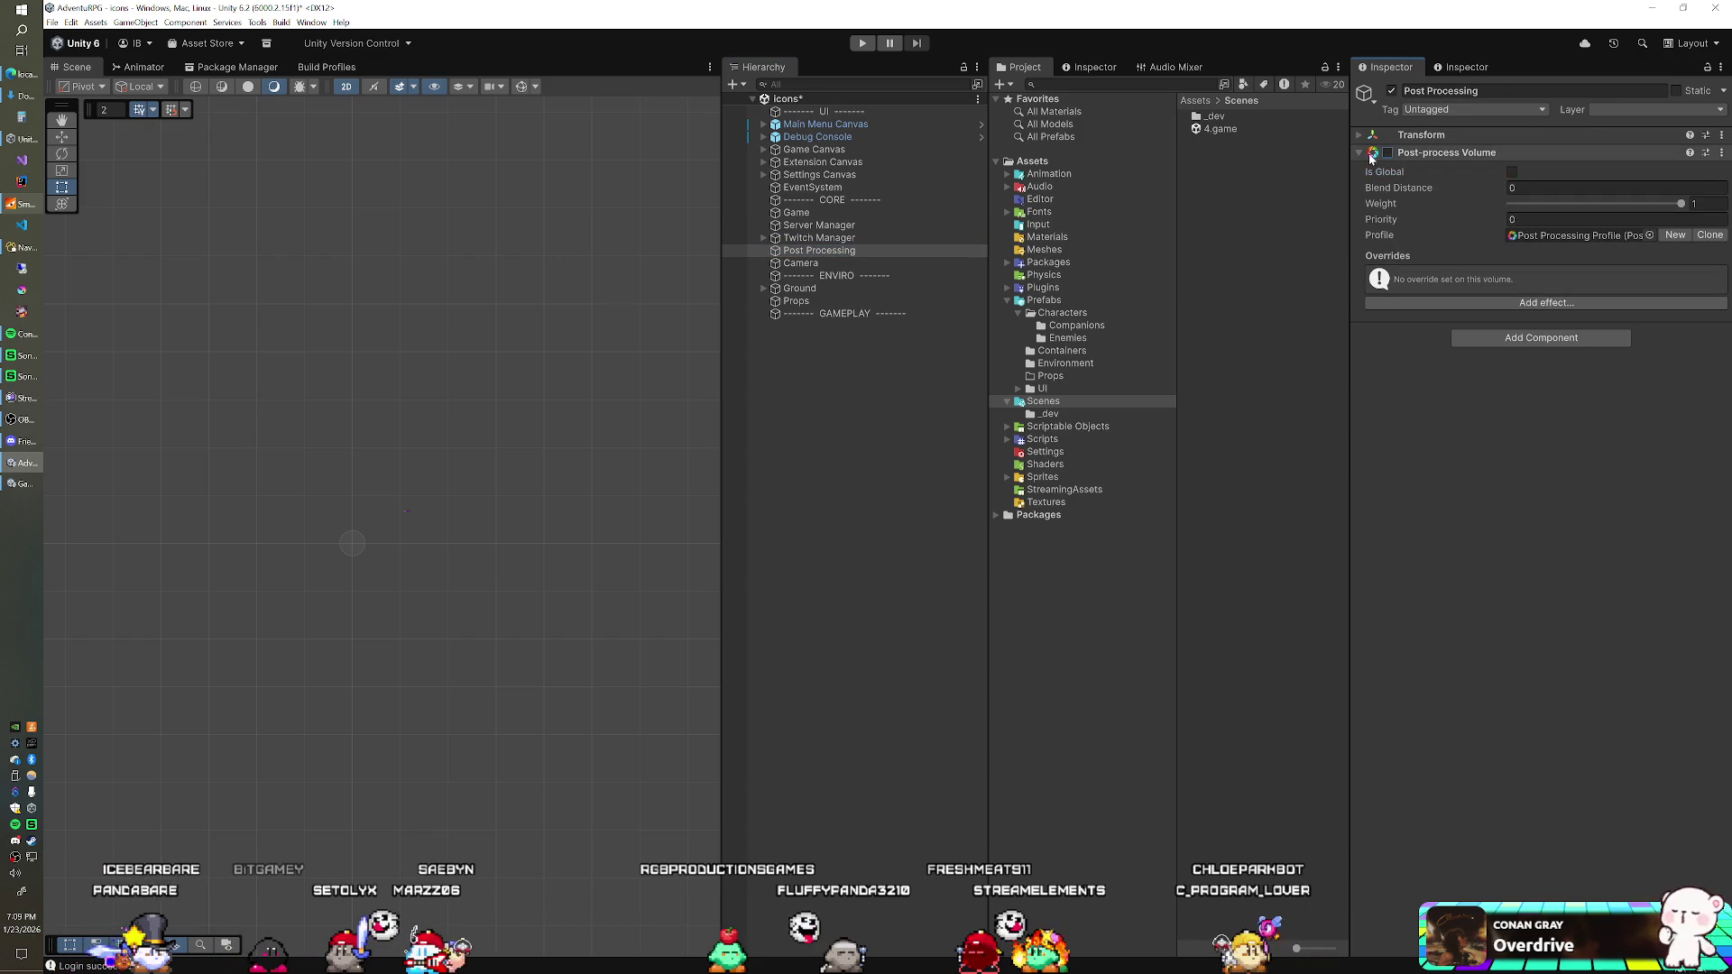
pyautogui.click(1389, 134)
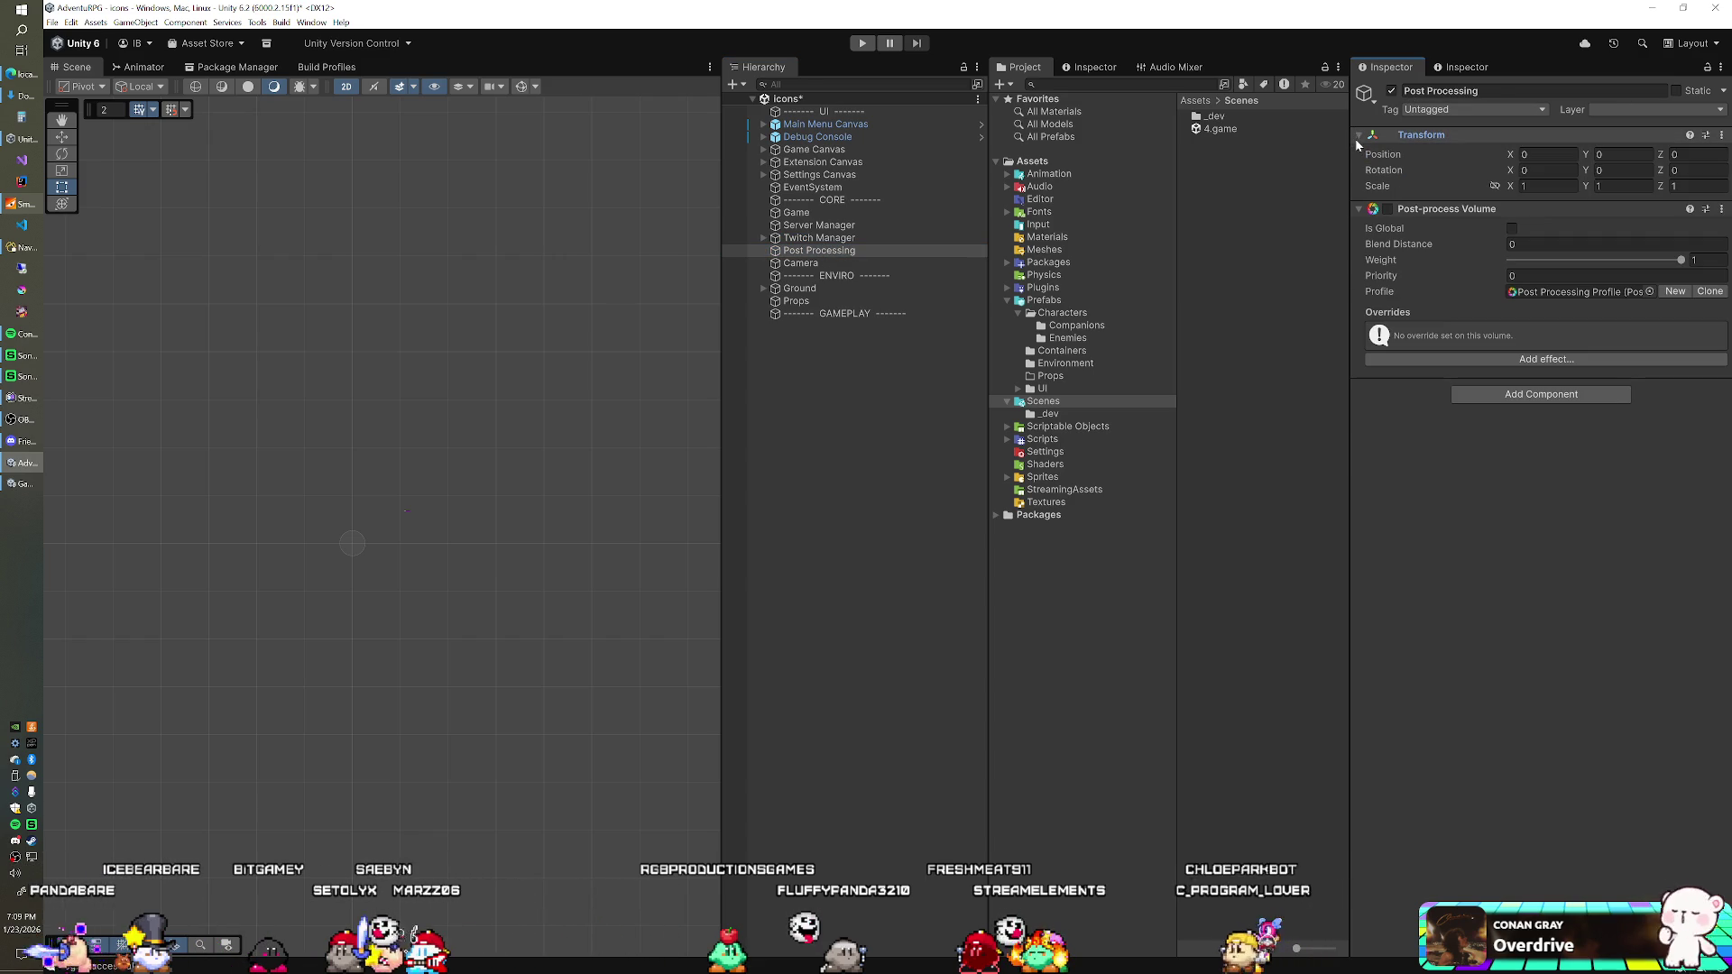
pyautogui.click(792, 427)
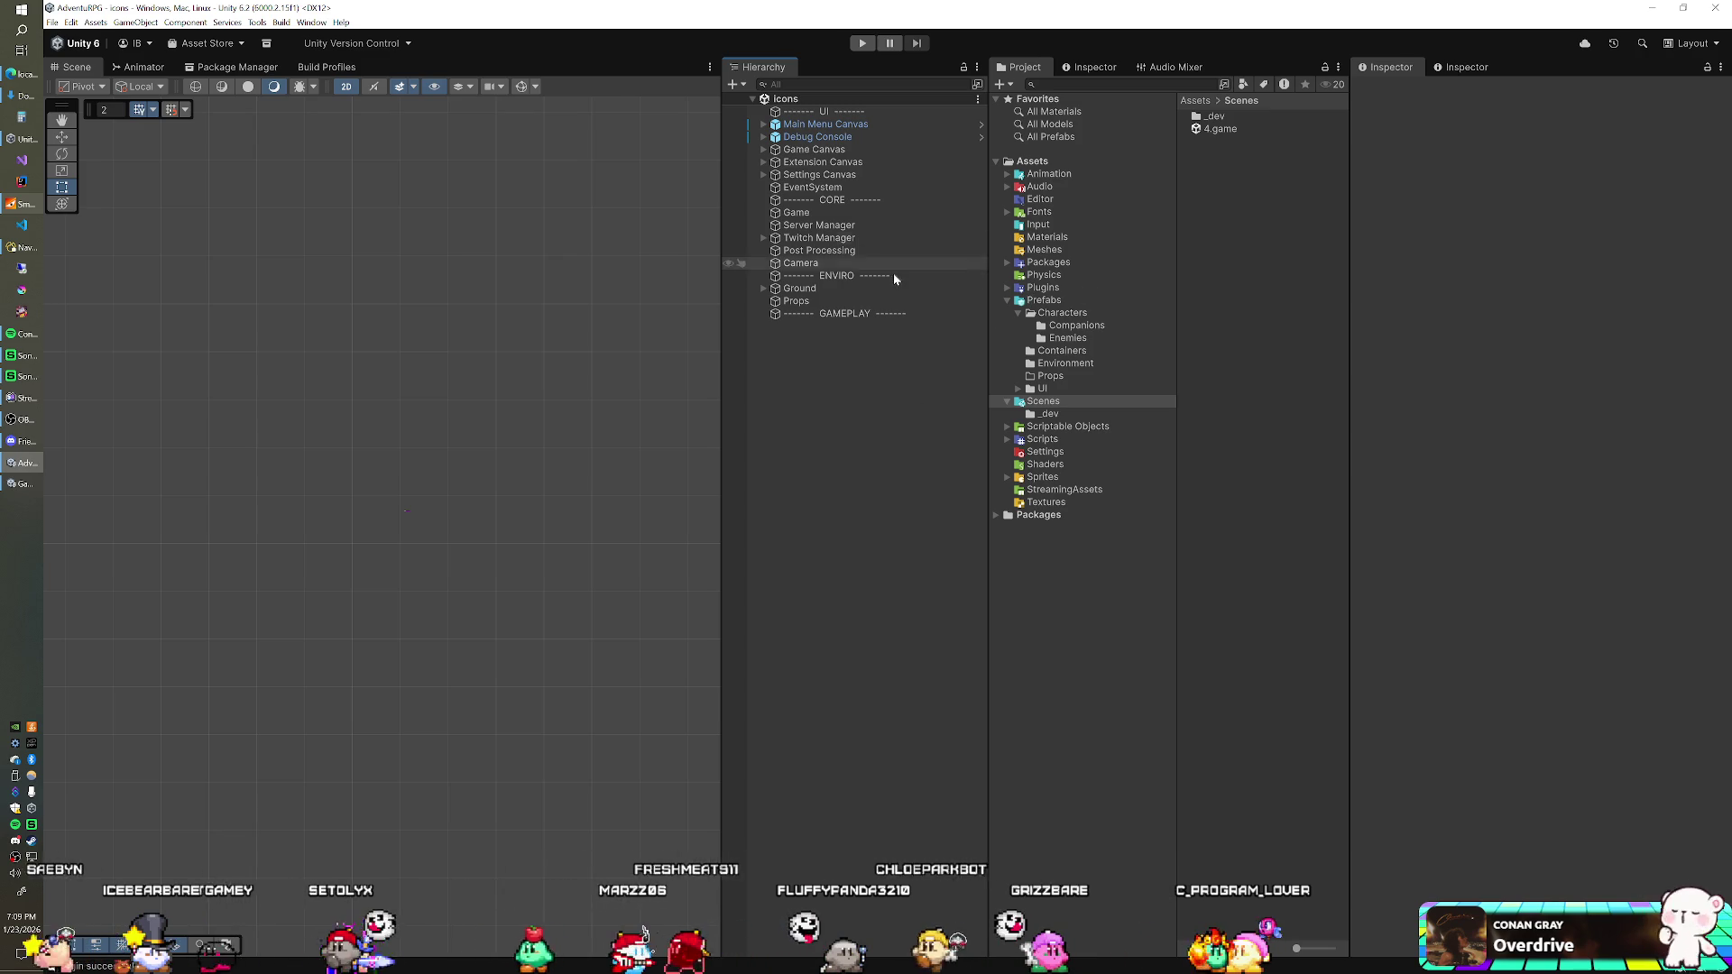
pyautogui.click(862, 250)
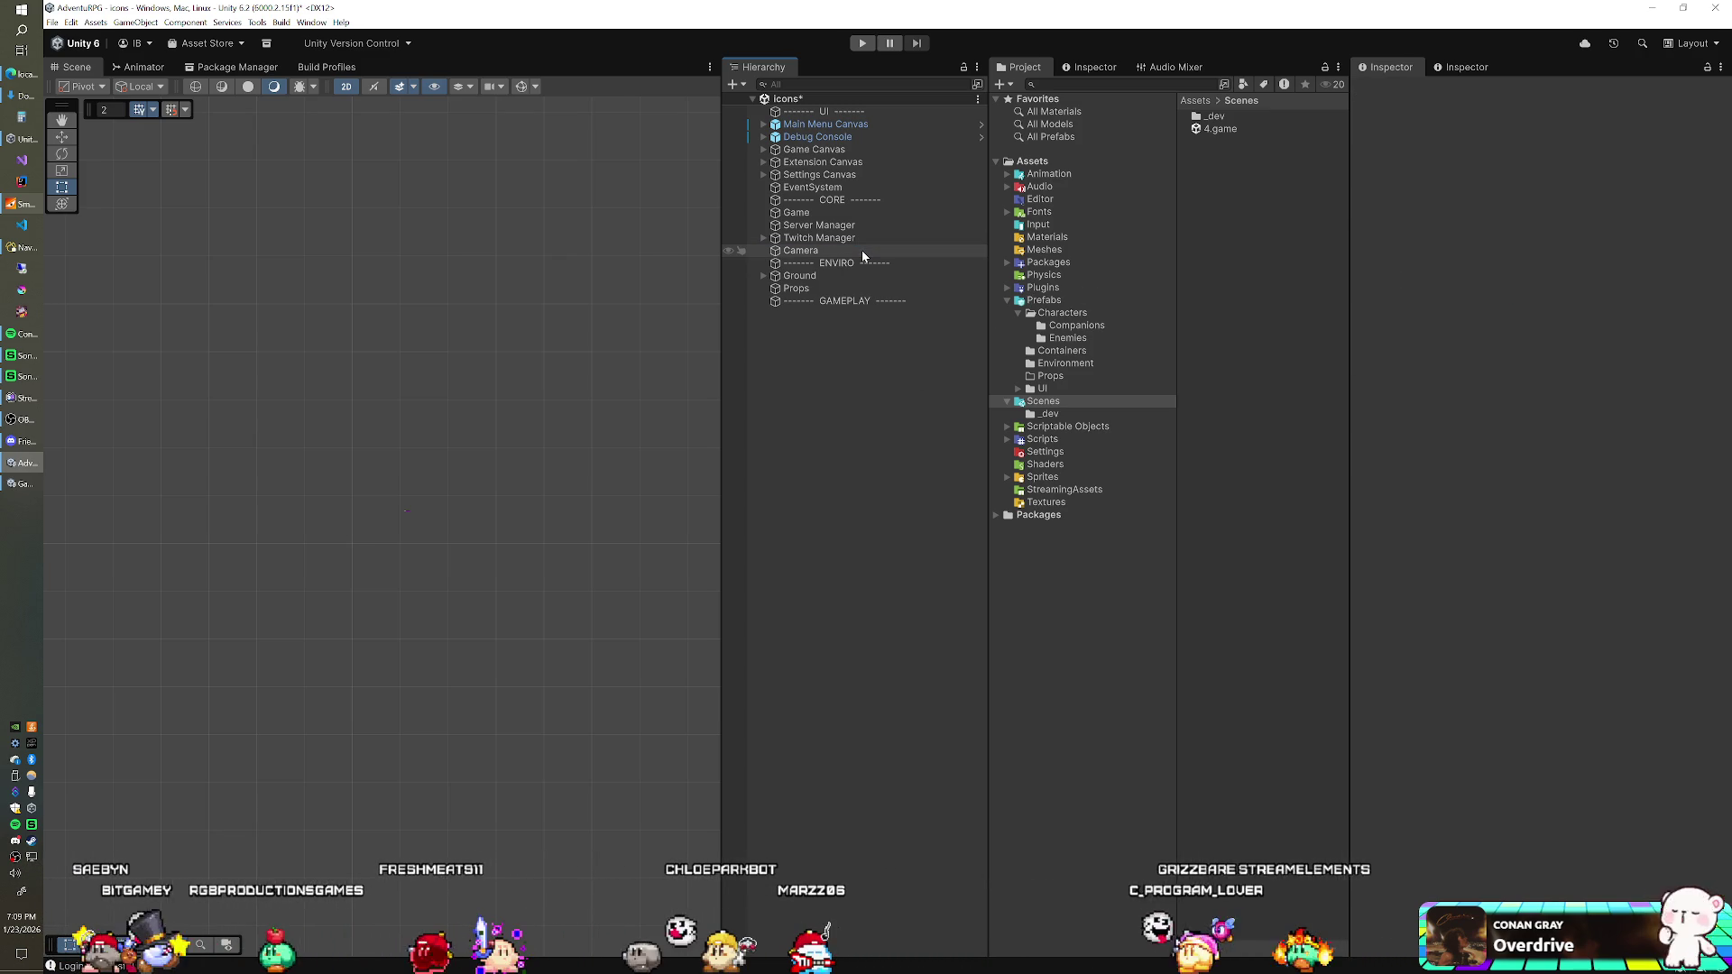
pyautogui.press('Delete')
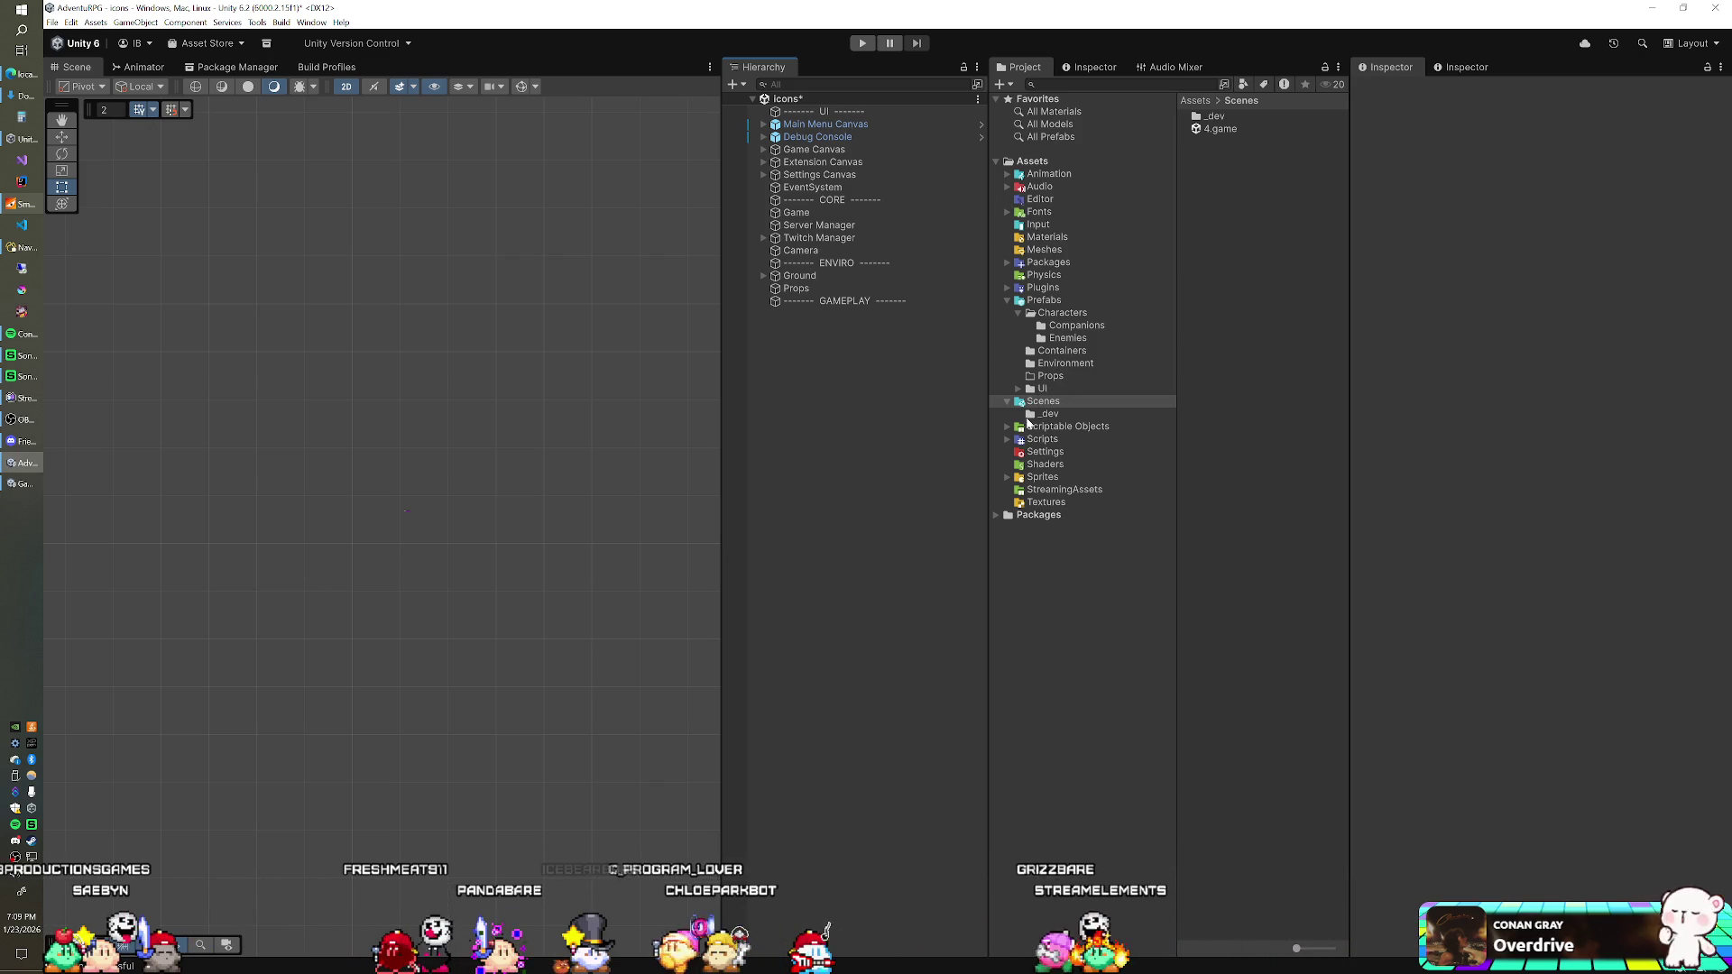
pyautogui.click(1007, 439)
# Step: In Scripts > UI > Main Menu, open the SettingsPanel script in Visual Studio
pyautogui.click(1044, 491)
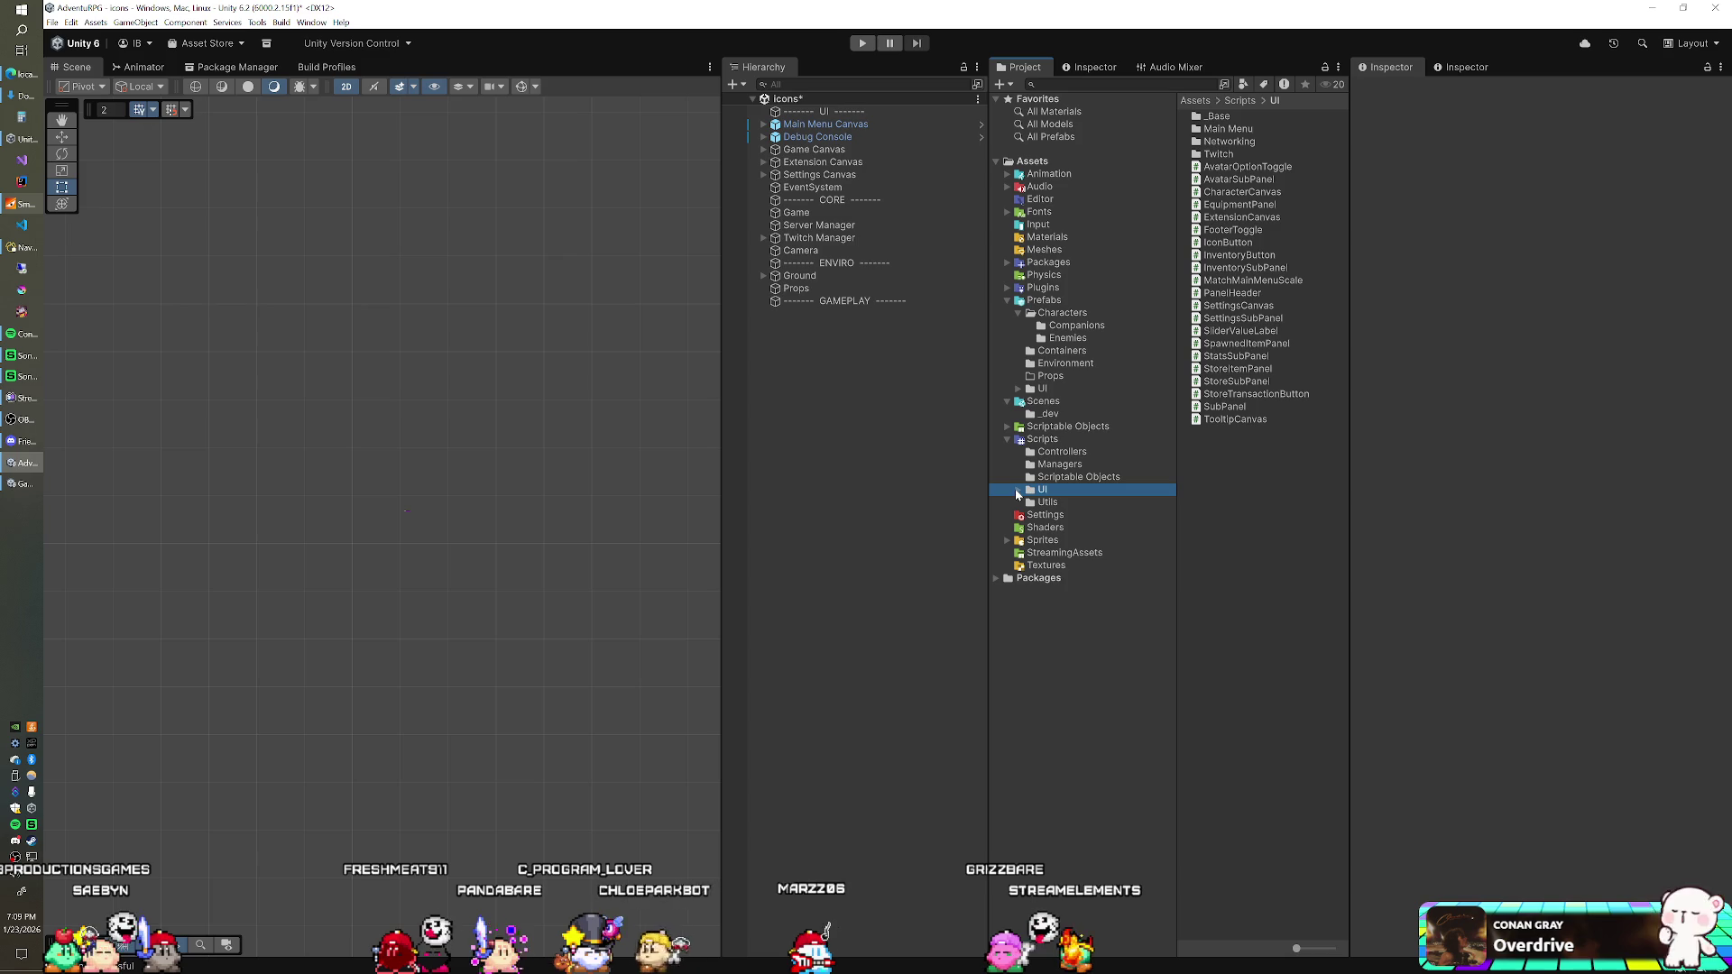
pyautogui.click(1020, 490)
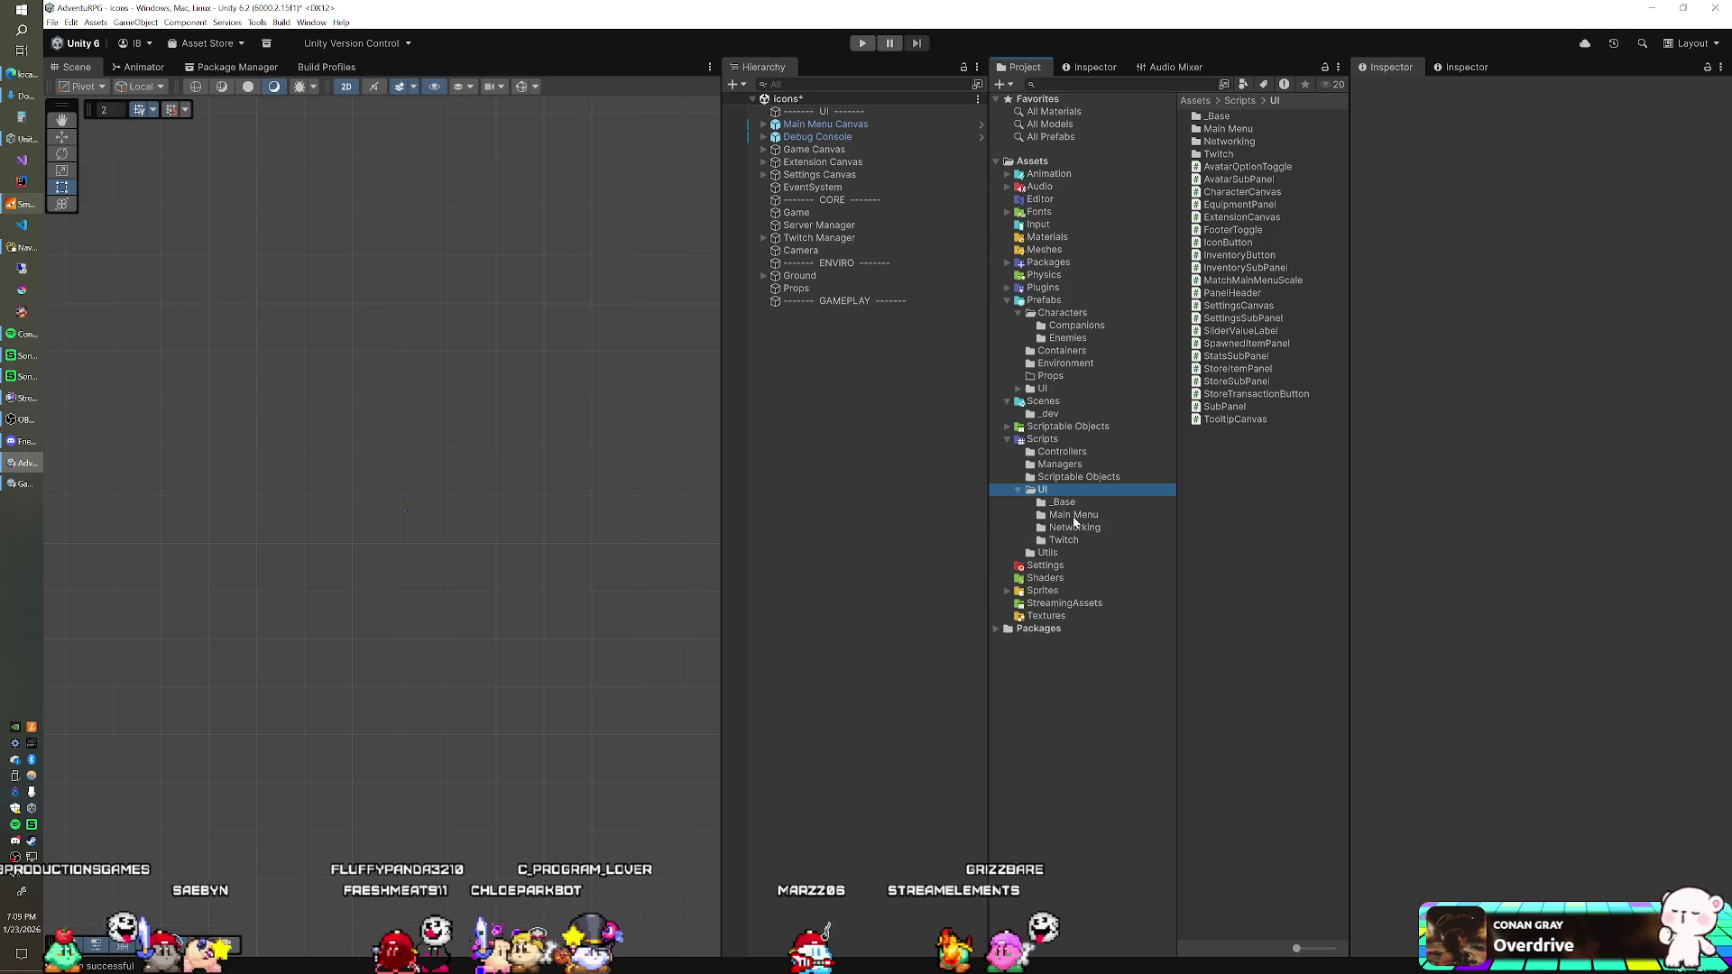
pyautogui.click(1073, 516)
pyautogui.click(1232, 155)
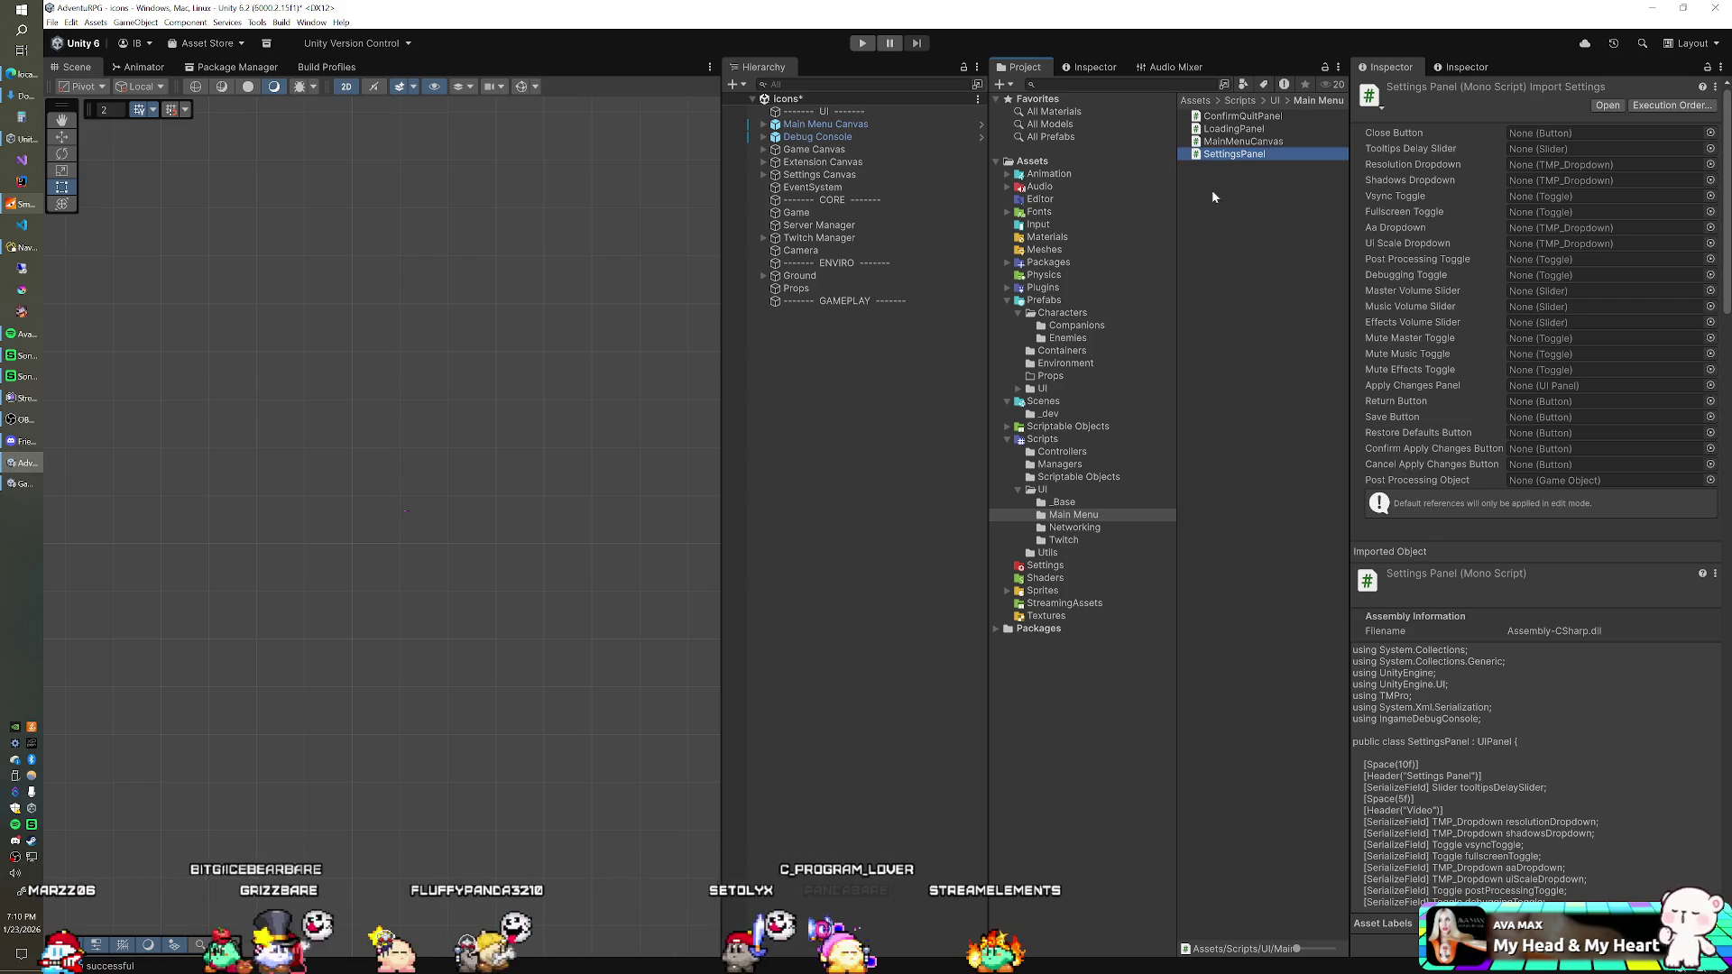
pyautogui.doubleClick(1224, 155)
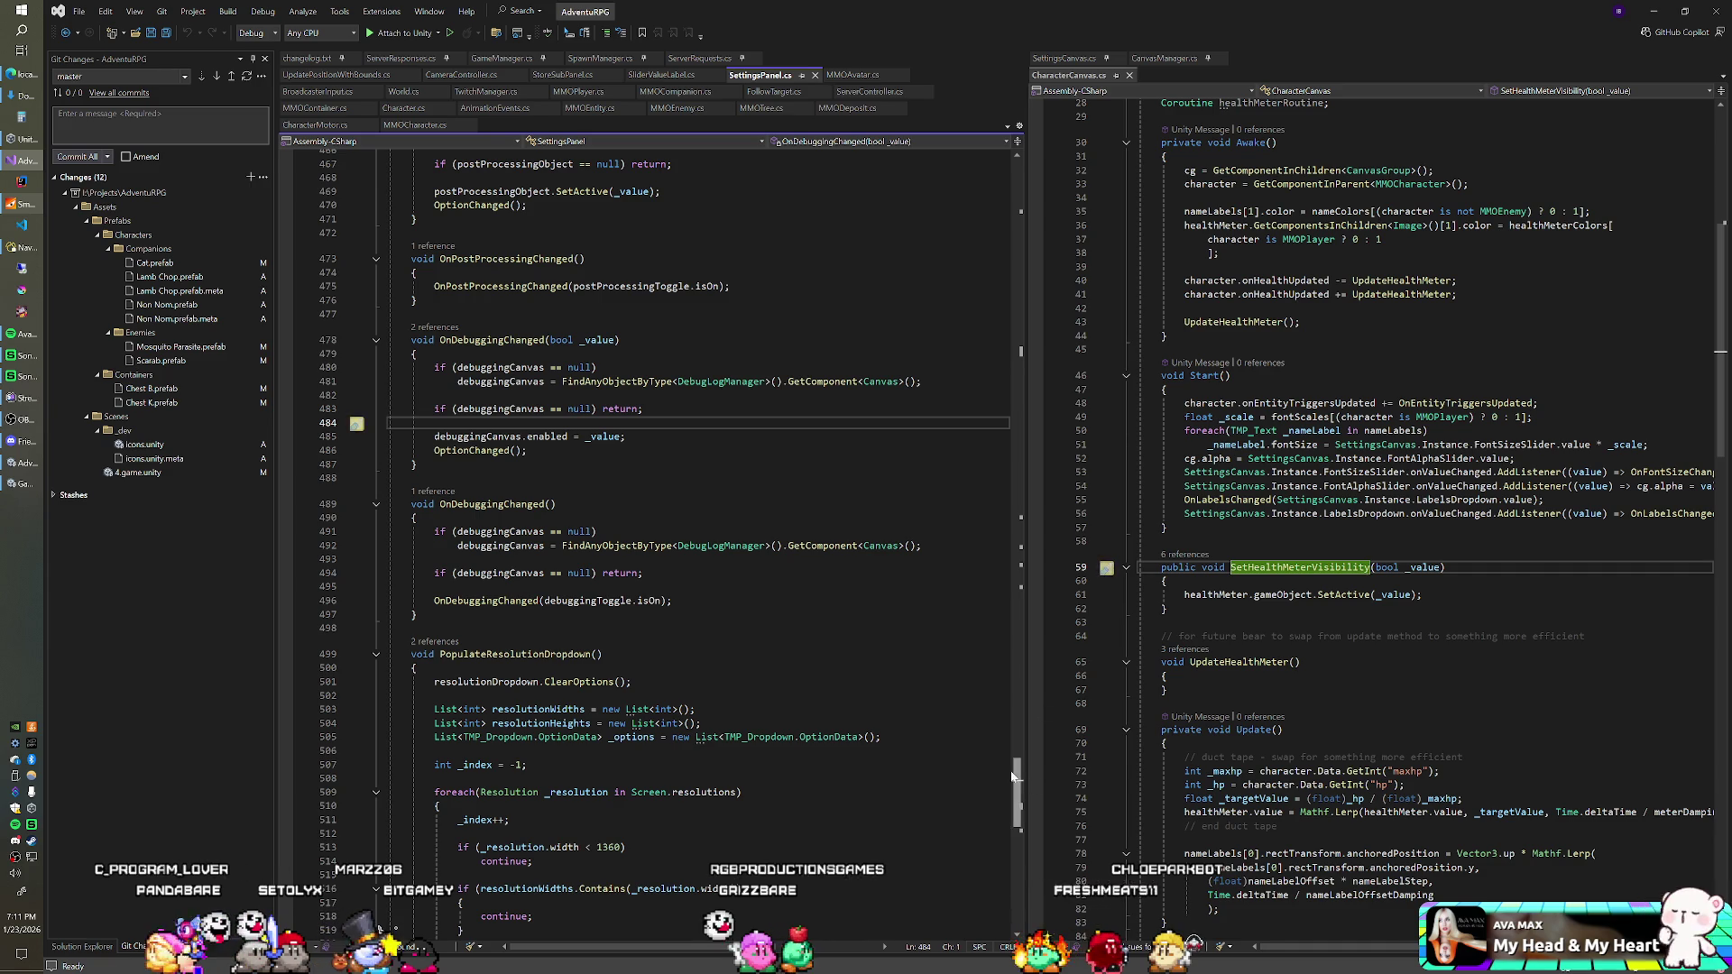
# Step: Delete the postProcessingToggle field line from SettingsPanel.cs
pyautogui.scroll(20, 650, 541)
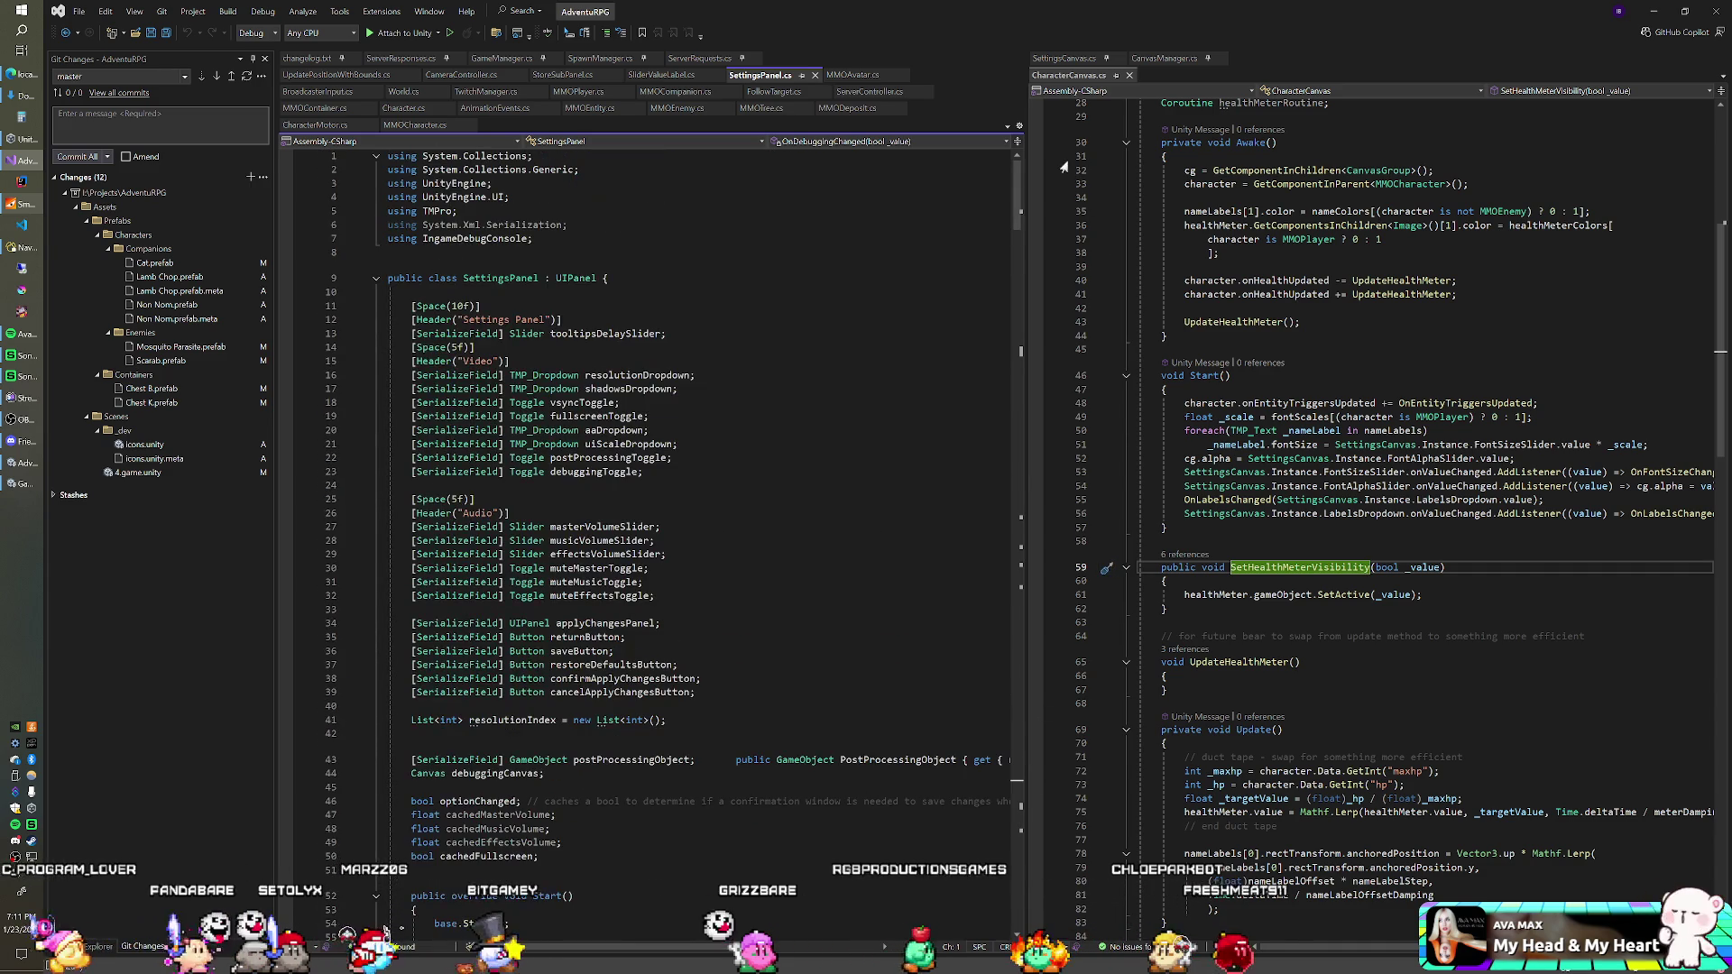
pyautogui.moveTo(673, 457)
pyautogui.mouseDown()
pyautogui.moveTo(390, 457)
pyautogui.moveTo(681, 444)
pyautogui.mouseUp()
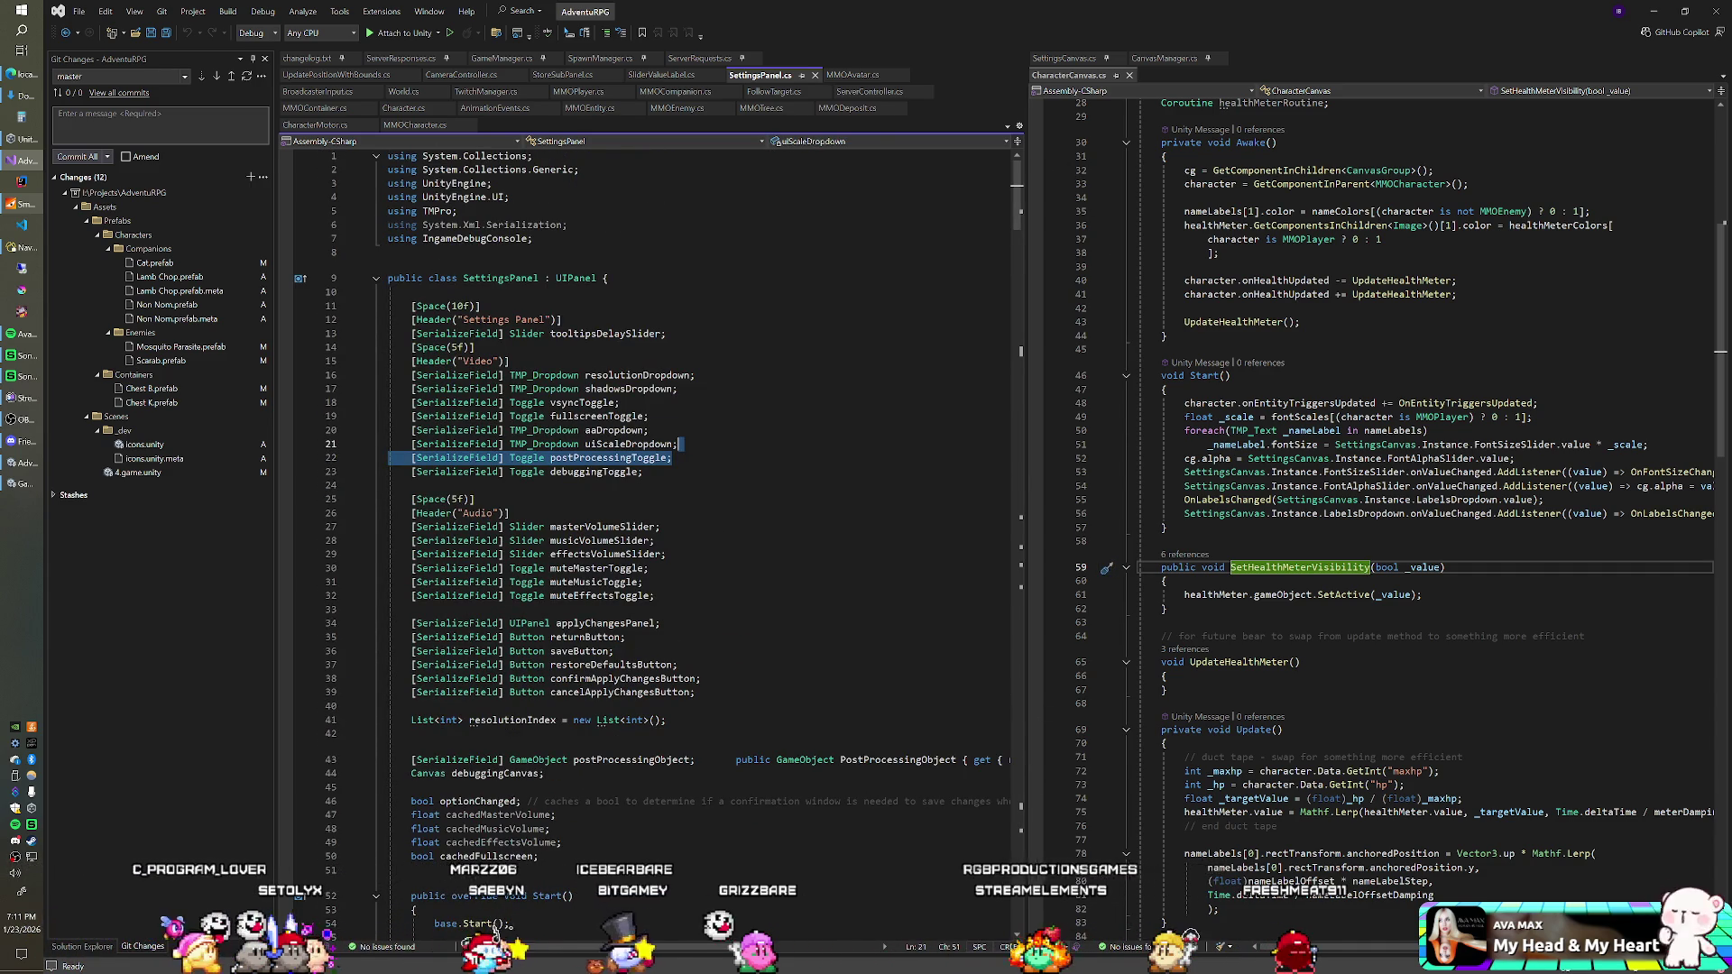
pyautogui.press('Delete')
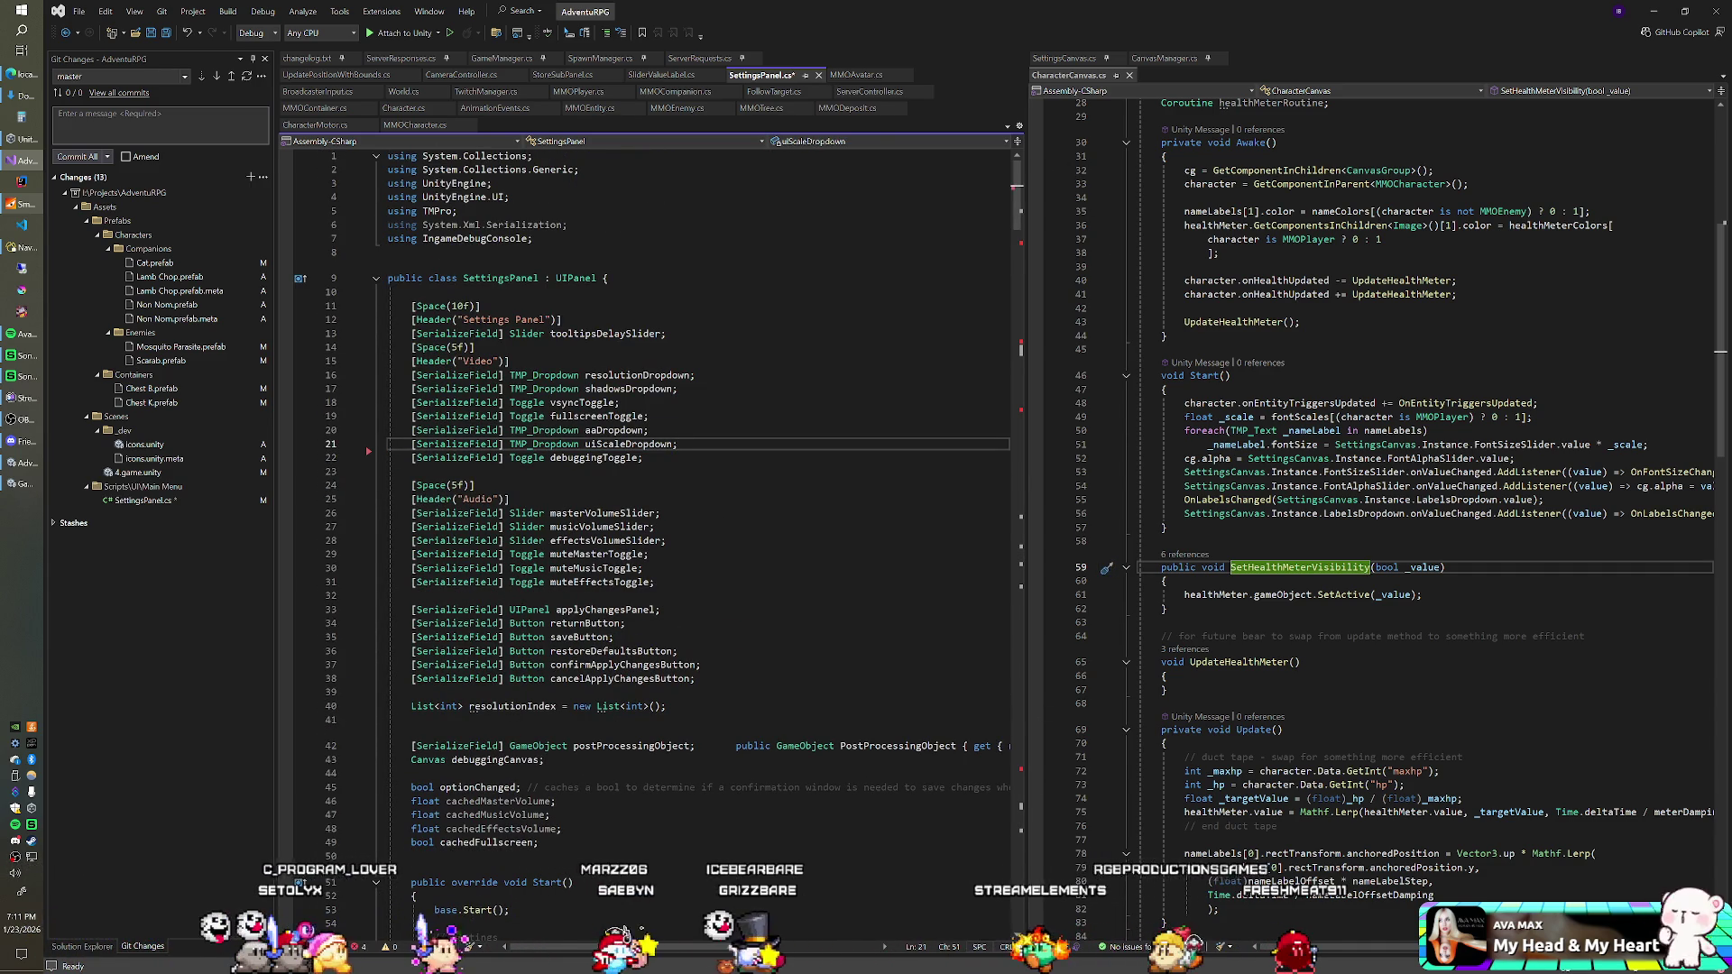
# Step: Search the file for 'postpr' and cut the postProcessingObject field and property
pyautogui.hotkey('ctrl', 'f')
pyautogui.write('post')
pyautogui.write('pr')
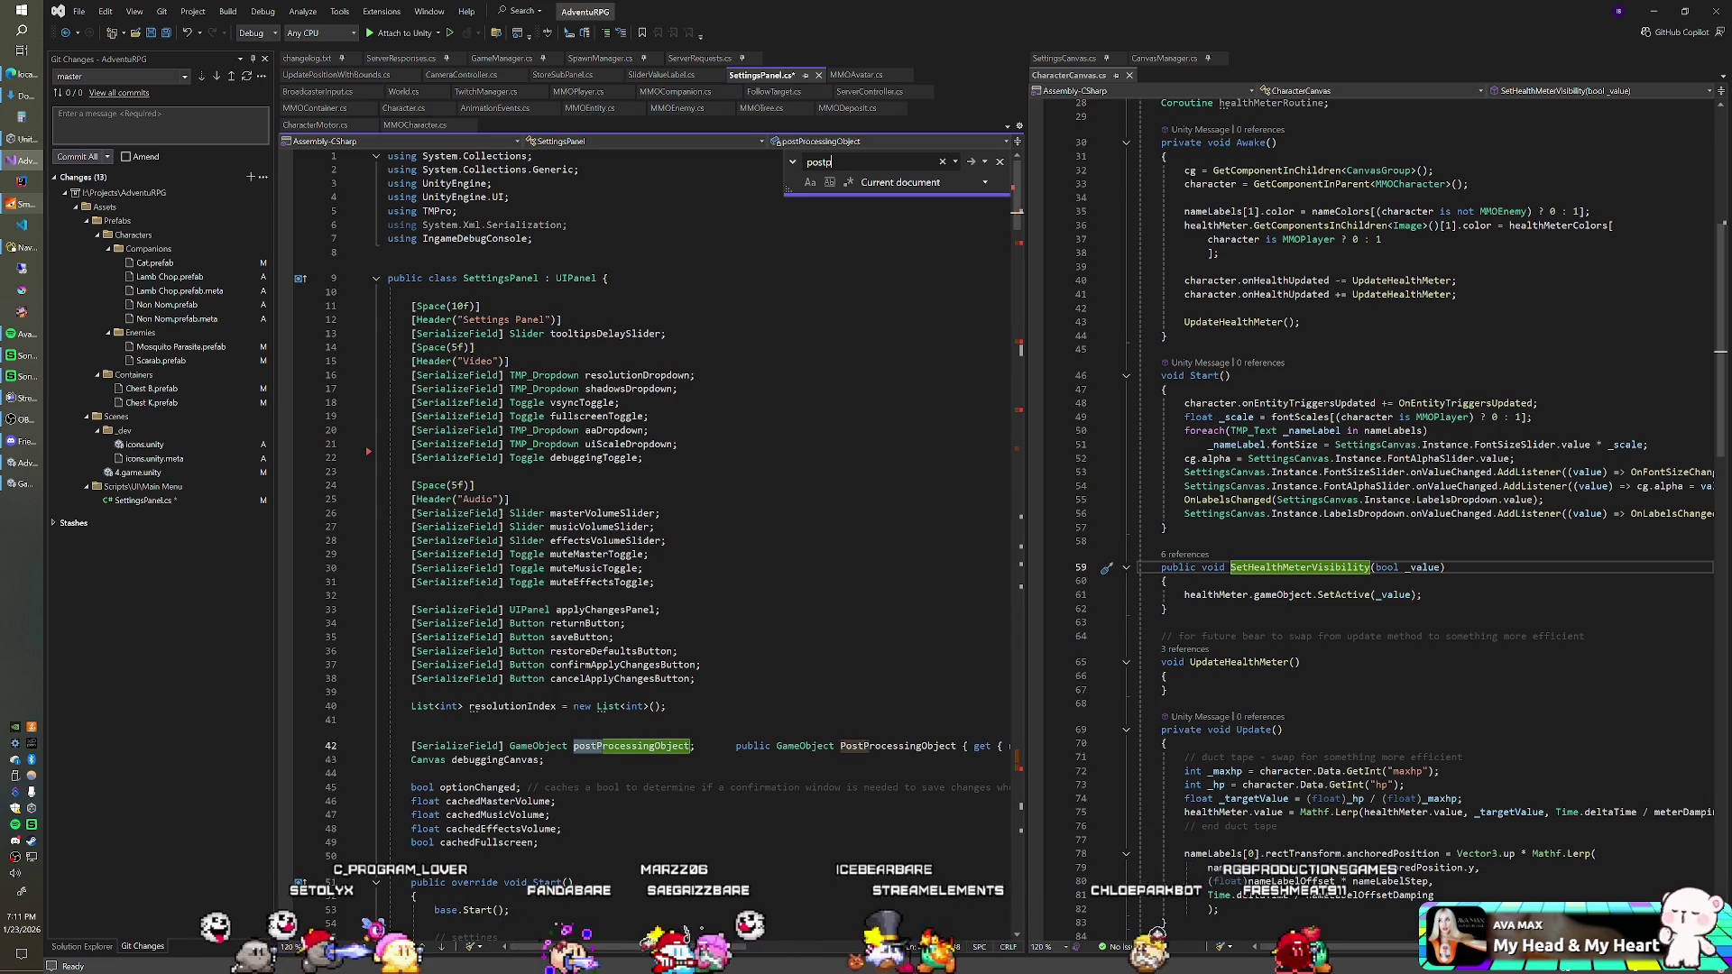
pyautogui.scroll(-4, 649, 541)
pyautogui.click(804, 580)
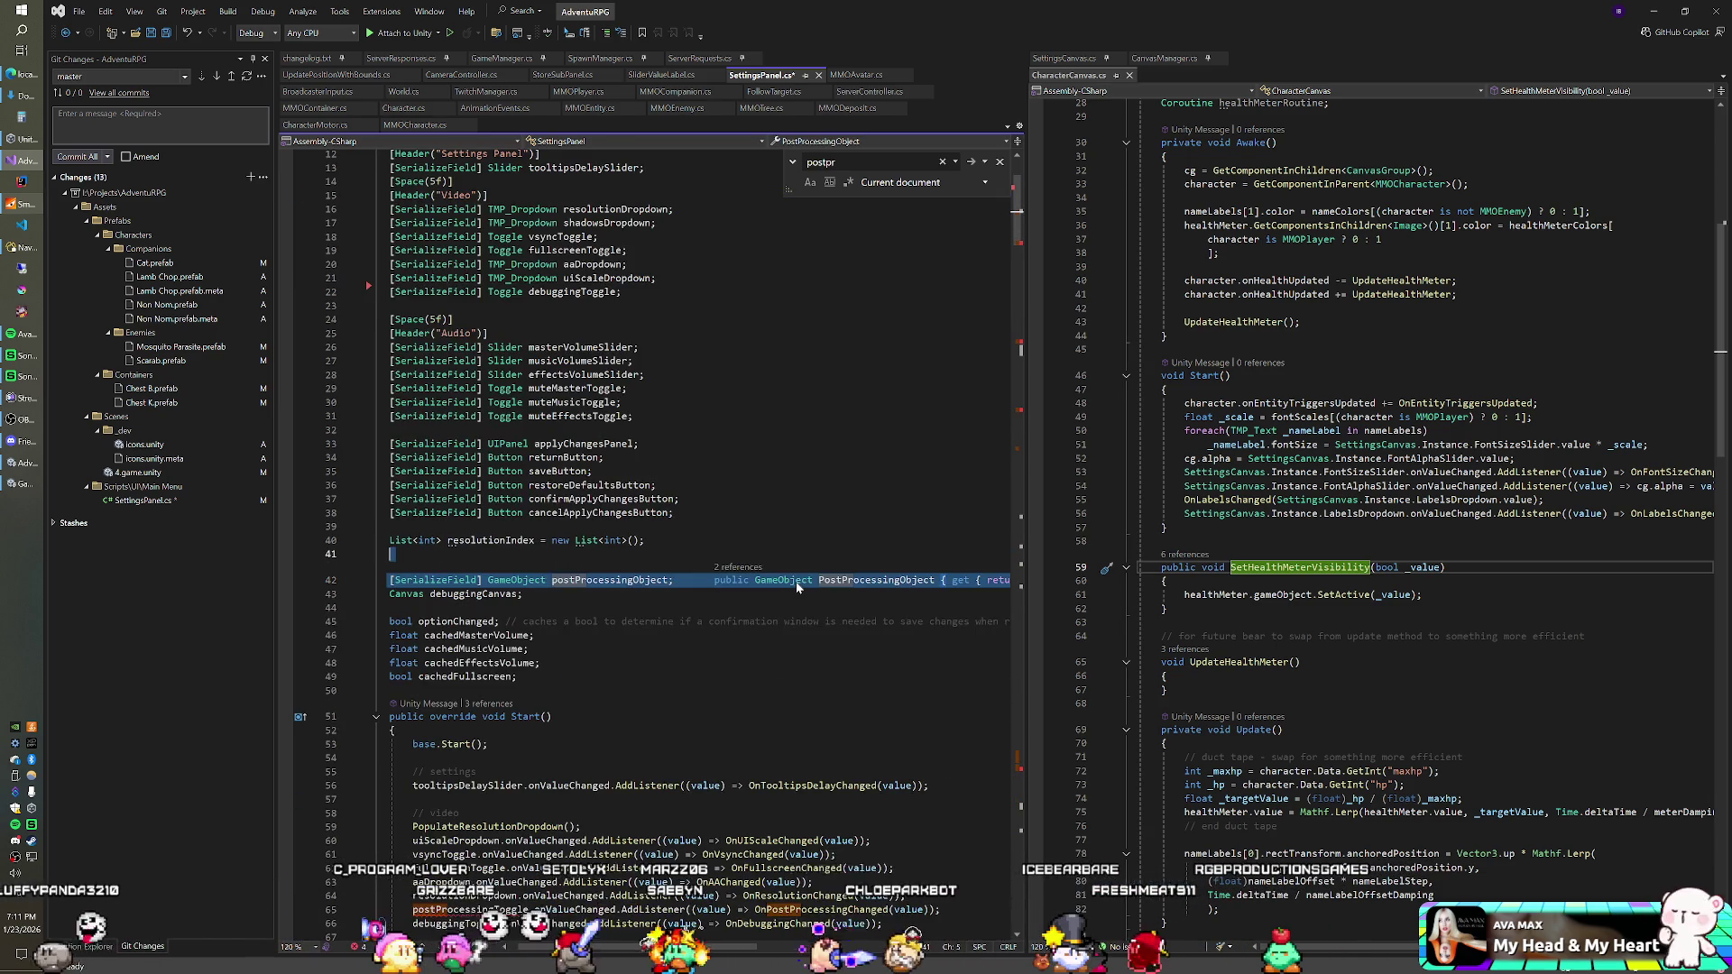
pyautogui.hotkey('ctrl', 'x')
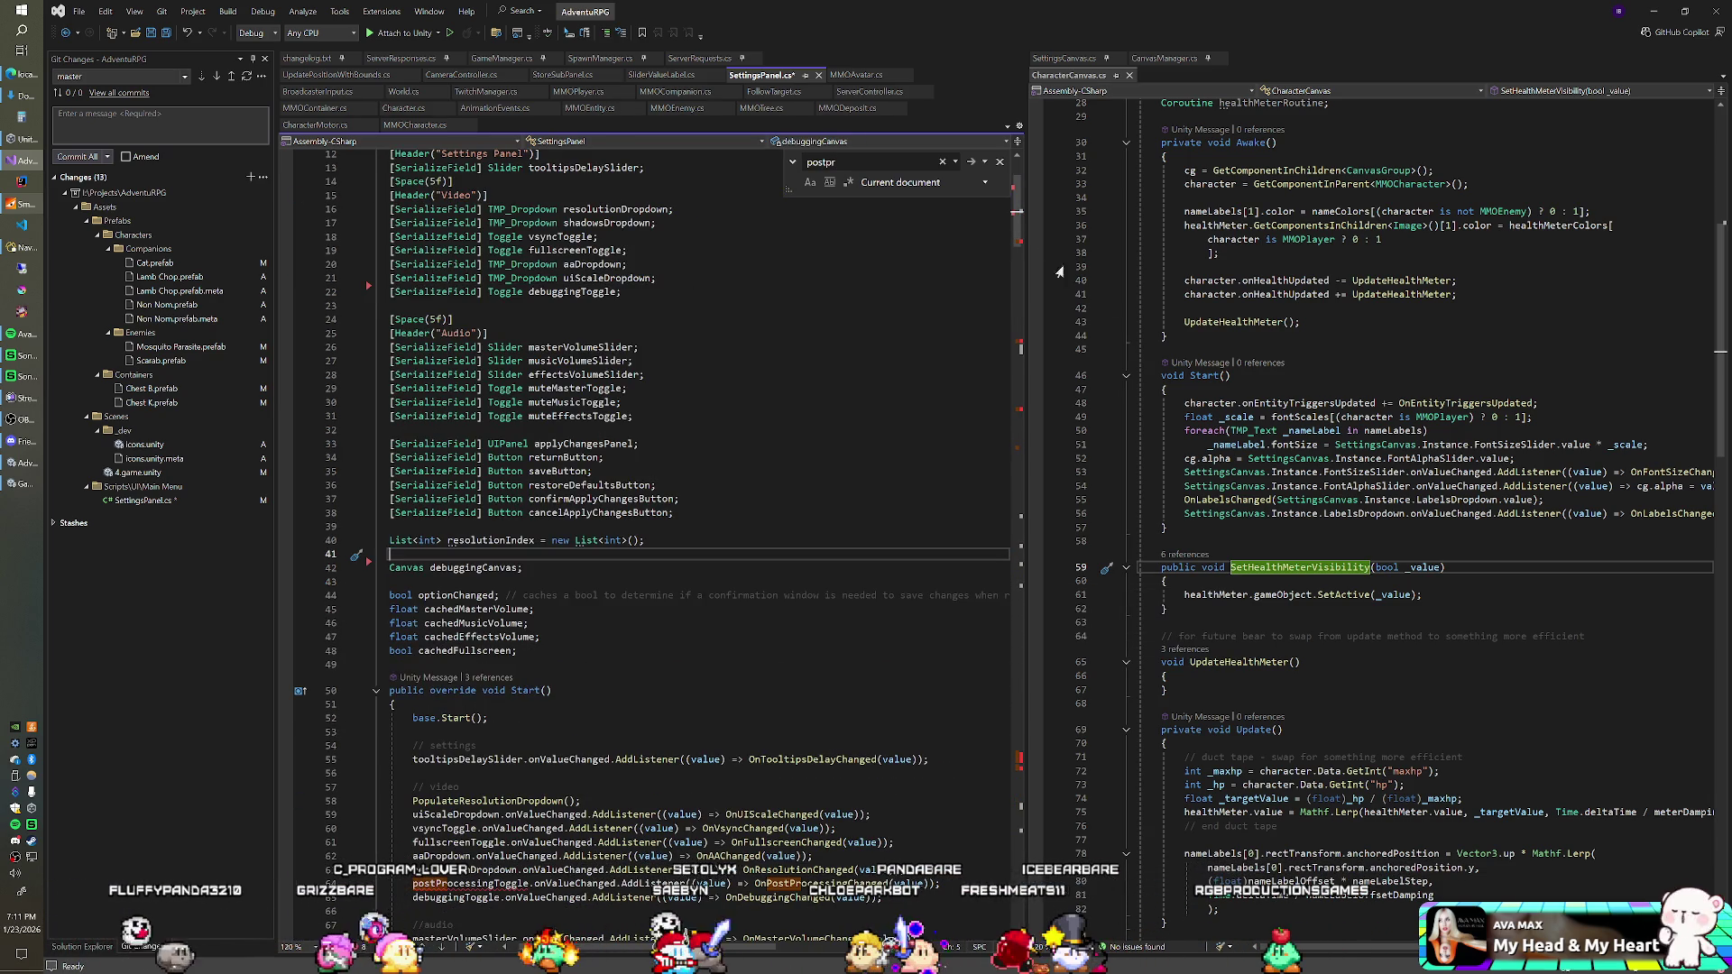
# Step: Remove the postProcessingToggle listener line found by the next search match
pyautogui.click(969, 165)
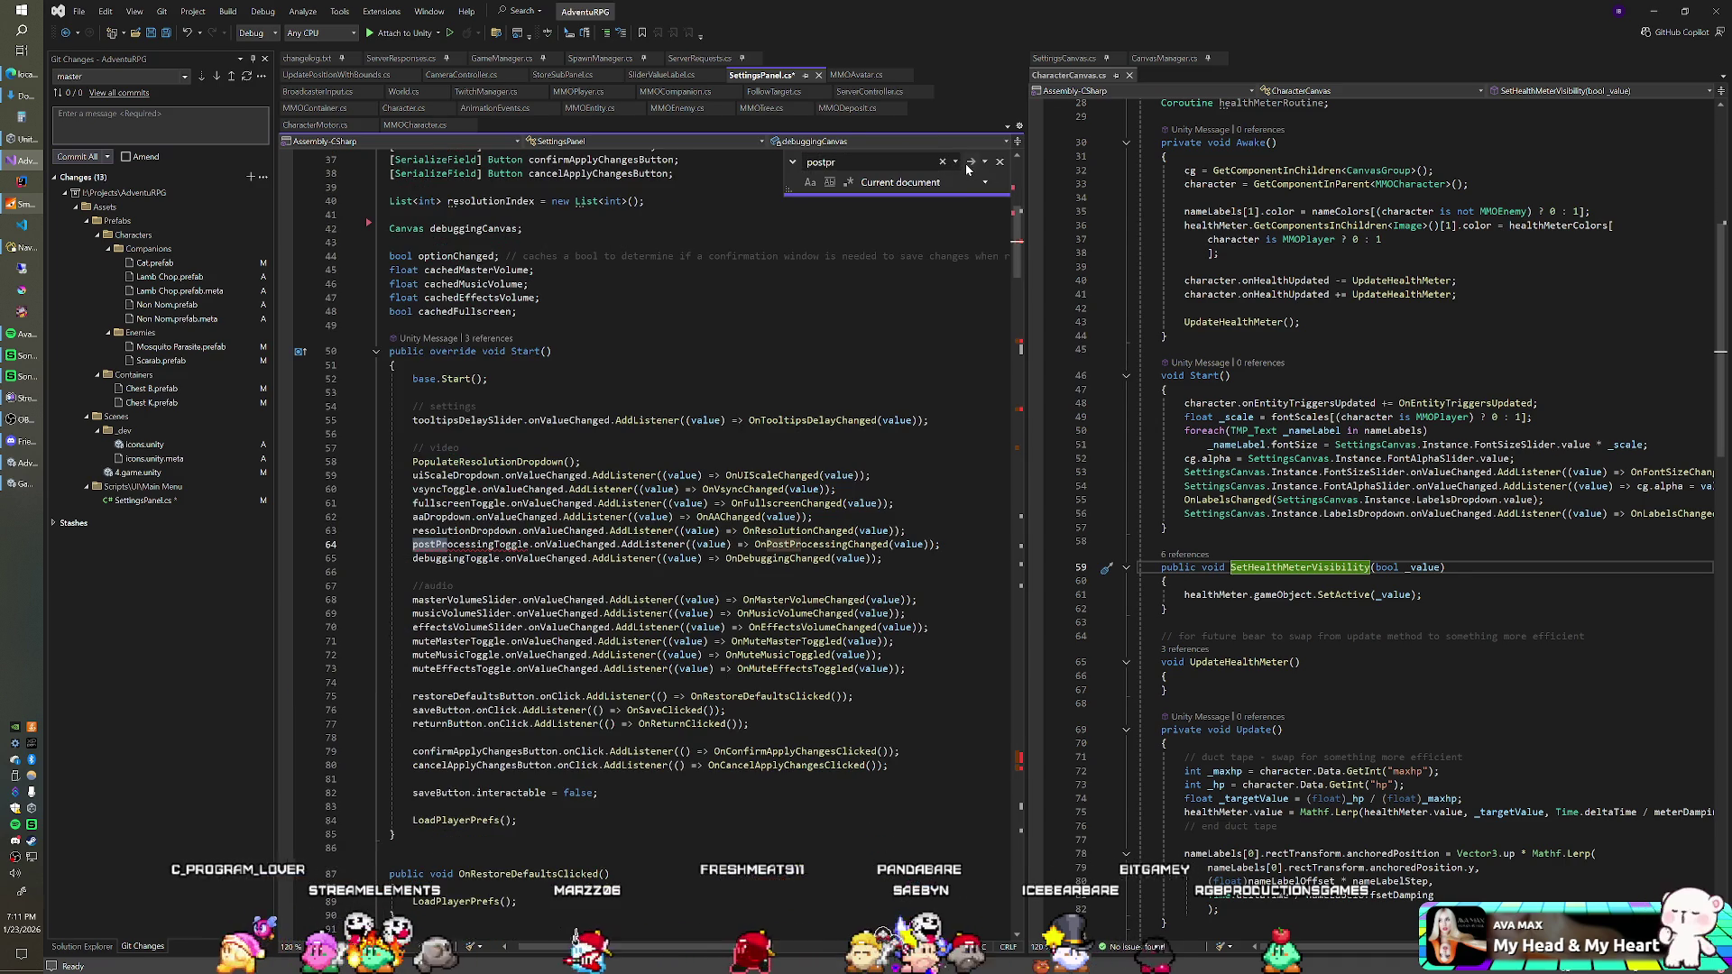
pyautogui.press('End')
pyautogui.hotkey('shift', 'Up')
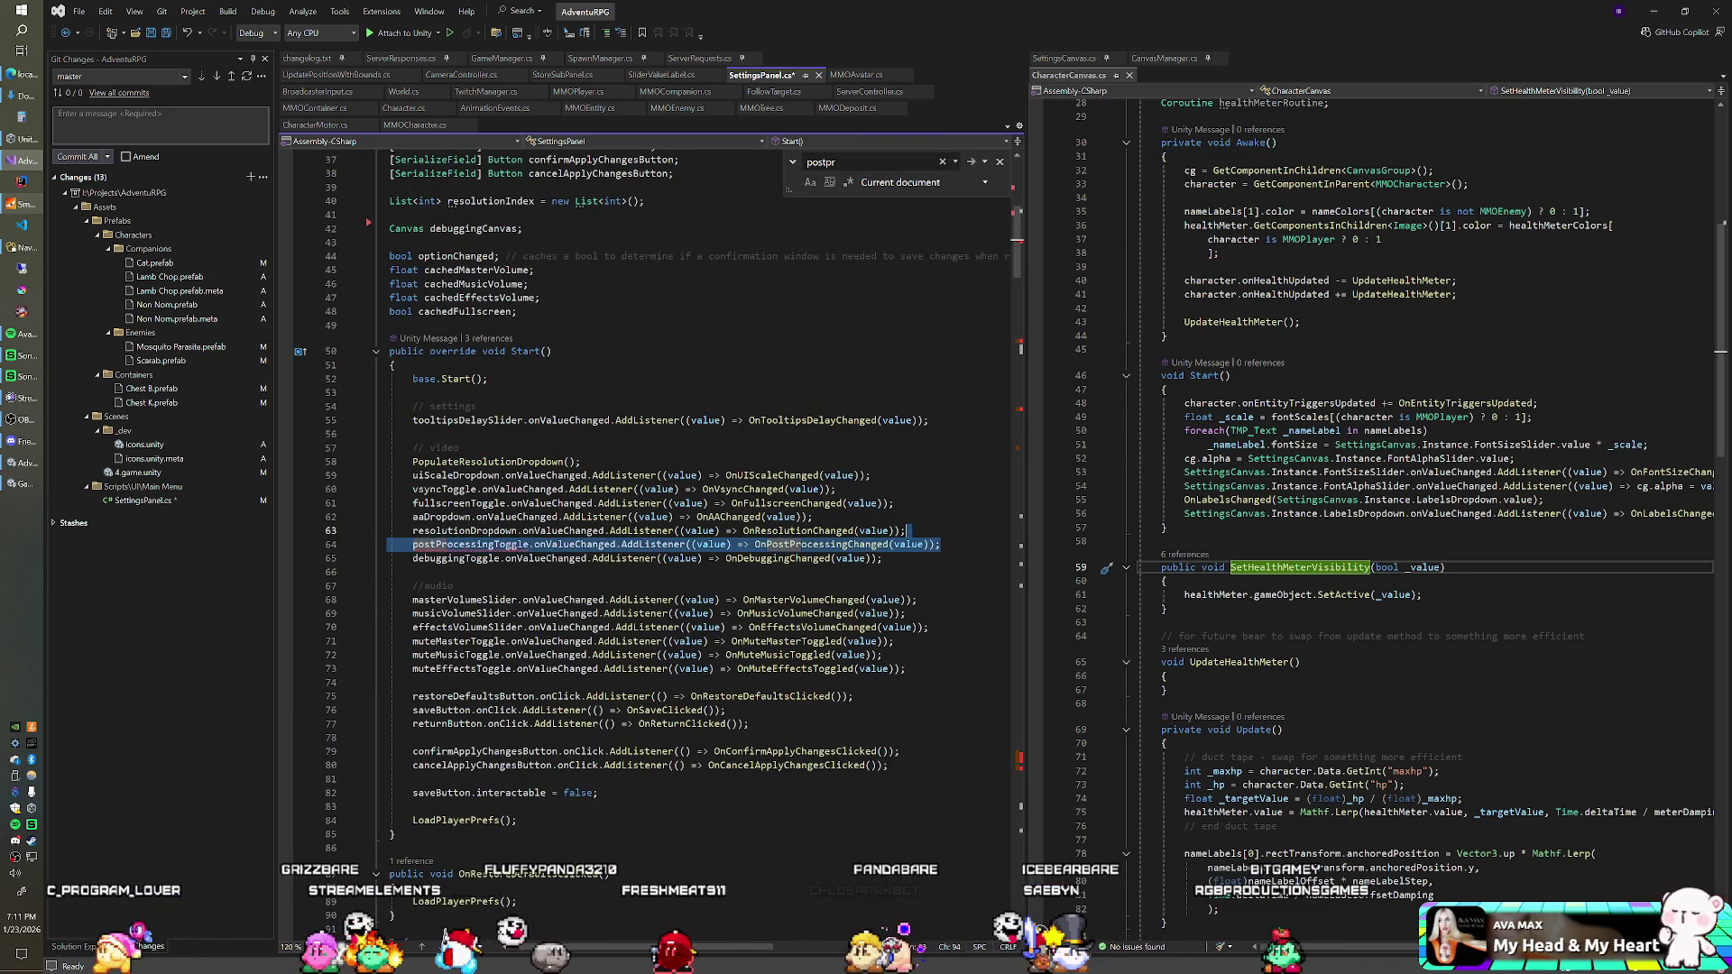
pyautogui.press('Delete')
pyautogui.click(970, 165)
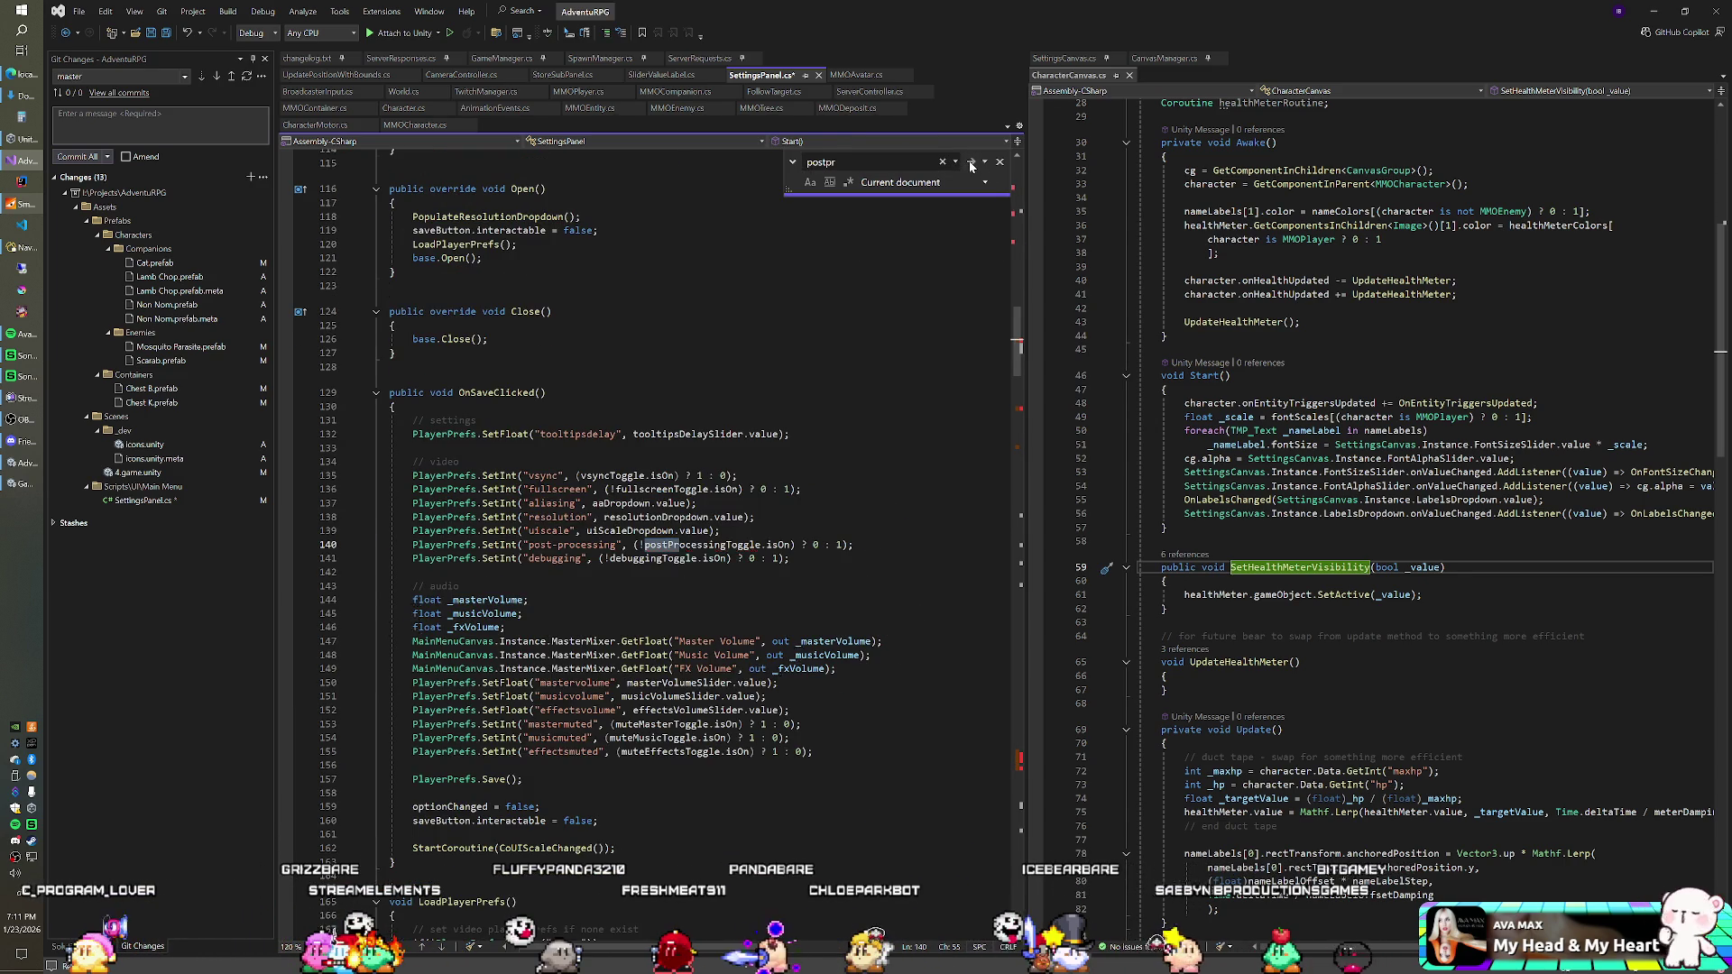
# Step: Delete the post-processing save line and load line
pyautogui.press('End')
pyautogui.hotkey('shift', 'Up')
pyautogui.press('Delete')
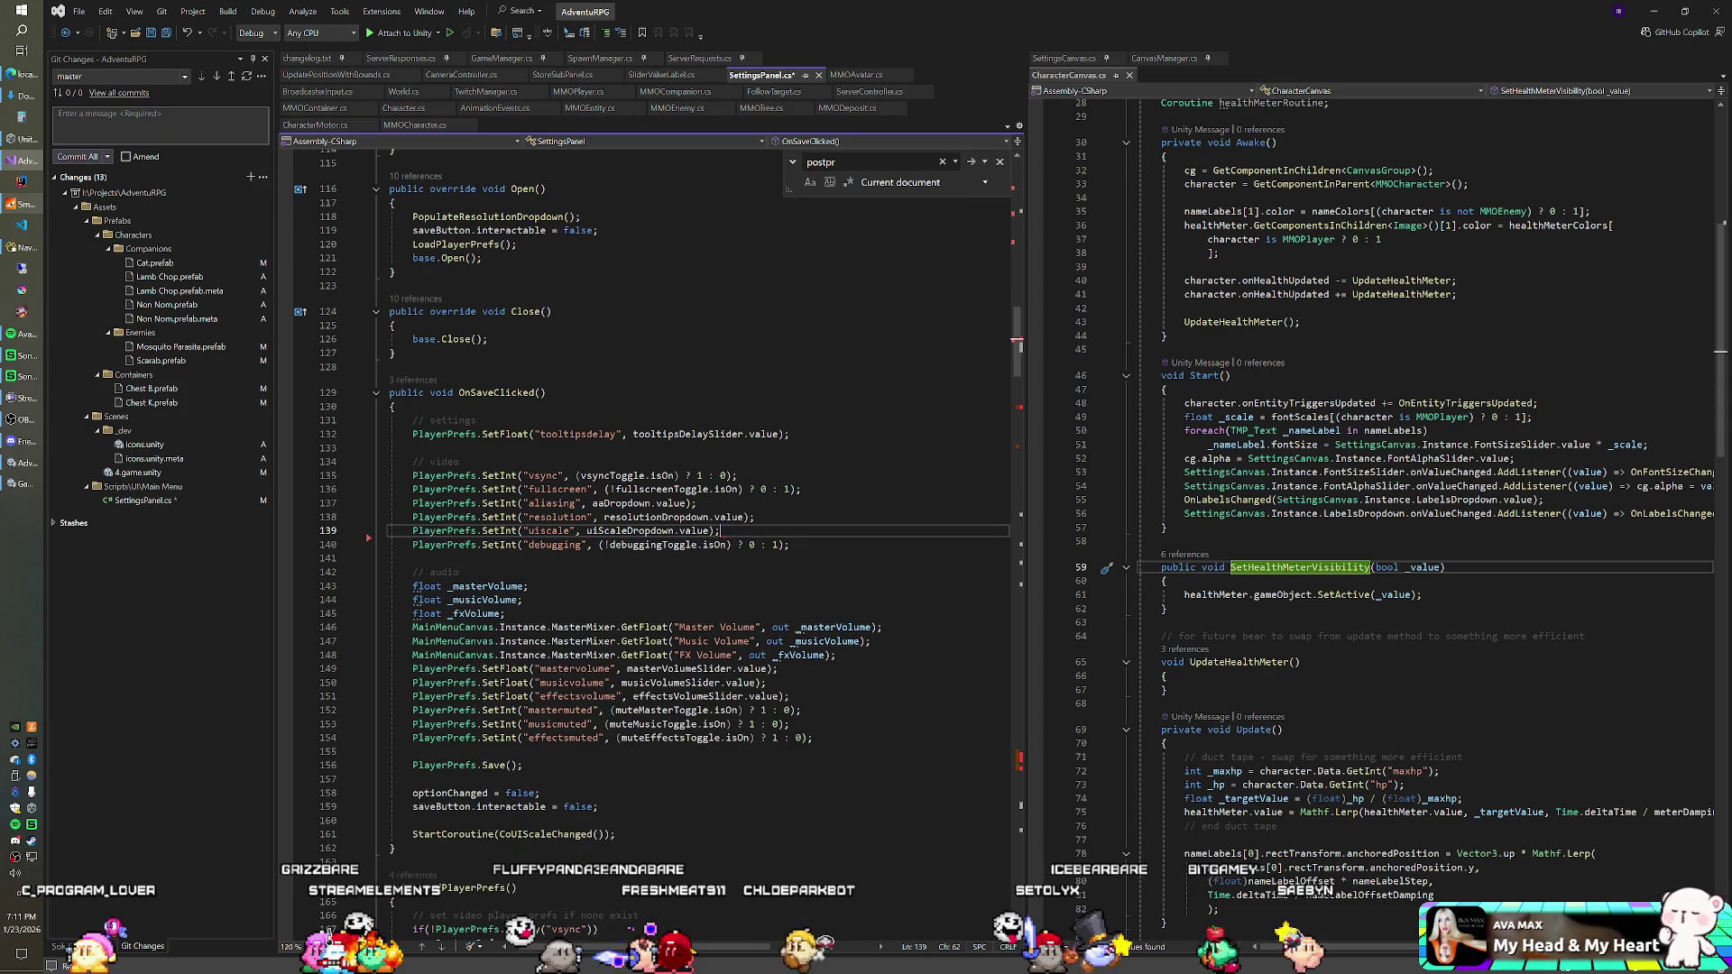
pyautogui.click(971, 165)
pyautogui.press('End')
pyautogui.hotkey('shift', 'Up')
pyautogui.press('Delete')
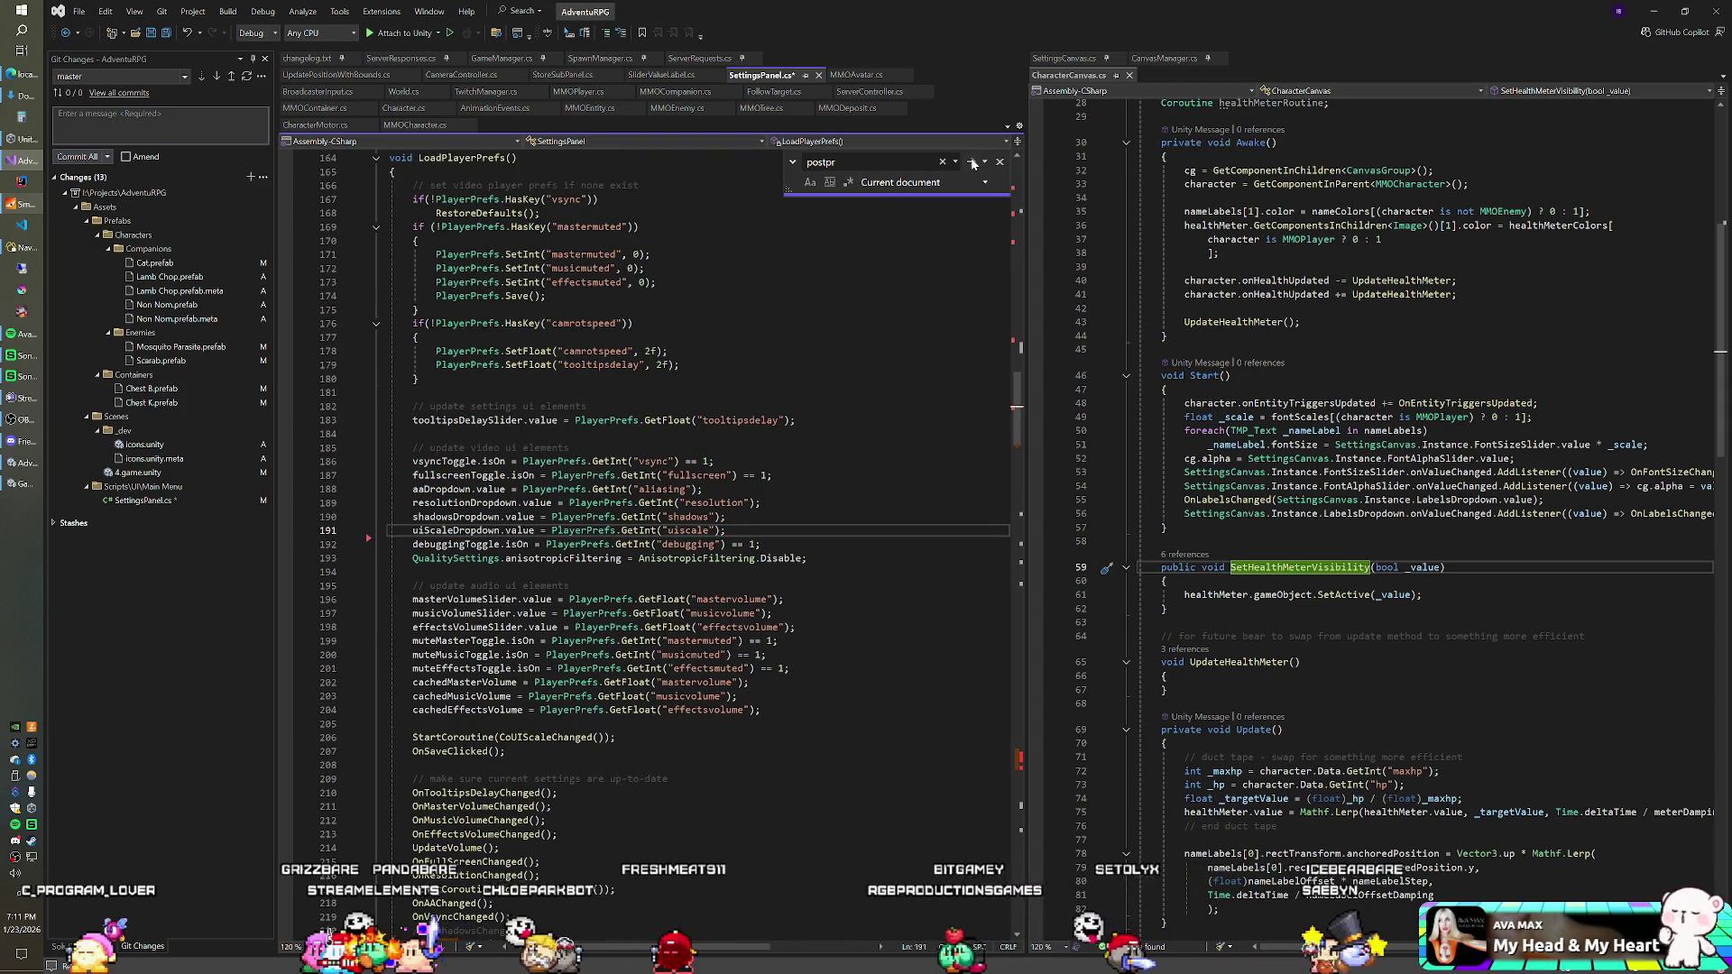
# Step: Remove the OnPostProcessingChanged() call line
pyautogui.press('F3')
pyautogui.press('End')
pyautogui.hotkey('shift', 'Up')
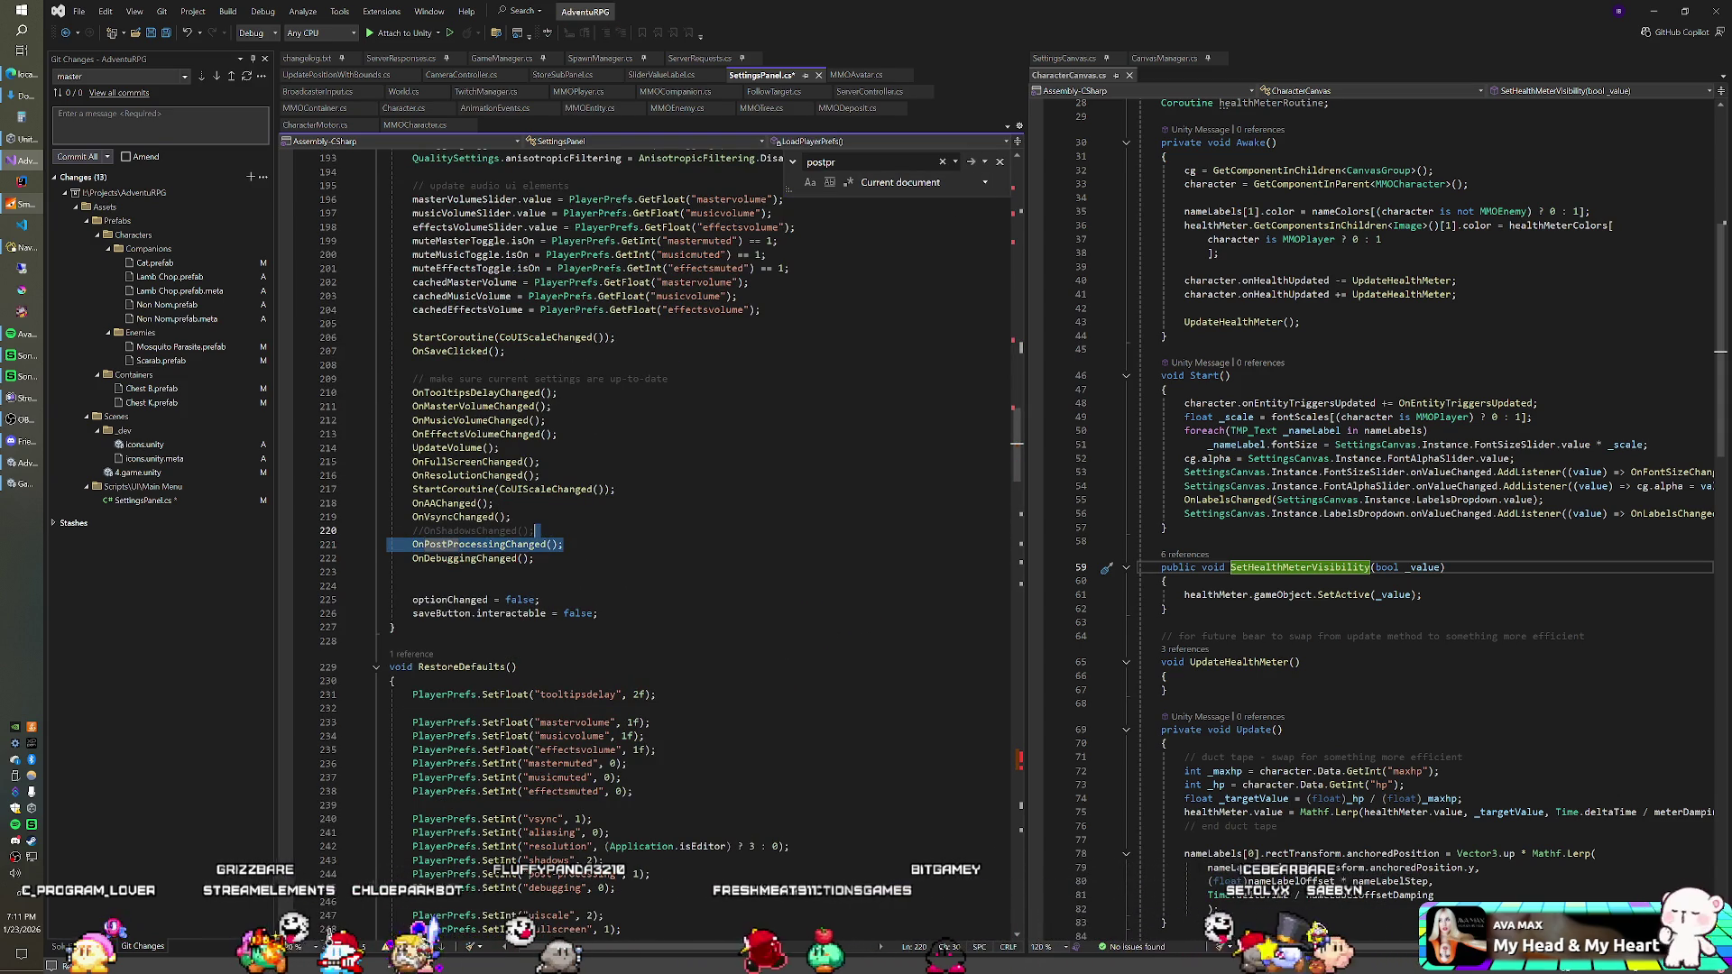
pyautogui.press('Delete')
# Step: Delete both OnPostProcessingChanged methods and return to Unity to recompile
pyautogui.click(968, 164)
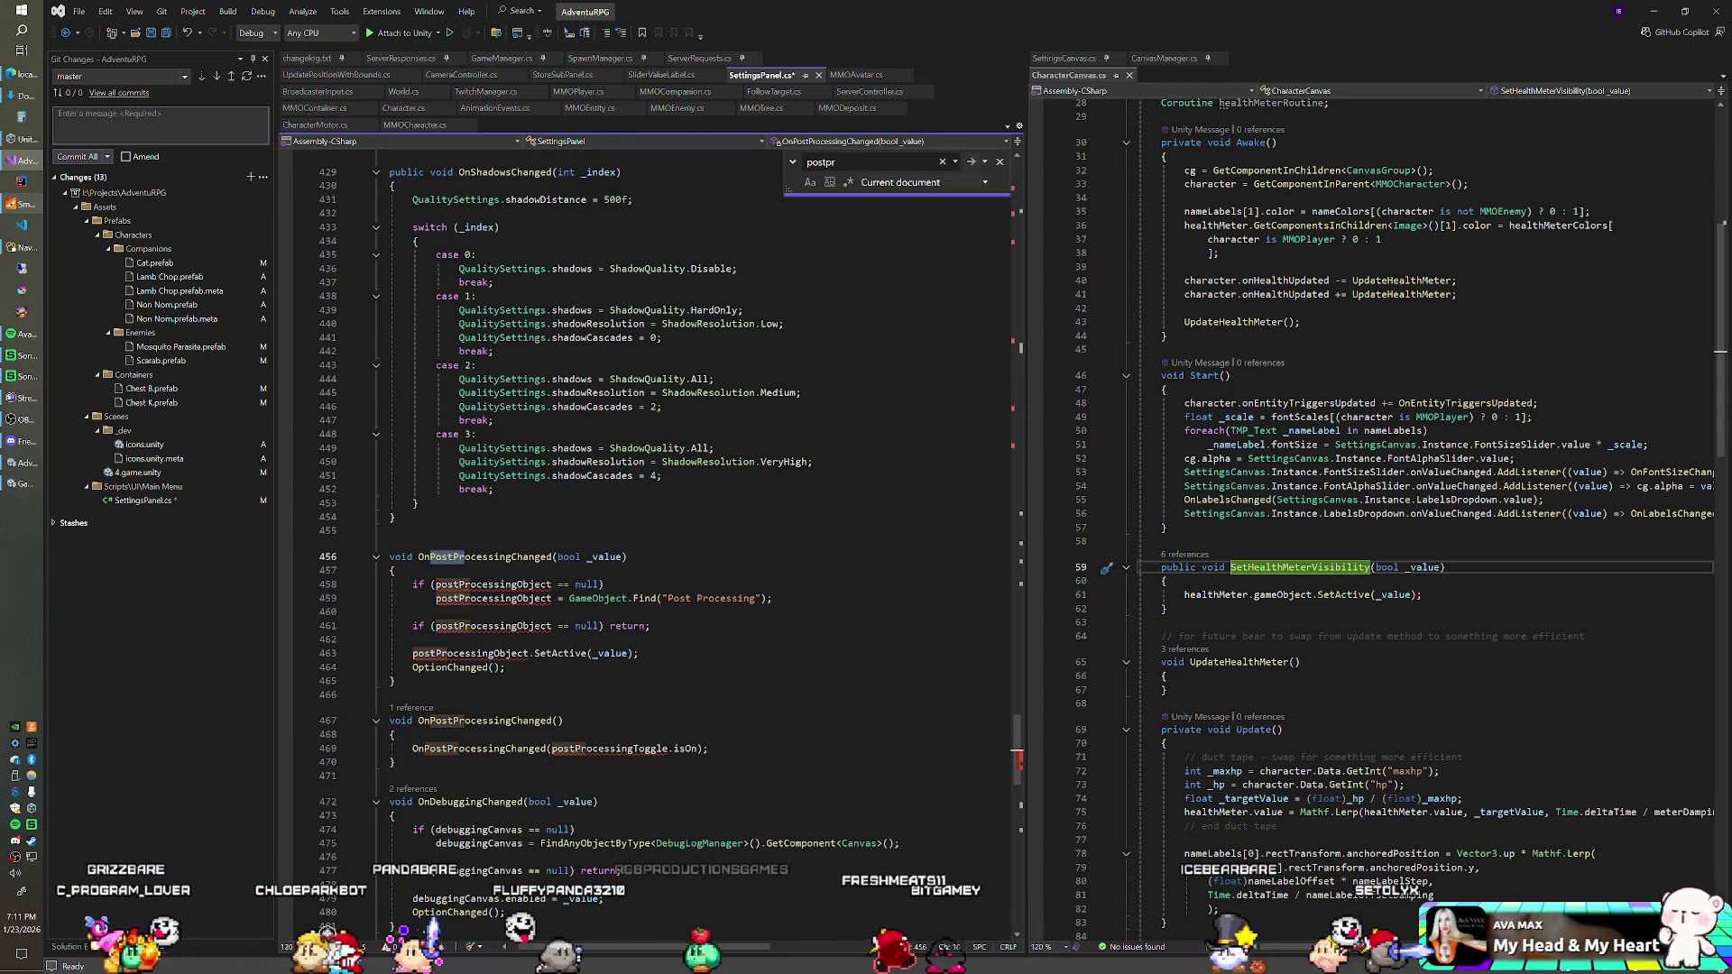
pyautogui.moveTo(713, 763)
pyautogui.mouseDown()
pyautogui.moveTo(397, 681)
pyautogui.moveTo(394, 517)
pyautogui.mouseUp()
pyautogui.press('Delete')
pyautogui.click(973, 165)
pyautogui.press('Down')
pyautogui.press('Down')
pyautogui.press('Down')
pyautogui.press('Up')
pyautogui.press('Up')
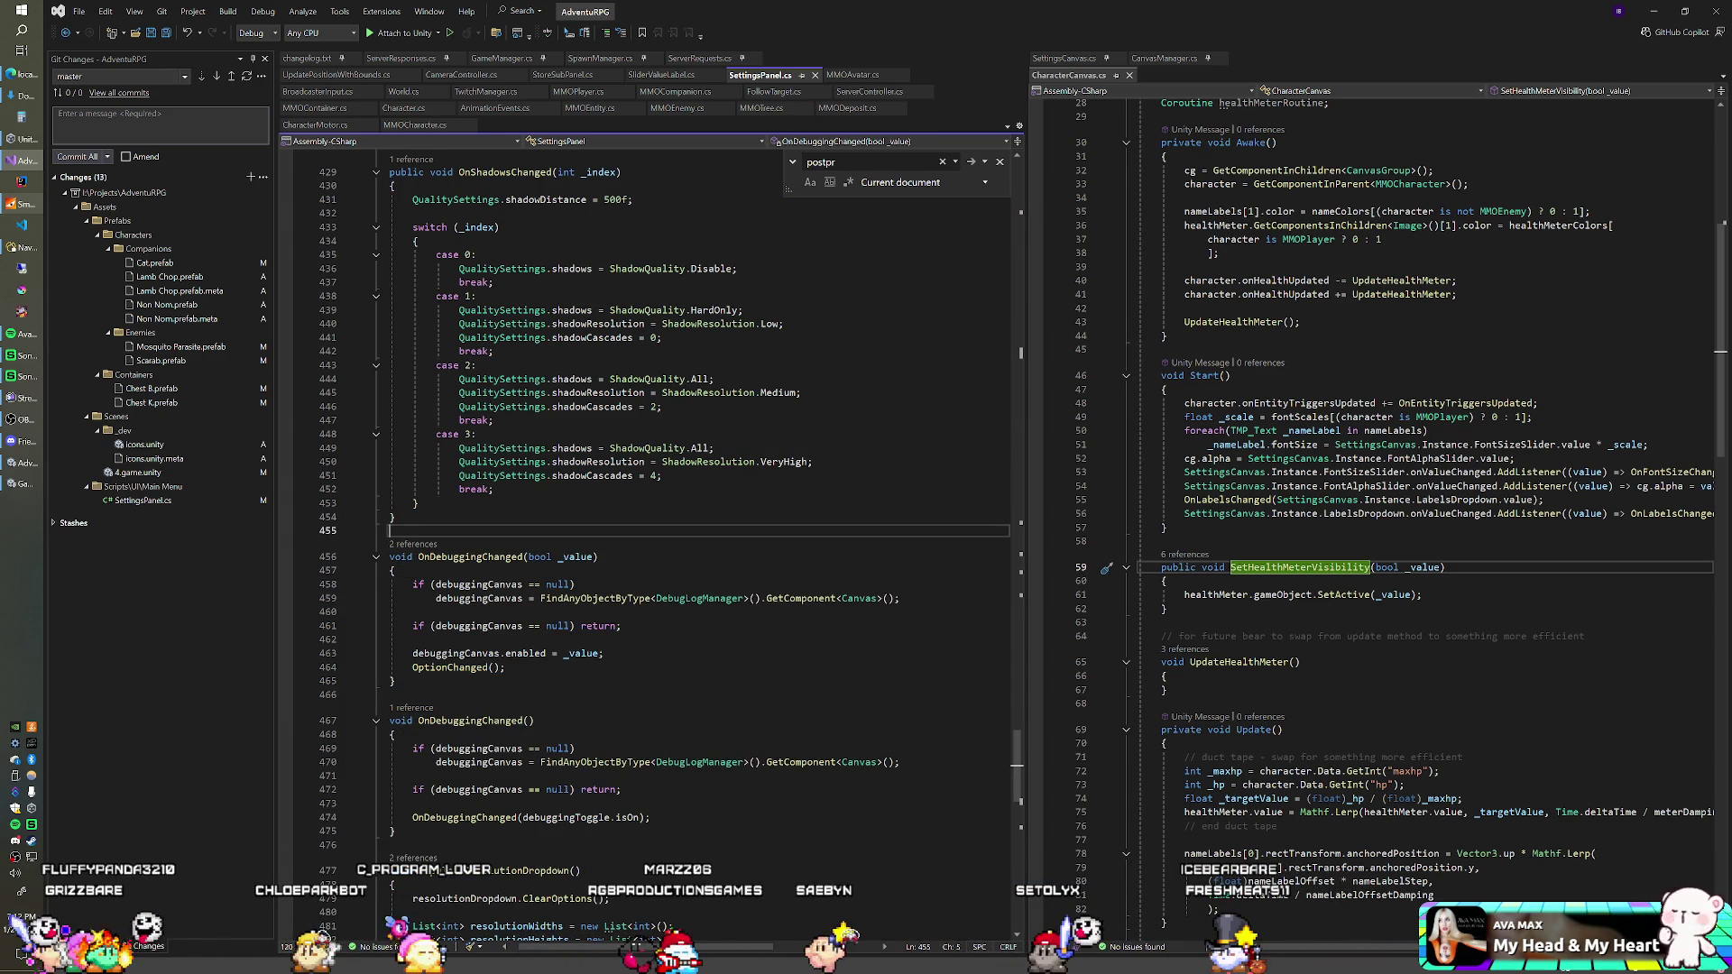
pyautogui.hotkey('alt', 'Tab')
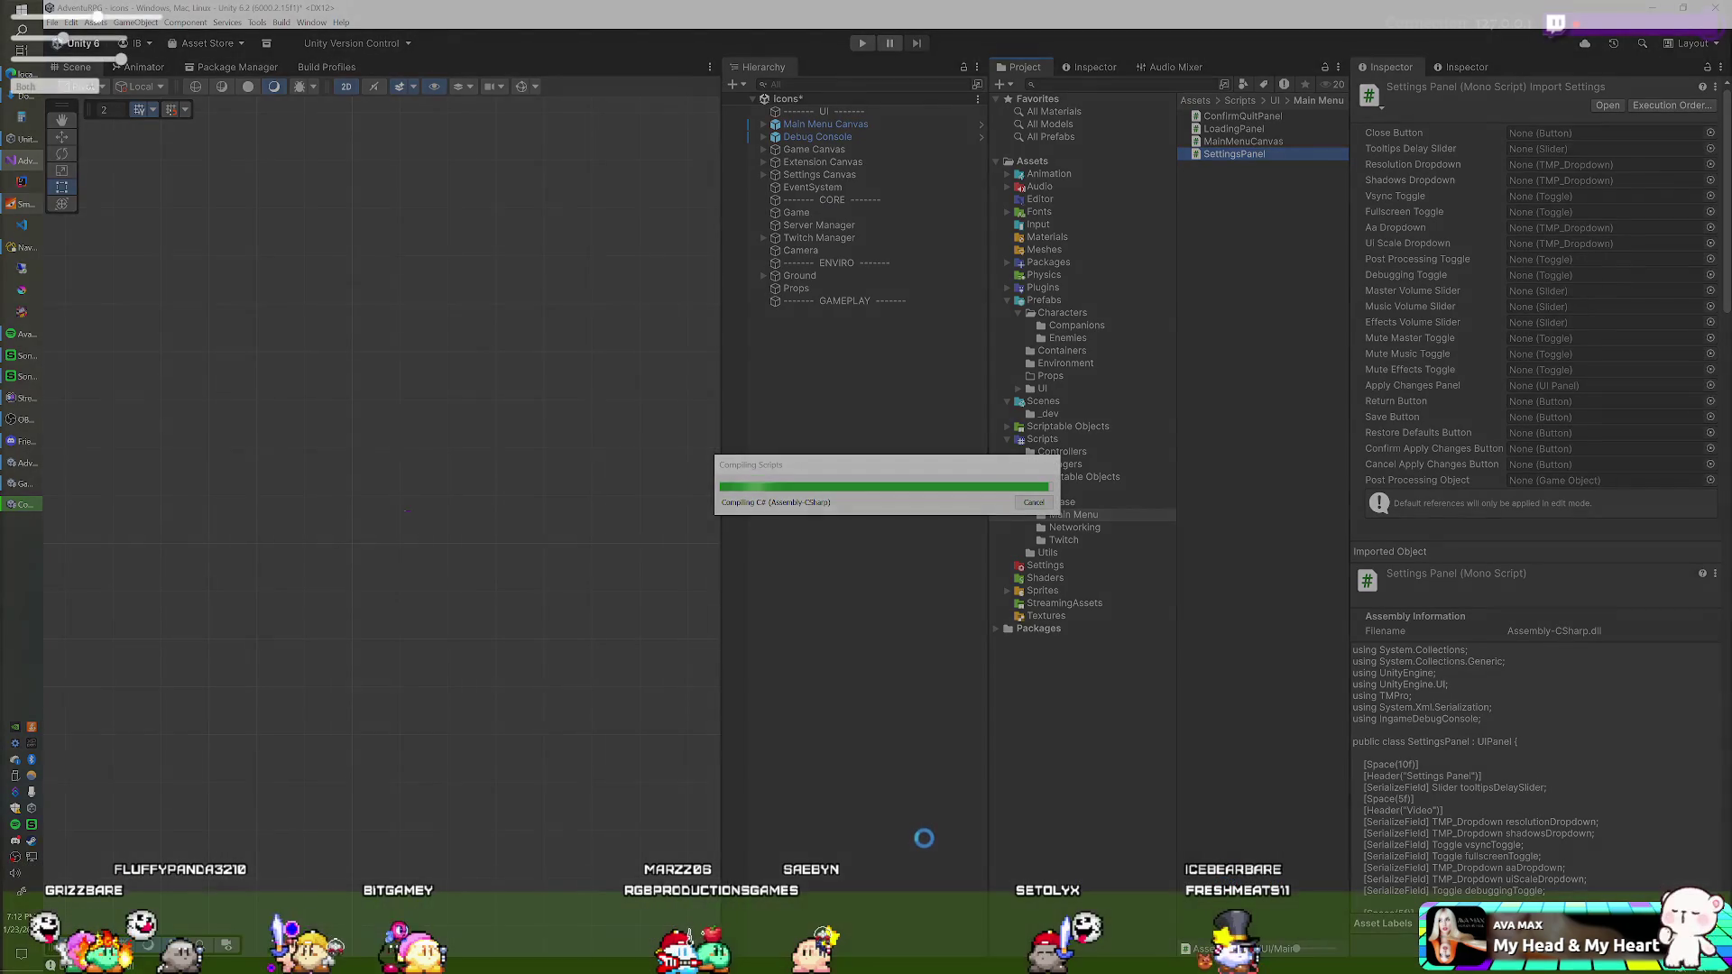
pyautogui.hotkey('alt', 'Tab')
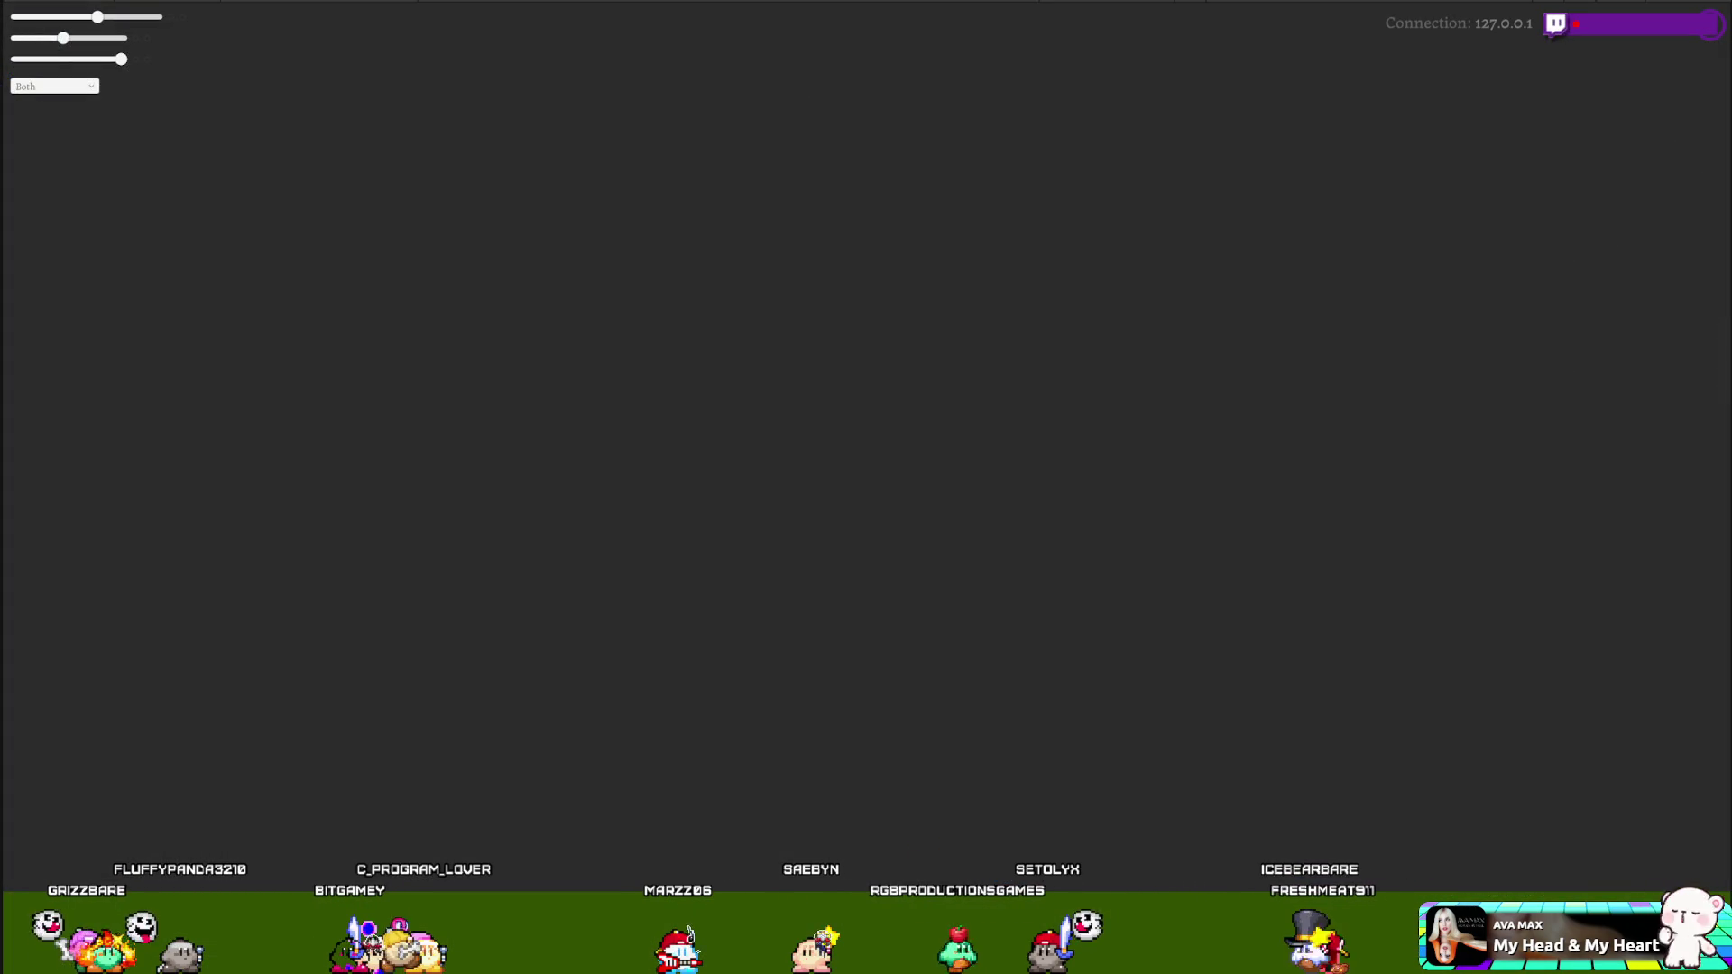
pyautogui.hotkey('alt', 'Tab')
pyautogui.moveTo(501, 95); pyautogui.dragTo(1731, 270)
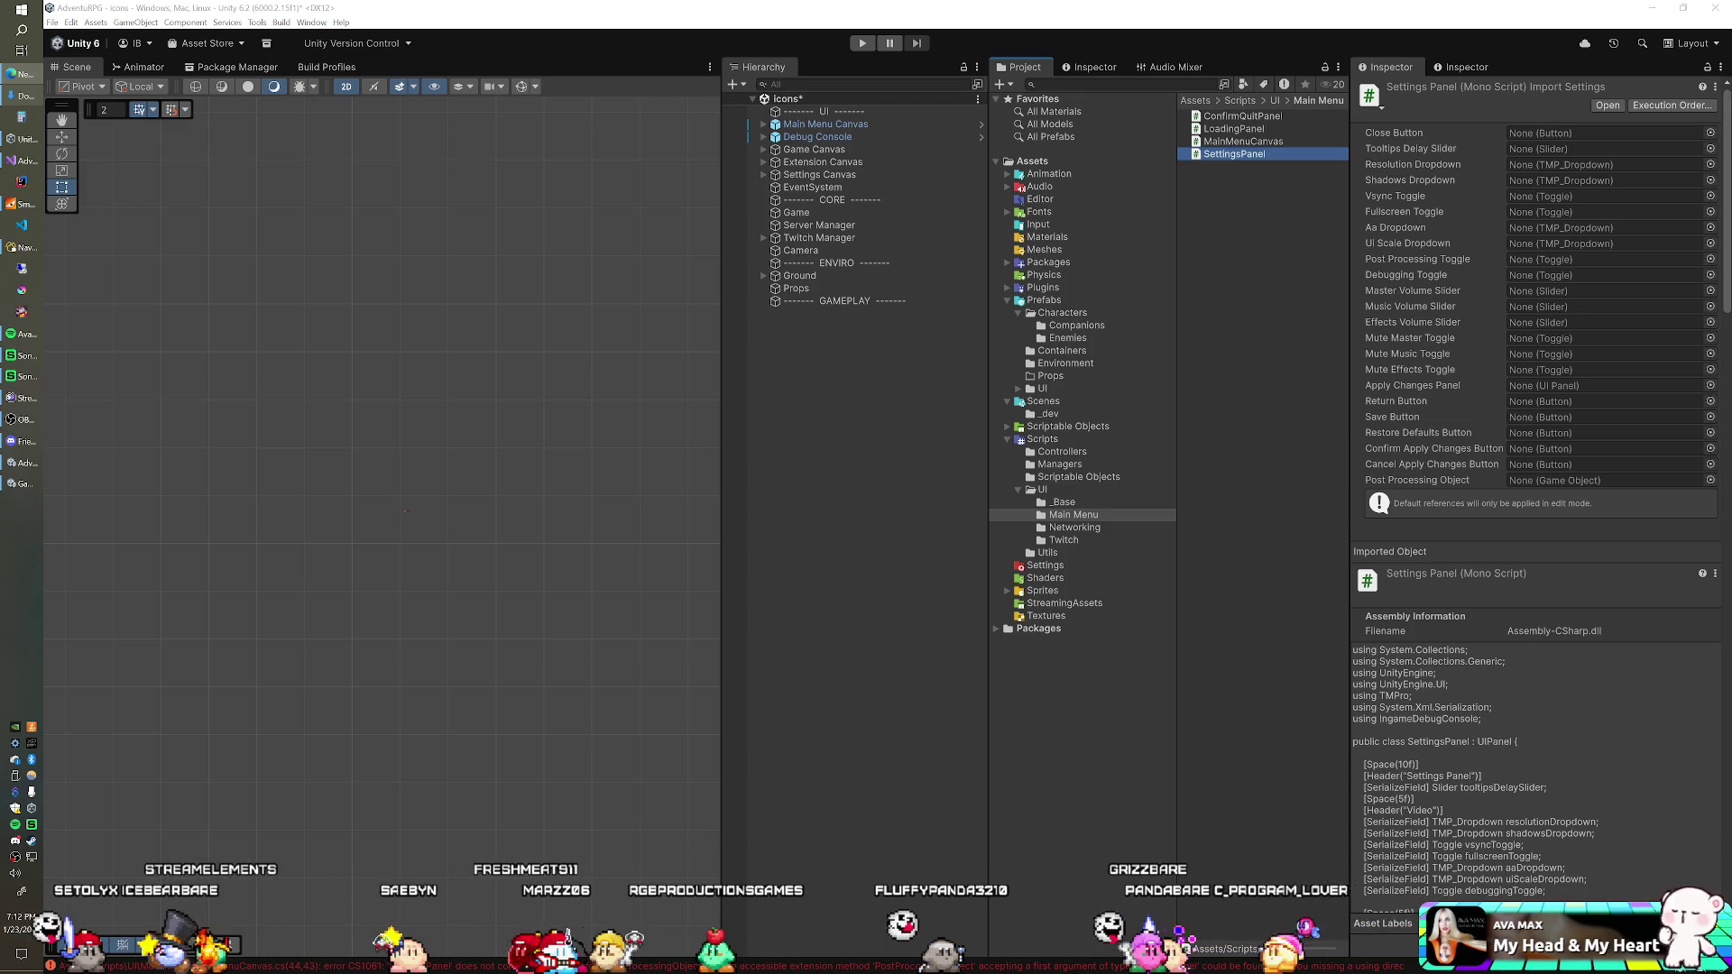
pyautogui.click(1390, 101)
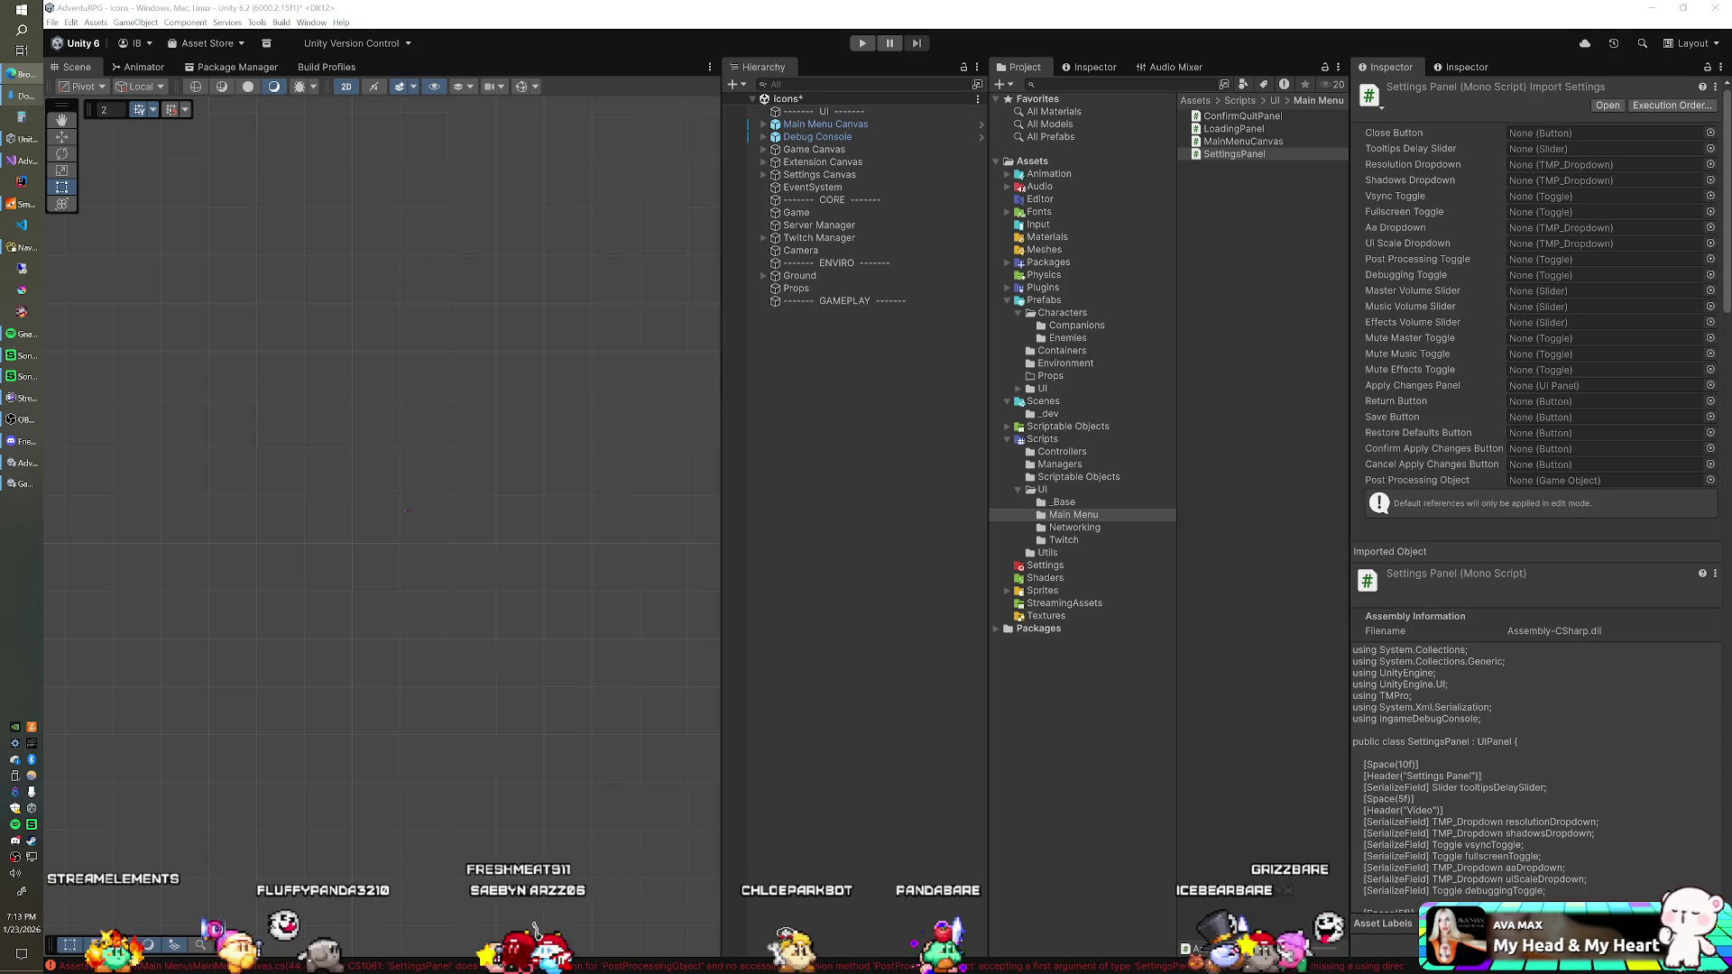
pyautogui.click(803, 391)
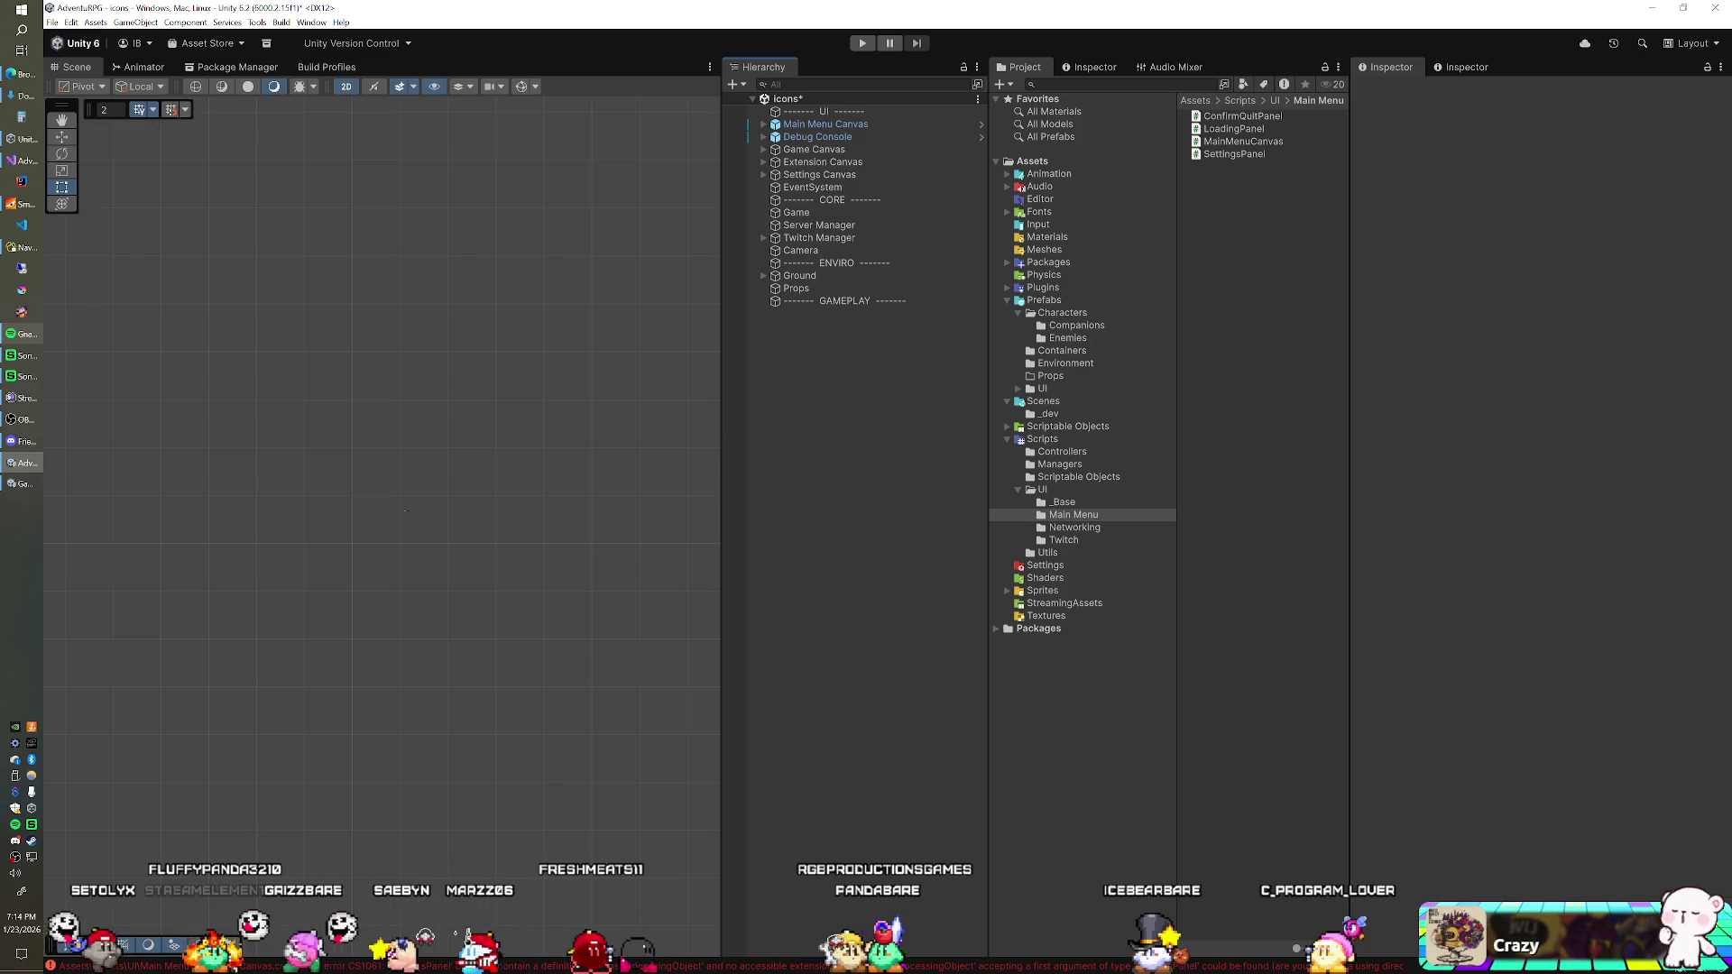
pyautogui.hotkey('alt', 'Tab')
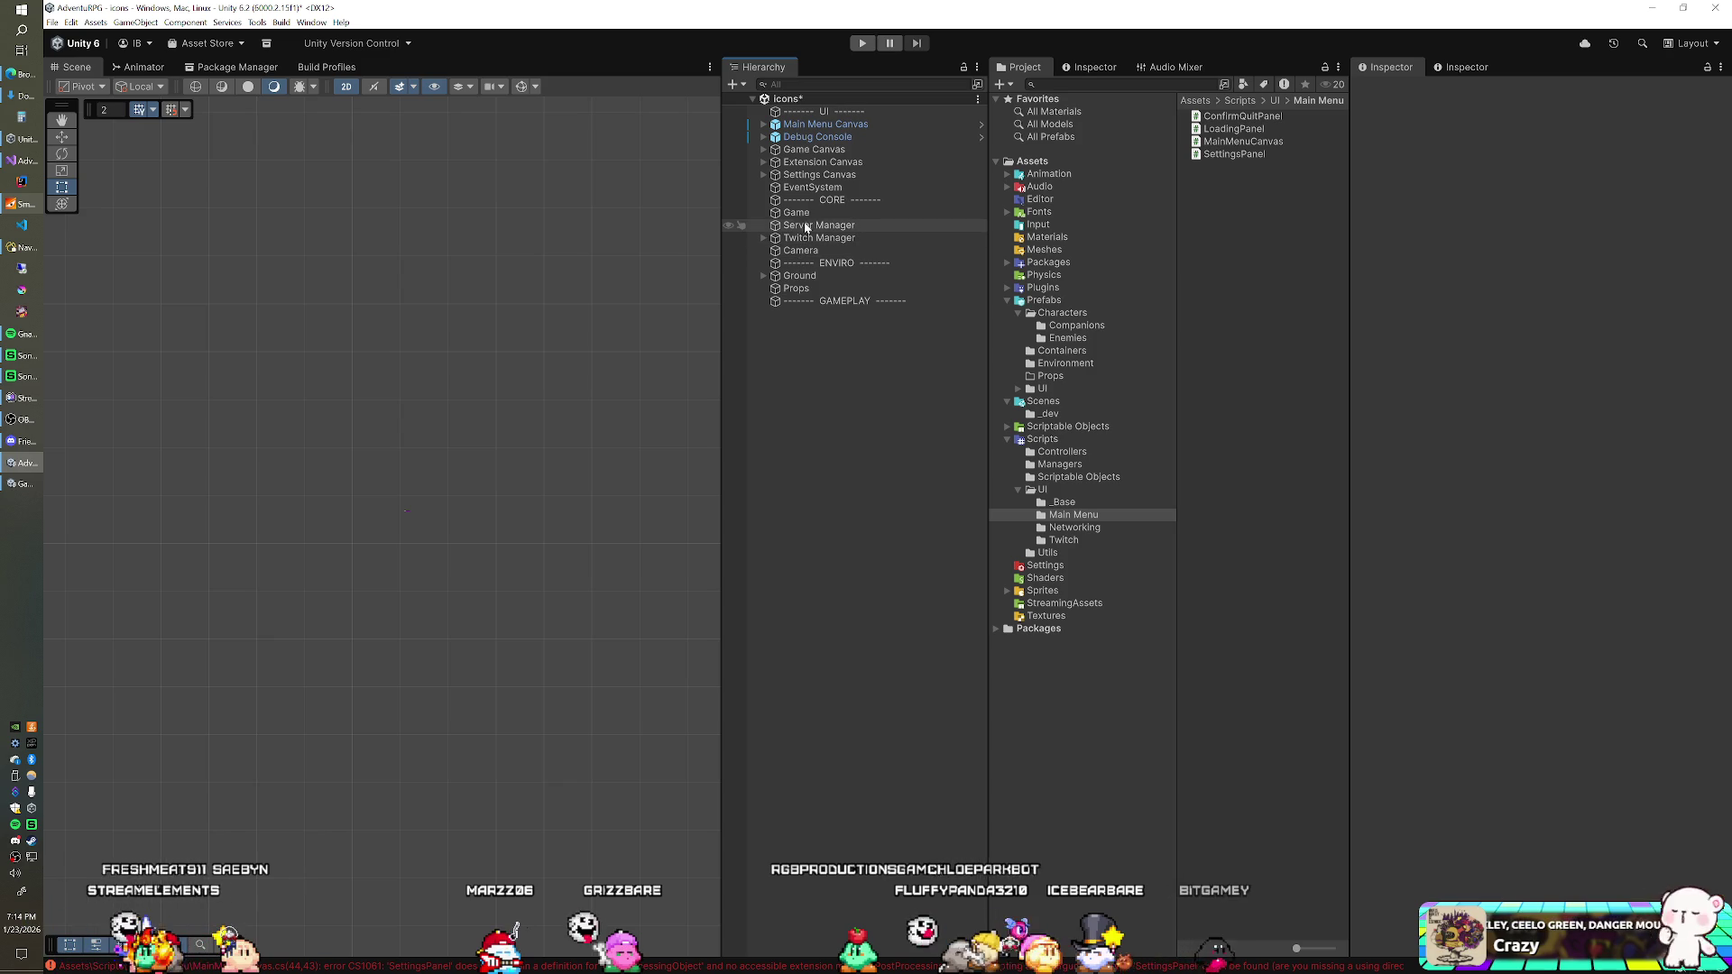
# Step: Multi-select Main Menu Canvas, Debug Console, Extension and Settings Canvas, Game, Server/Twitch Managers, Ground, Props
pyautogui.click(812, 126)
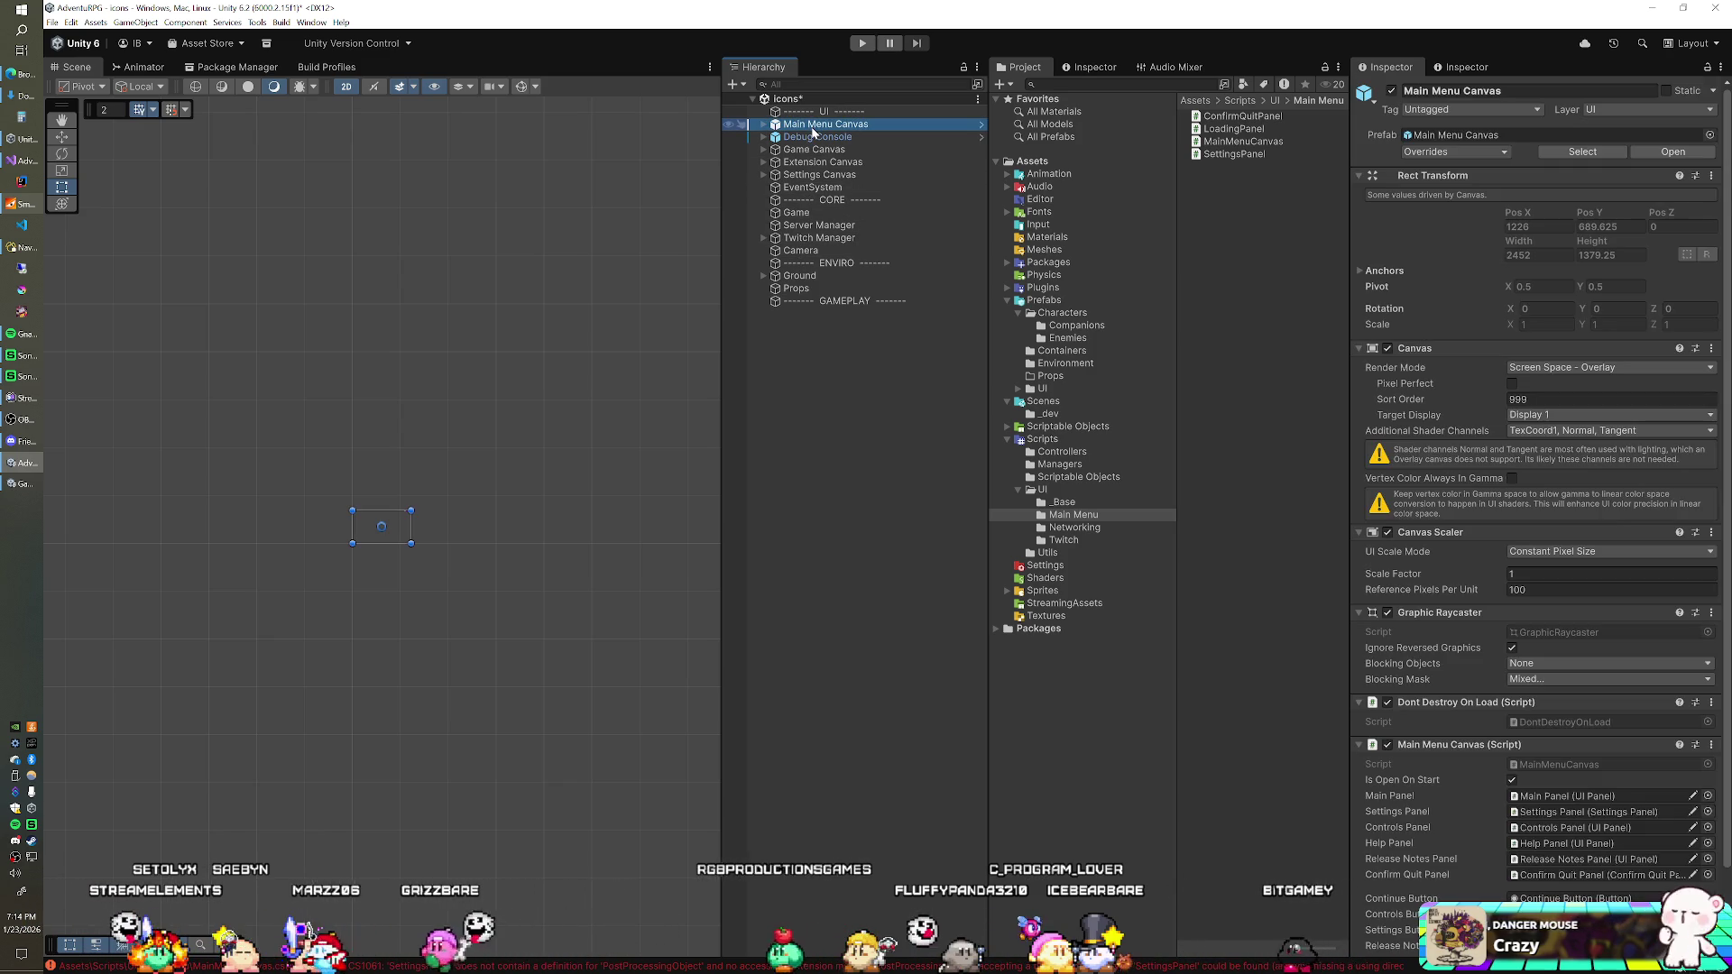
pyautogui.keyDown('ctrl'); pyautogui.click(812, 137); pyautogui.keyUp('ctrl')
pyautogui.keyDown('ctrl'); pyautogui.click(806, 163); pyautogui.keyUp('ctrl')
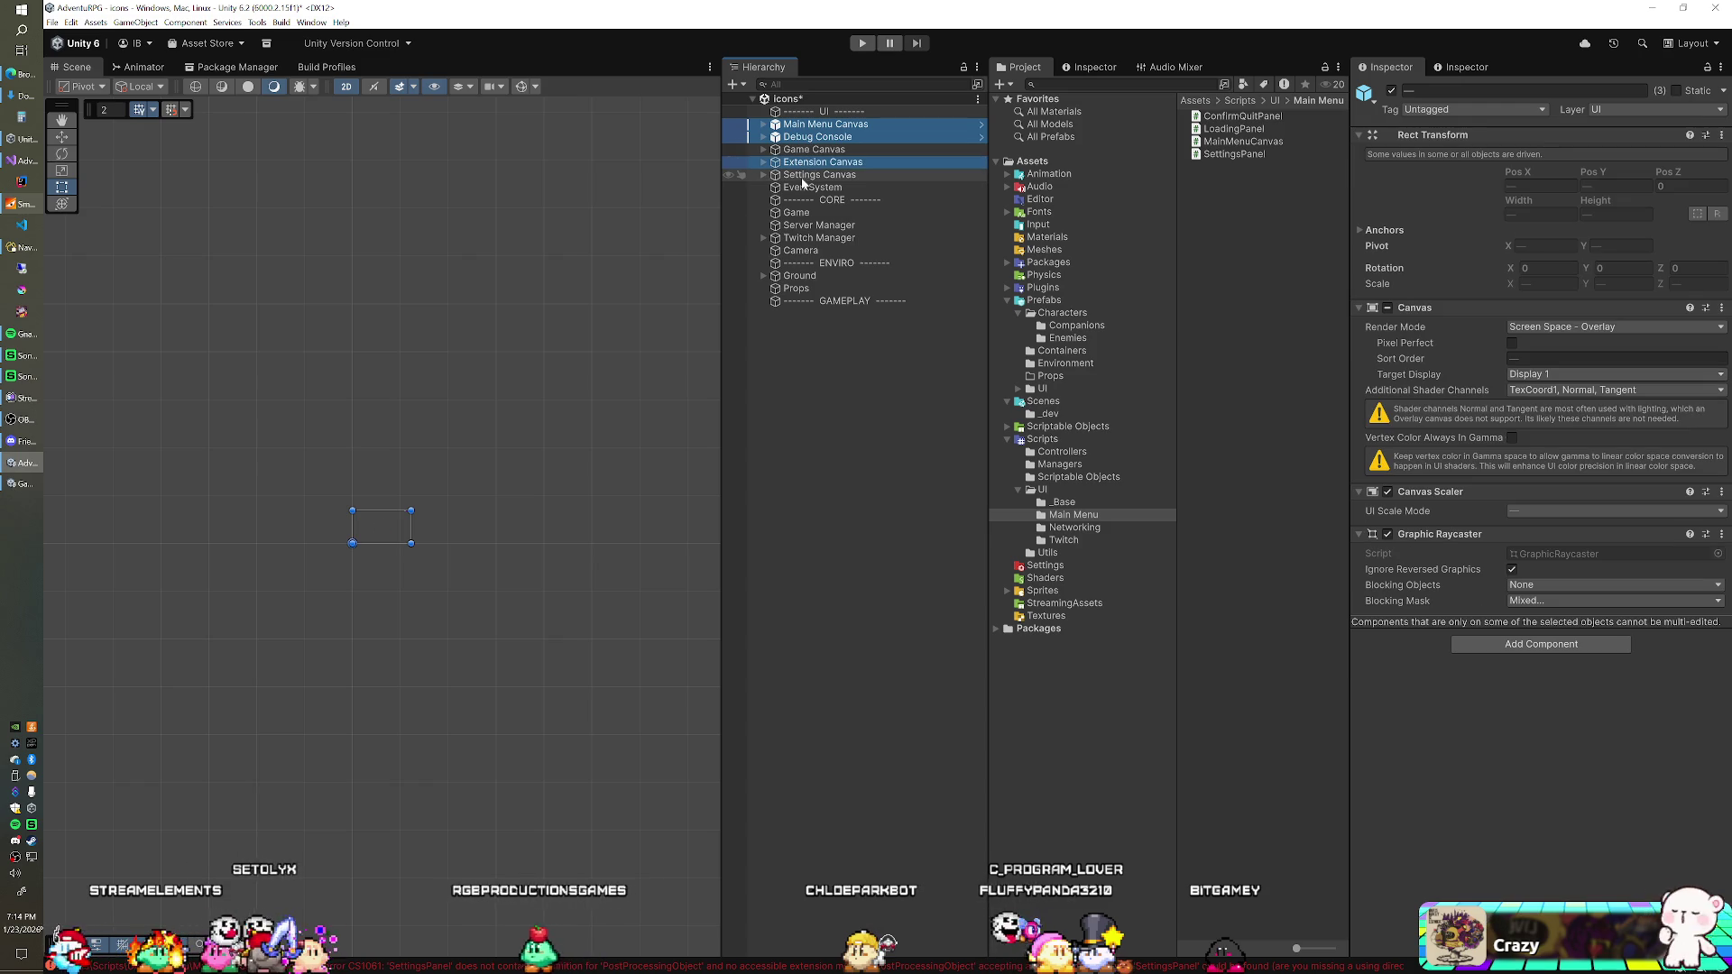
pyautogui.keyDown('ctrl'); pyautogui.click(805, 177); pyautogui.keyUp('ctrl')
pyautogui.keyDown('ctrl'); pyautogui.click(798, 213); pyautogui.keyUp('ctrl')
pyautogui.keyDown('ctrl'); pyautogui.click(798, 226); pyautogui.keyUp('ctrl')
pyautogui.keyDown('ctrl'); pyautogui.click(798, 239); pyautogui.keyUp('ctrl')
pyautogui.keyDown('ctrl'); pyautogui.click(799, 276); pyautogui.keyUp('ctrl')
pyautogui.keyDown('ctrl'); pyautogui.click(796, 289); pyautogui.keyUp('ctrl')
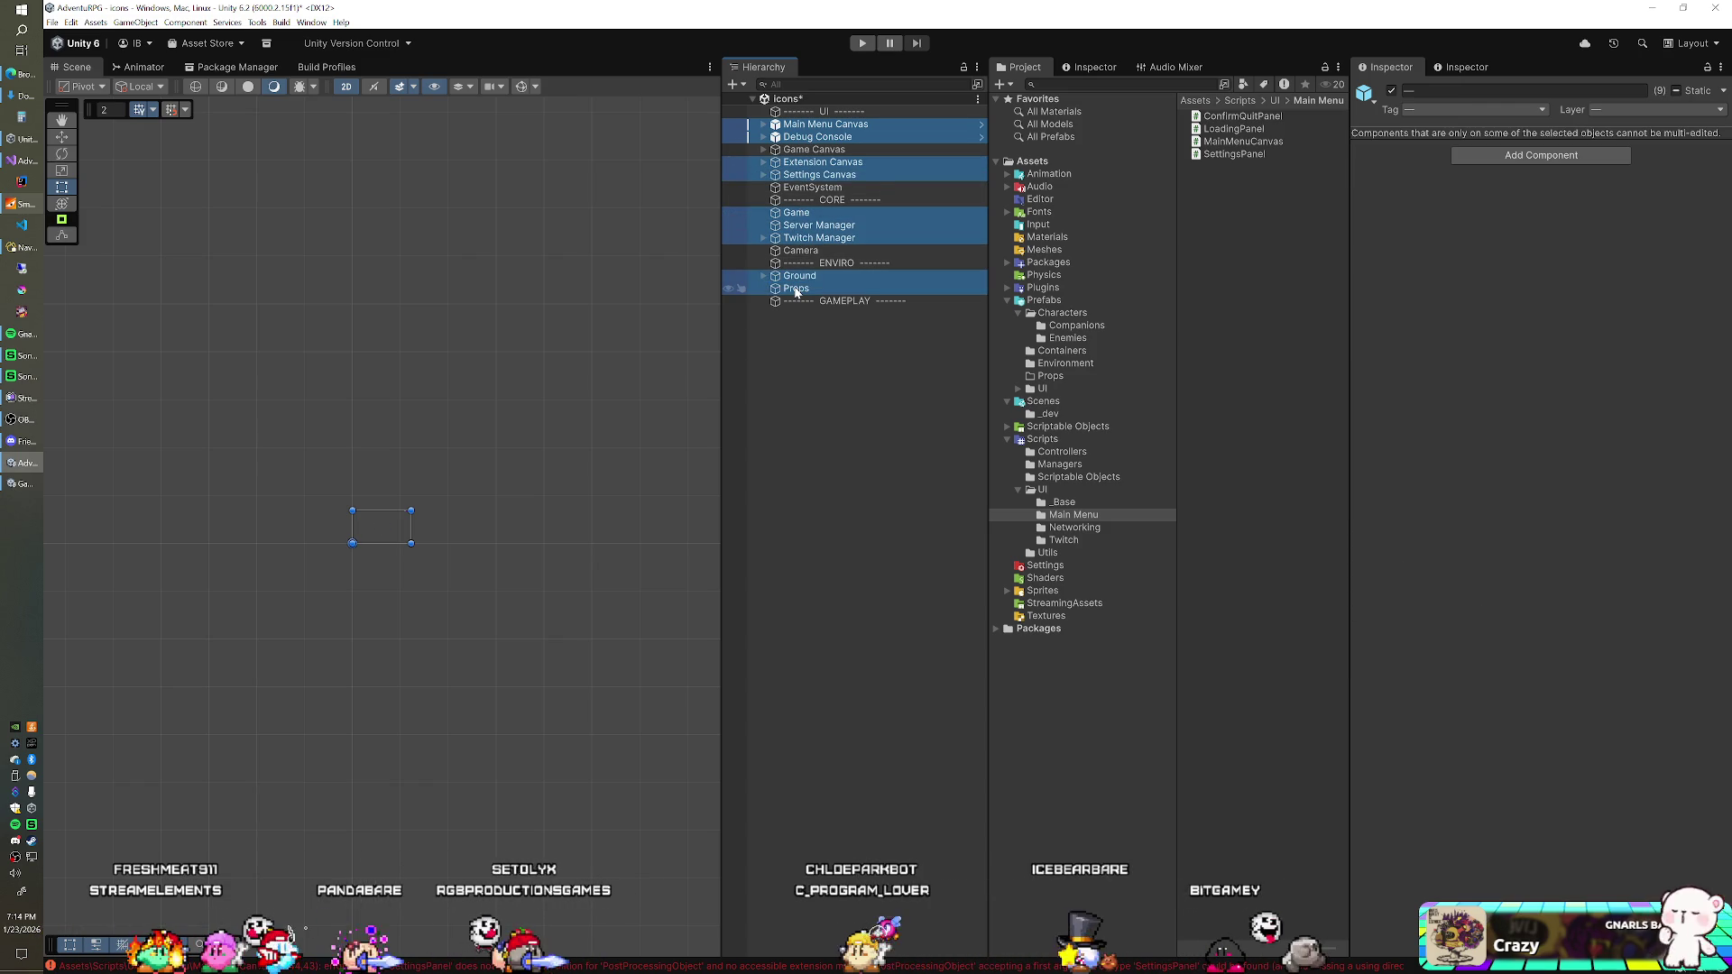
# Step: Delete the selected objects and rename Game Canvas to 'Canvas'
pyautogui.press('Delete')
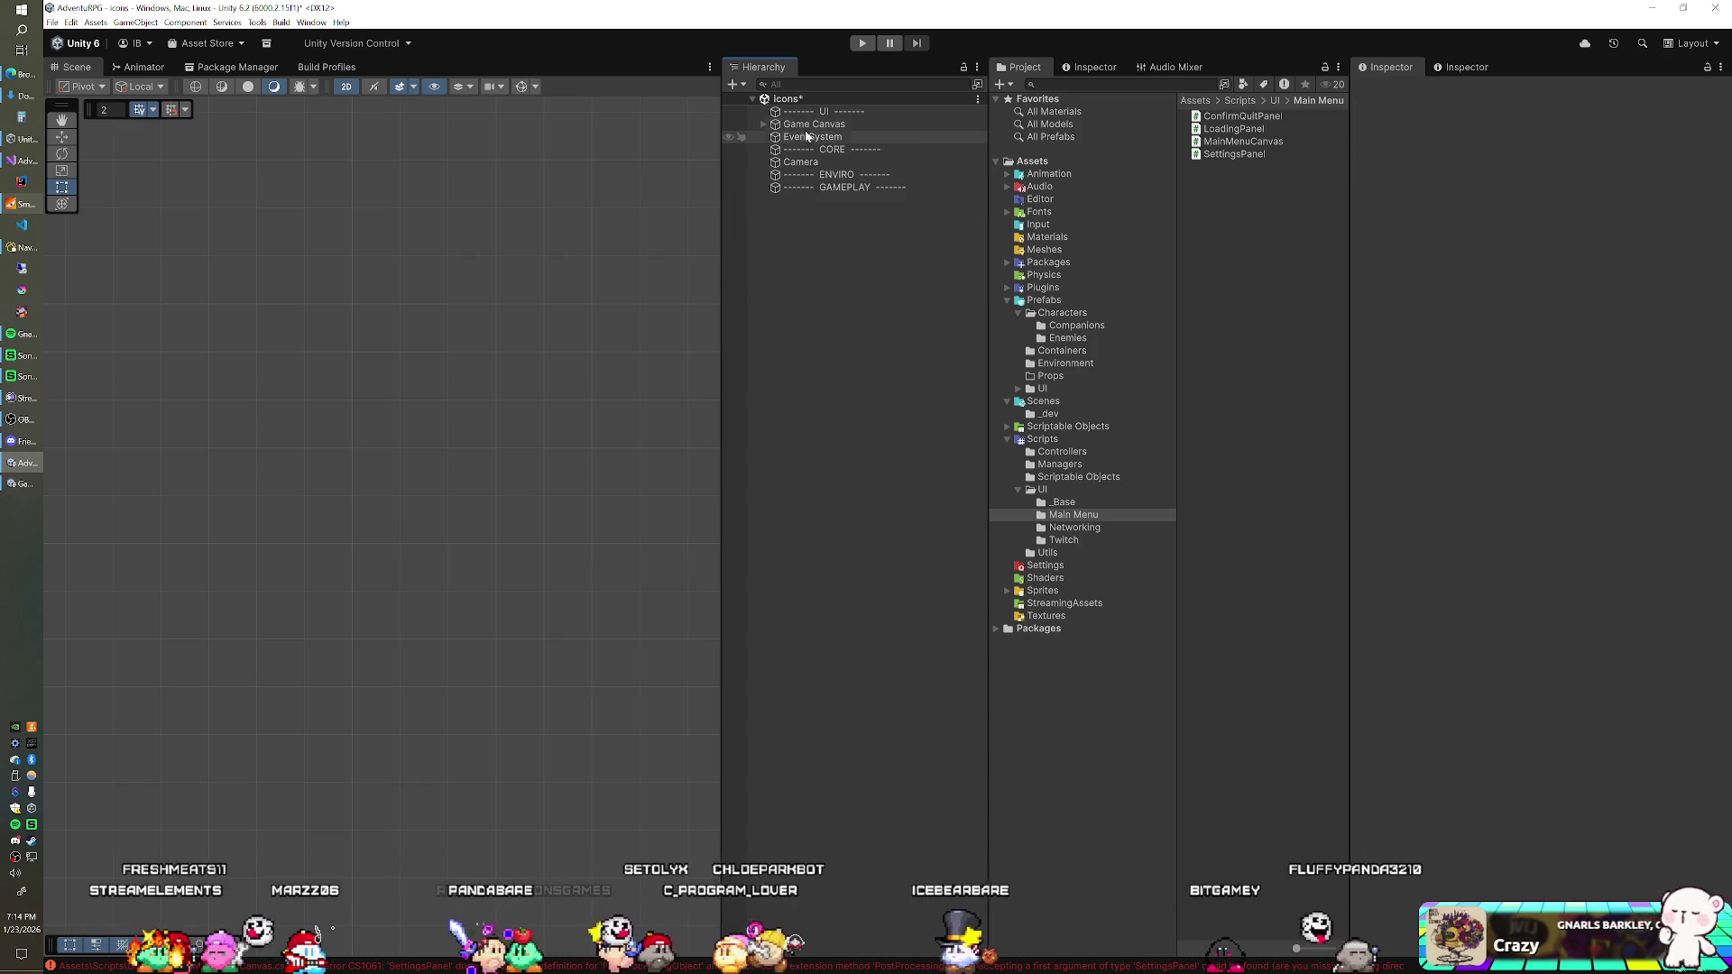
pyautogui.click(812, 124)
pyautogui.press('F2')
pyautogui.write('Canvas')
pyautogui.press('Return')
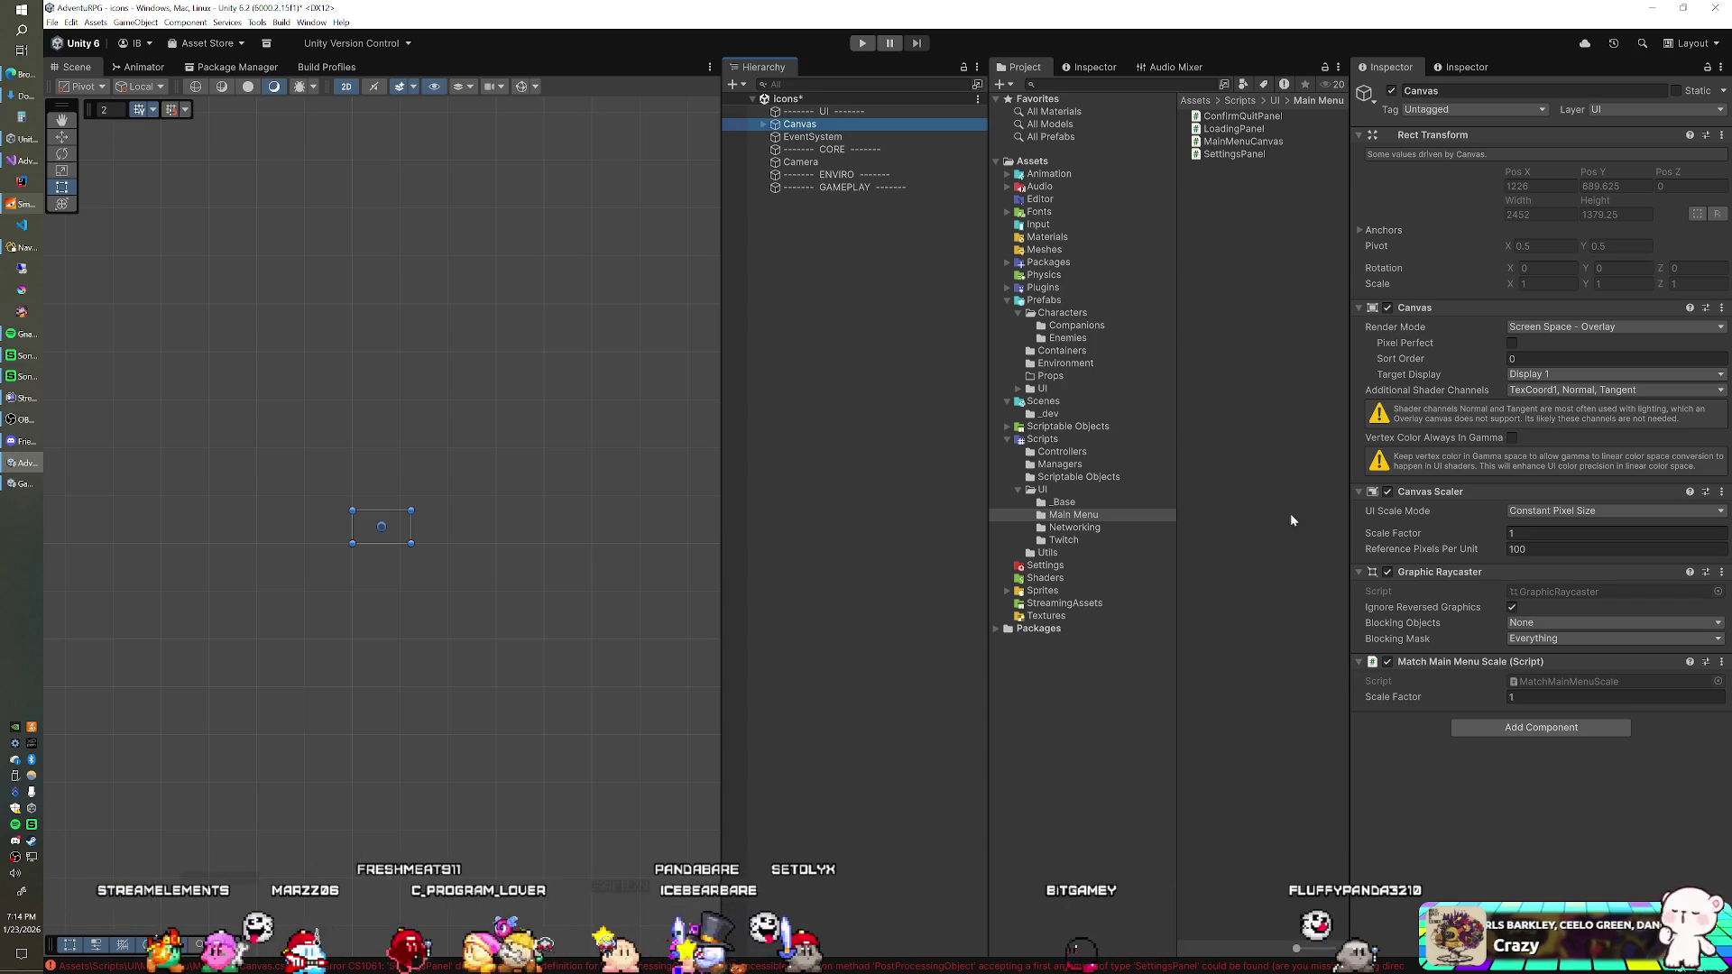
# Step: Delete the headered panel, its two labels and the ENVIRO separator, then save the scene
pyautogui.click(763, 124)
pyautogui.click(808, 138)
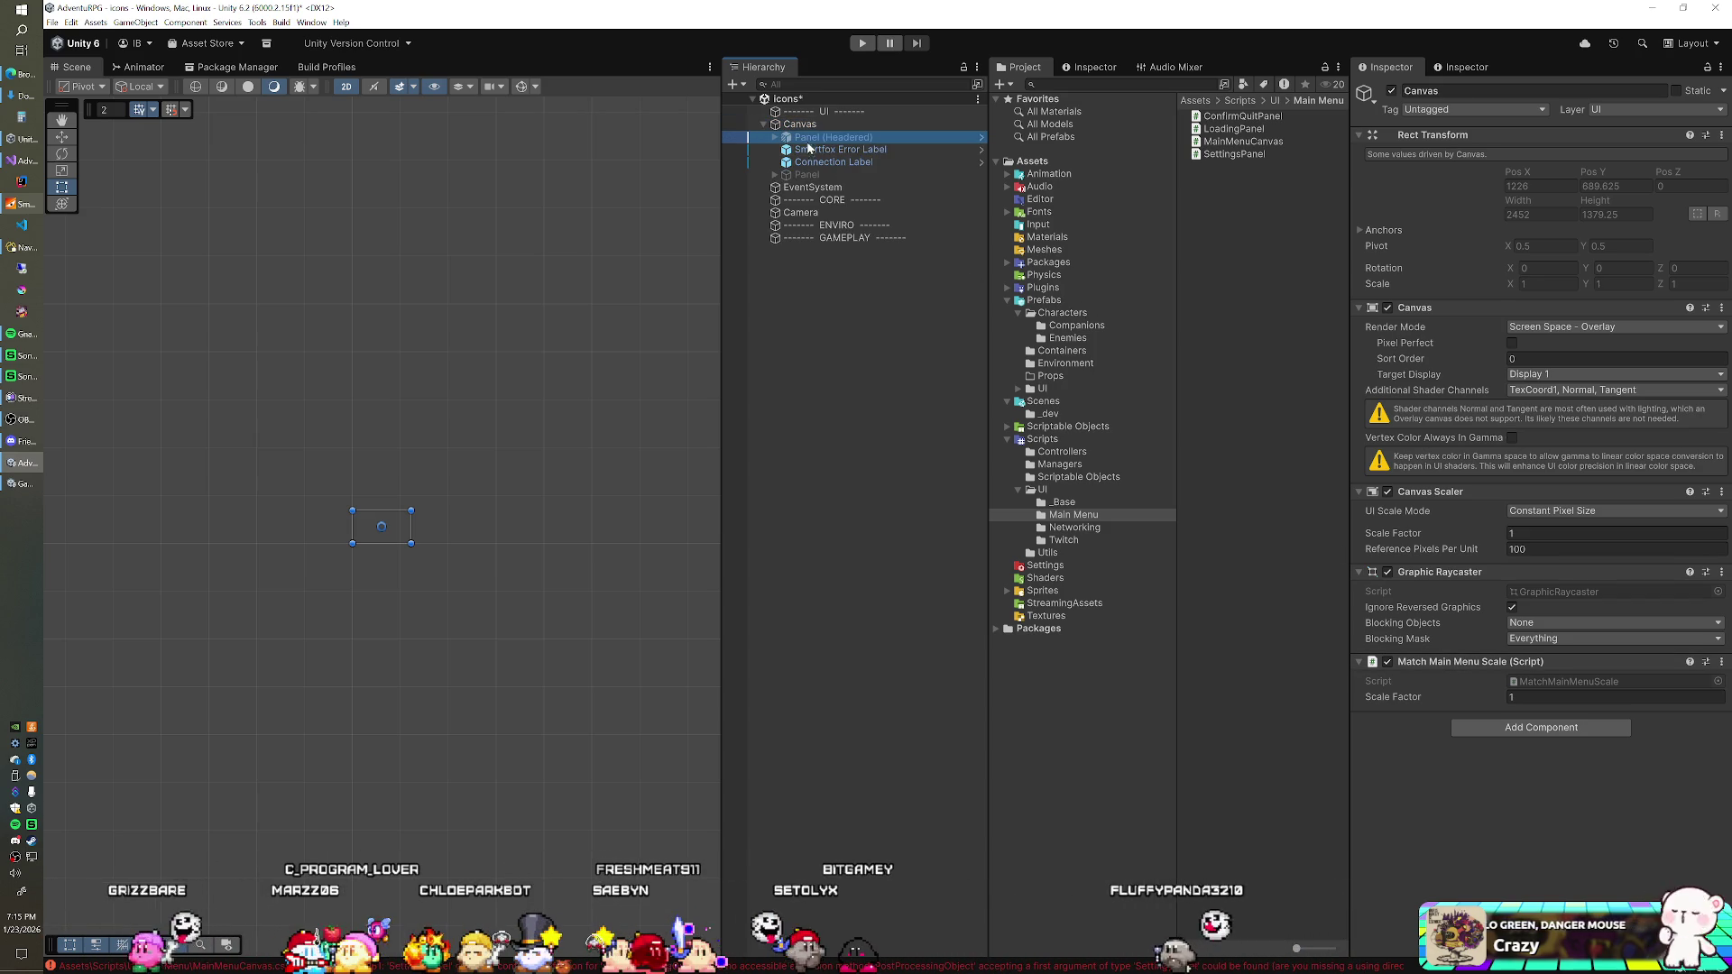
pyautogui.keyDown('shift'); pyautogui.click(811, 161); pyautogui.keyUp('shift')
pyautogui.press('Delete')
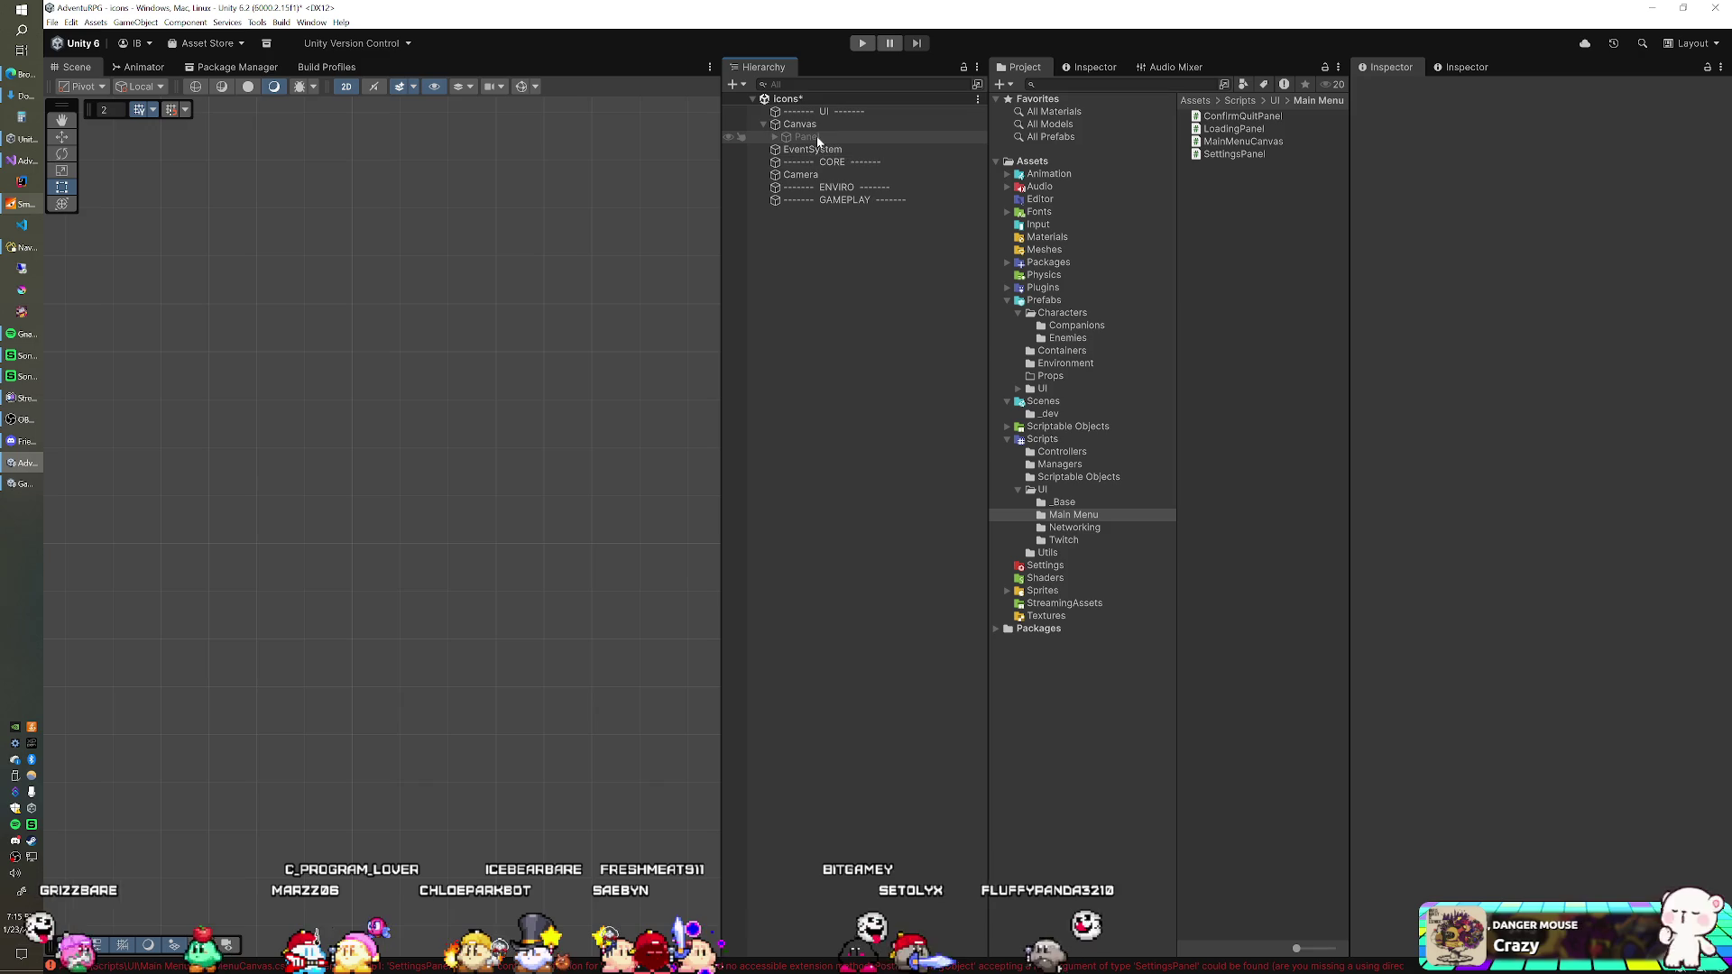
pyautogui.click(810, 189)
pyautogui.press('Delete')
pyautogui.hotkey('ctrl', 's')
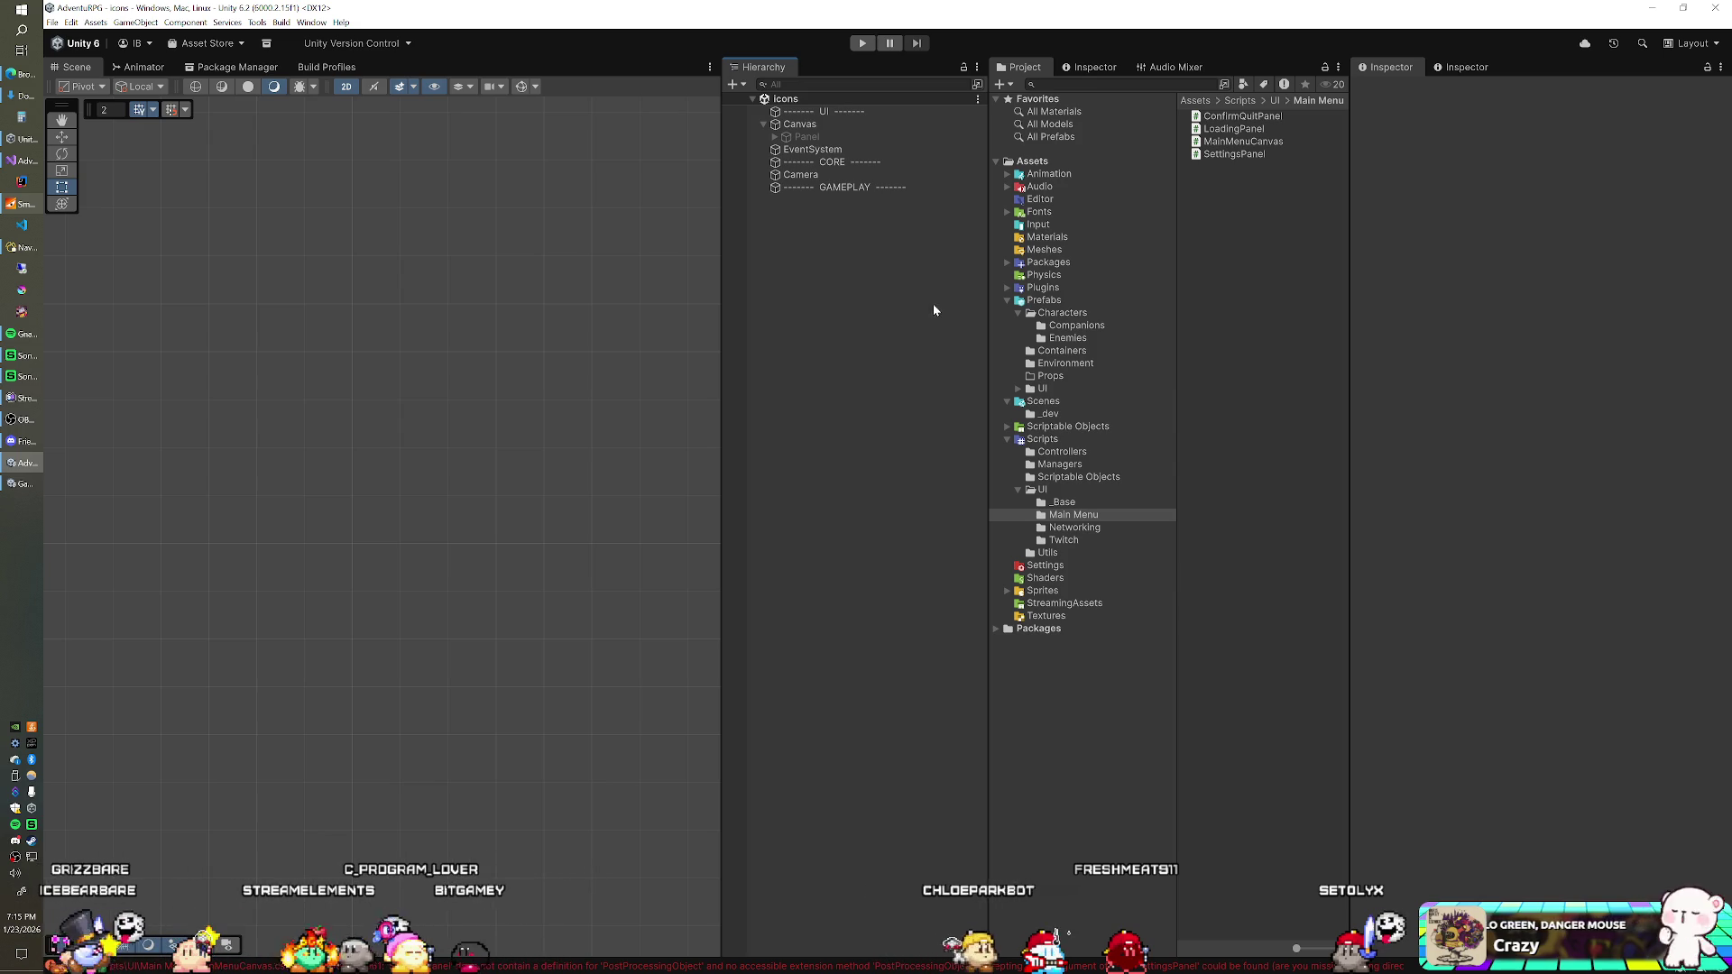
# Step: Show the Enemies prefab folder in the Project window
pyautogui.click(1067, 337)
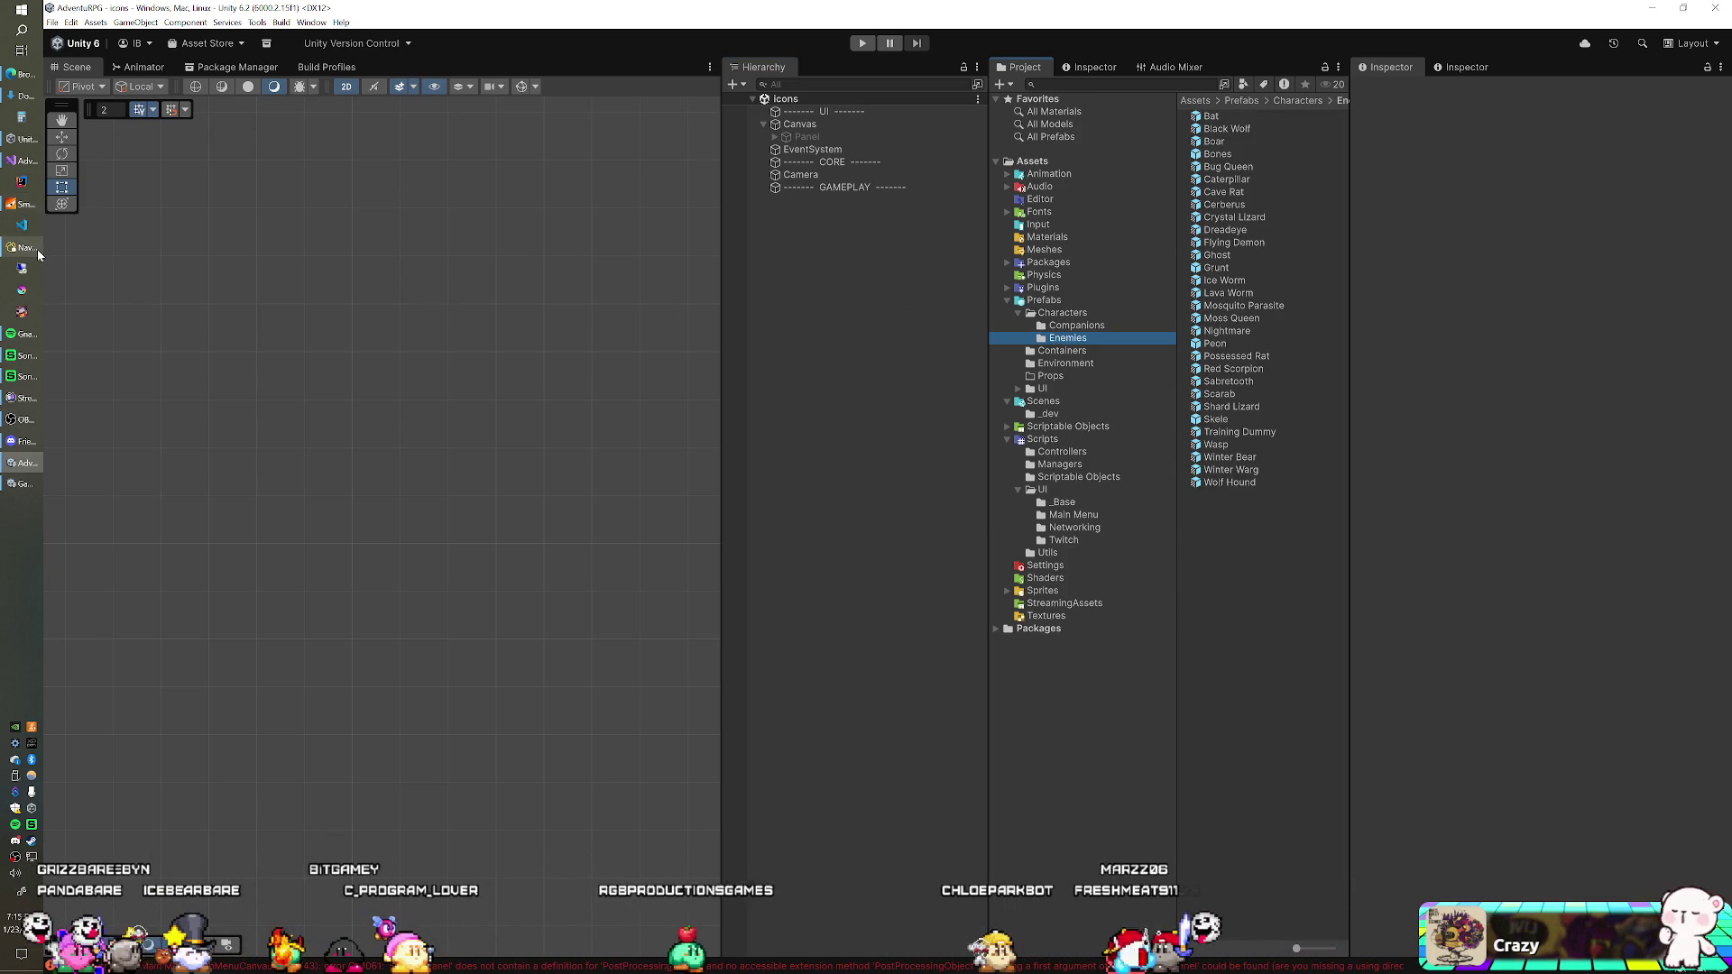
pyautogui.click(29, 247)
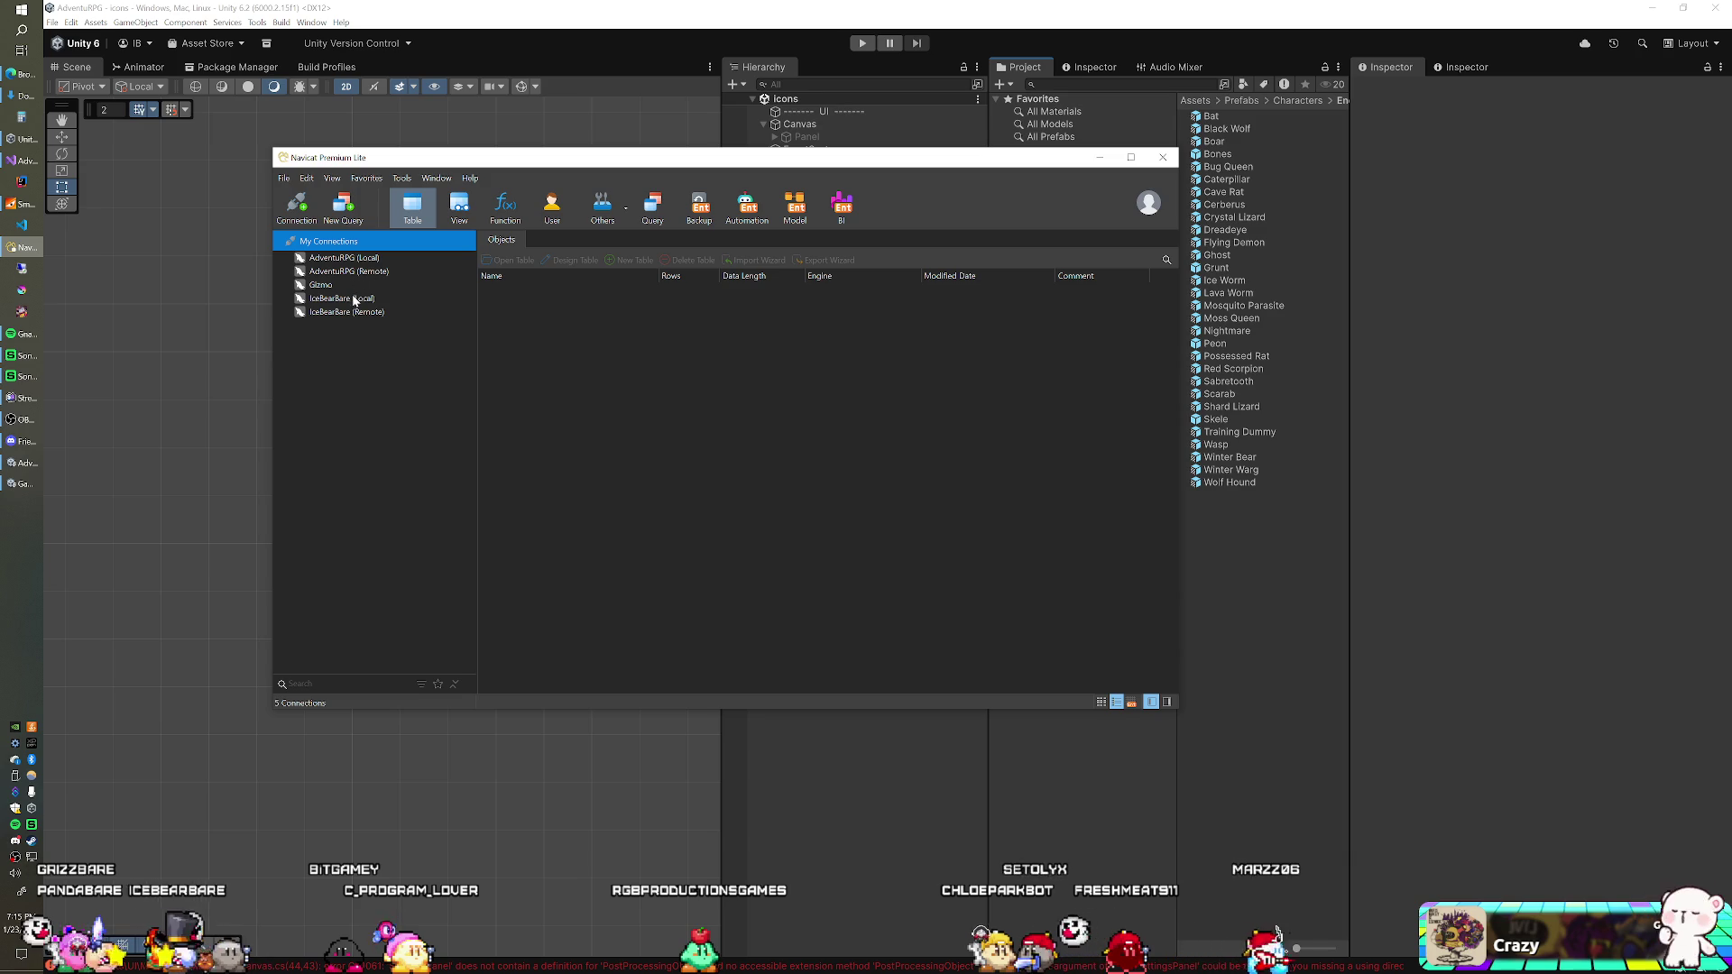
pyautogui.click(1248, 181)
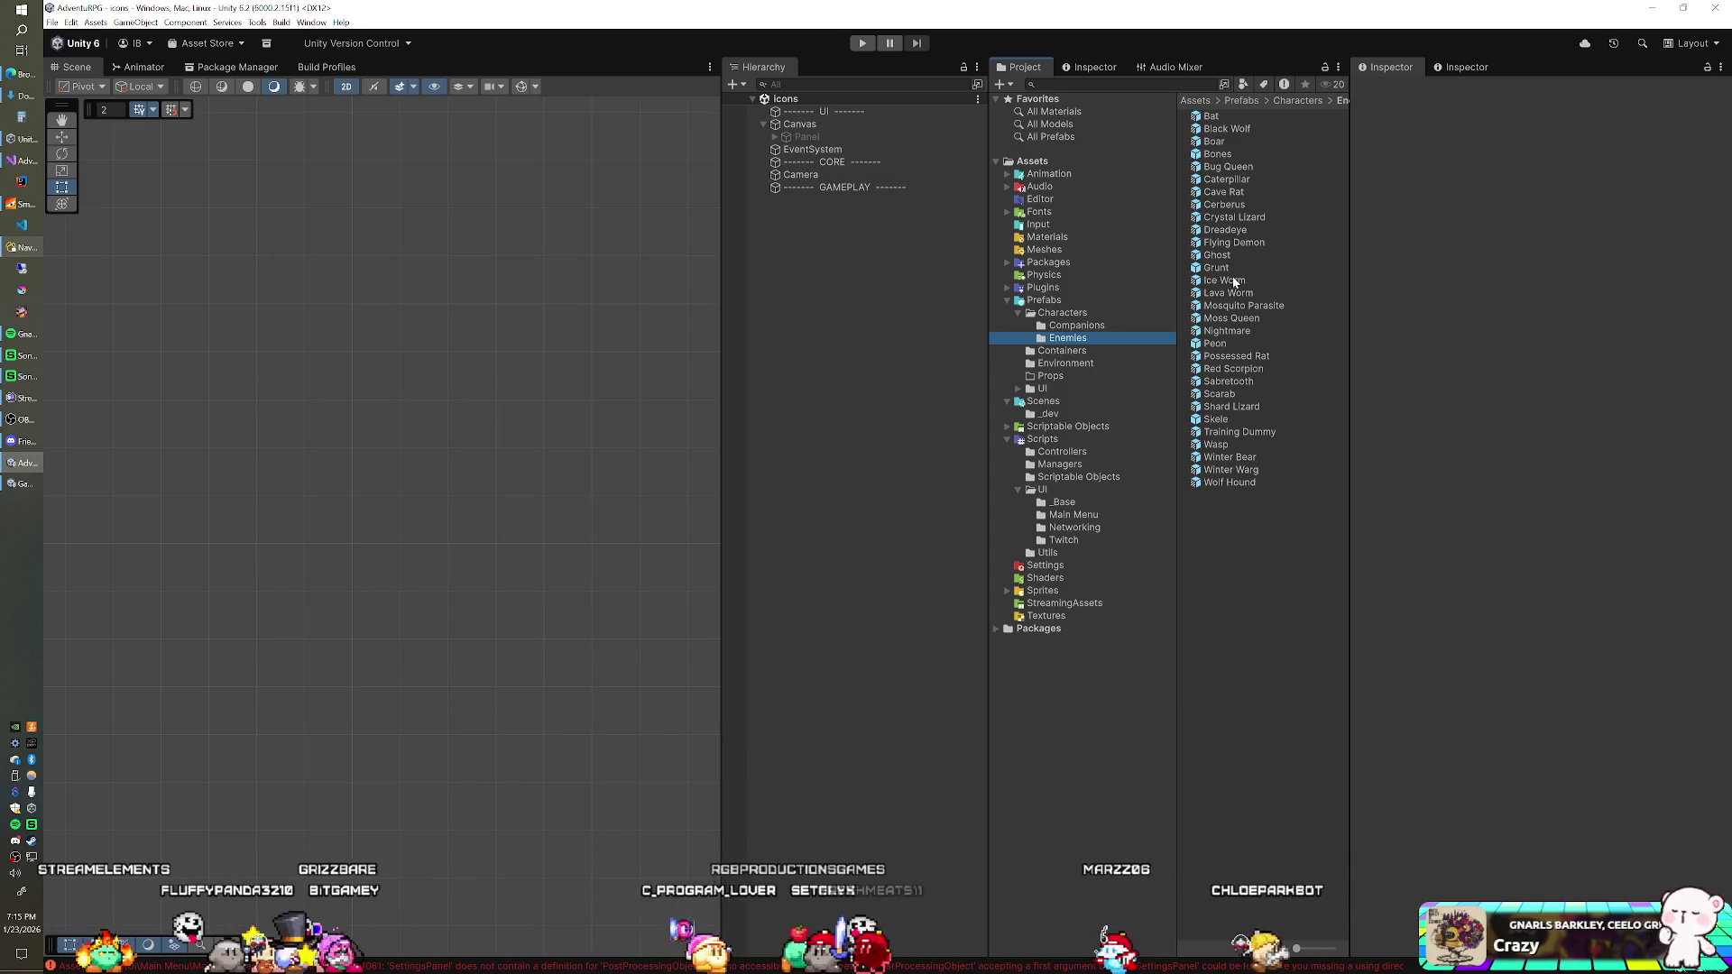
# Step: Add Peon and Grunt enemy prefabs to the scene and set both positions to 0, 0
pyautogui.moveTo(1215, 342); pyautogui.dragTo(832, 300)
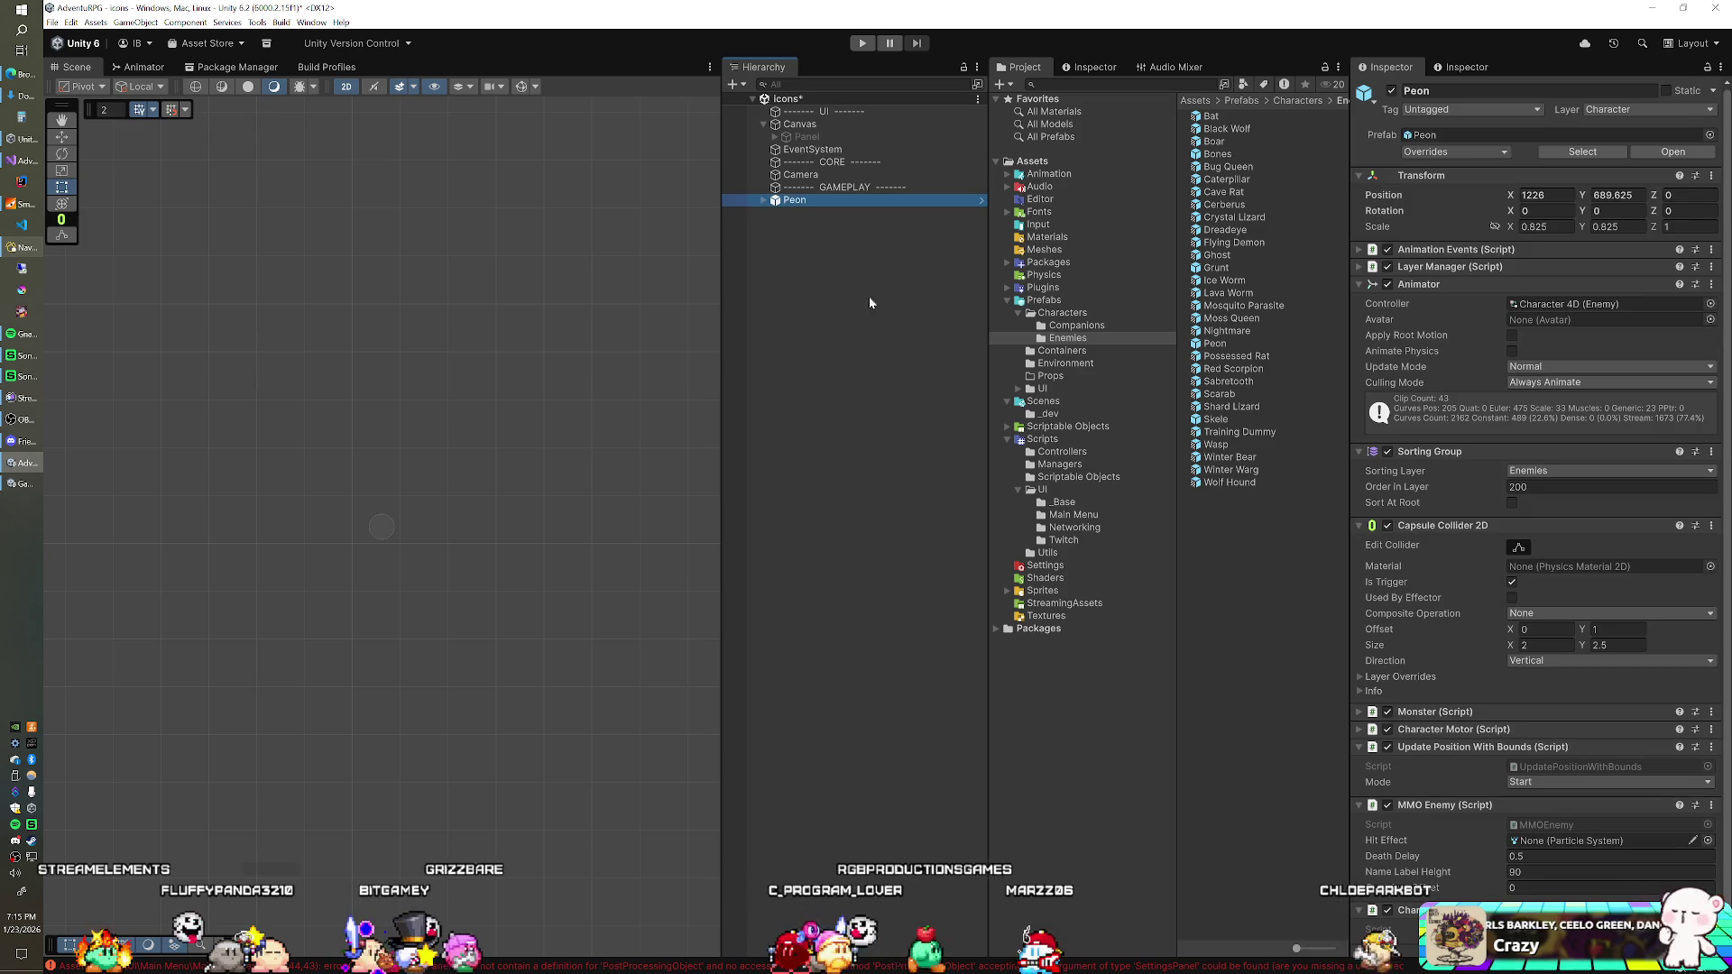
pyautogui.moveTo(1216, 268); pyautogui.dragTo(928, 248)
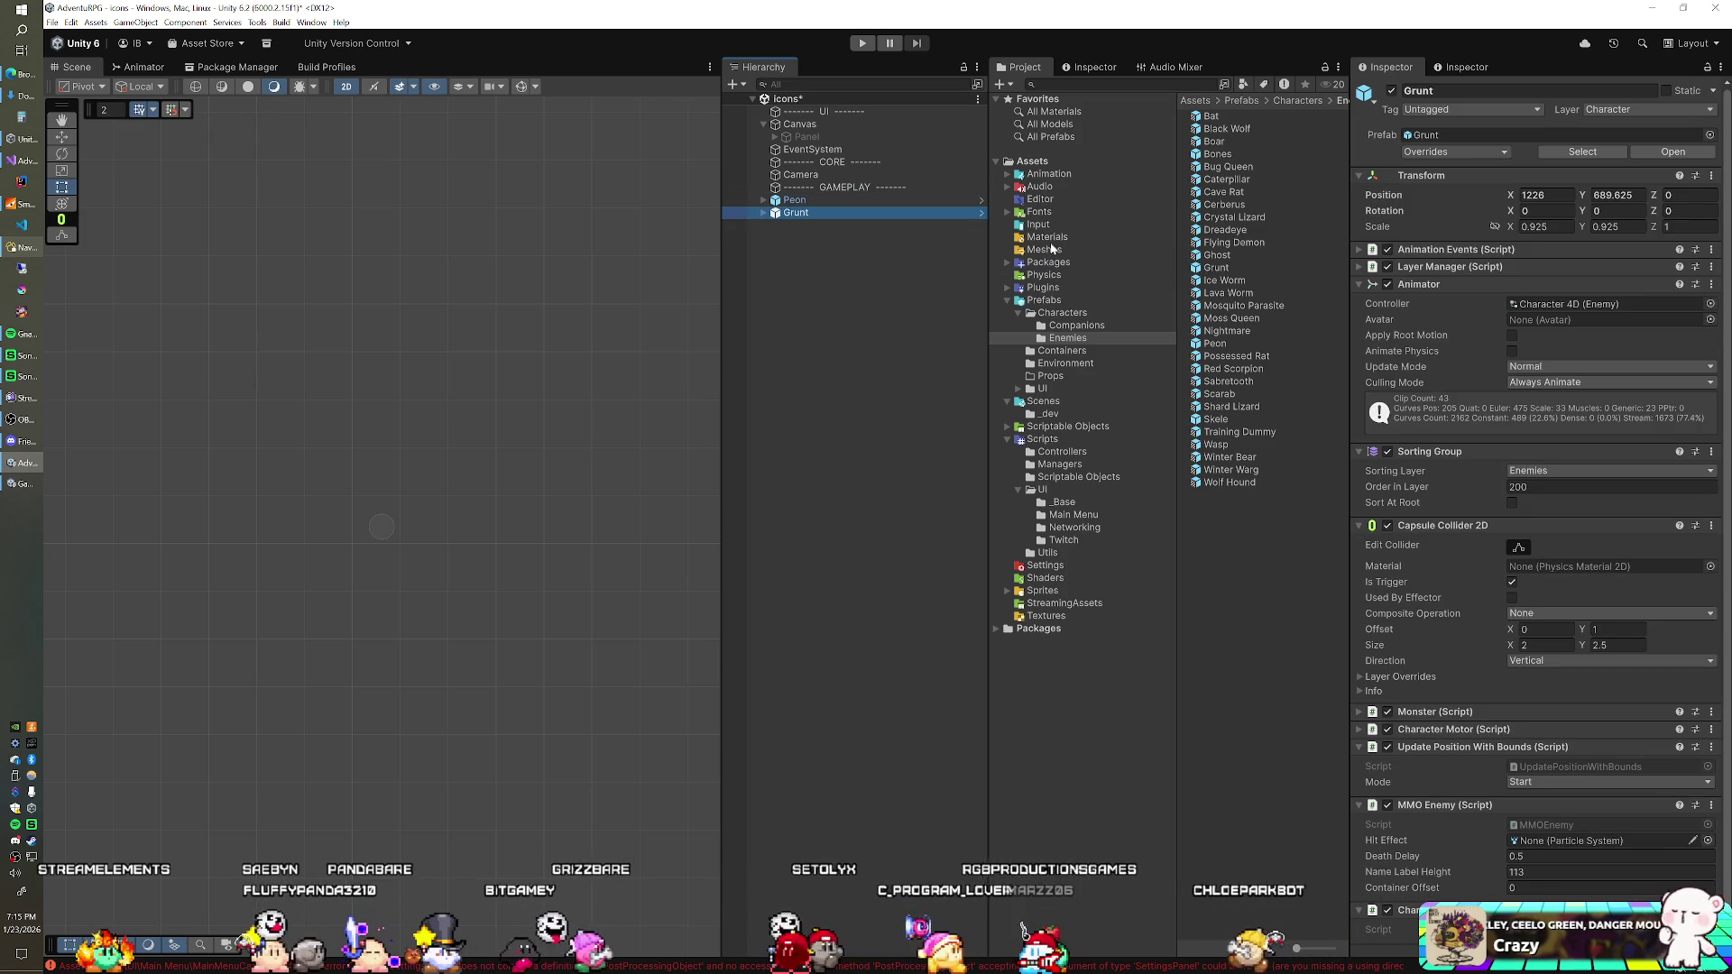
pyautogui.keyDown('ctrl'); pyautogui.click(841, 198); pyautogui.keyUp('ctrl')
pyautogui.click(1547, 195)
pyautogui.write('0')
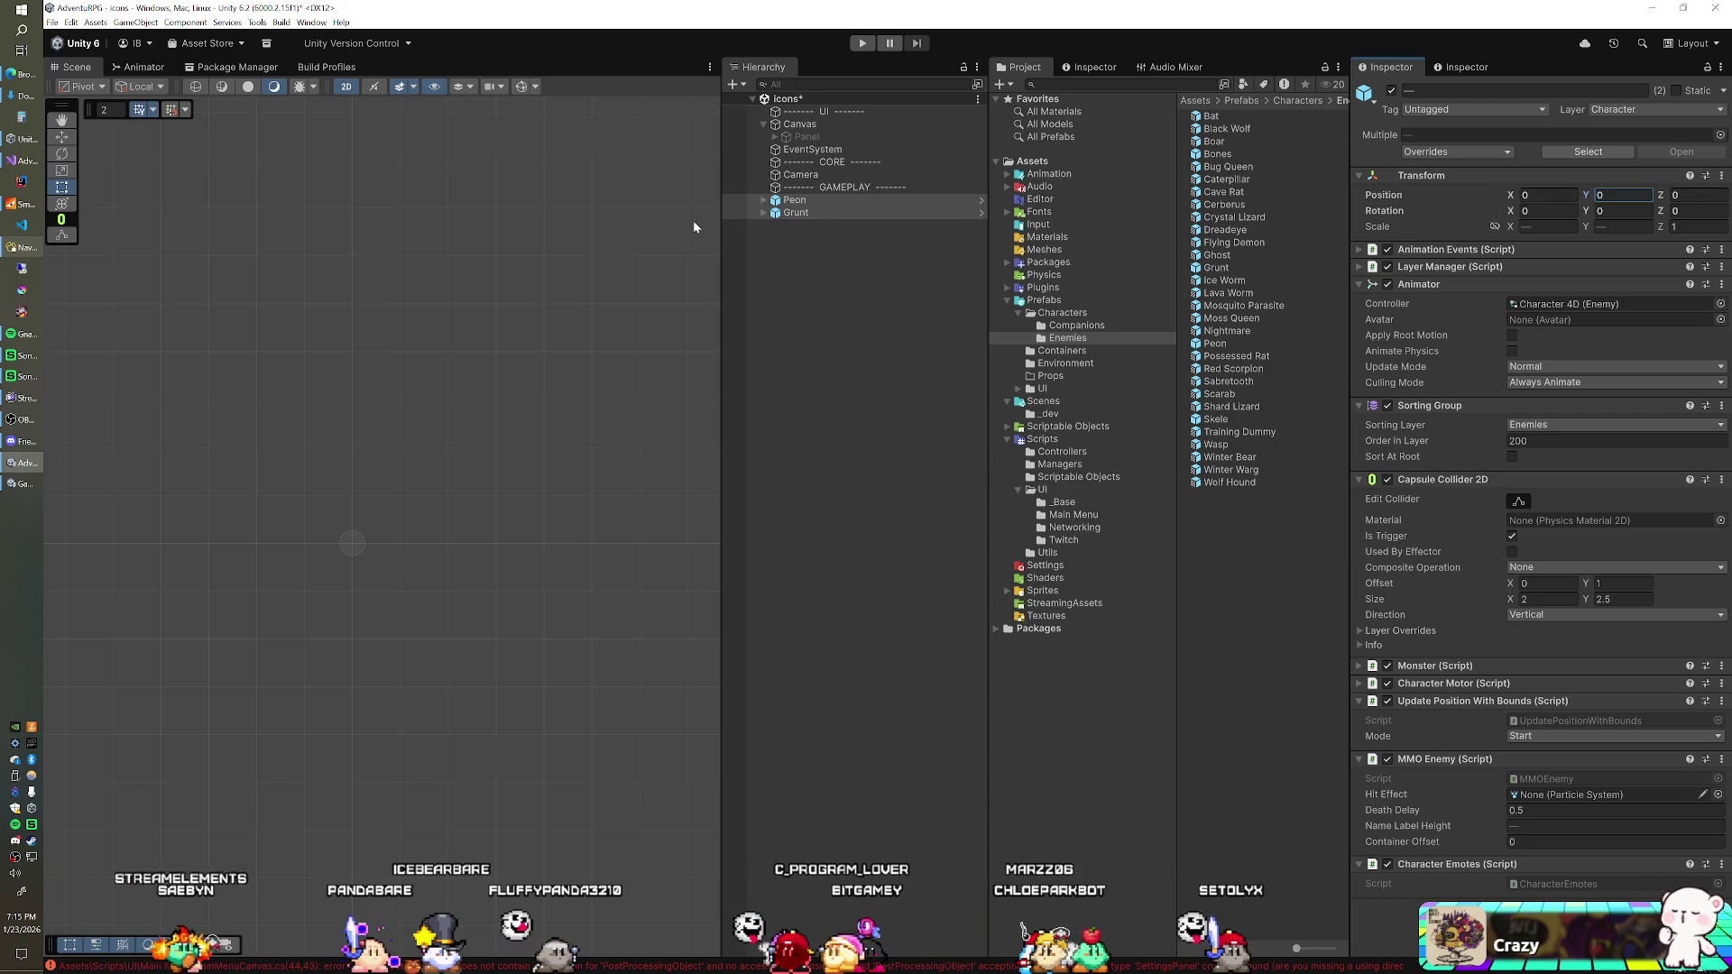
# Step: Frame the Peon in the scene view, then select the camera
pyautogui.click(795, 199)
pyautogui.press('f')
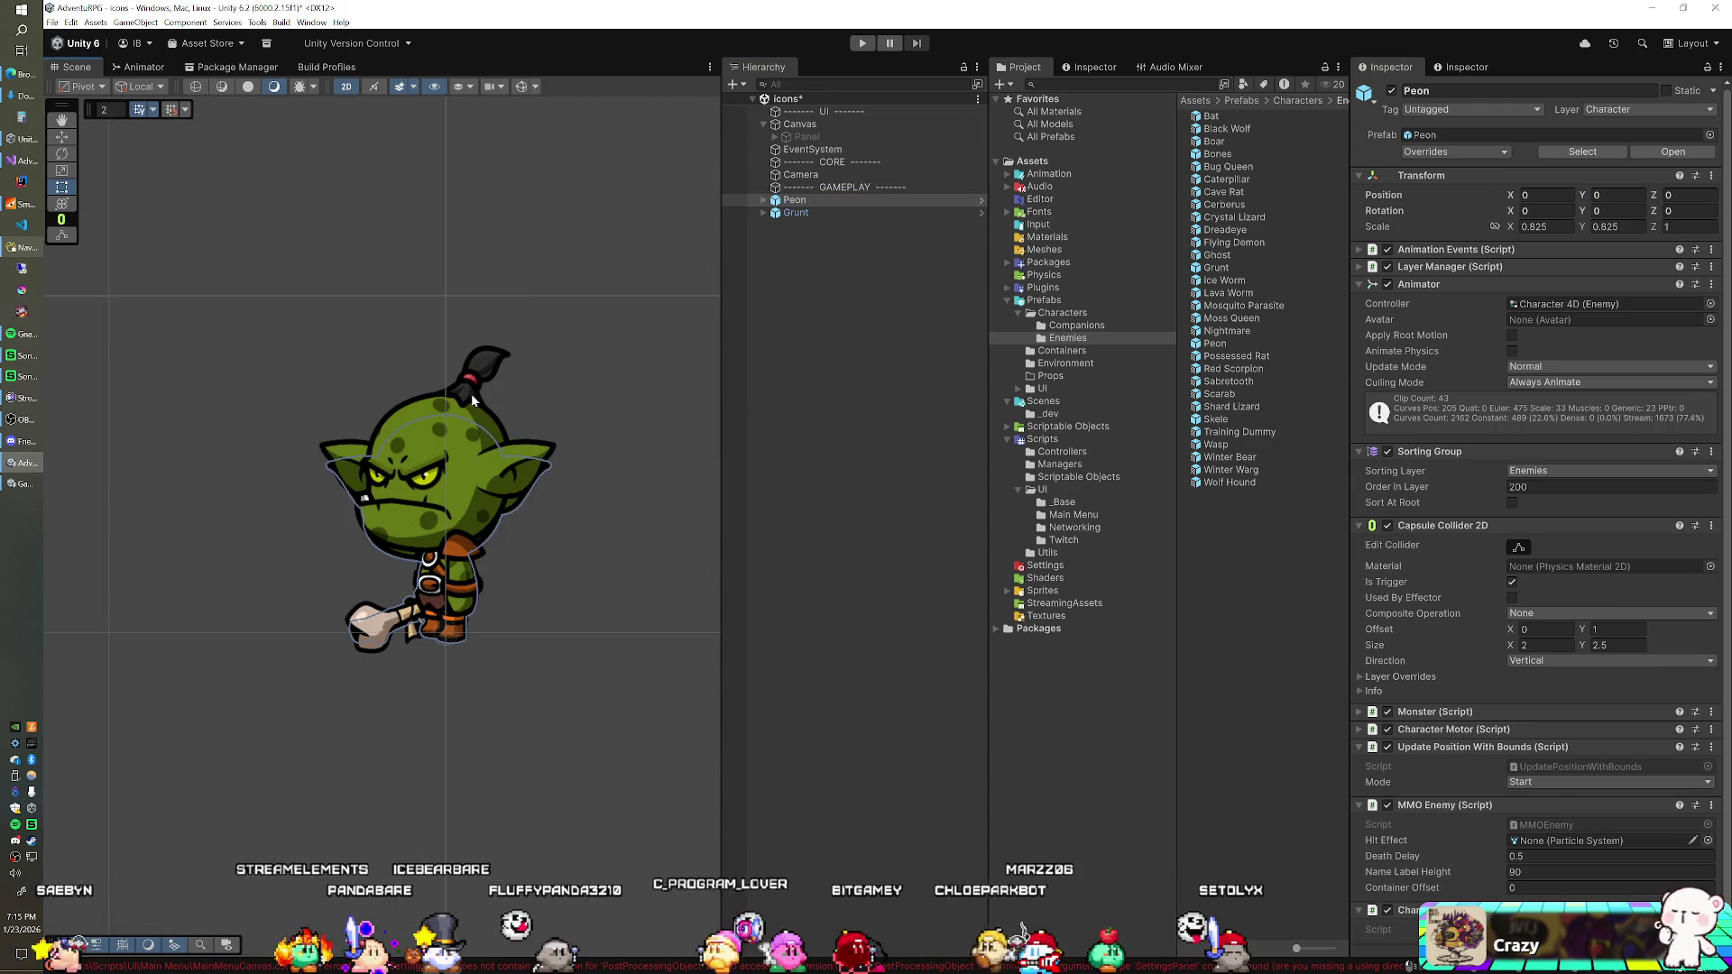
pyautogui.scroll(-3, 469, 422)
pyautogui.moveTo(505, 365)
pyautogui.mouseDown()
pyautogui.moveTo(289, 363)
pyautogui.moveTo(420, 432)
pyautogui.moveTo(472, 414)
pyautogui.moveTo(484, 428)
pyautogui.mouseUp()
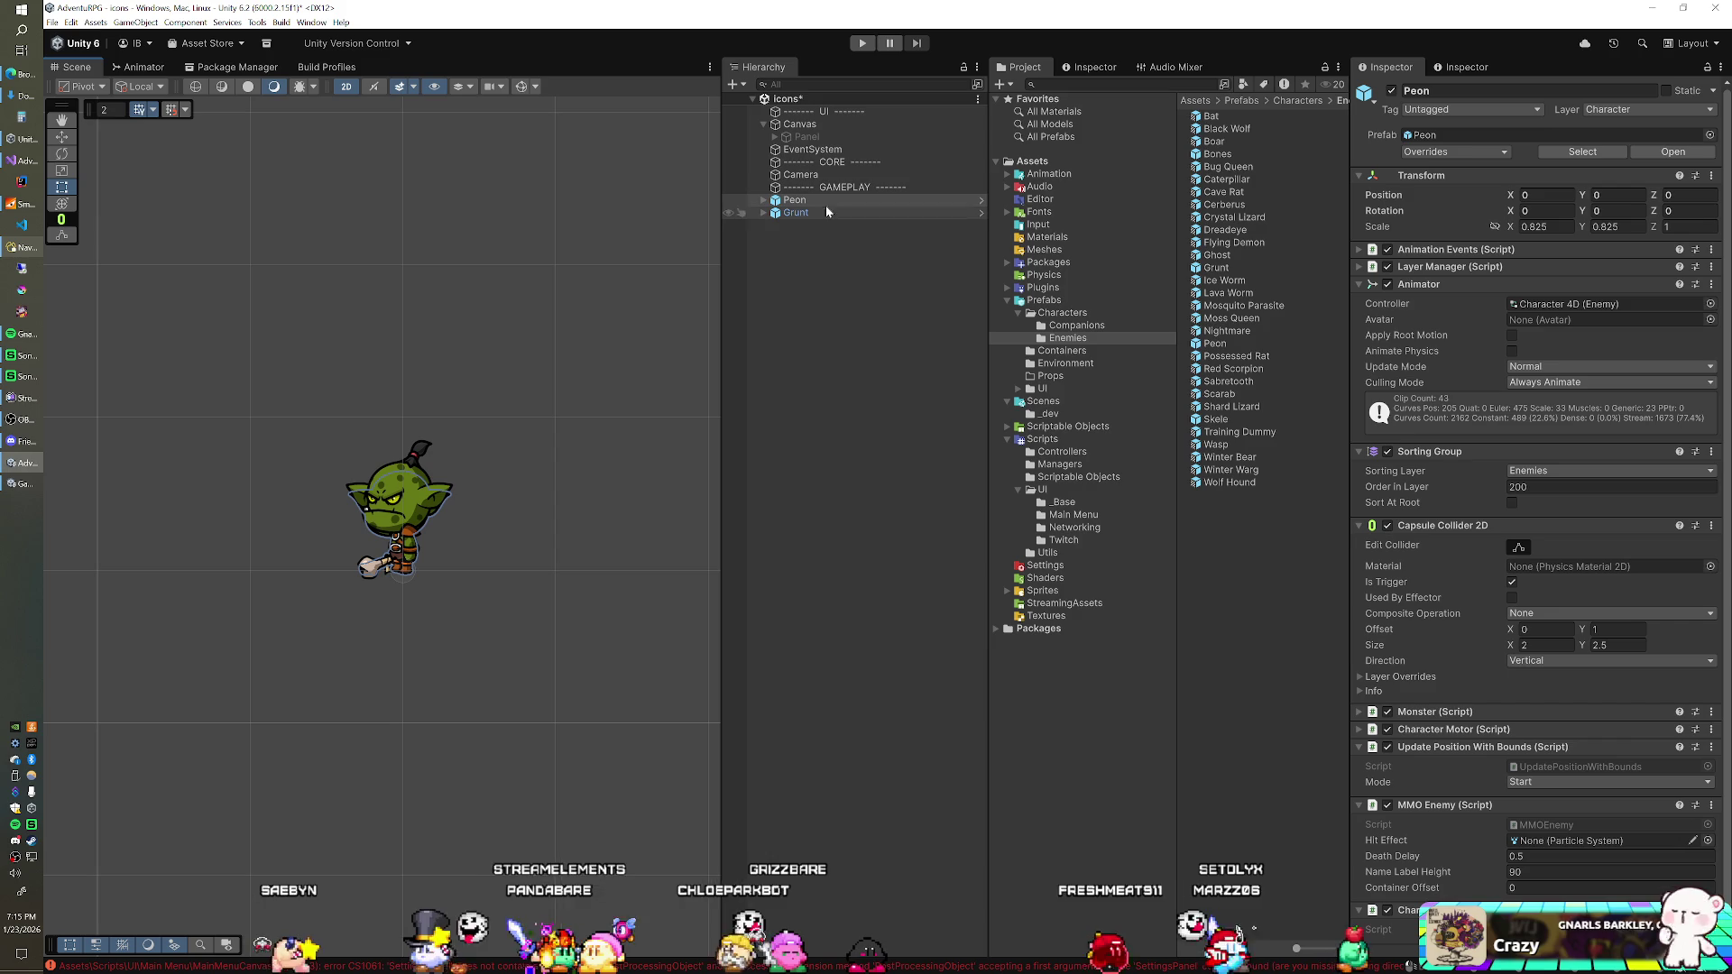
pyautogui.click(837, 171)
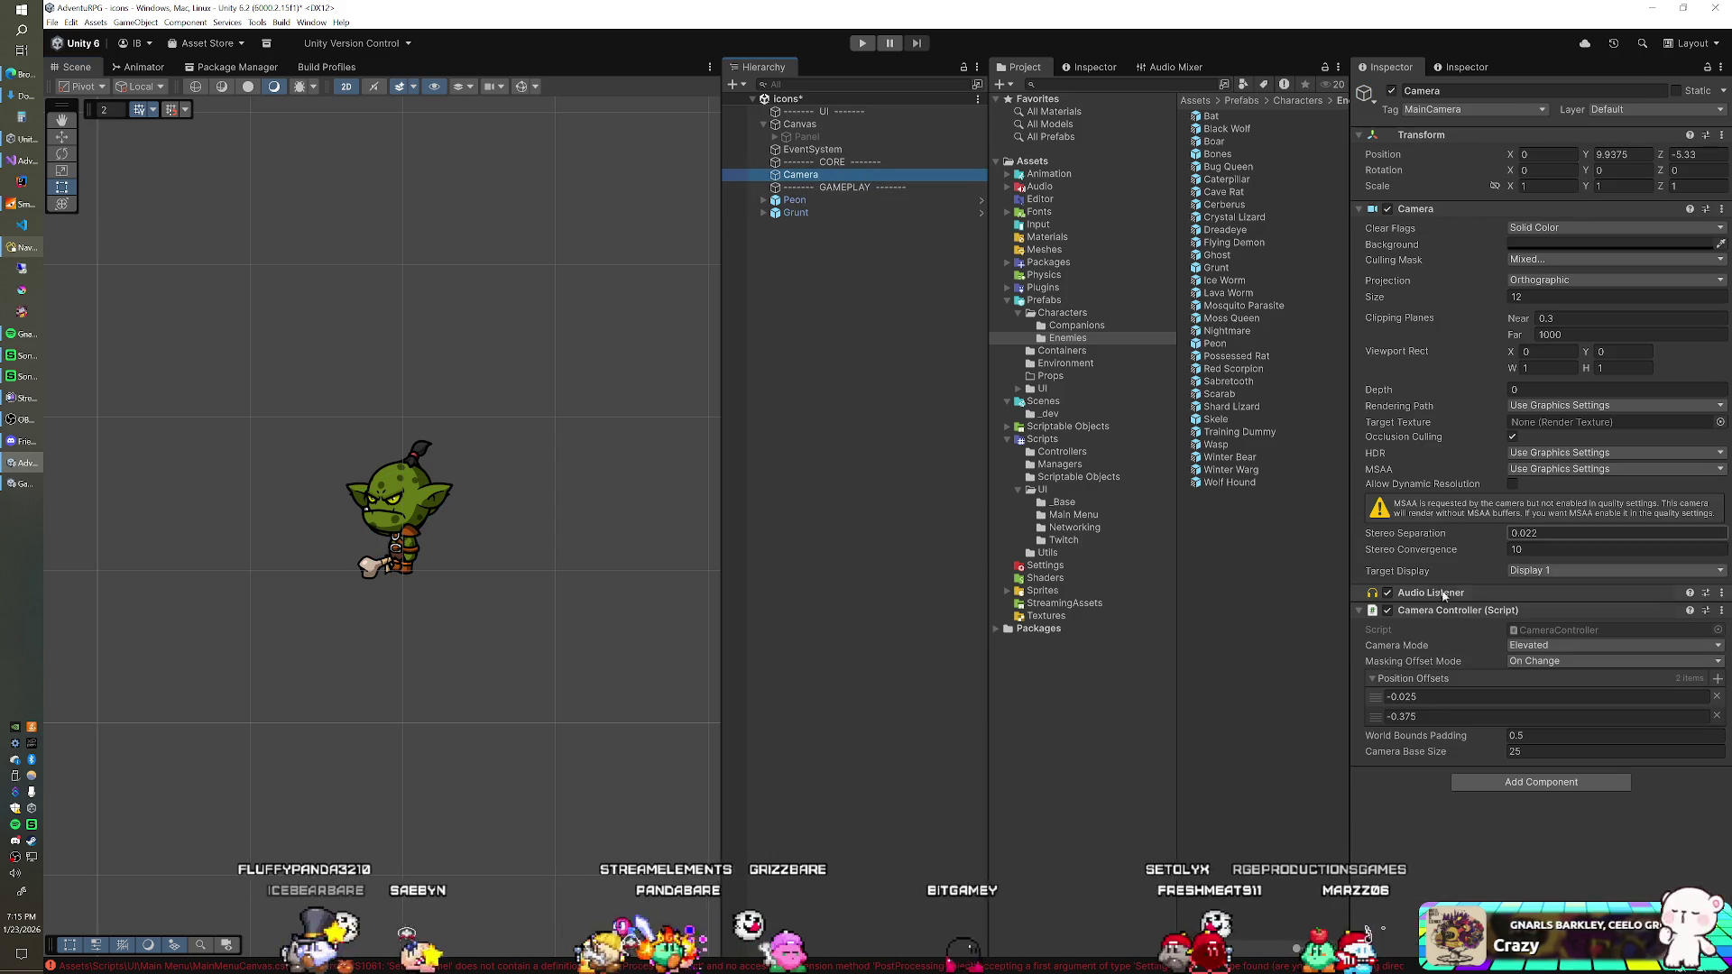
# Step: Remove the Camera Controller script from the Camera and lower its Y position to 1.59
pyautogui.rightClick(1439, 610)
pyautogui.click(1479, 640)
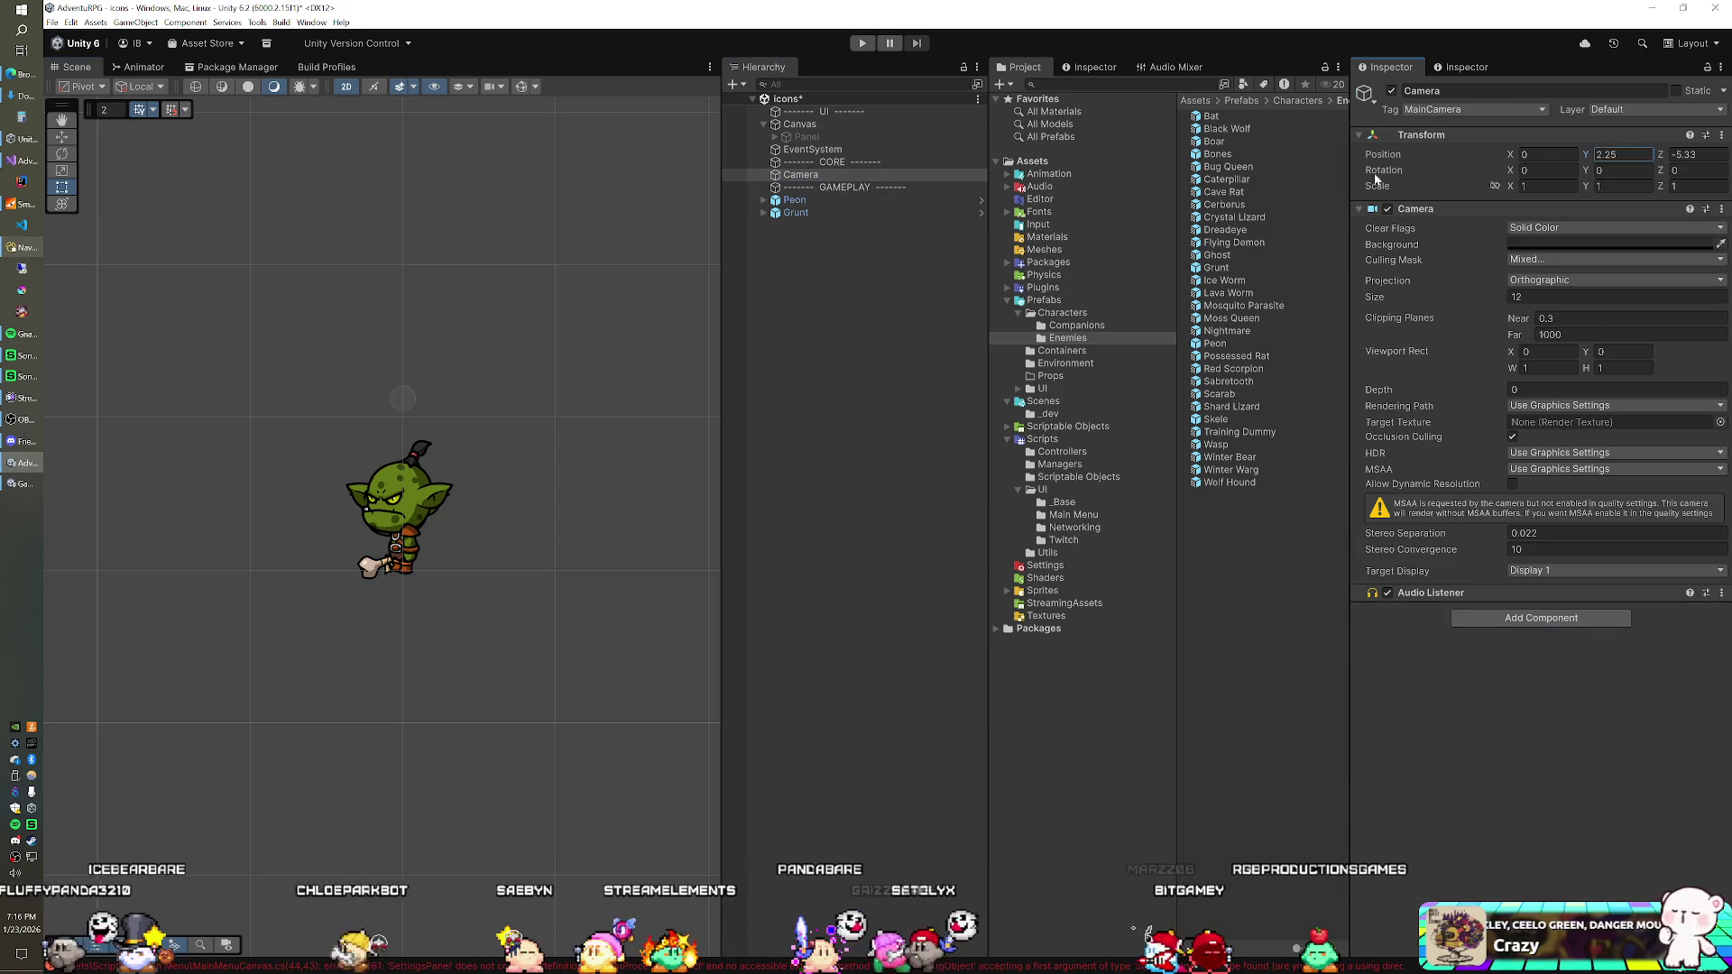
pyautogui.press('BackSpace')
pyautogui.press('BackSpace')
pyautogui.write('36')
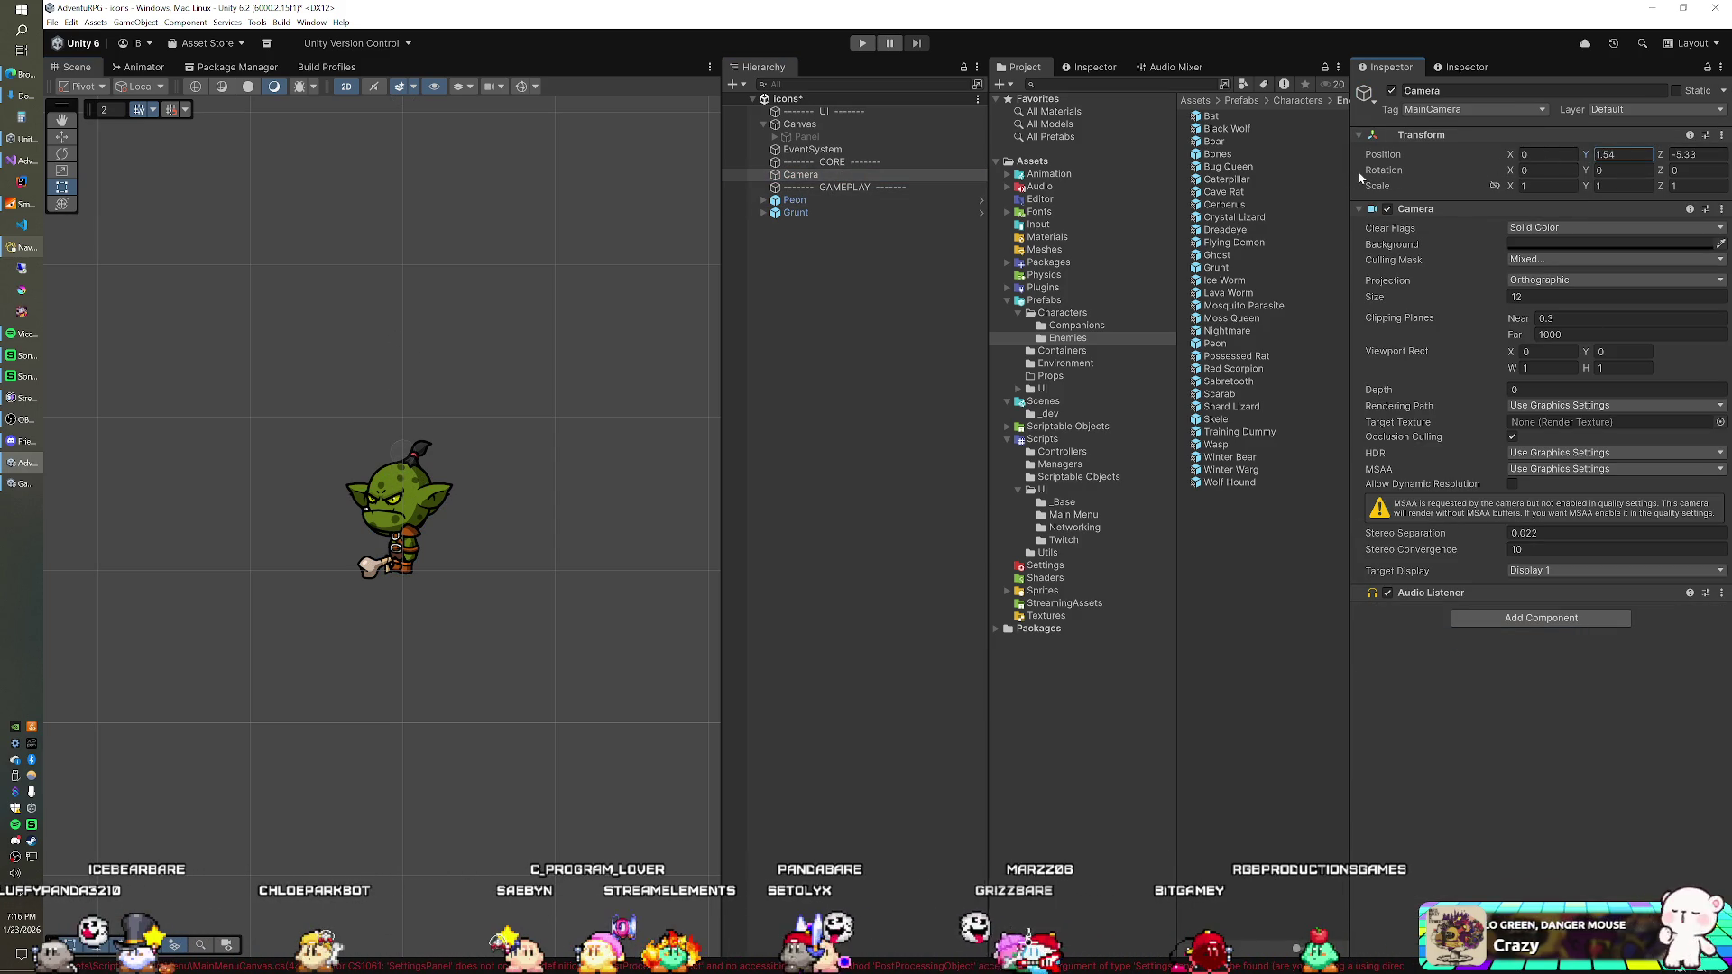
pyautogui.click(797, 136)
pyautogui.press('Left')
pyautogui.press('Left')
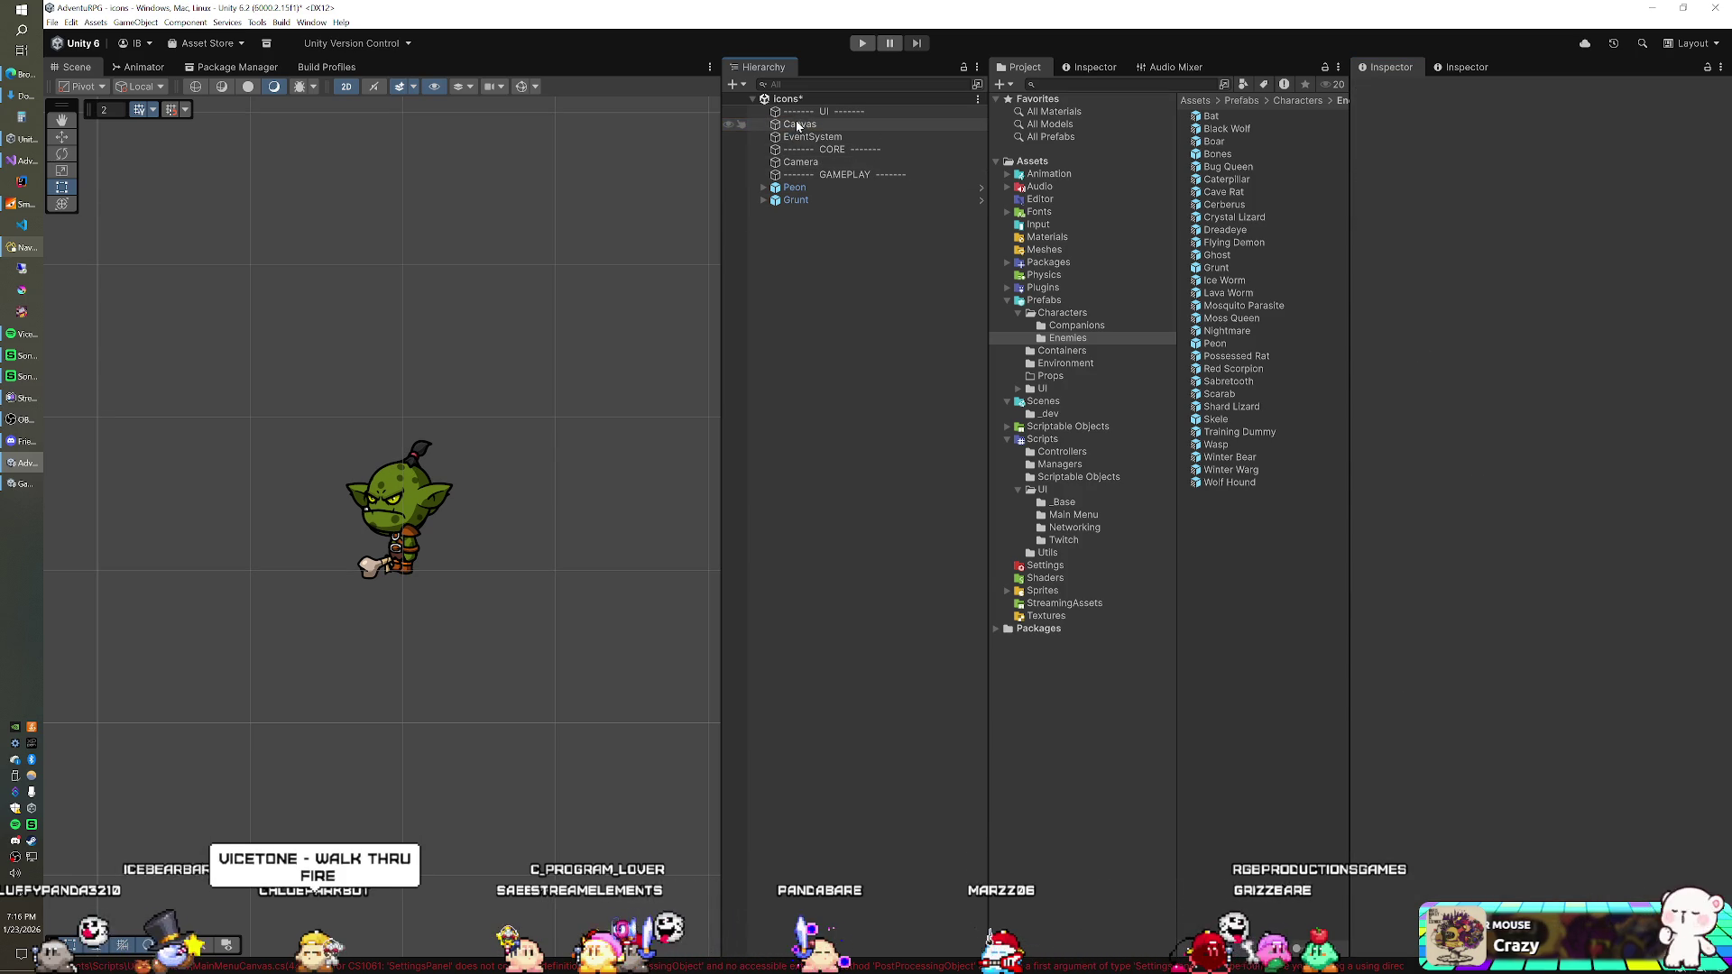
# Step: Create a Panel under the Canvas and anchor it to the middle centre
pyautogui.rightClick(795, 123)
pyautogui.moveTo(865, 453)
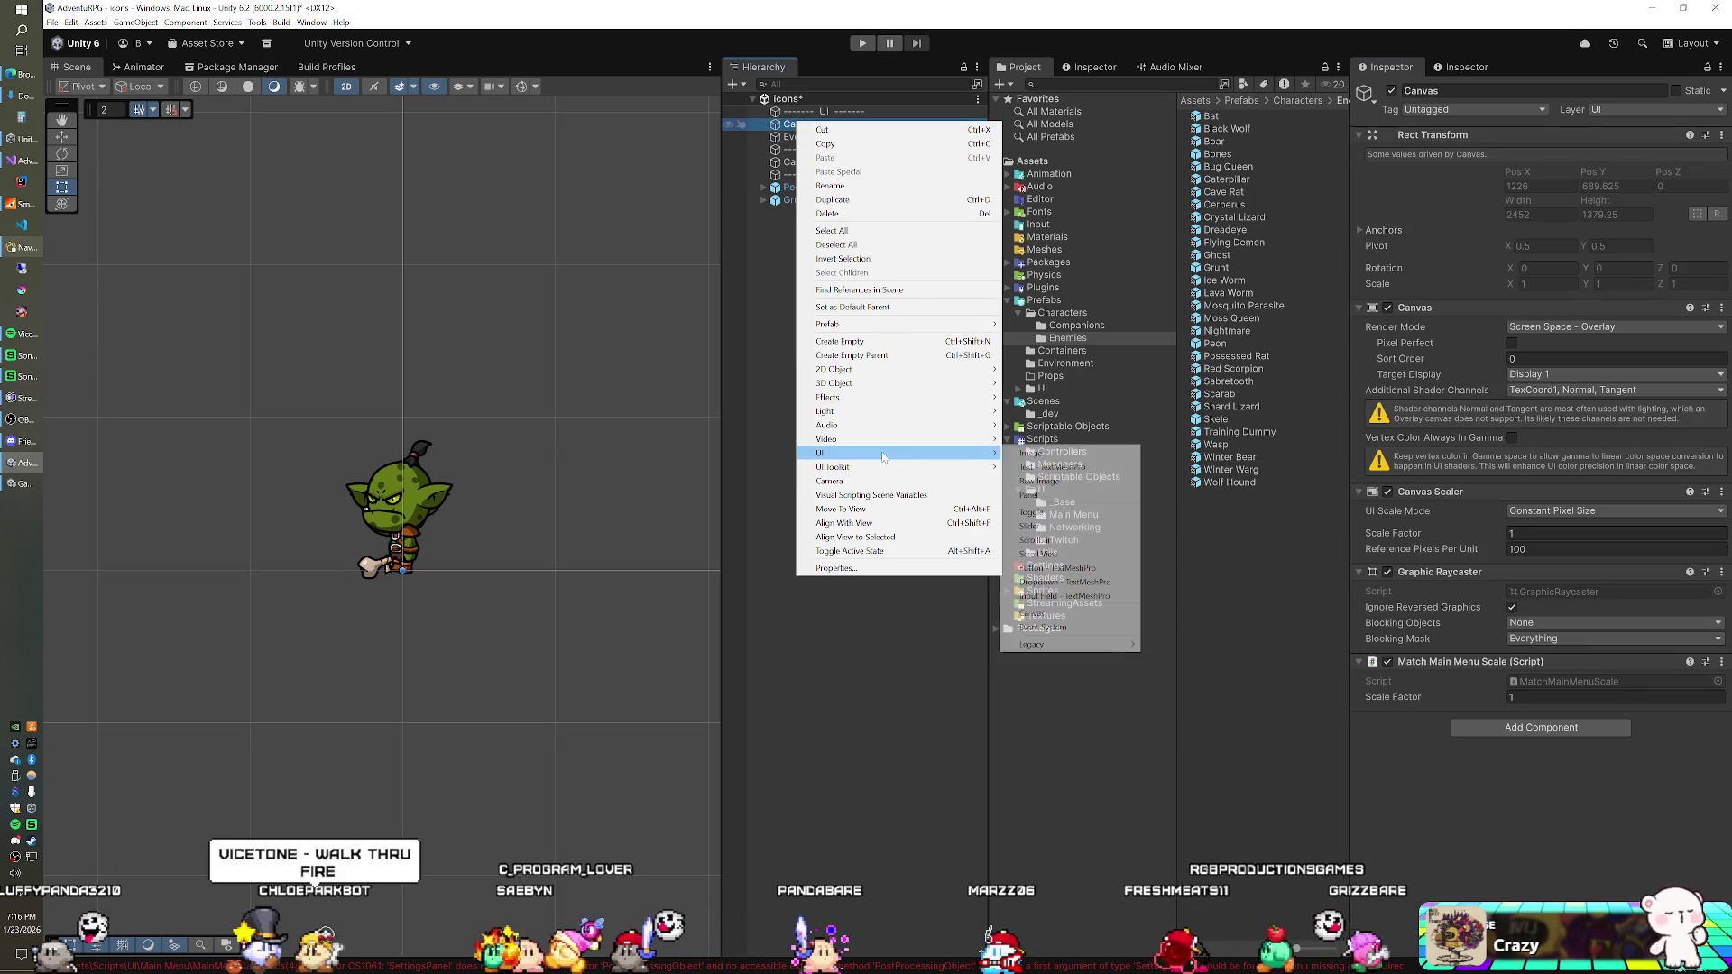
pyautogui.click(1053, 495)
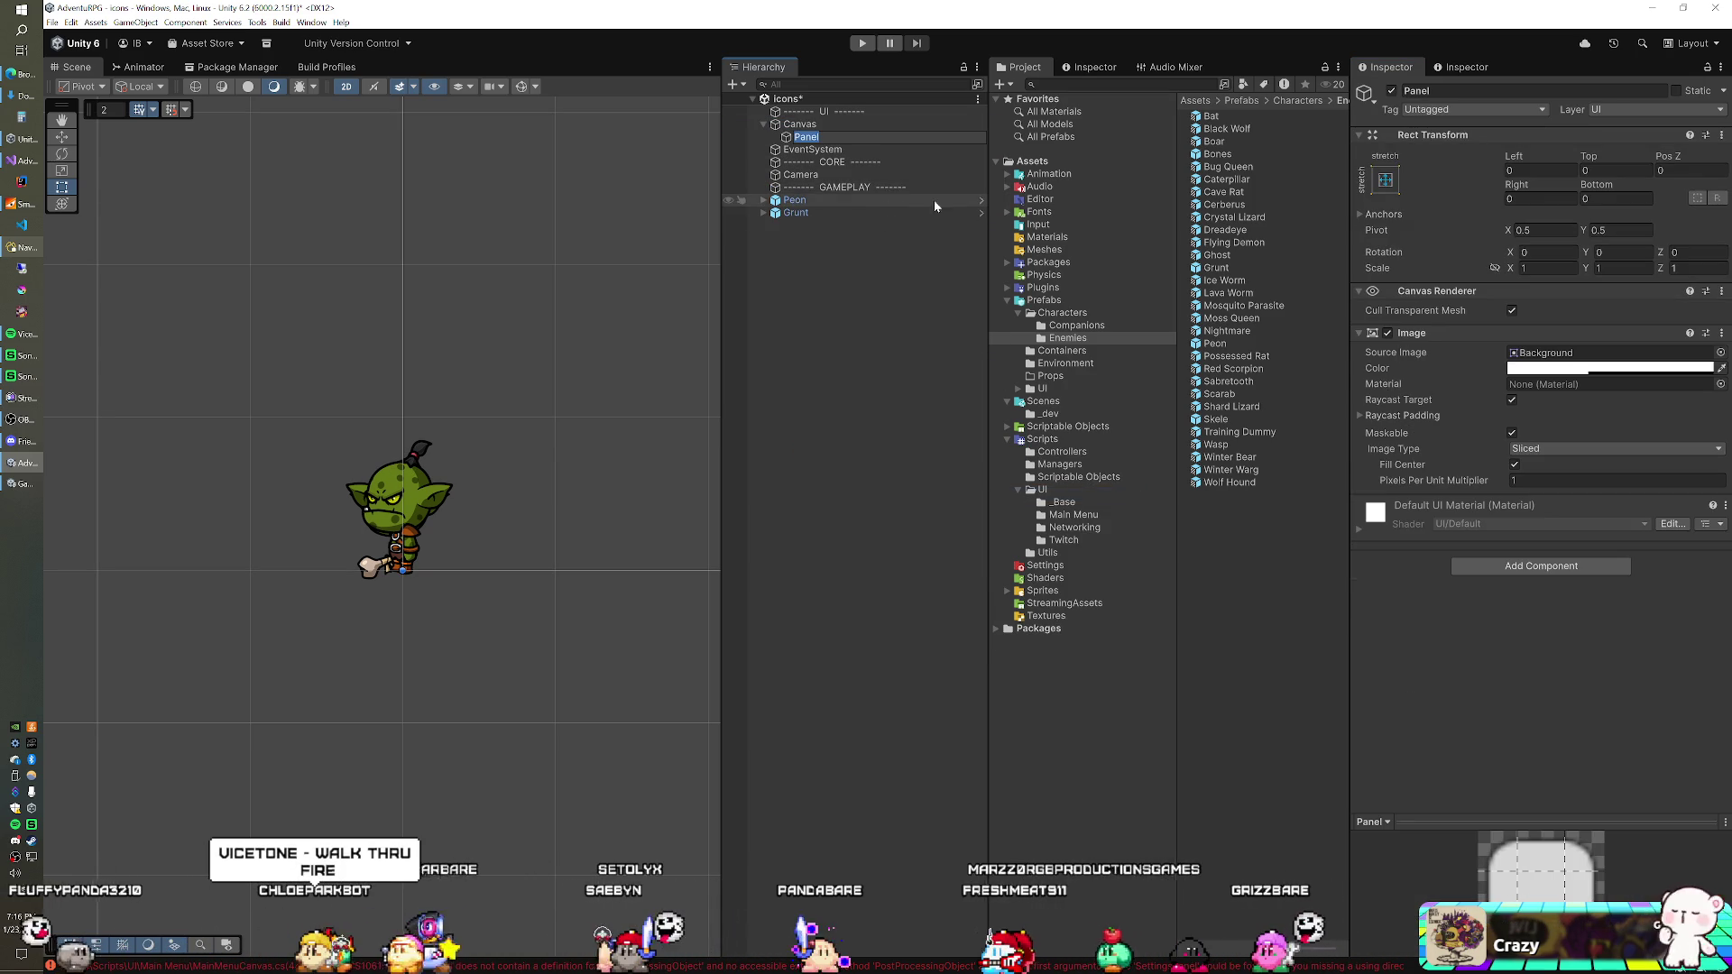
pyautogui.click(1384, 180)
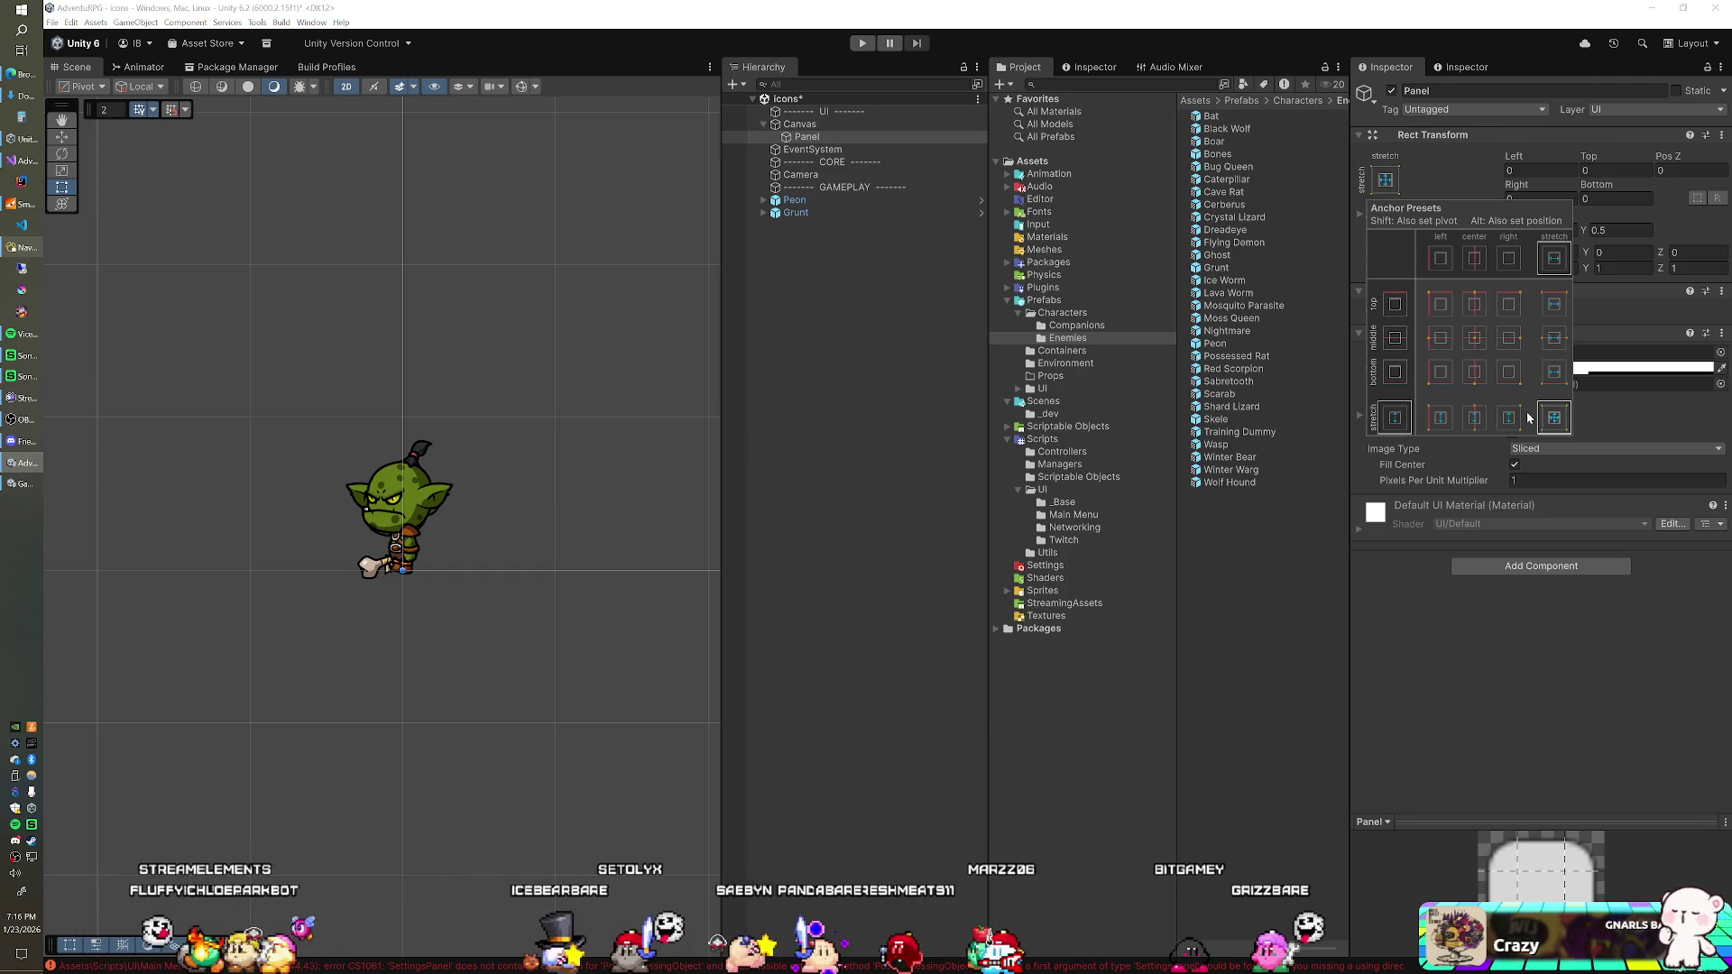
pyautogui.click(1465, 339)
# Step: Size the Panel to 512 by 512
pyautogui.click(1540, 198)
pyautogui.write('51')
pyautogui.press('Tab')
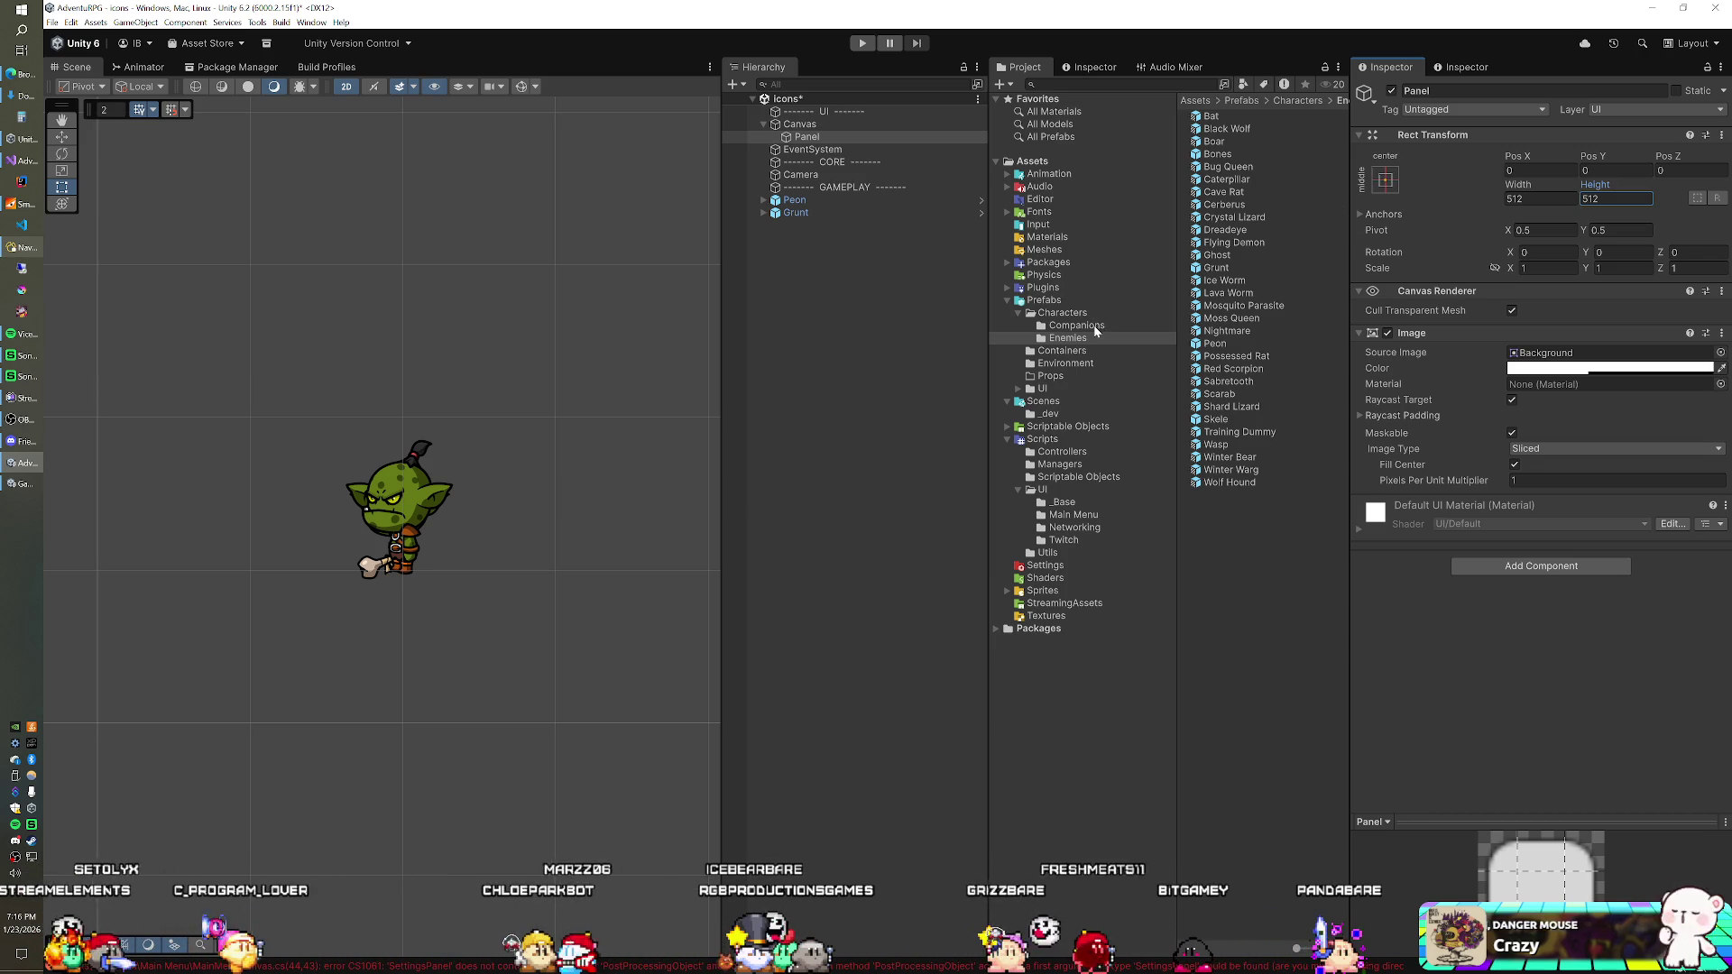
pyautogui.rightClick(797, 136)
# Step: Add an Image to the Panel, anchored left and stretched vertically, with width 2 and X position -2
pyautogui.moveTo(956, 466)
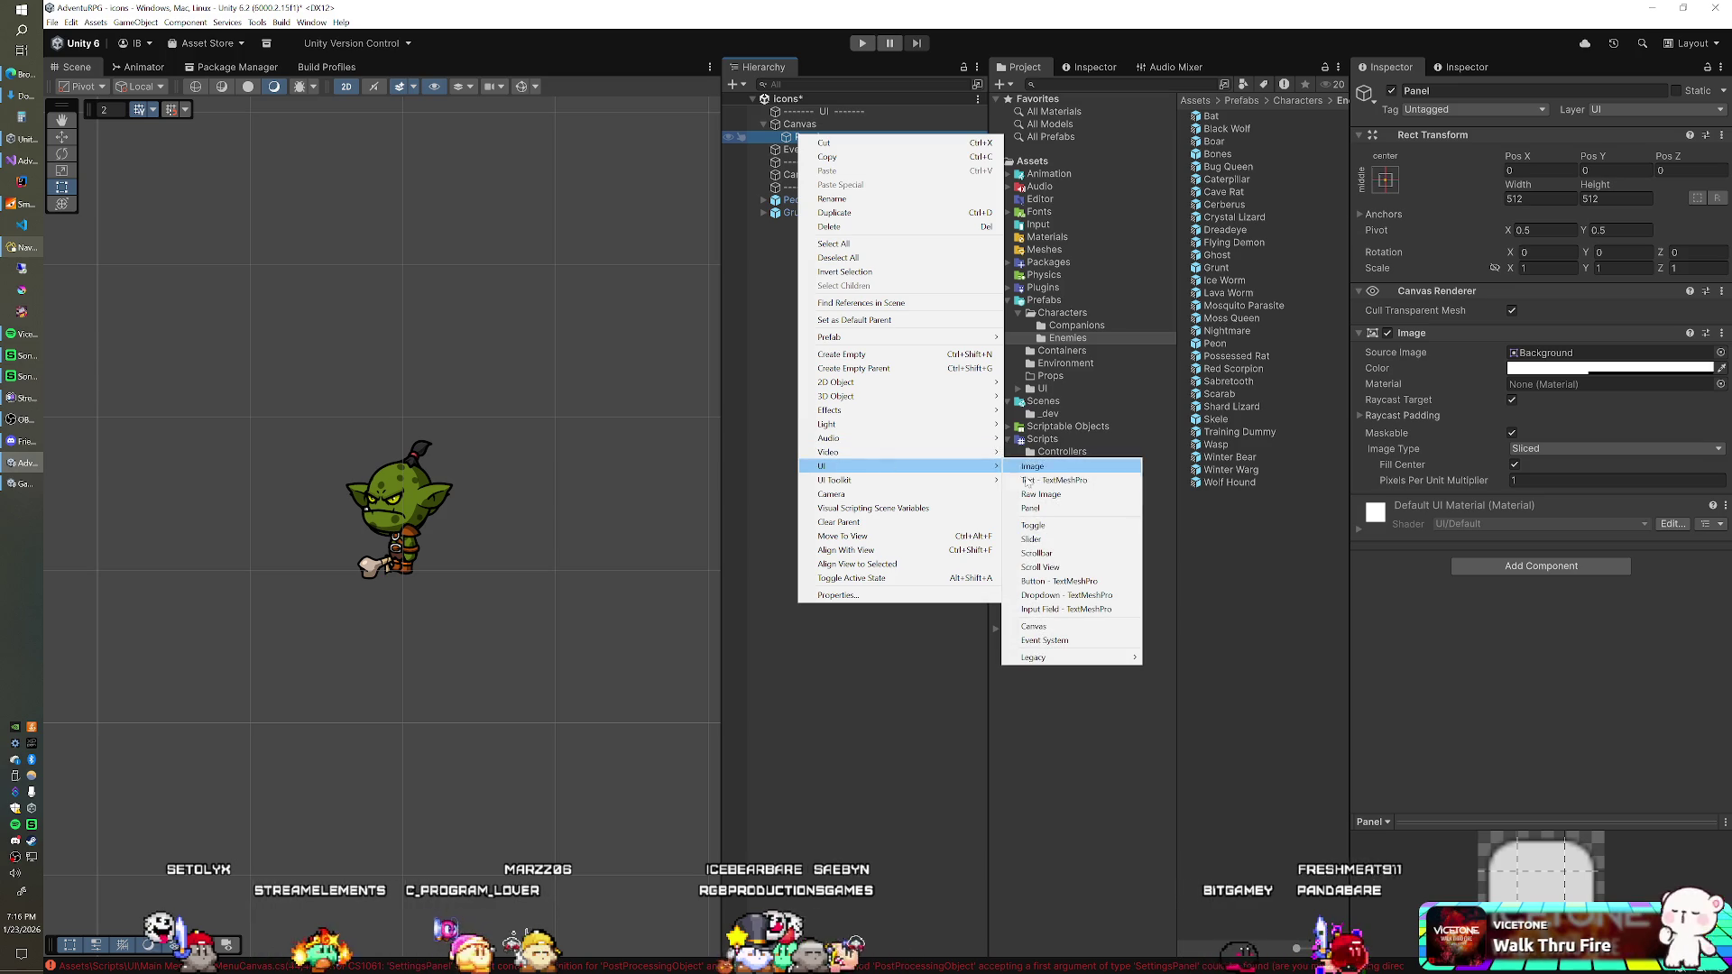
pyautogui.click(1033, 466)
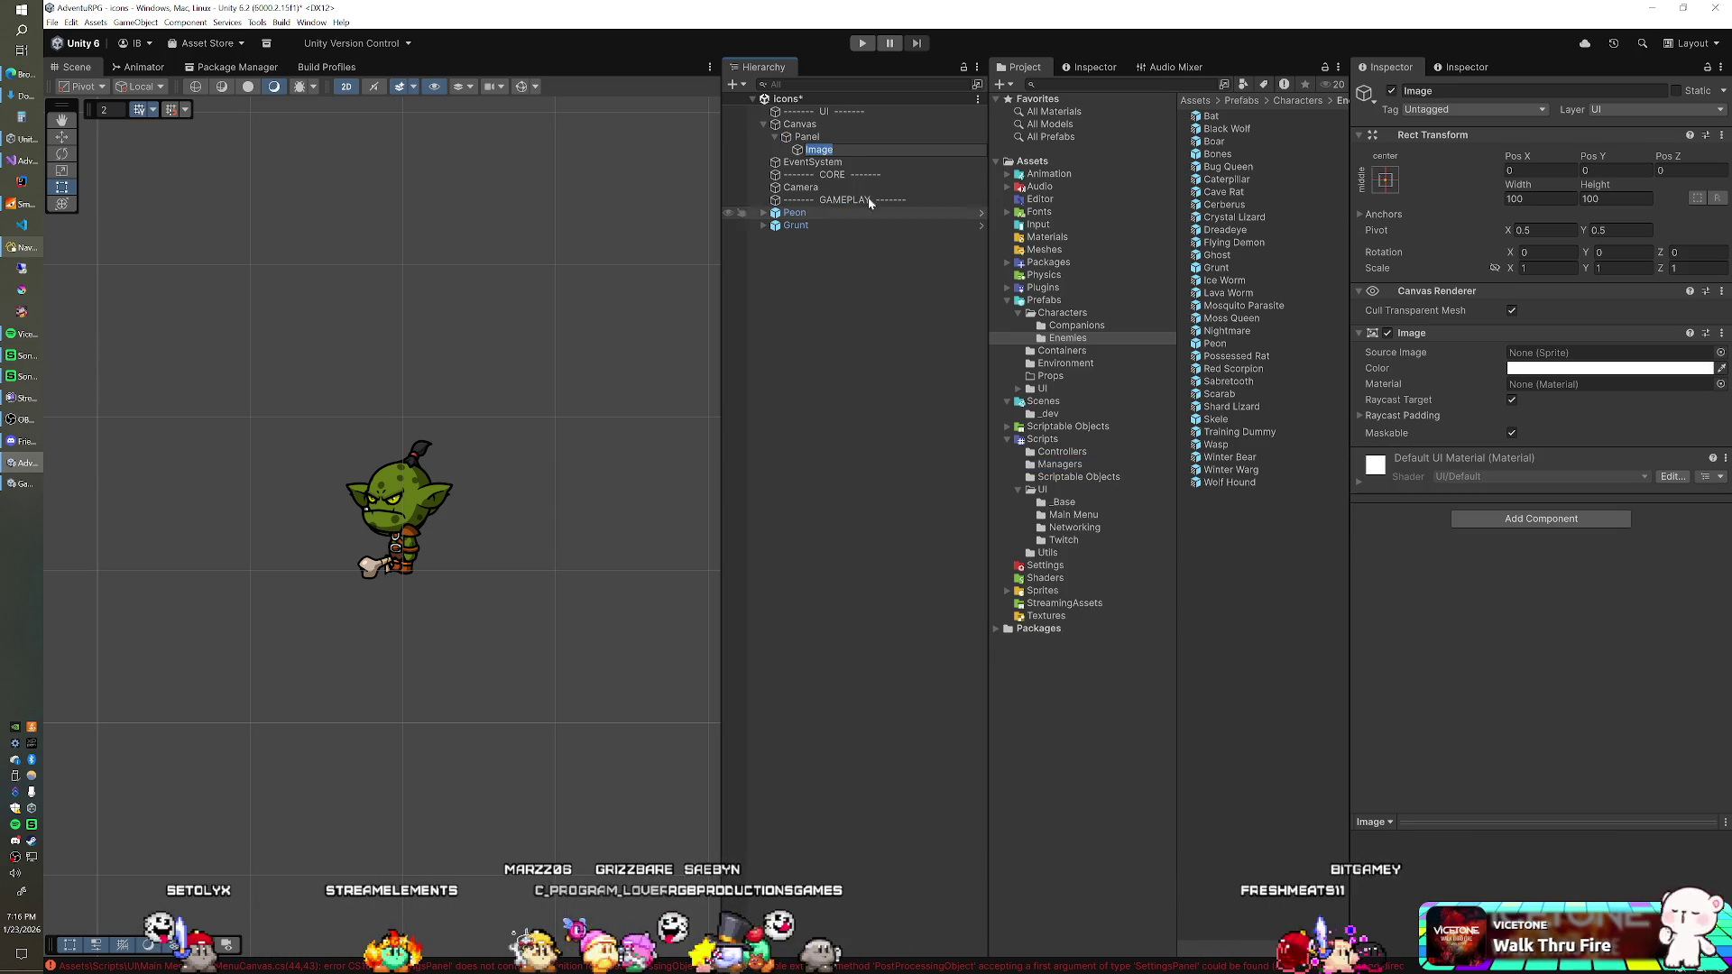
pyautogui.press('Return')
pyautogui.click(1384, 179)
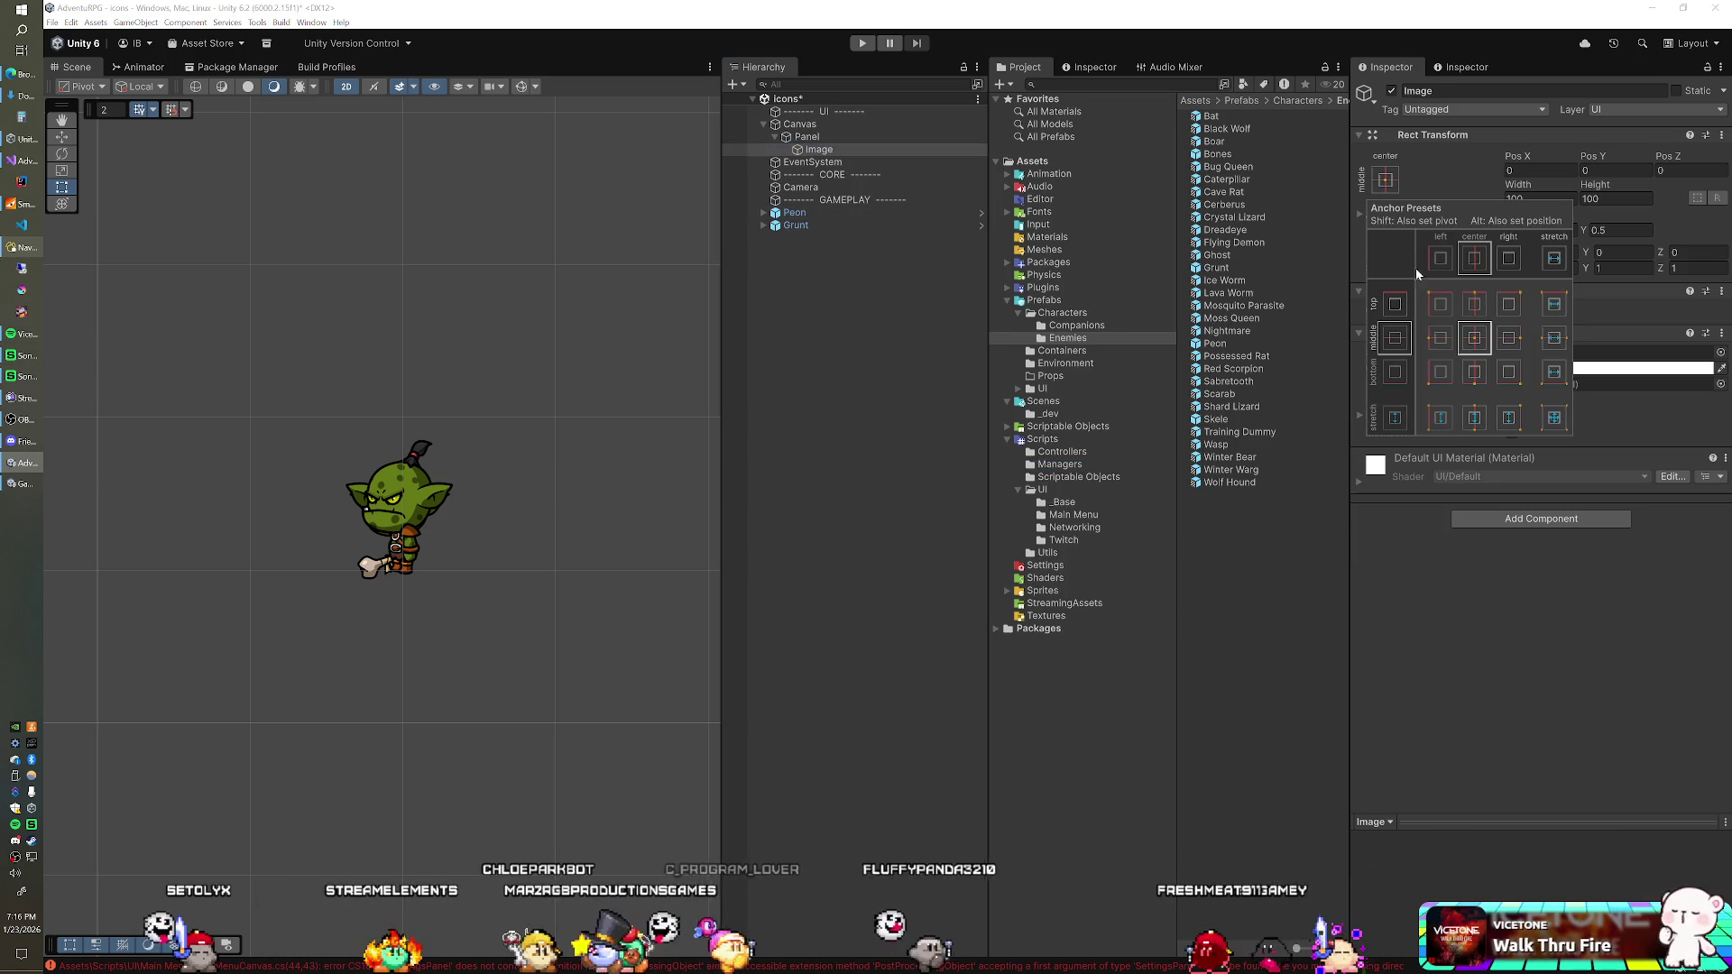
pyautogui.click(1439, 418)
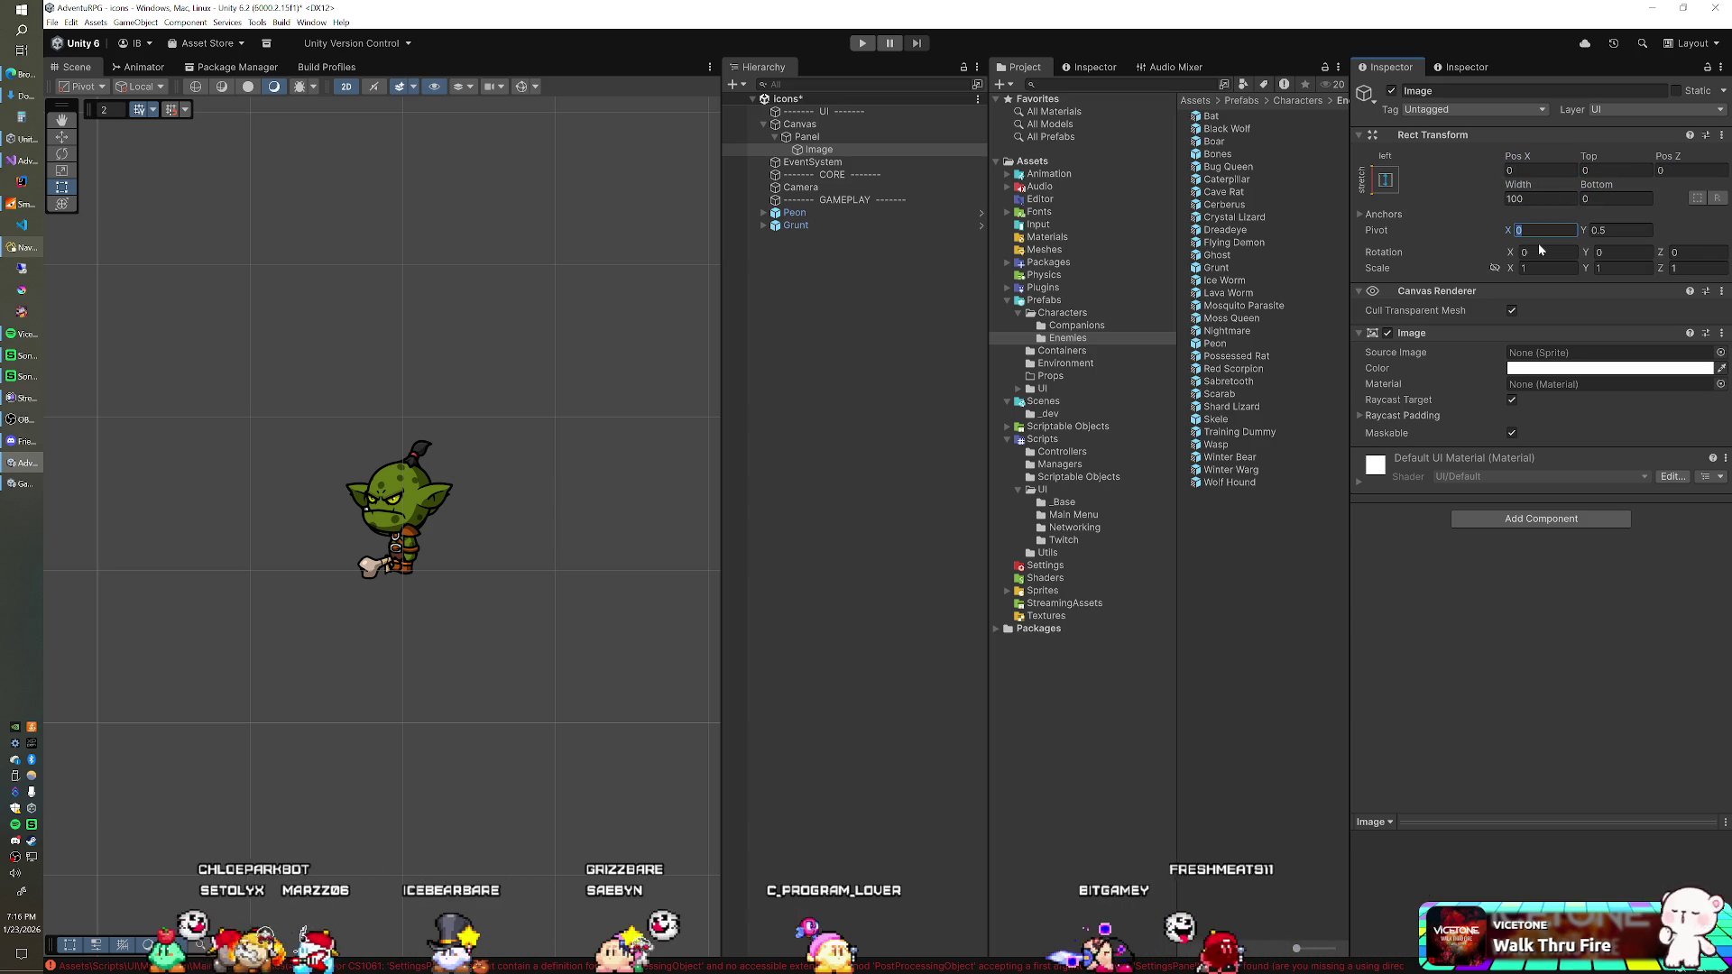
pyautogui.click(1541, 198)
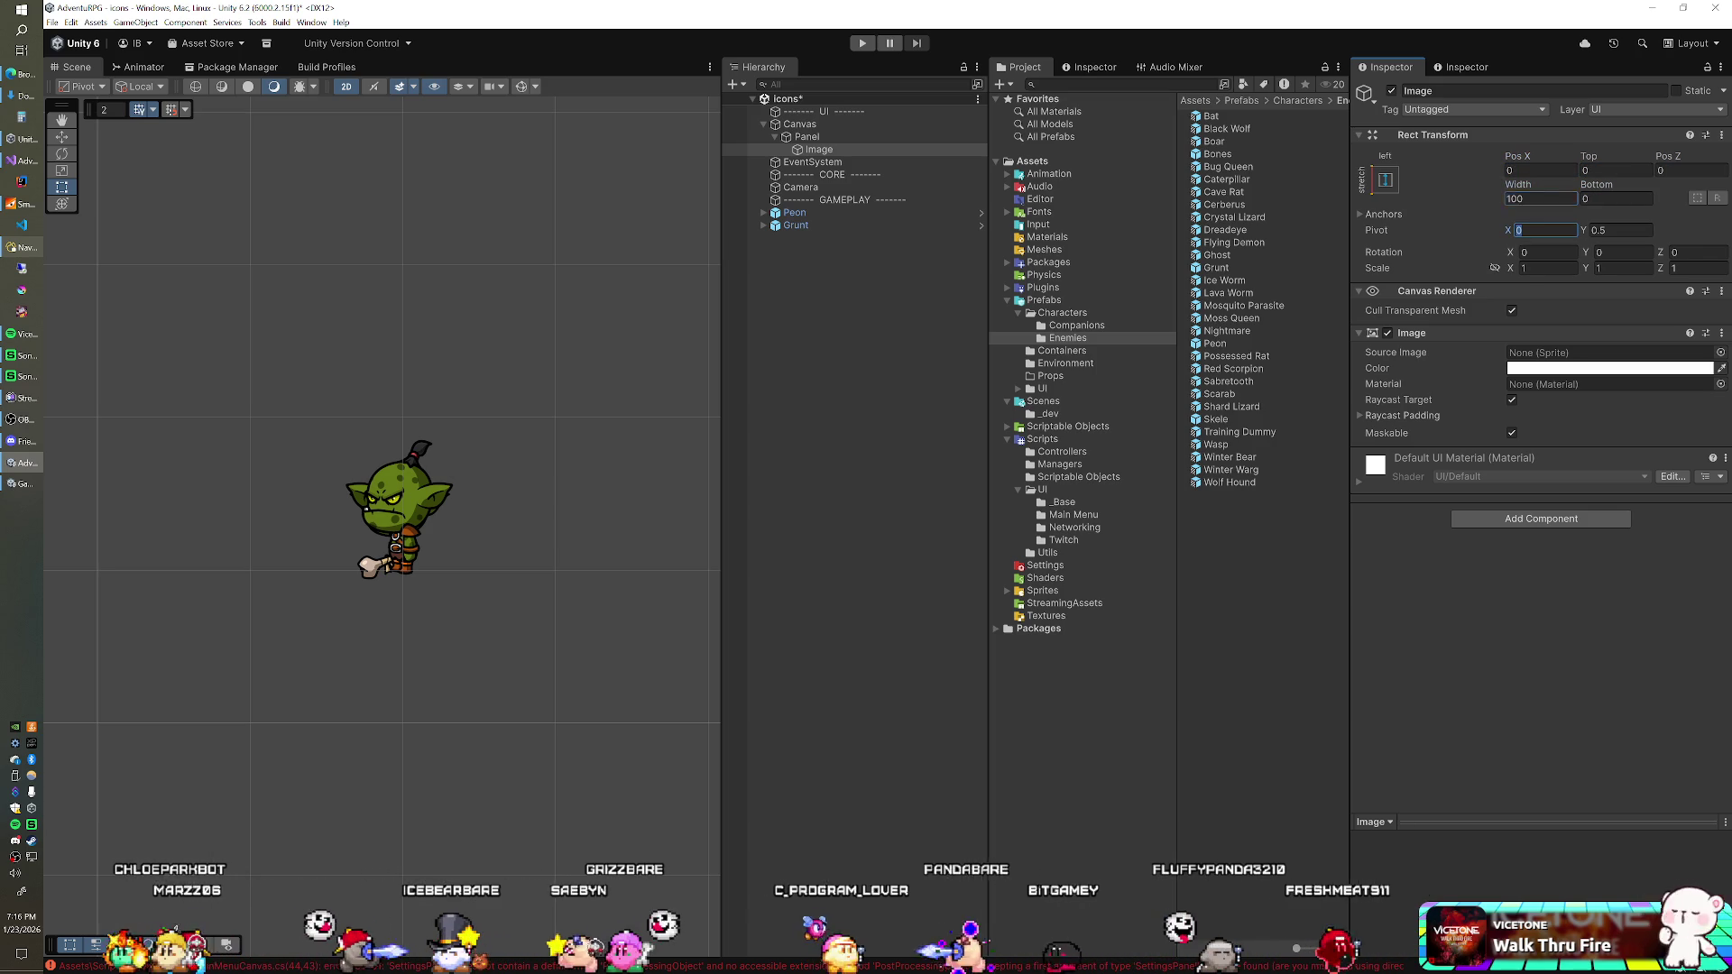
pyautogui.write('2')
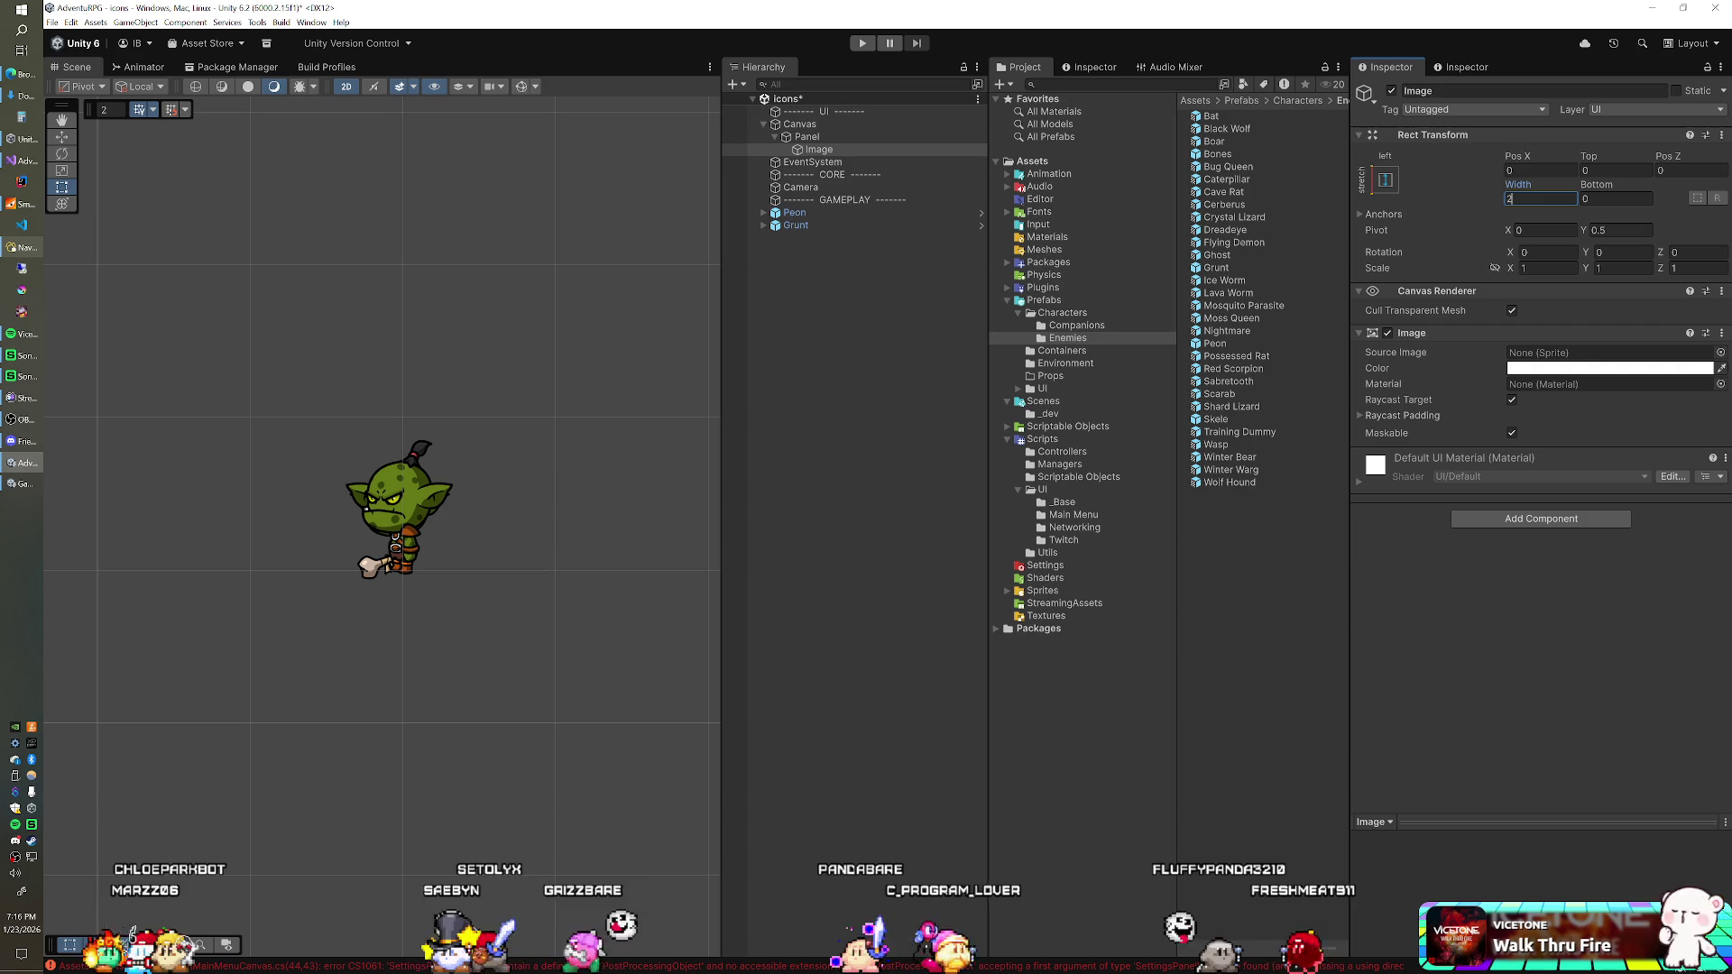
pyautogui.hotkey('shift', 'Tab')
pyautogui.write('-2')
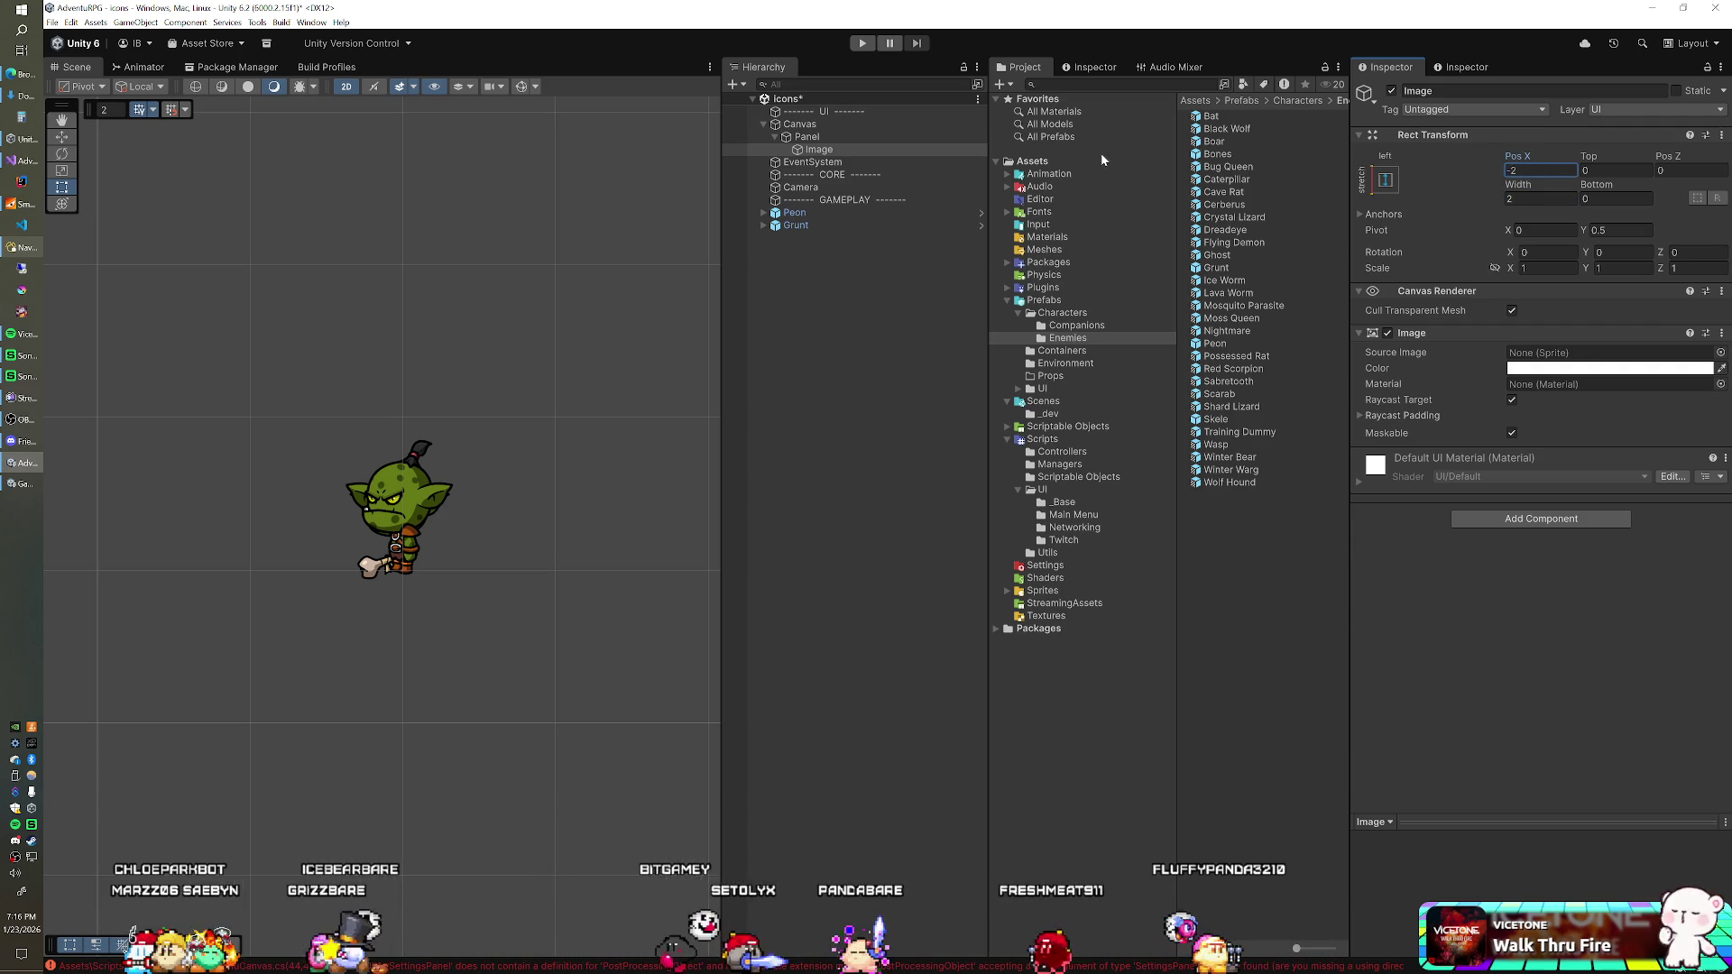
pyautogui.click(816, 150)
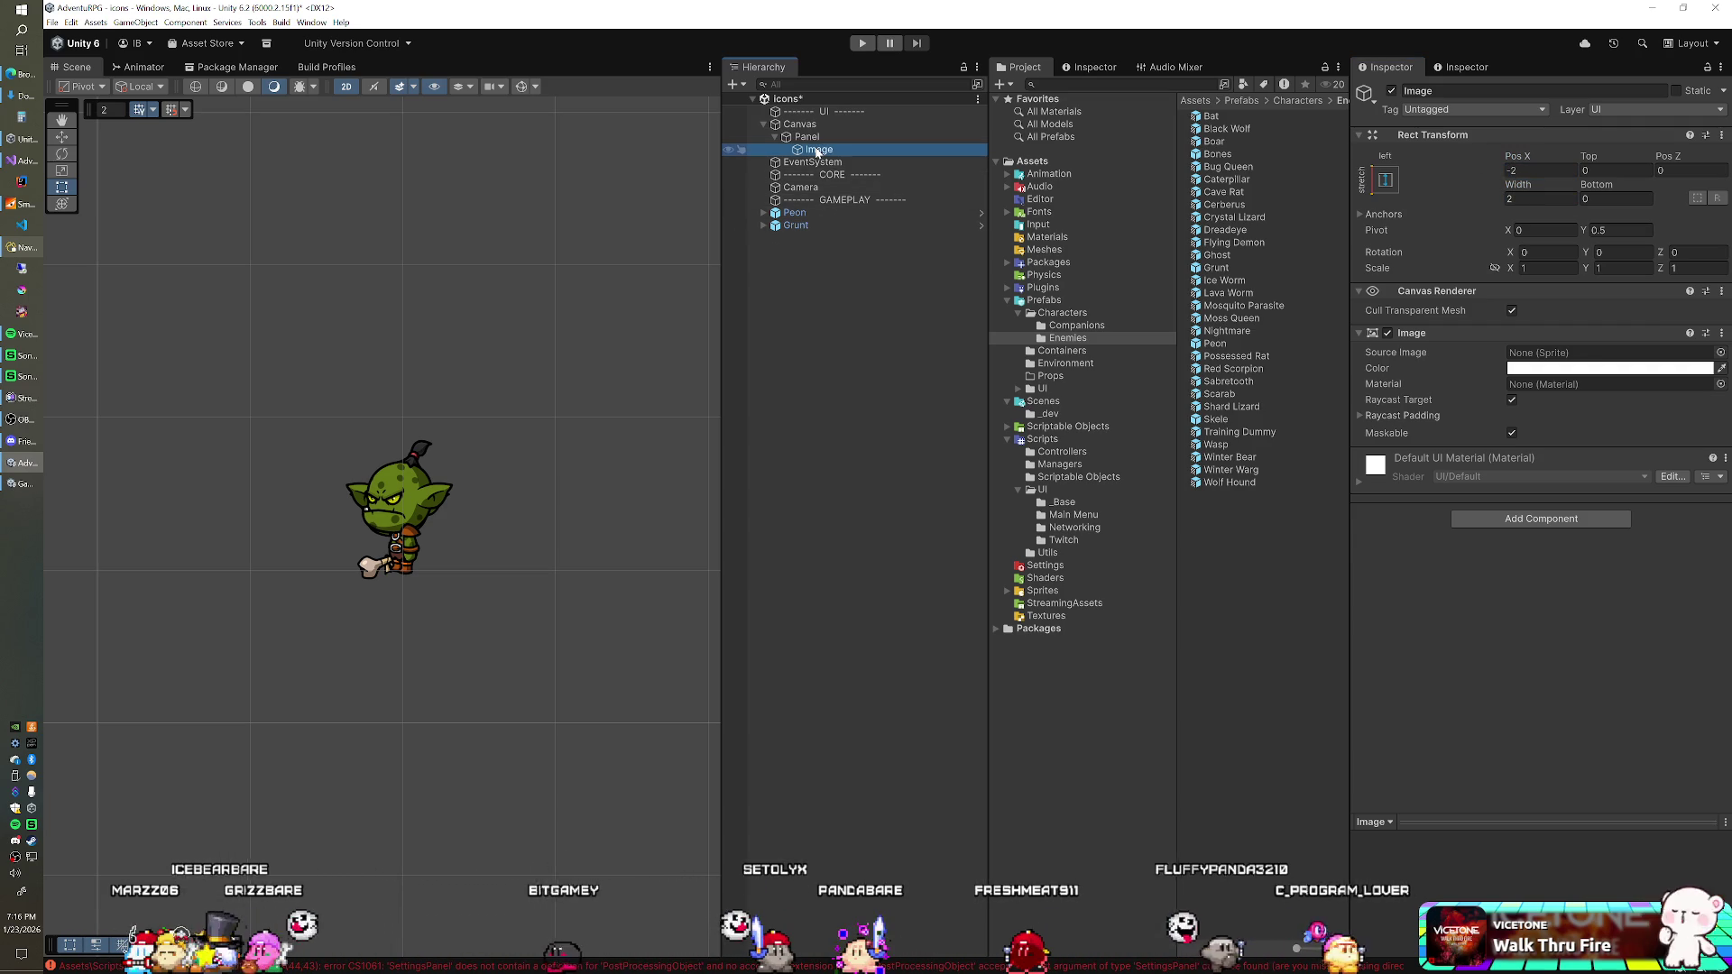
# Step: Duplicate it as Image (1), anchored right and stretched vertically, and adjust its pivot
pyautogui.hotkey('ctrl', 'd')
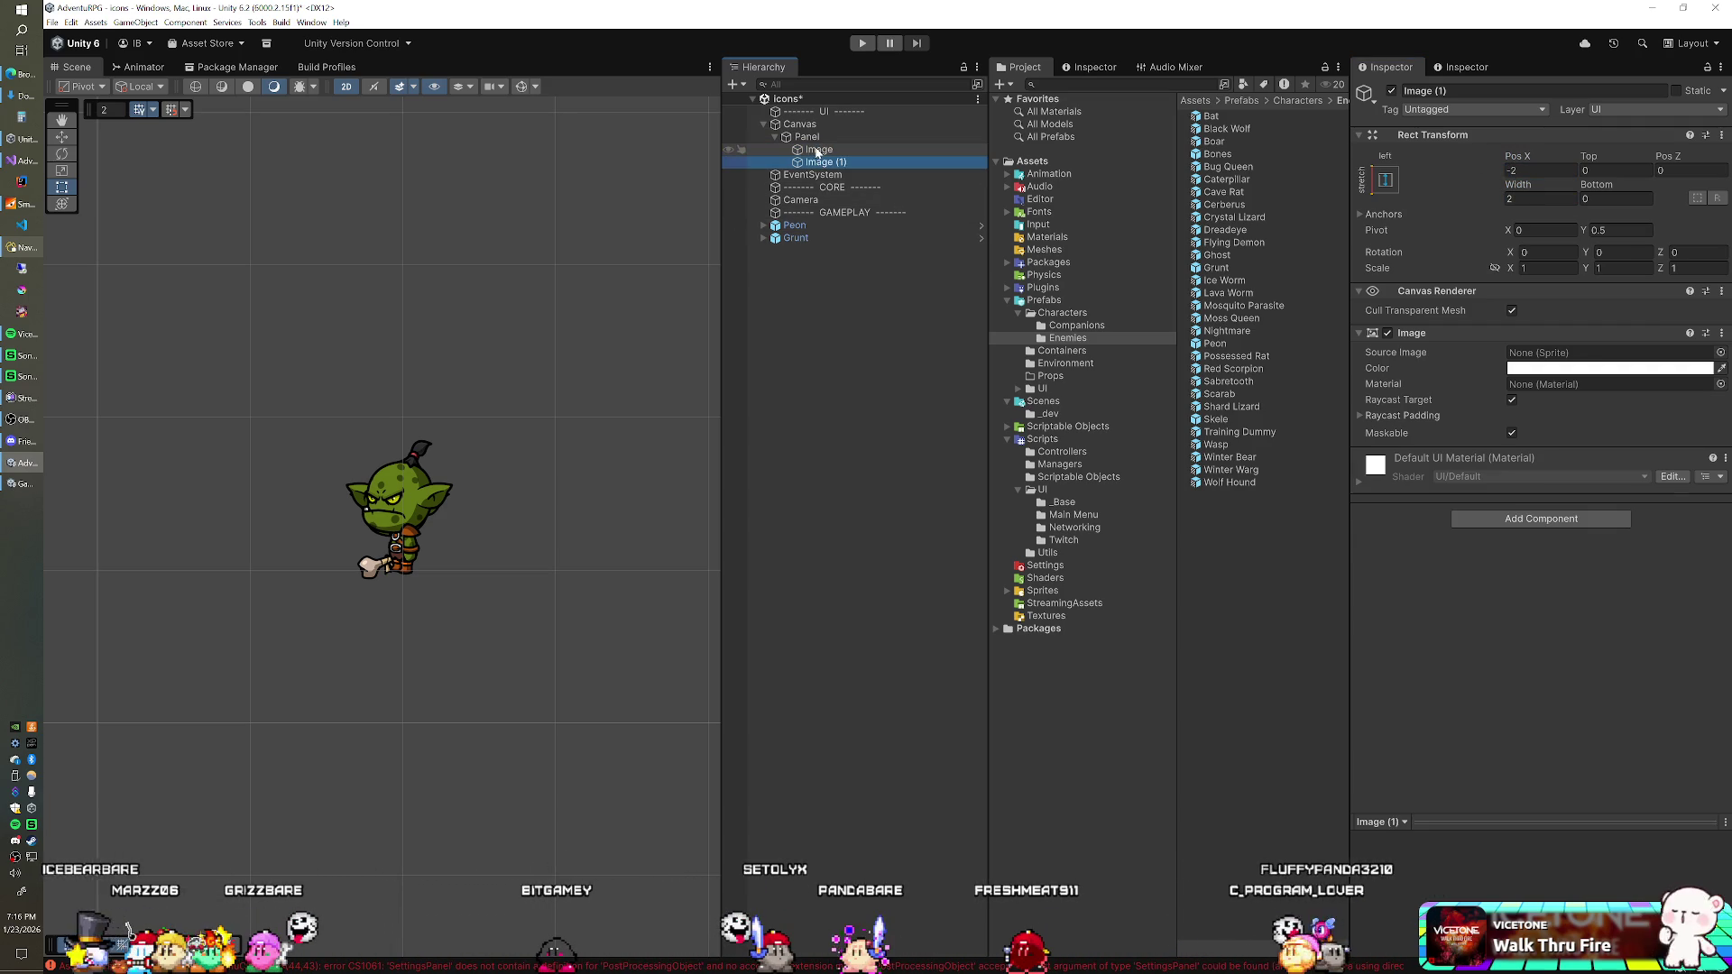
pyautogui.click(1386, 180)
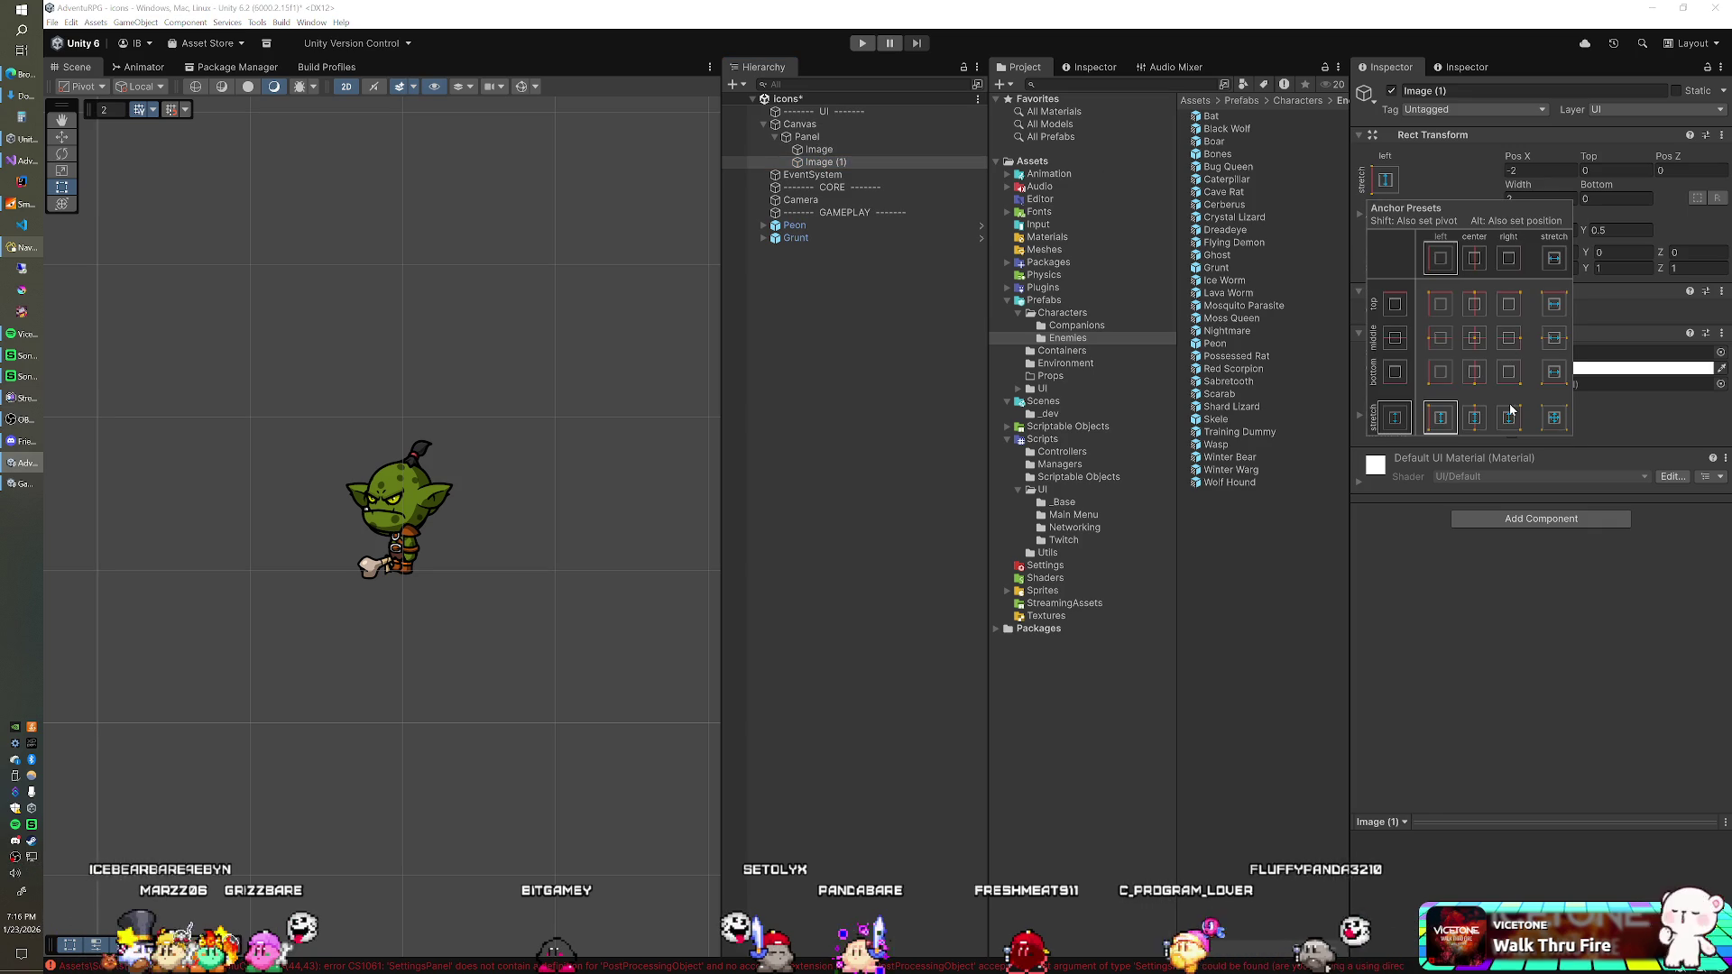
pyautogui.click(1619, 230)
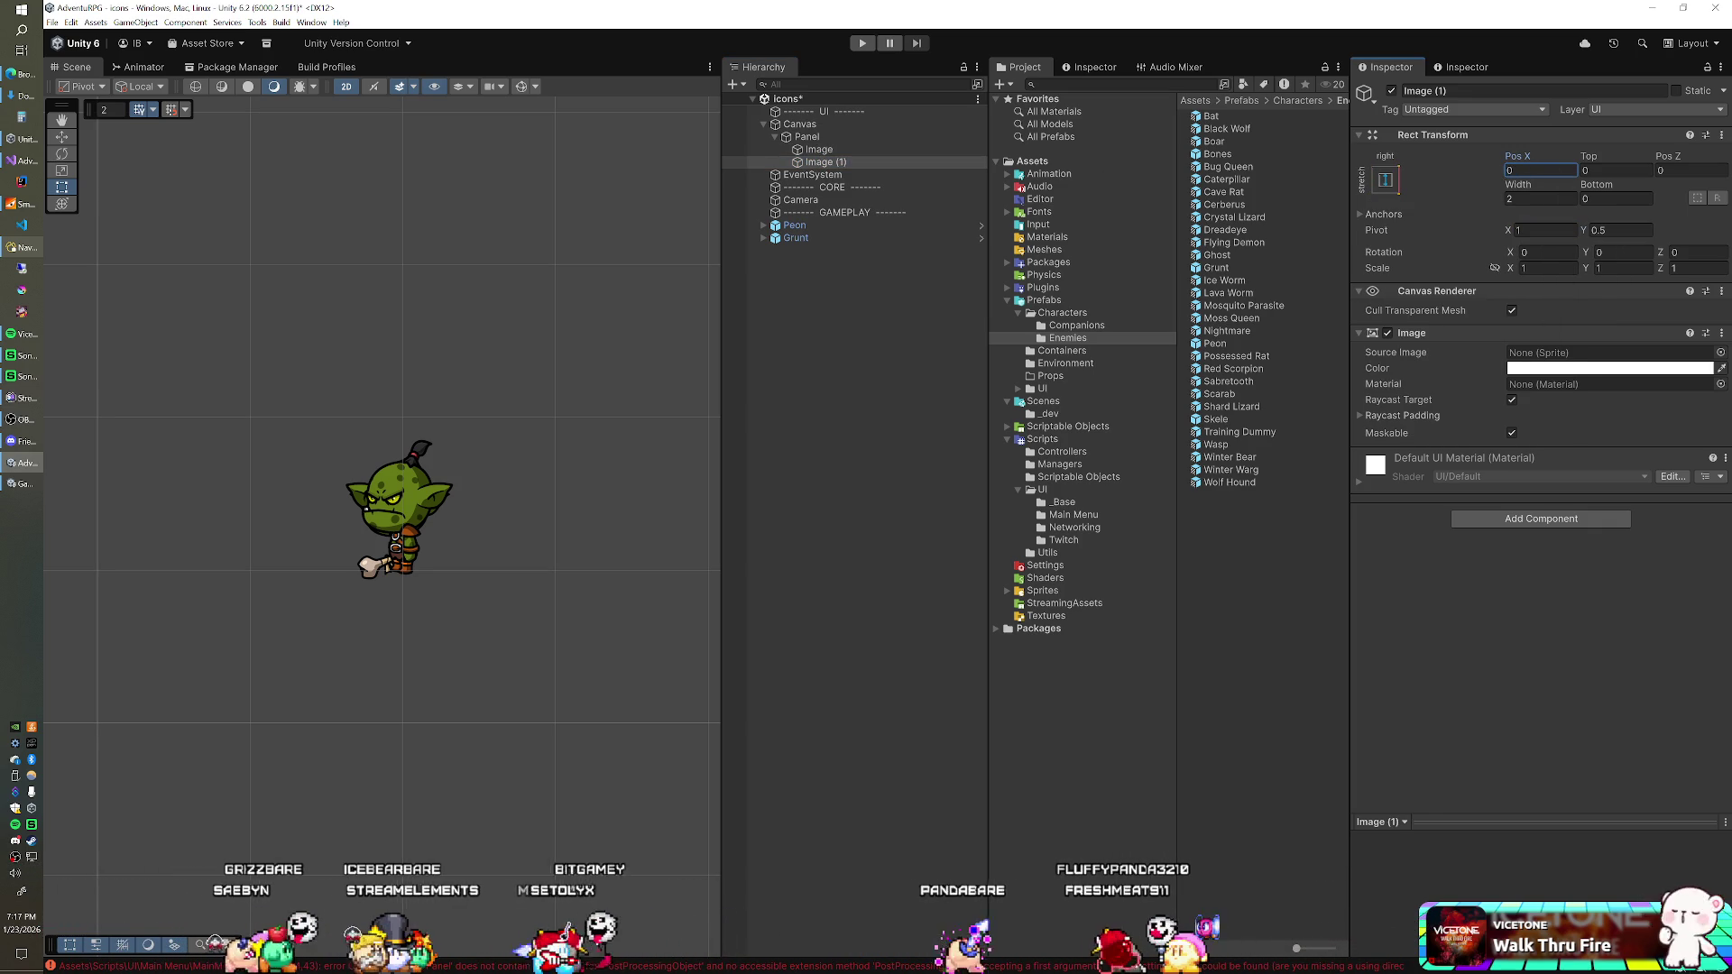
pyautogui.click(1524, 227)
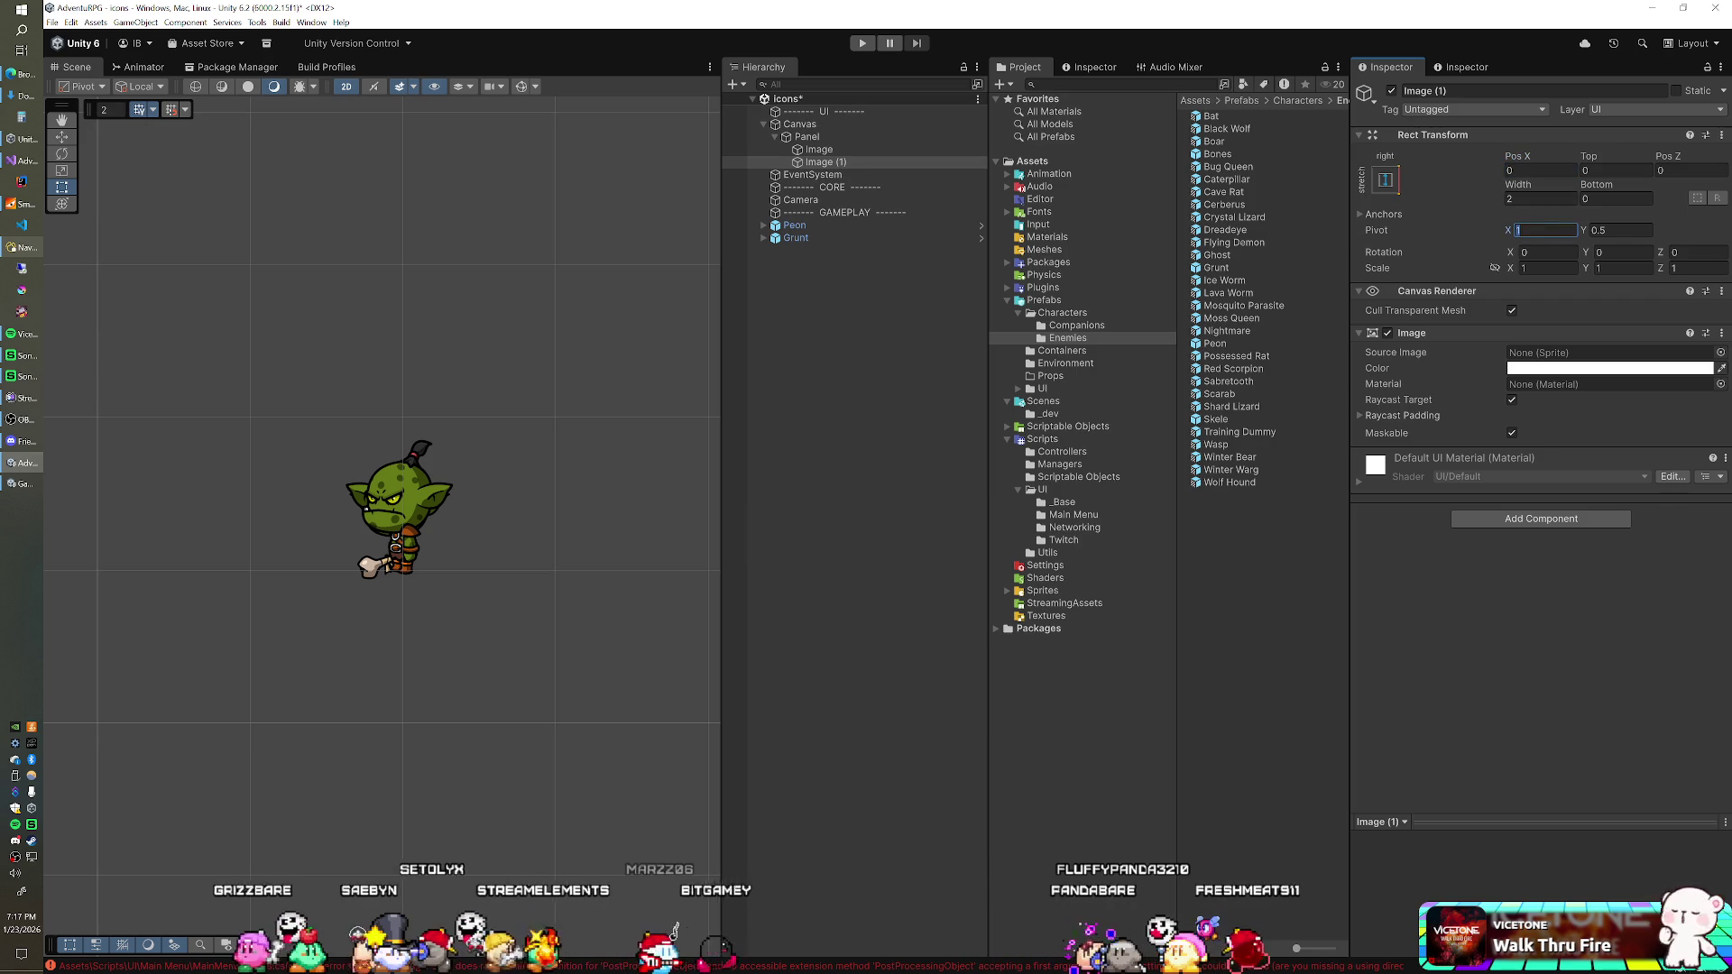
pyautogui.write('0')
pyautogui.click(1533, 170)
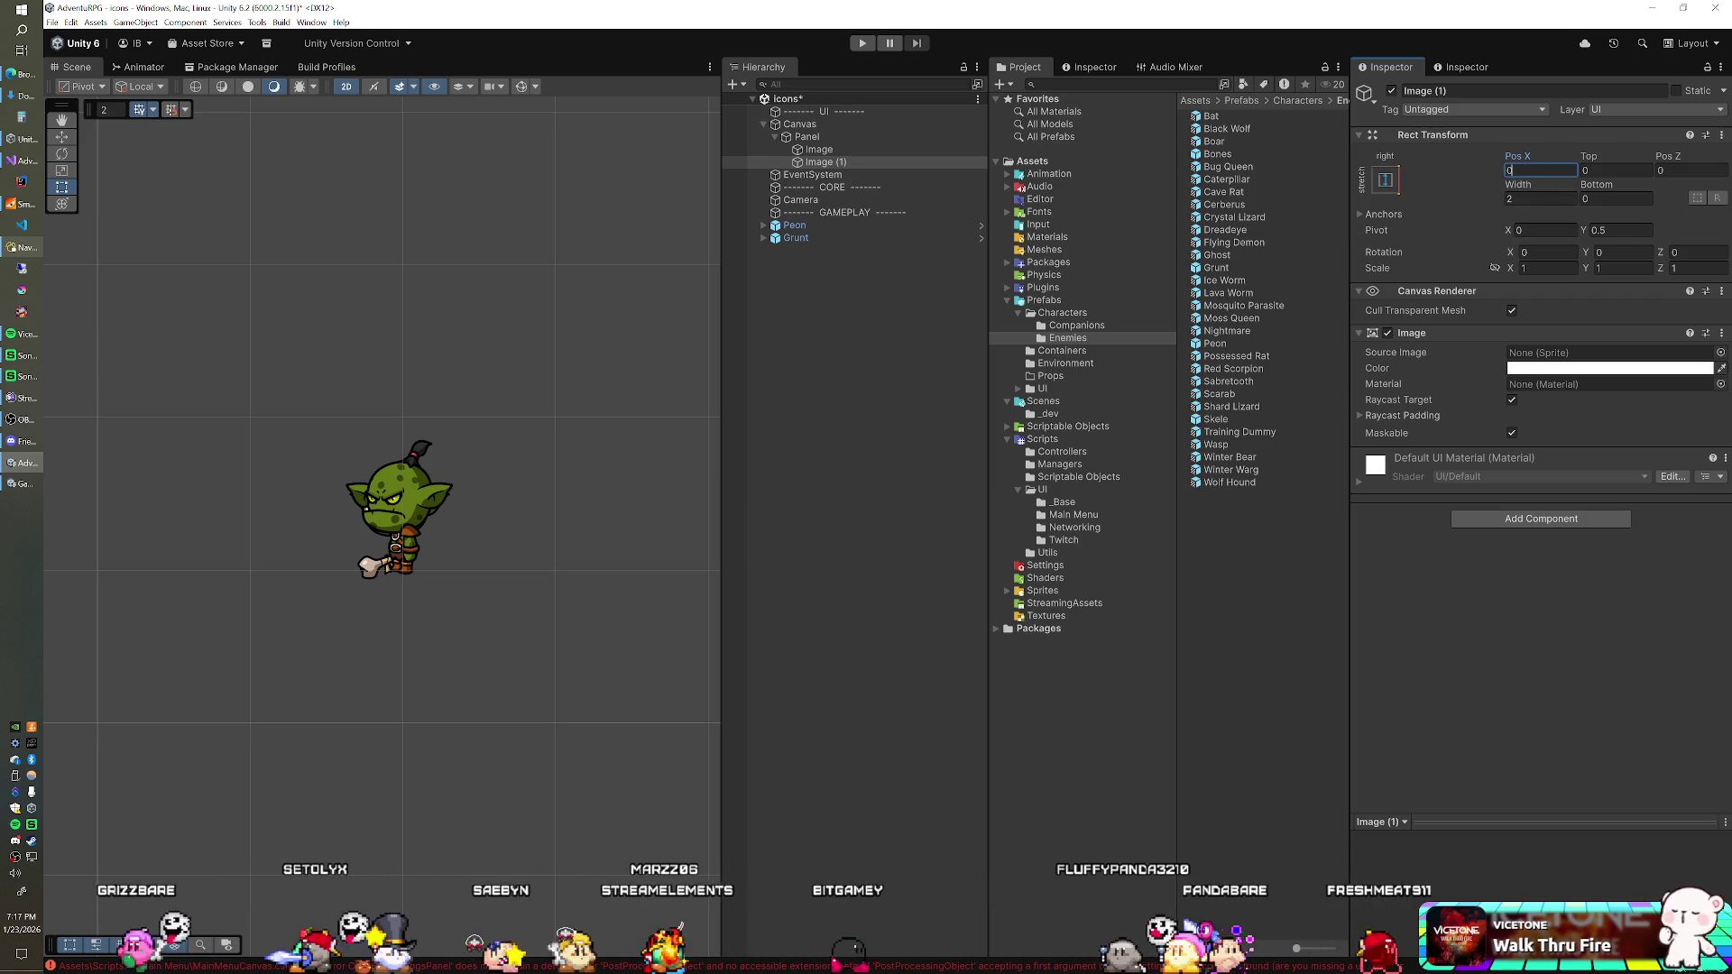
pyautogui.click(820, 163)
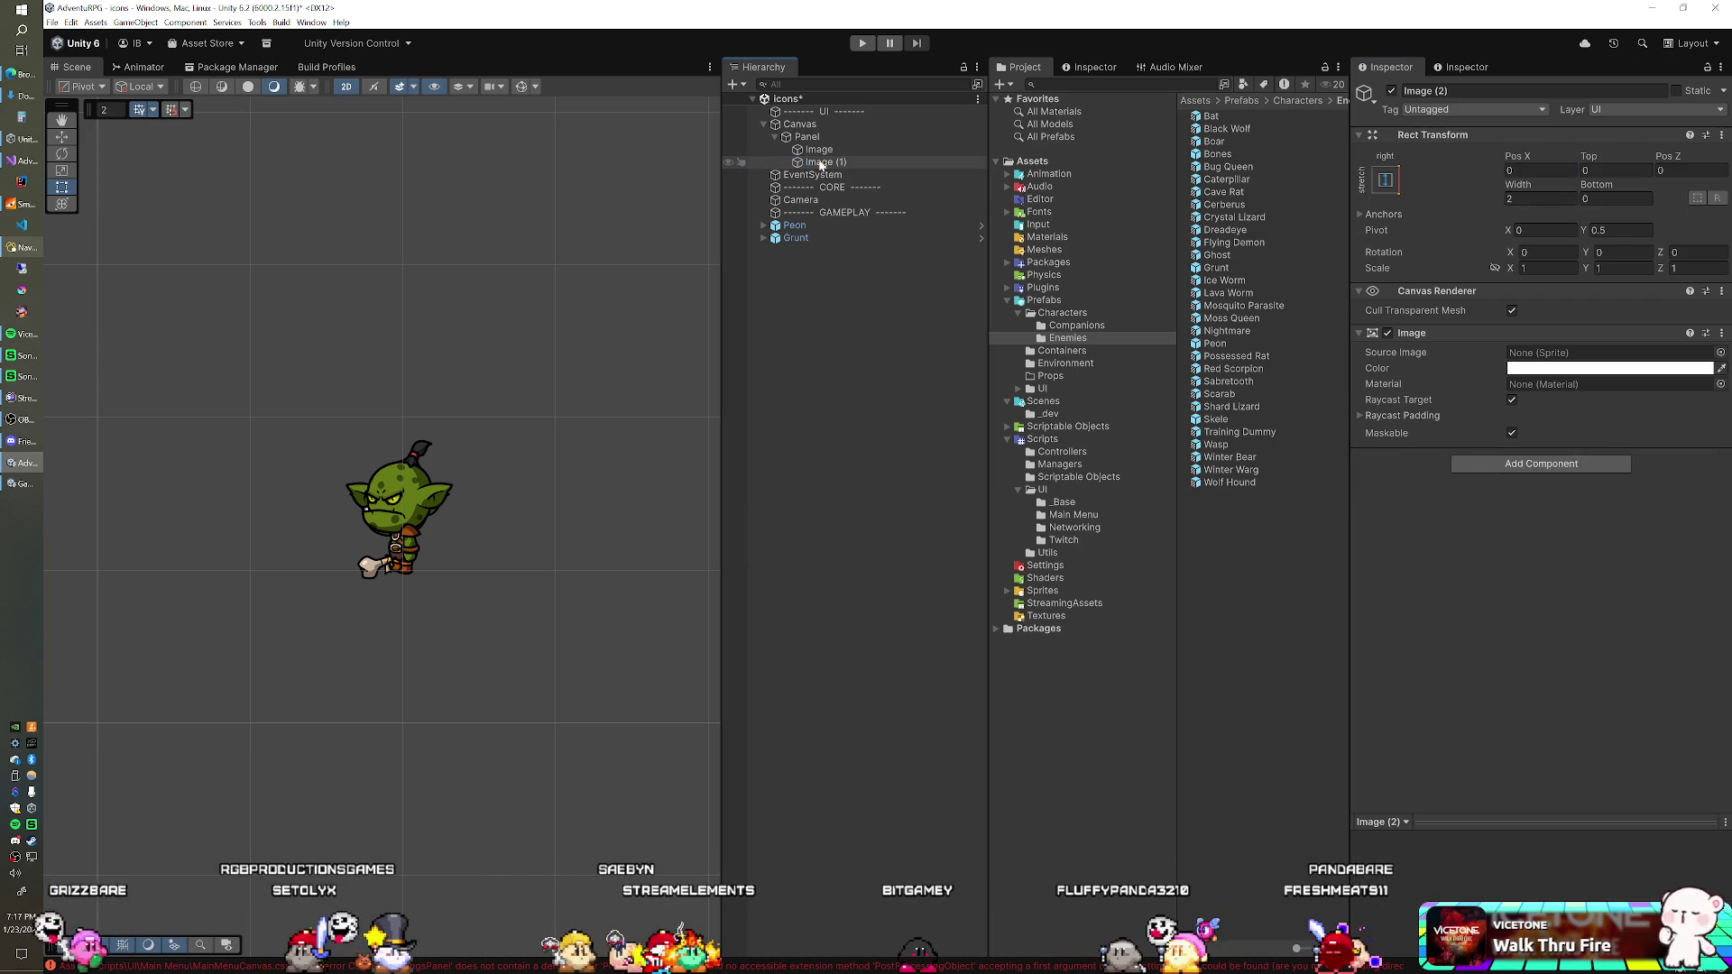
# Step: Duplicate into Image (2), anchored top and stretched horizontally, with pivot Y and position Y 0
pyautogui.hotkey('ctrl', 'd')
pyautogui.click(1385, 179)
pyautogui.click(1558, 303)
pyautogui.click(1553, 612)
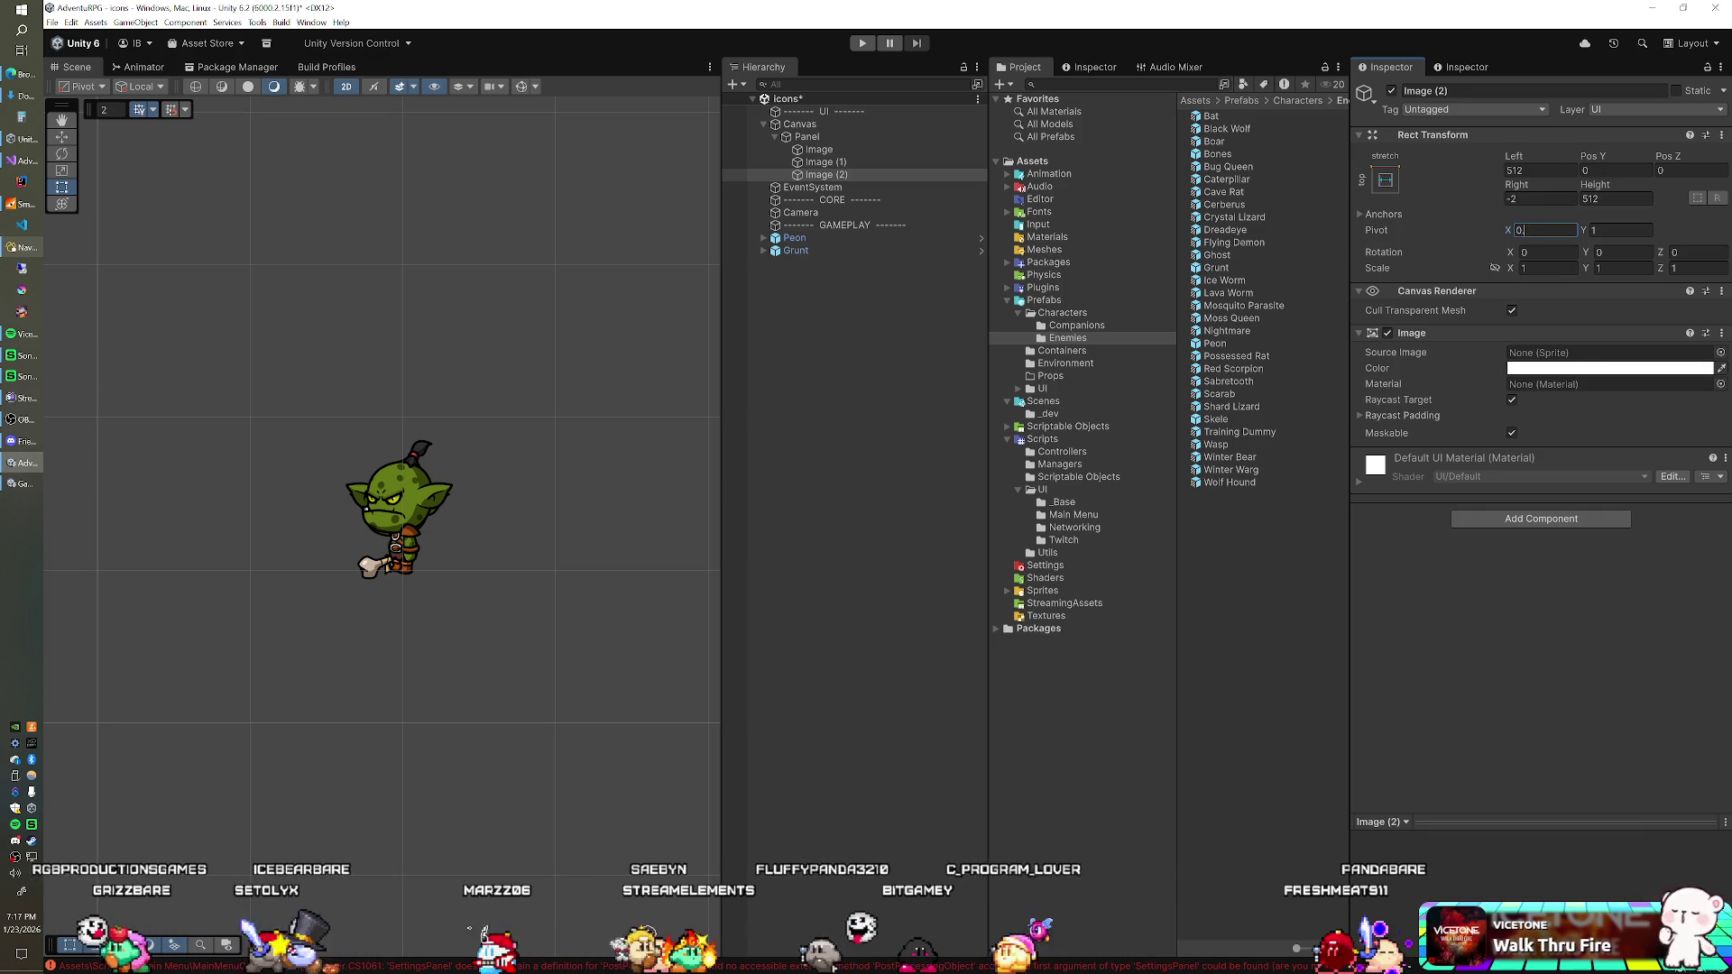
pyautogui.write('.5')
pyautogui.click(1544, 171)
pyautogui.click(1614, 171)
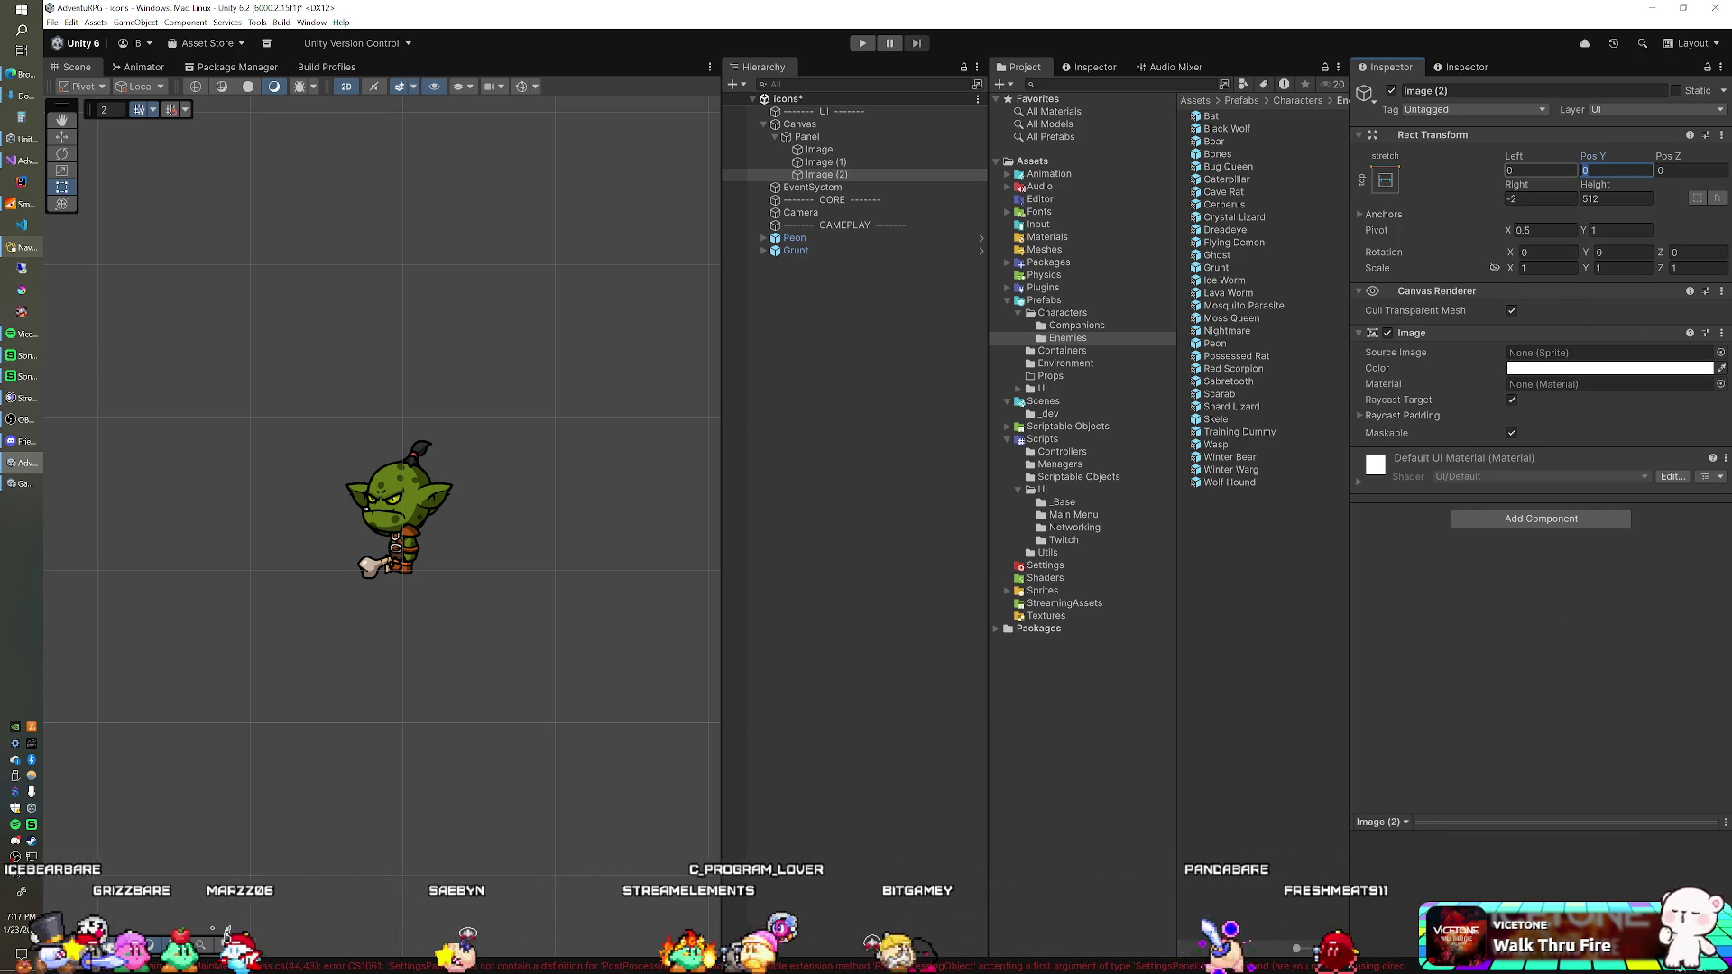
pyautogui.write('-512')
pyautogui.click(1619, 233)
pyautogui.write('0')
pyautogui.click(1614, 171)
pyautogui.write('0')
pyautogui.click(1539, 198)
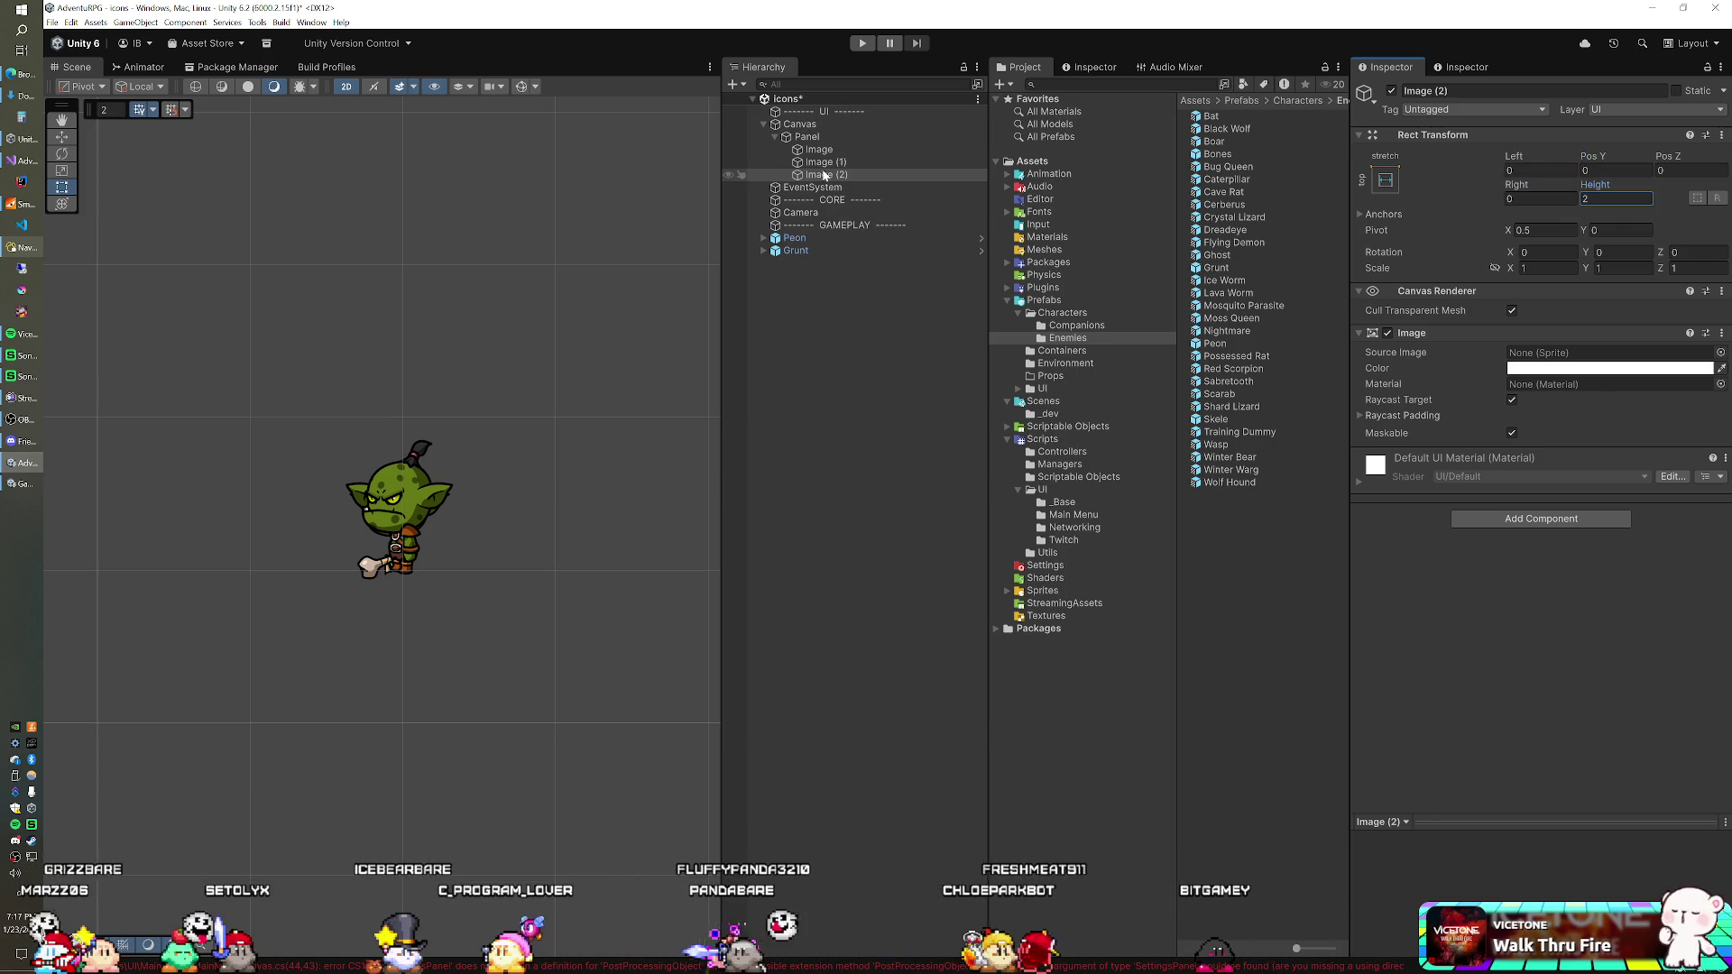
# Step: Duplicate into Image (3), anchored to the bottom edge with vertical position 0
pyautogui.hotkey('ctrl', 'd')
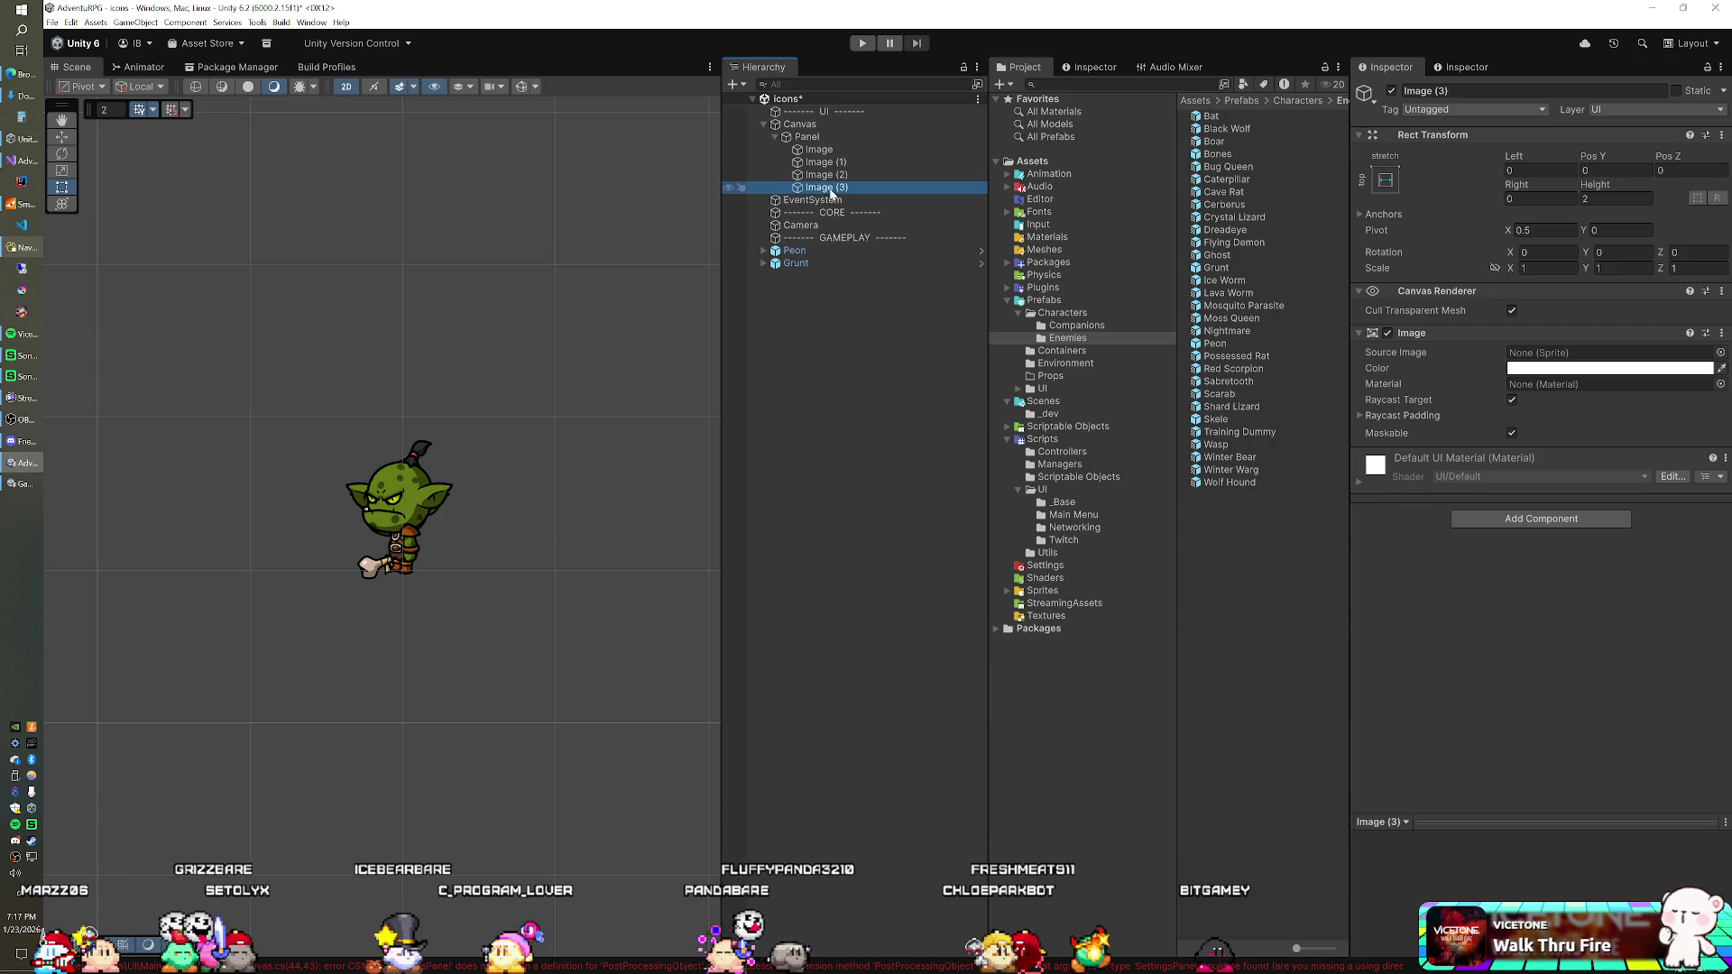
pyautogui.click(1393, 178)
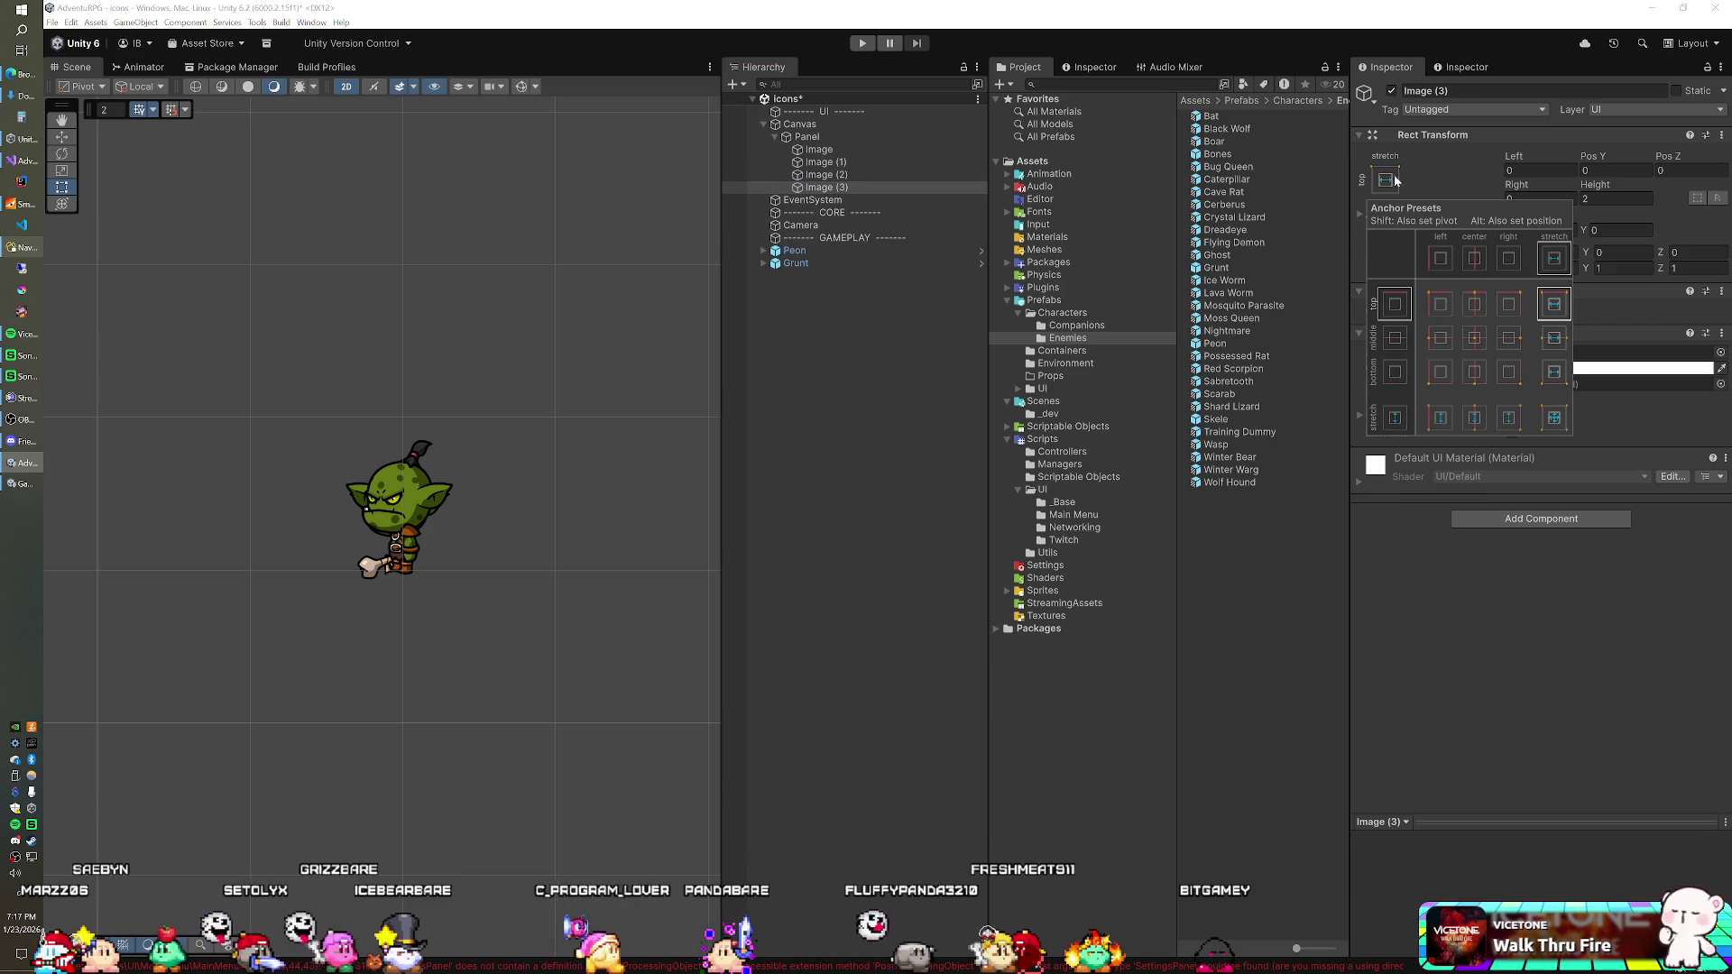
pyautogui.click(1562, 583)
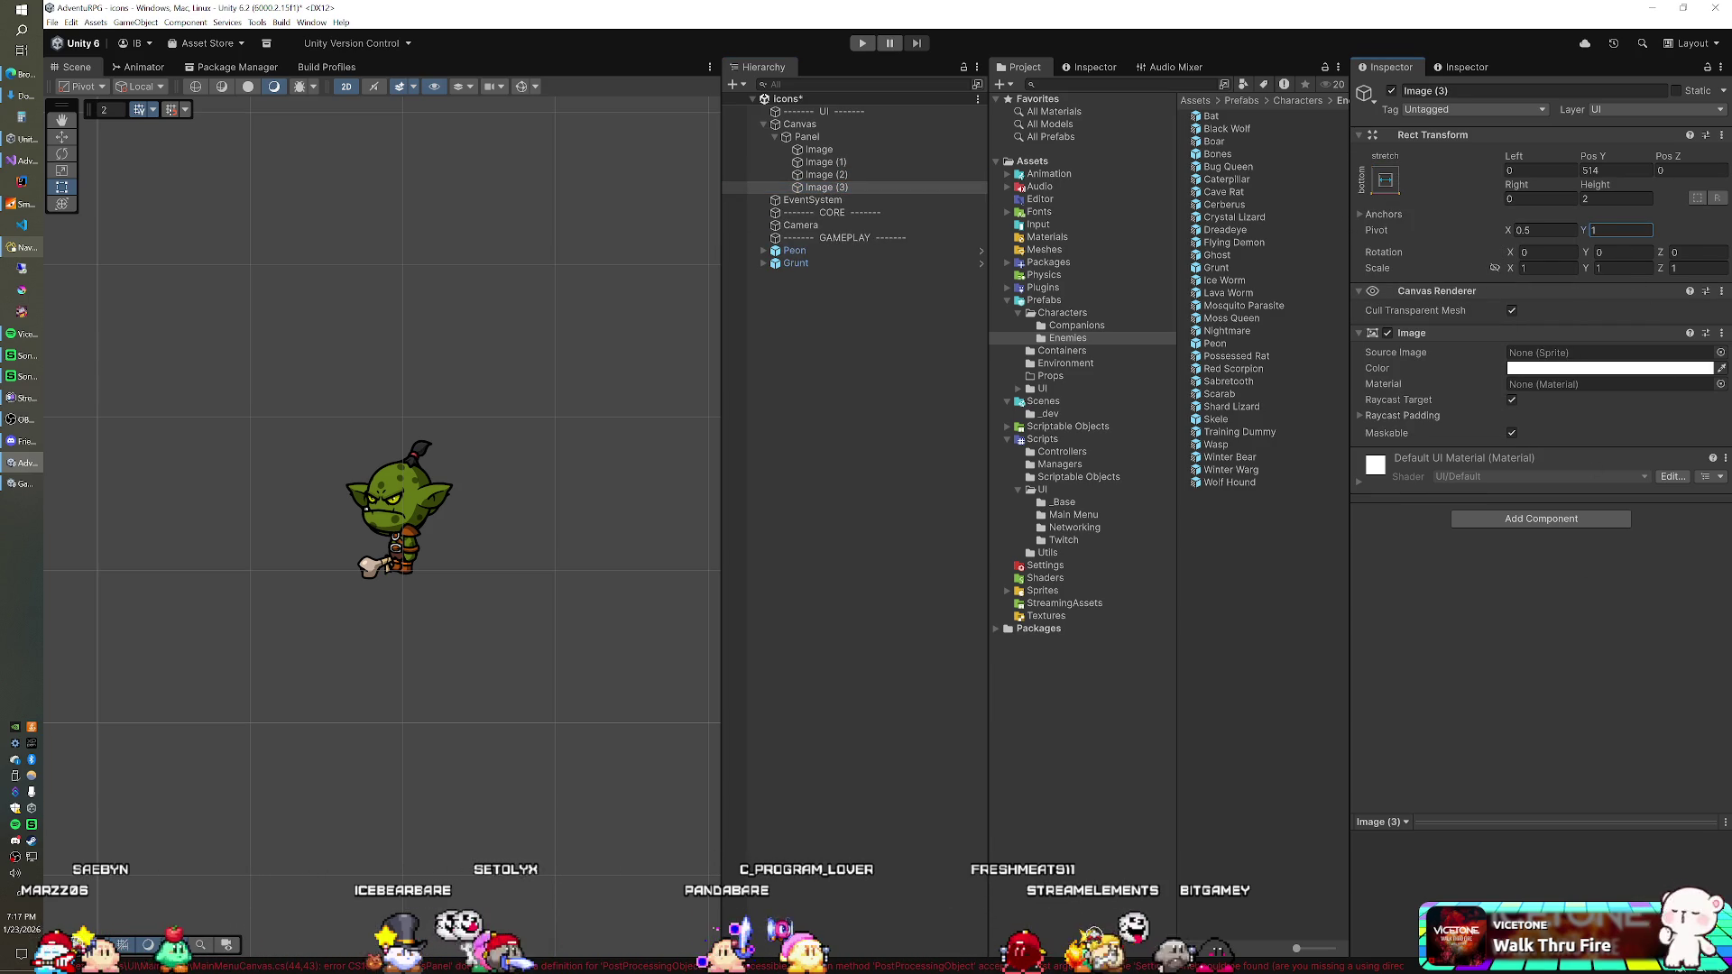
pyautogui.click(1614, 169)
pyautogui.write('0')
pyautogui.press('Return')
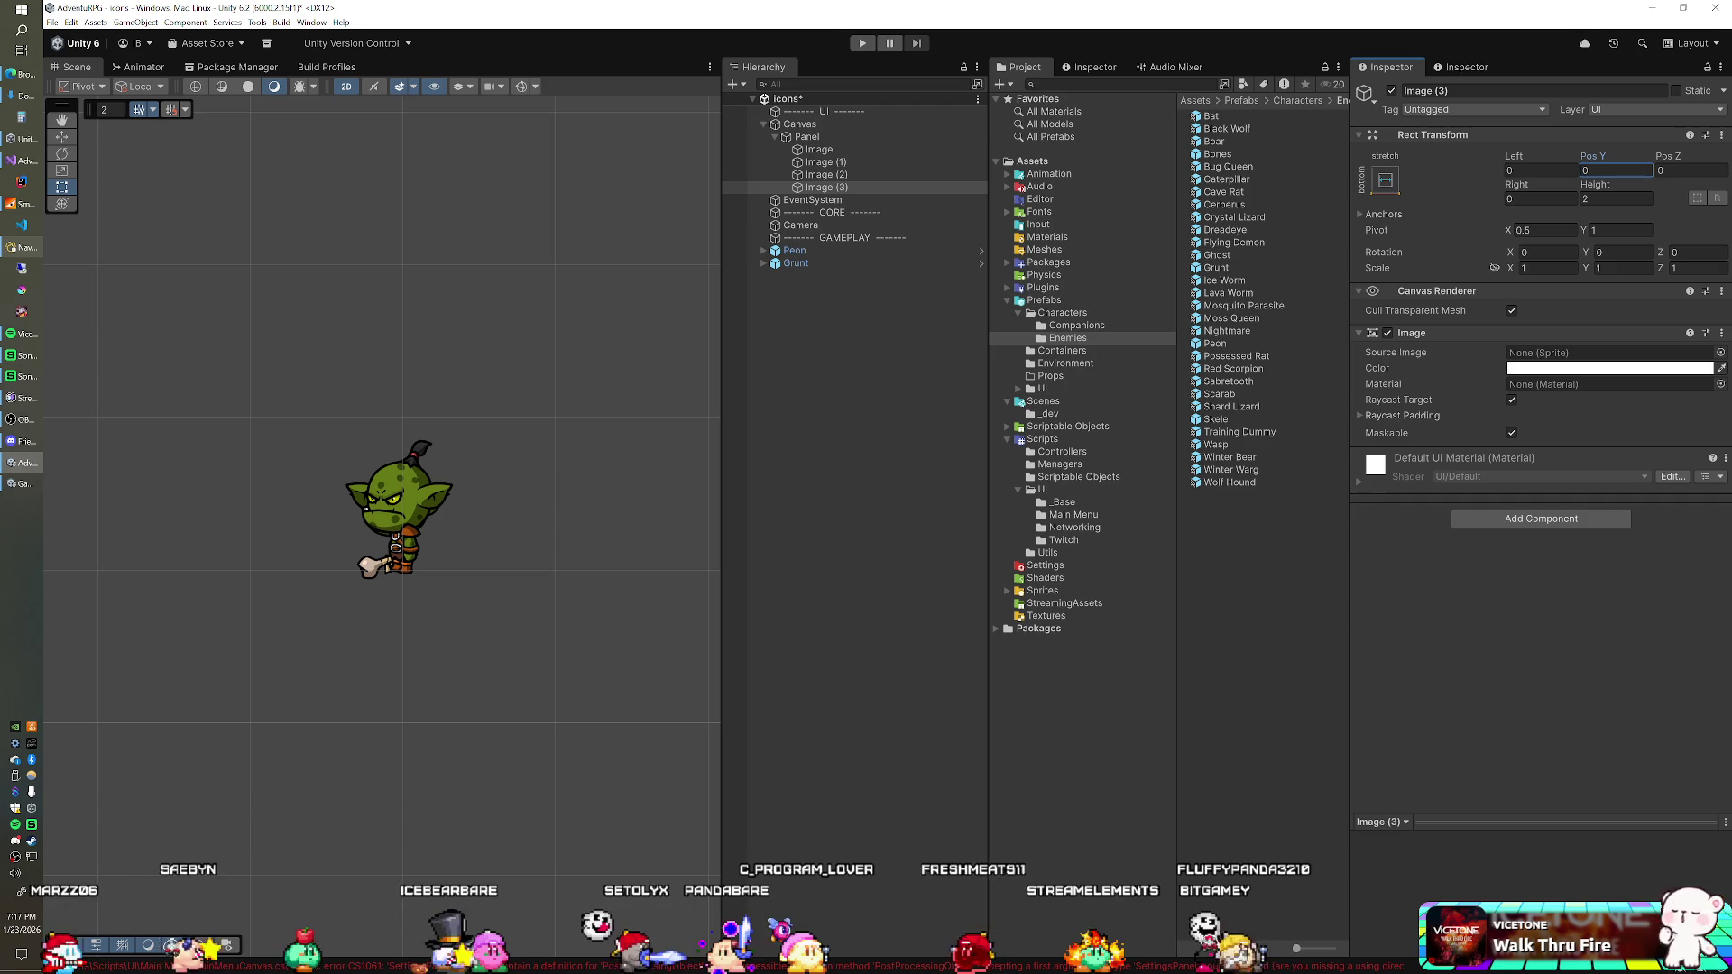
# Step: Adjust the paired strips' edge offsets, giving Image and Image (1) top and bottom offsets of -1
pyautogui.keyDown('shift'); pyautogui.click(868, 172); pyautogui.keyUp('shift')
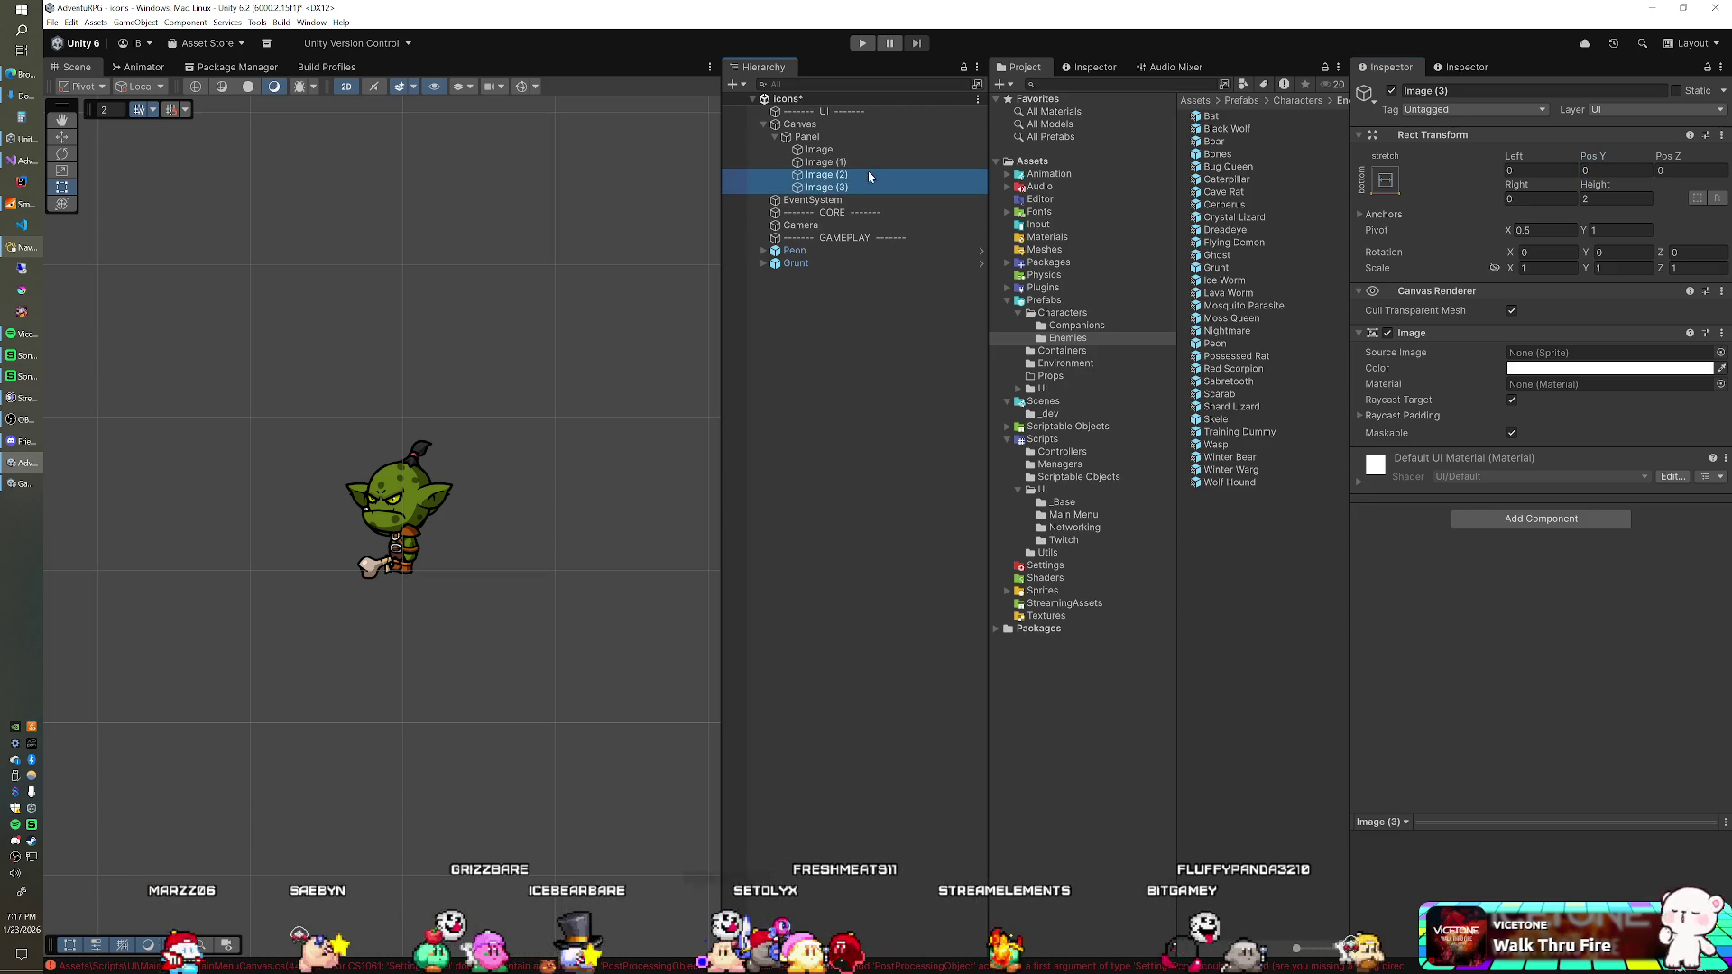
pyautogui.click(1540, 169)
pyautogui.write('-1')
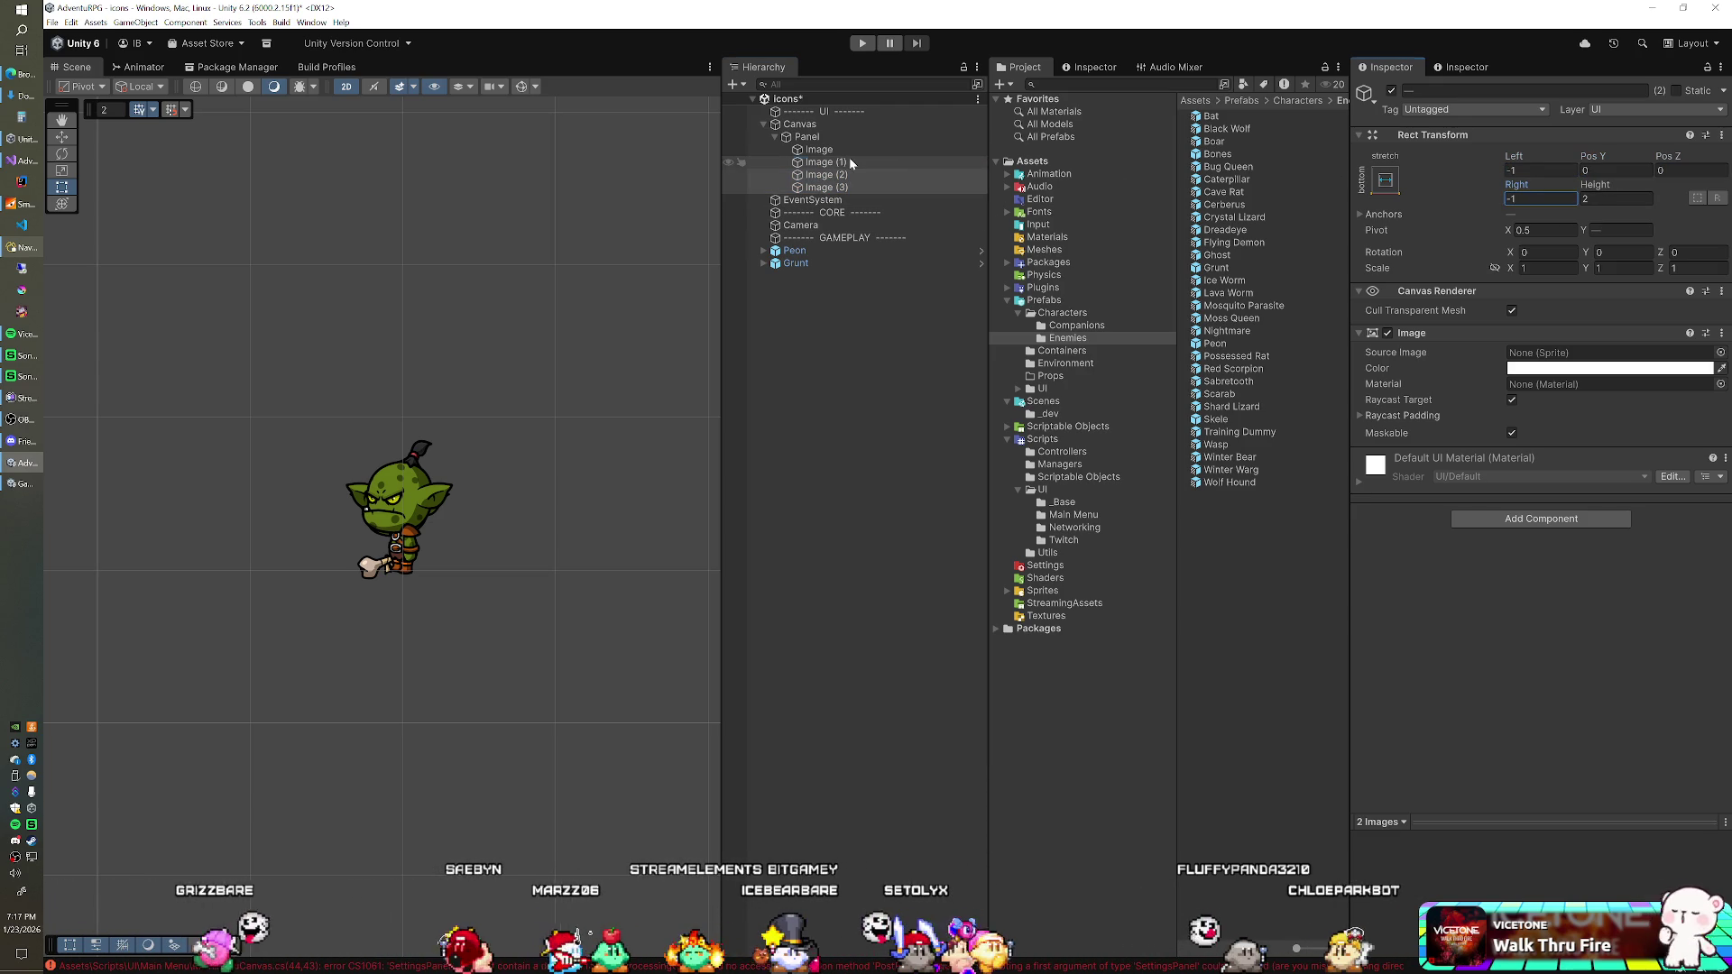
pyautogui.click(848, 159)
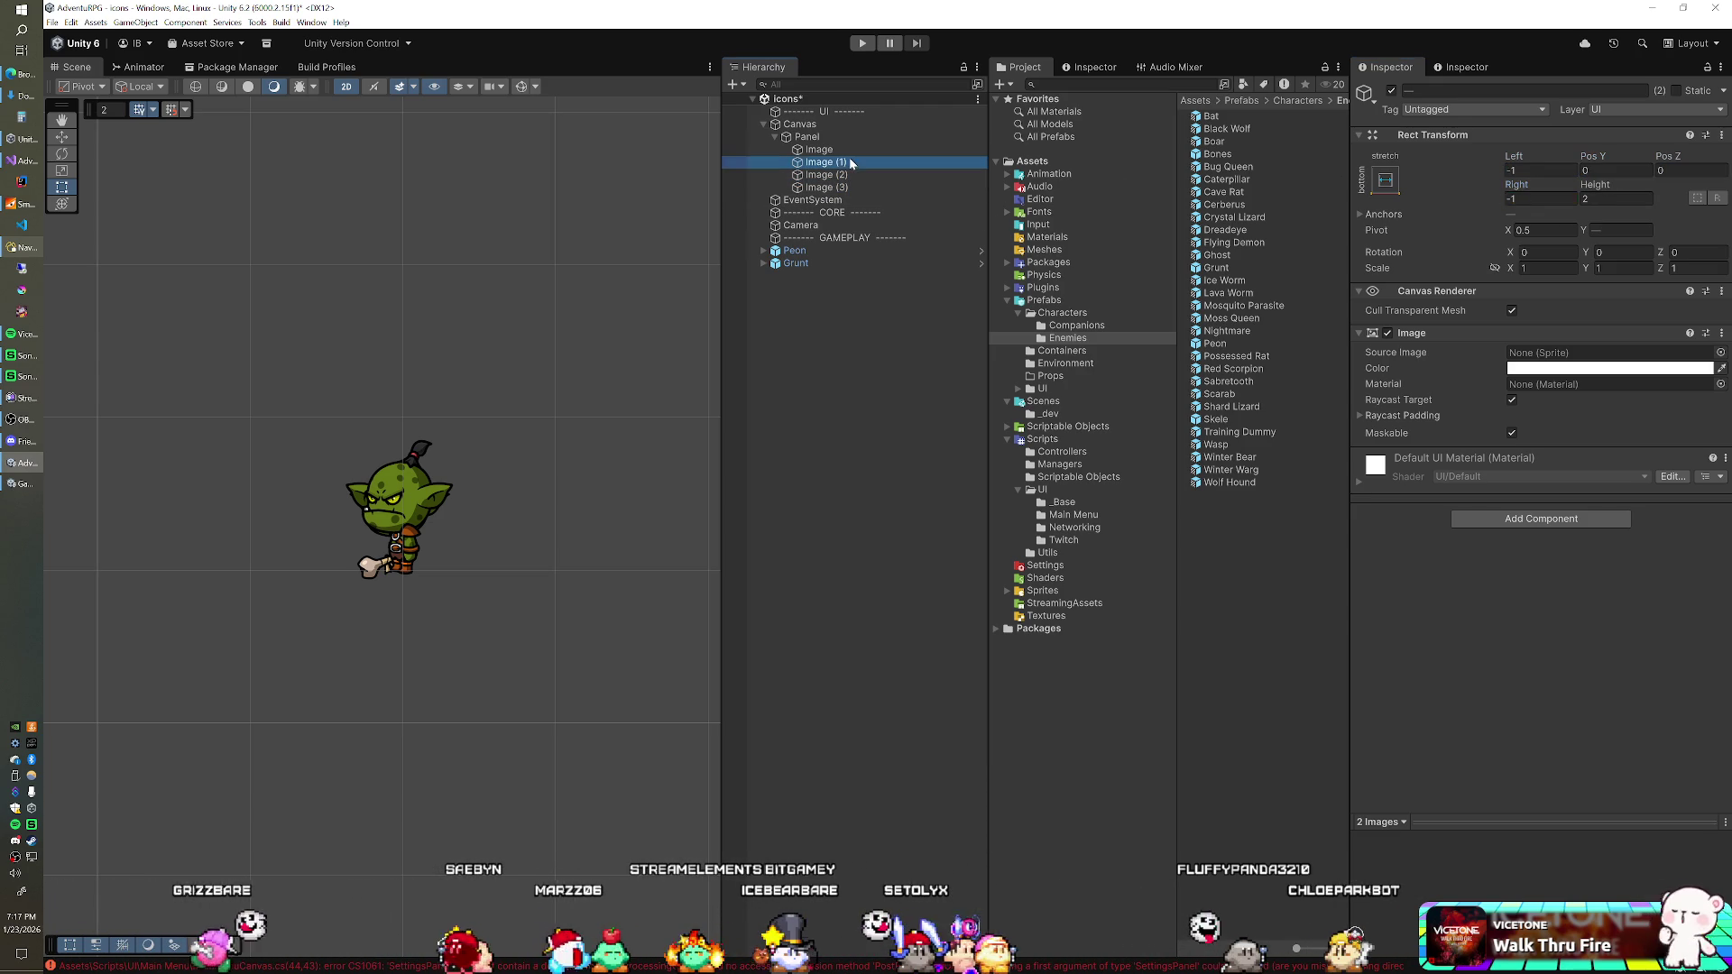
pyautogui.keyDown('shift'); pyautogui.click(850, 150); pyautogui.keyUp('shift')
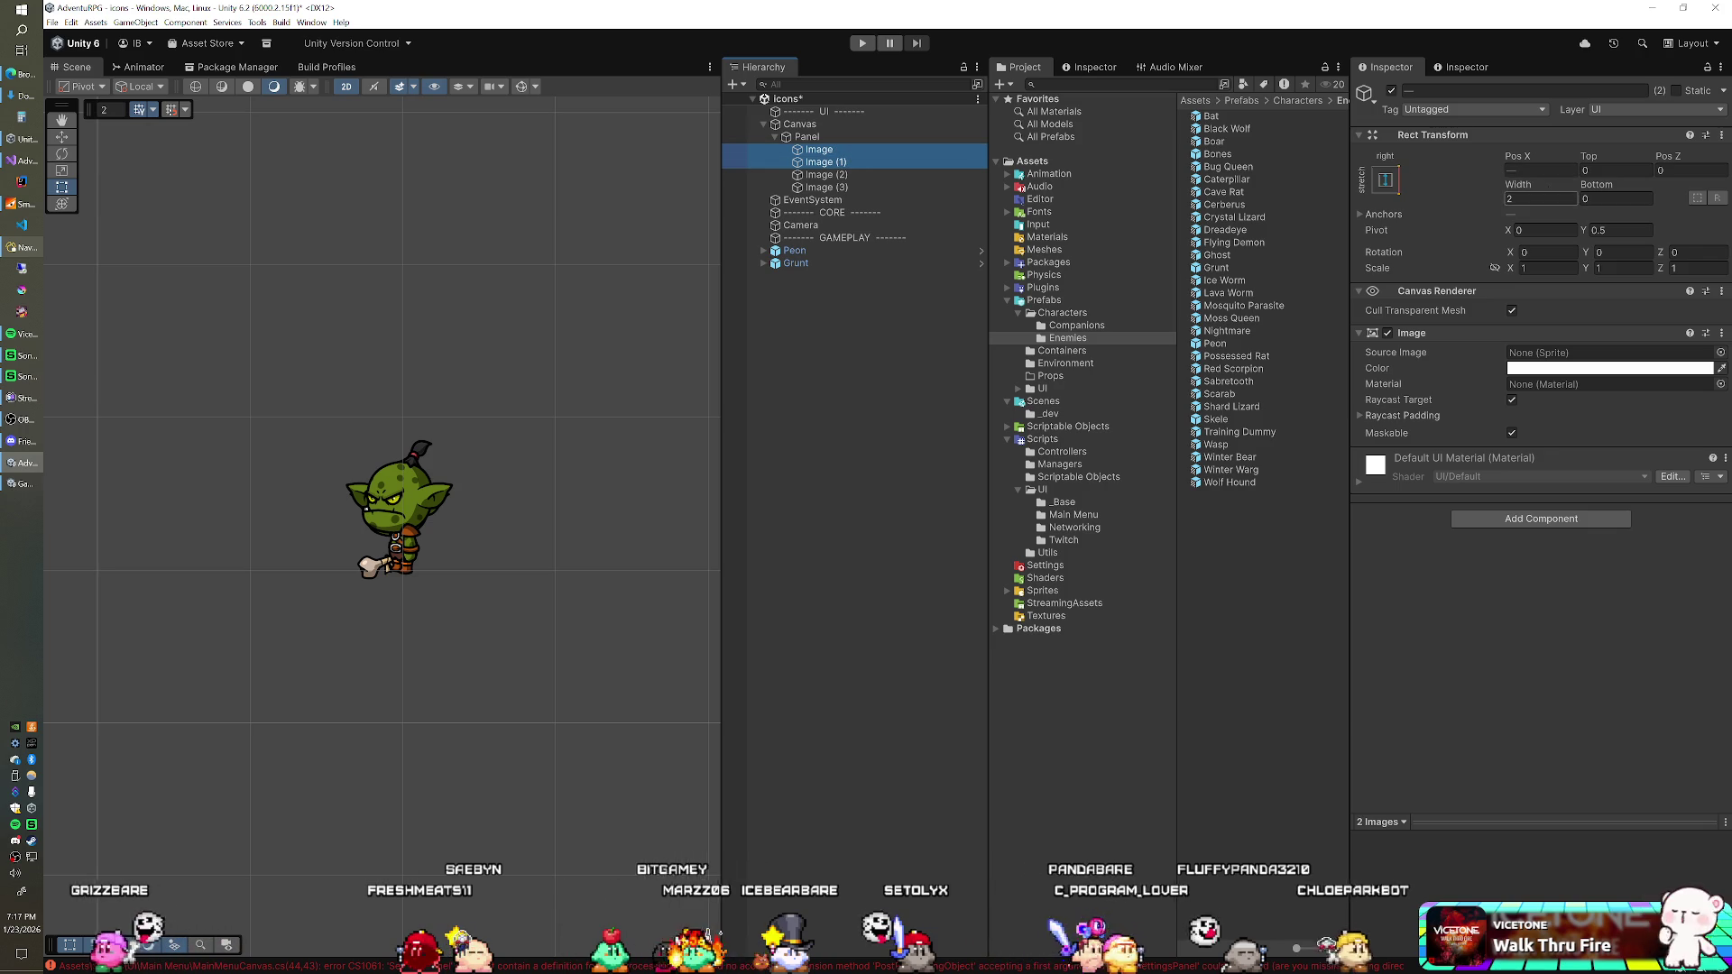
pyautogui.click(1591, 171)
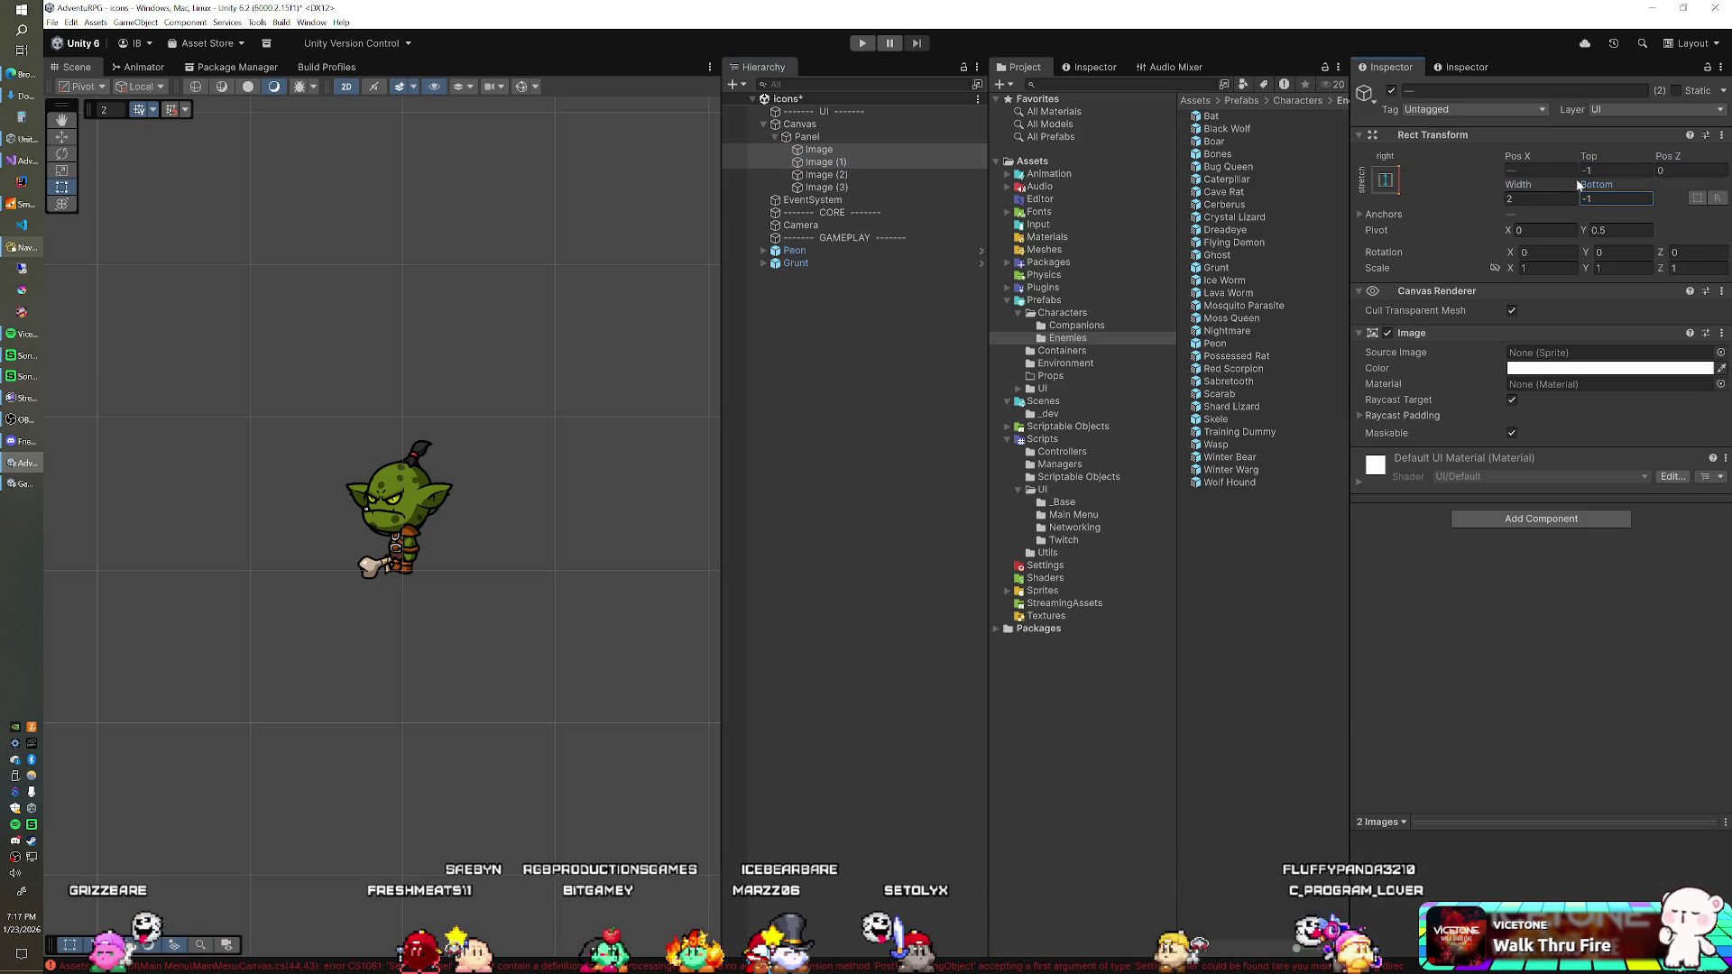
pyautogui.click(866, 136)
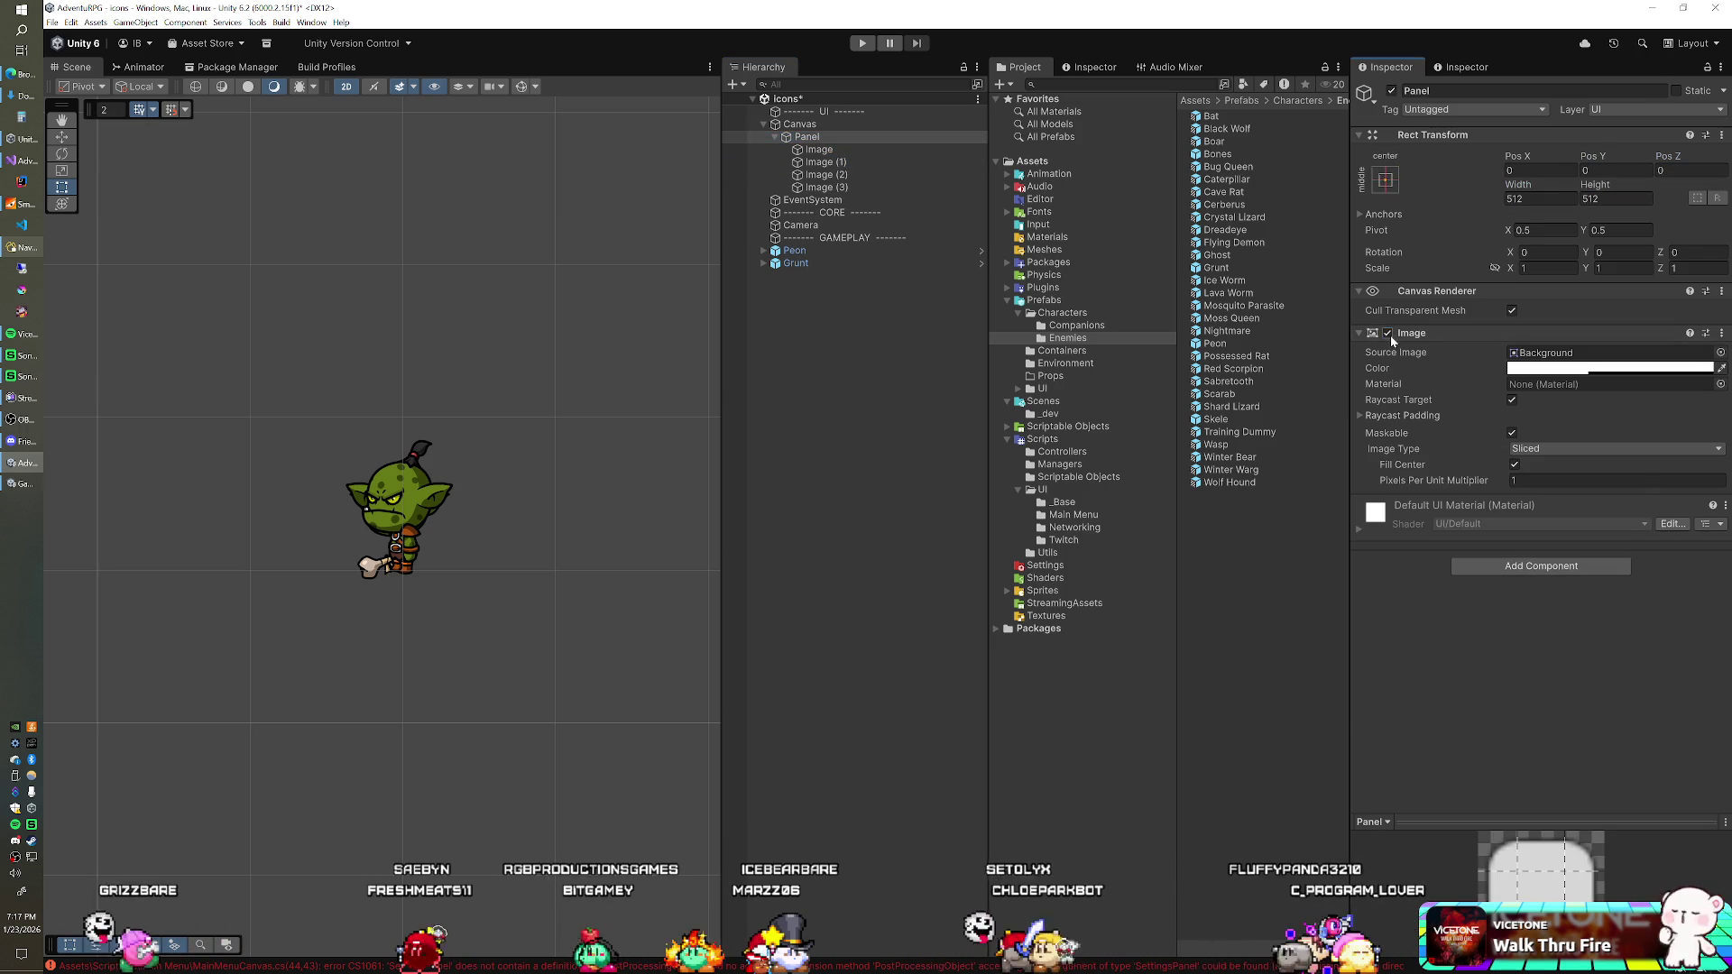
pyautogui.click(902, 376)
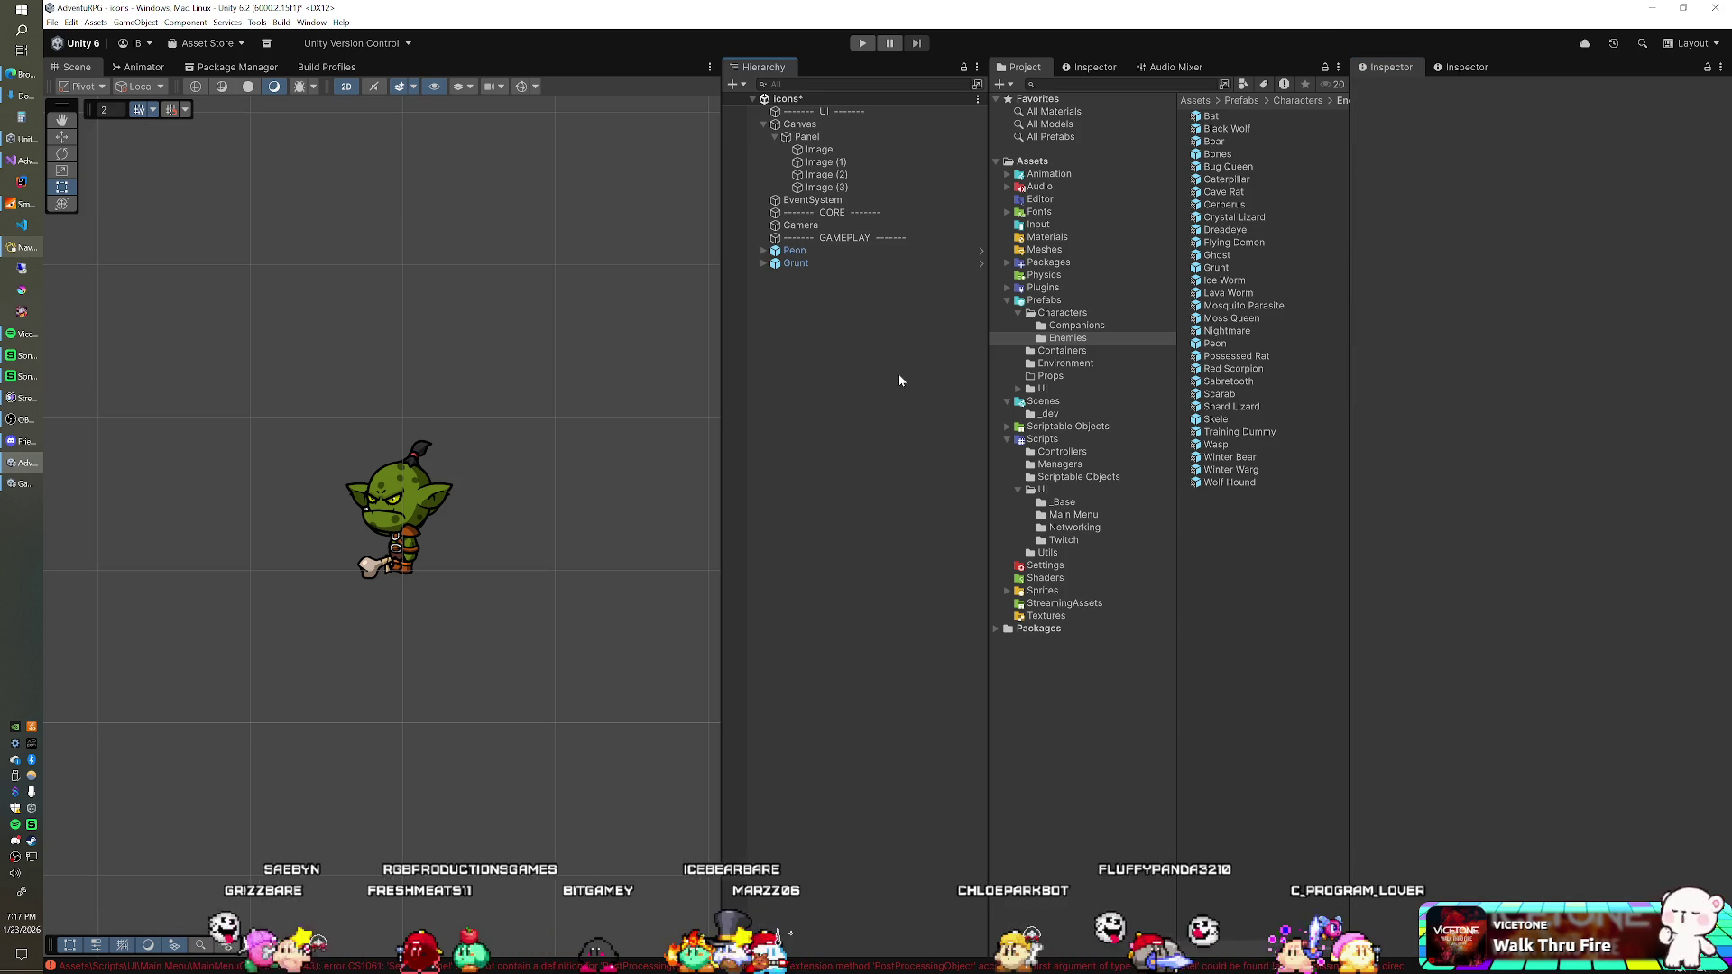
pyautogui.click(819, 148)
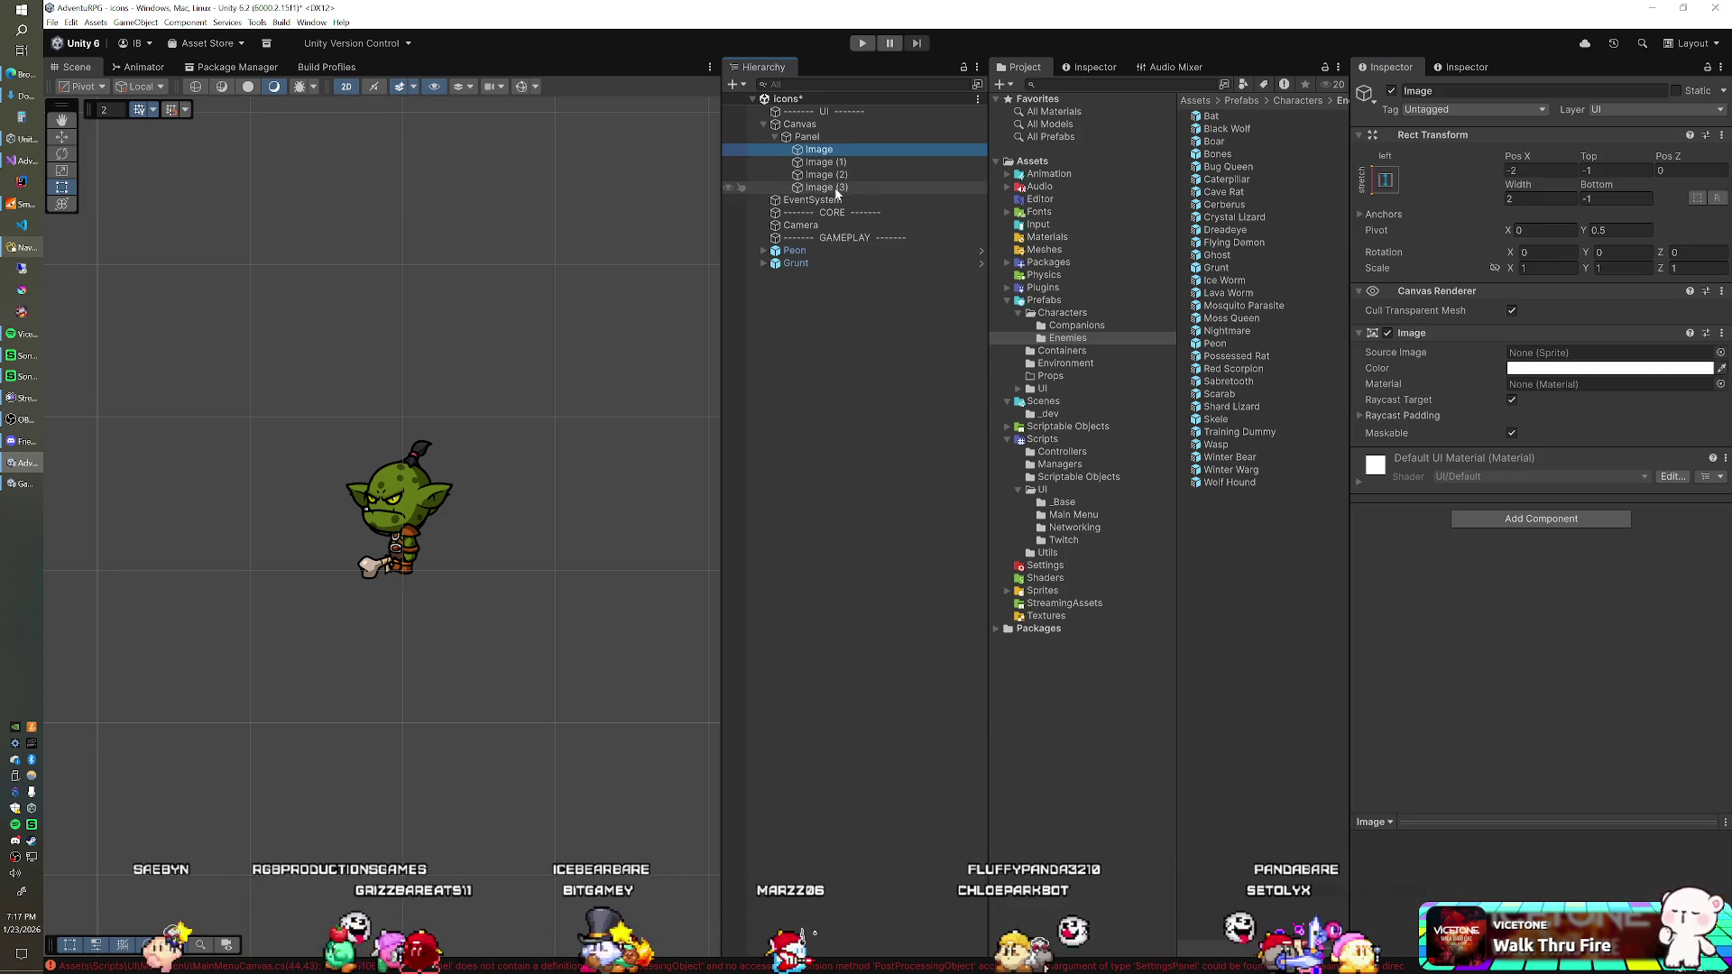
pyautogui.keyDown('shift'); pyautogui.click(825, 186); pyautogui.keyUp('shift')
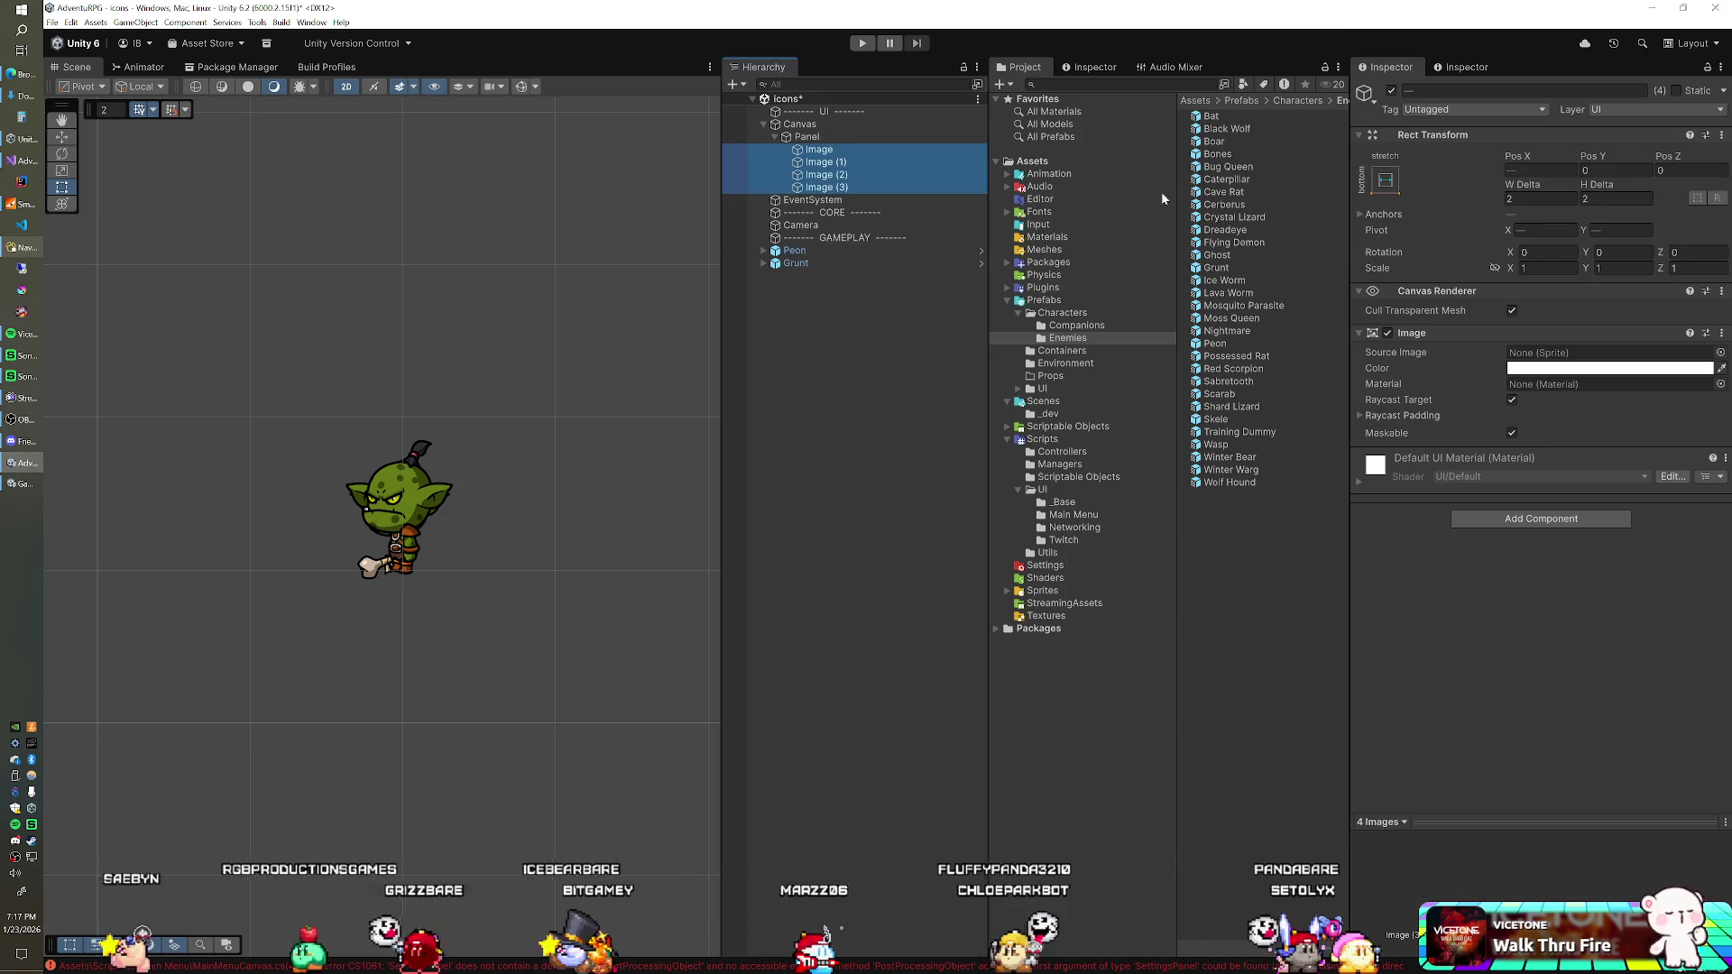
# Step: Turn off Raycast Target on all four Image strips and check their colour settings
pyautogui.click(1512, 401)
pyautogui.click(1533, 368)
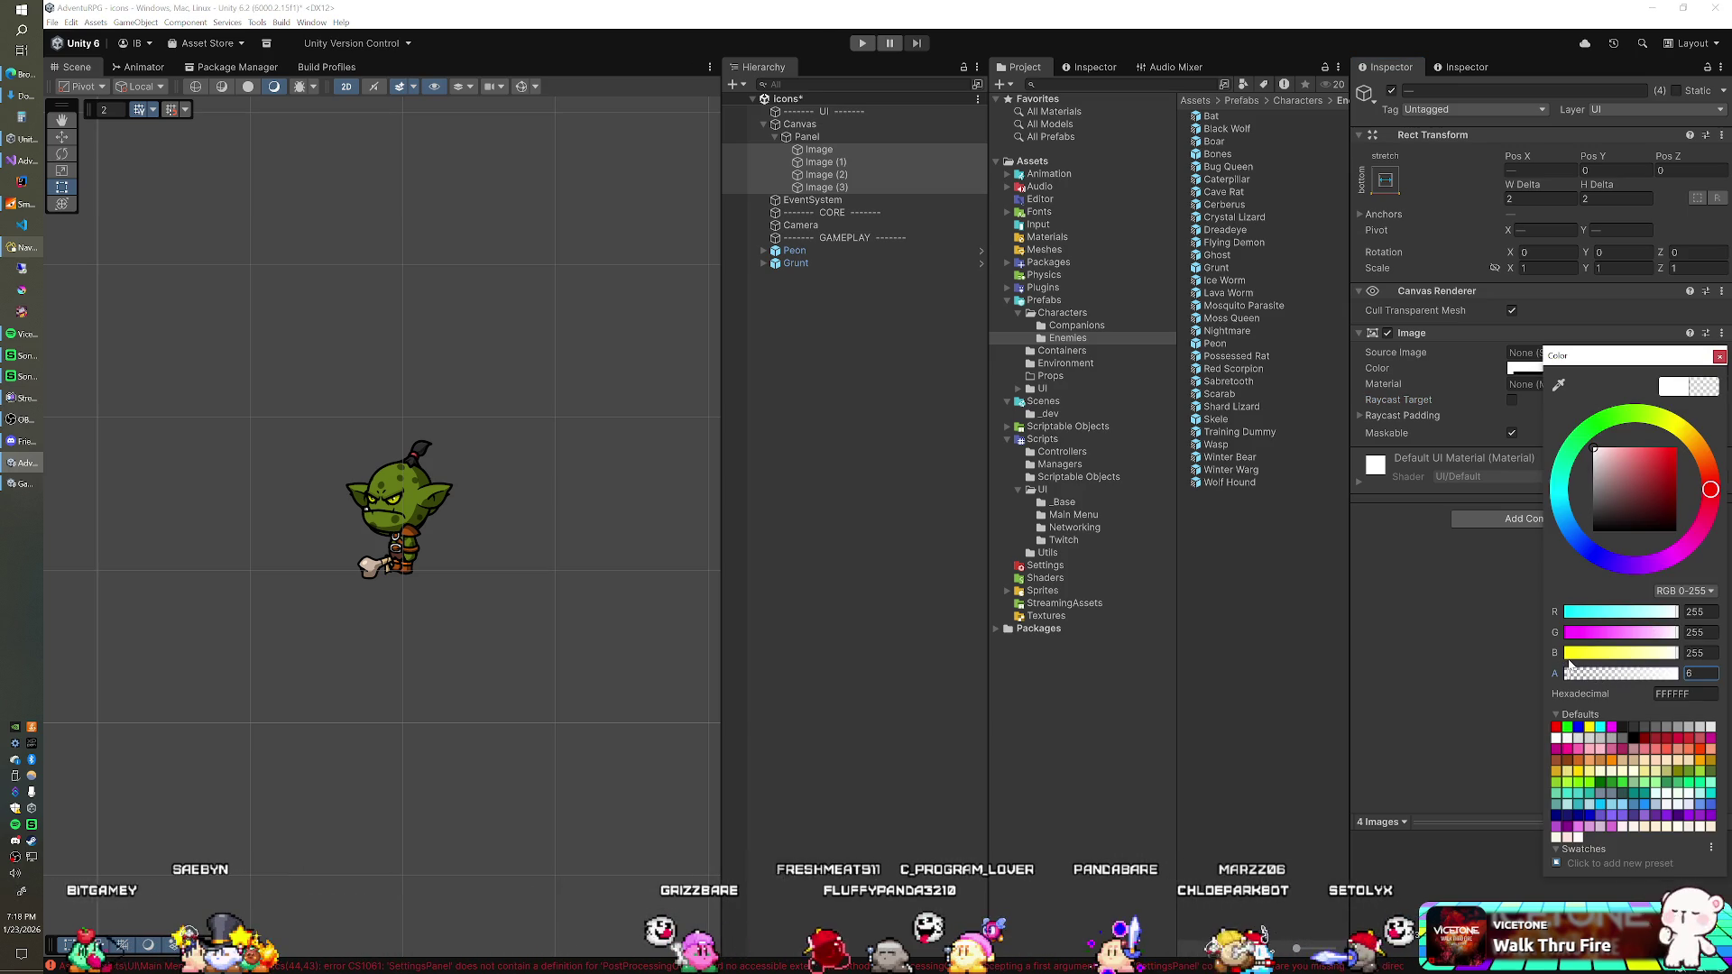
pyautogui.click(867, 433)
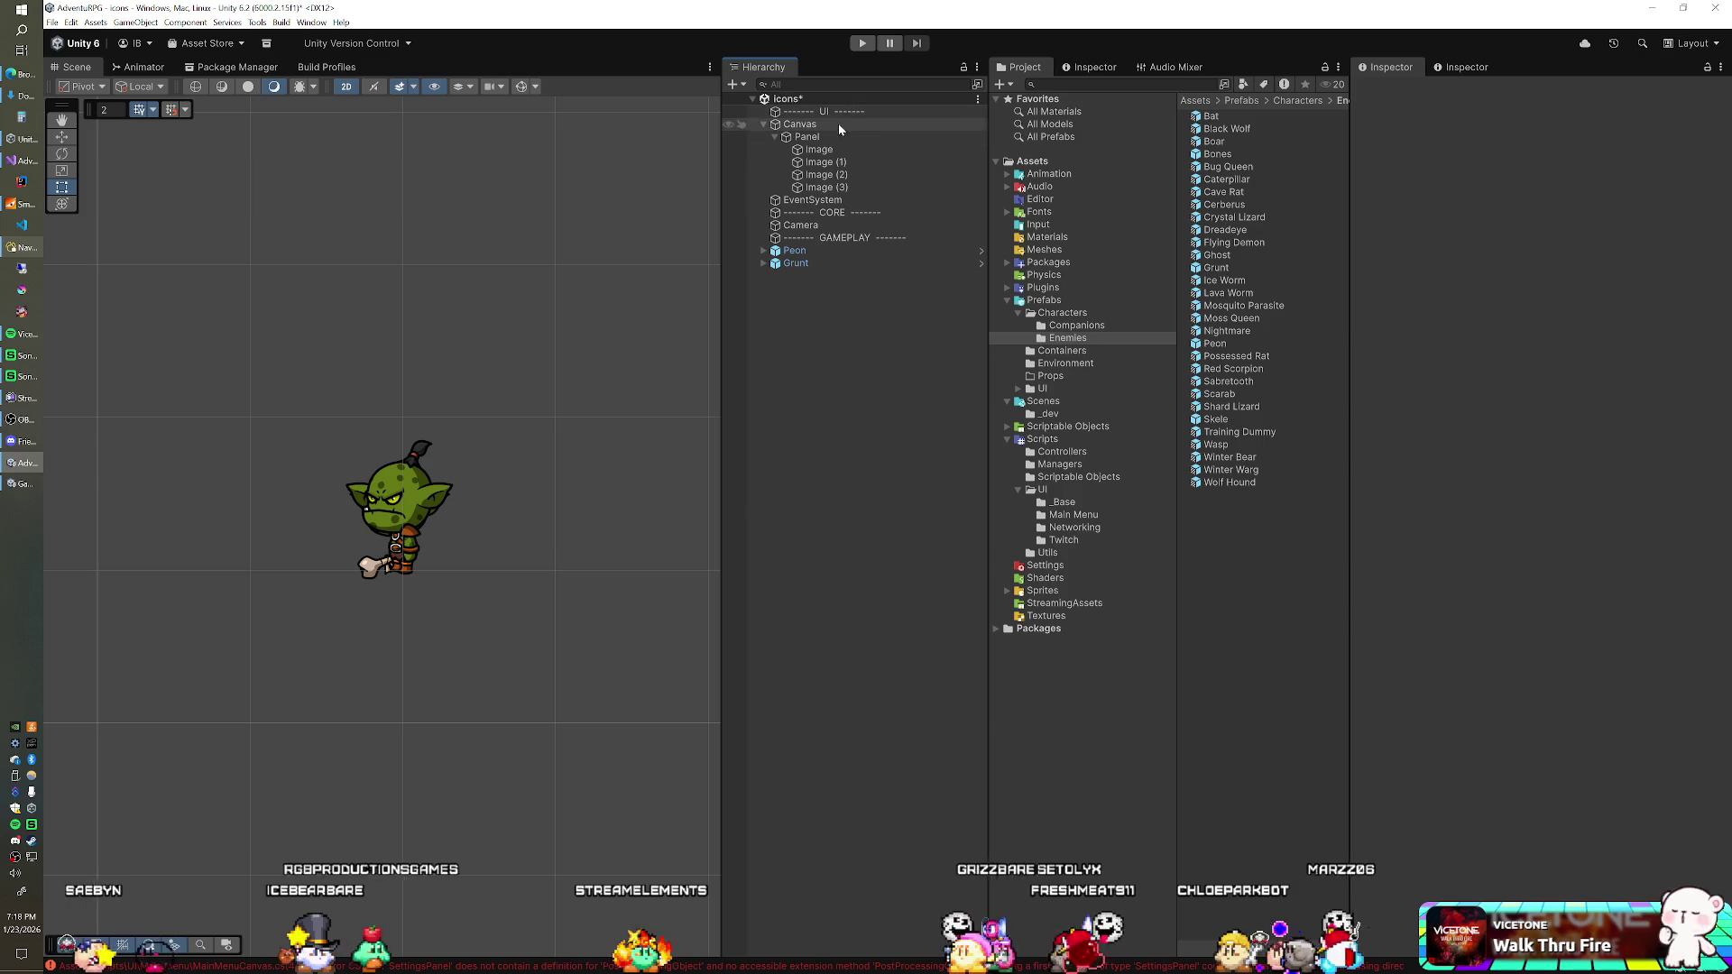
# Step: Resize the Panel to 256 × 256 and drag the Camera's orthographic size down to 4.6
pyautogui.click(812, 137)
pyautogui.write('256')
pyautogui.press('Tab')
pyautogui.write('2')
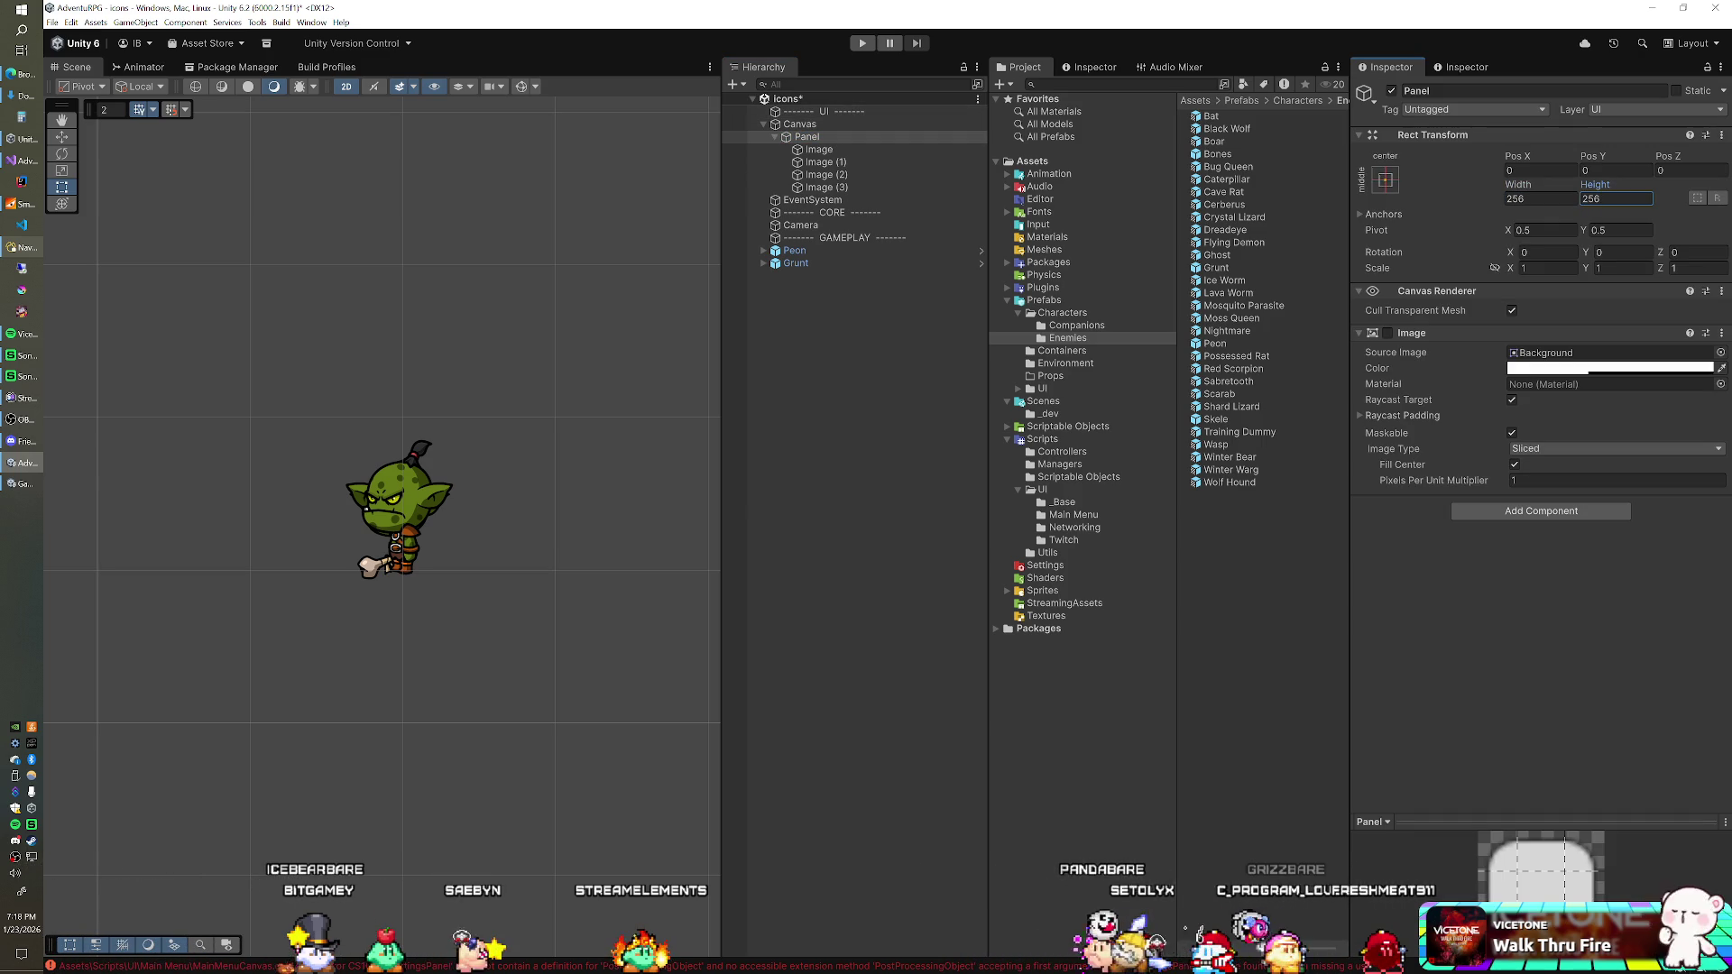
pyautogui.hotkey('alt', 'Tab')
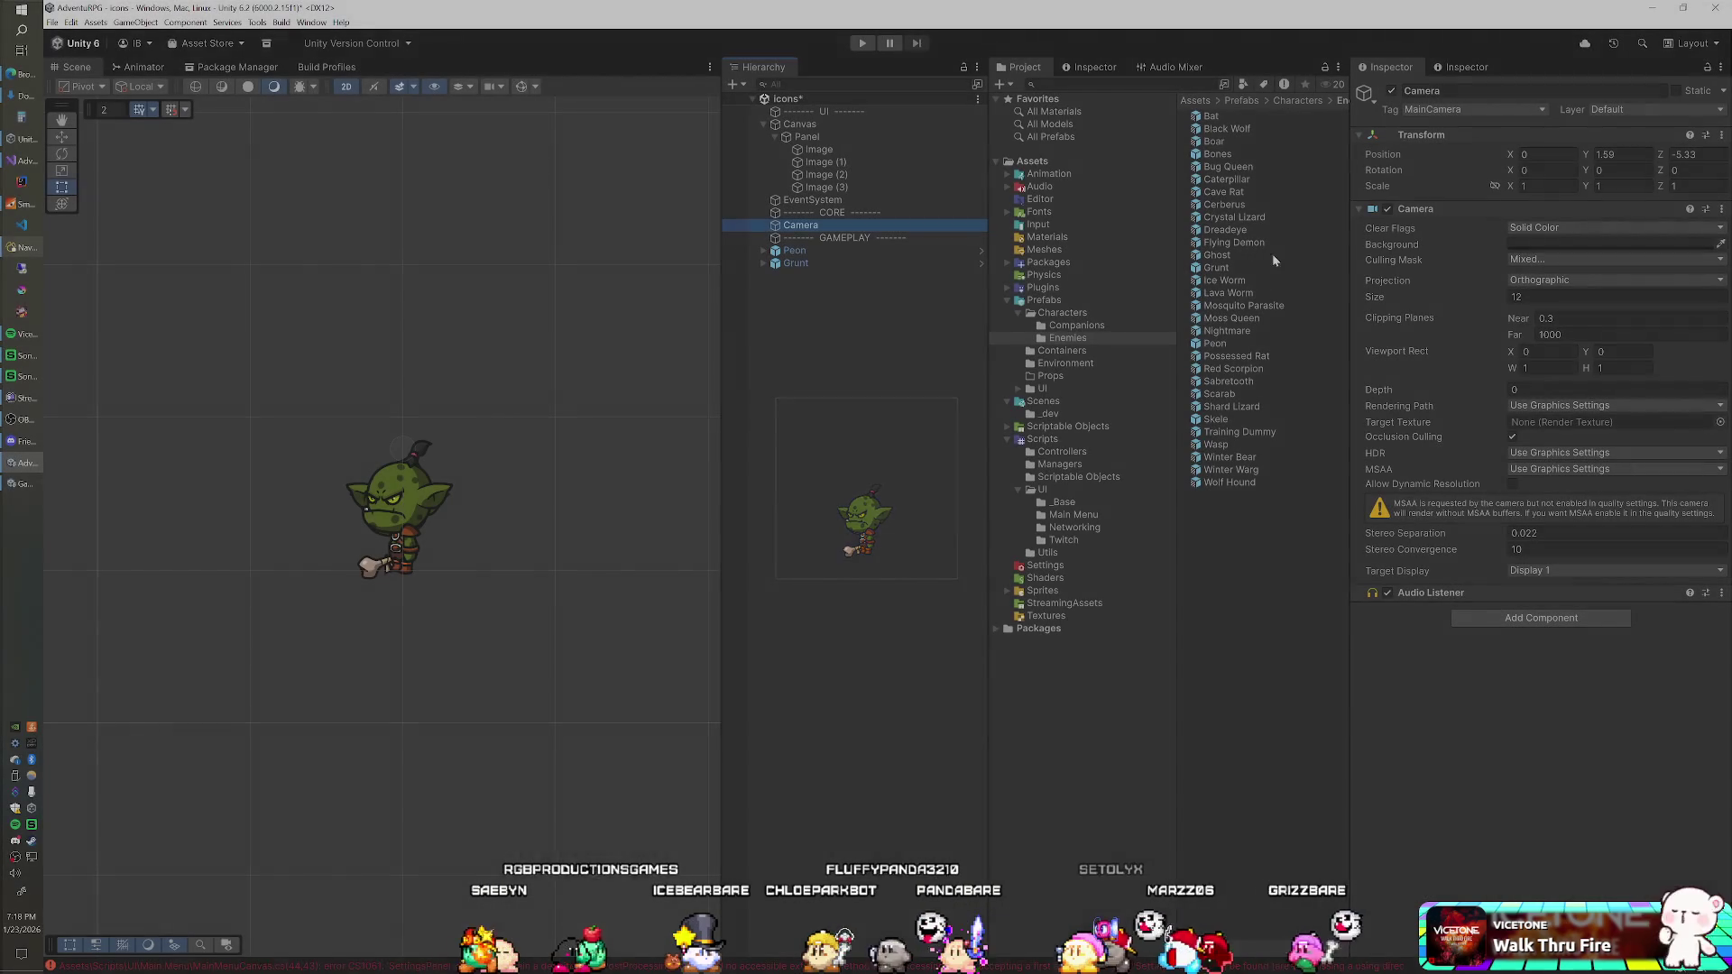
pyautogui.moveTo(1484, 298); pyautogui.dragTo(1441, 308)
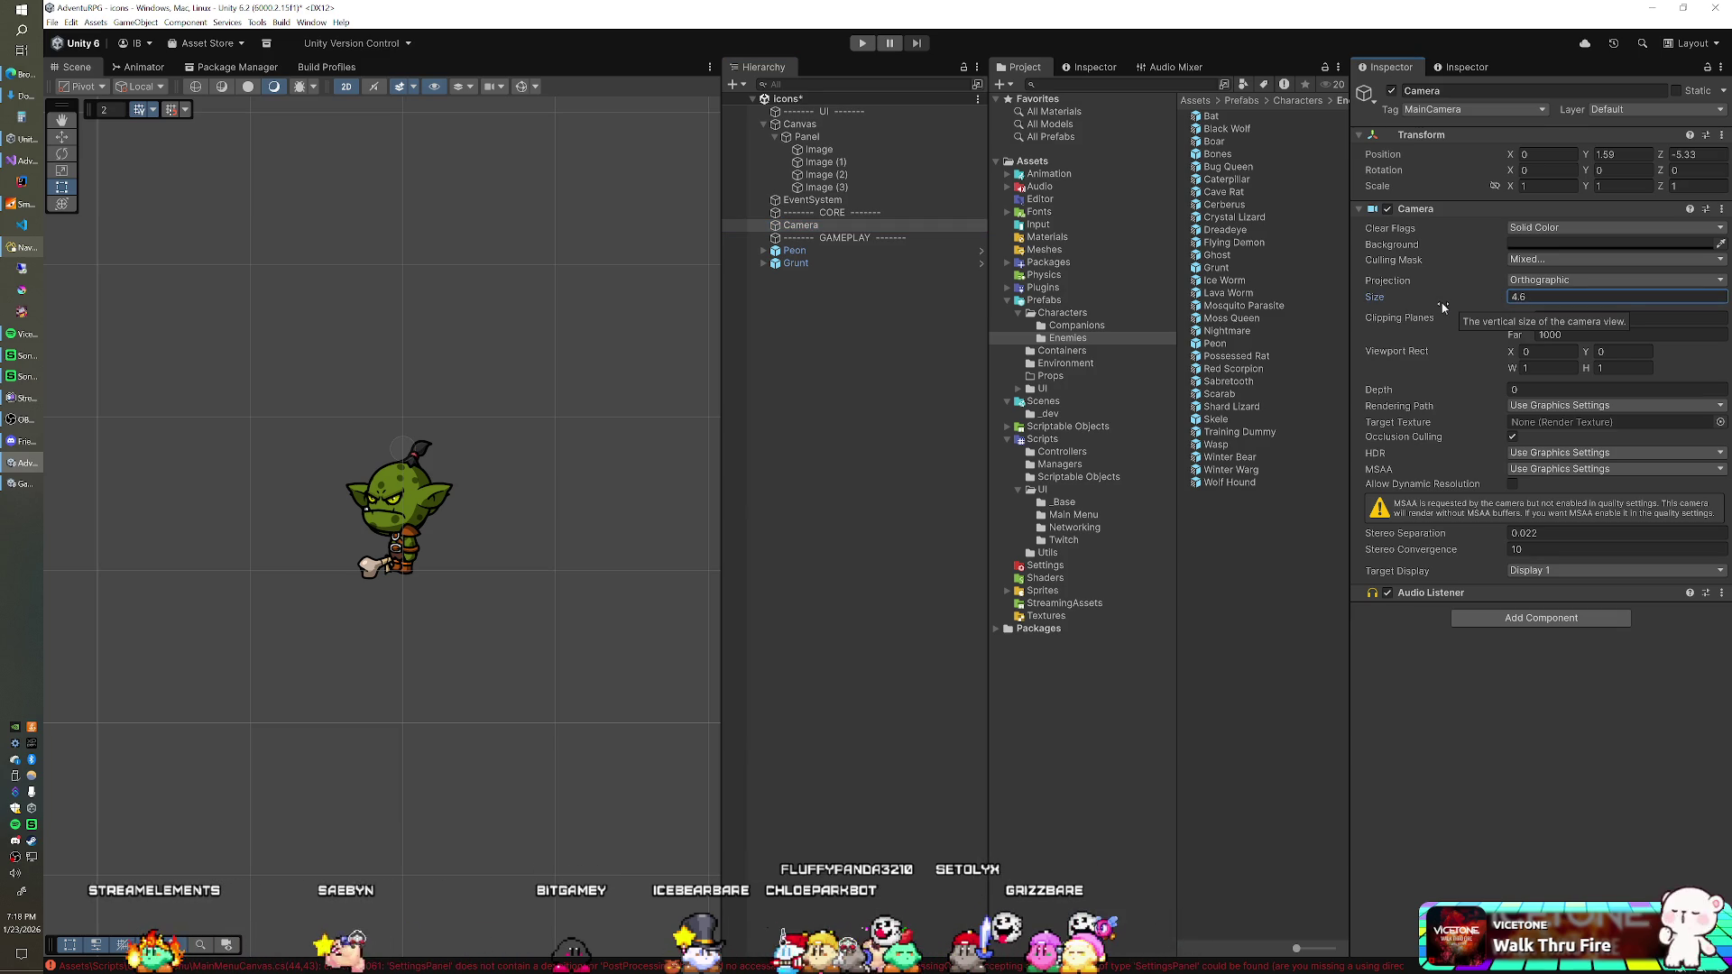
pyautogui.click(21, 483)
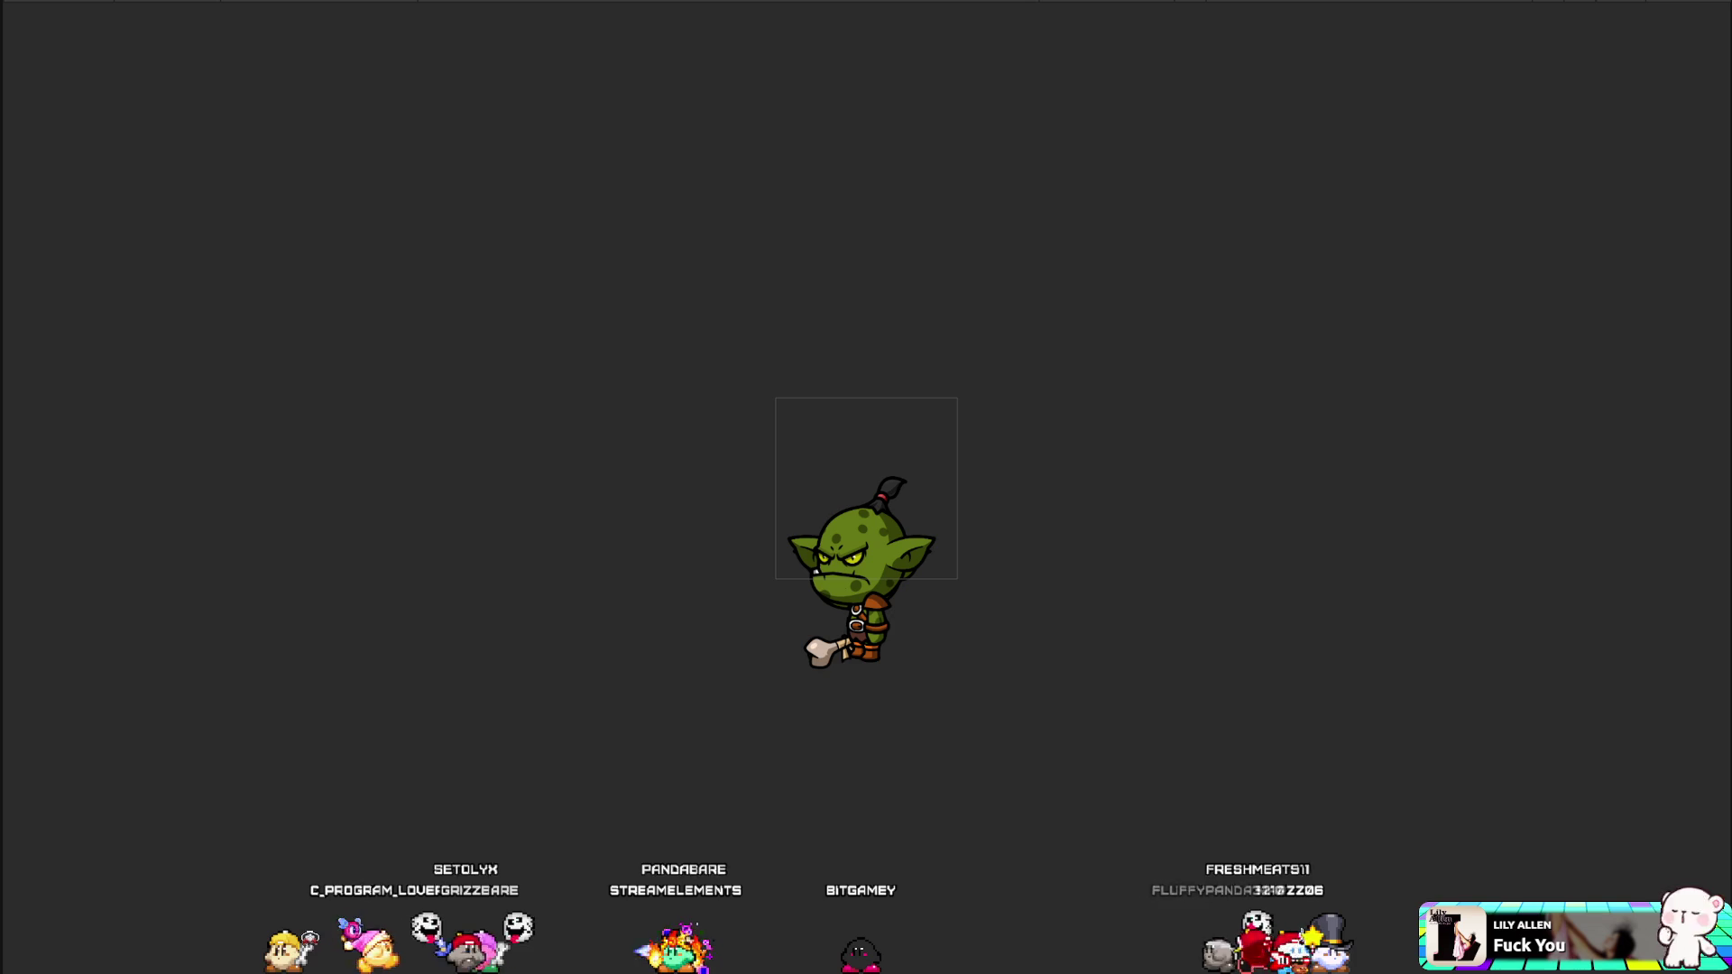
# Step: Stop play mode after previewing the goblin framed inside the panel border
pyautogui.hotkey('ctrl', 'p')
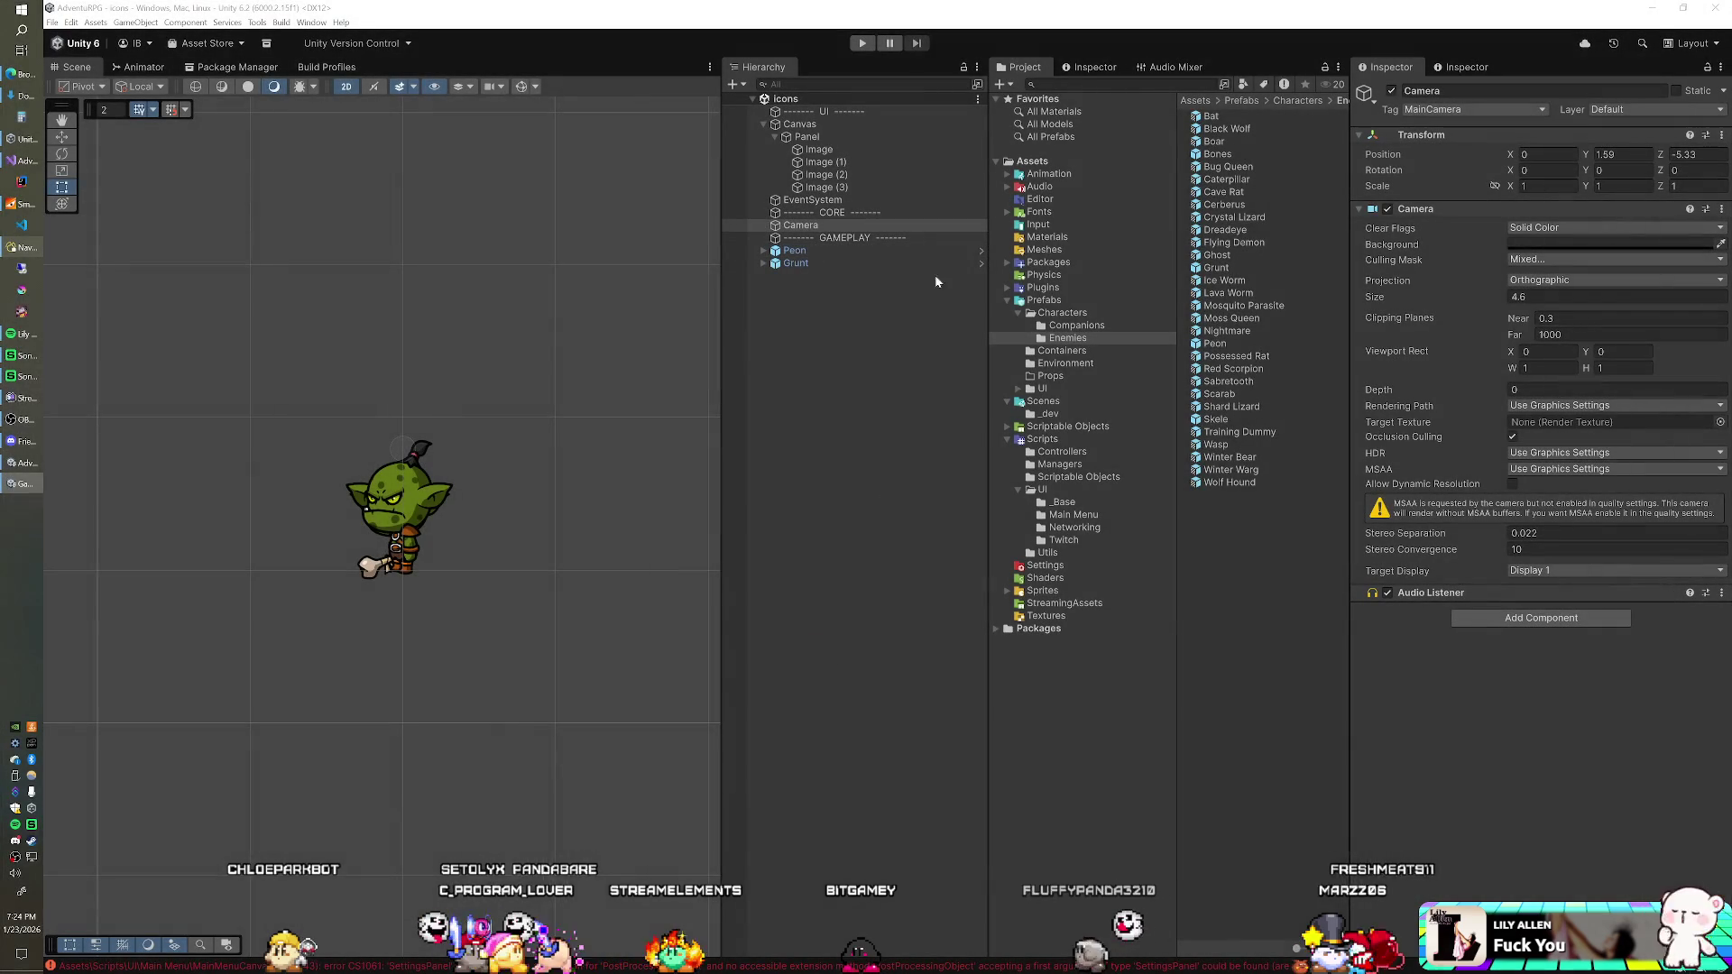
# Step: Delete the Peon and Grunt instances from the scene
pyautogui.click(898, 251)
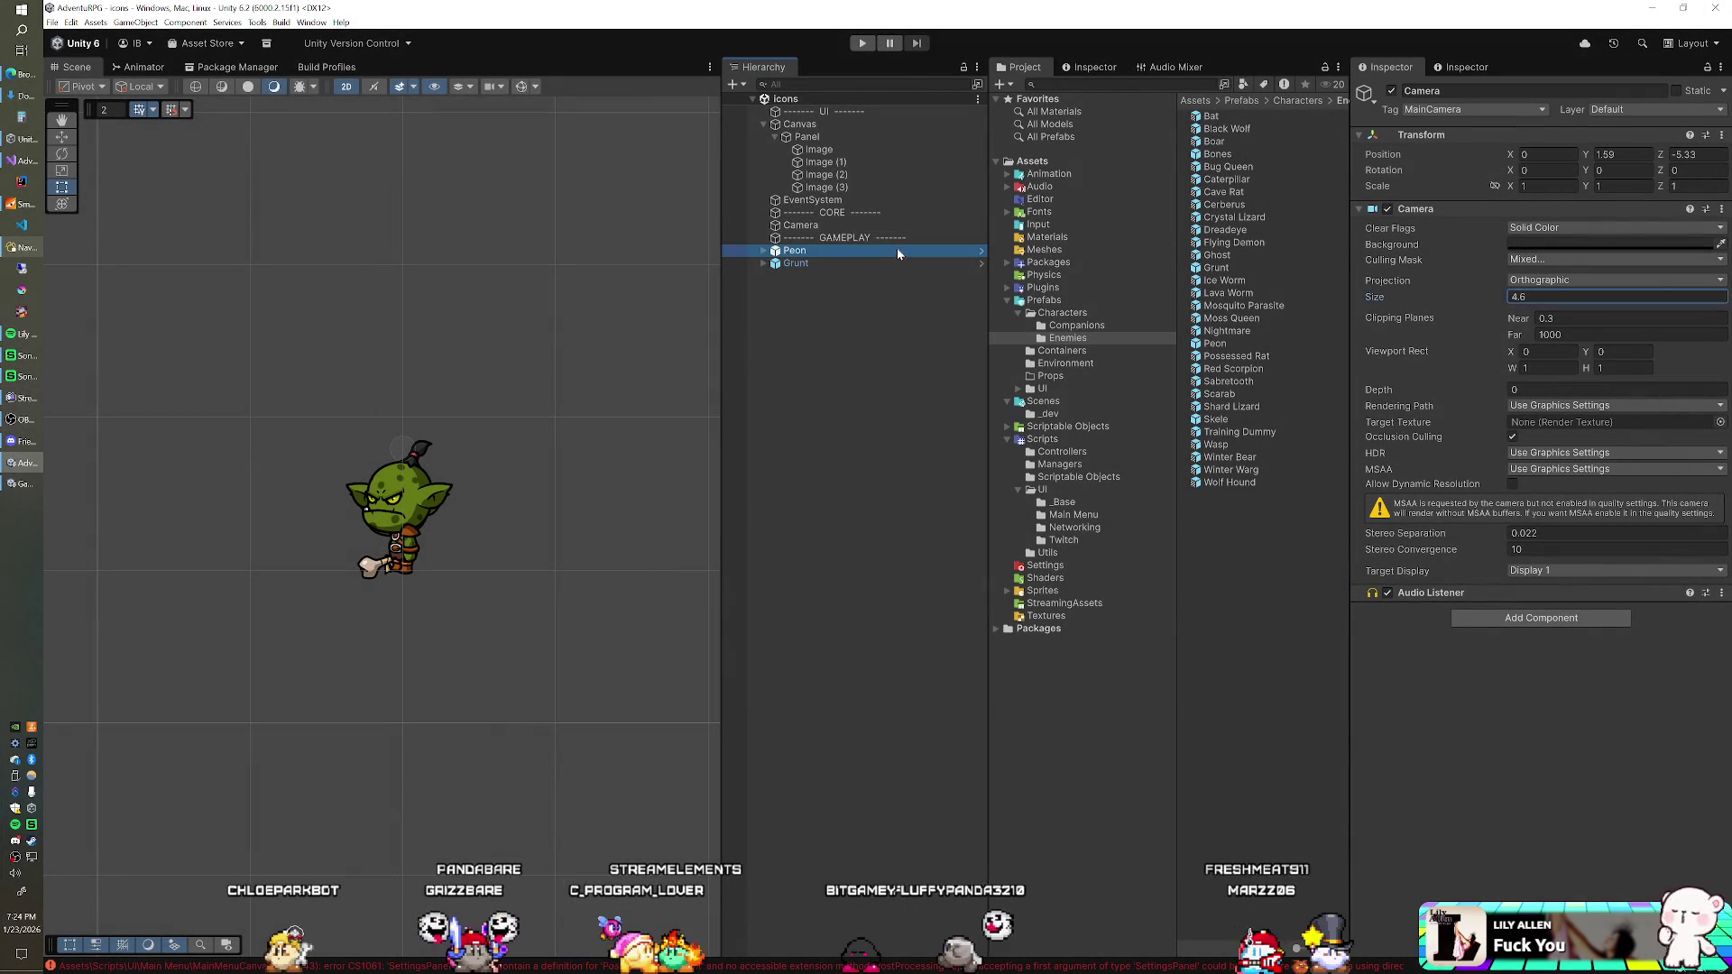
pyautogui.keyDown('ctrl'); pyautogui.click(873, 263); pyautogui.keyUp('ctrl')
pyautogui.press('Delete')
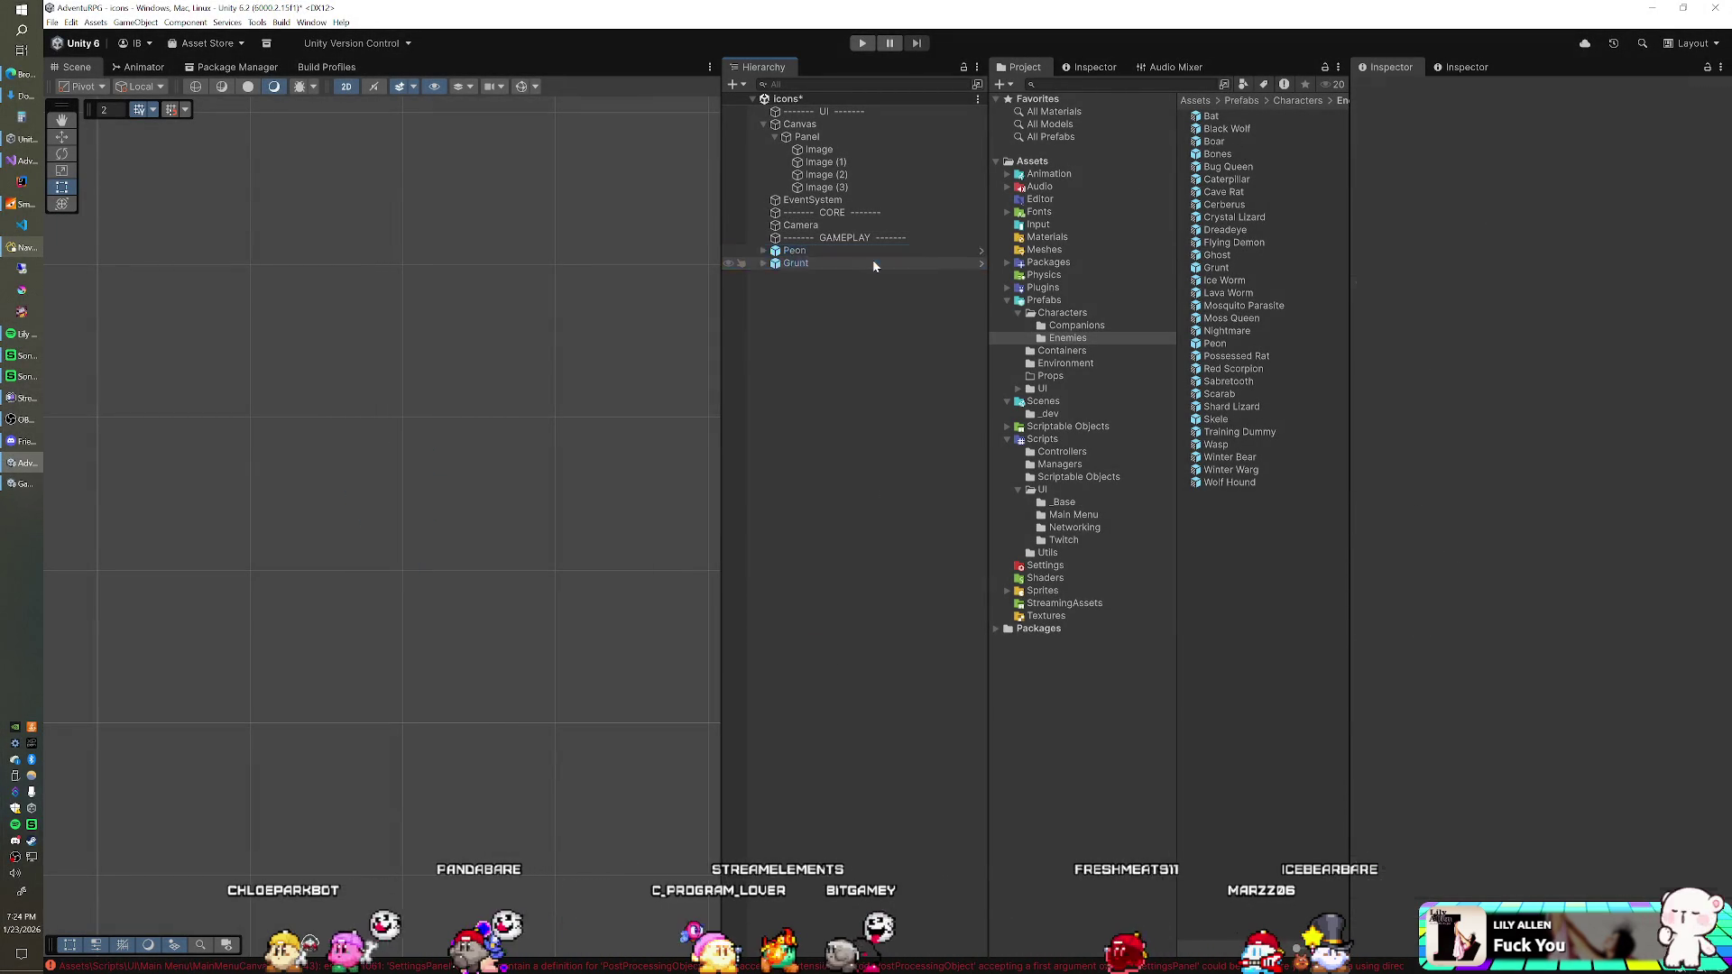
# Step: Drag all 30 enemy prefabs from Enemies into the GAMEPLAY section of the scene
pyautogui.keyDown('shift'); pyautogui.click(1228, 483); pyautogui.keyUp('shift')
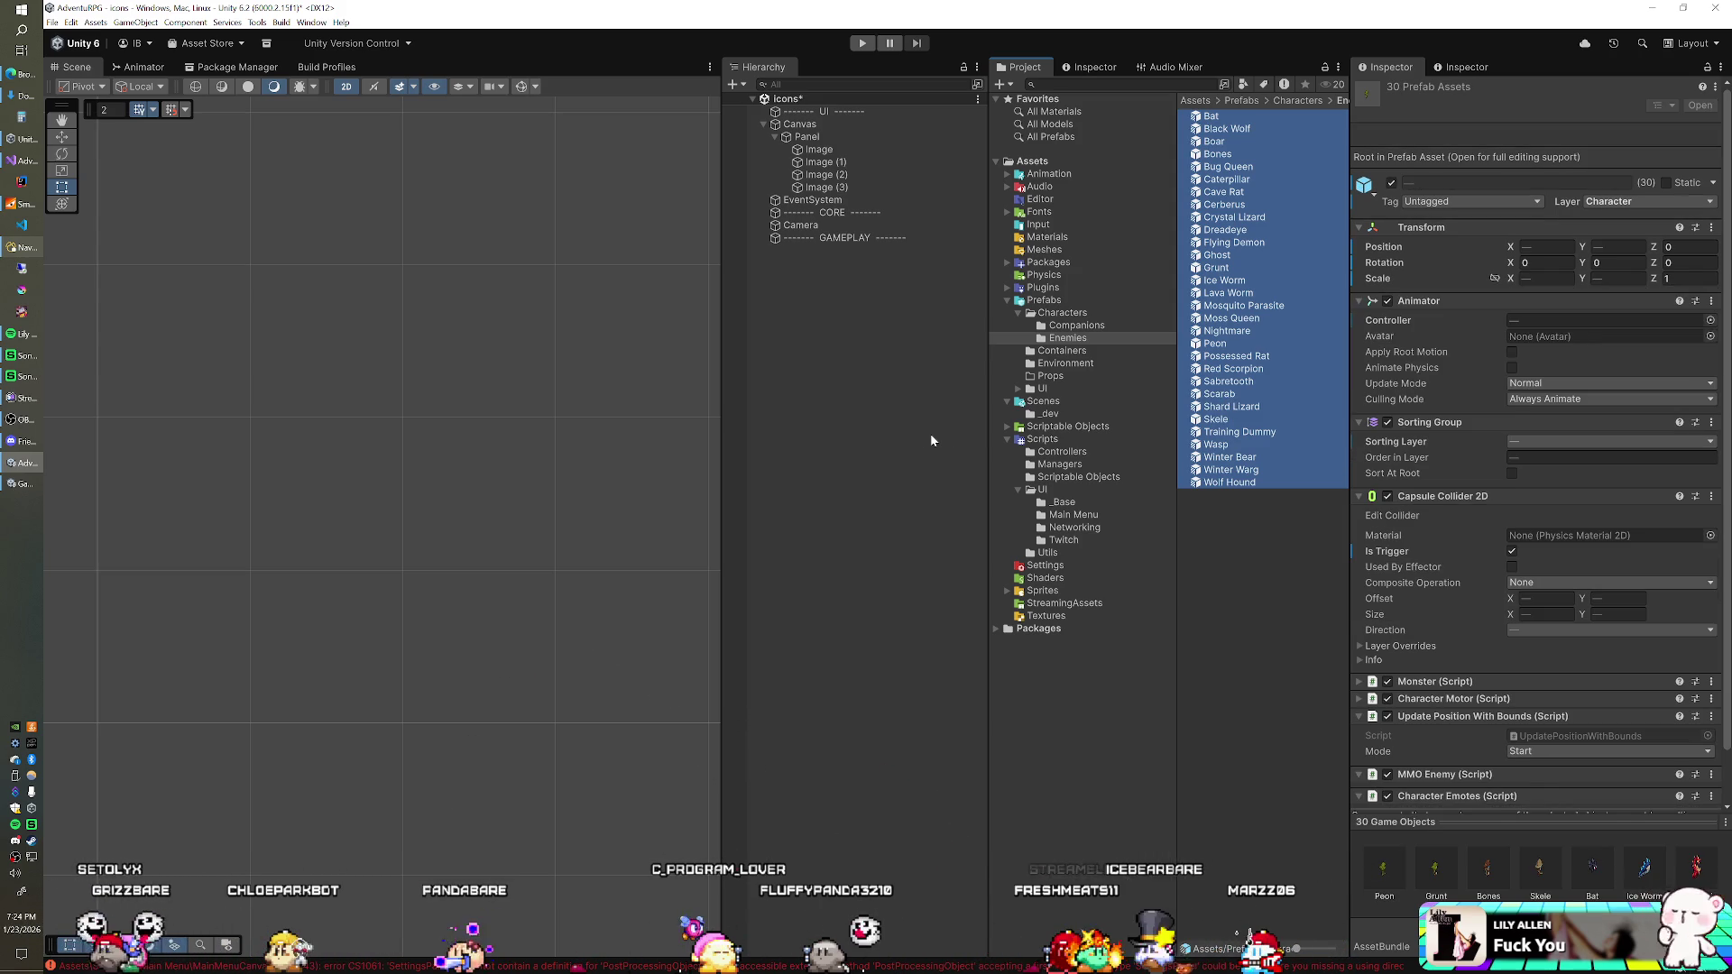
pyautogui.moveTo(1026, 493); pyautogui.dragTo(896, 476)
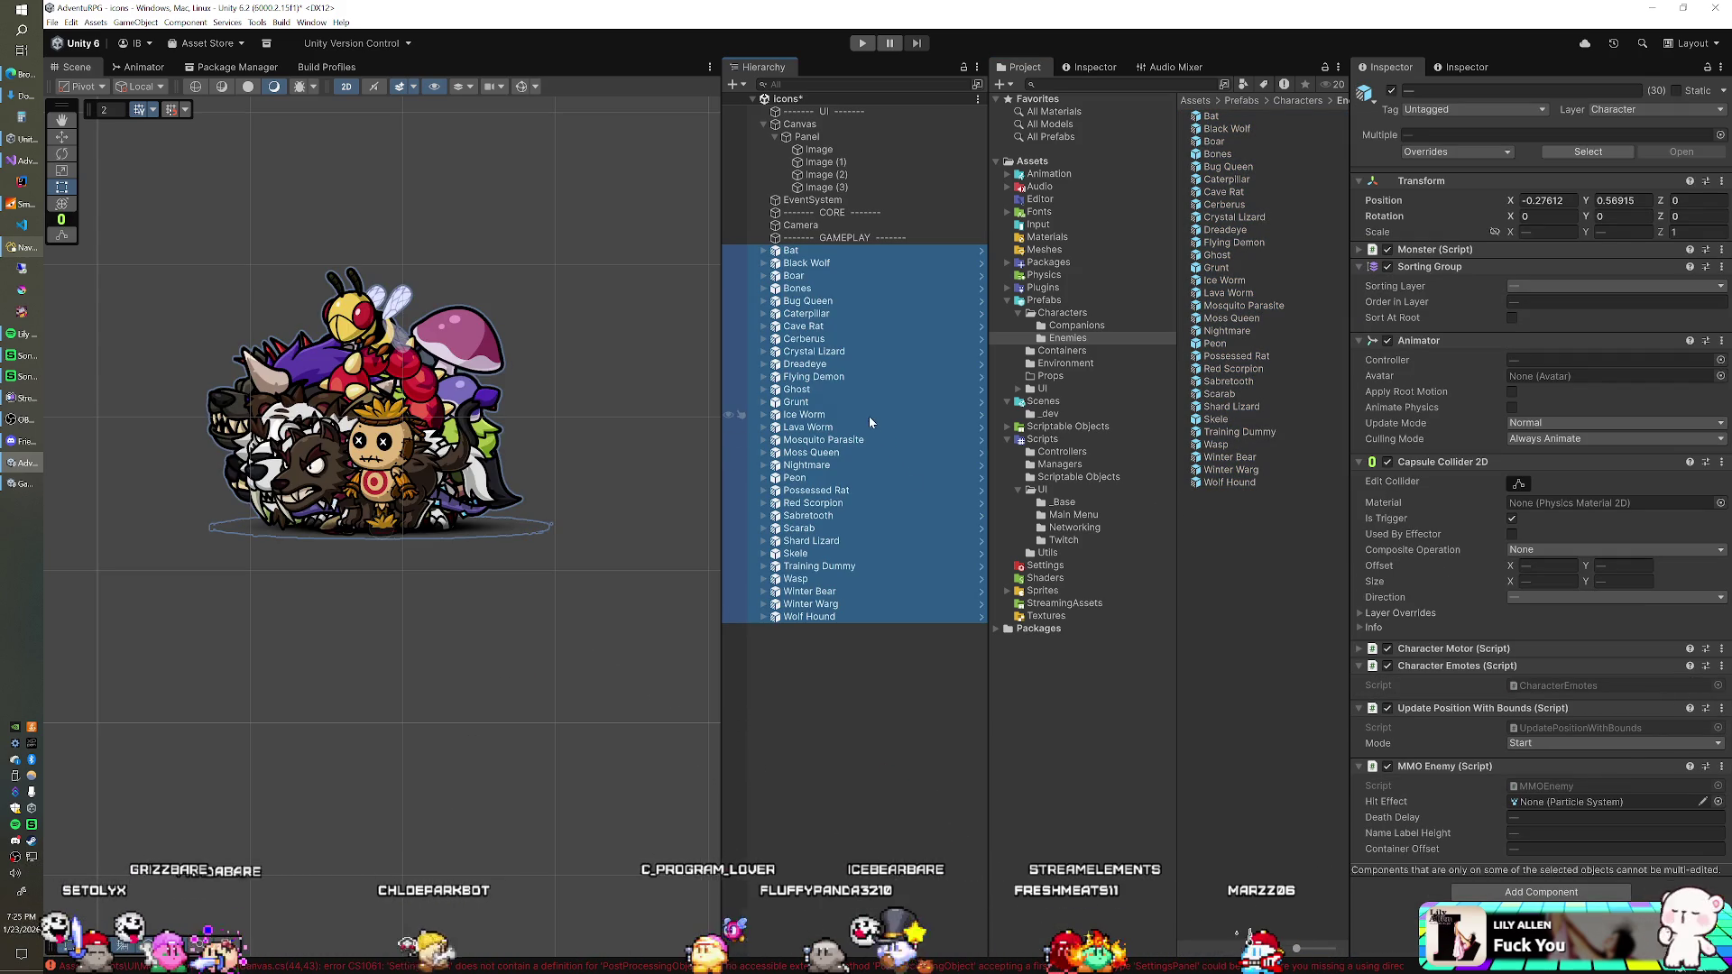
pyautogui.moveTo(575, 411); pyautogui.dragTo(587, 476)
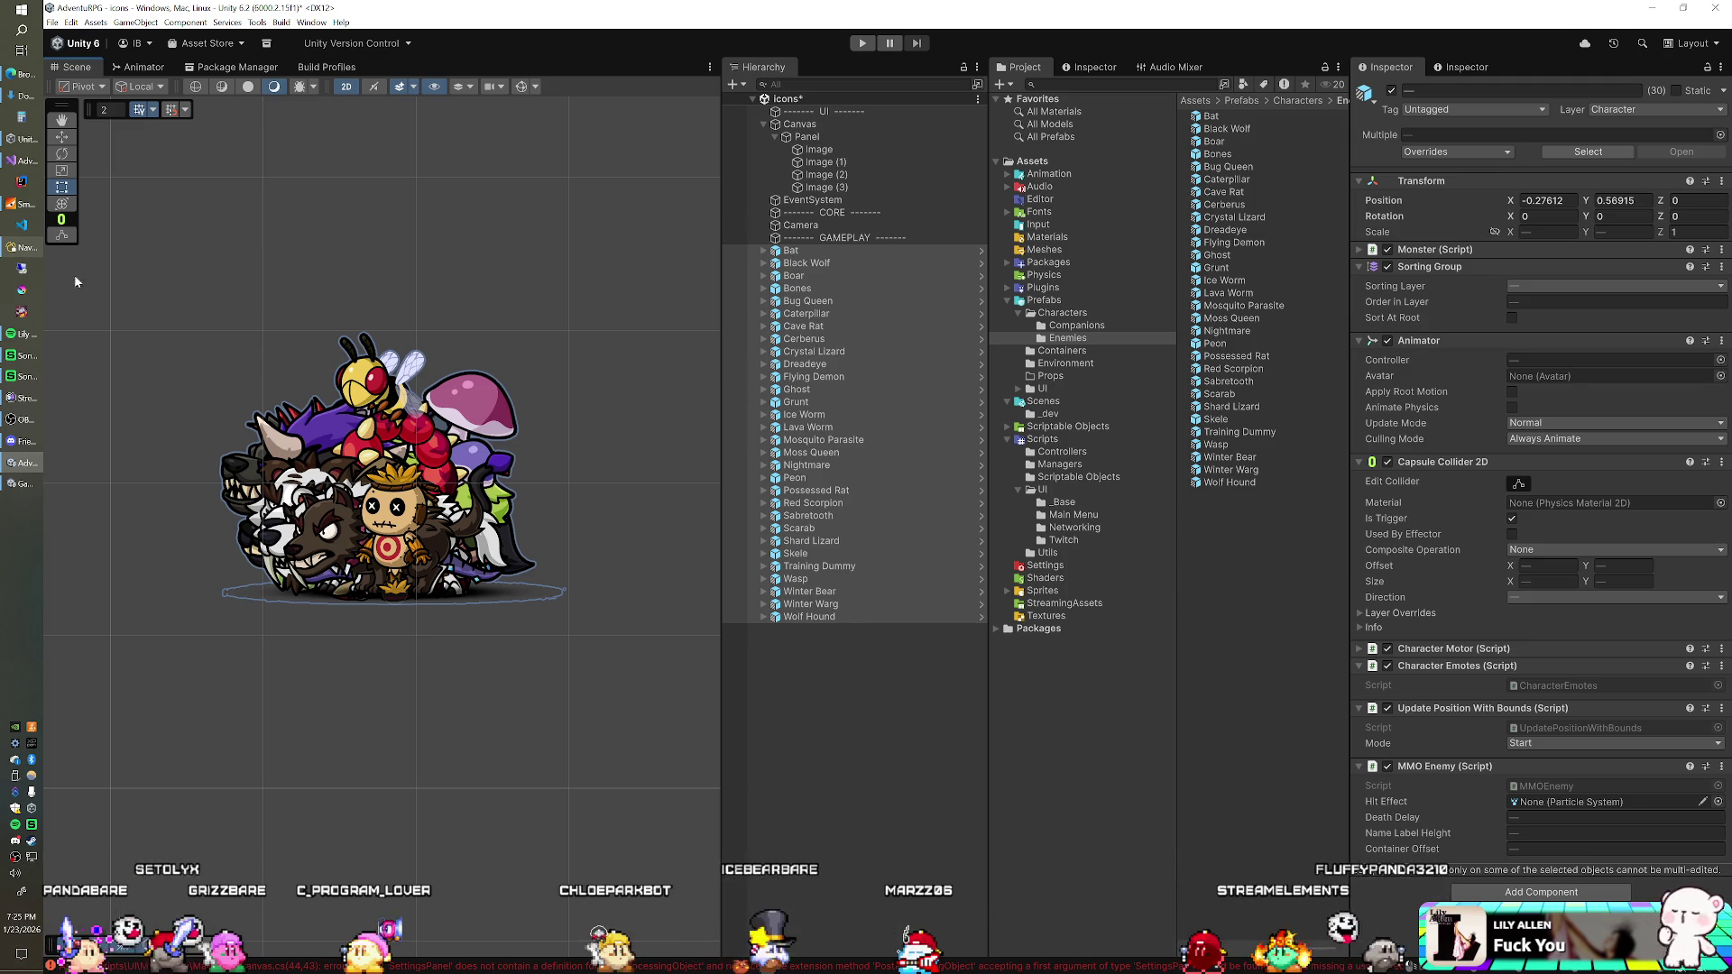
pyautogui.click(12, 248)
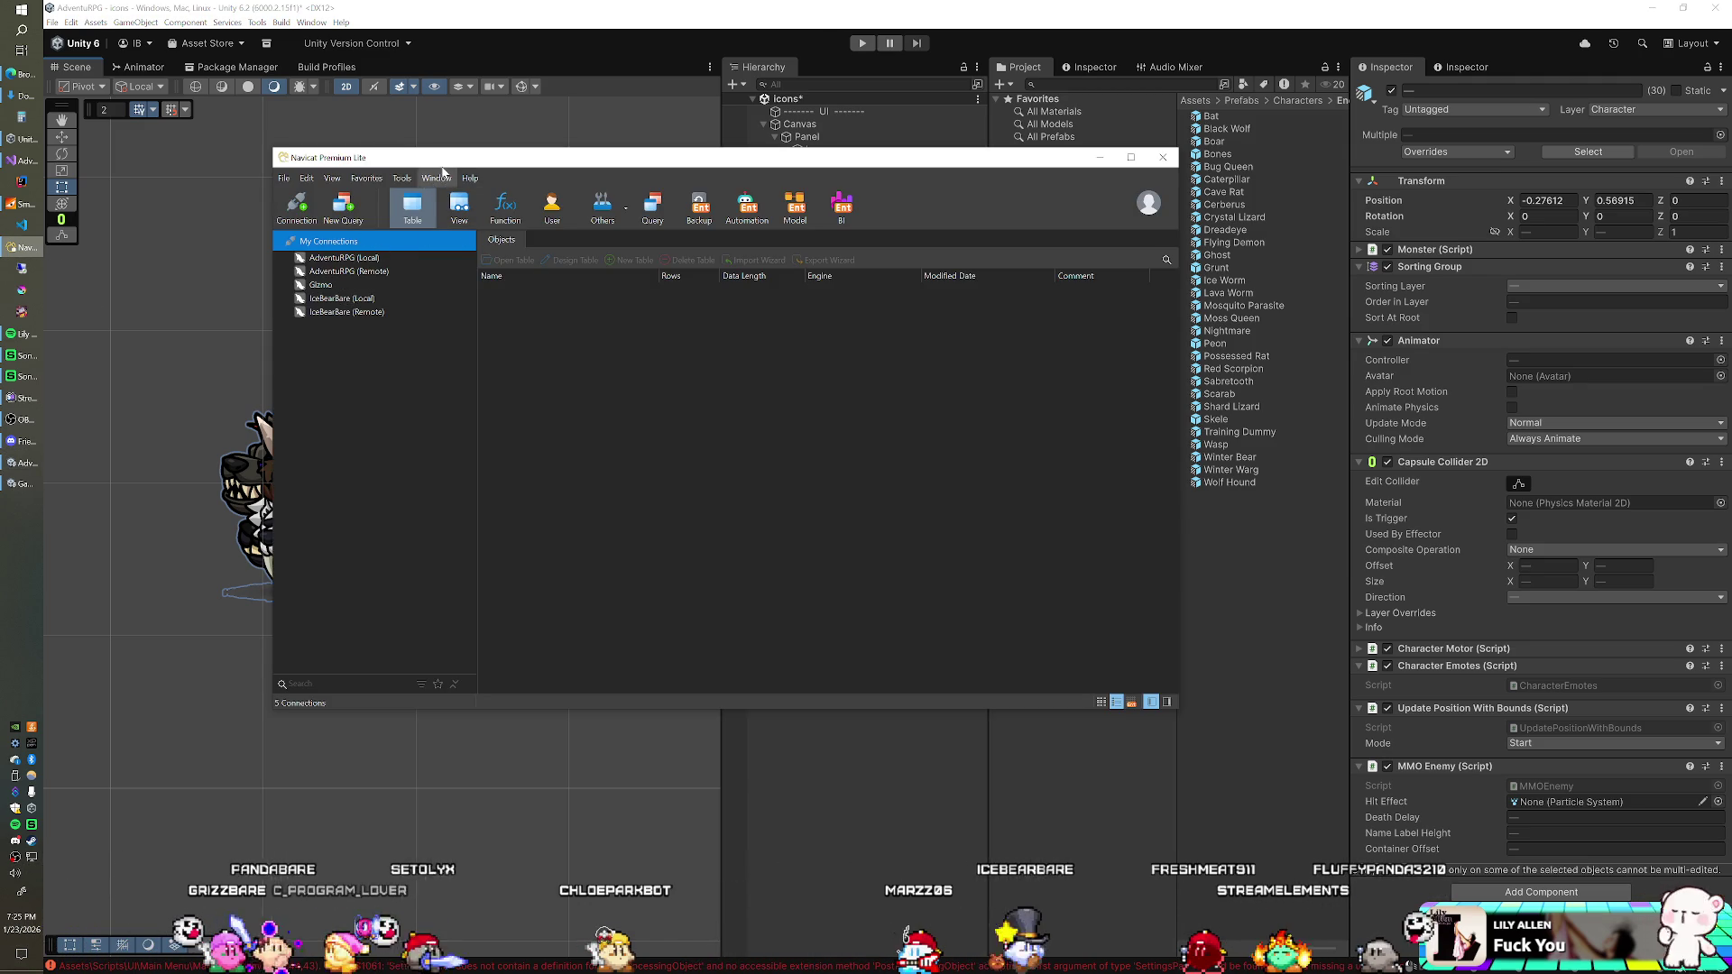
# Step: Shift the Navicat window to the right screen edge and minimise it
pyautogui.moveTo(442, 157)
pyautogui.mouseDown()
pyautogui.moveTo(1316, 216)
pyautogui.moveTo(1673, 65)
pyautogui.mouseUp()
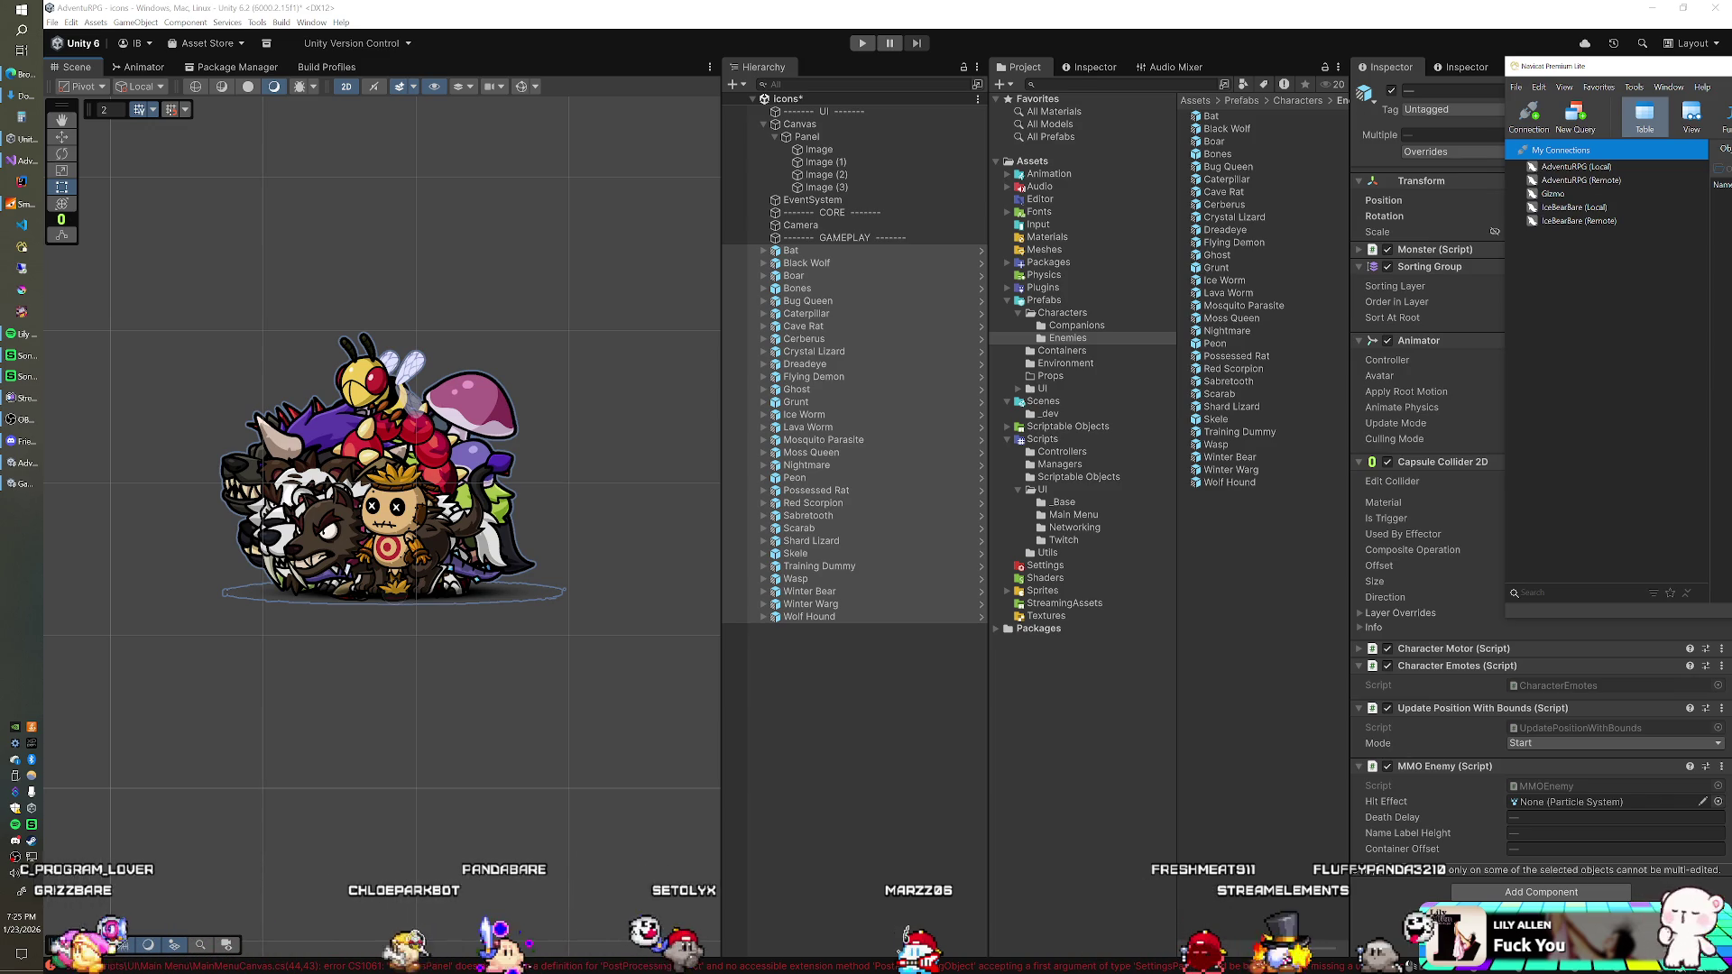
pyautogui.hotkey('alt', 'Tab')
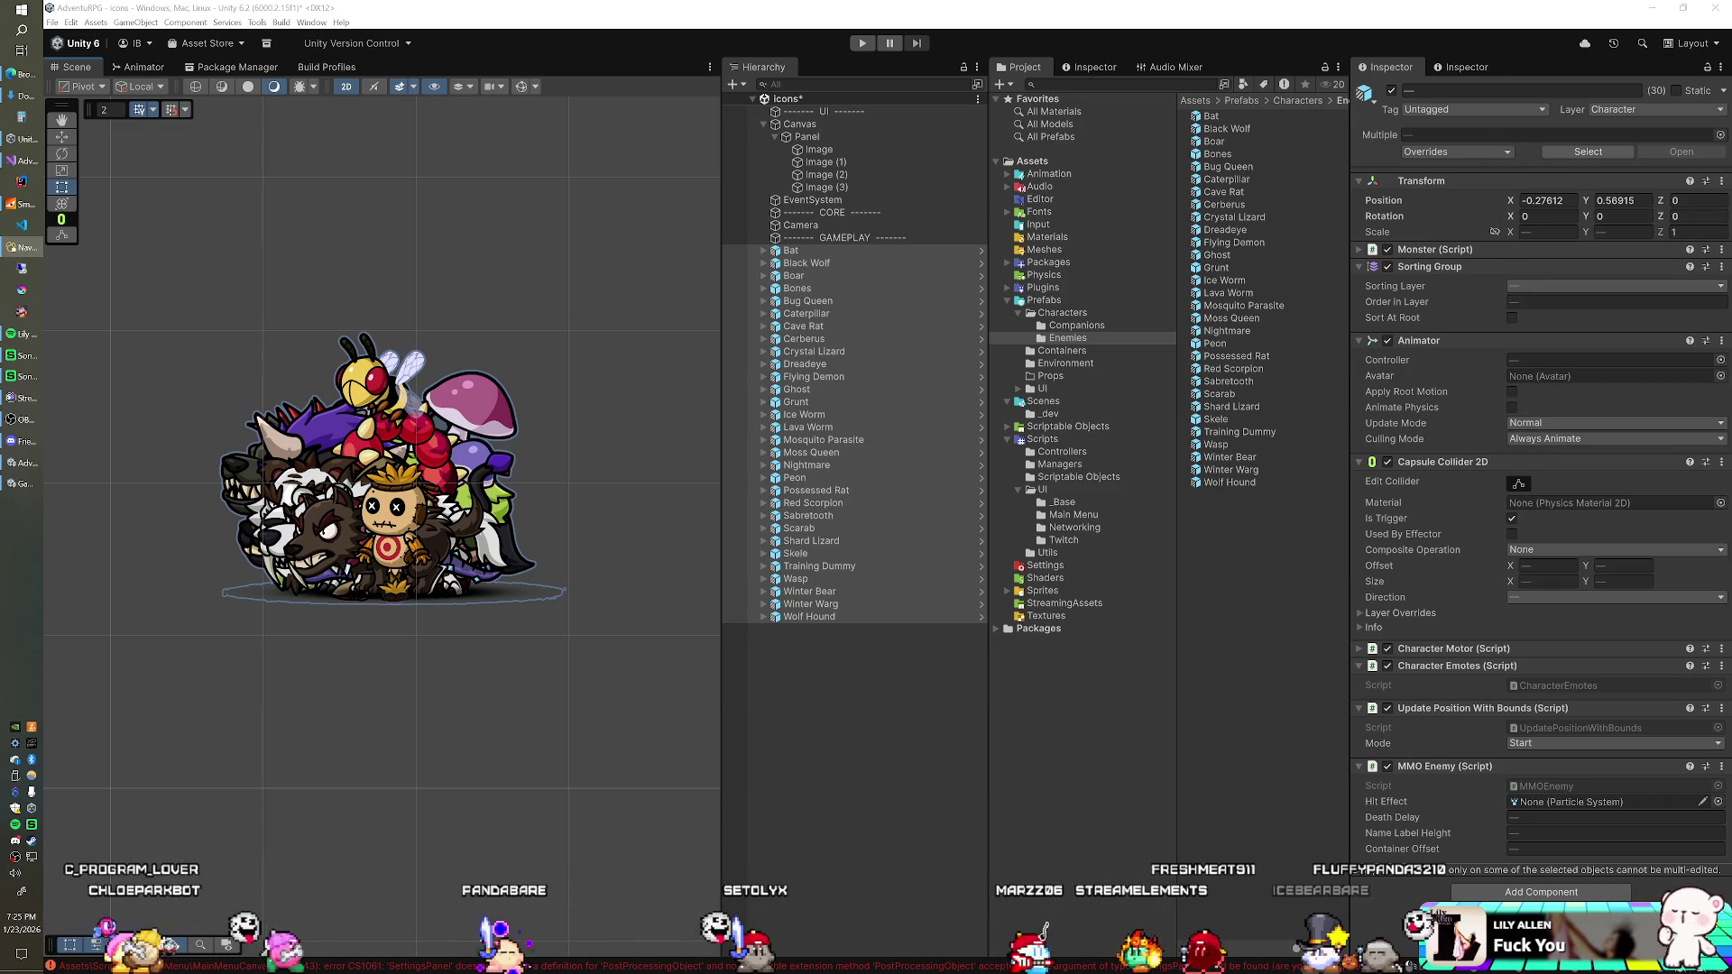
# Step: Delete every enemy instance, Bat through Wolf Hound, from the scene
pyautogui.click(873, 250)
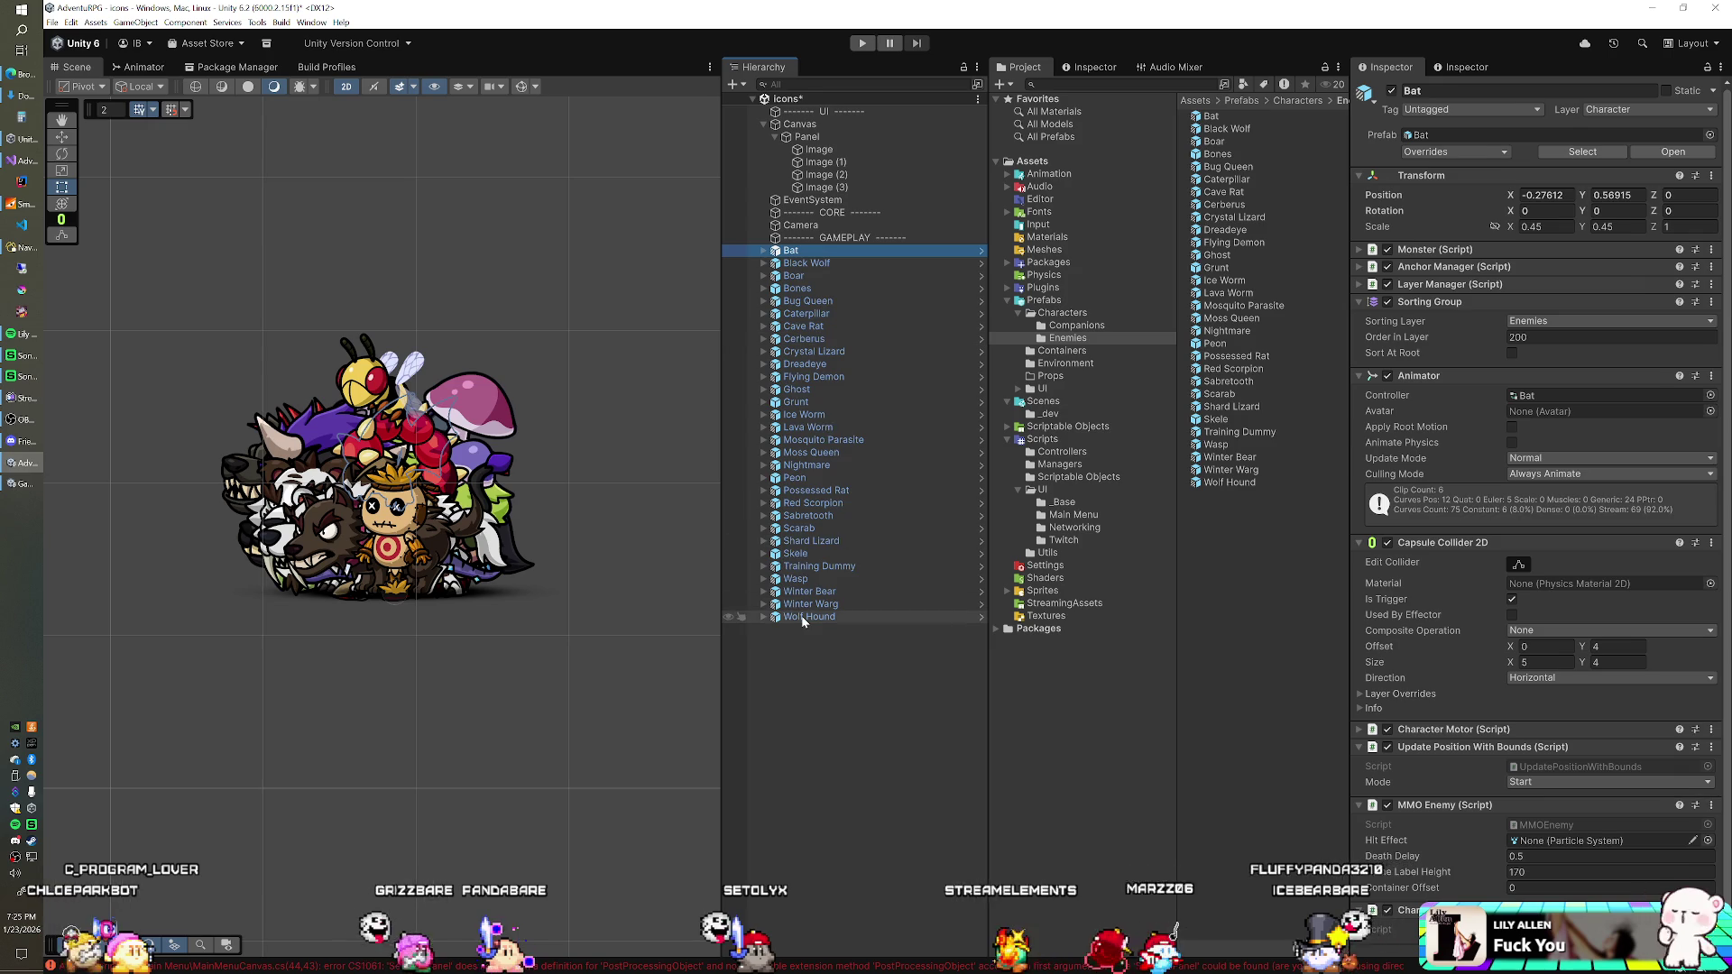
pyautogui.keyDown('shift'); pyautogui.click(801, 616); pyautogui.keyUp('shift')
pyautogui.press('Delete')
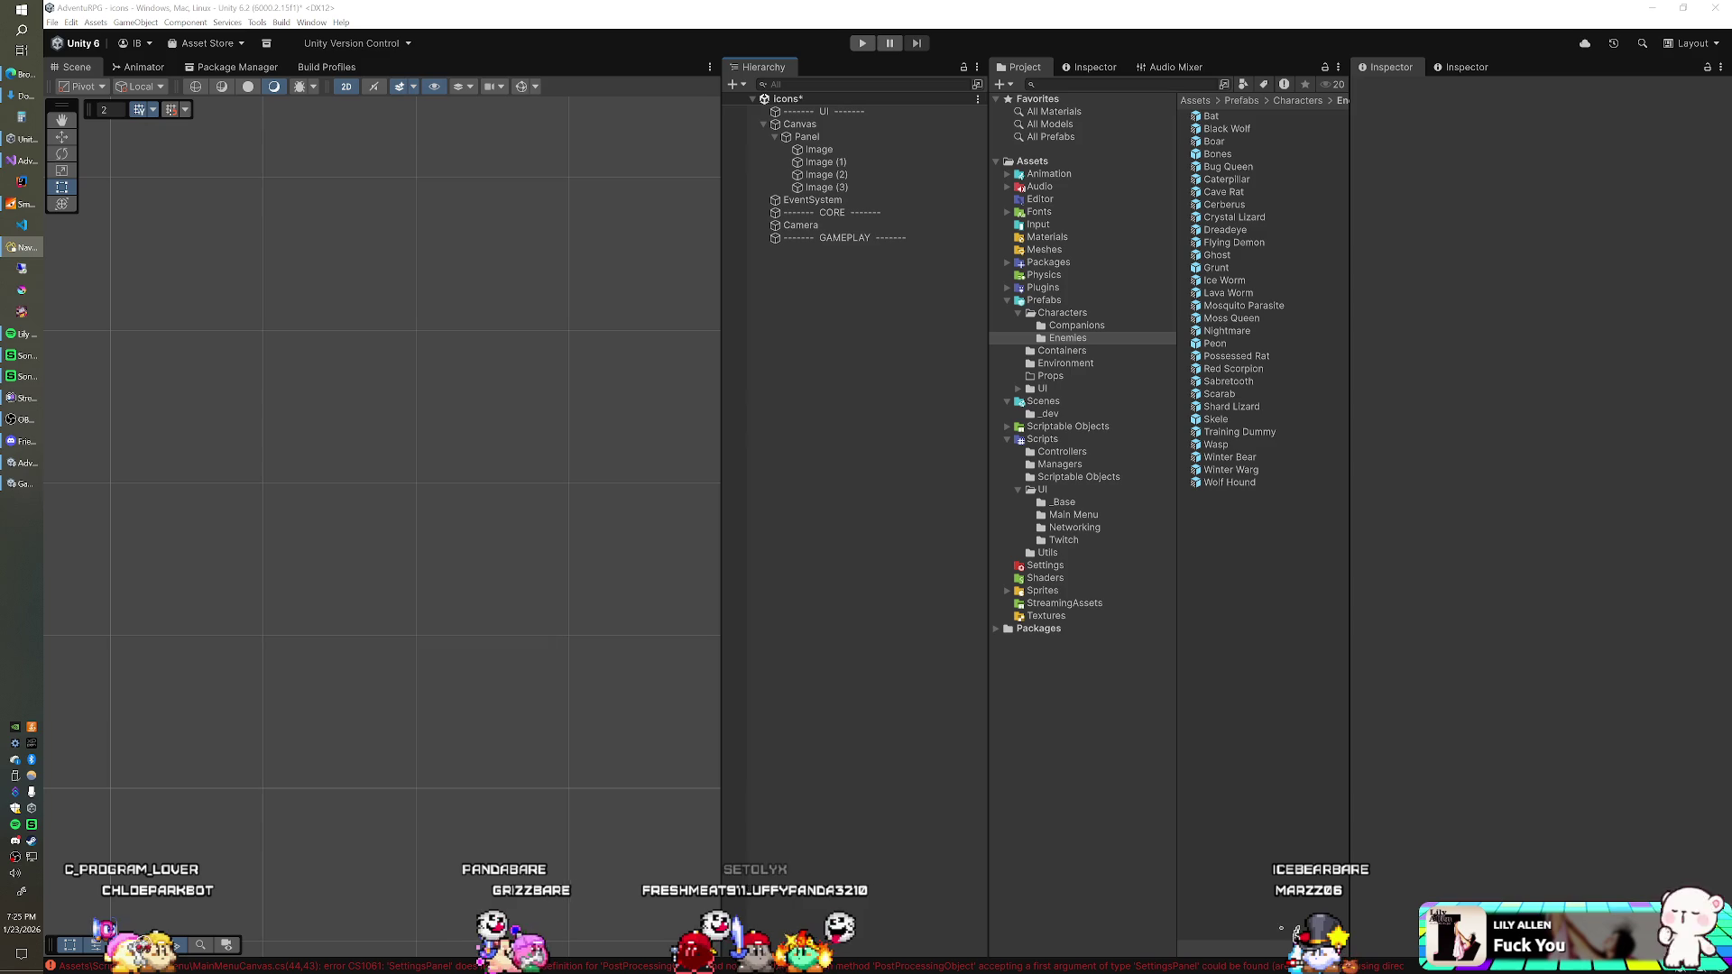
# Step: Rename the Peon prefab in the Project window to [1] Peon
pyautogui.click(1218, 342)
pyautogui.press('Home')
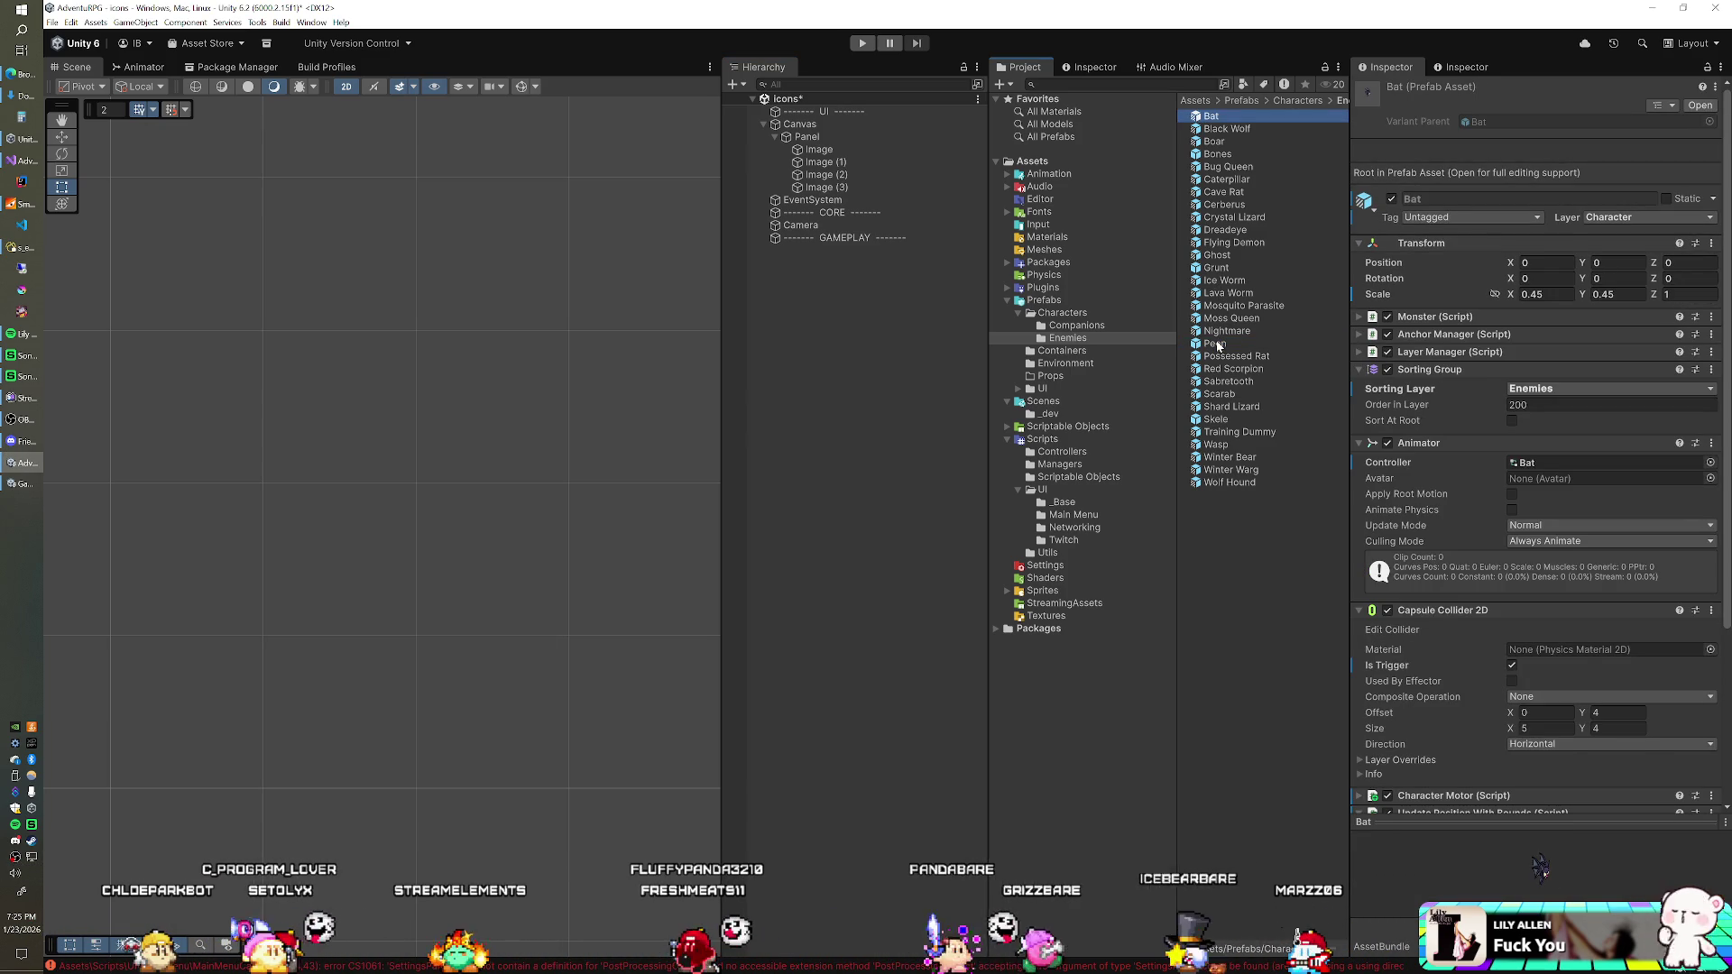
pyautogui.click(1243, 305)
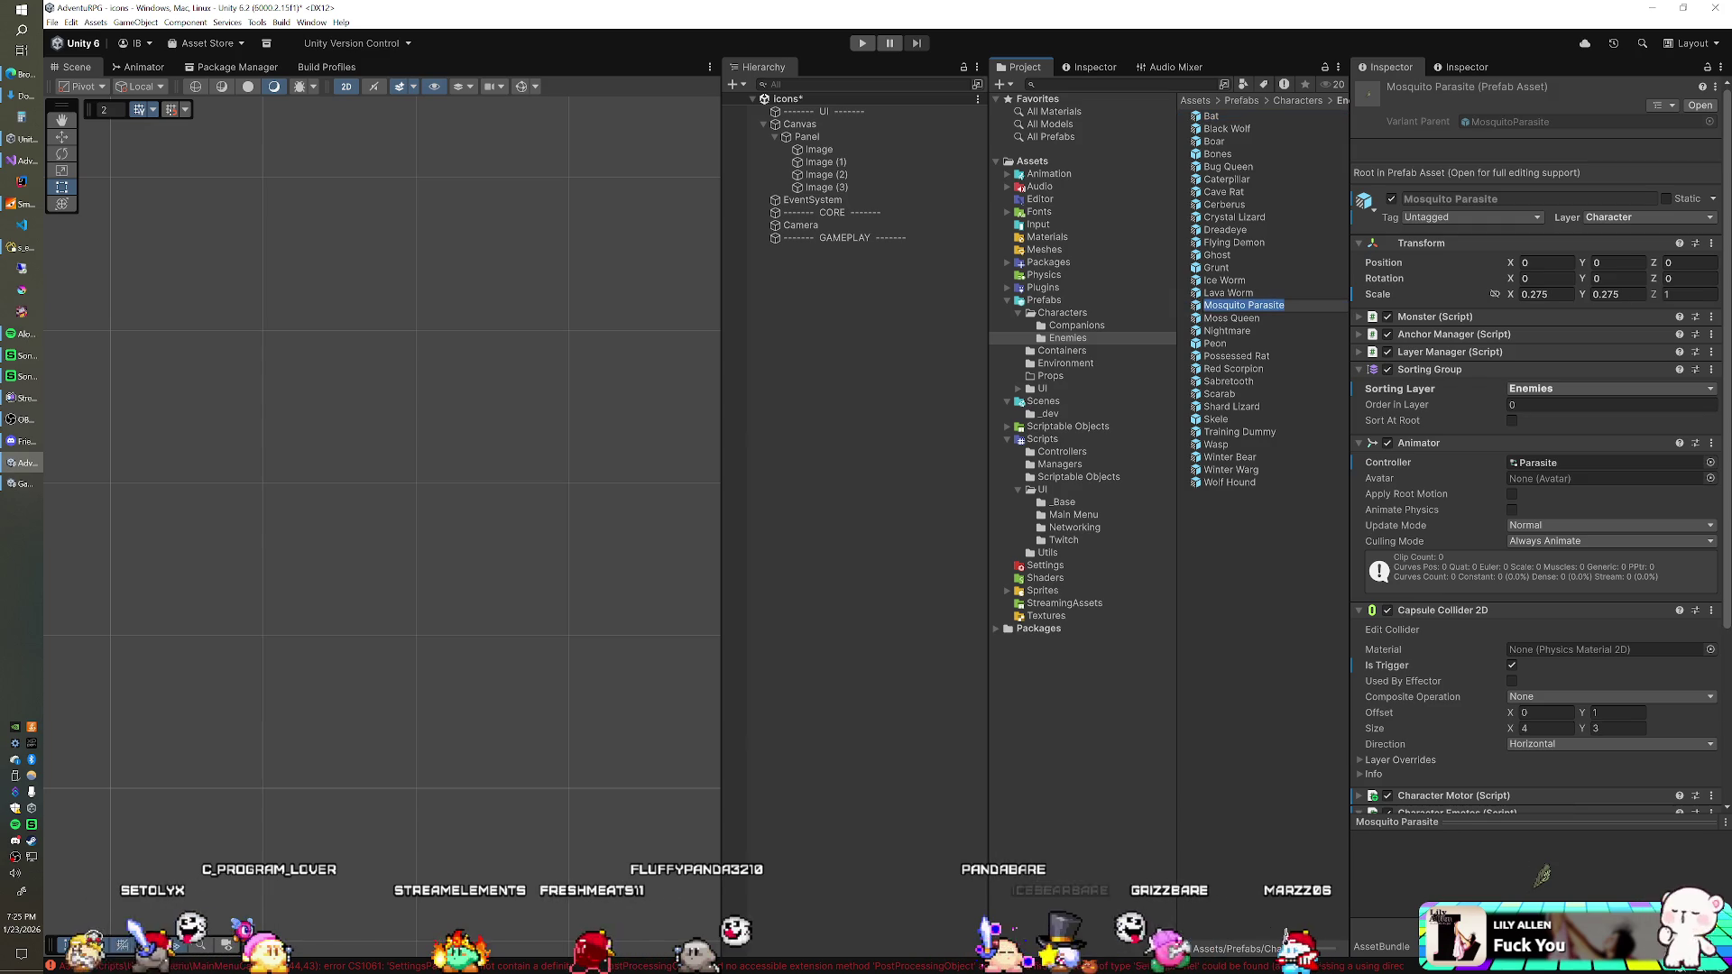
pyautogui.click(1215, 344)
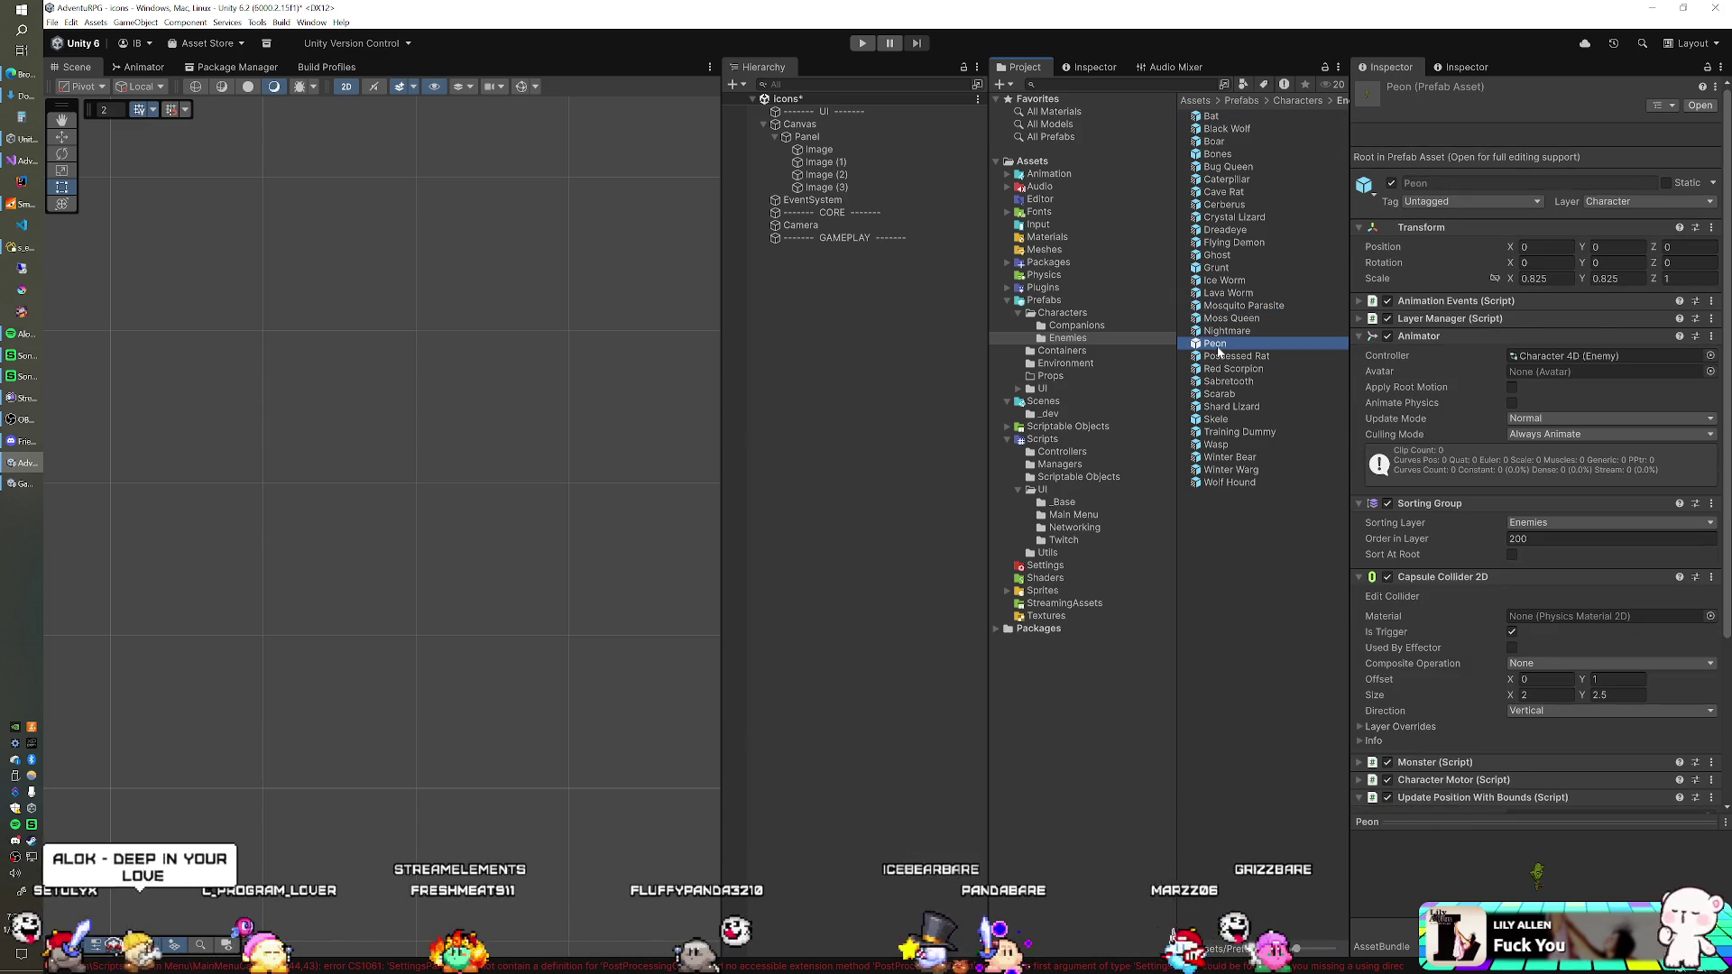
pyautogui.click(1216, 343)
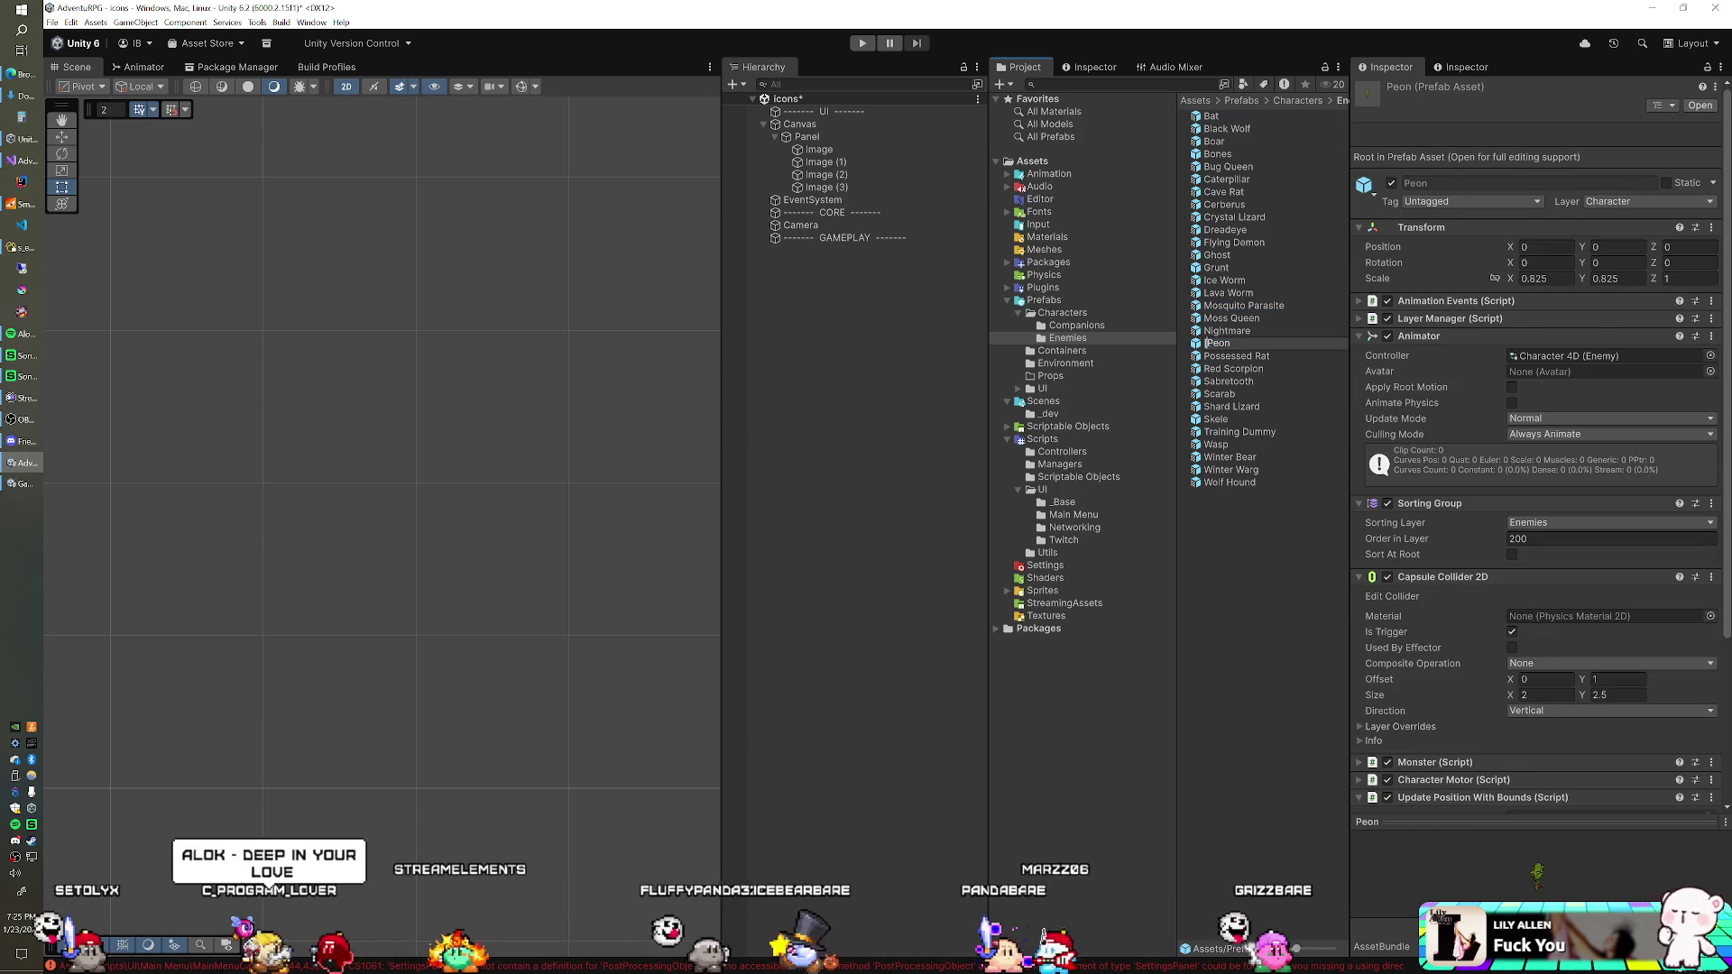
pyautogui.write('(1)')
pyautogui.press('Return')
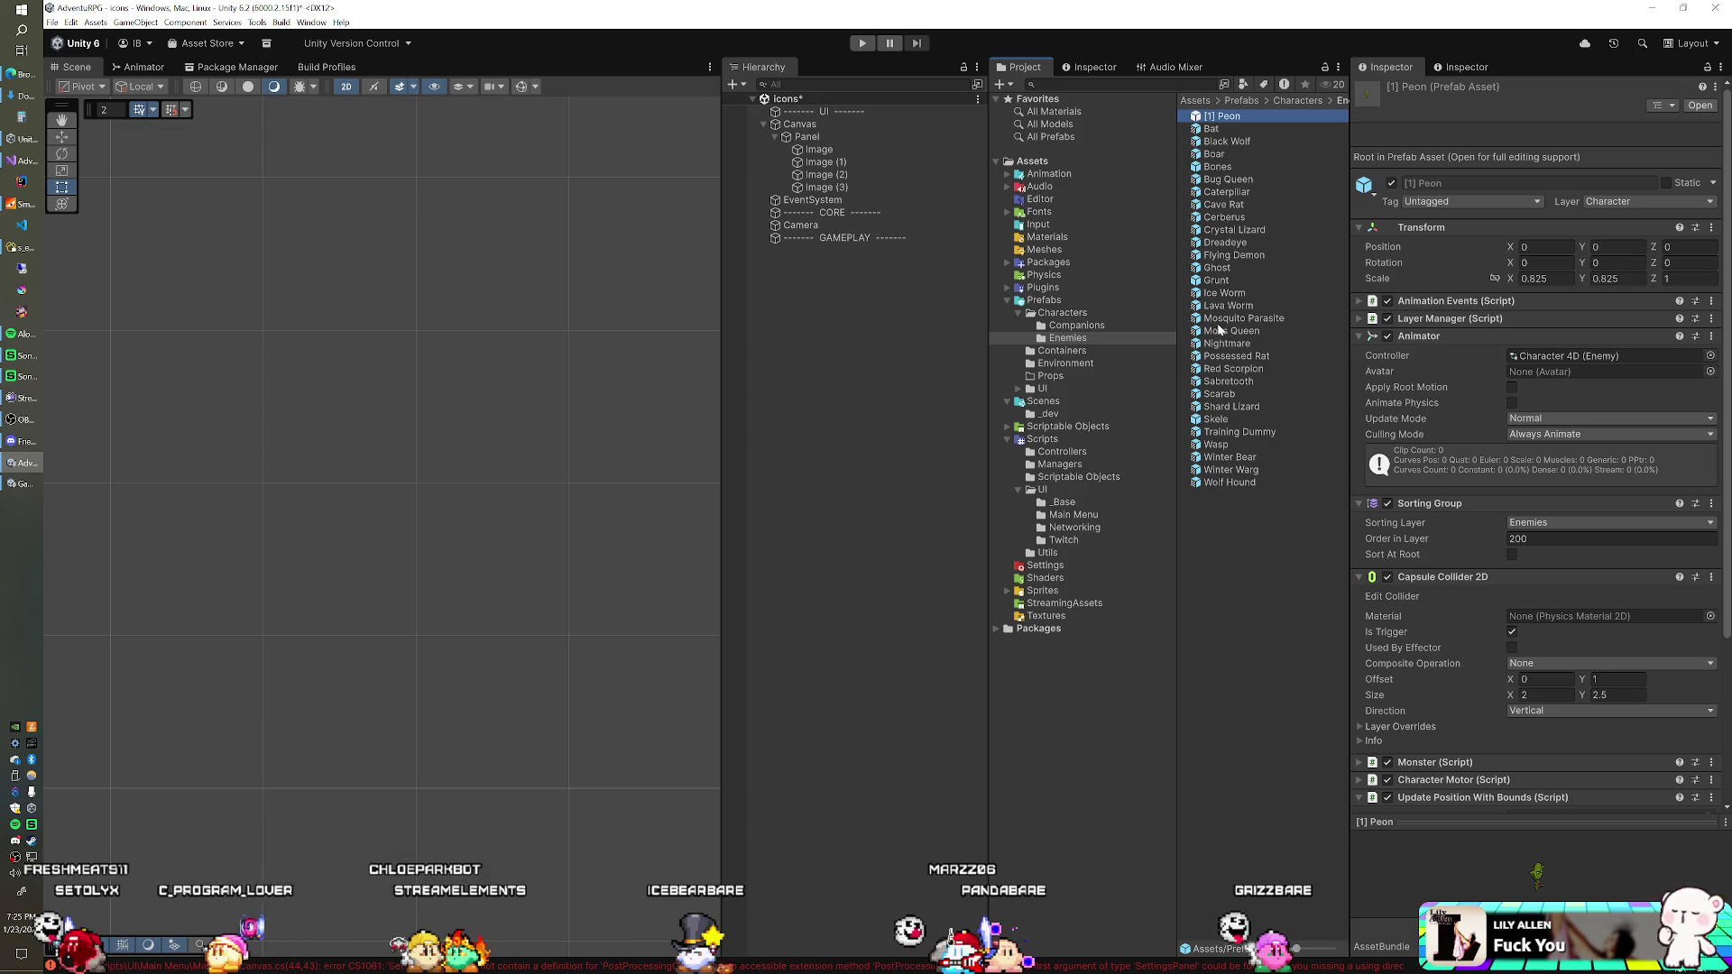
# Step: Confirm Grunt as [2] Grunt and rename the Bones prefab to [3] Bones
pyautogui.click(1214, 282)
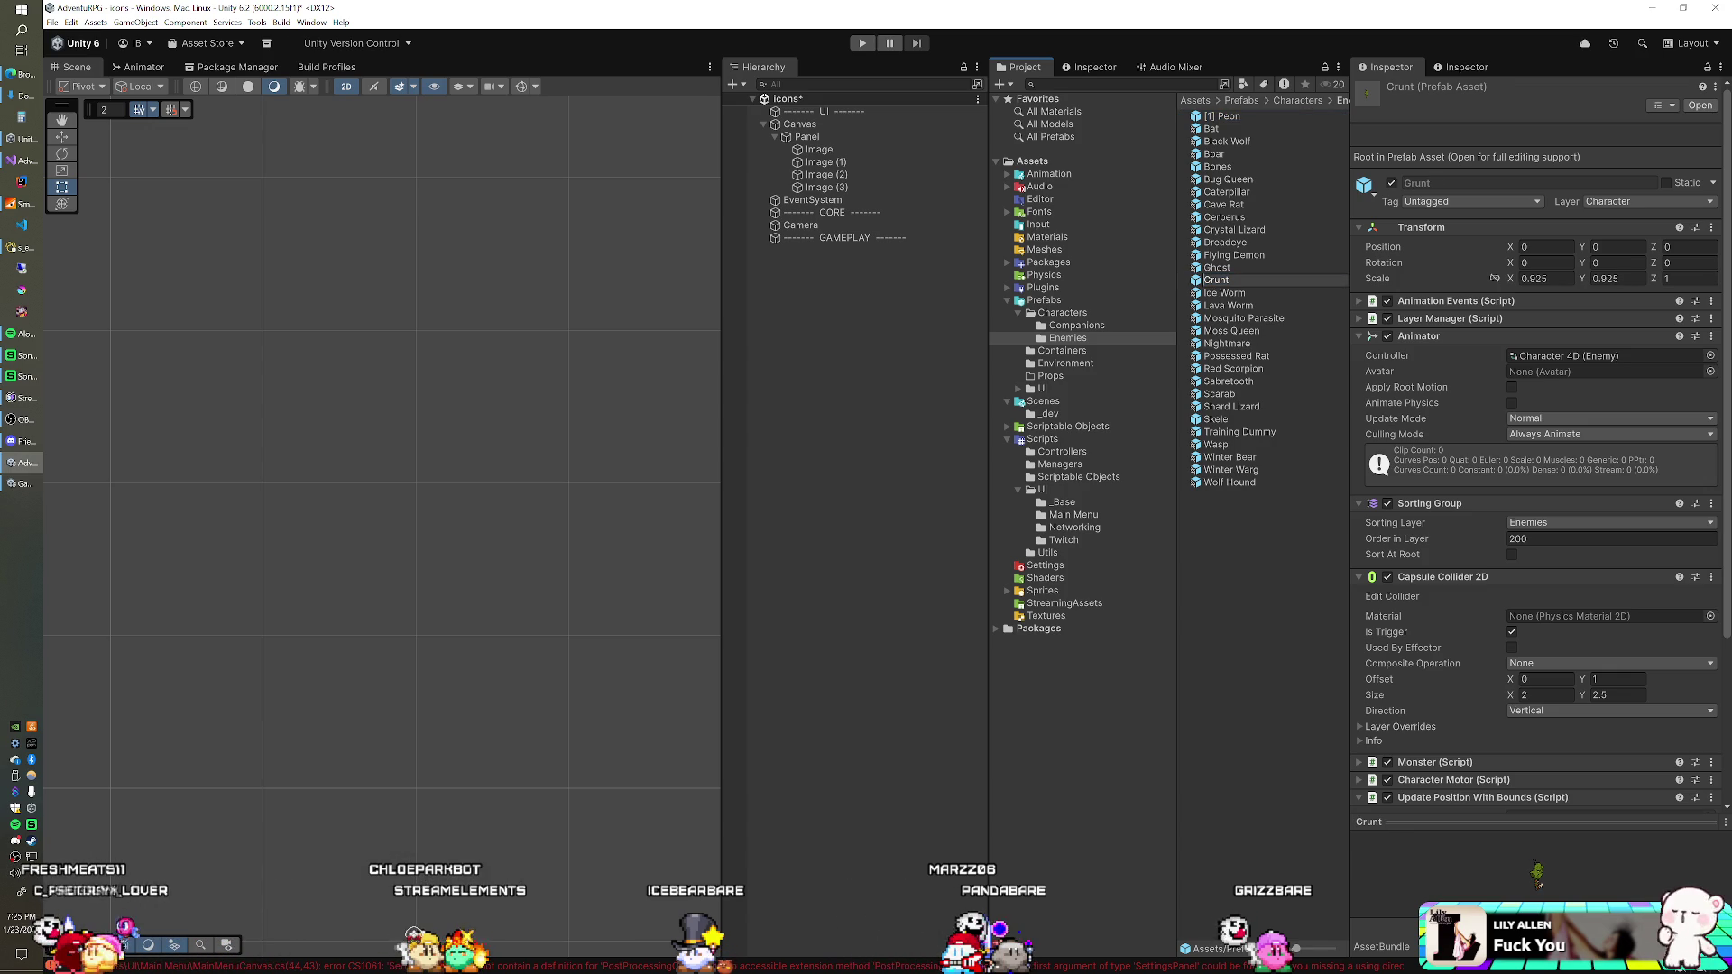
pyautogui.write('(2)')
pyautogui.write('[2]')
pyautogui.press('Return')
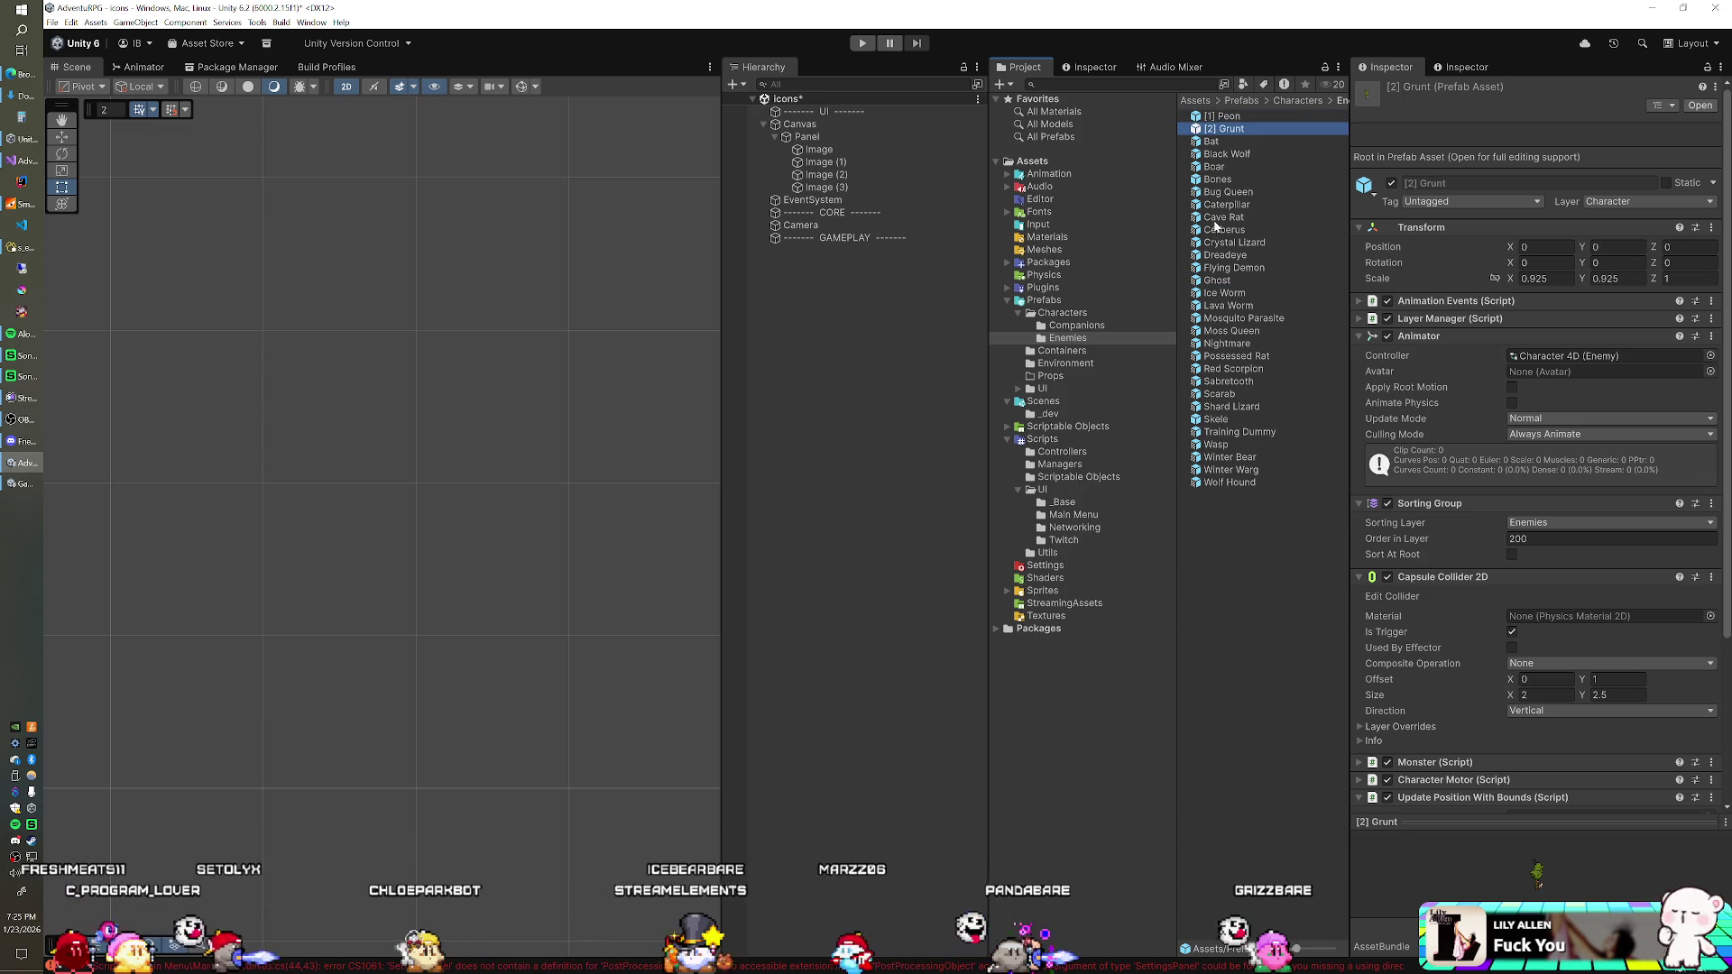
pyautogui.click(1217, 180)
pyautogui.press('F2')
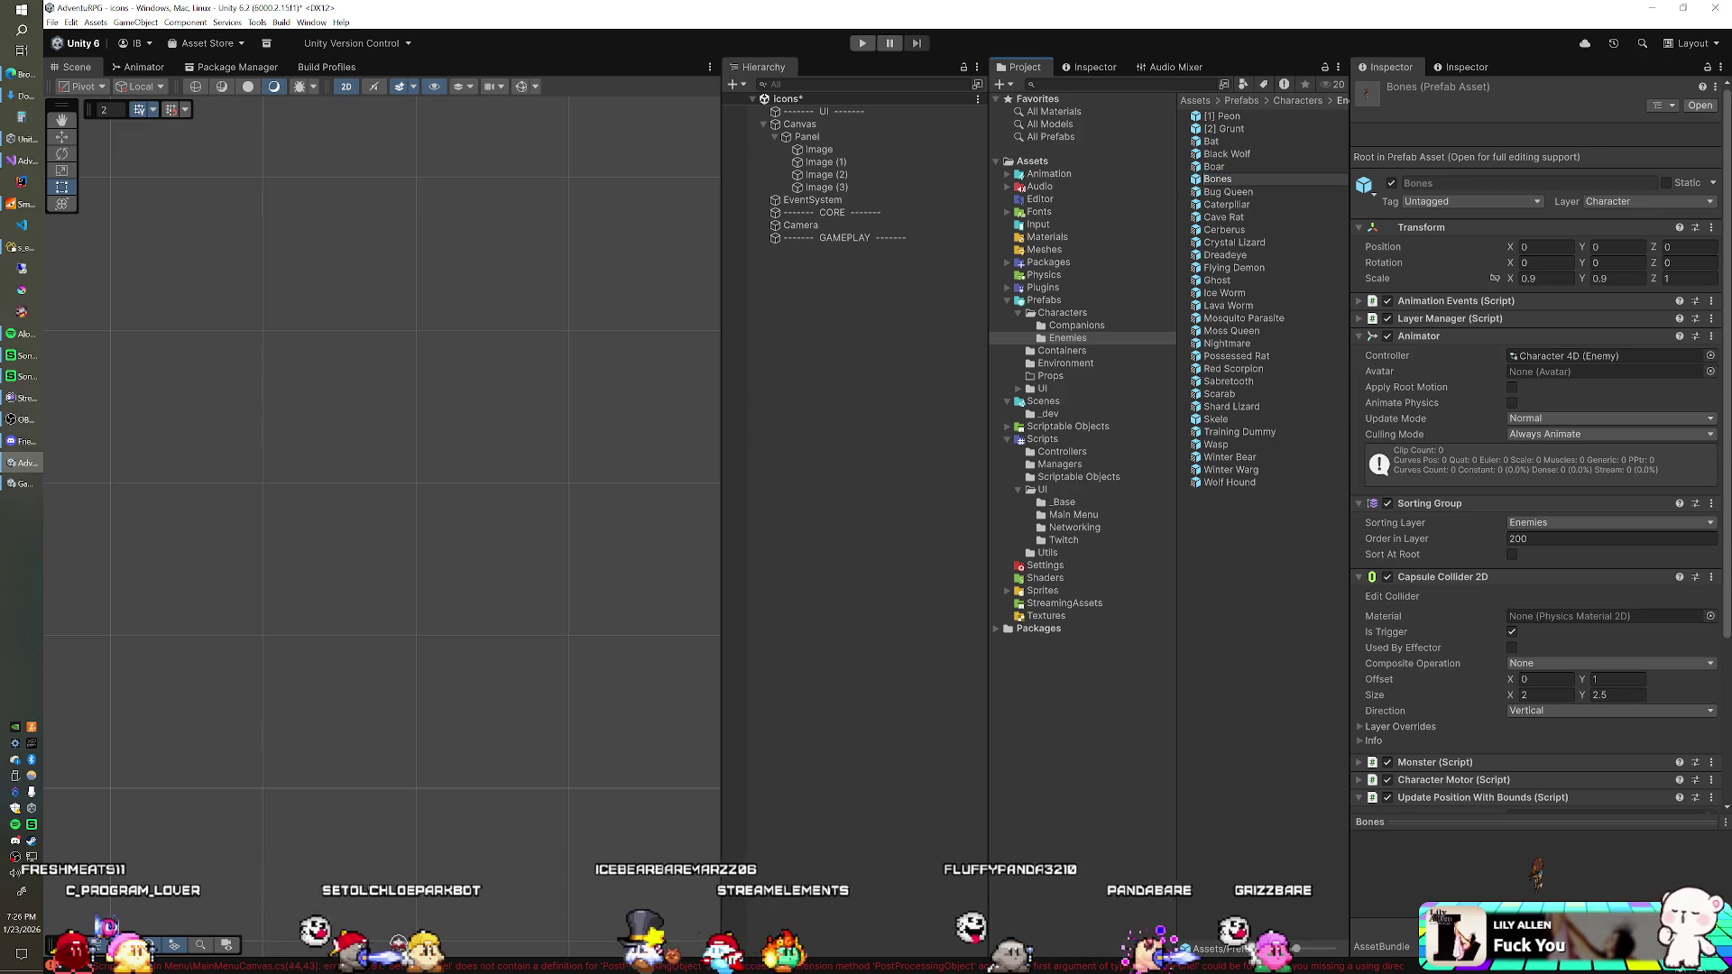
pyautogui.write('[3]')
pyautogui.press('Return')
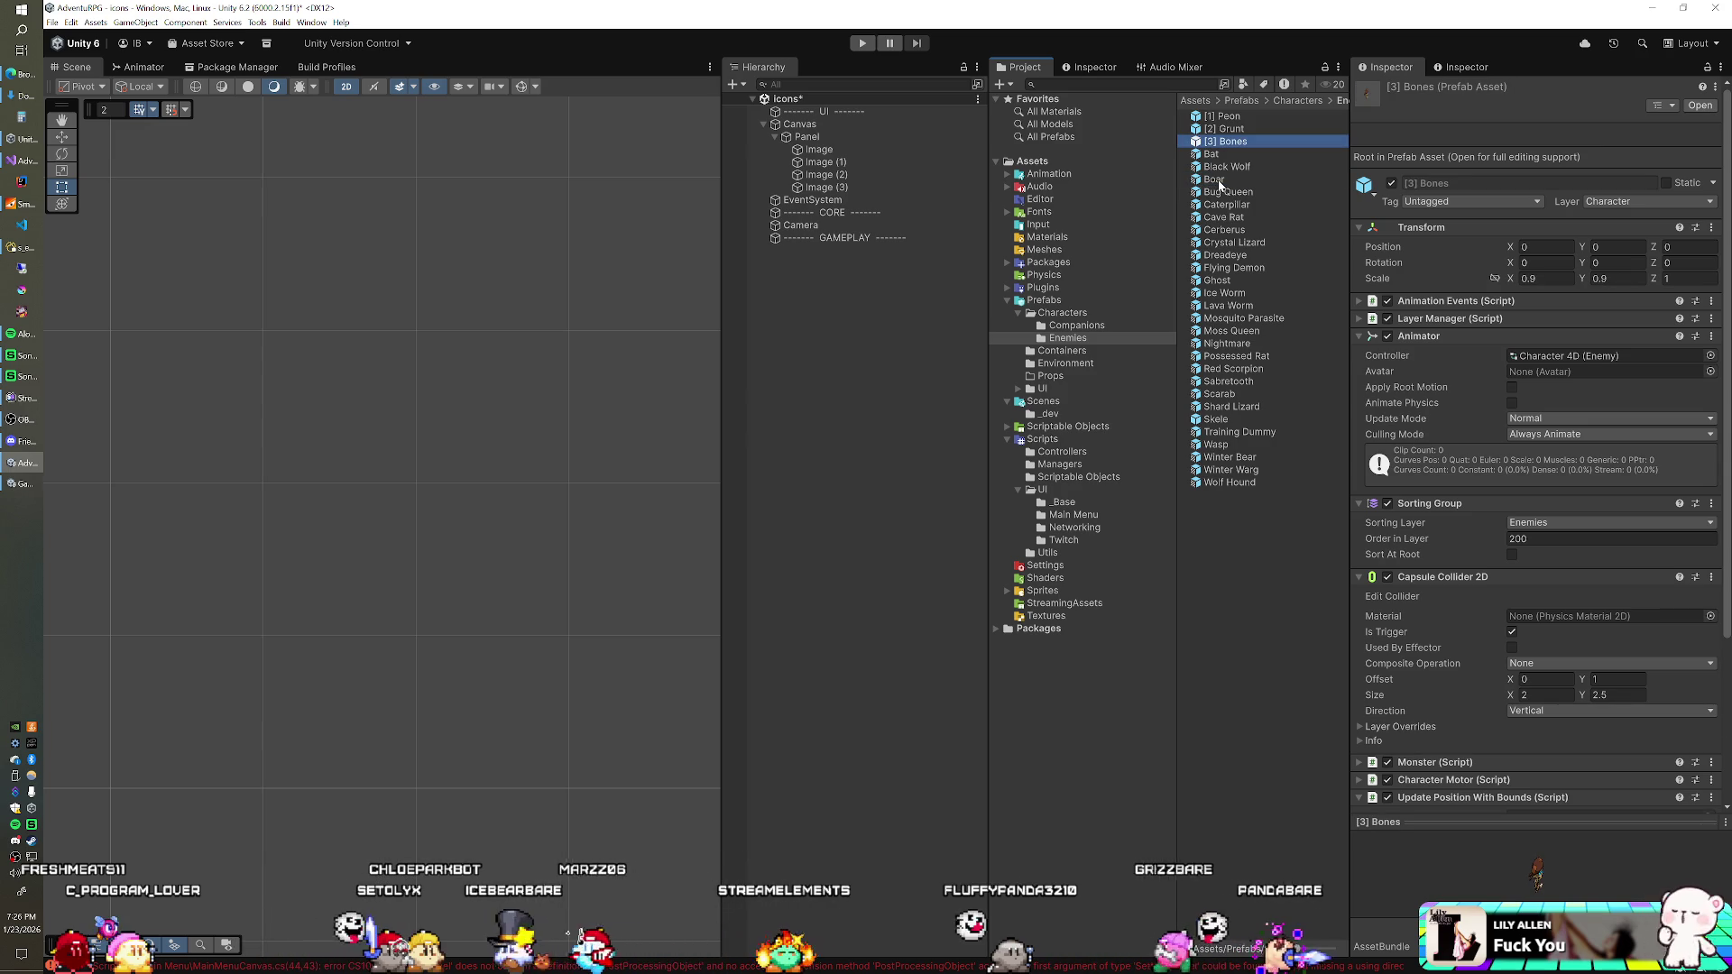
# Step: Rename the Skele prefab to [4] Skele
pyautogui.click(1214, 420)
pyautogui.press('F2')
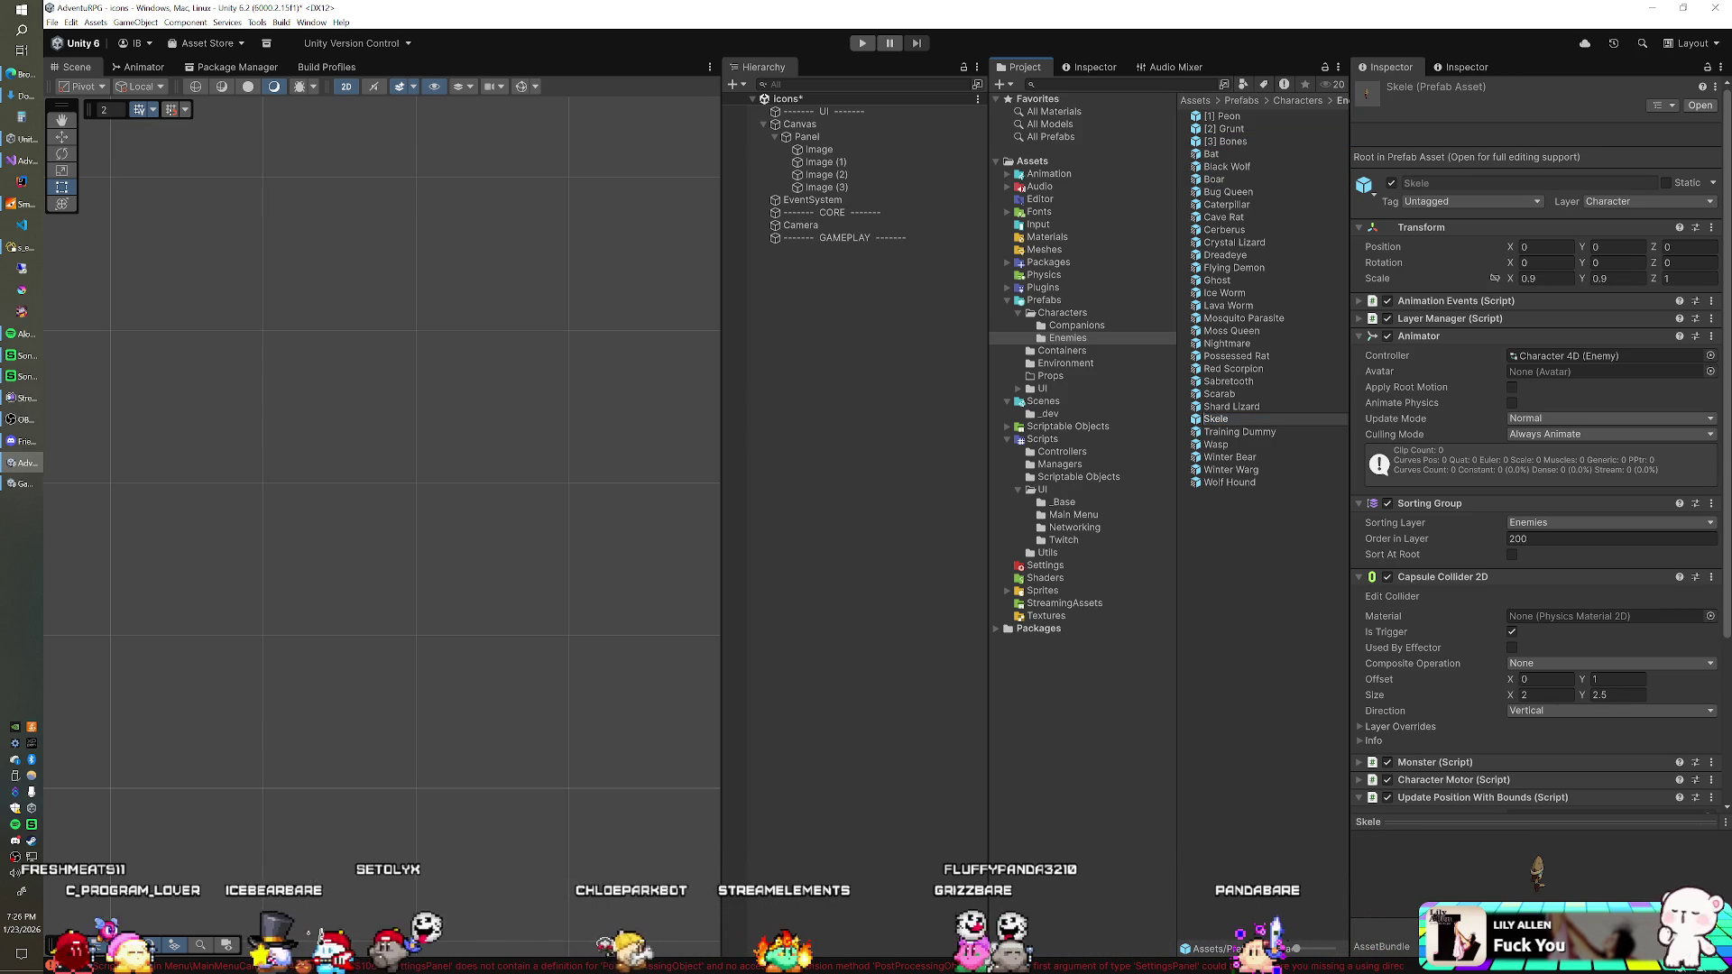
pyautogui.write('[4]')
pyautogui.press('Return')
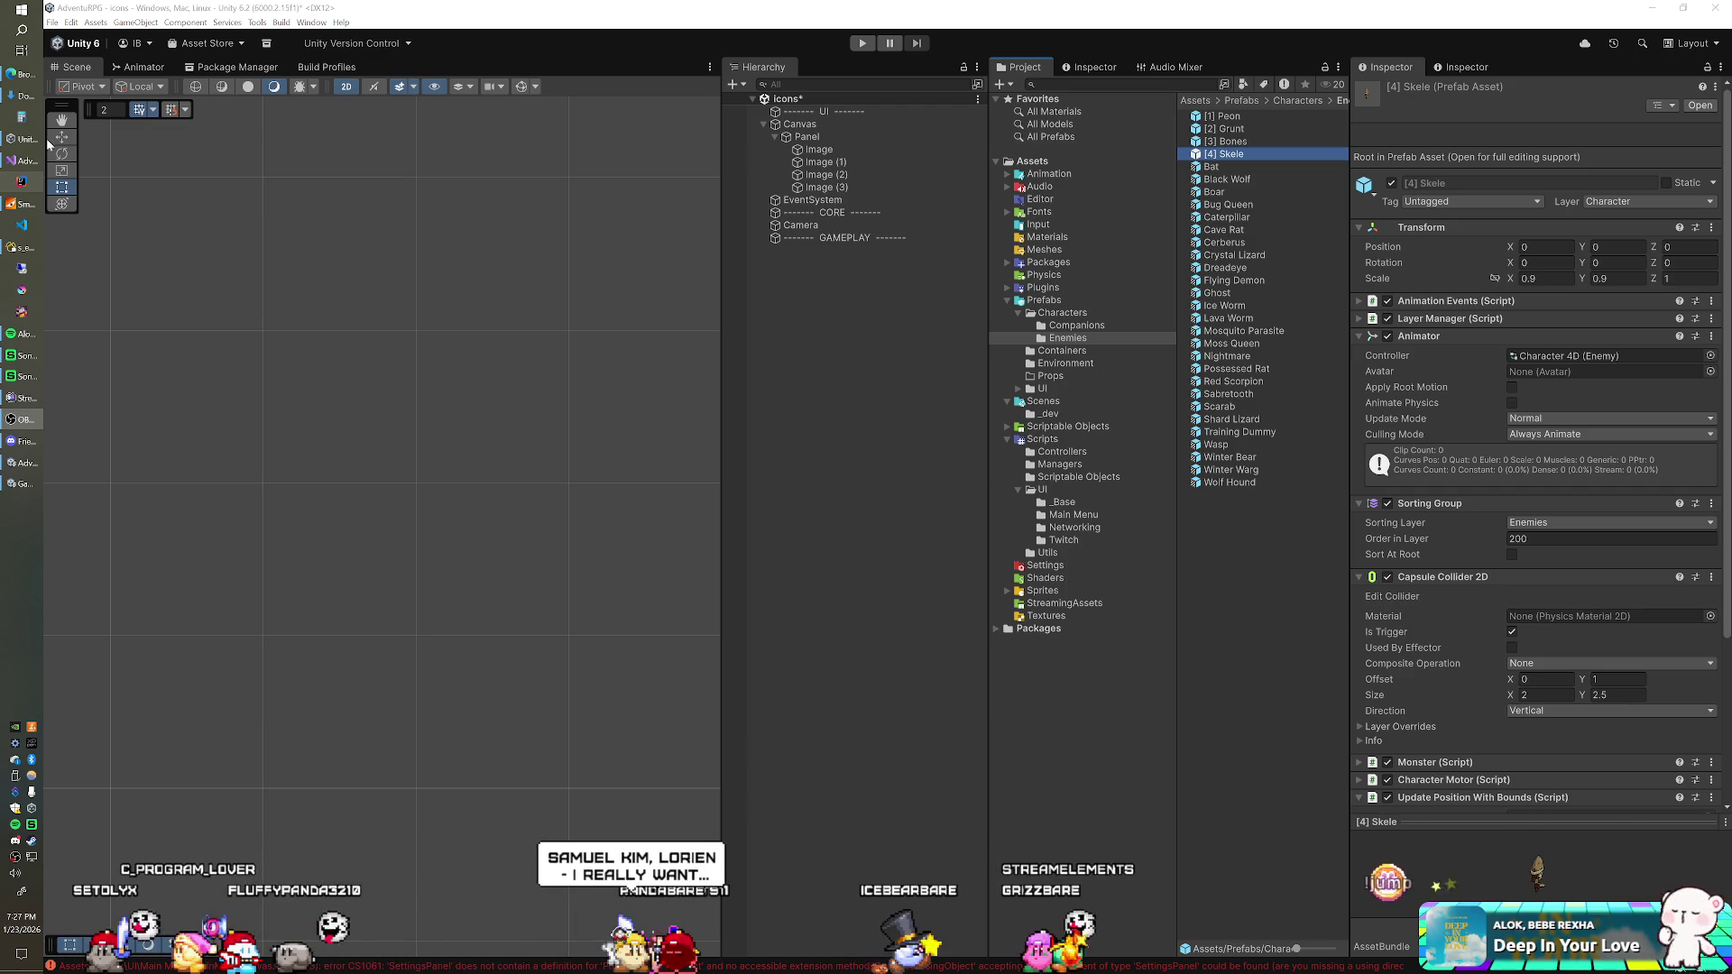
pyautogui.click(756, 34)
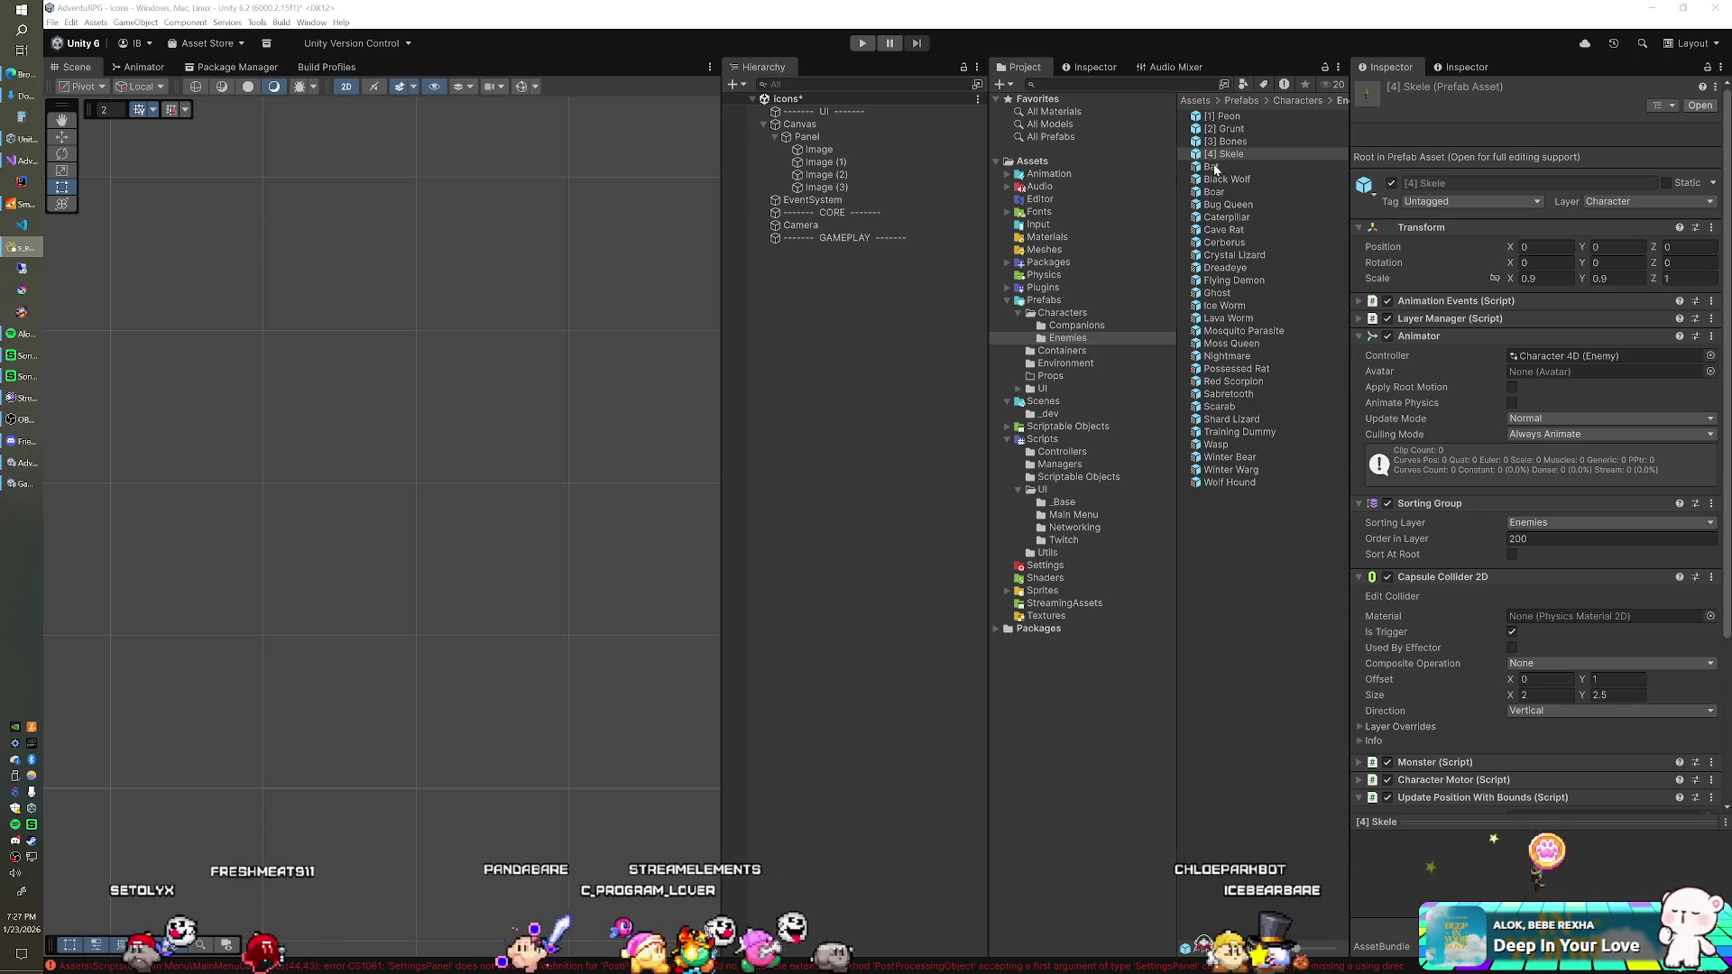
# Step: Number the Bat, Ice Worm, Red Scorpion and Wasp prefabs [5] through [8]
pyautogui.click(1214, 168)
pyautogui.click(1214, 168)
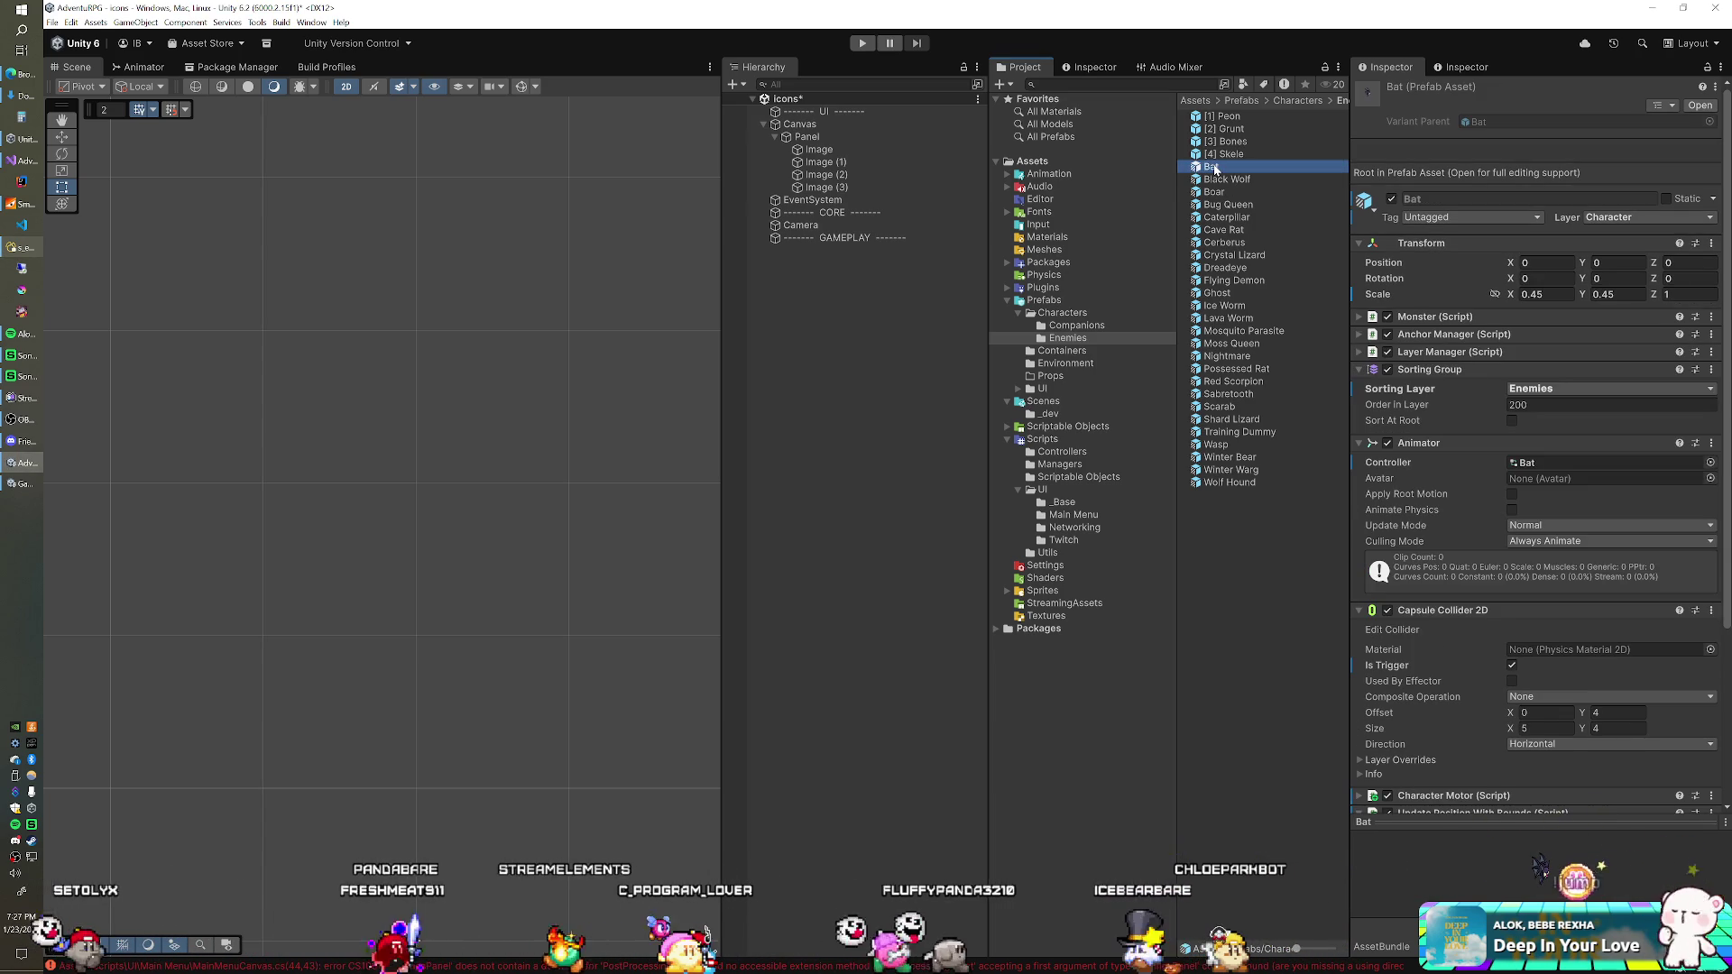
pyautogui.press('Home')
pyautogui.write('[')
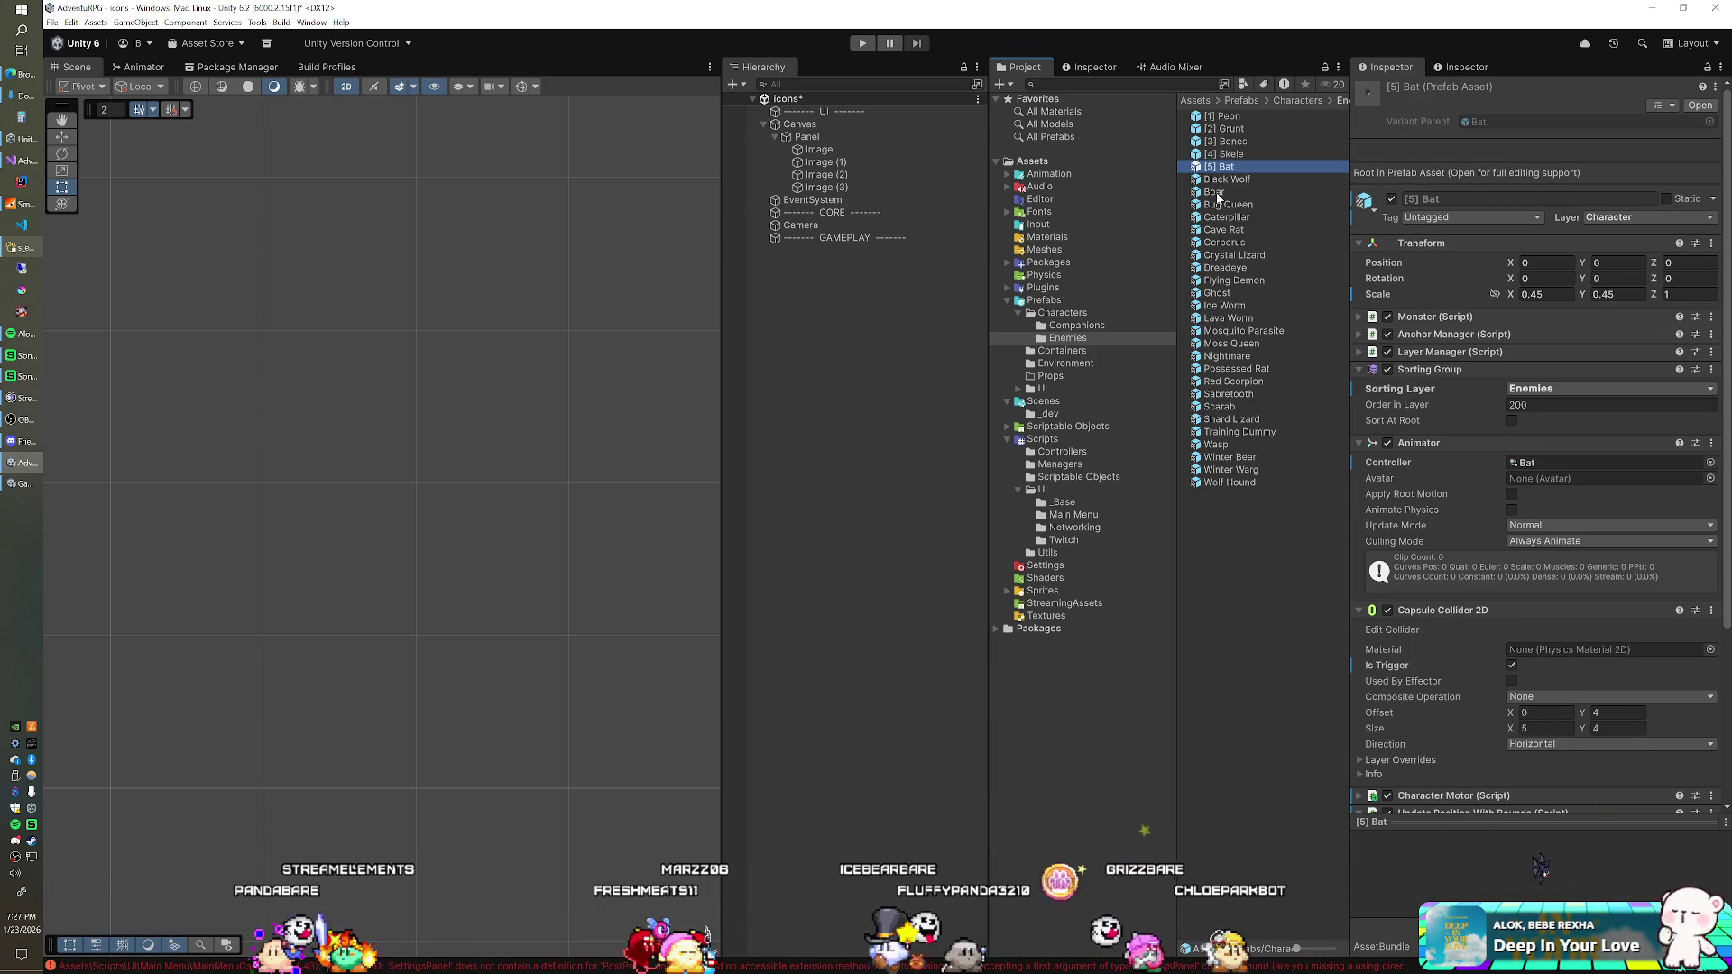
pyautogui.click(1218, 306)
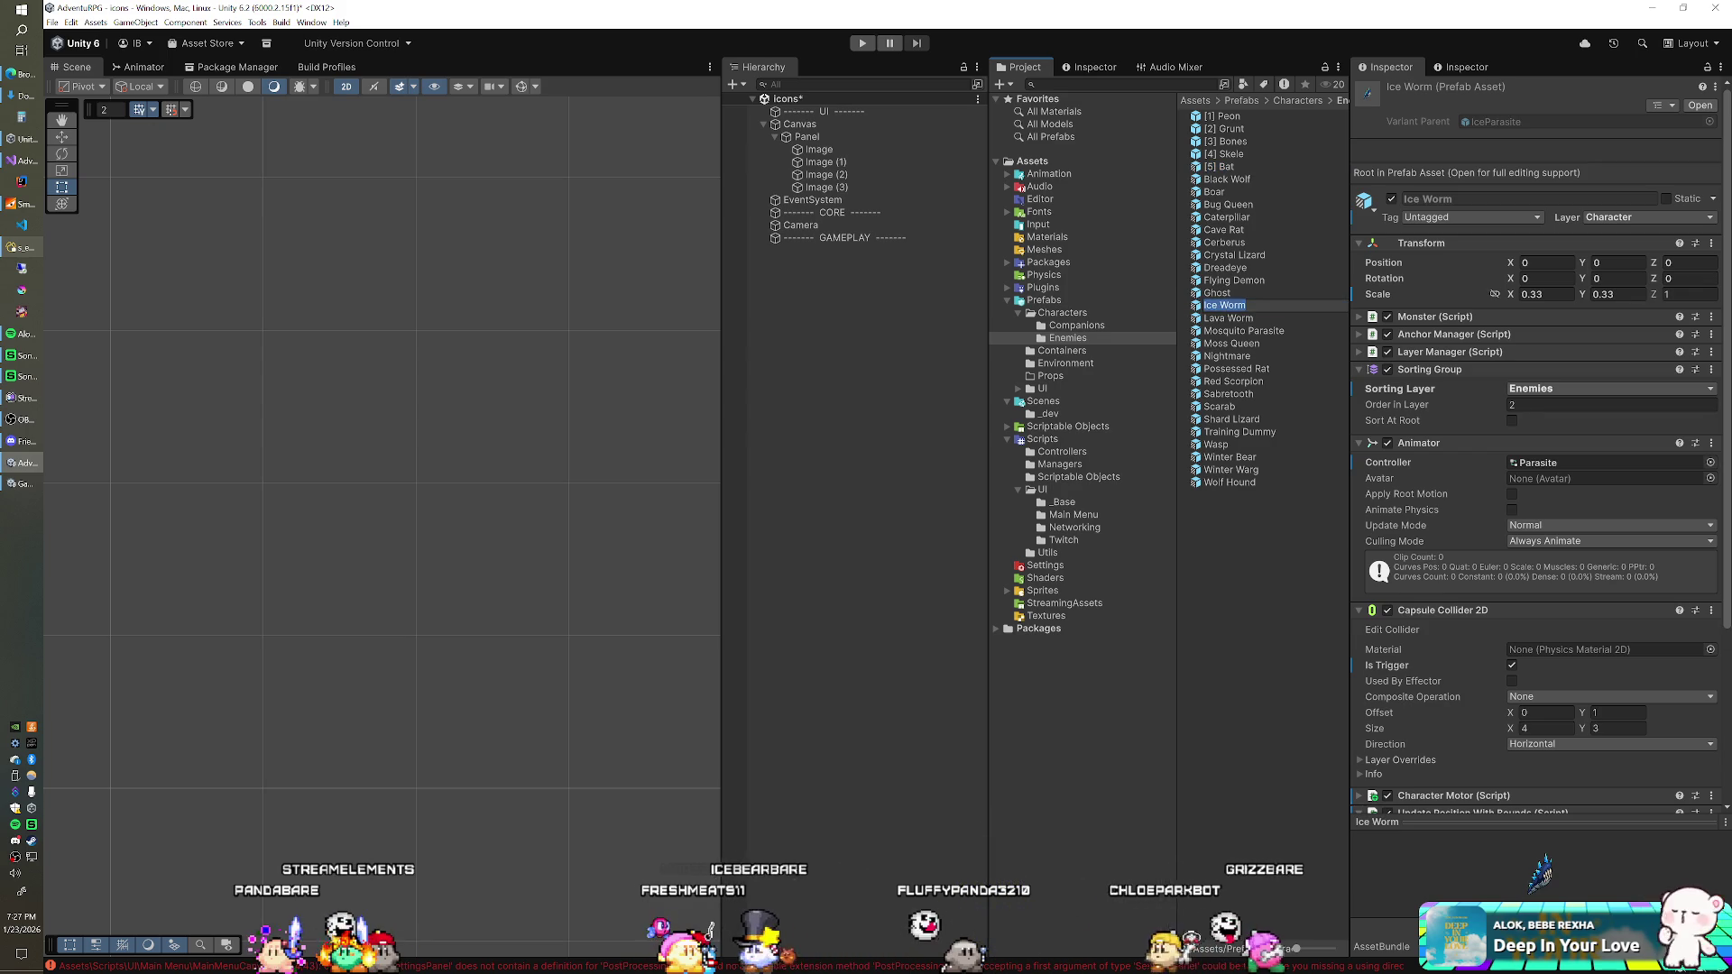
pyautogui.write('[6]')
pyautogui.press('Return')
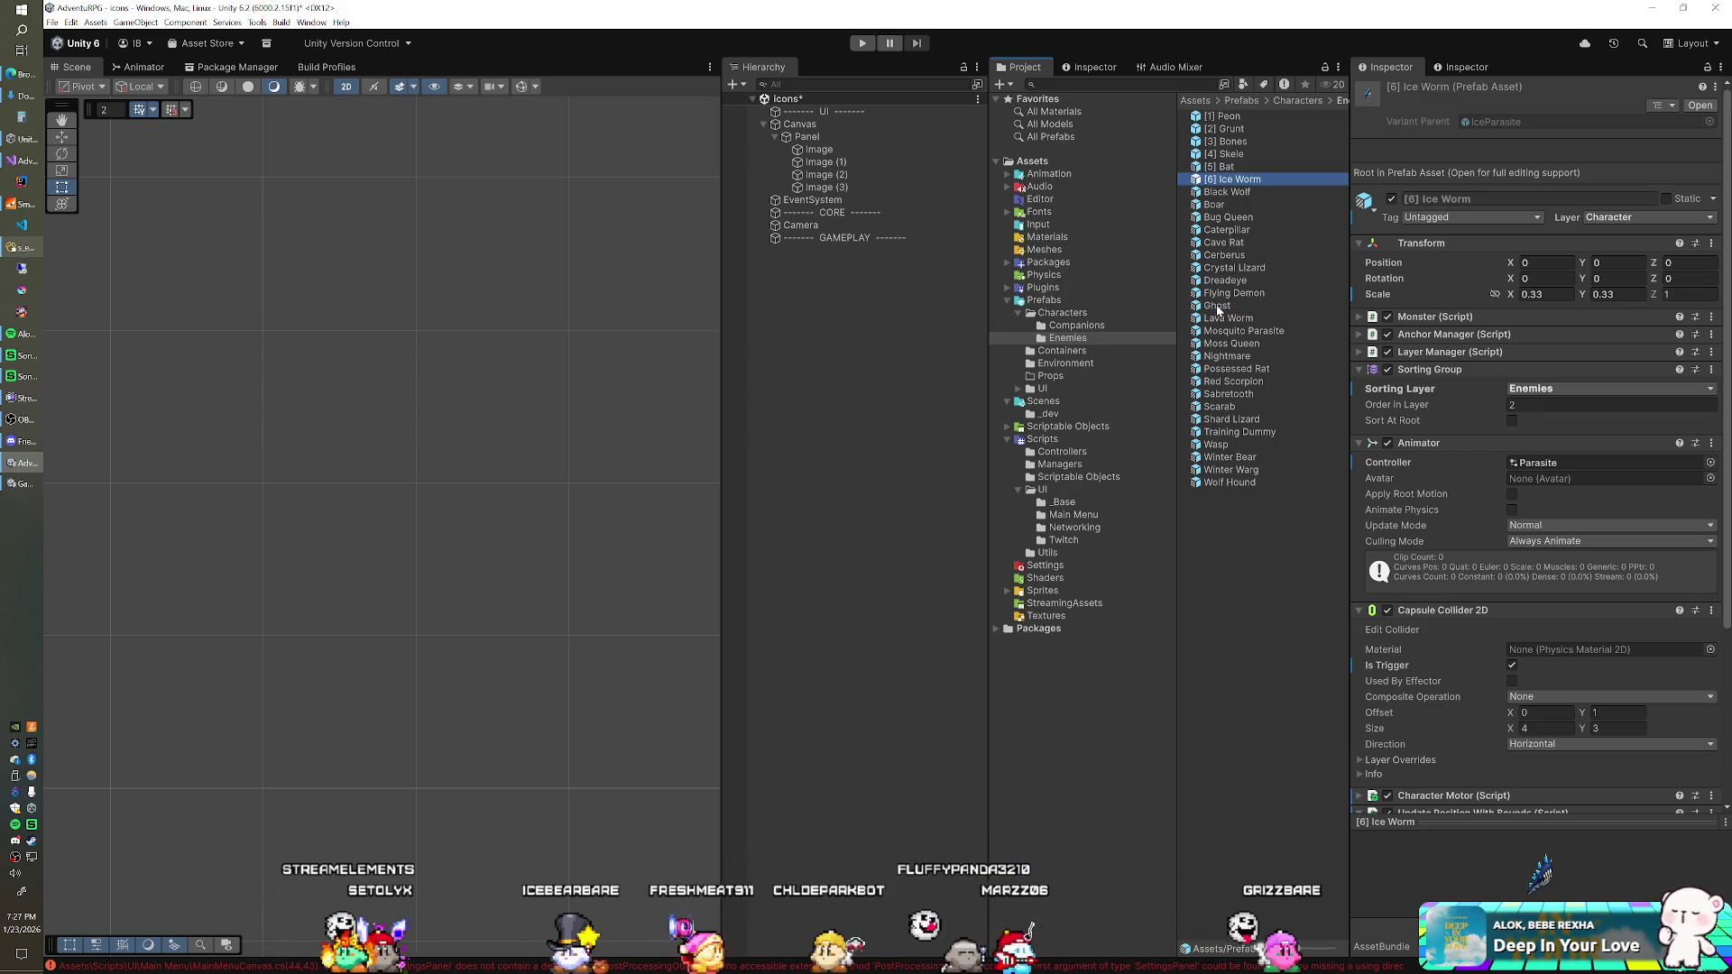
pyautogui.click(1232, 381)
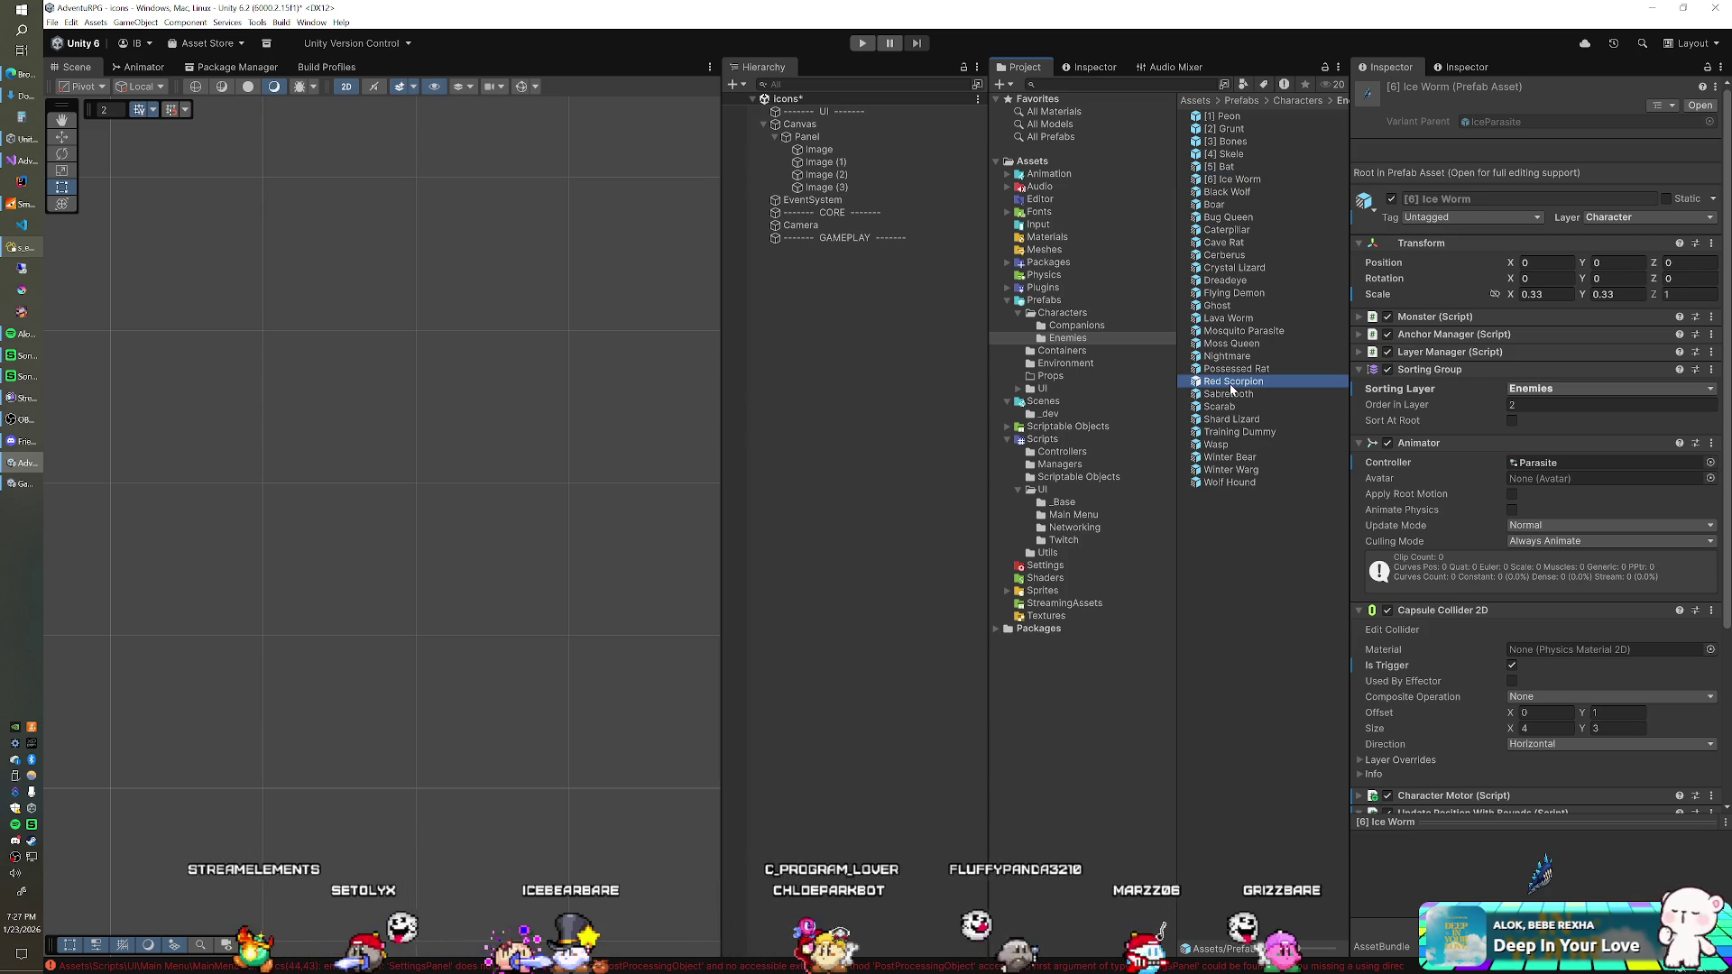
pyautogui.press('Home')
pyautogui.write('[7]')
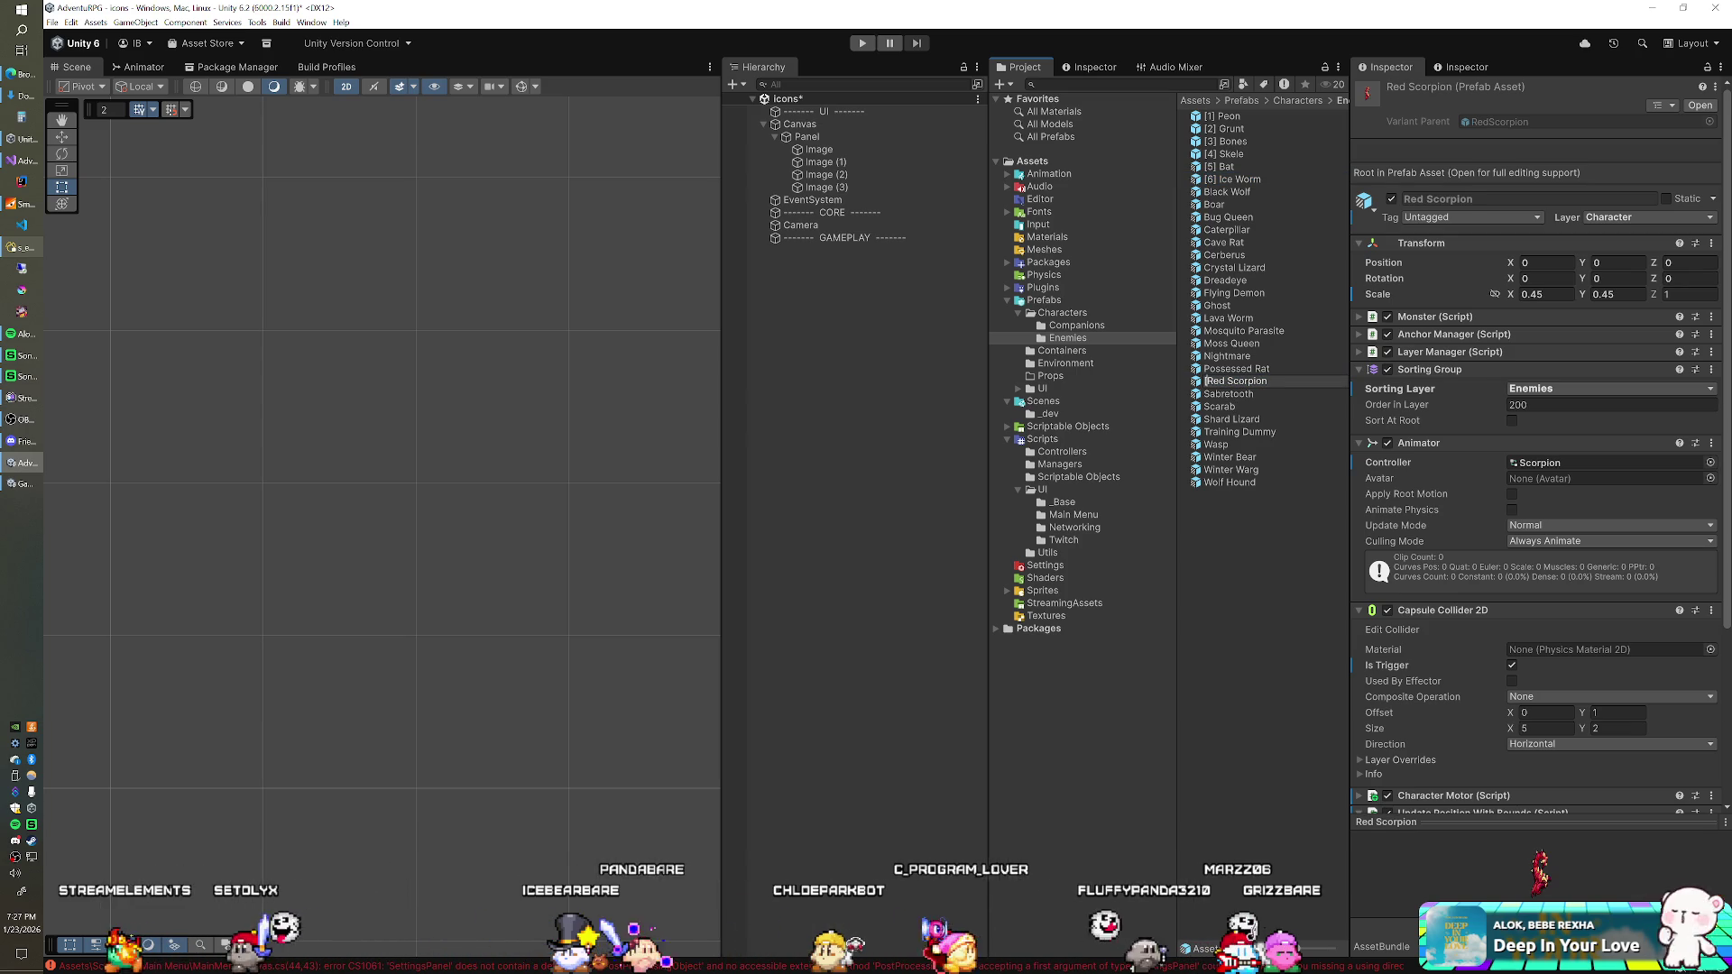
pyautogui.press('Return')
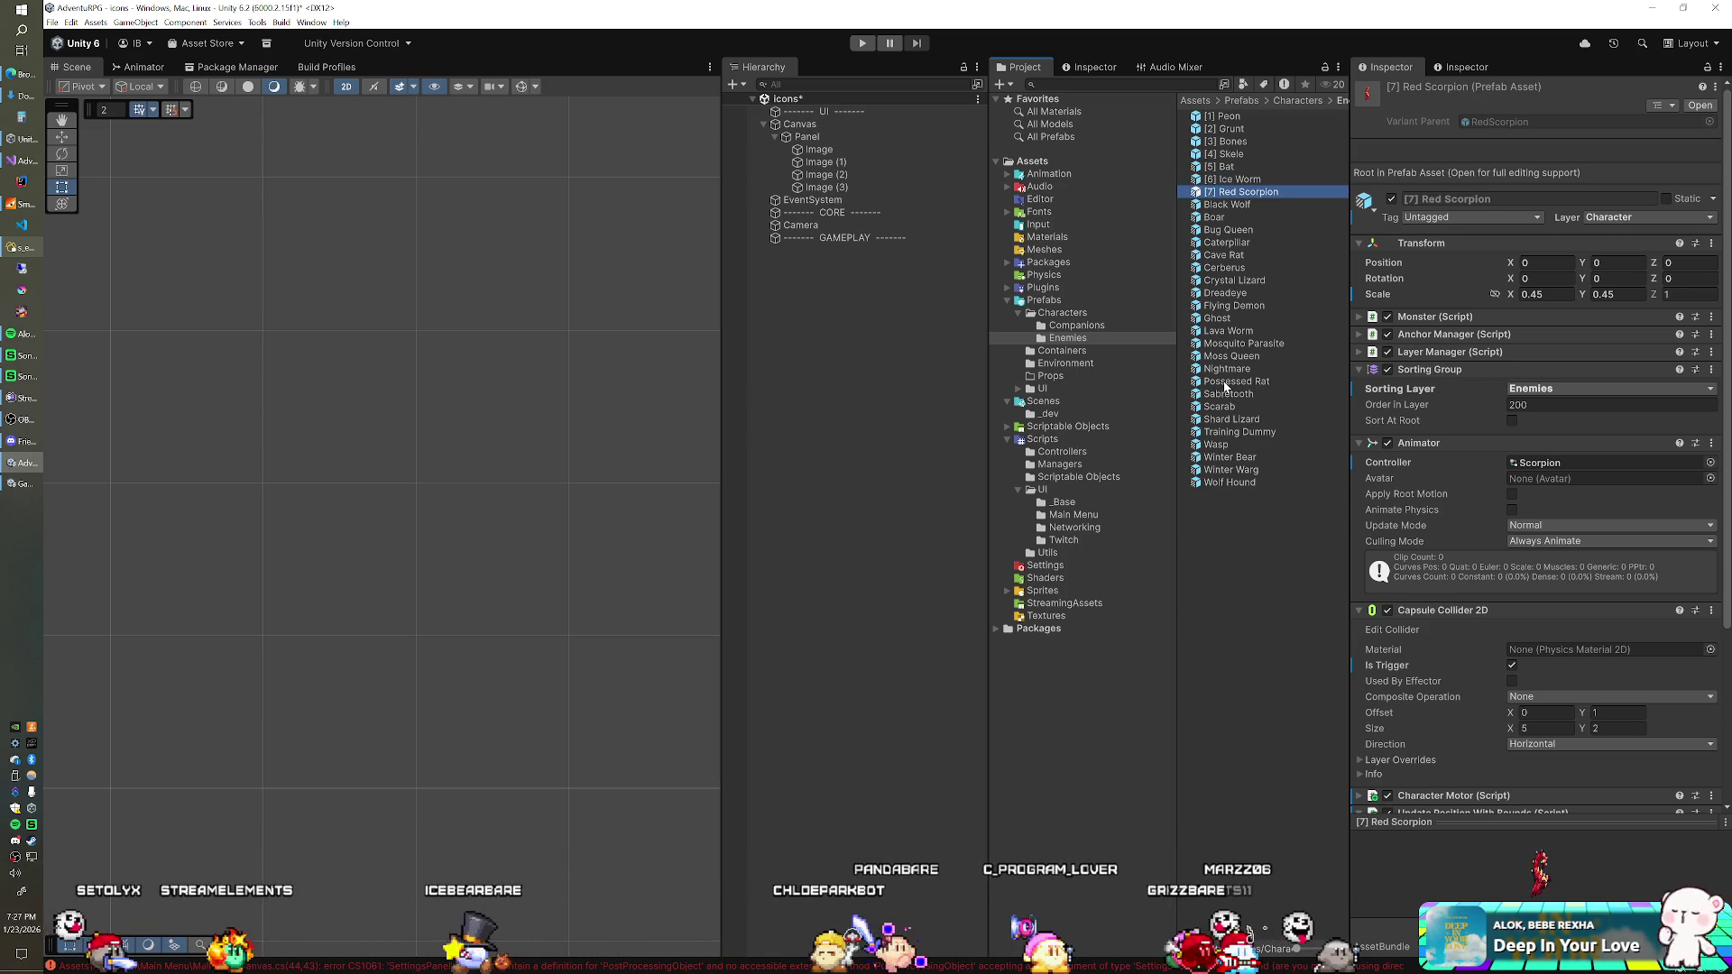
pyautogui.click(1220, 445)
pyautogui.write('[8]')
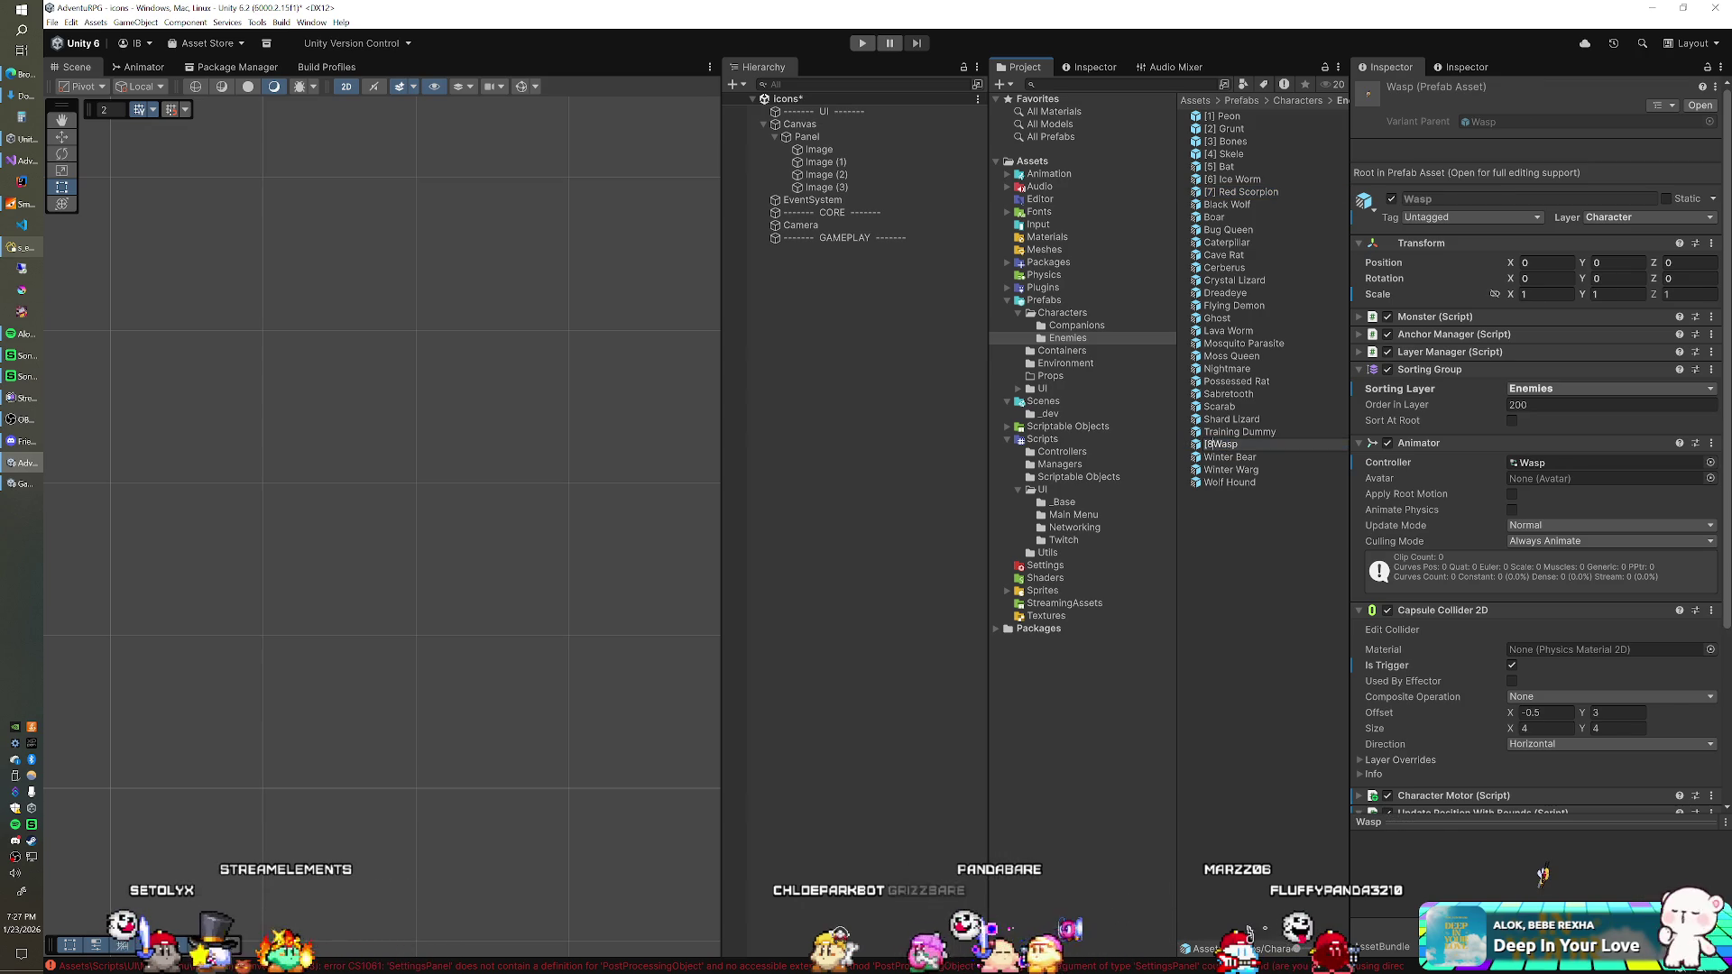
pyautogui.press('Return')
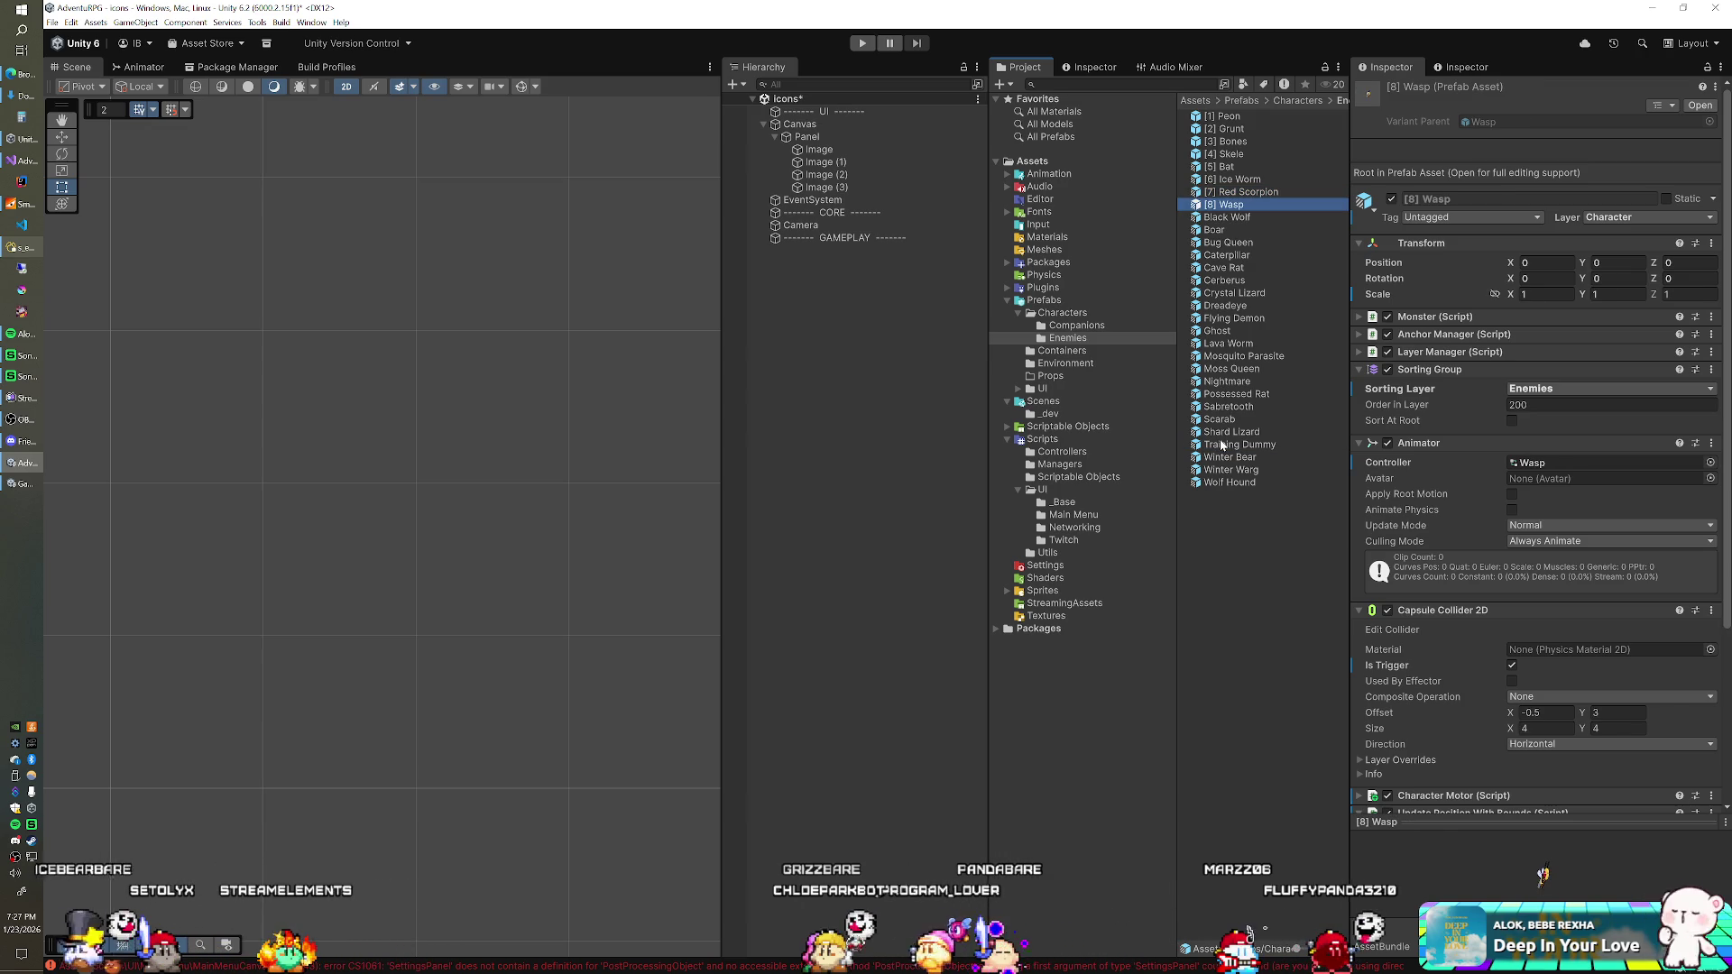
# Step: Prefix the Ghost, Caterpillar and Winter Bear prefabs with [9], [10] and [11]
pyautogui.click(1218, 331)
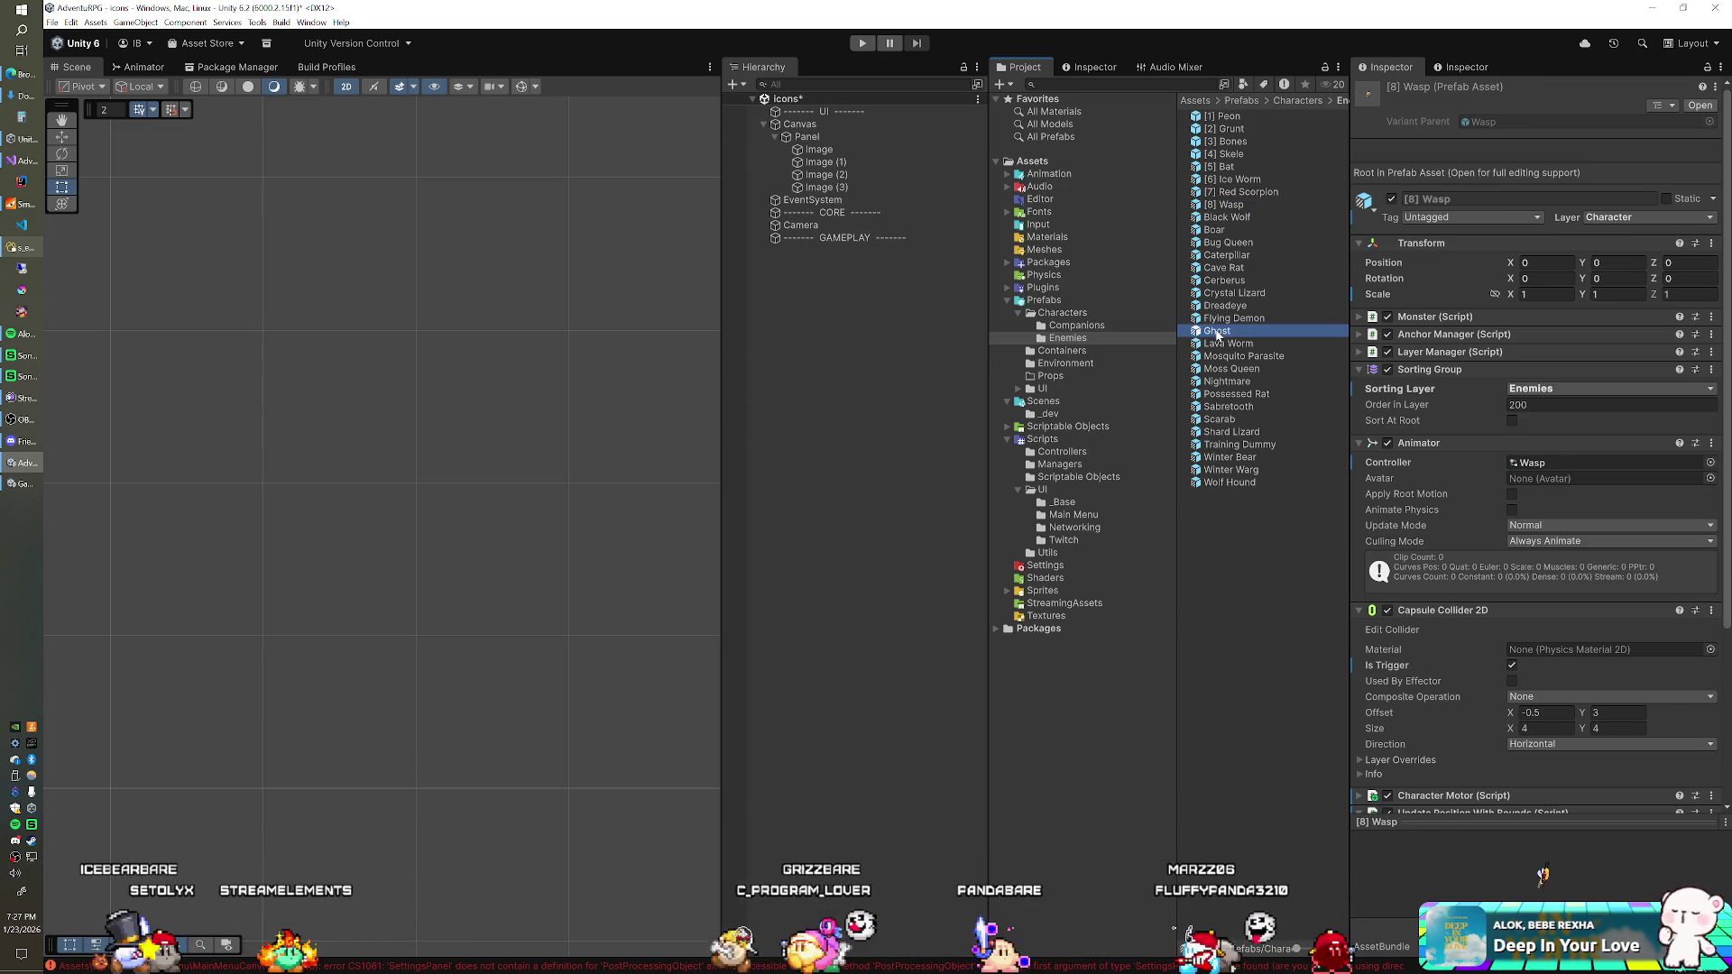
pyautogui.write('[9]')
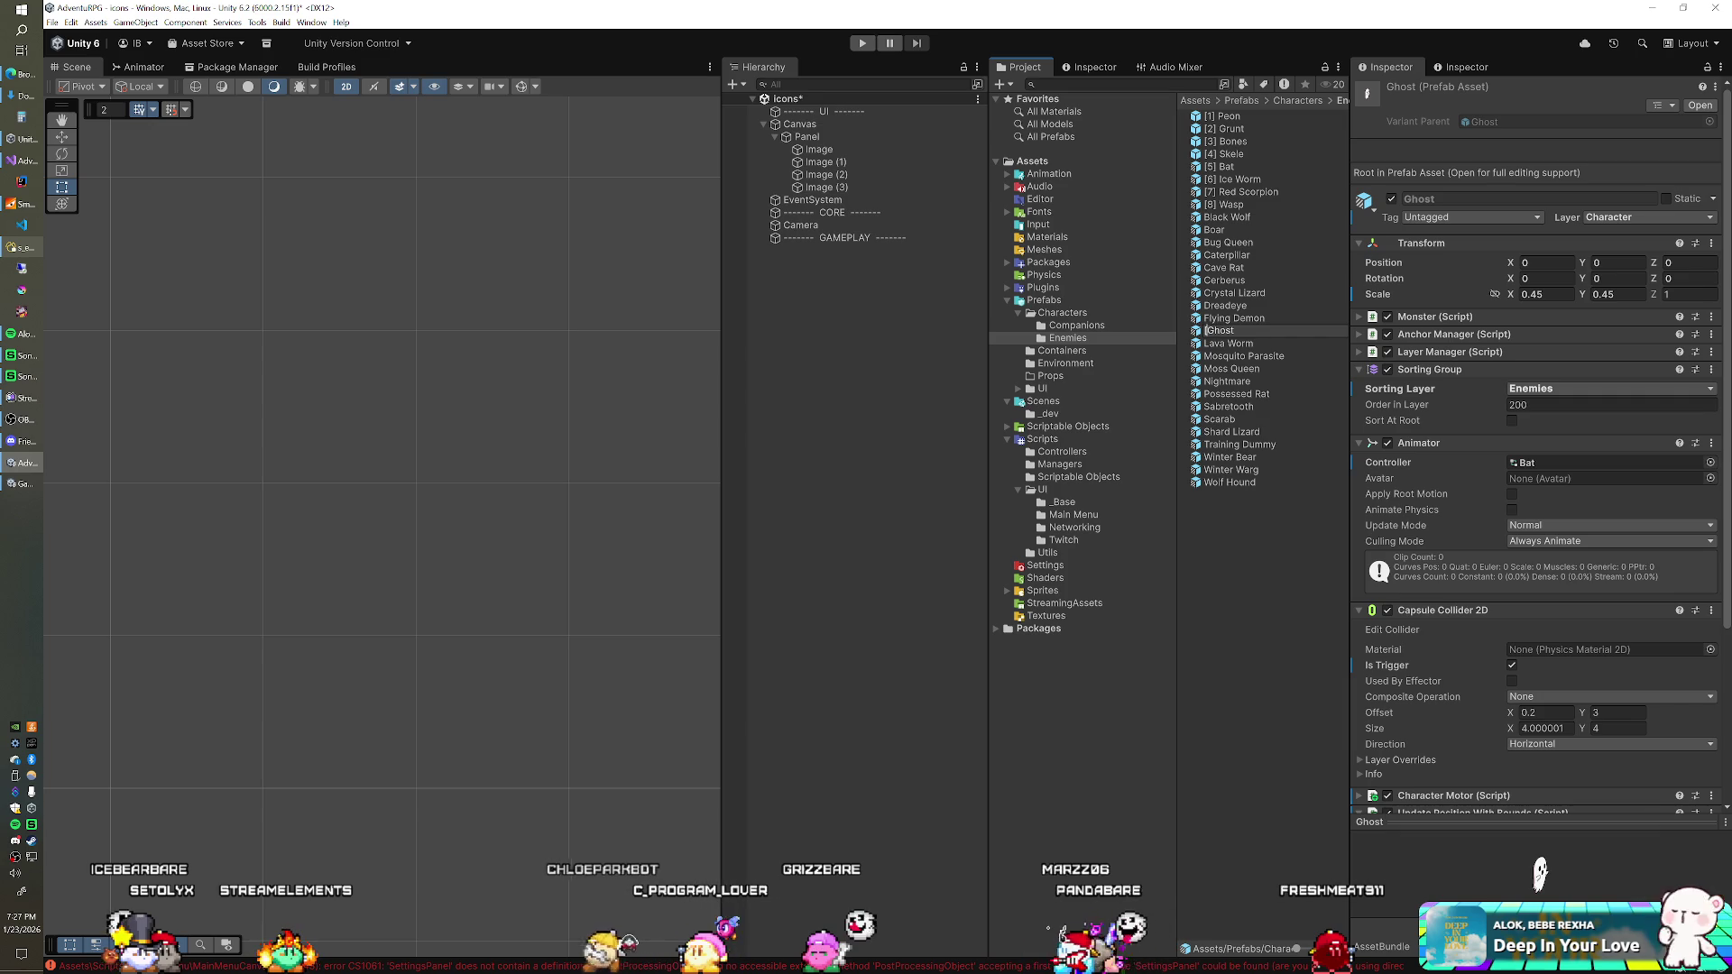
pyautogui.press('Return')
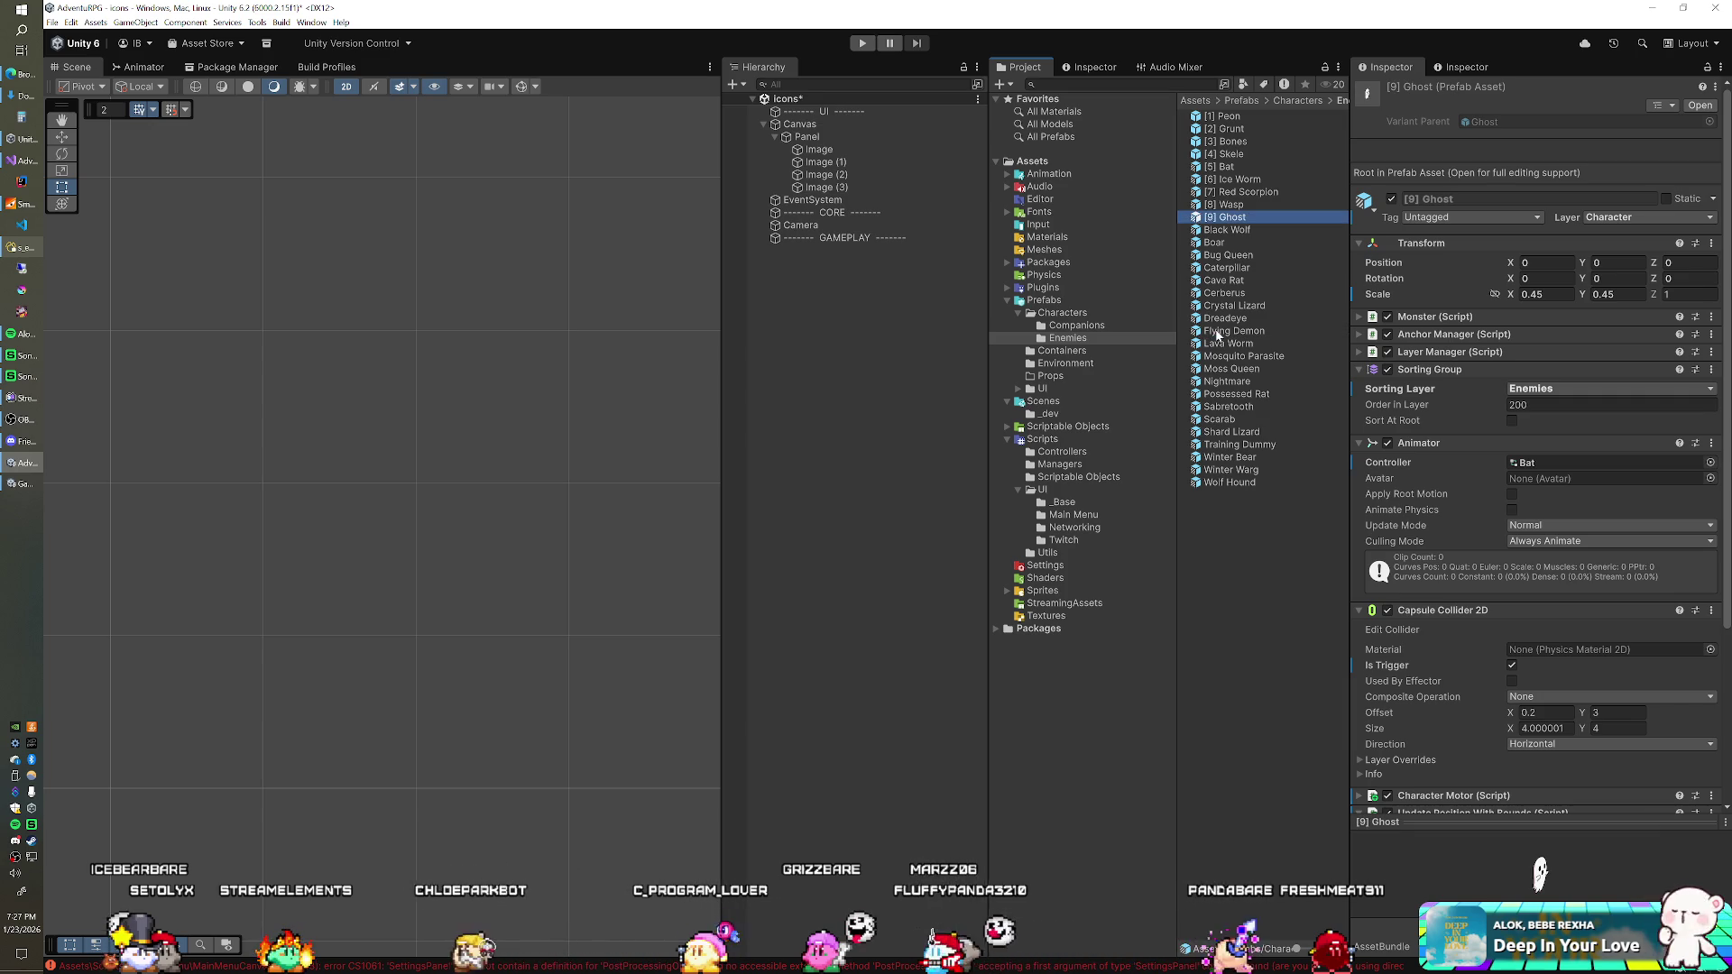
pyautogui.click(1217, 267)
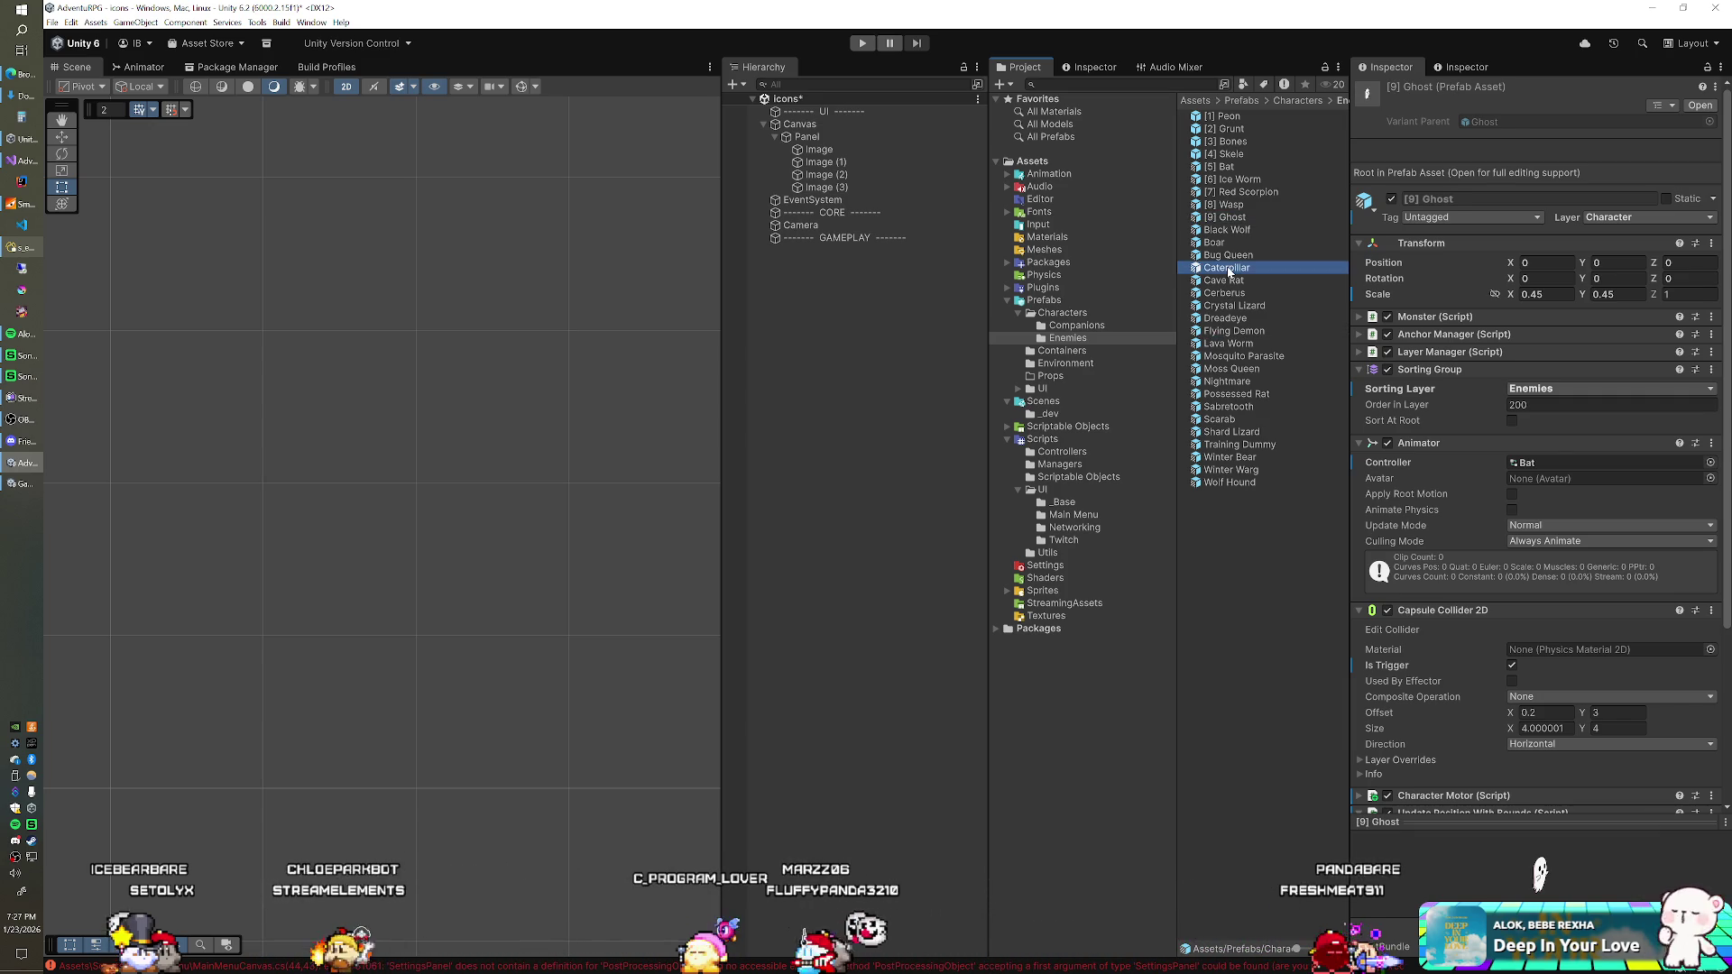
pyautogui.click(1206, 268)
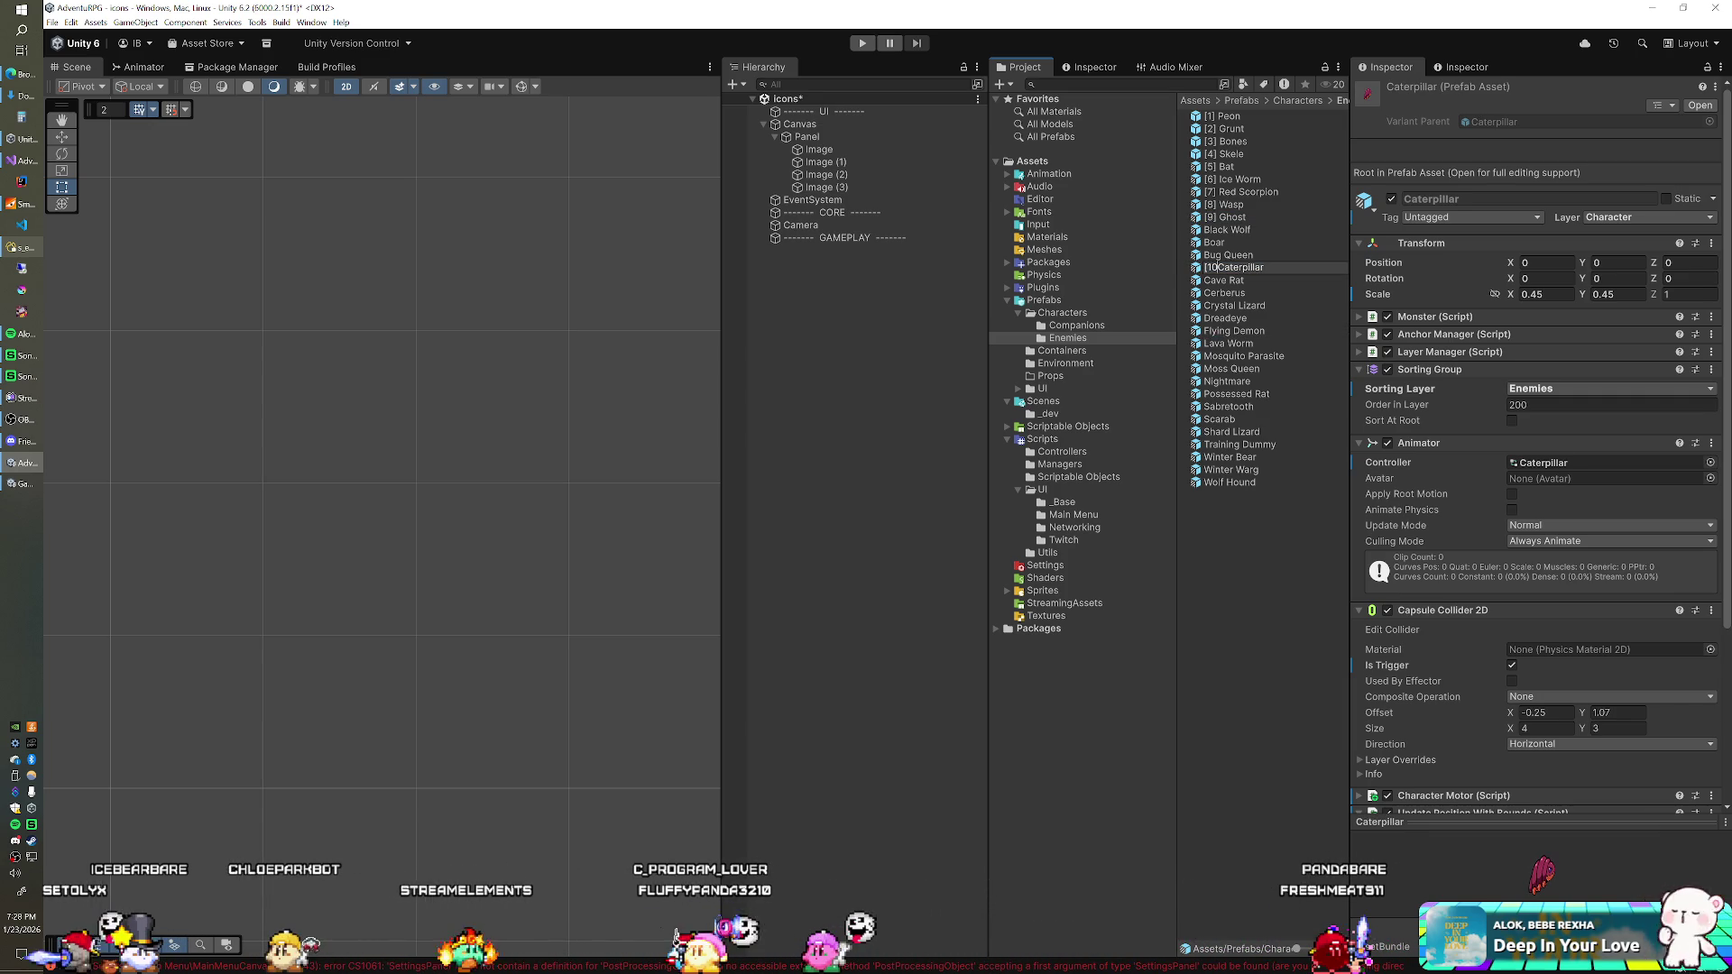
pyautogui.write(']')
pyautogui.press('Return')
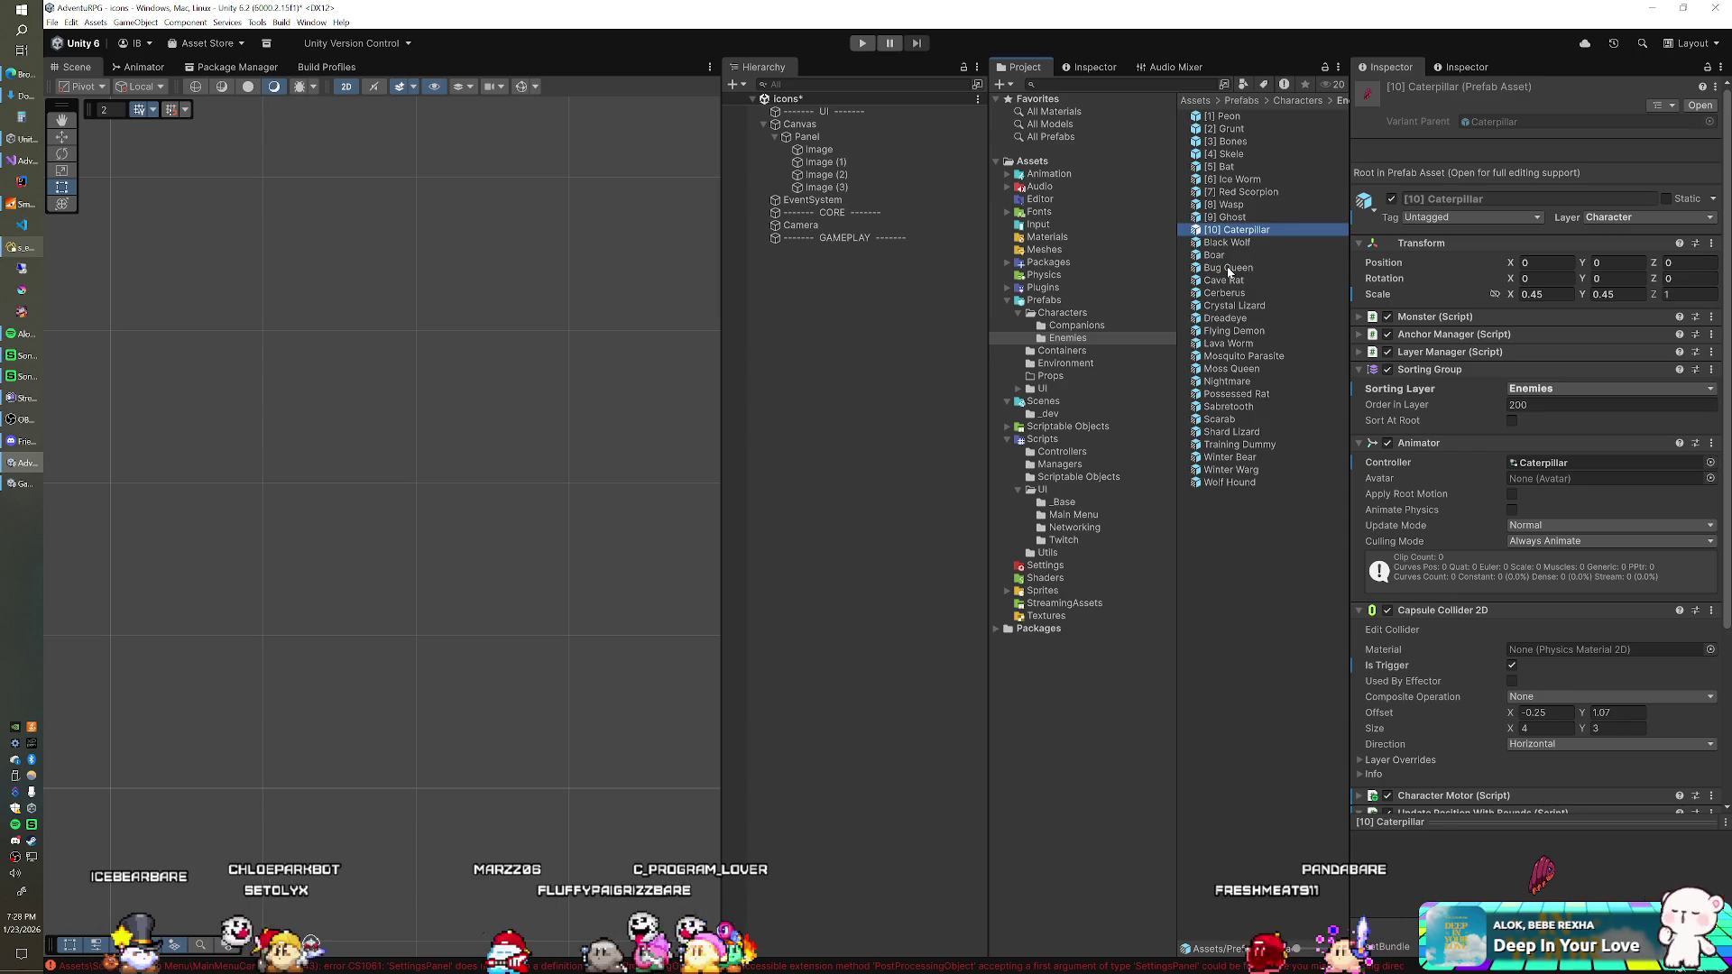
pyautogui.click(1229, 457)
pyautogui.click(1229, 457)
pyautogui.press('Home')
pyautogui.write('[11]')
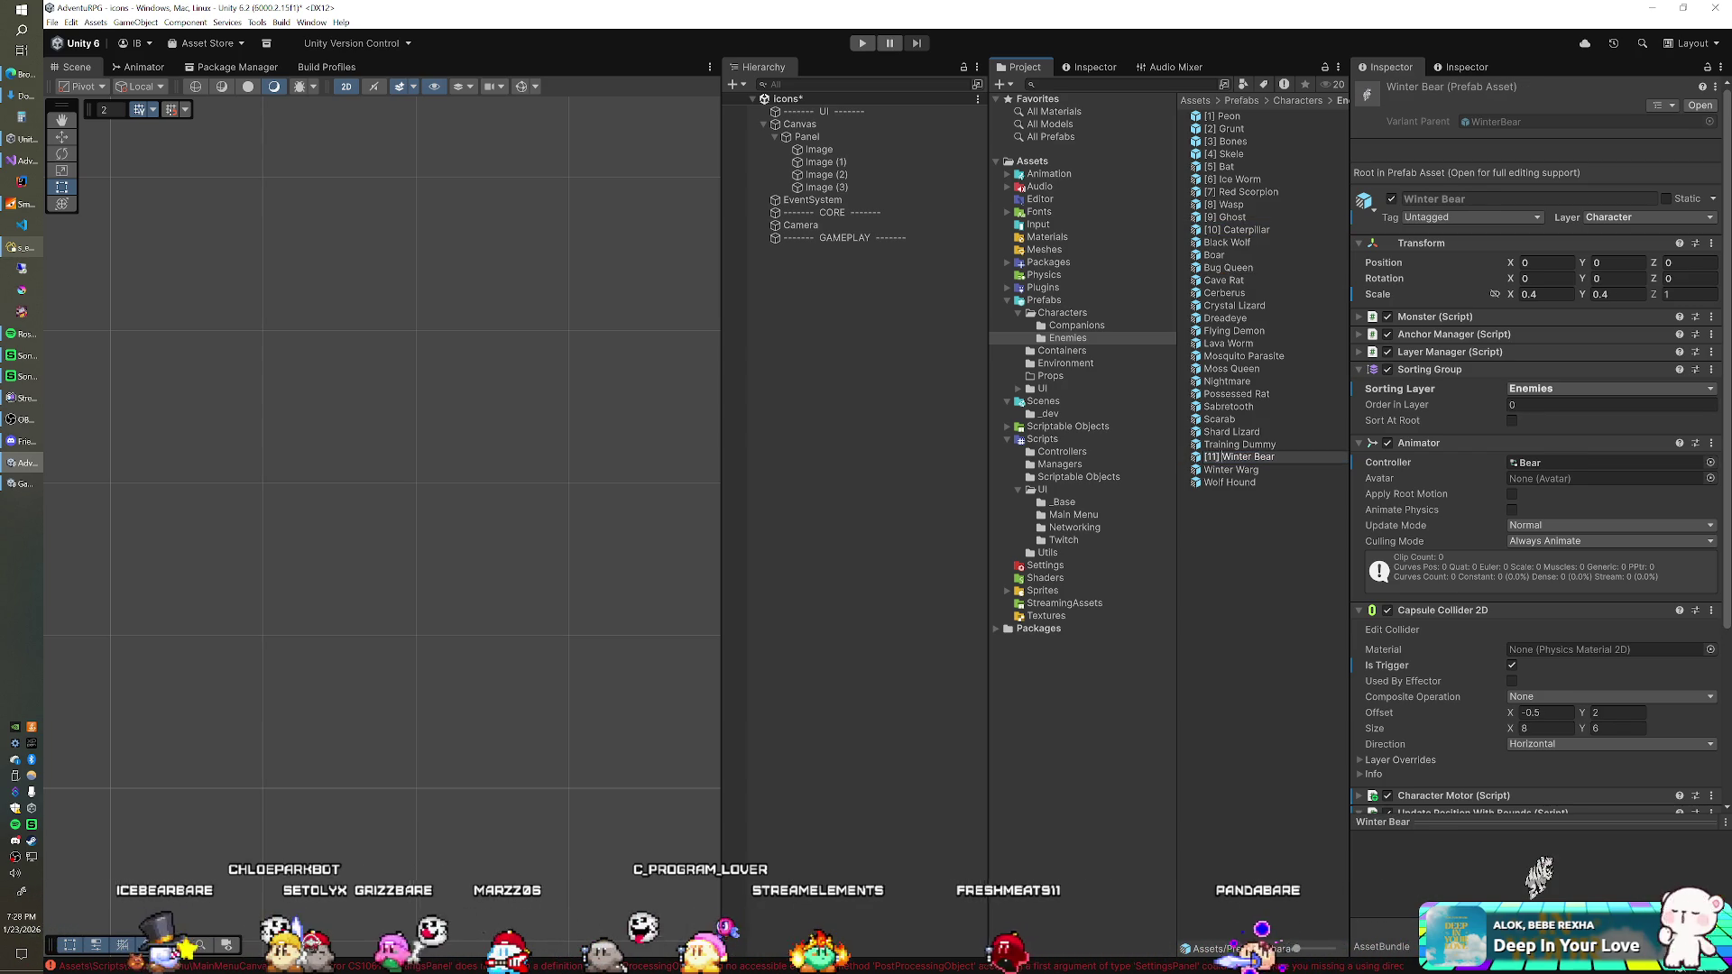
pyautogui.press('Return')
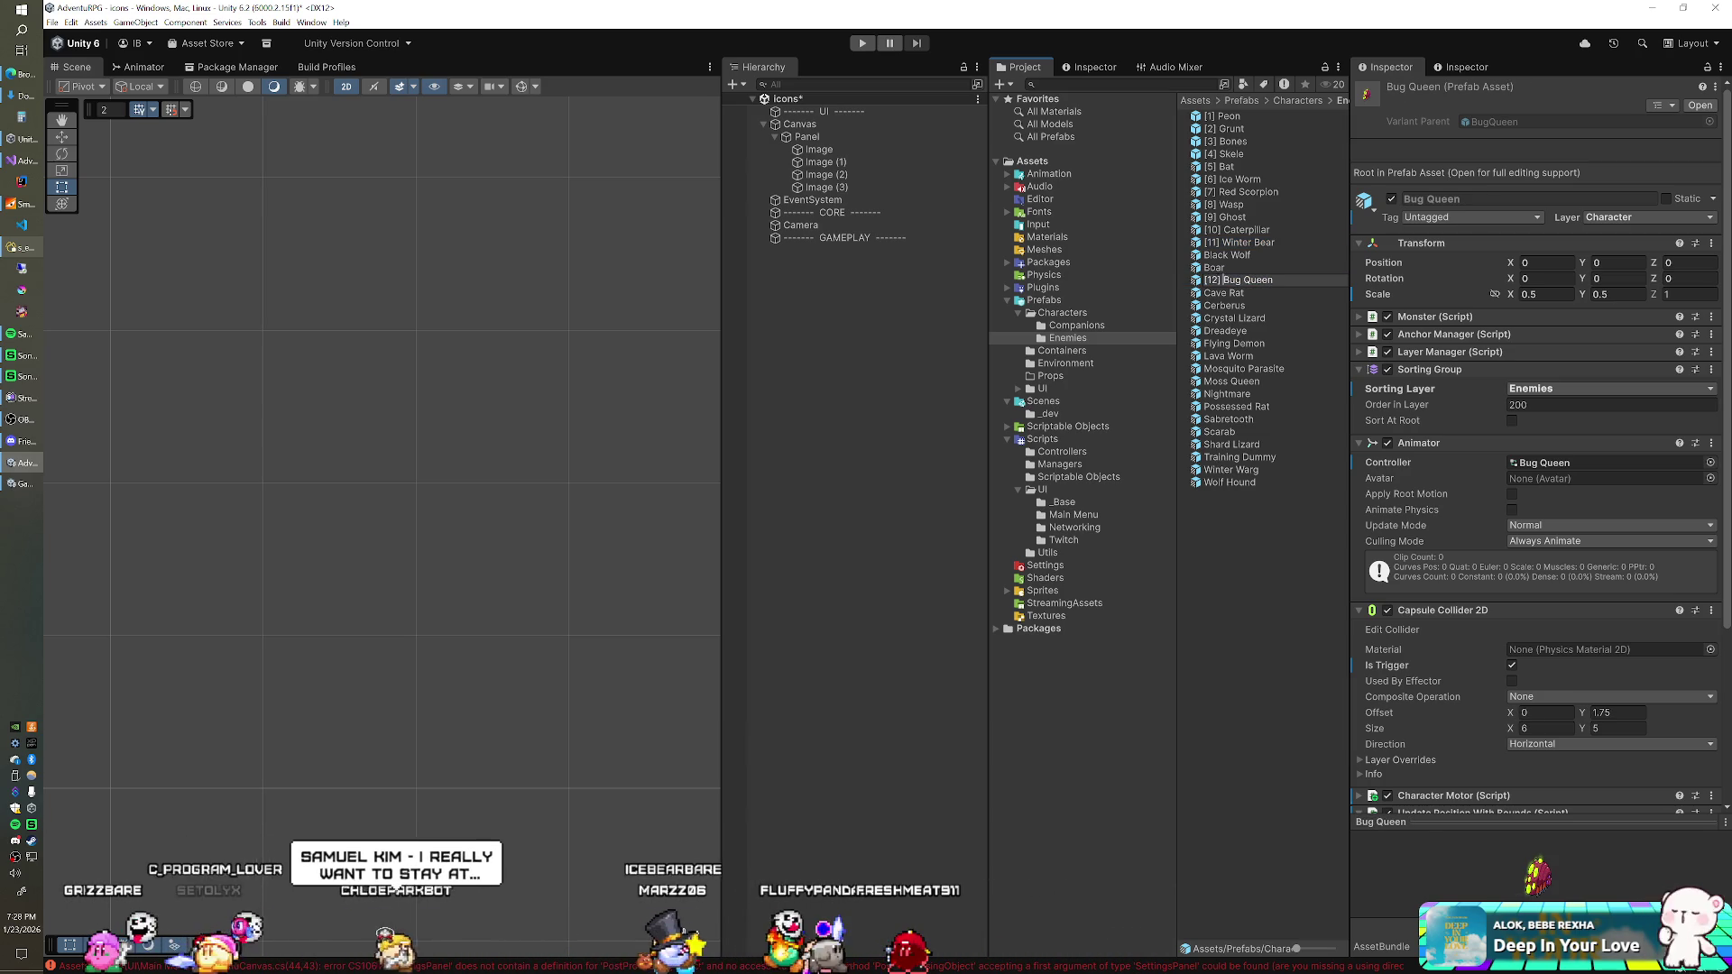
# Step: Number Bug Queen [12], Cerberus [13], Moss Queen [14] and Dreadeye [15]
pyautogui.press('Return')
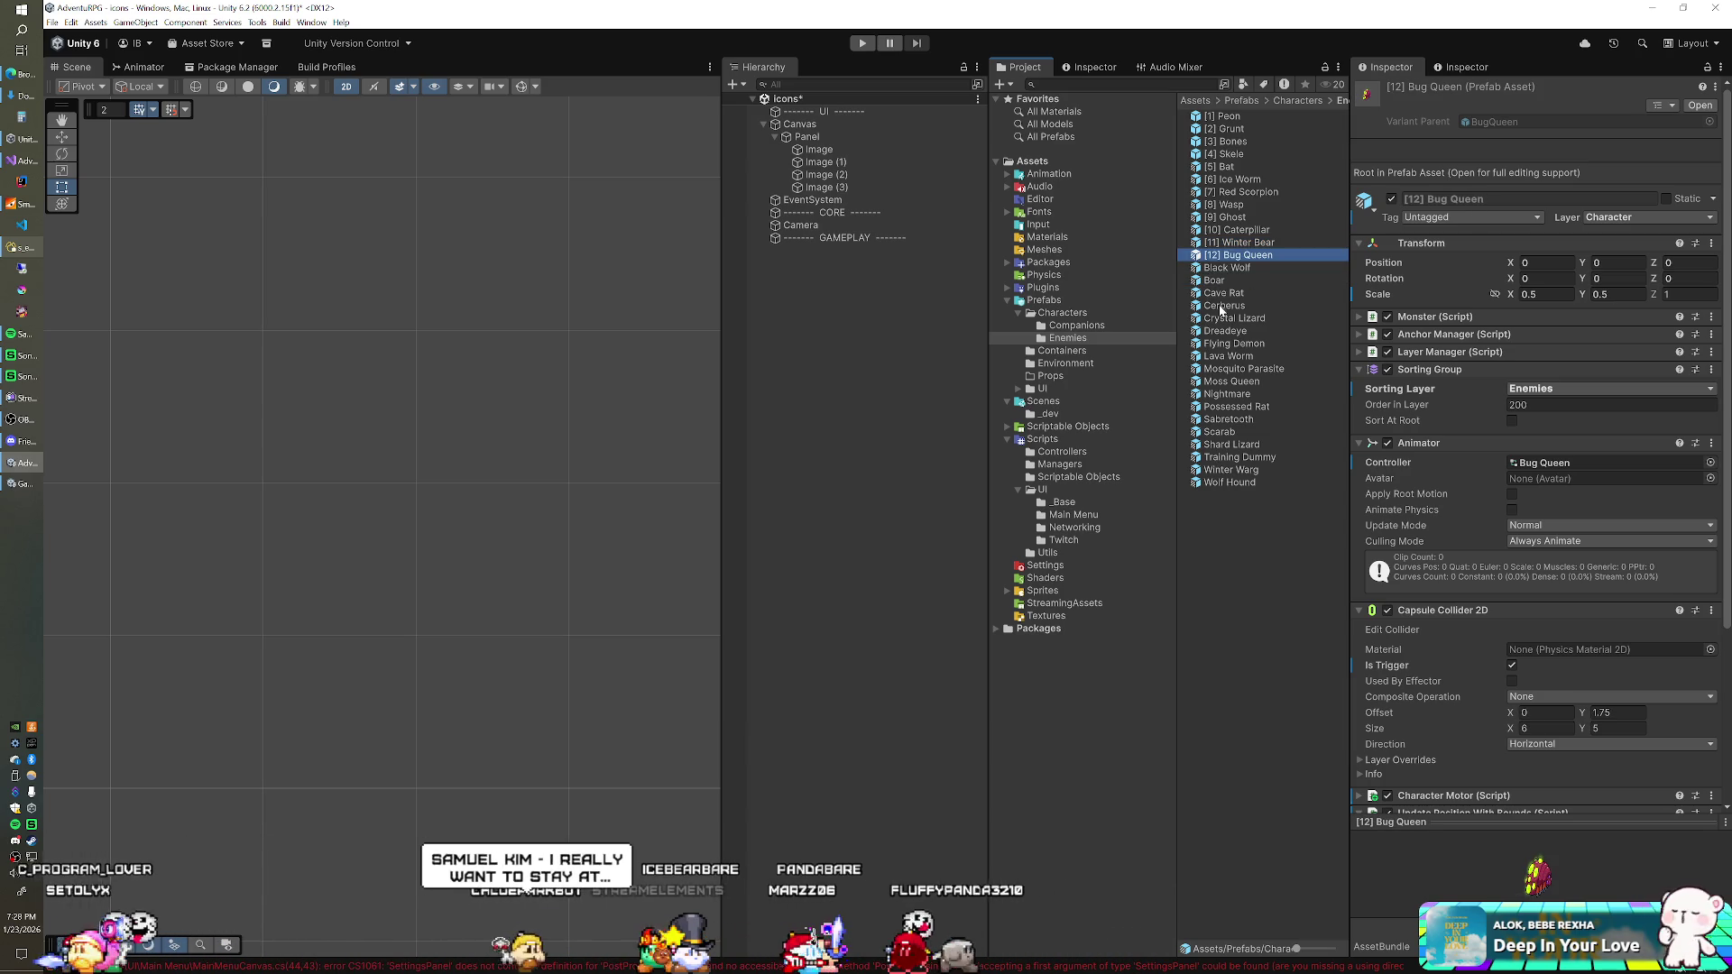
pyautogui.click(1222, 305)
pyautogui.press('Home')
pyautogui.write('[13]')
pyautogui.press('Return')
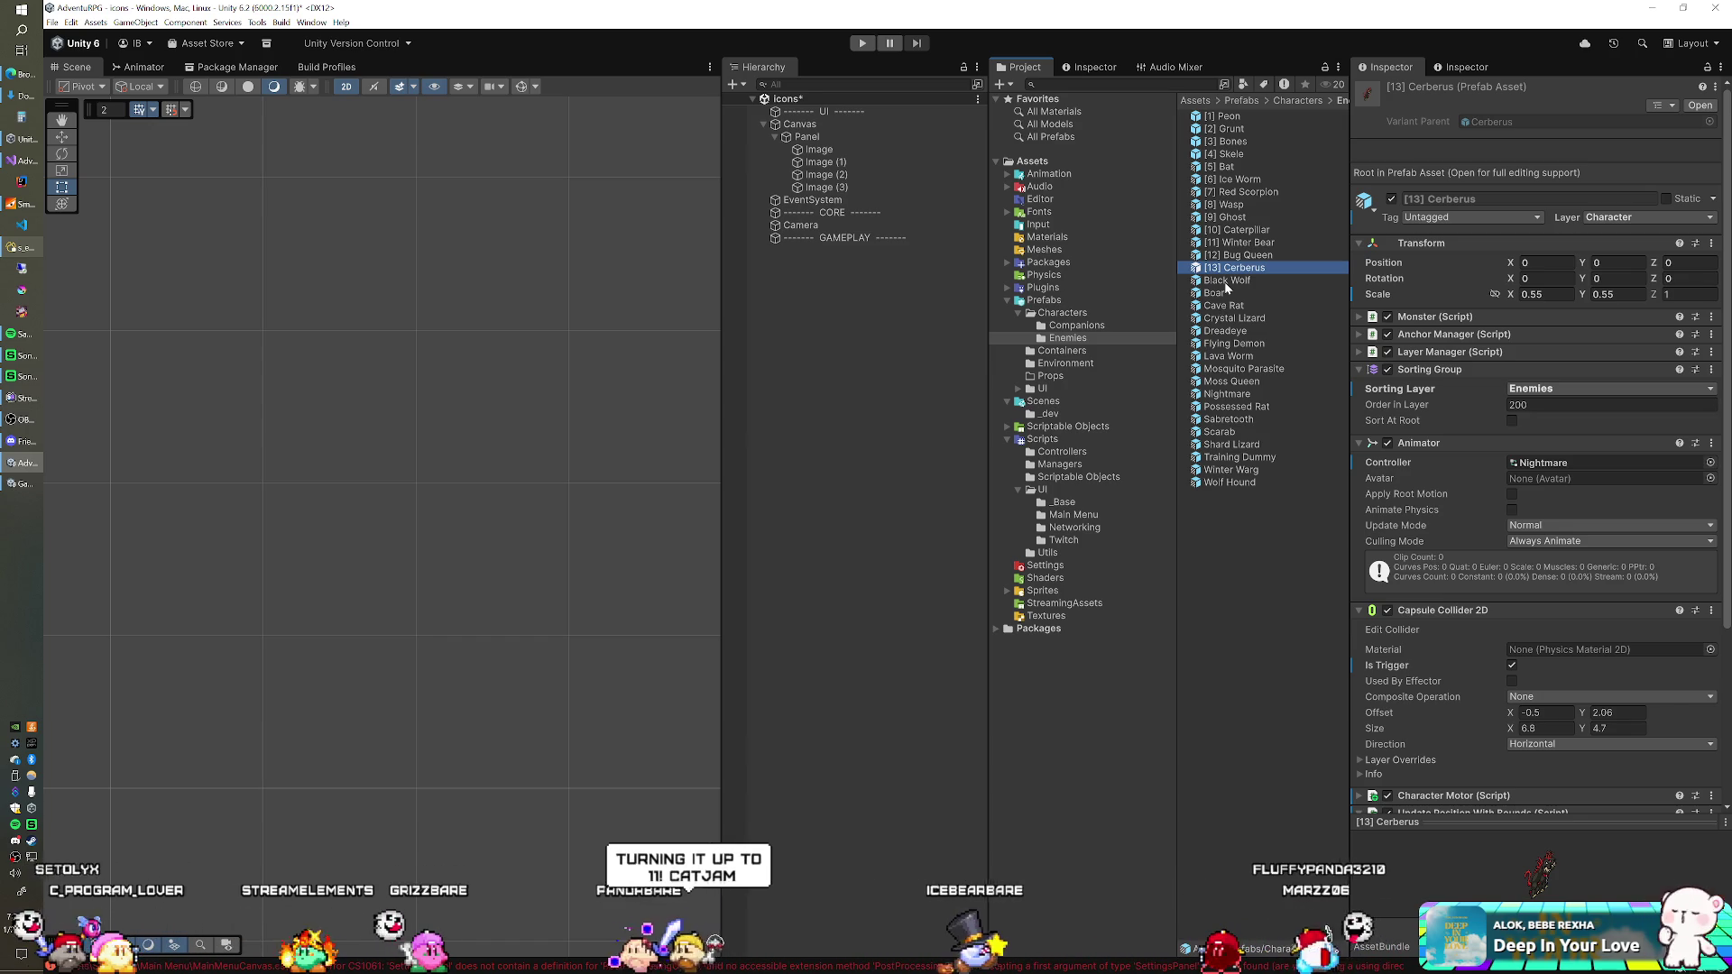
pyautogui.click(1230, 382)
pyautogui.press('F2')
pyautogui.write('[14]')
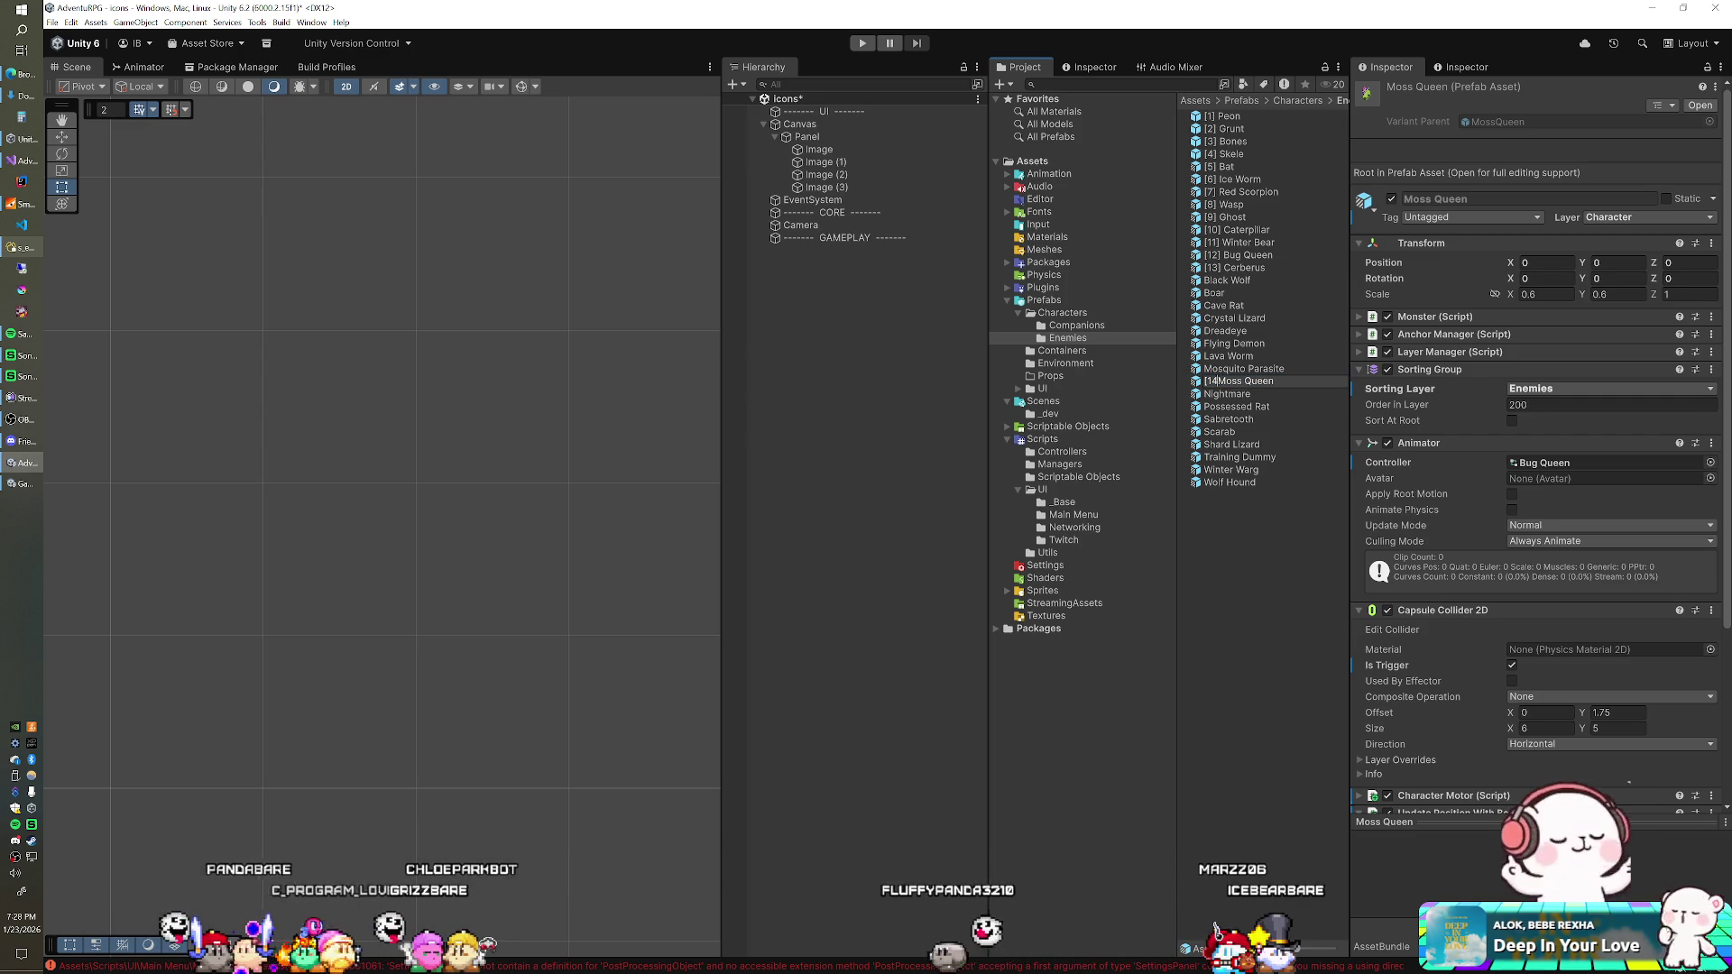
pyautogui.press('Return')
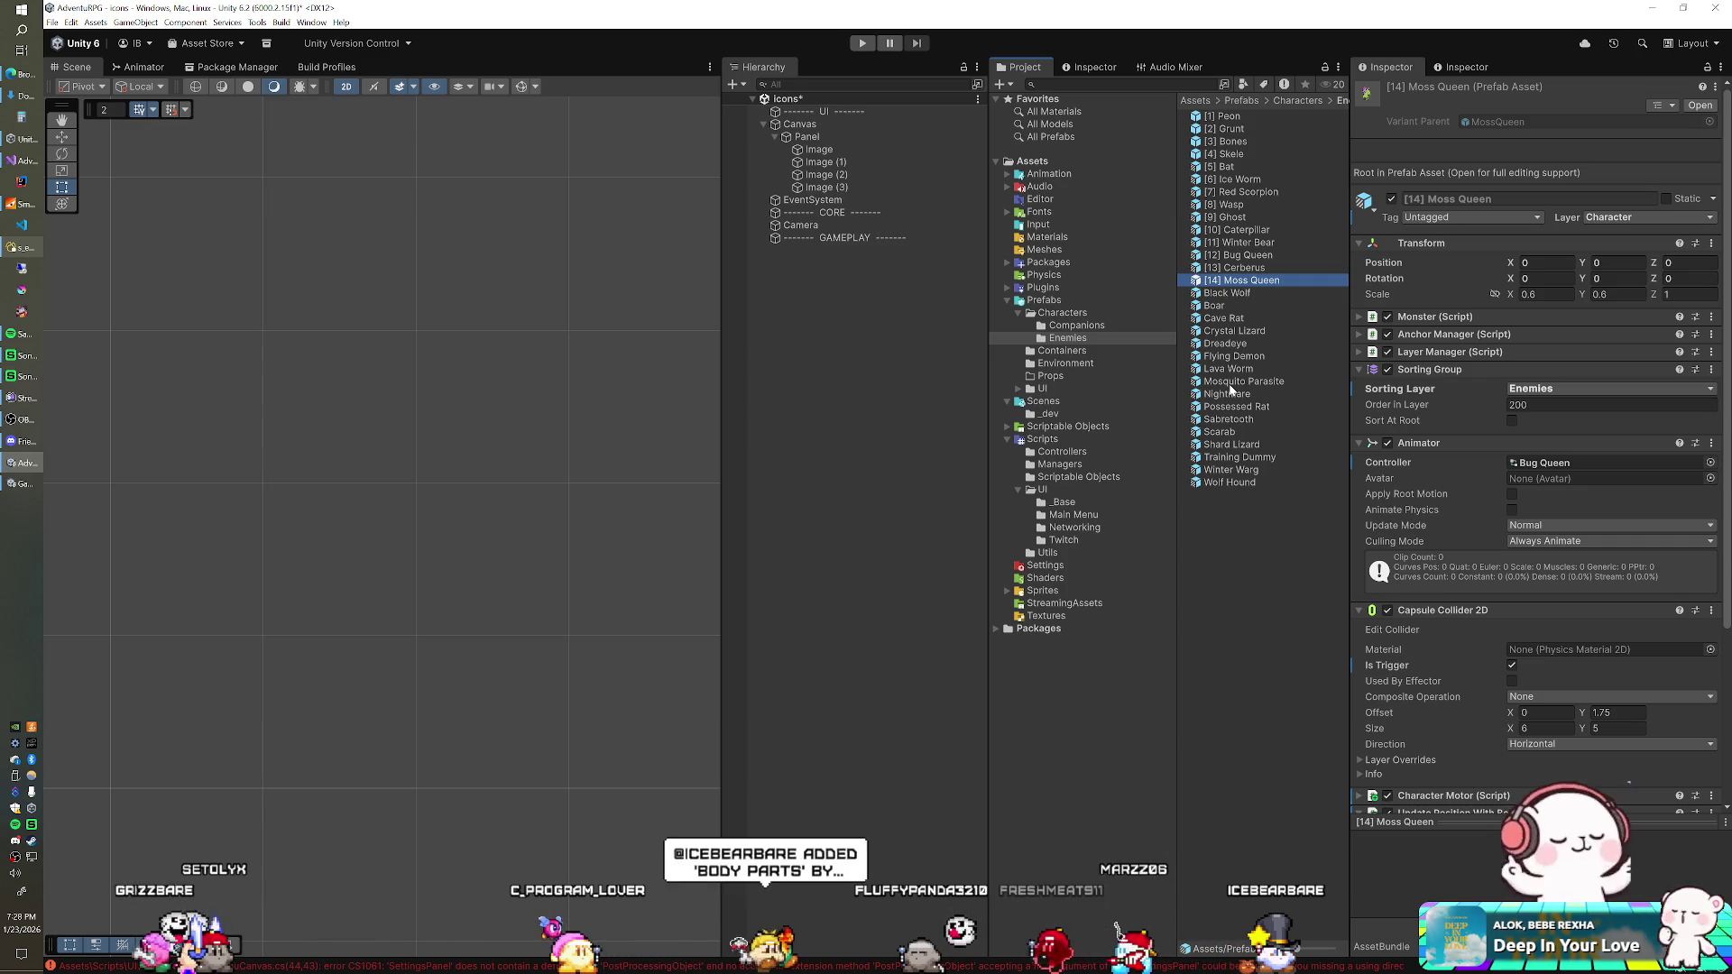
pyautogui.click(1232, 345)
pyautogui.click(1232, 345)
pyautogui.click(1206, 343)
pyautogui.write('[15]')
pyautogui.press('Return')
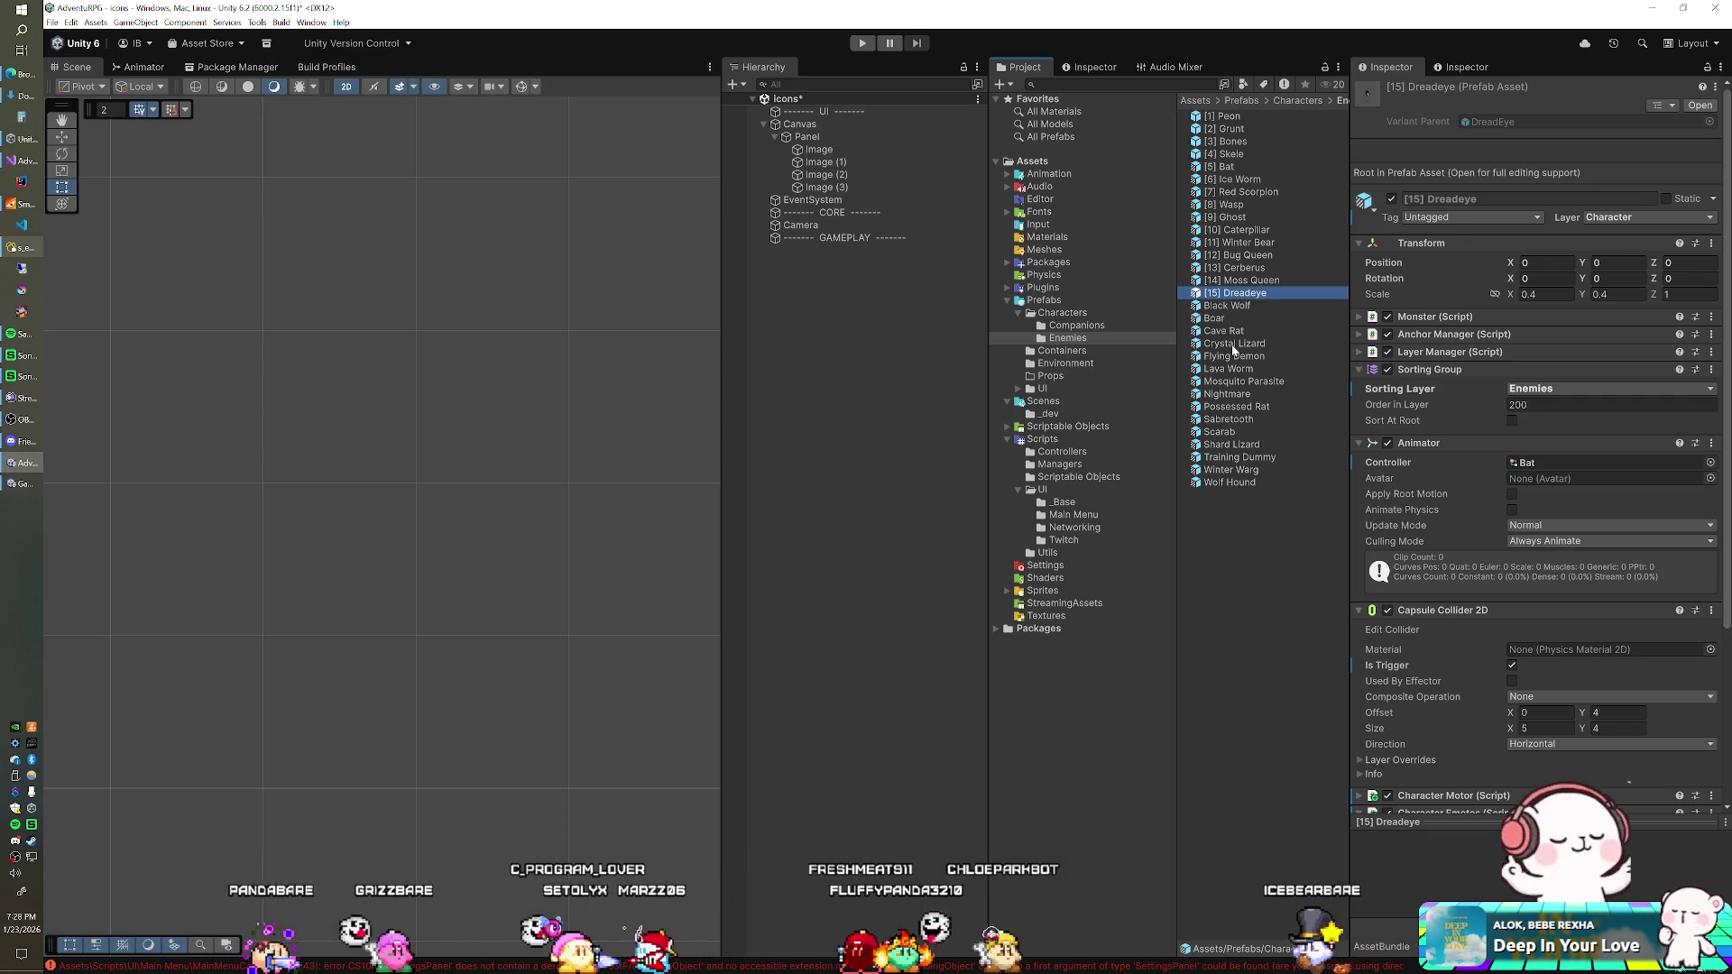
# Step: Number the next prefabs through Winter Warg [17], Sabretooth [18], Mosquito Parasite [19] and Scarab [20]
pyautogui.click(1226, 394)
pyautogui.click(1227, 395)
pyautogui.press('Home')
pyautogui.write('[1')
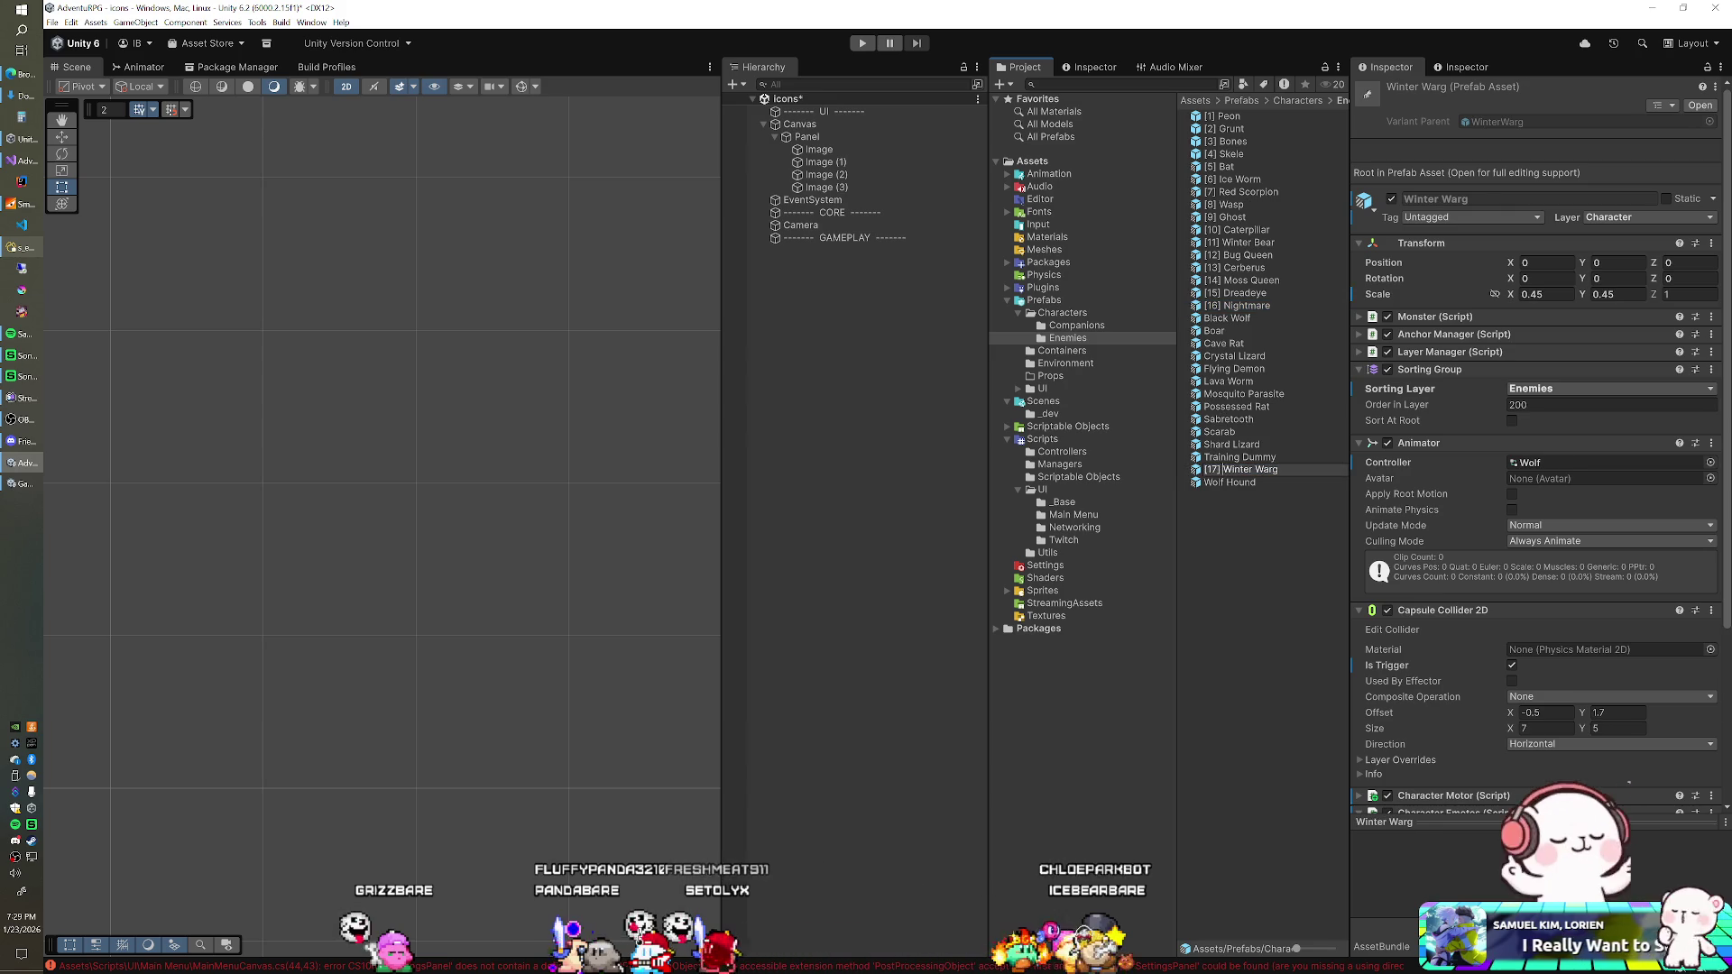
pyautogui.press('Return')
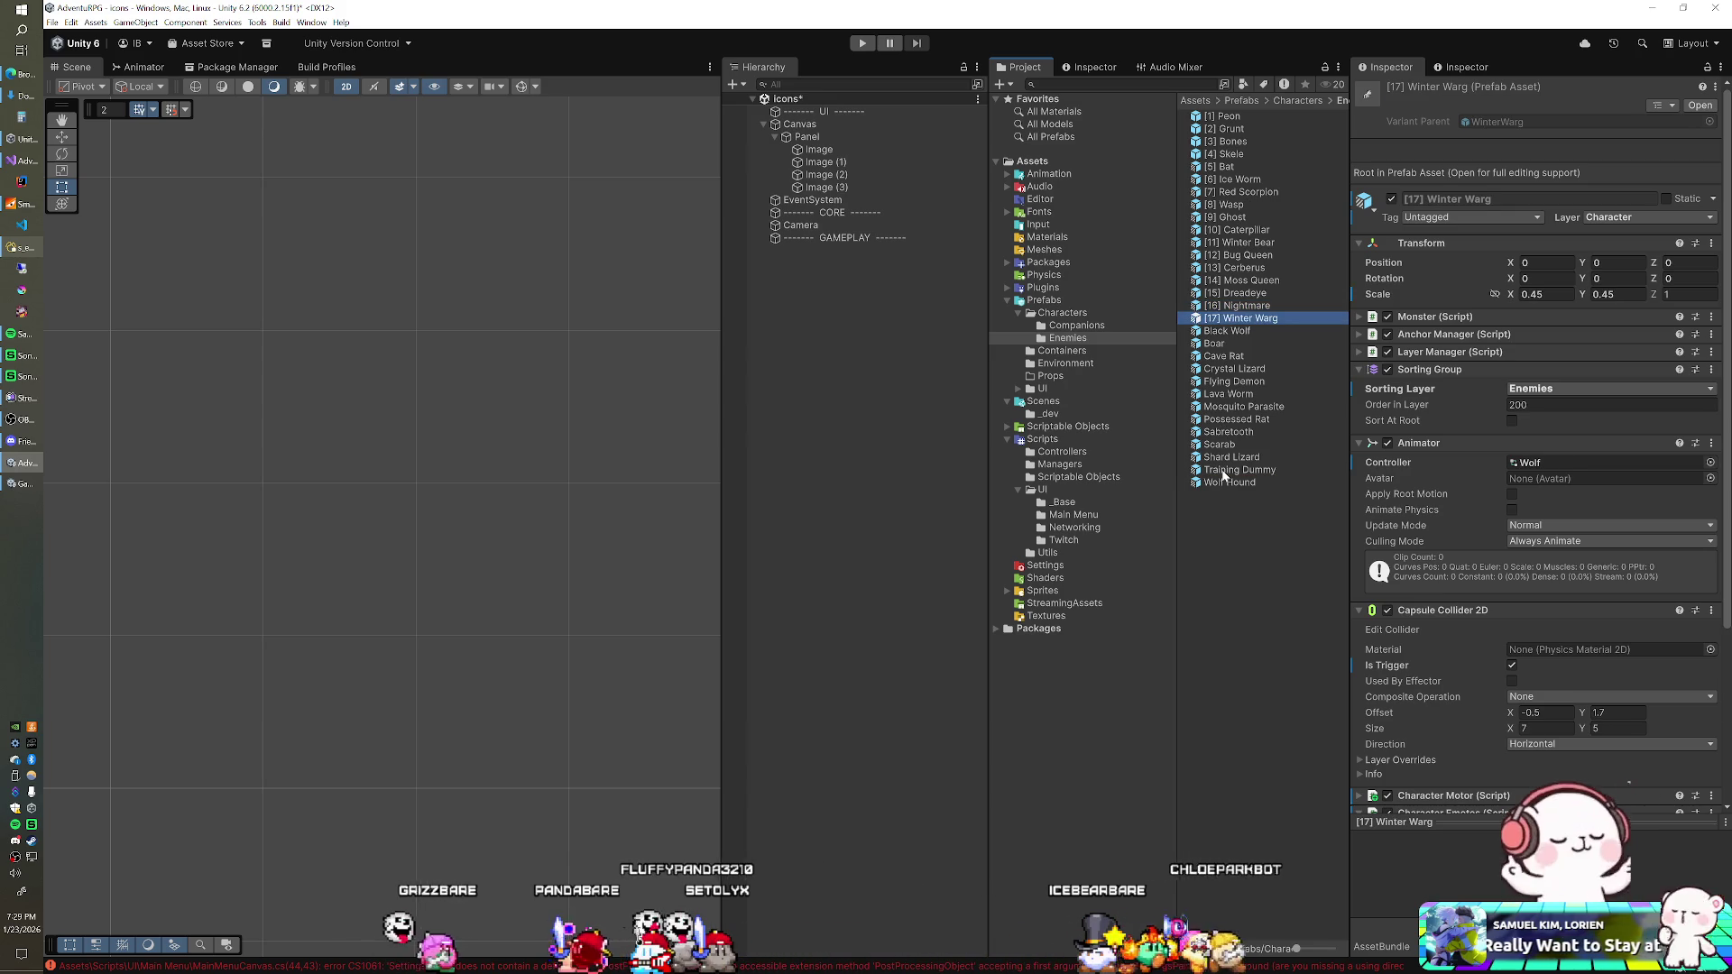
pyautogui.click(1226, 432)
pyautogui.press('F2')
pyautogui.write('8')
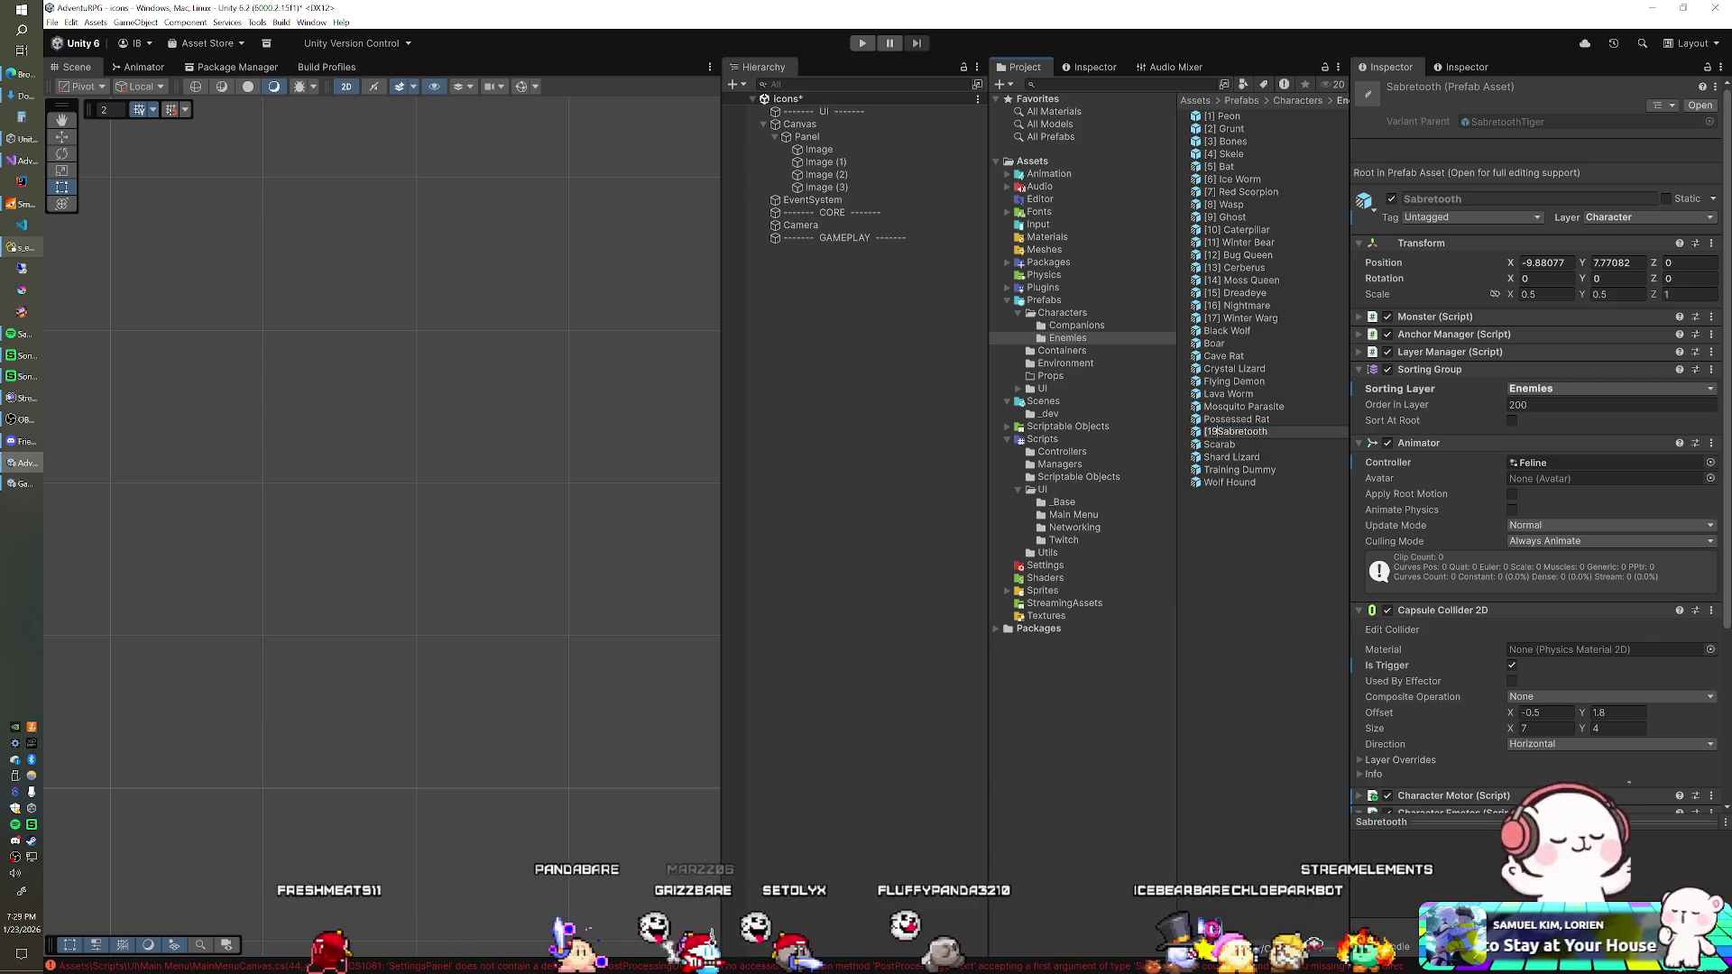
pyautogui.press('Return')
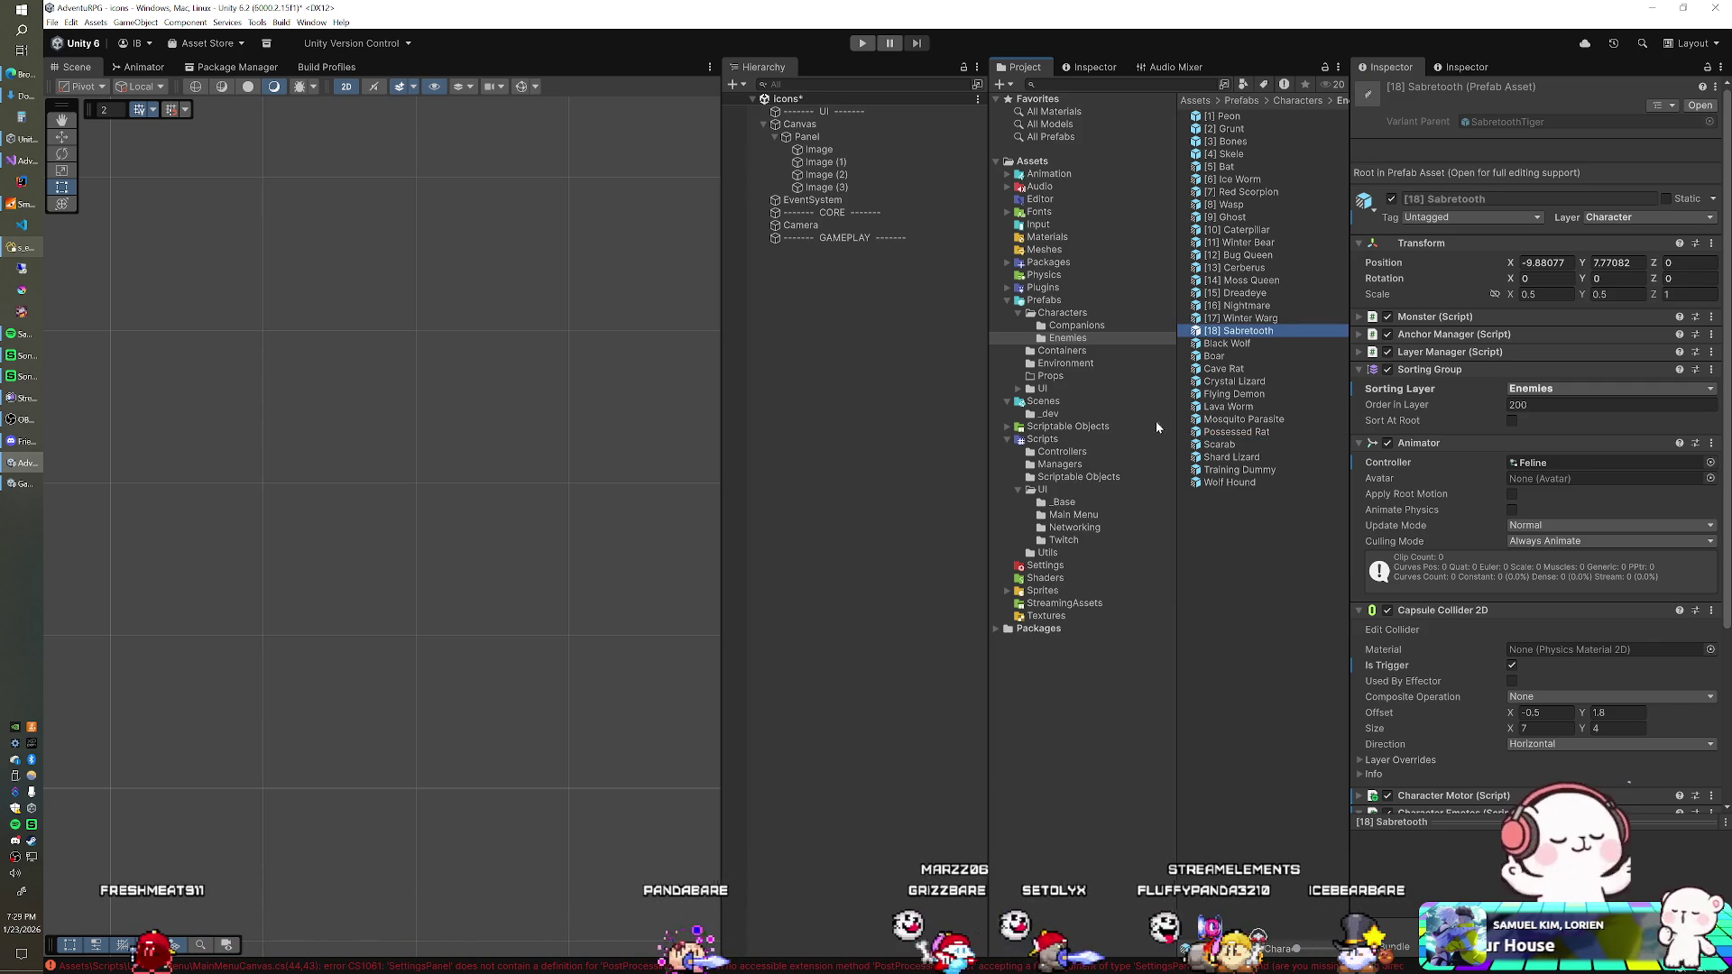
pyautogui.click(1213, 420)
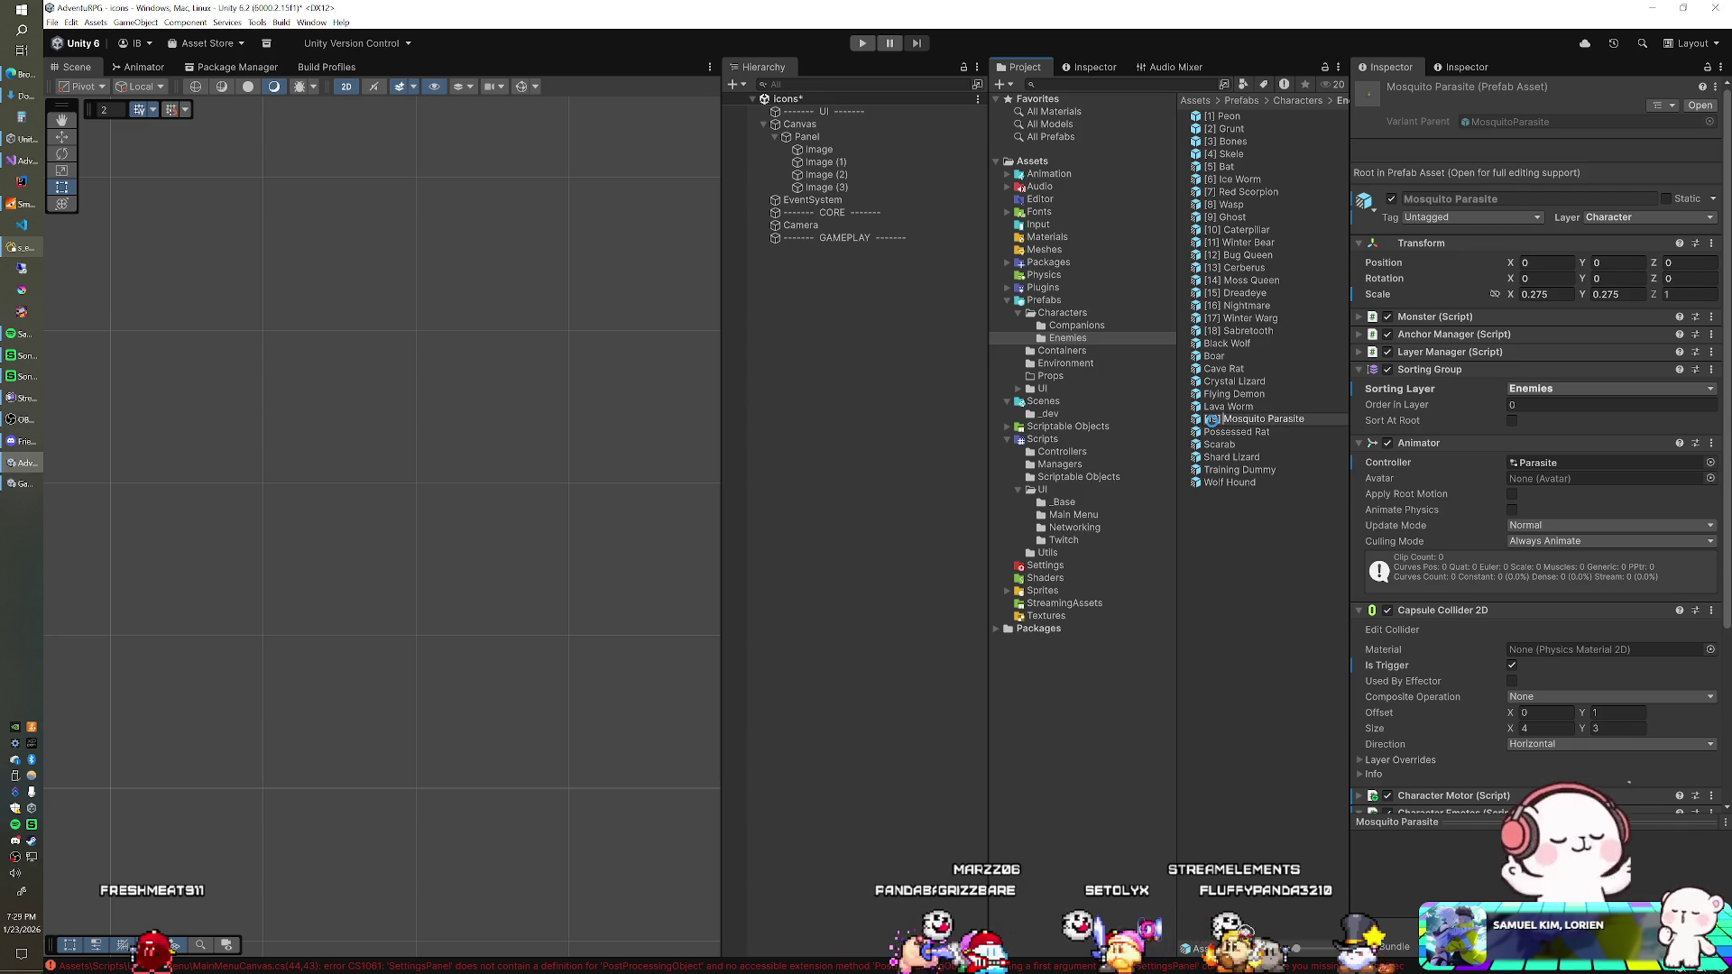
pyautogui.press('Return')
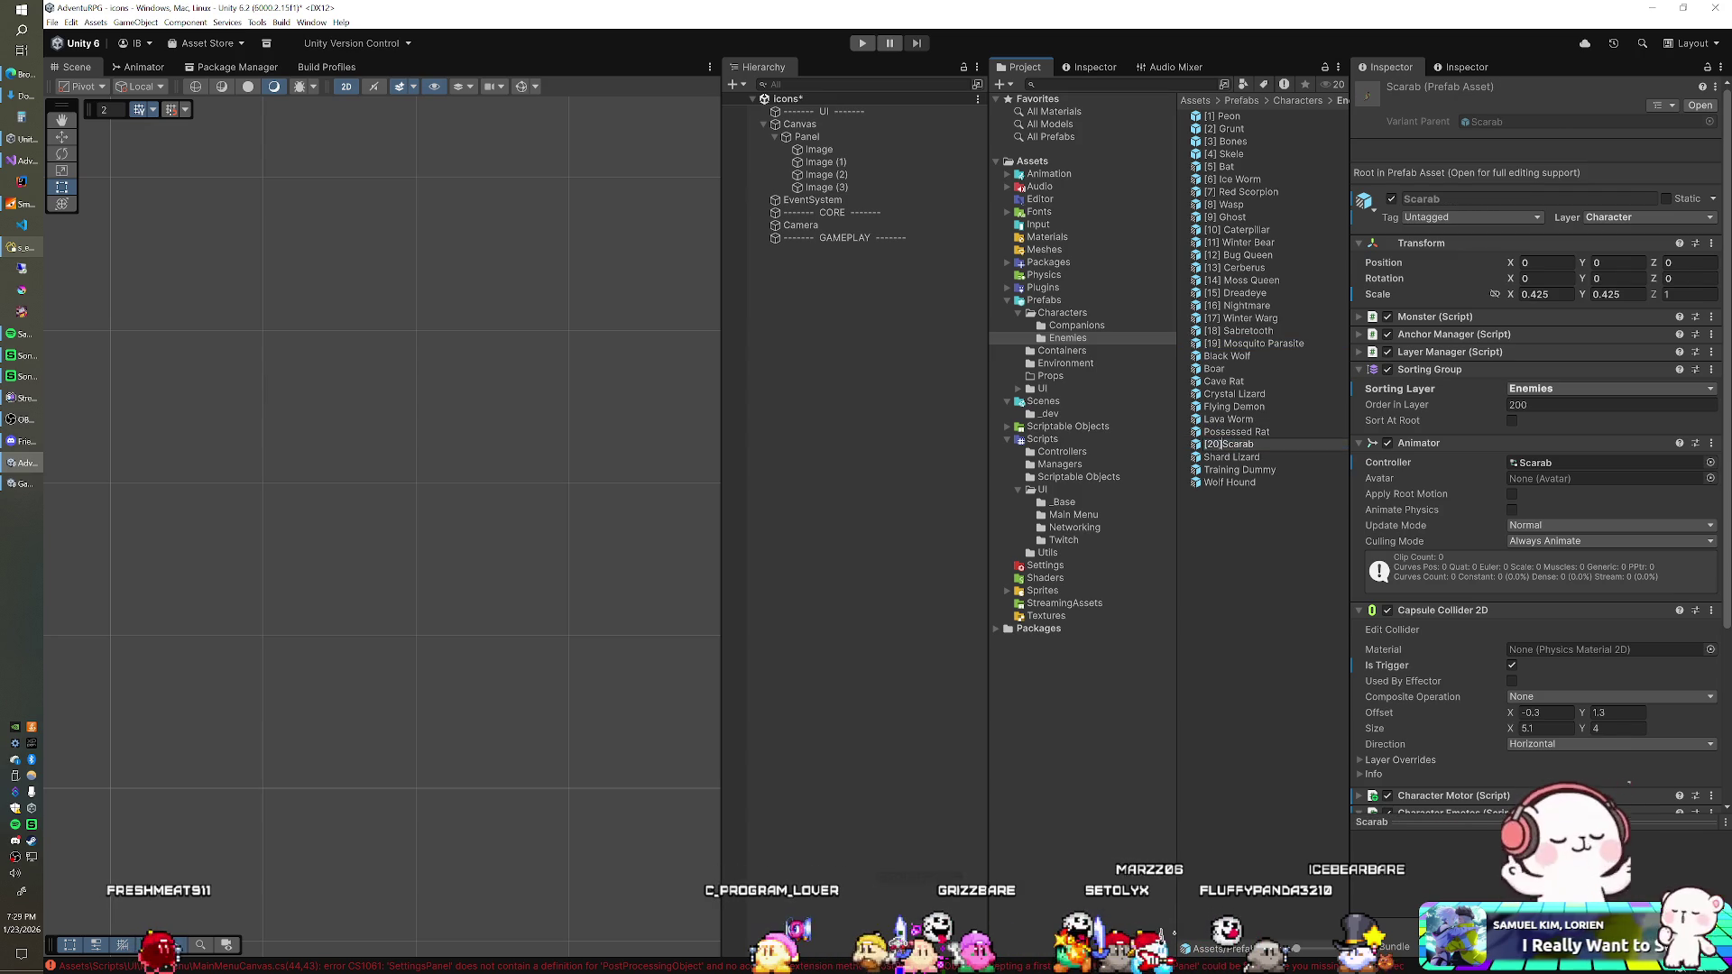
pyautogui.press('Return')
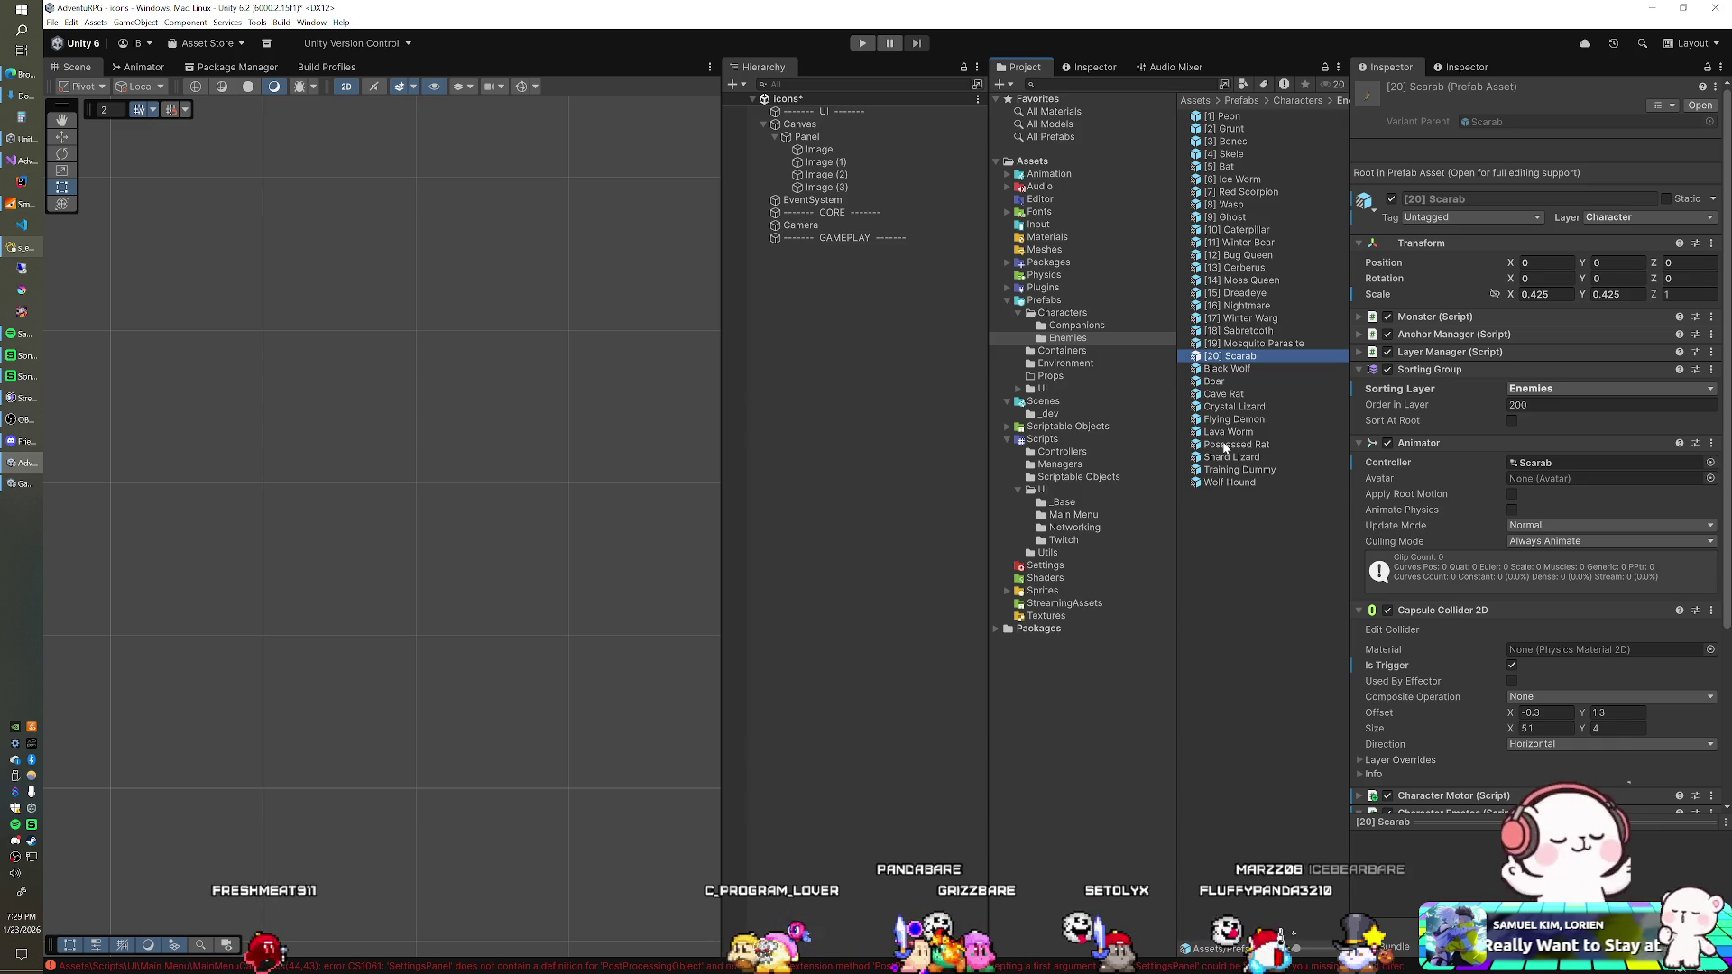
# Step: Number Cave Rat [21], Boar [22], Black Wolf [23] and Wolf Hound [24]
pyautogui.click(1220, 394)
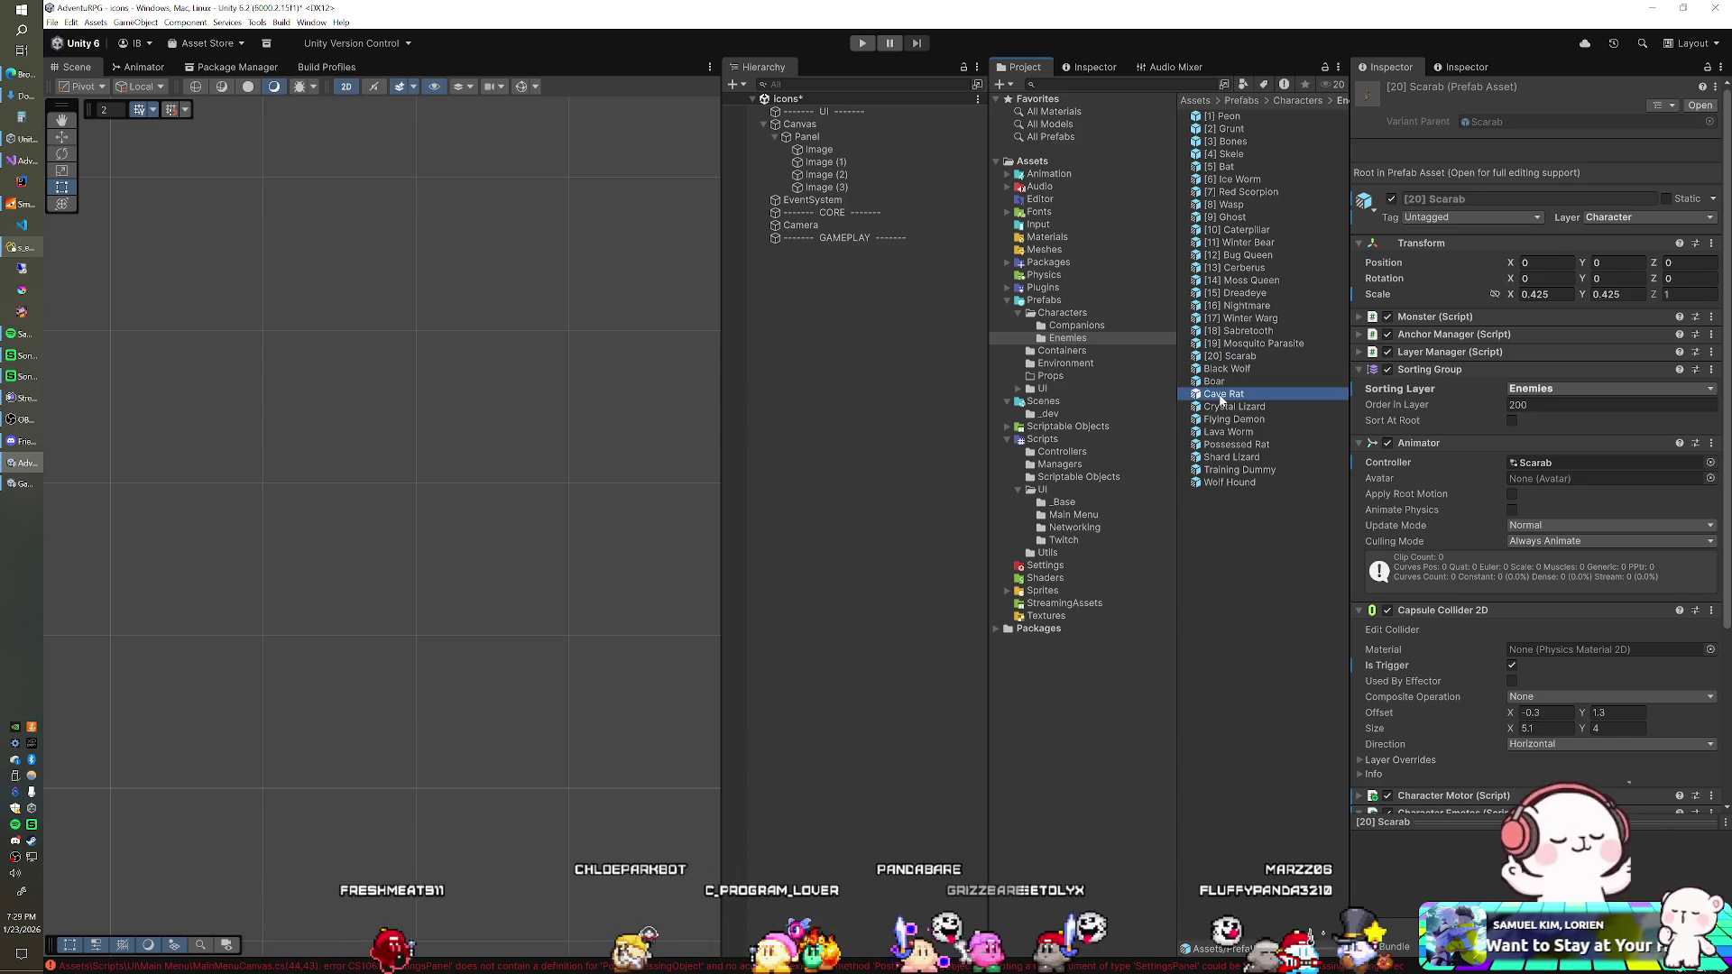
pyautogui.press('F2')
pyautogui.press('Home')
pyautogui.write('[2')
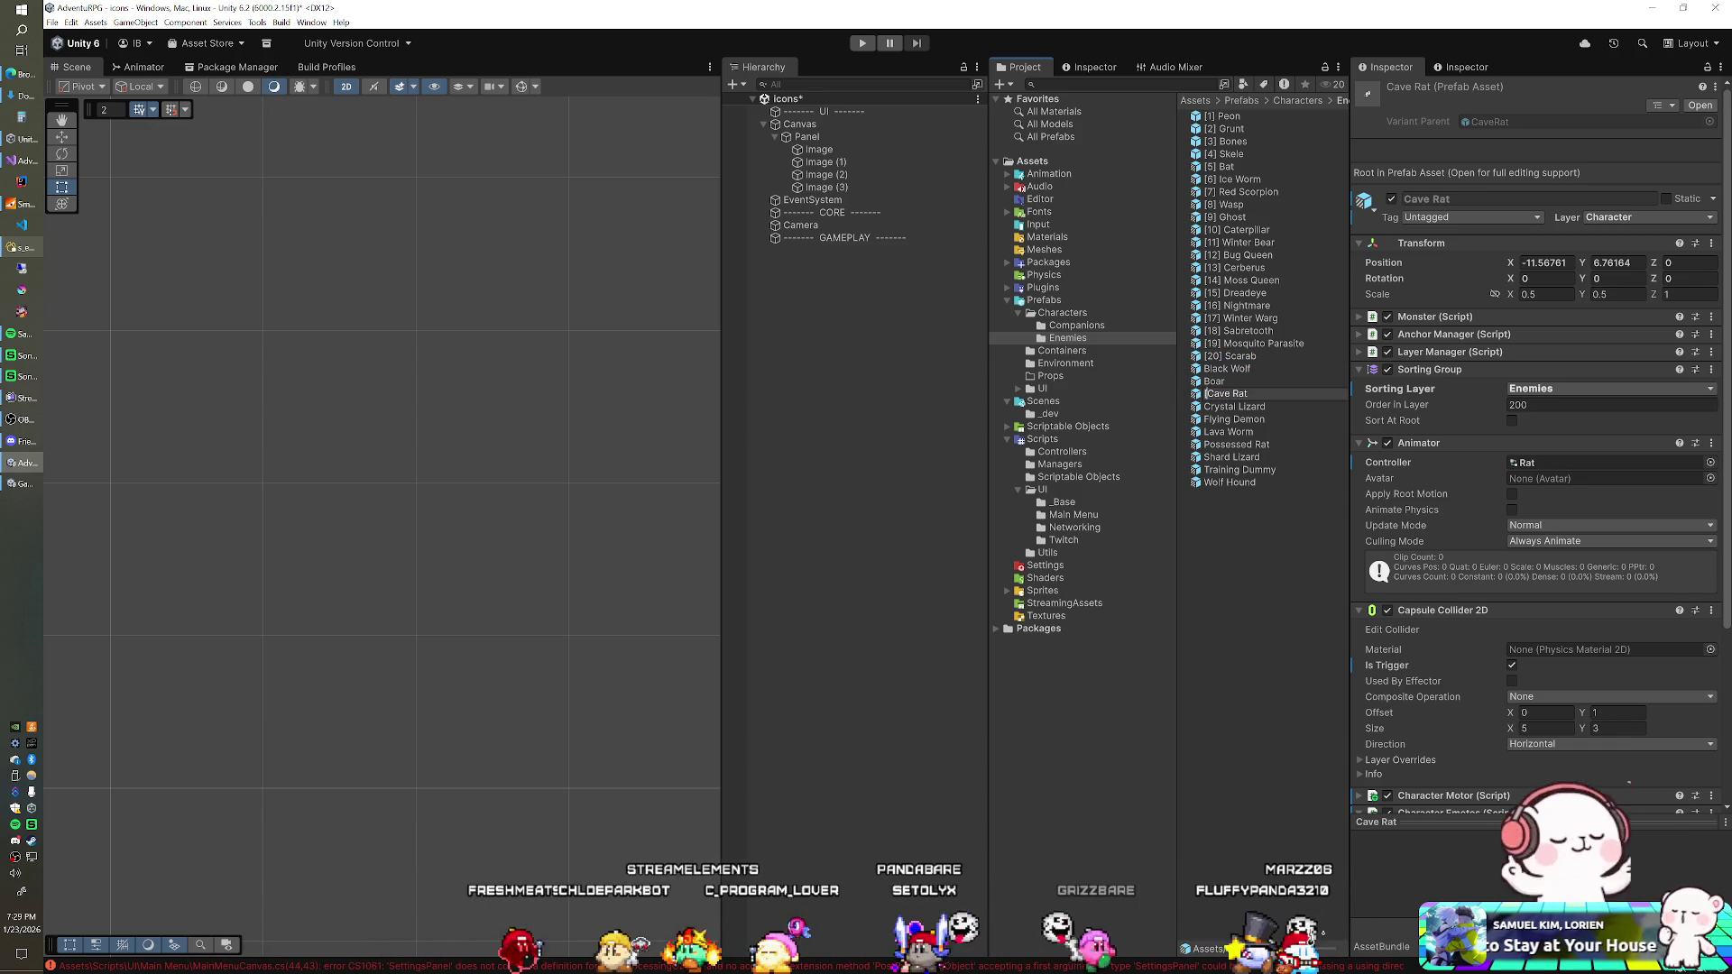
pyautogui.press('Return')
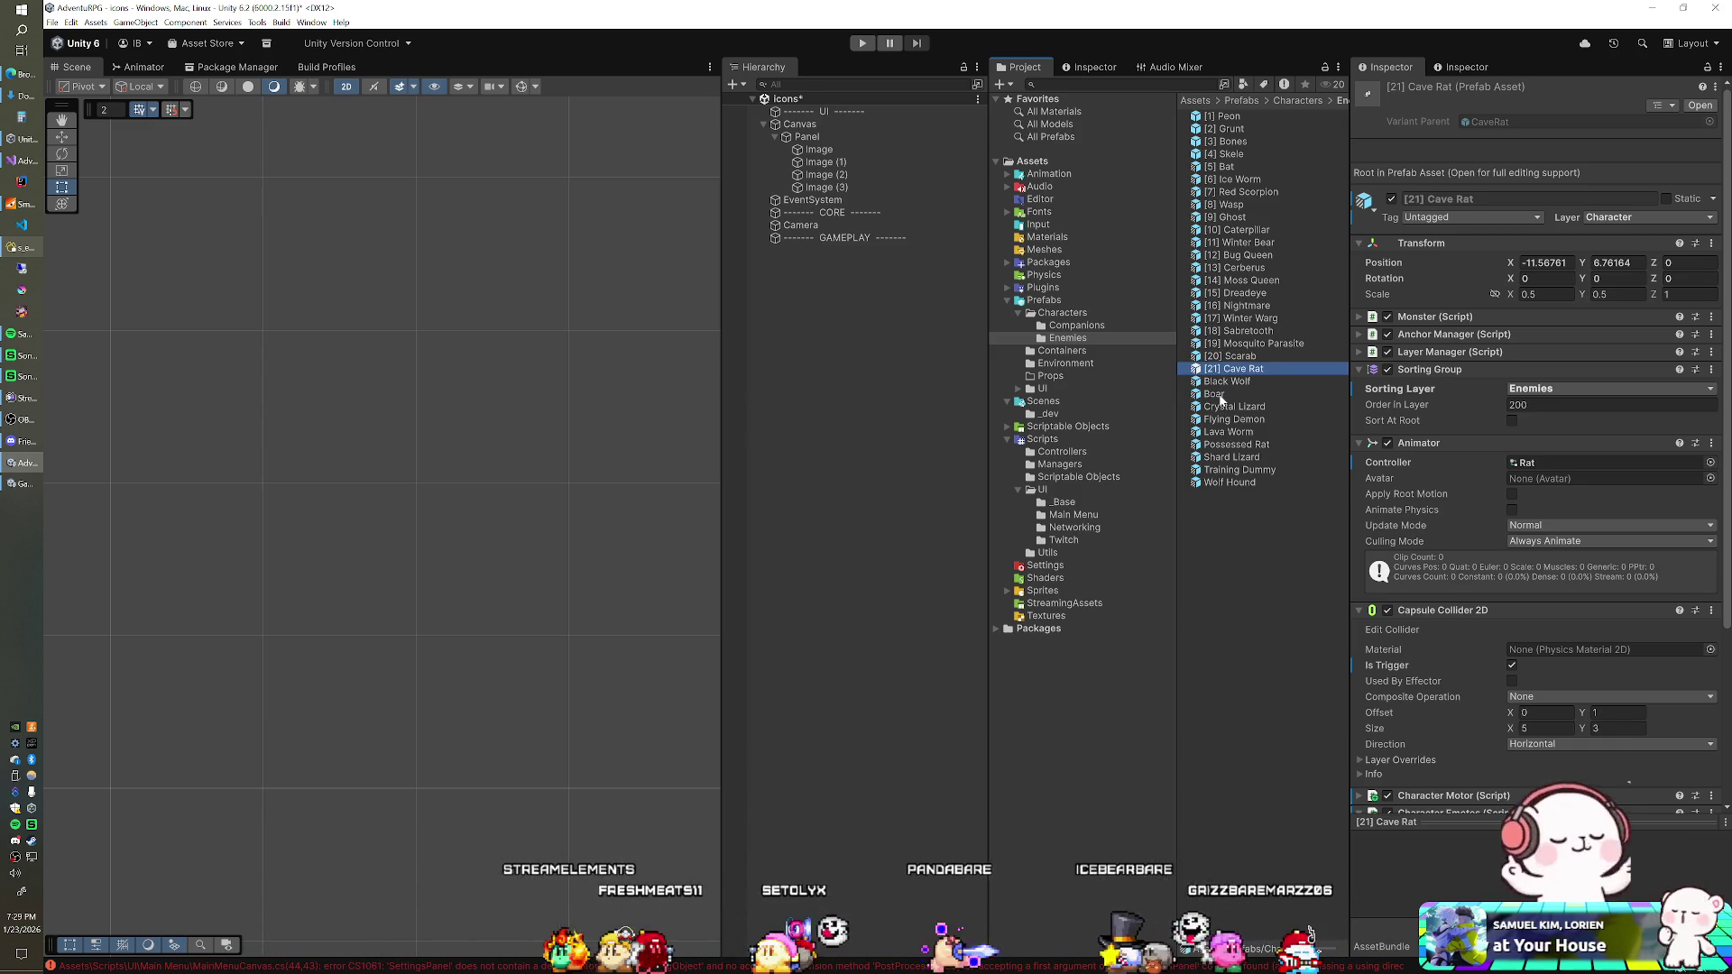
pyautogui.click(1219, 394)
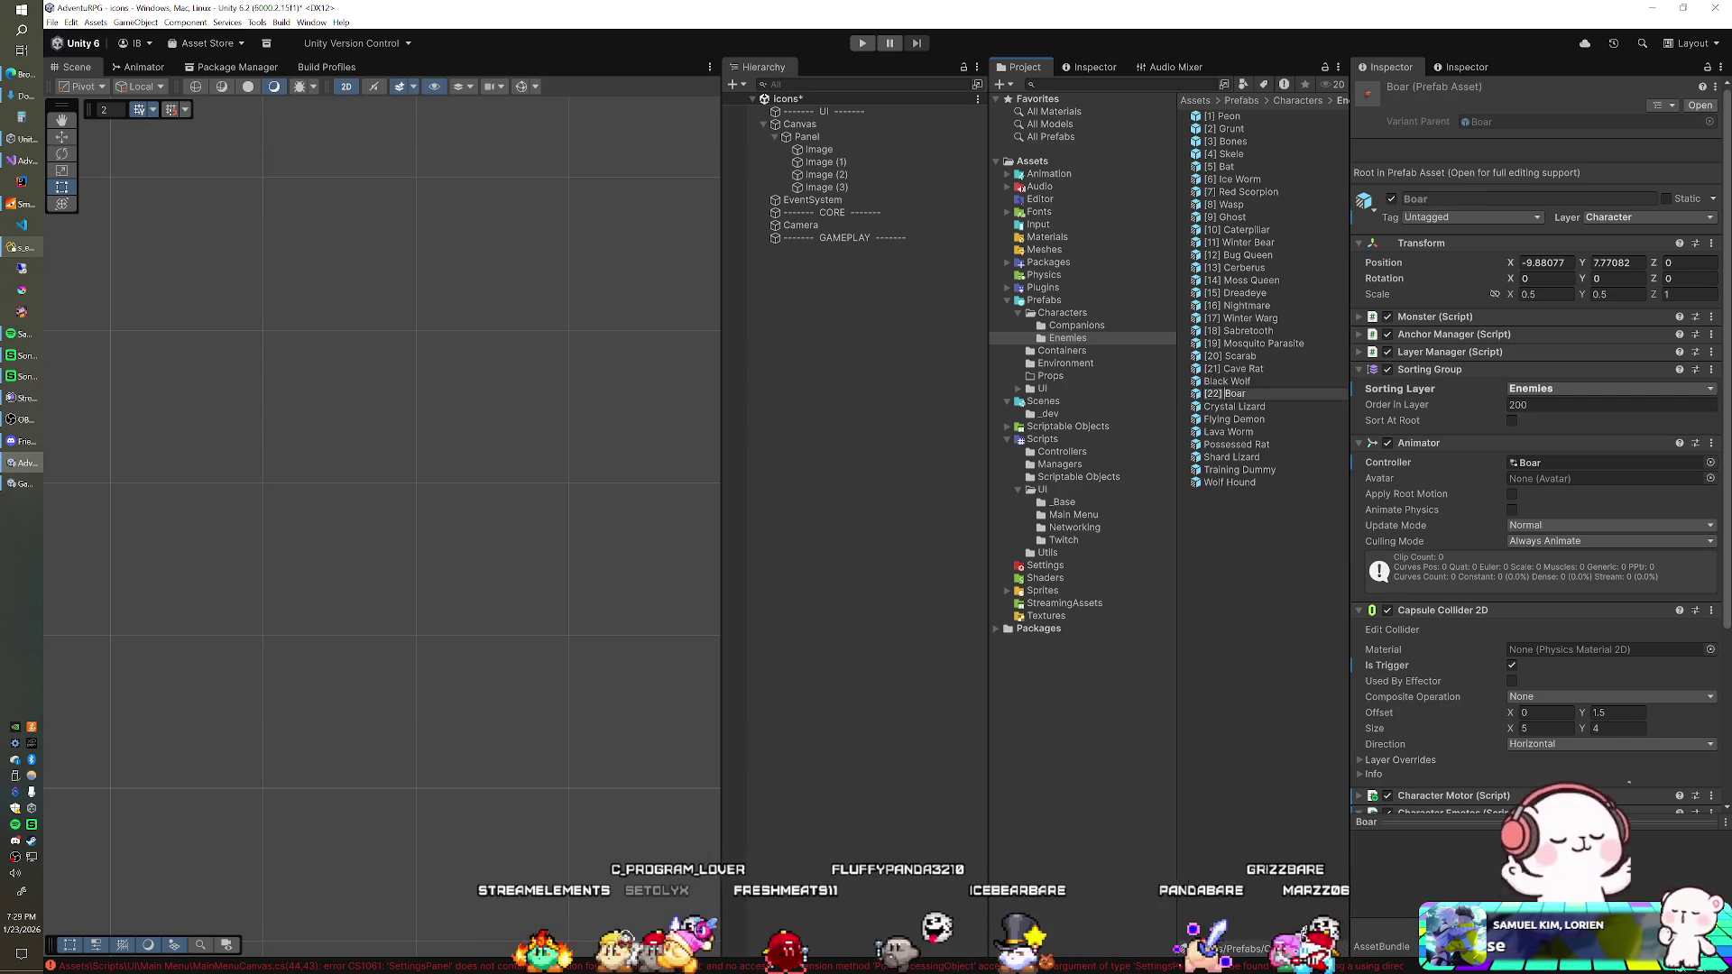
pyautogui.press('Return')
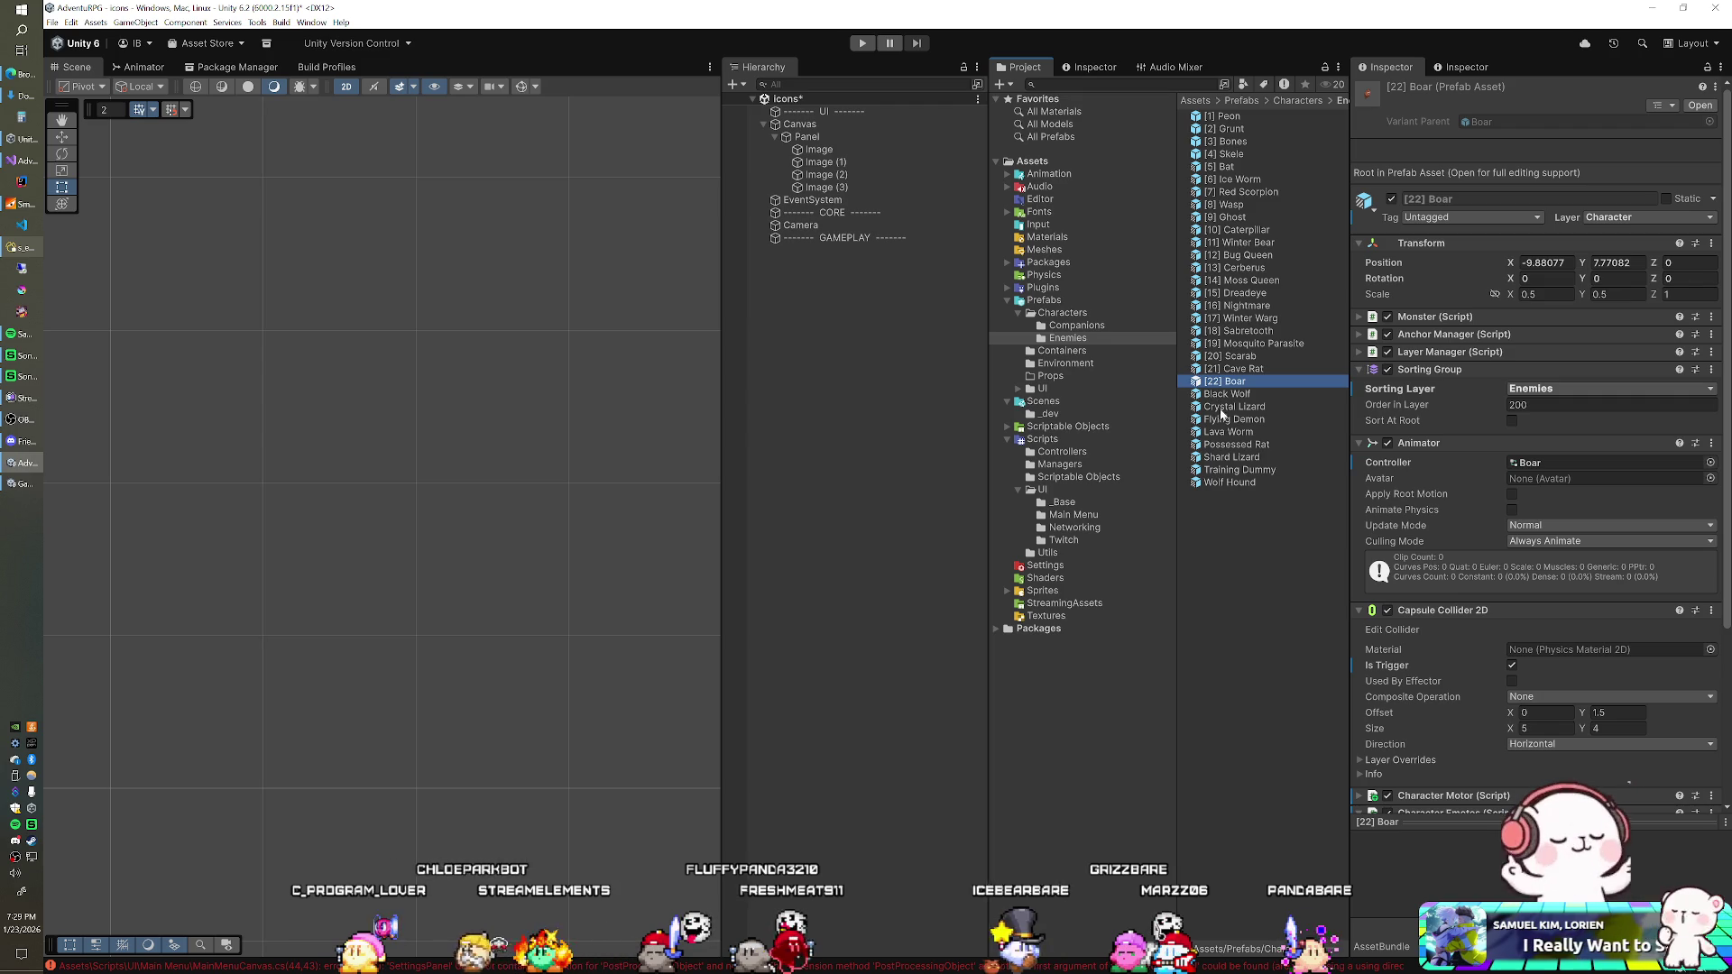
pyautogui.click(1224, 397)
pyautogui.press('F2')
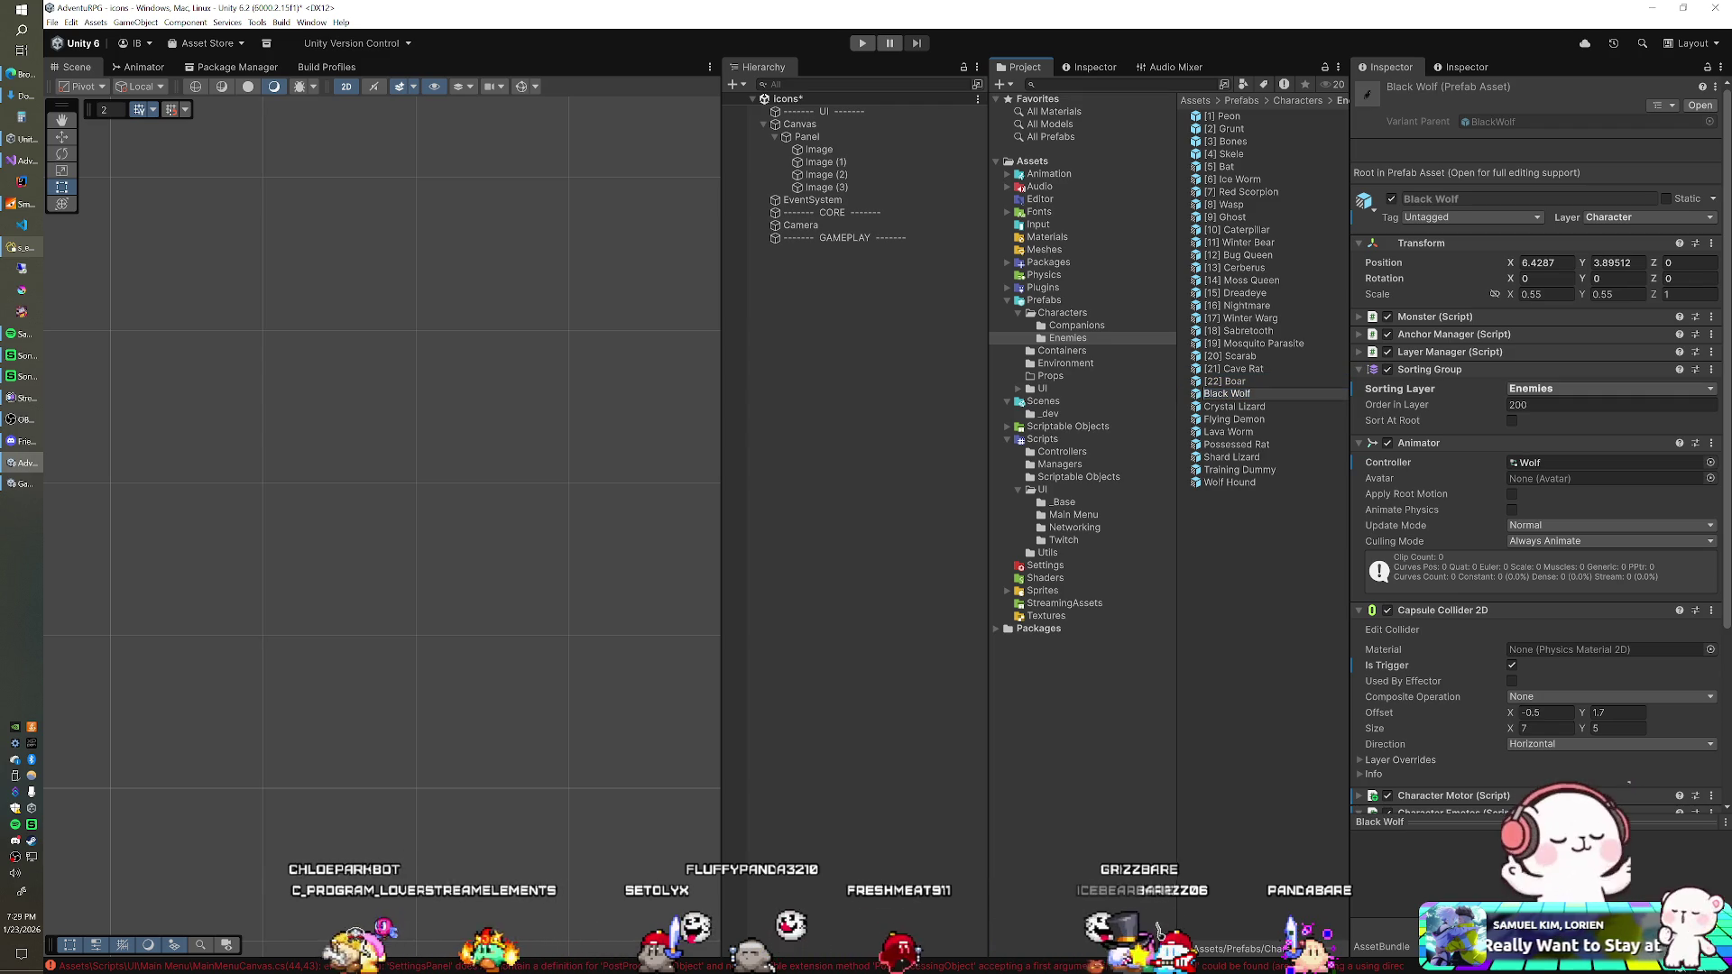
pyautogui.write('23]')
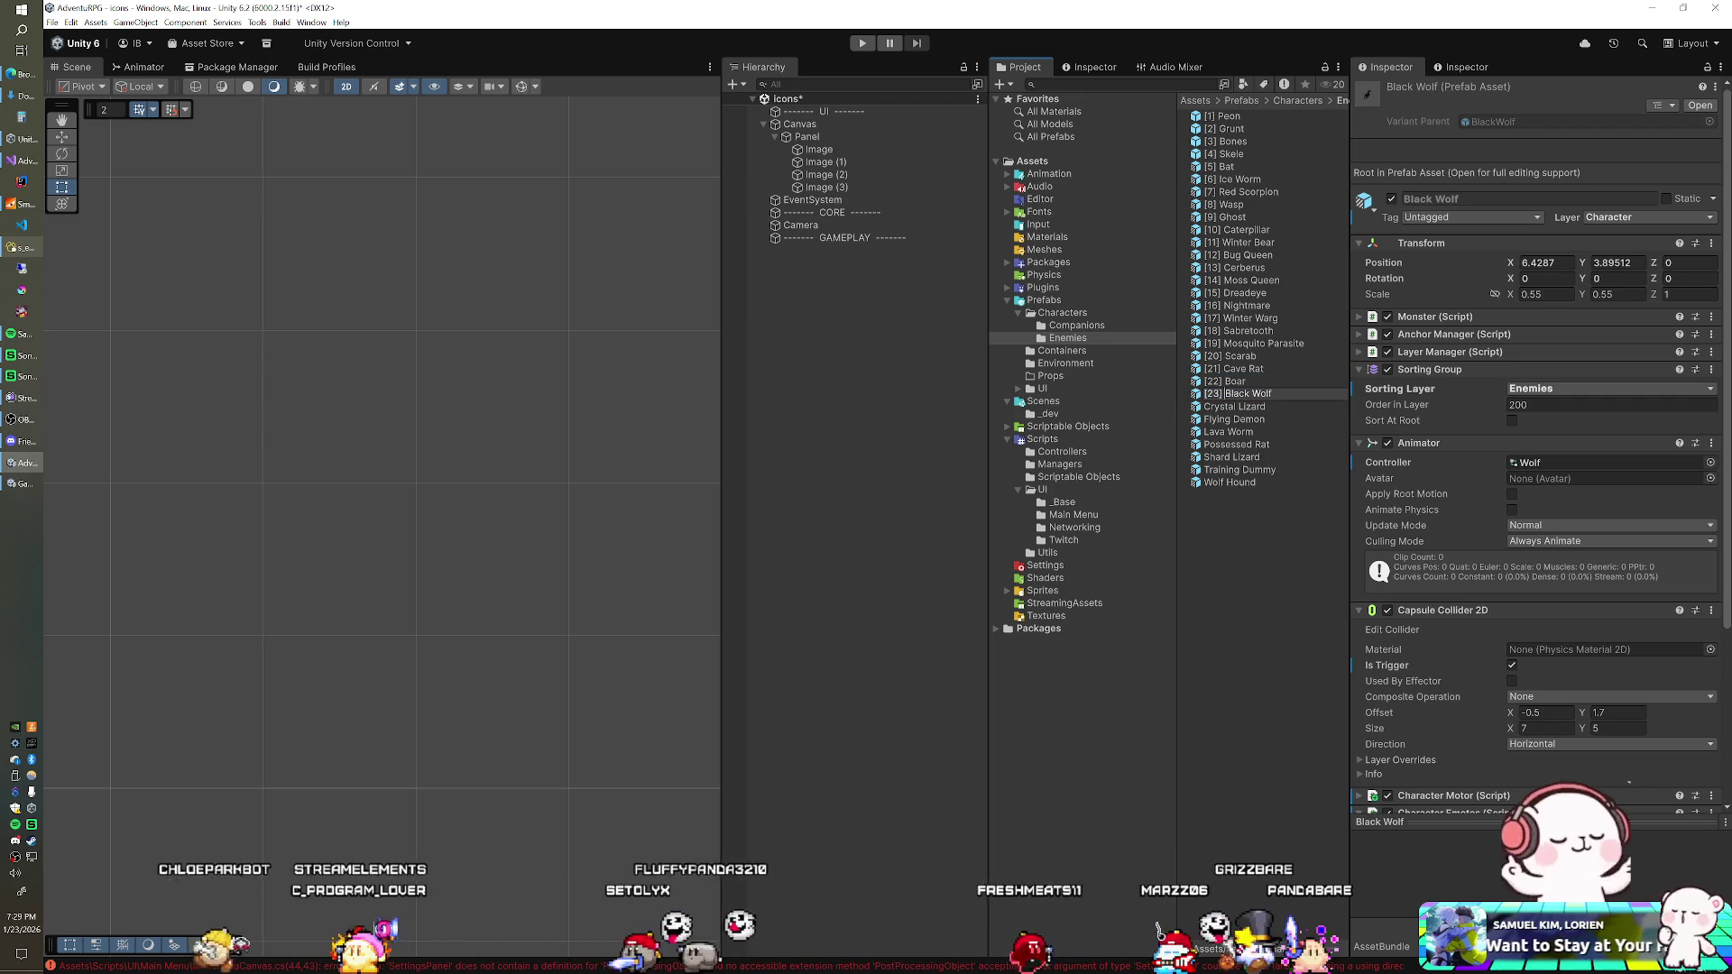
pyautogui.press('Return')
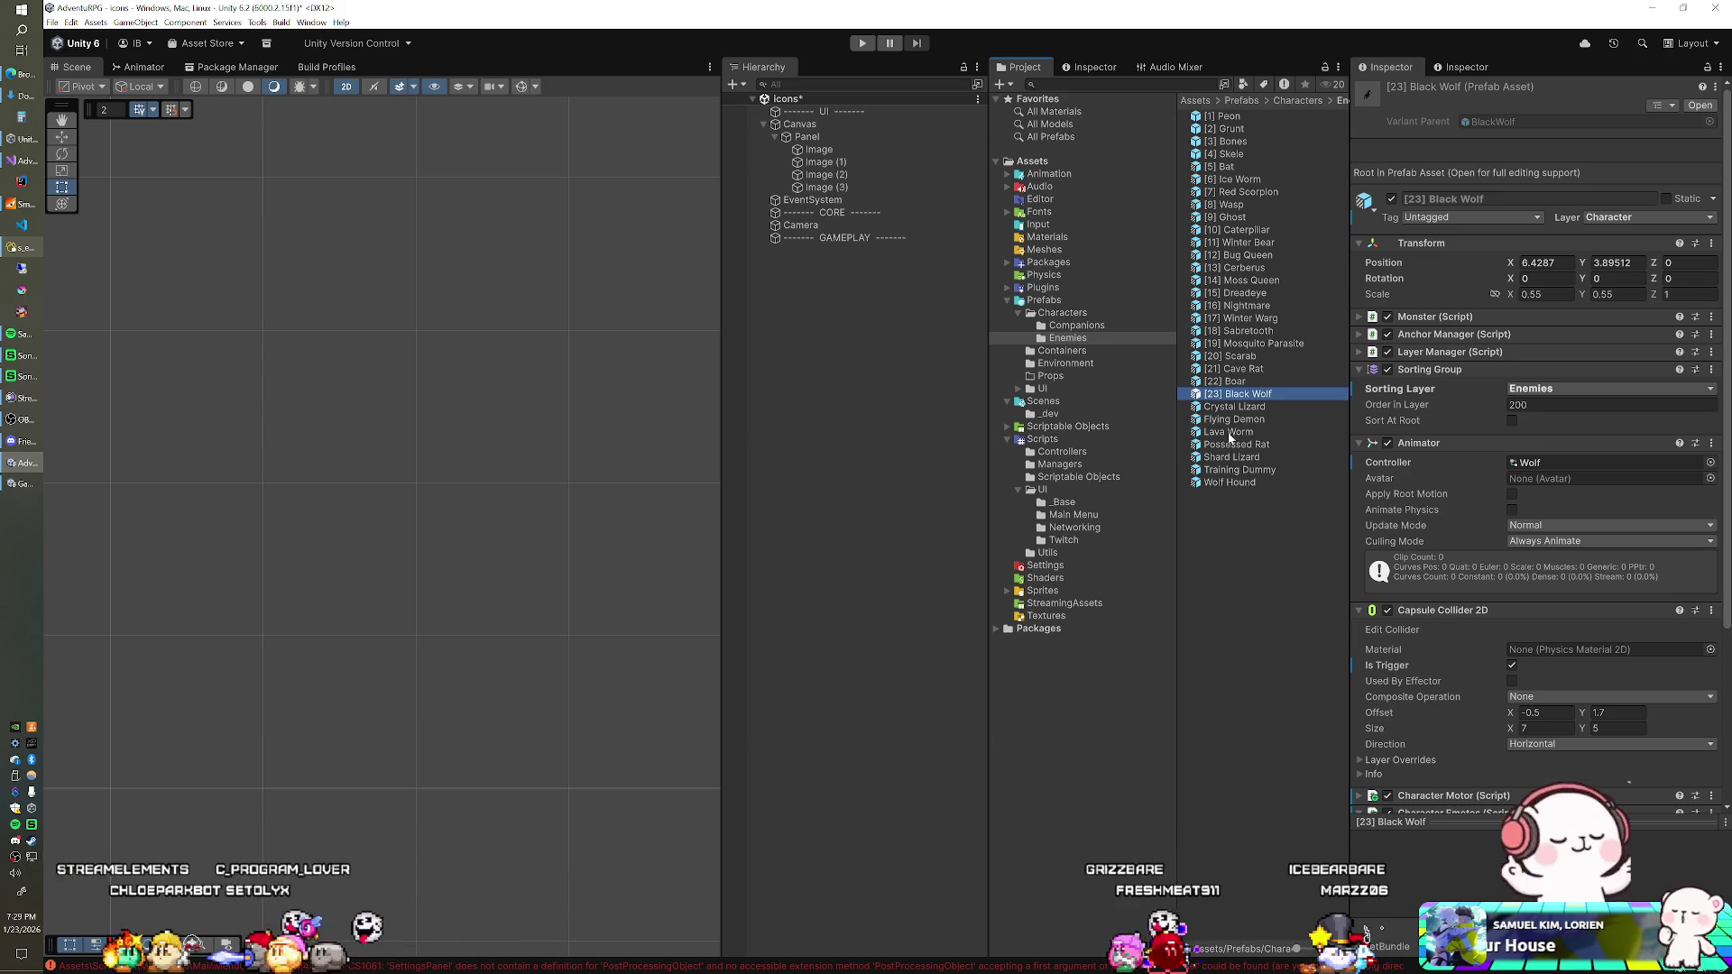
pyautogui.click(1221, 483)
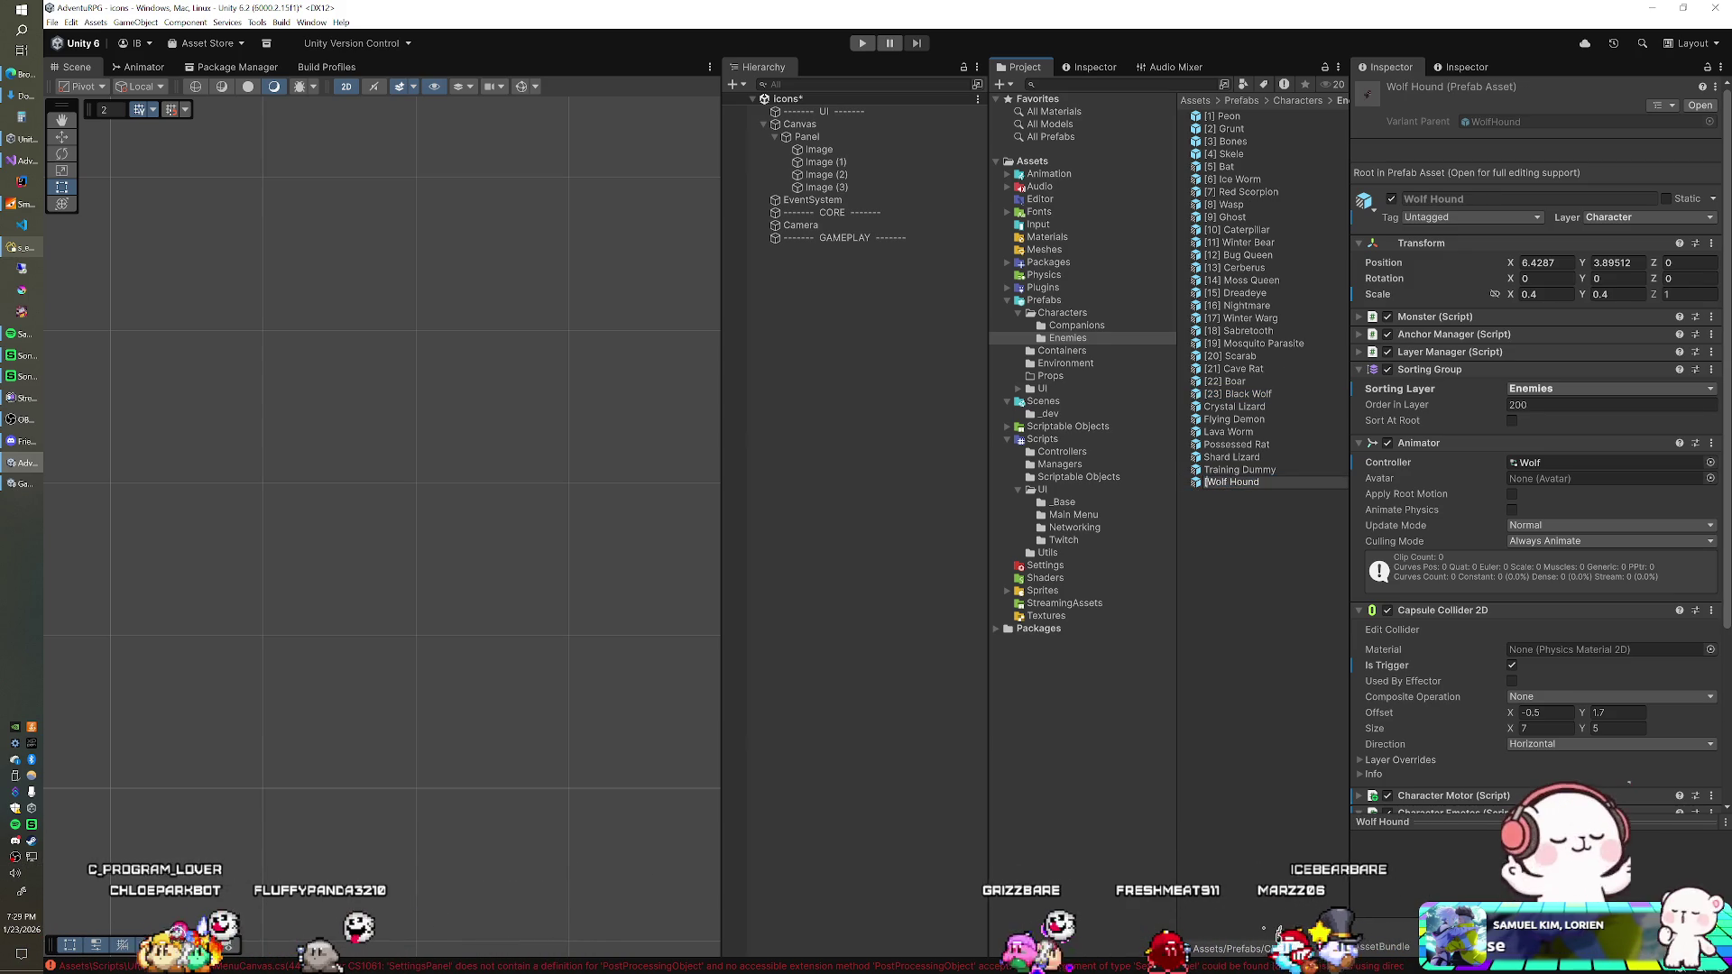
pyautogui.write('[24]')
pyautogui.press('Return')
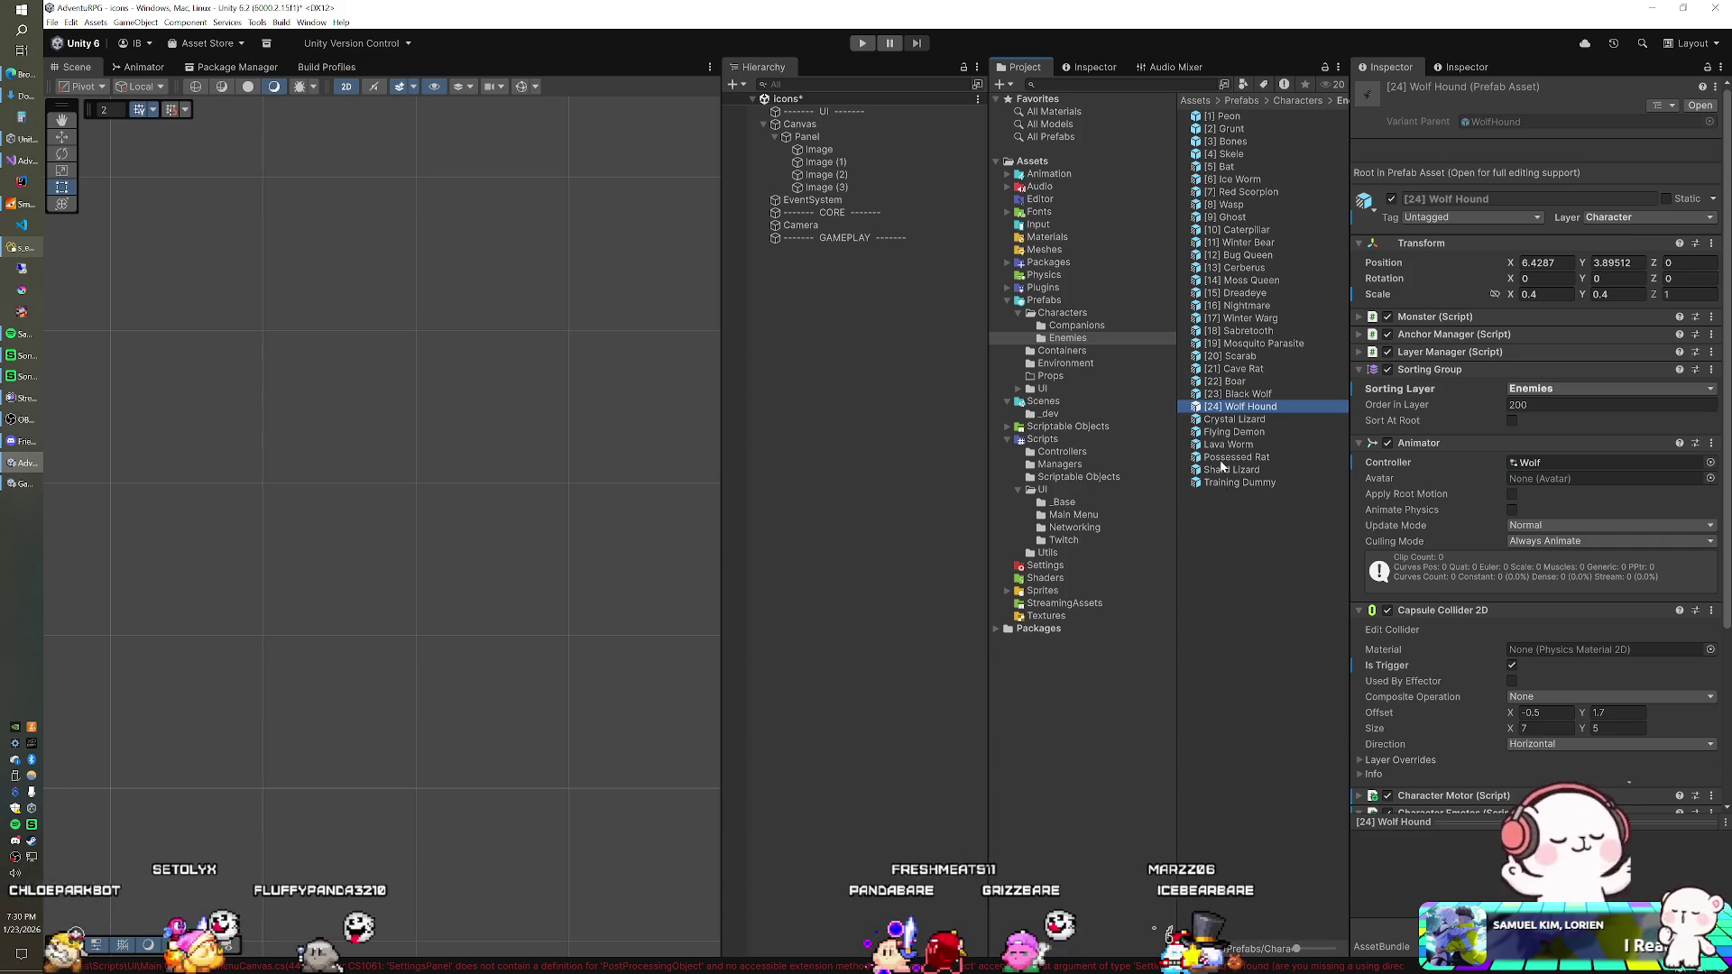
# Step: Number Shard Lizard [25], Training Dummy [26], Crystal Lizard [27] and Flying Demon [28]
pyautogui.click(1223, 470)
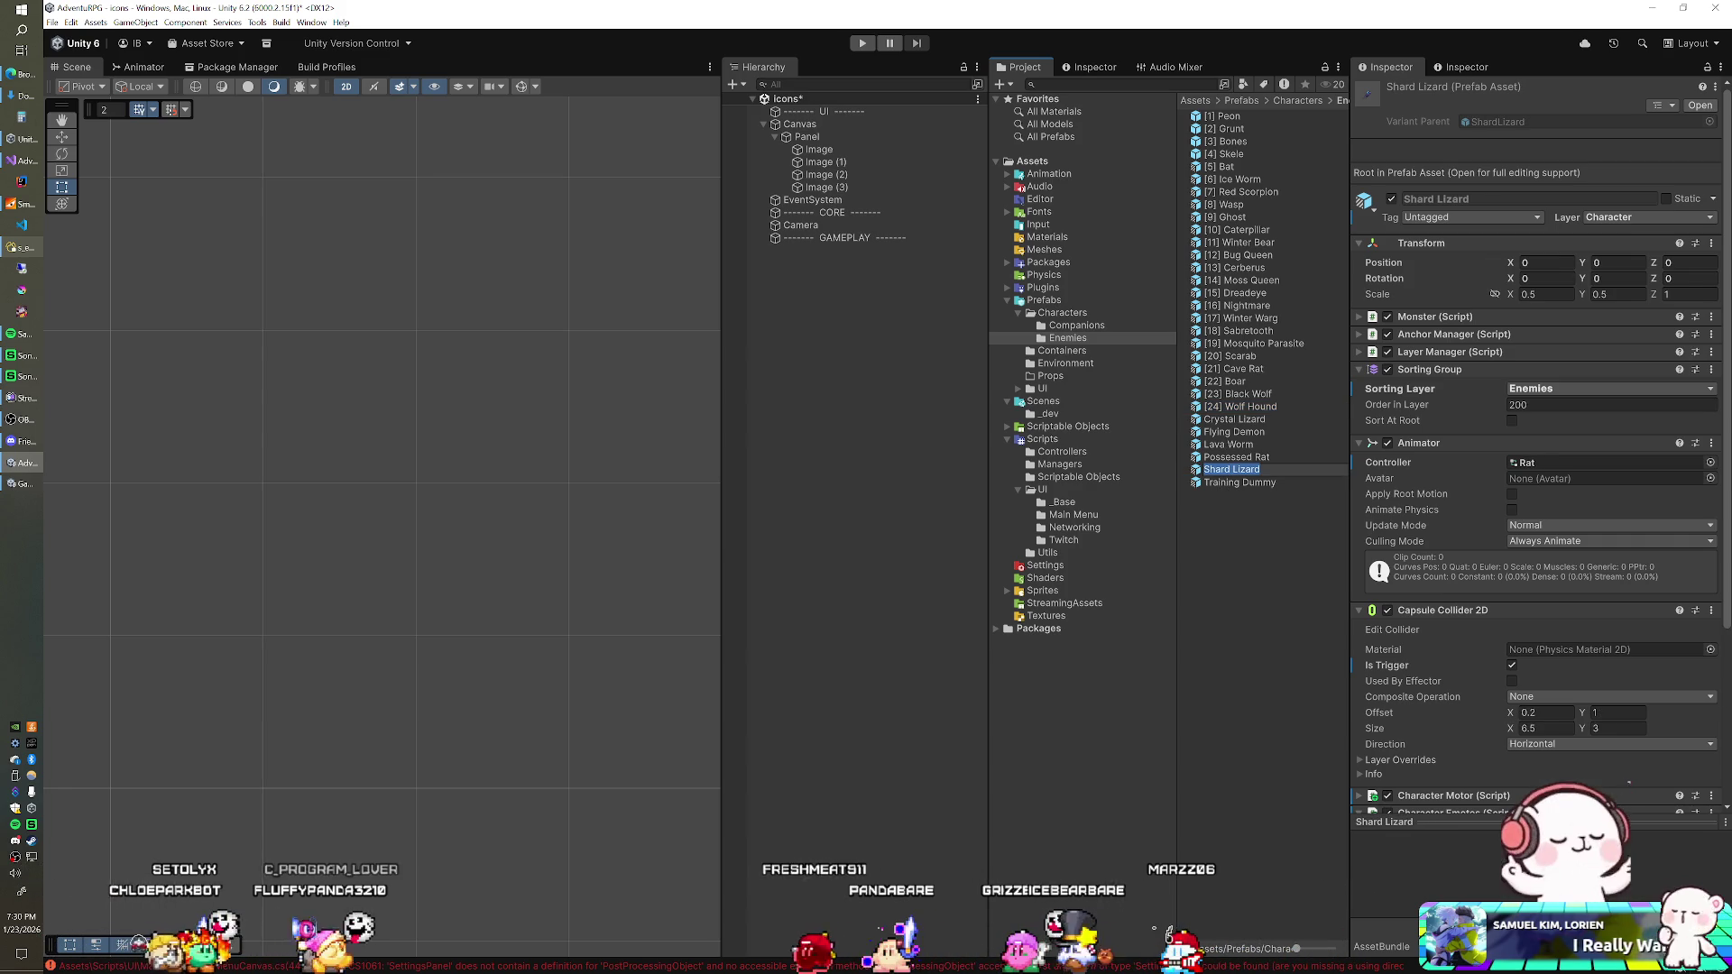
pyautogui.write('[25')
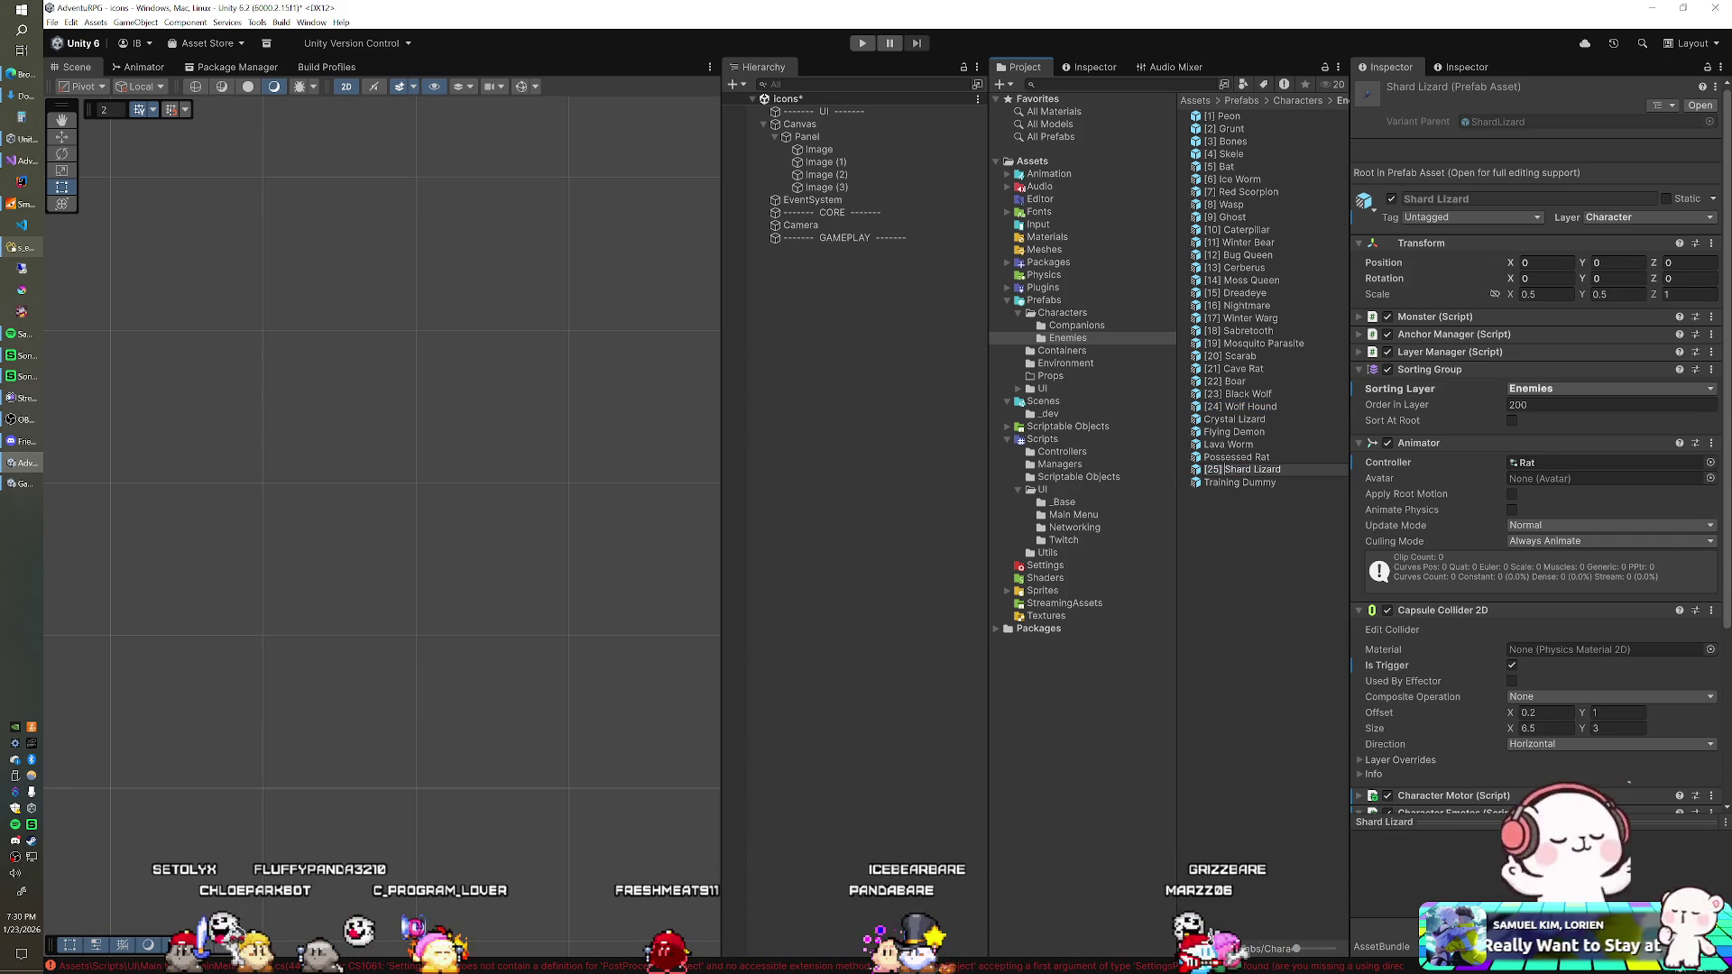
pyautogui.press('Return')
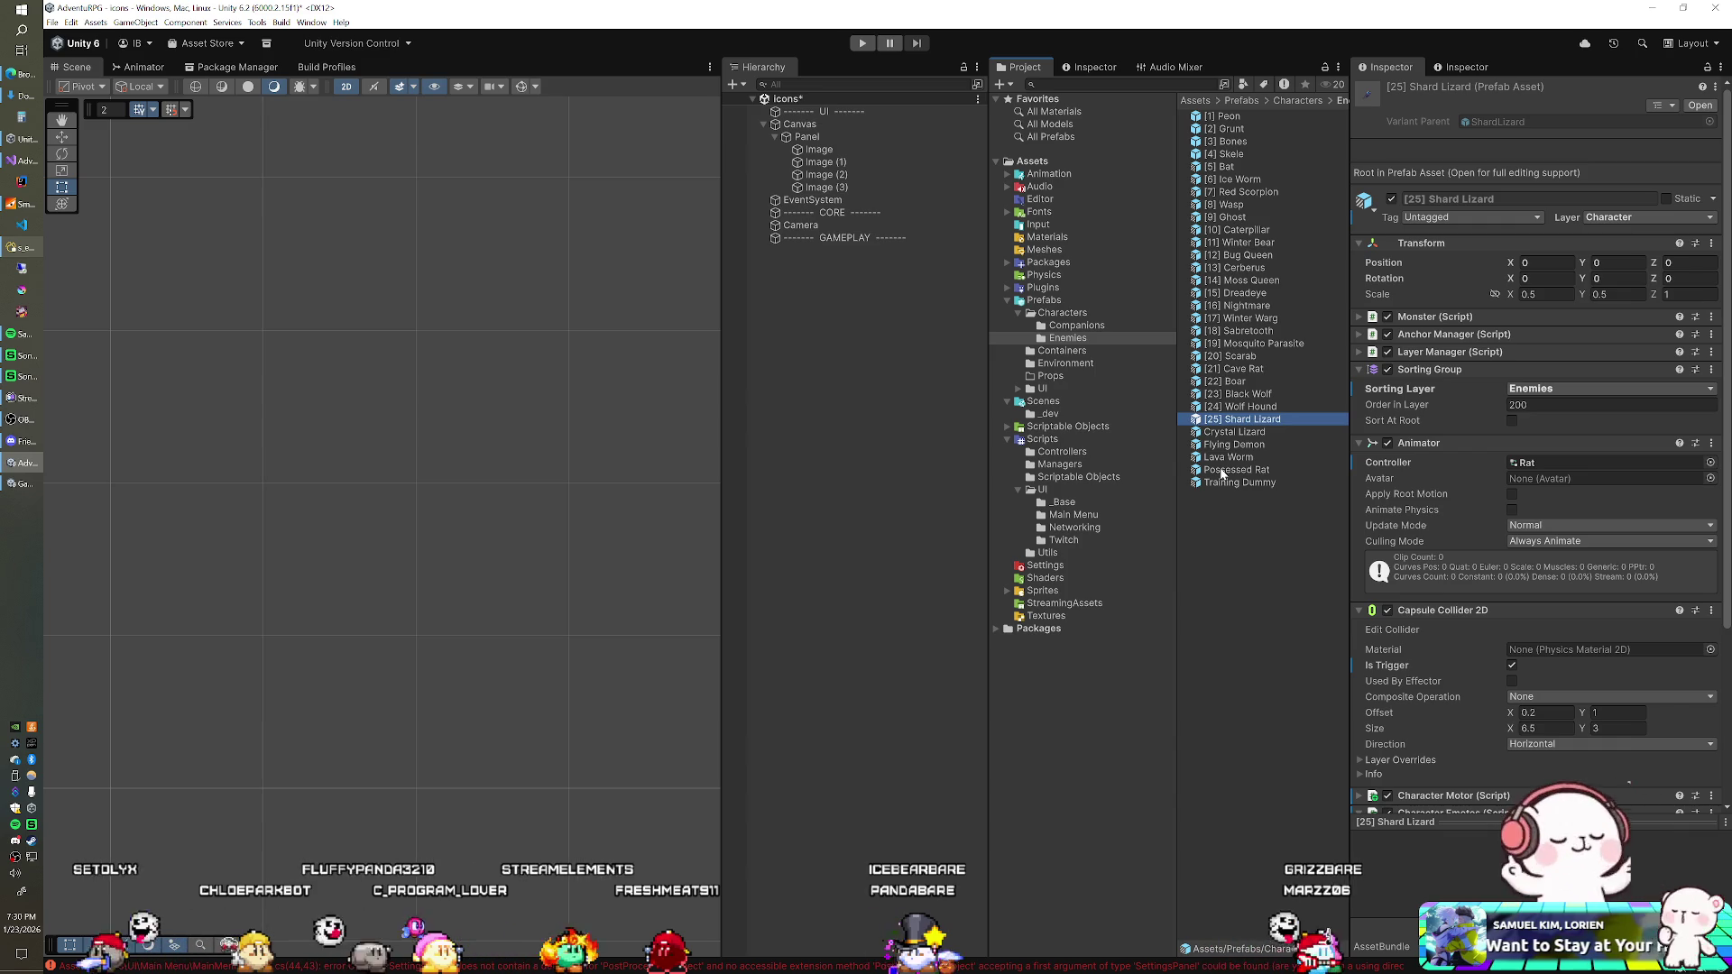
pyautogui.click(1224, 482)
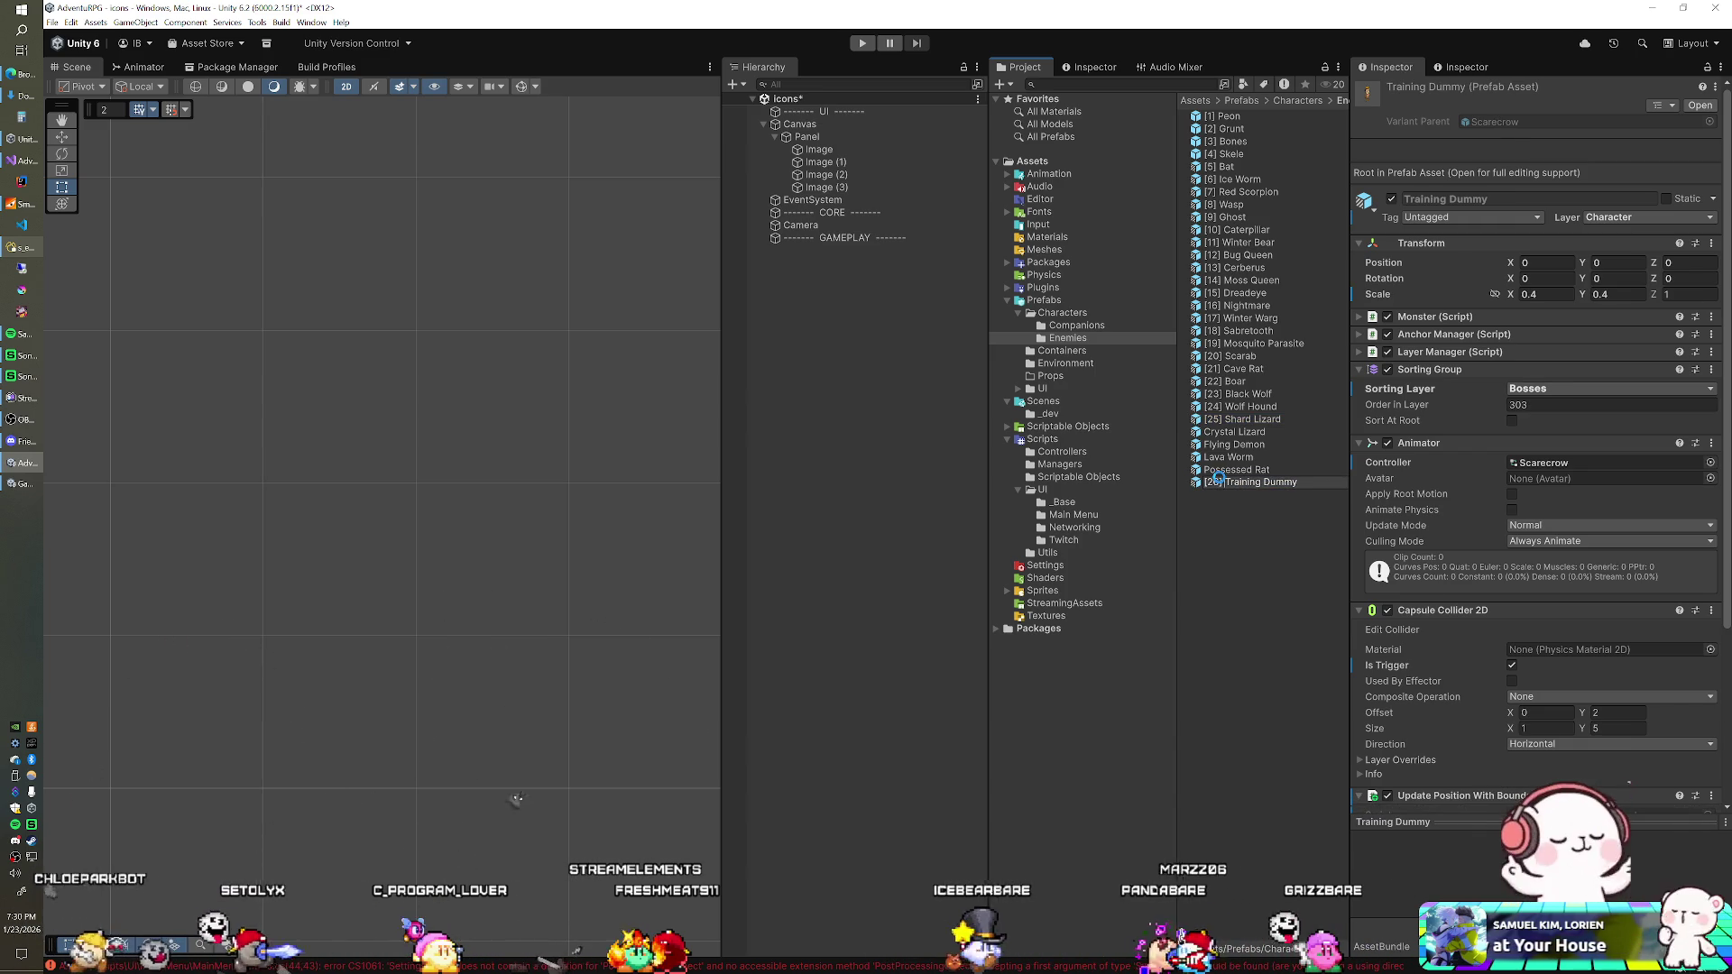
pyautogui.press('Return')
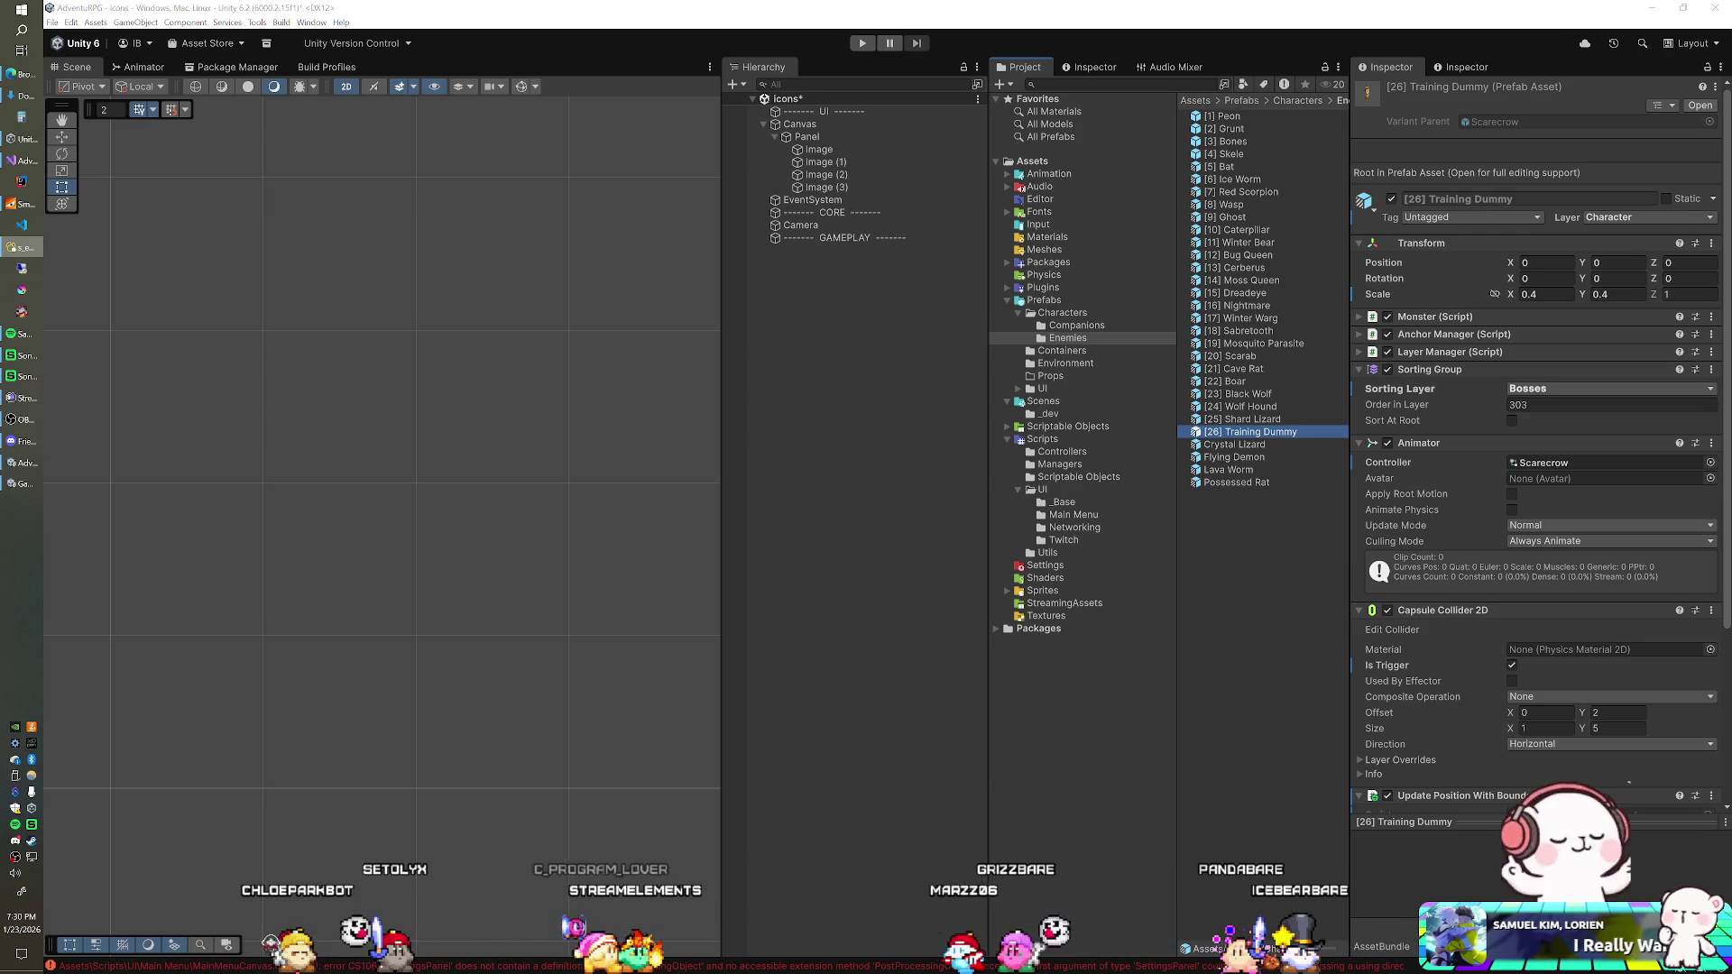
pyautogui.press('Down')
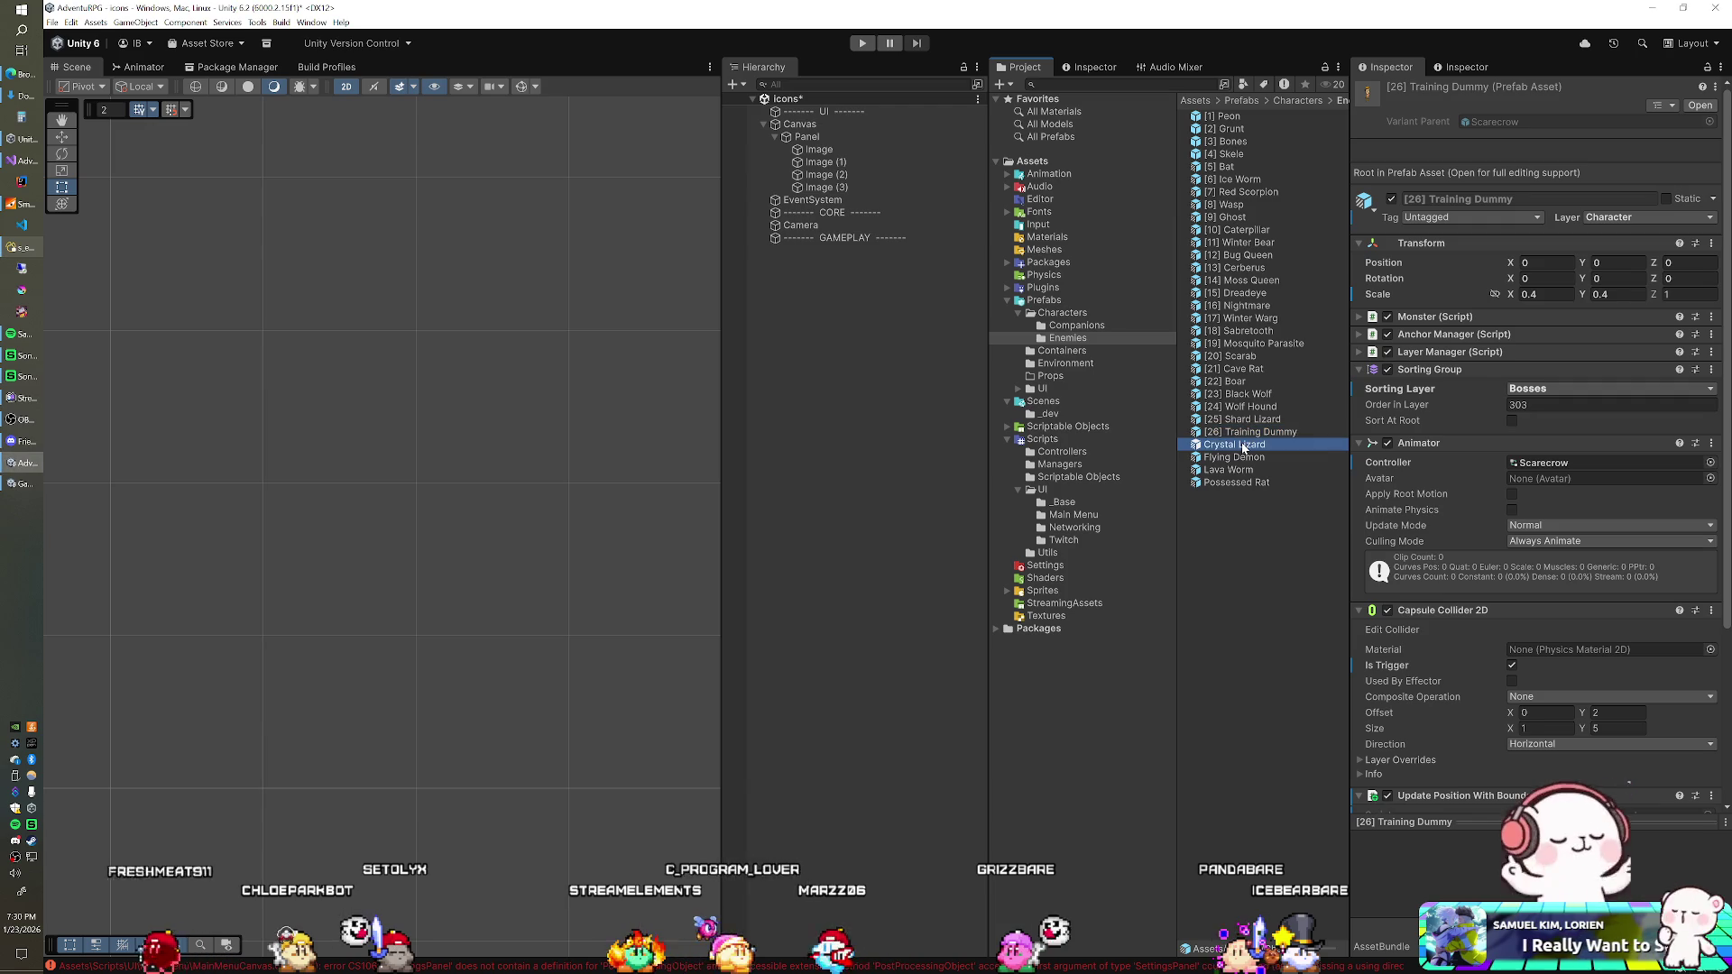
pyautogui.write('[27]')
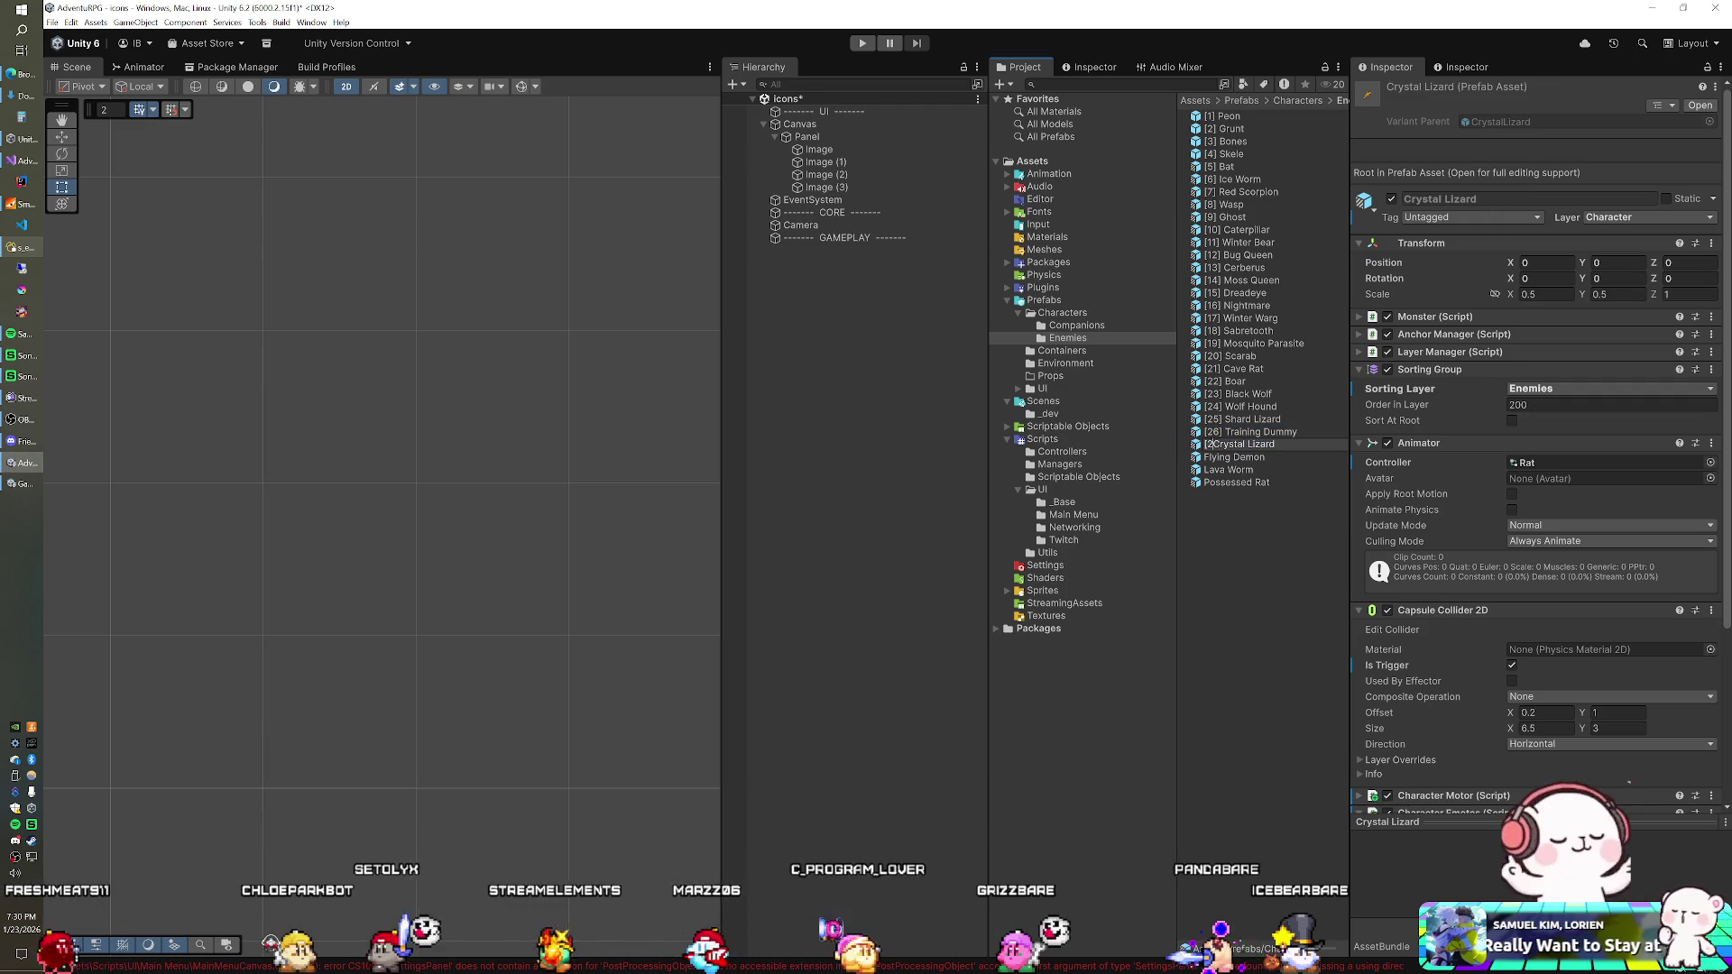
pyautogui.press('Return')
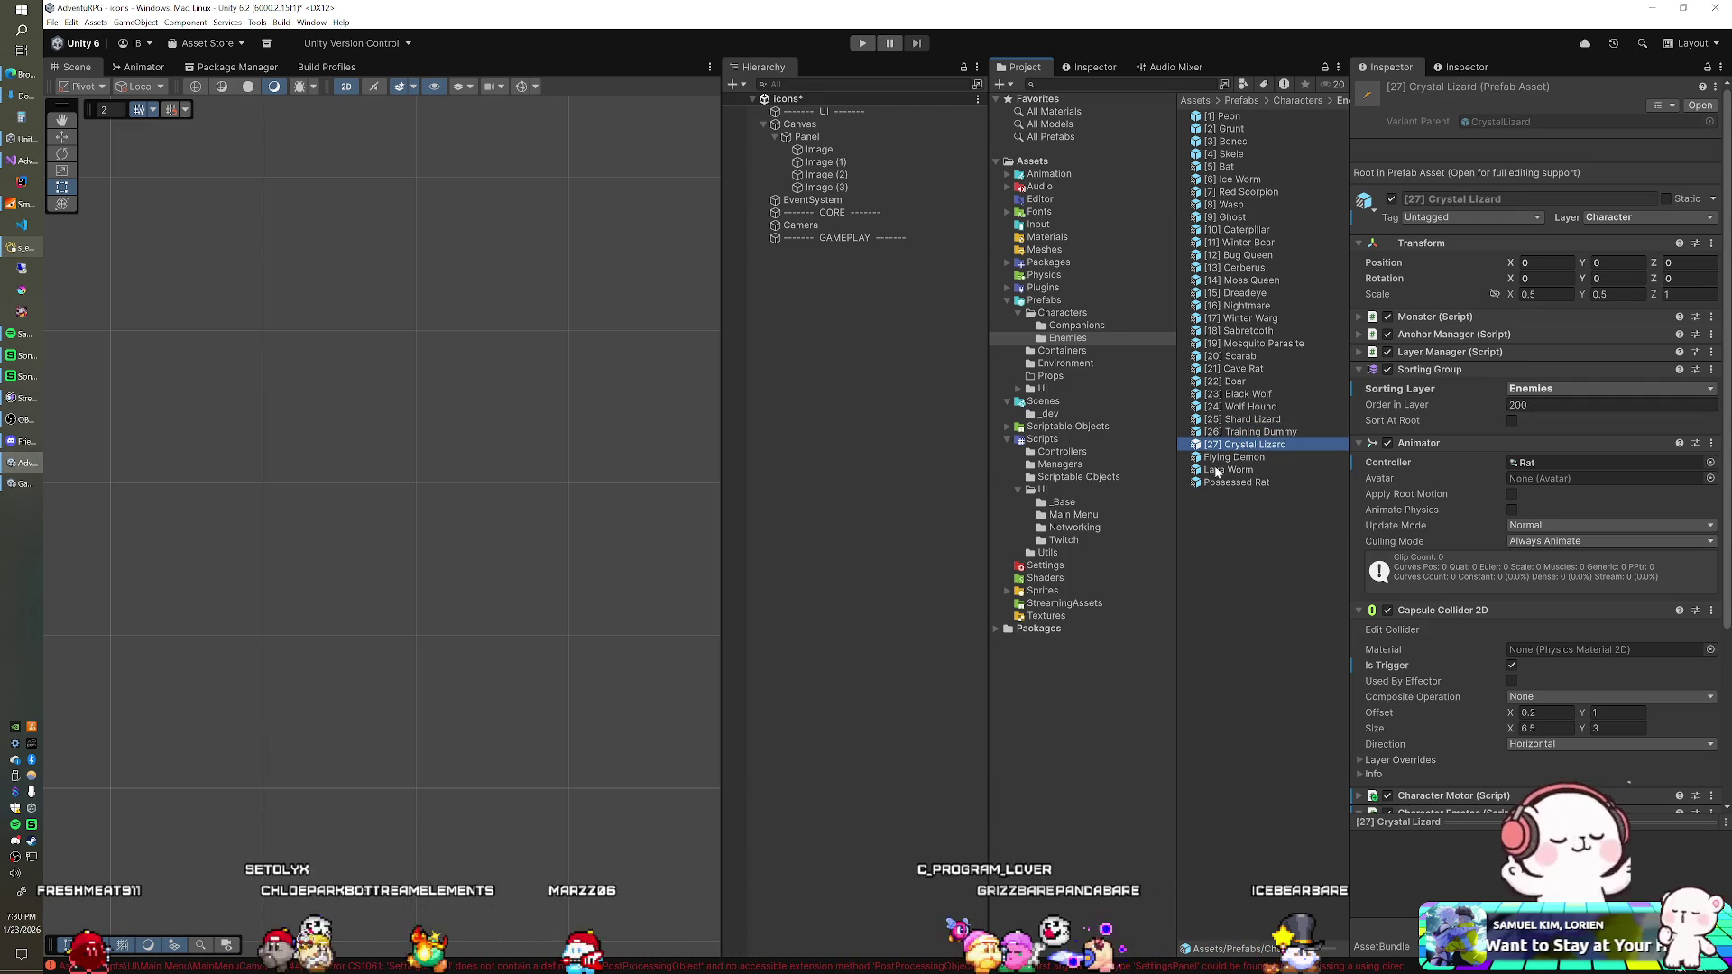
pyautogui.press('Down')
pyautogui.press('F2')
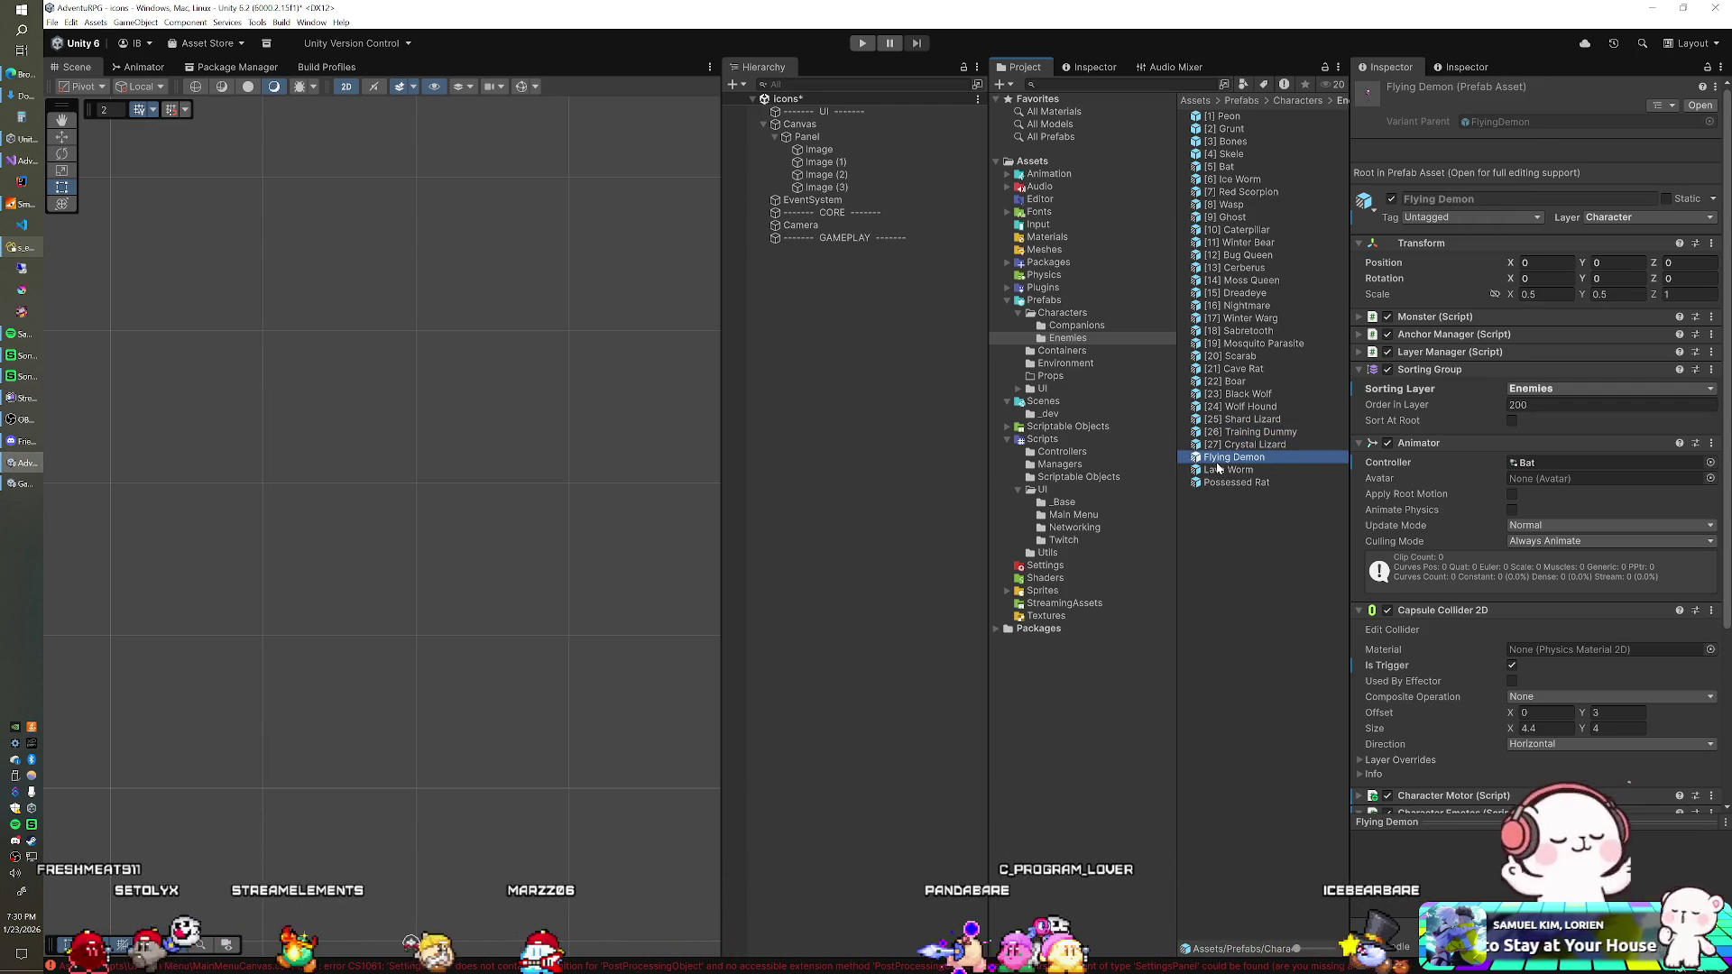
pyautogui.press('Home')
pyautogui.write('[28]')
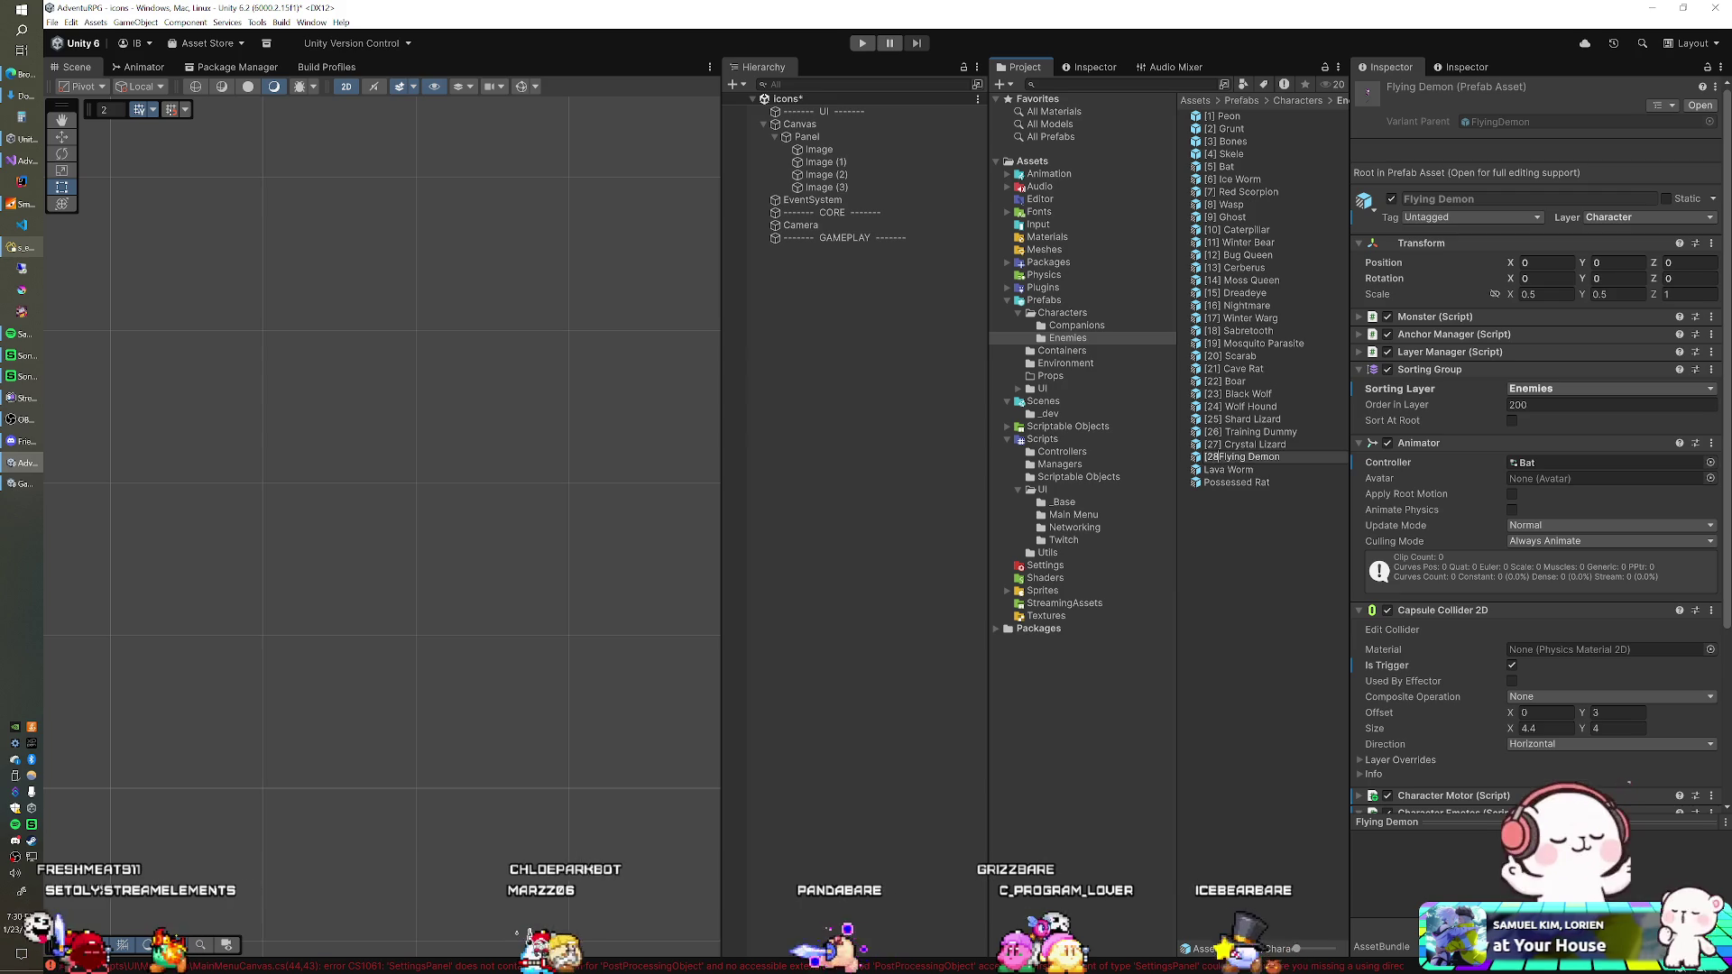
pyautogui.press('Return')
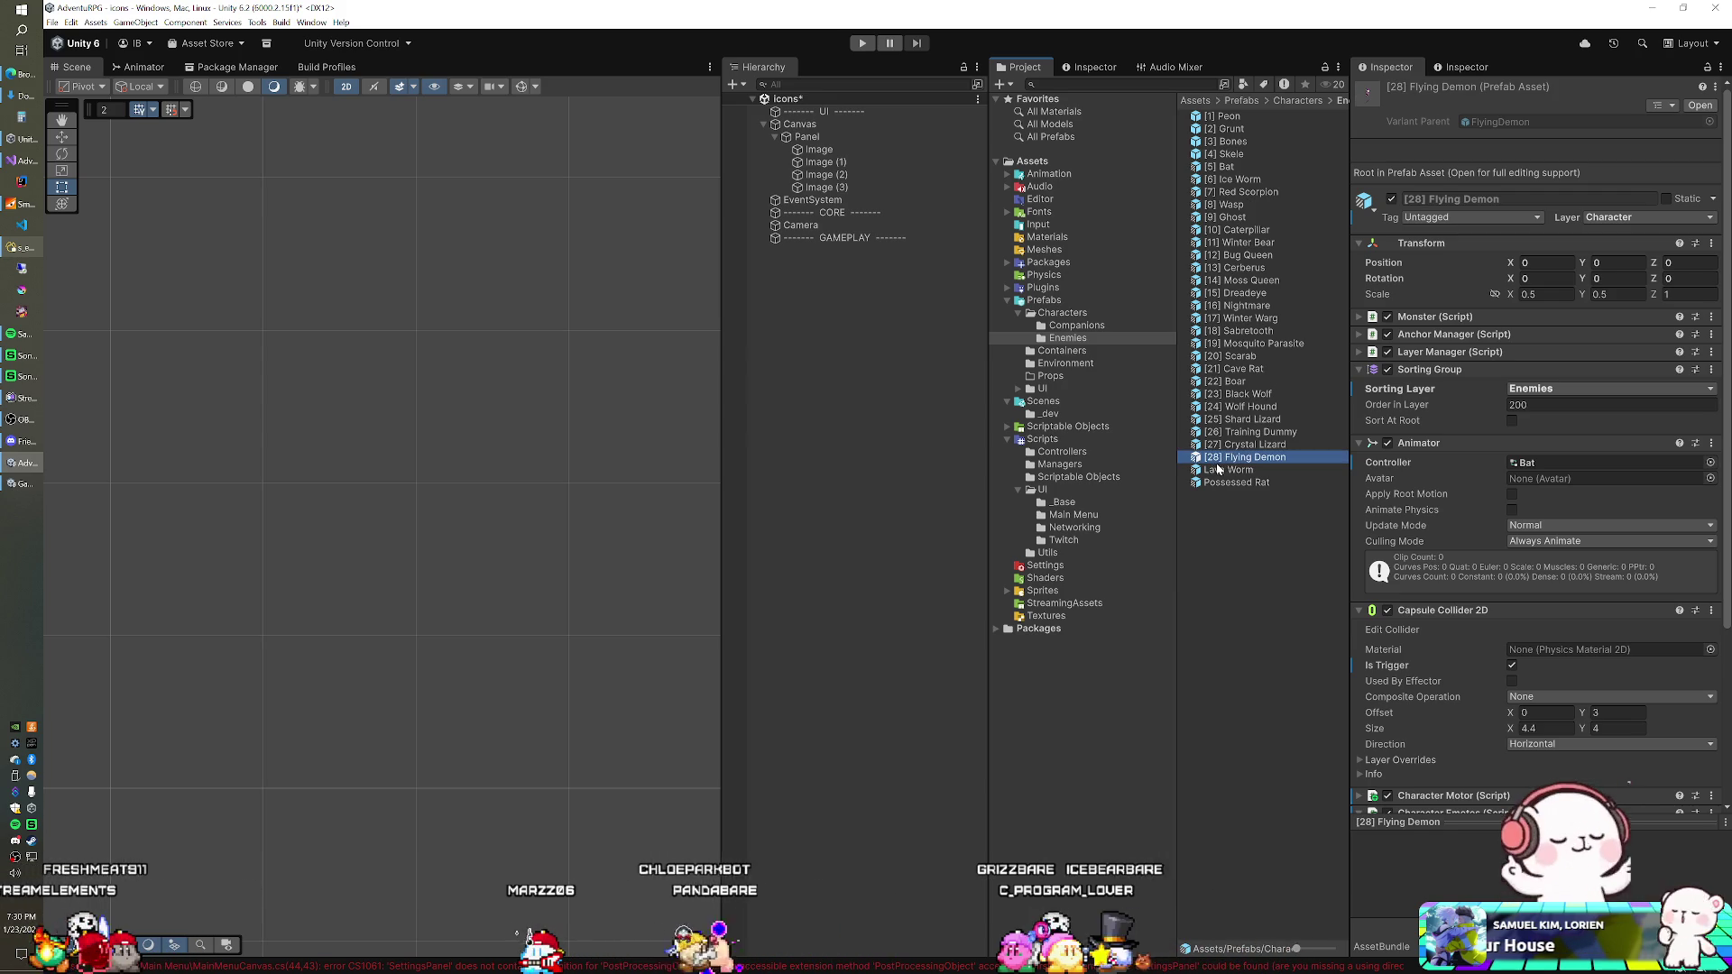
# Step: Number Possessed Rat [29] and Lava Worm [30], then open the Containers prefab folder
pyautogui.click(1231, 481)
pyautogui.press('F2')
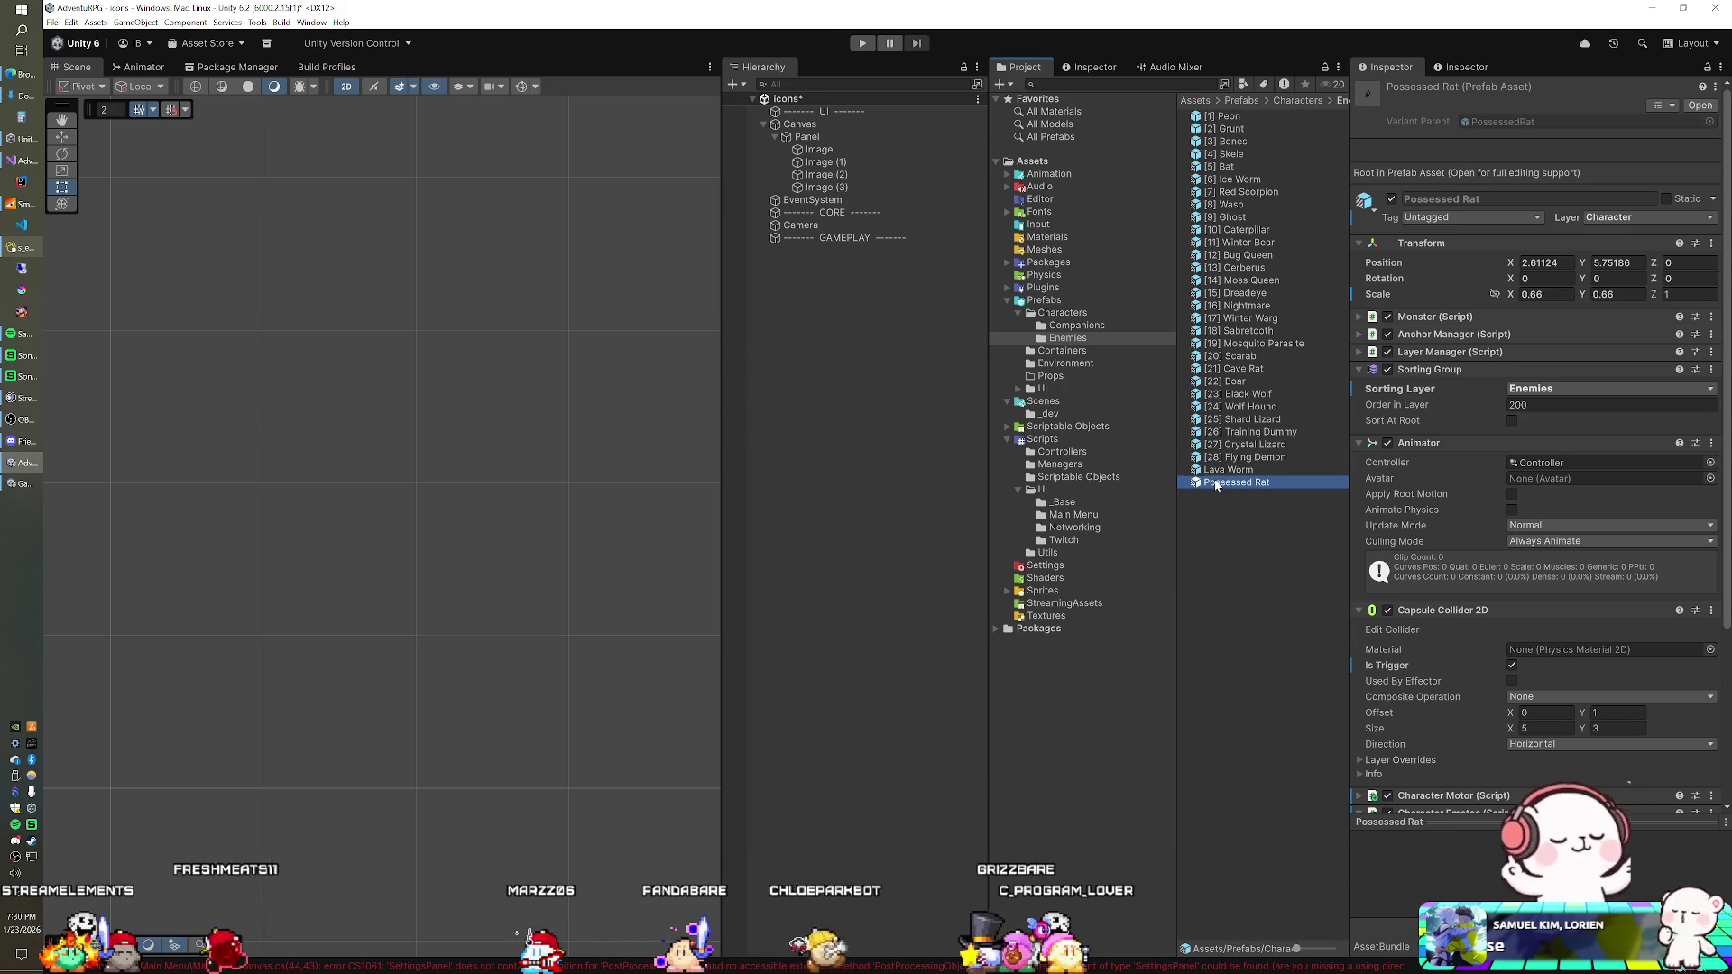
pyautogui.press('Home')
pyautogui.write('[29]')
pyautogui.press('Return')
pyautogui.click(1215, 481)
pyautogui.press('F2')
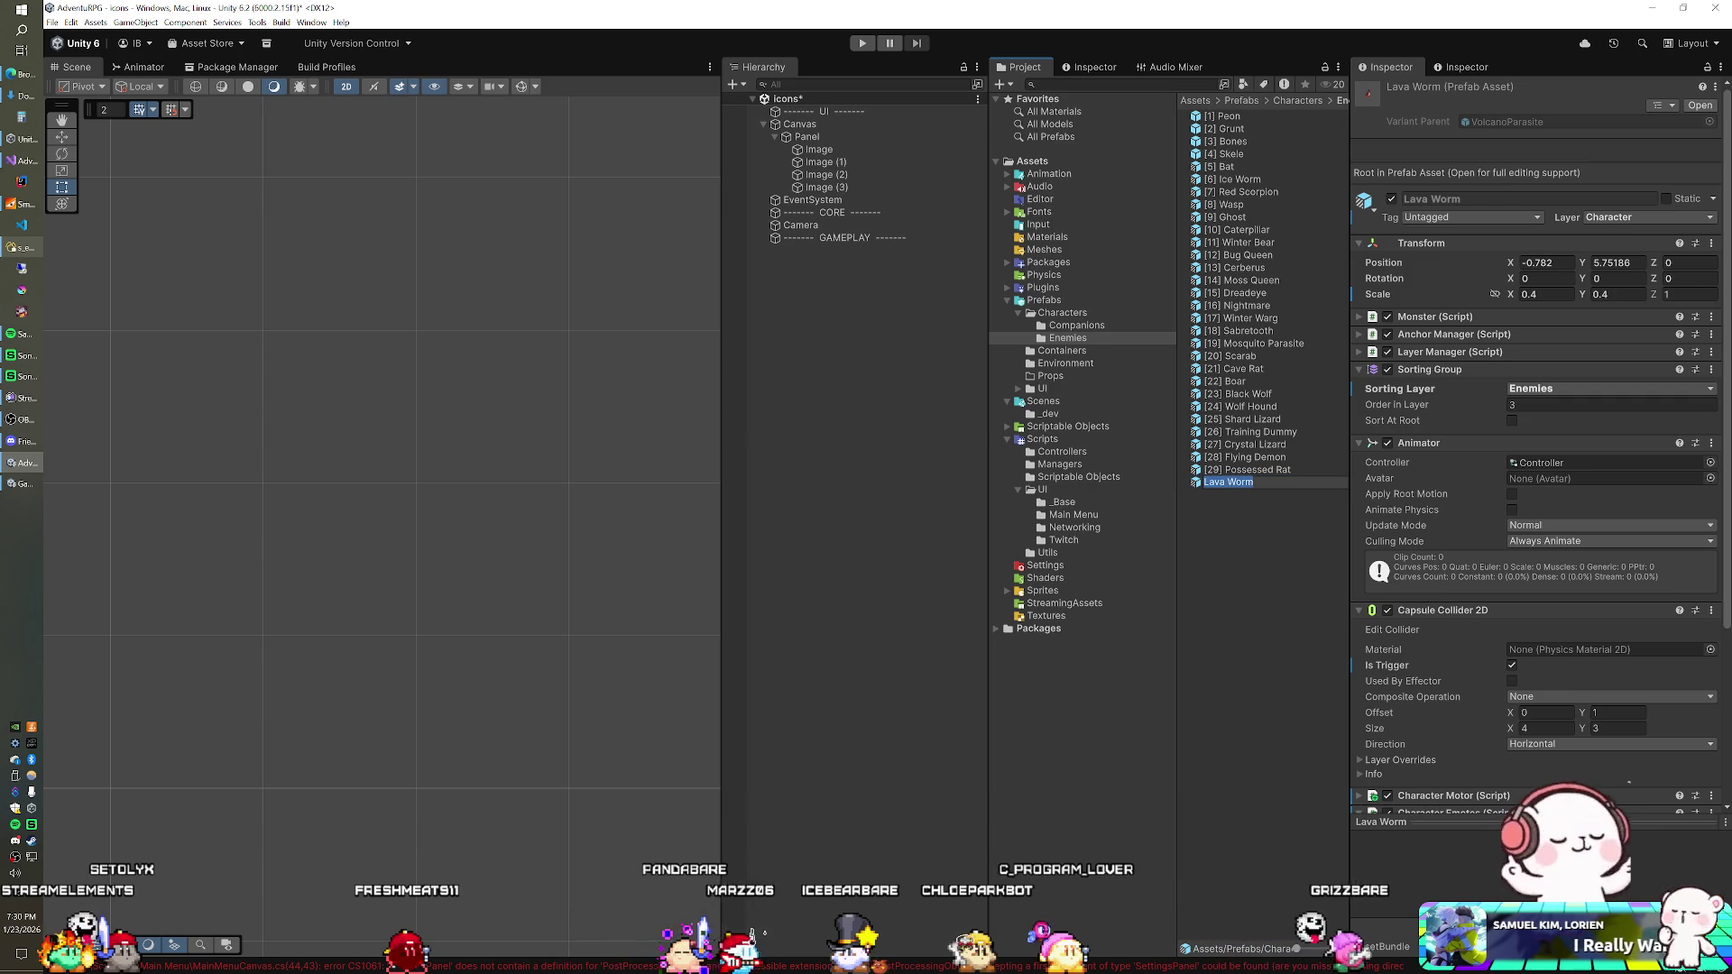
pyautogui.press('Home')
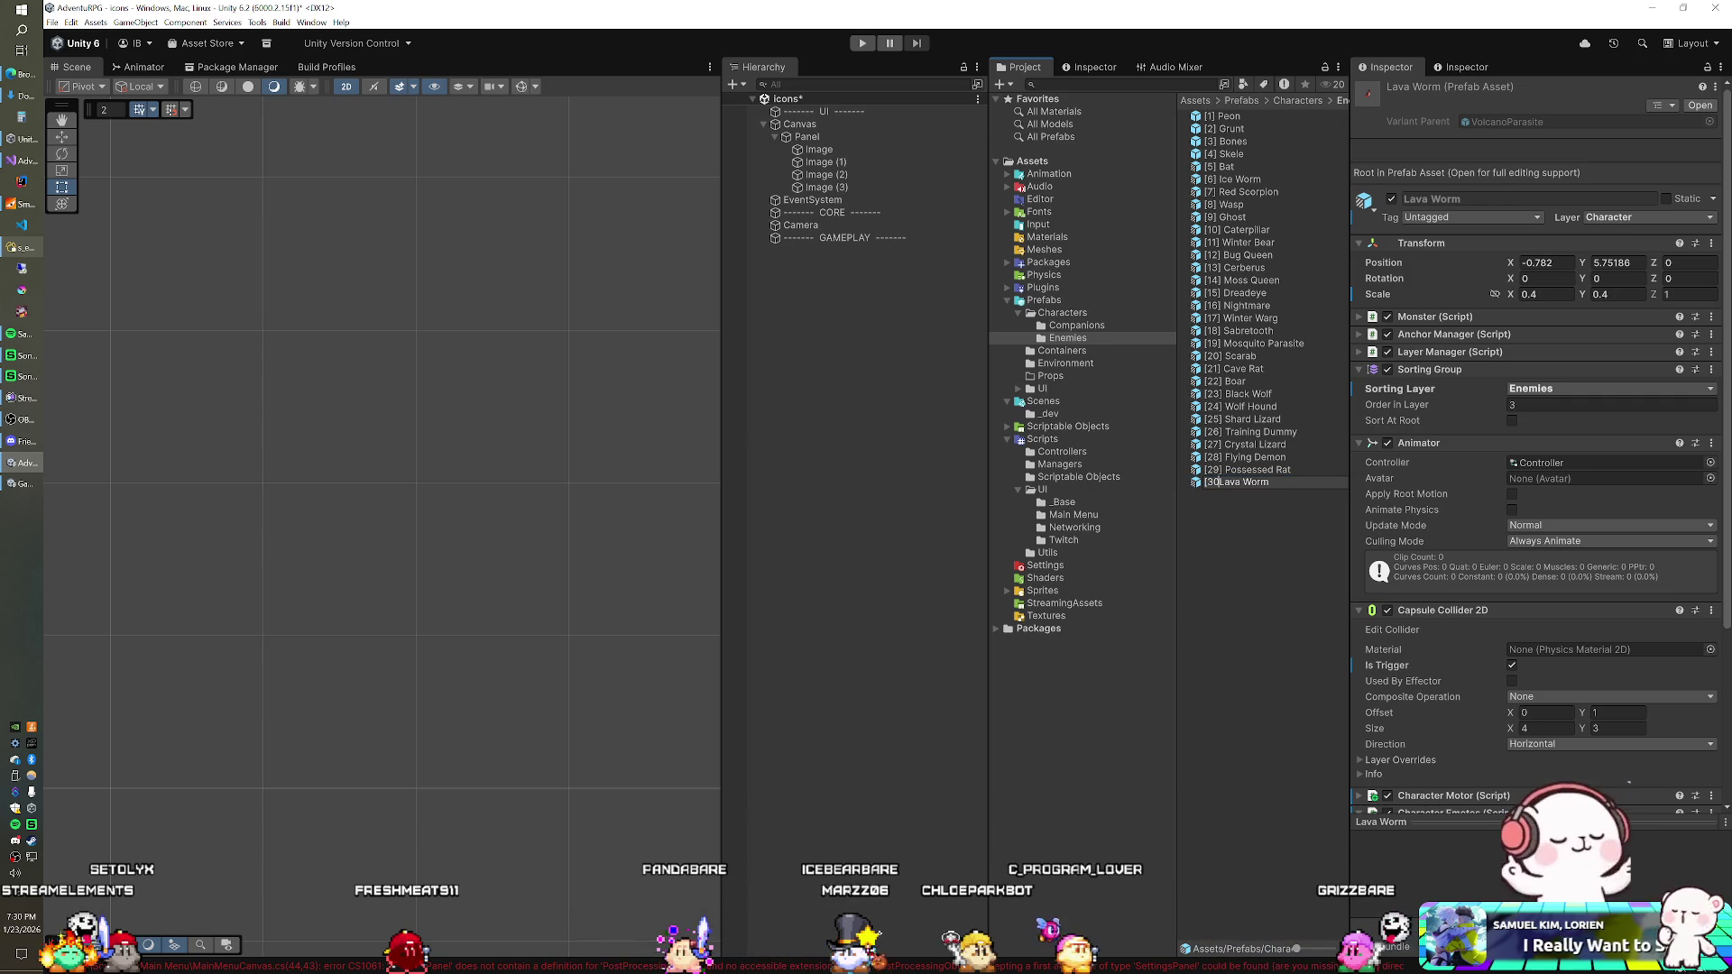
pyautogui.press('Return')
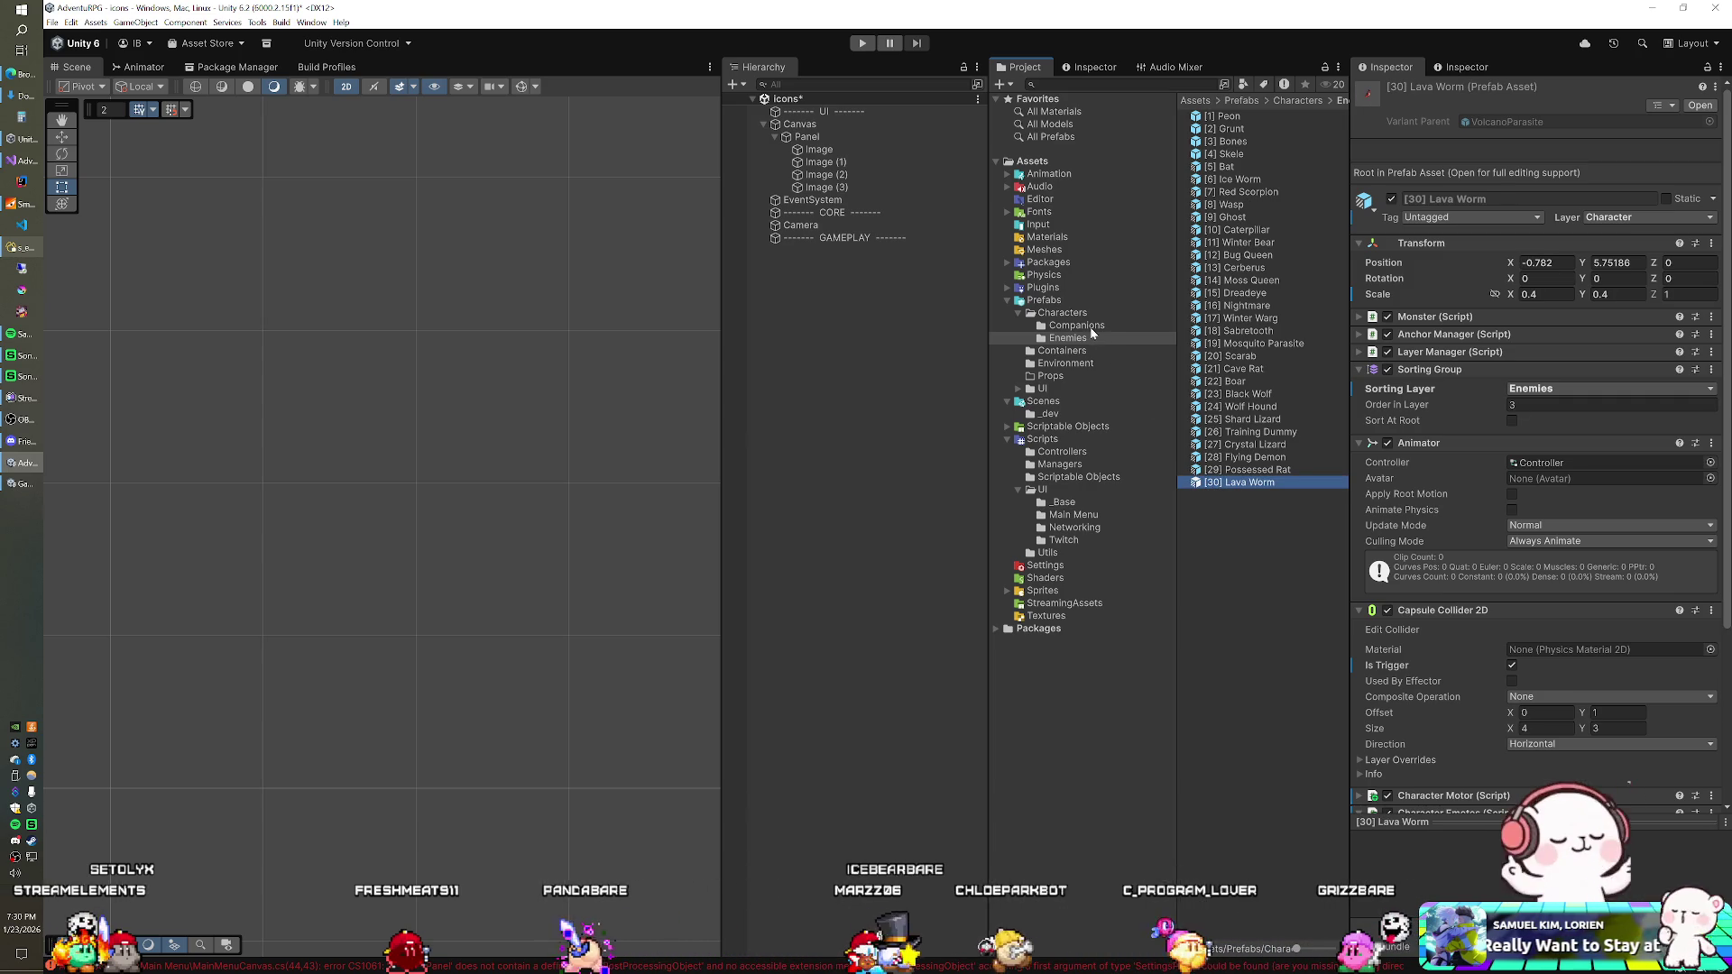
pyautogui.click(1057, 352)
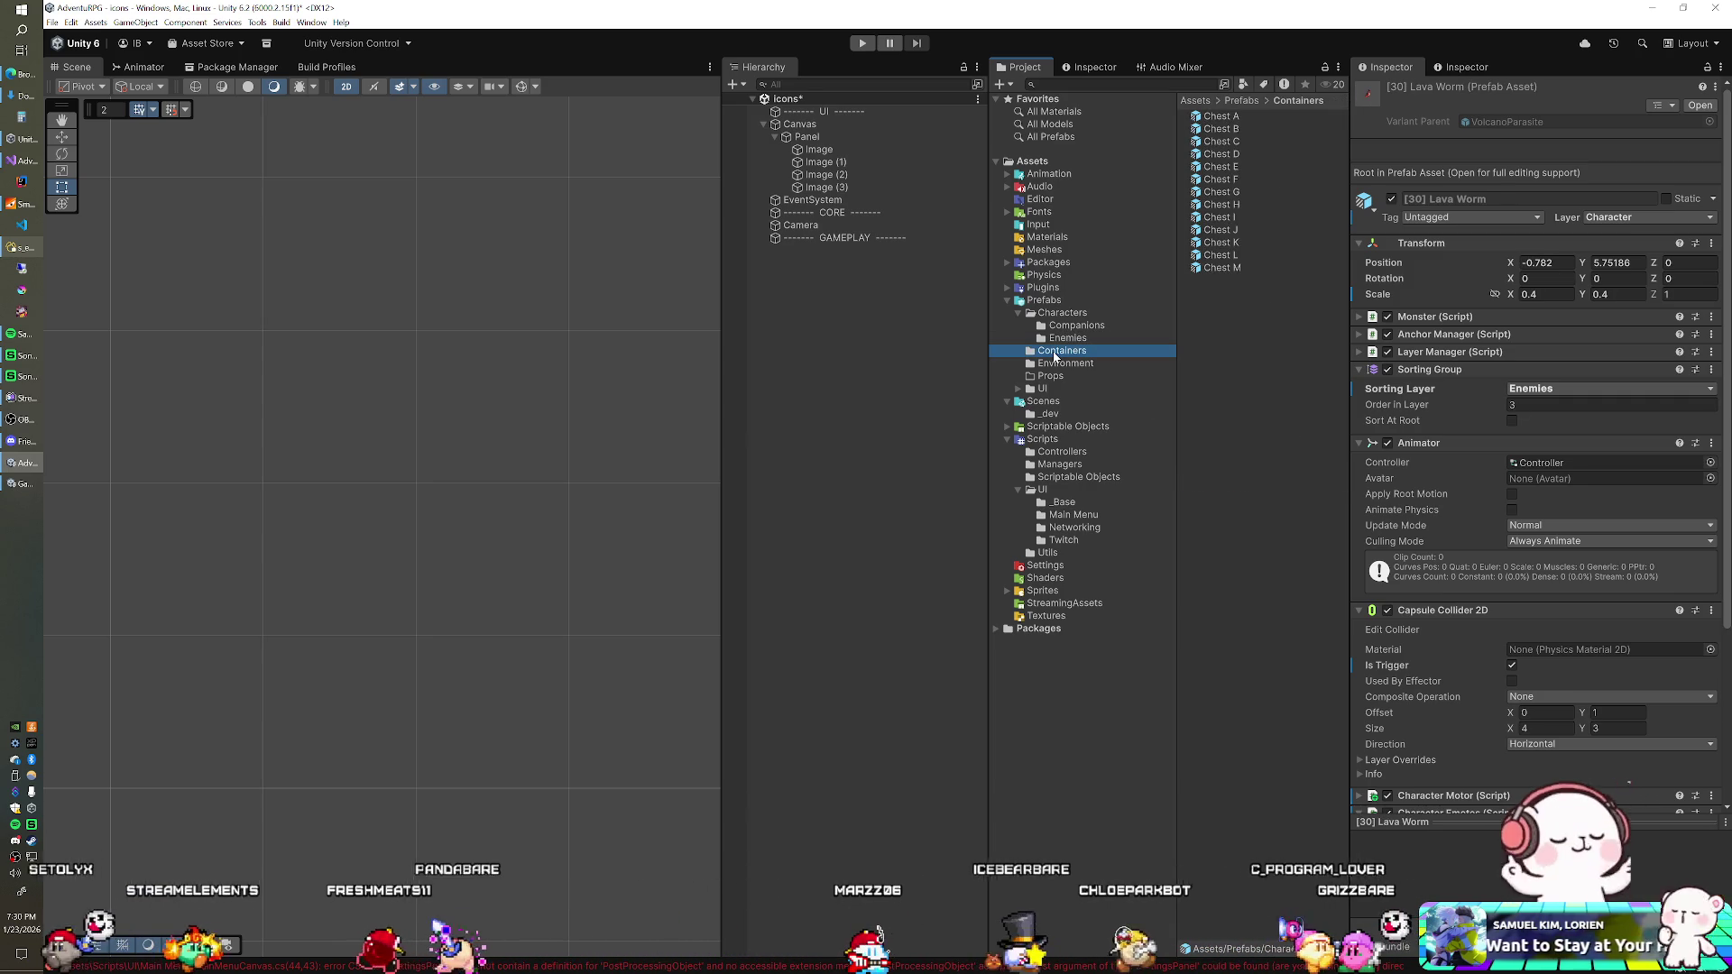
# Step: In the Environment folder, rename to [1] Tree (Ash), [2] Rock (Stone) and [3] Tree (Yew)
pyautogui.click(1056, 364)
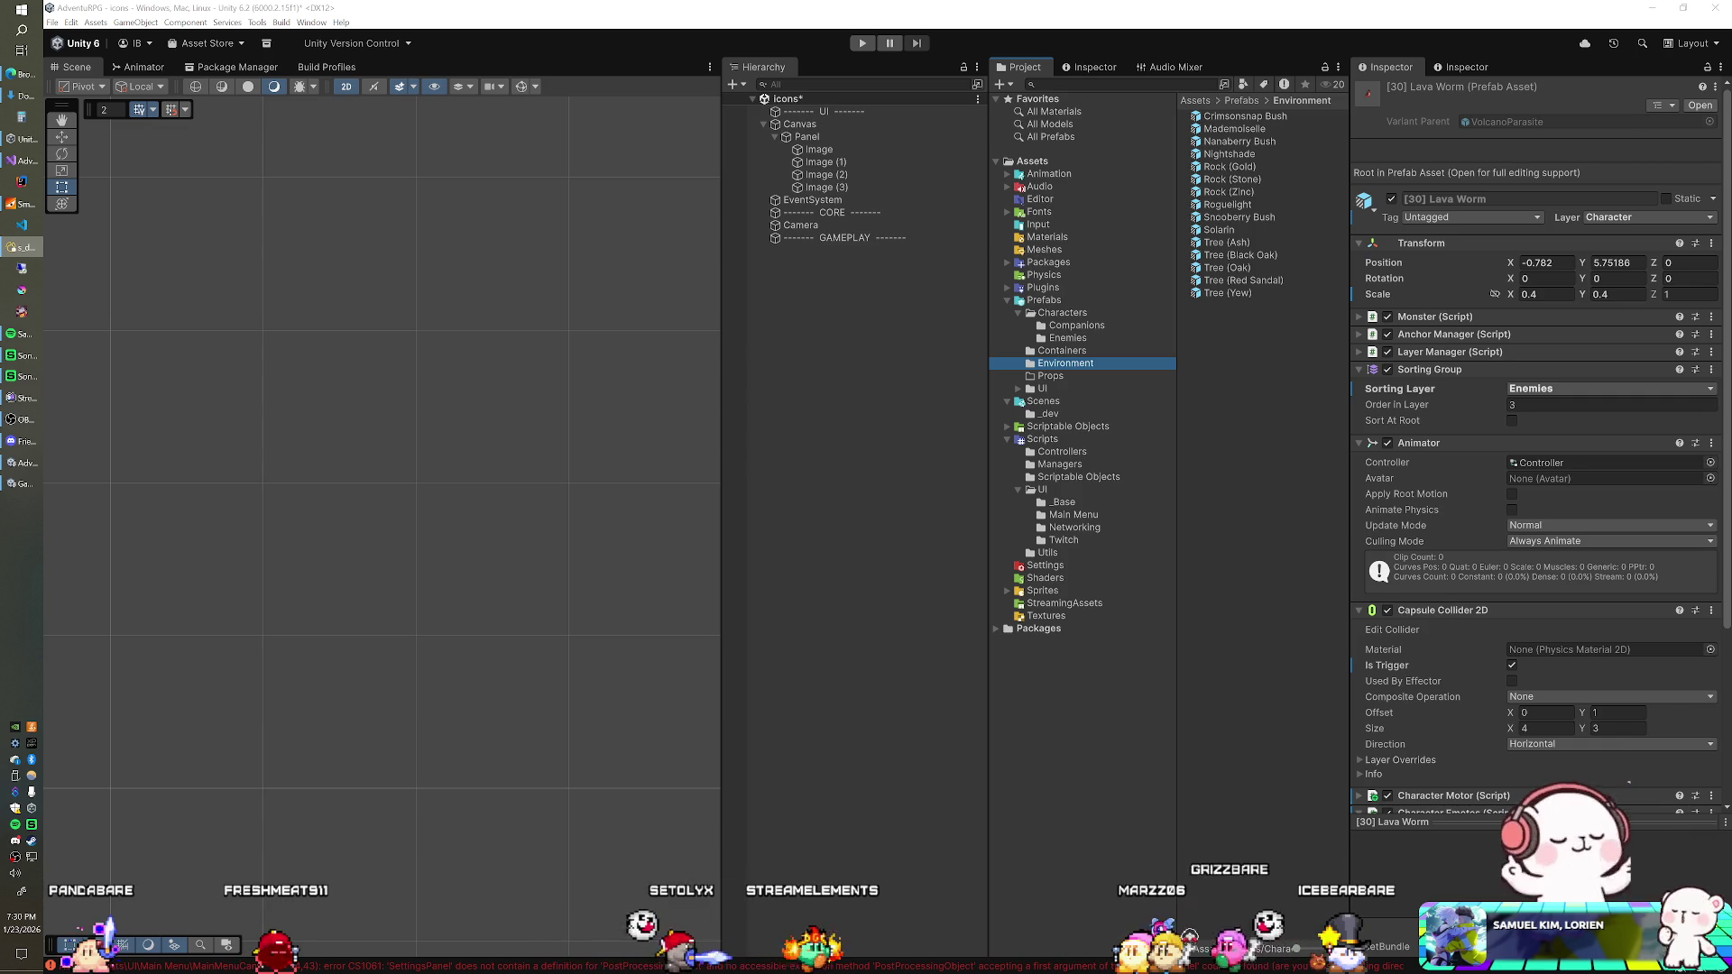
pyautogui.click(1239, 243)
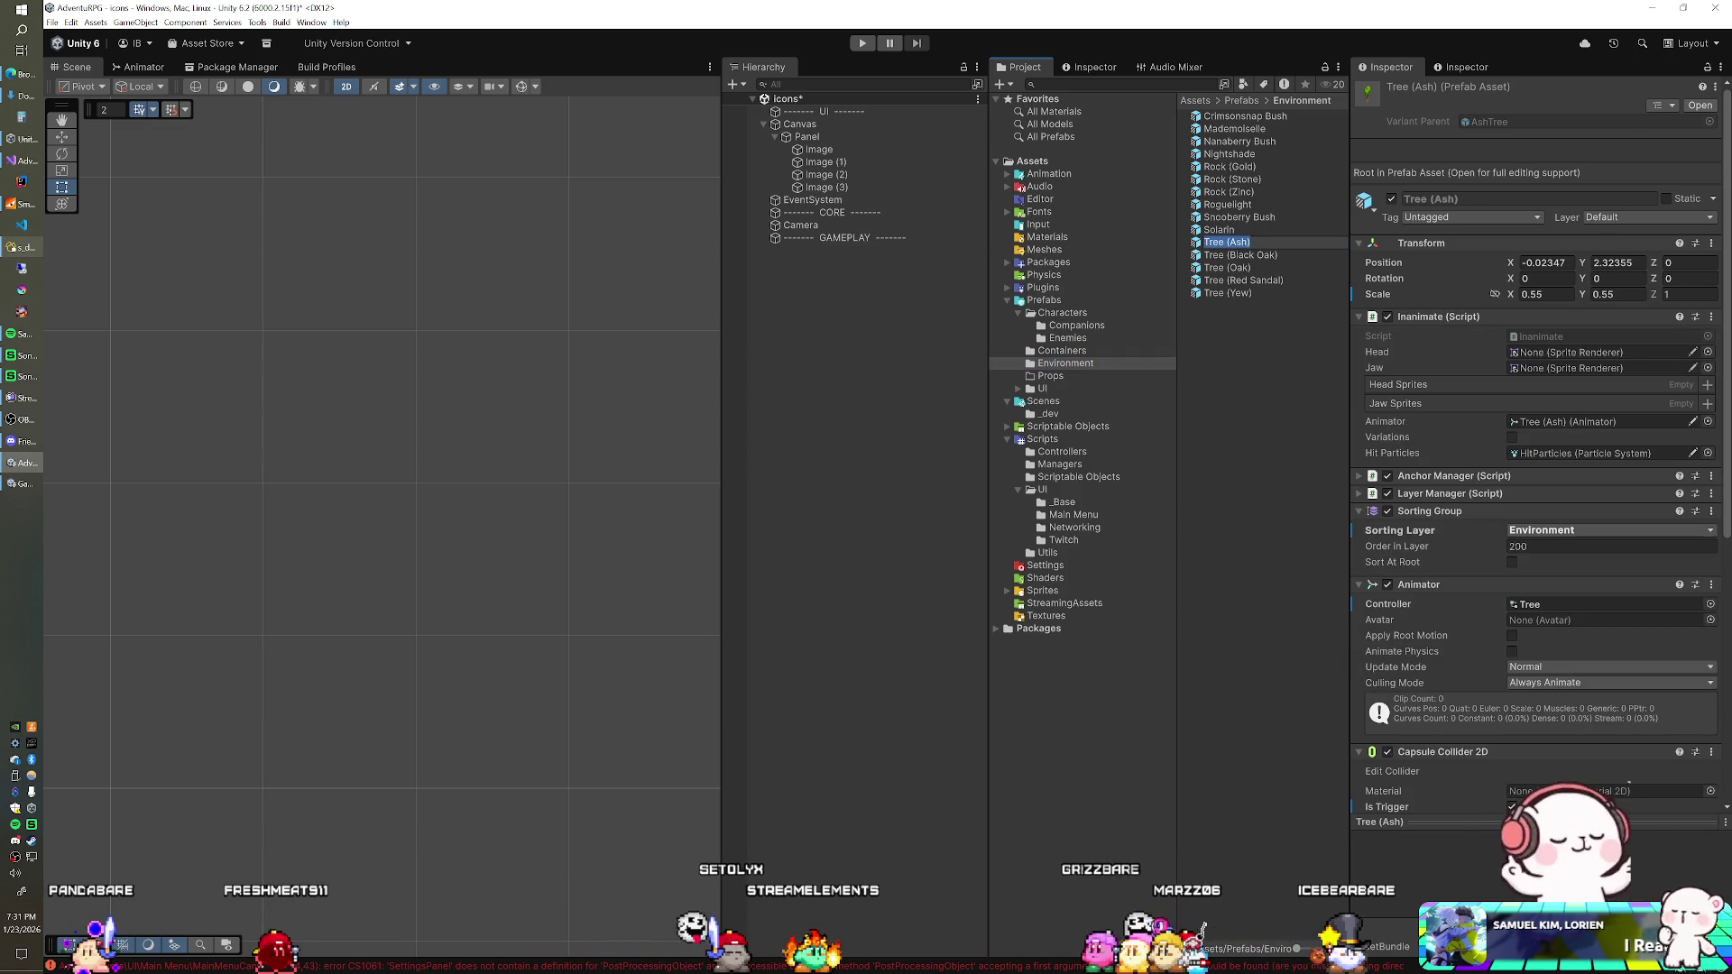
pyautogui.write('[1]')
pyautogui.write('[1]')
pyautogui.press('Return')
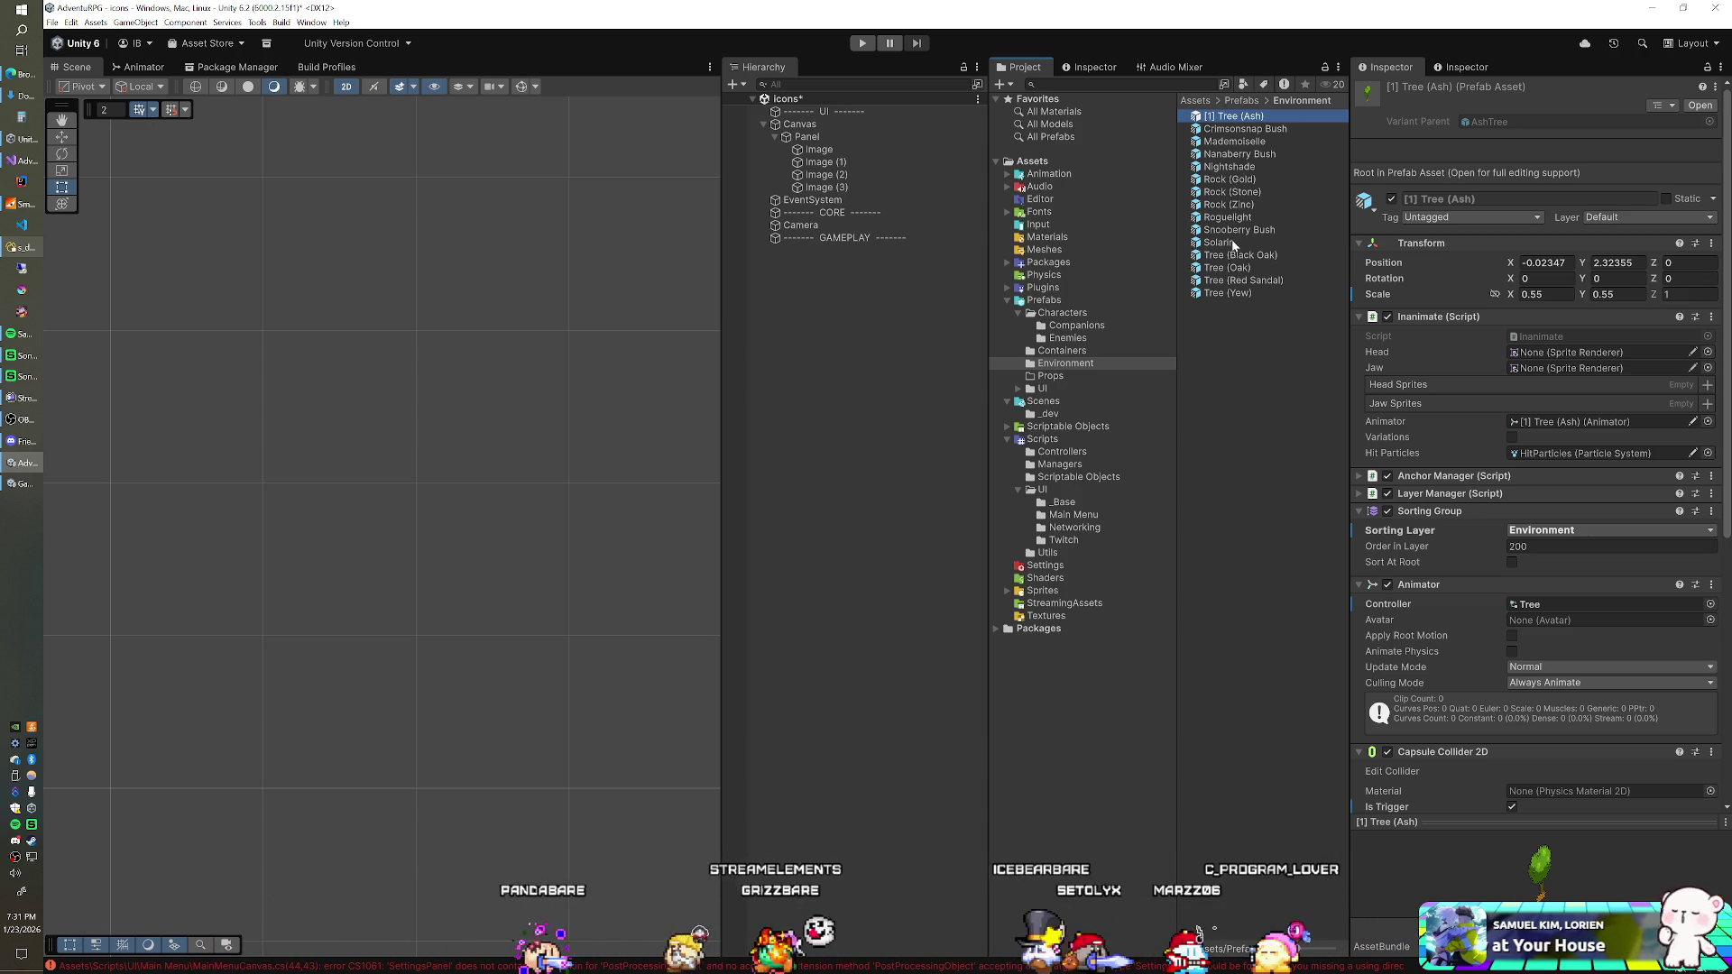
pyautogui.click(1239, 192)
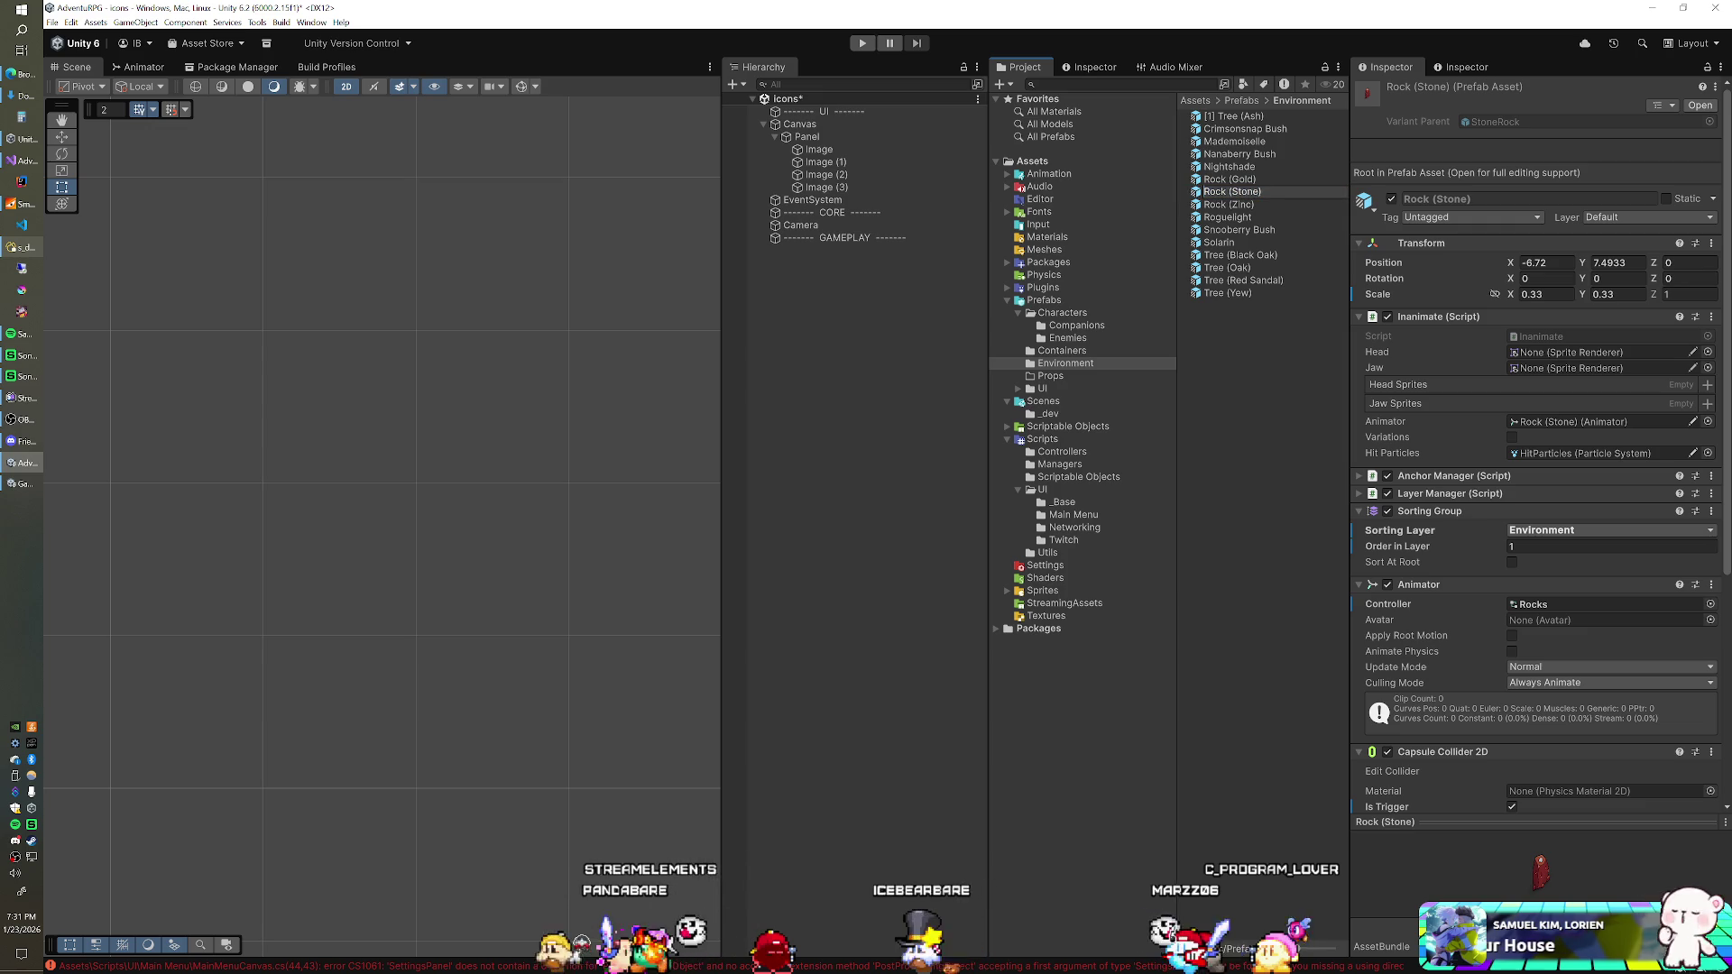
pyautogui.write('[2]')
pyautogui.press('Return')
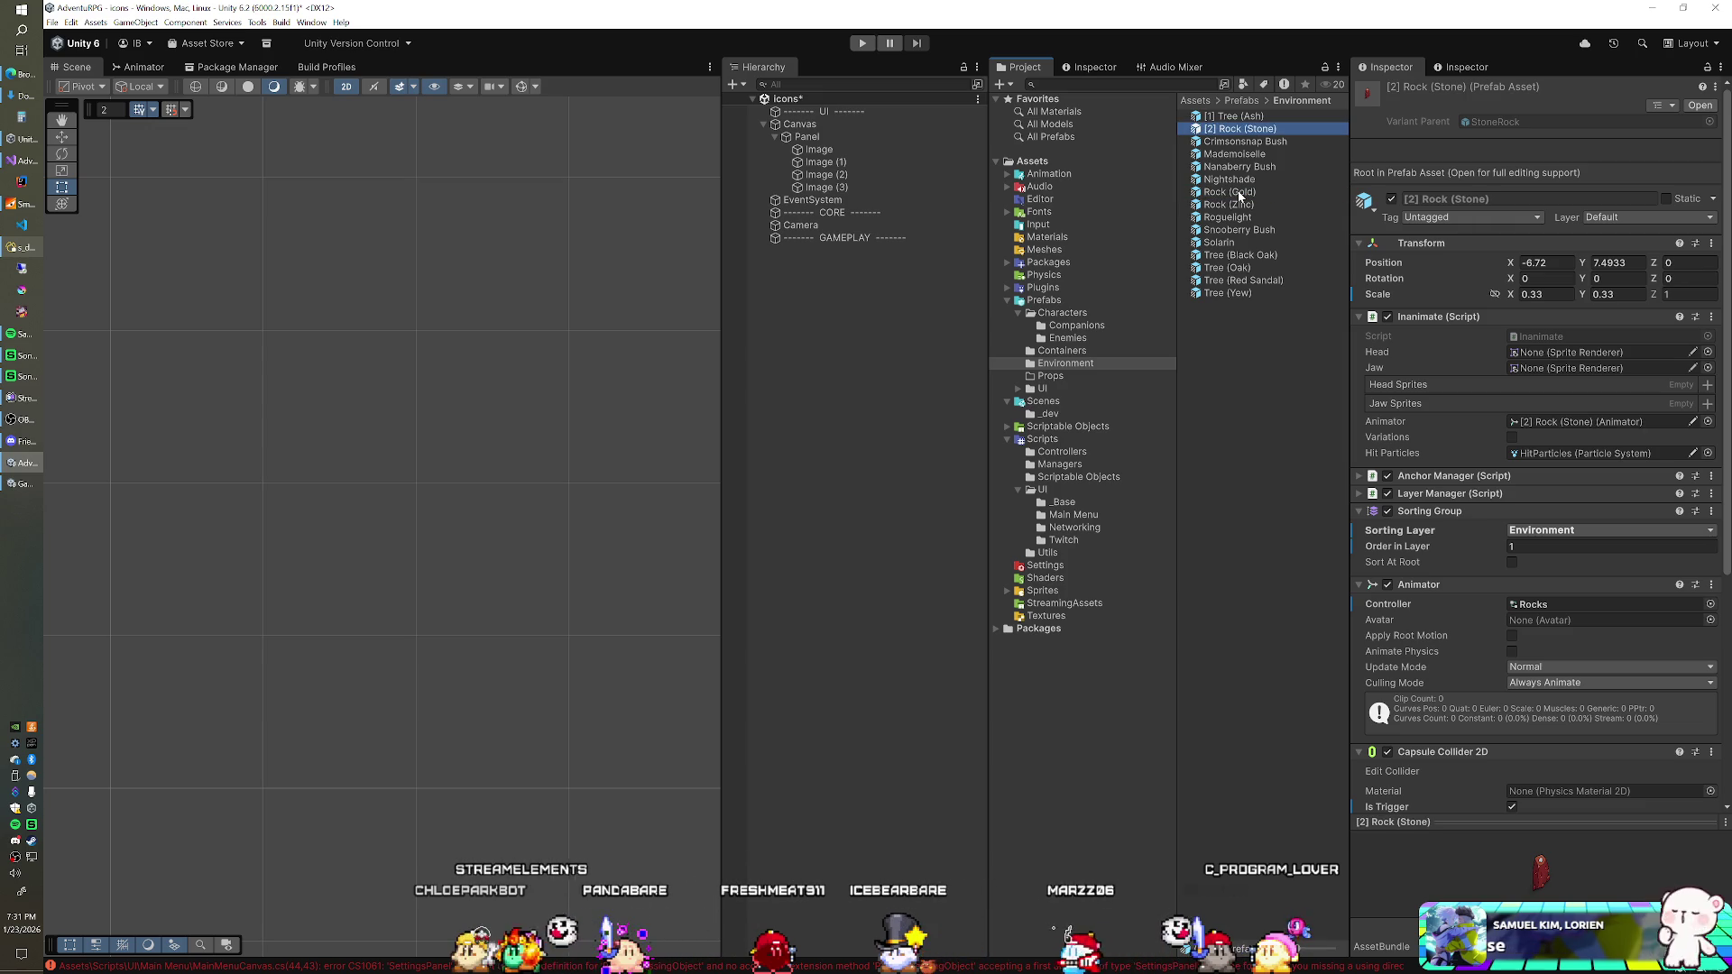
pyautogui.click(1219, 295)
pyautogui.press('F2')
pyautogui.write('[3]')
pyautogui.press('Return')
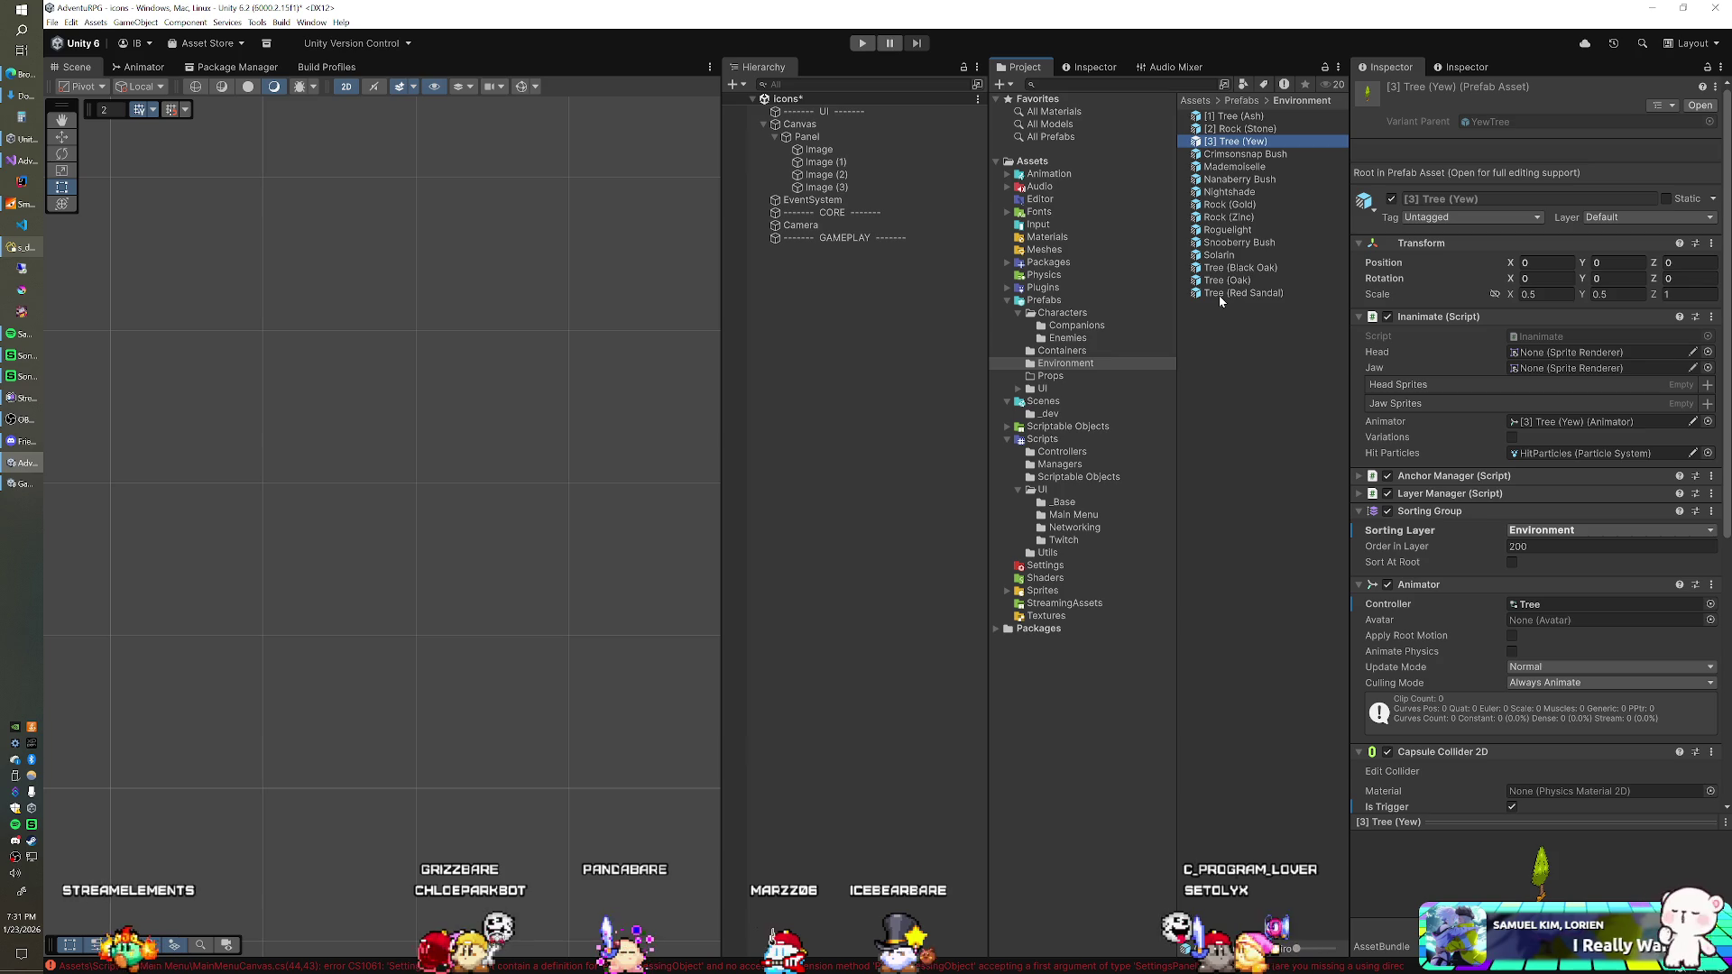
pyautogui.click(1242, 117)
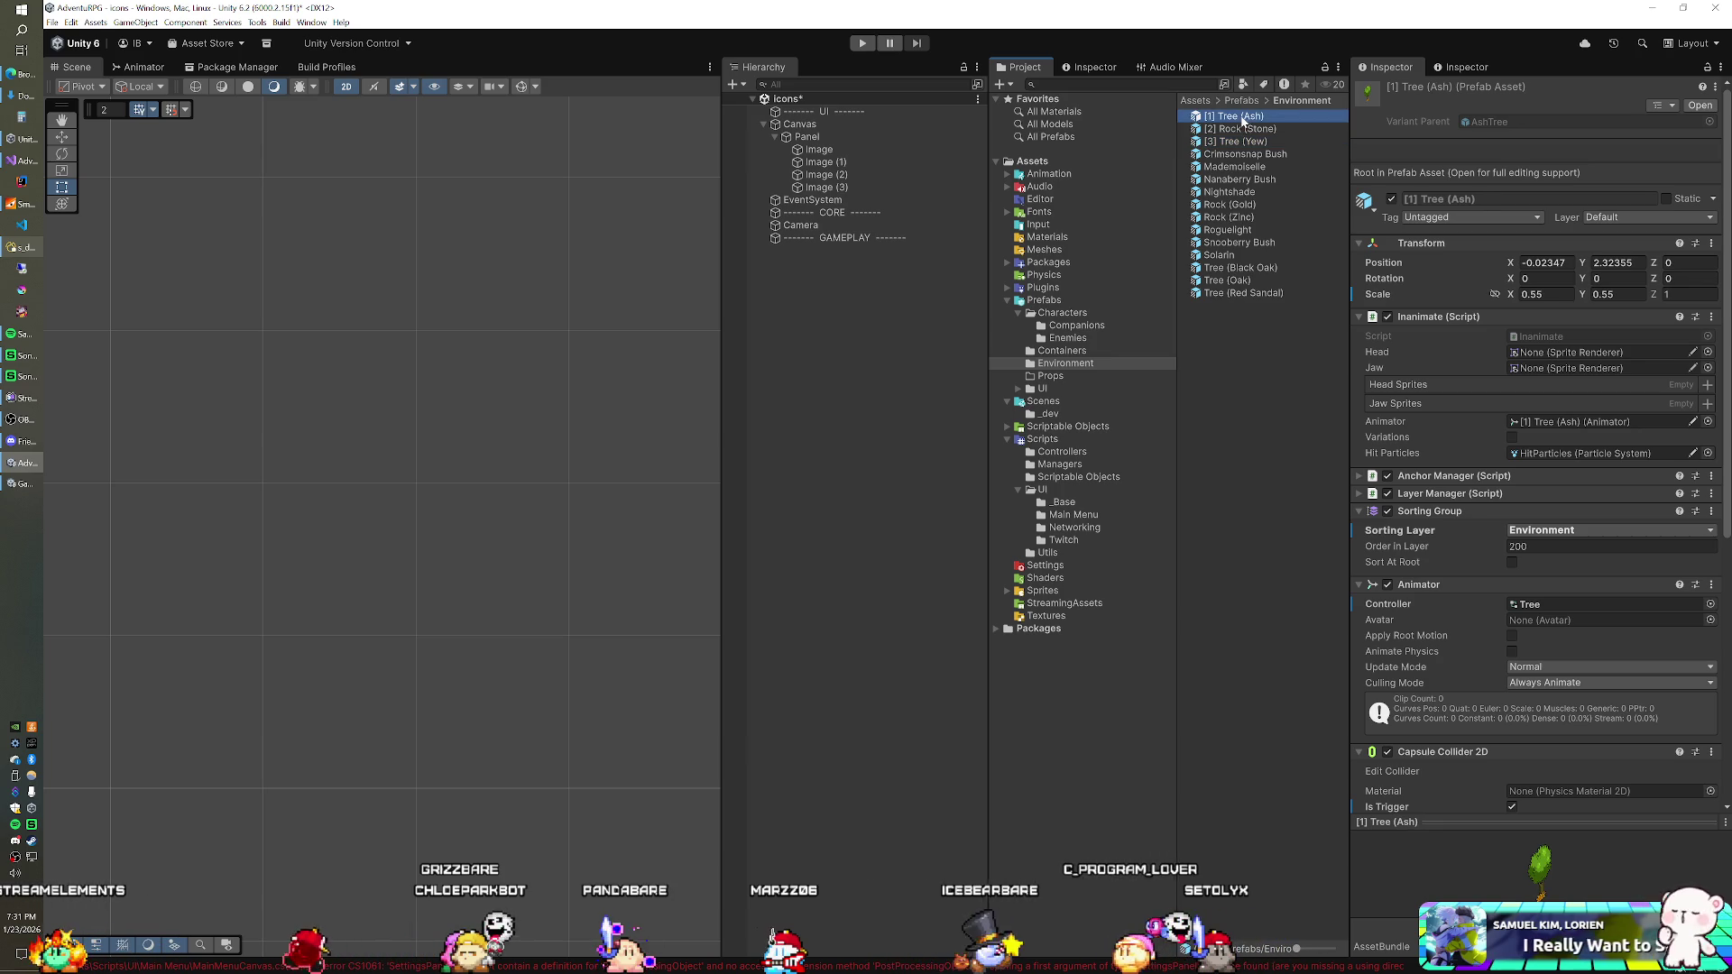
# Step: Shorten [1] Tree (Ash) to [1] Ash and [2] Rock (Stone) to [2] Stone
pyautogui.press('F2')
pyautogui.press('Delete')
pyautogui.press('Delete')
pyautogui.press('Delete')
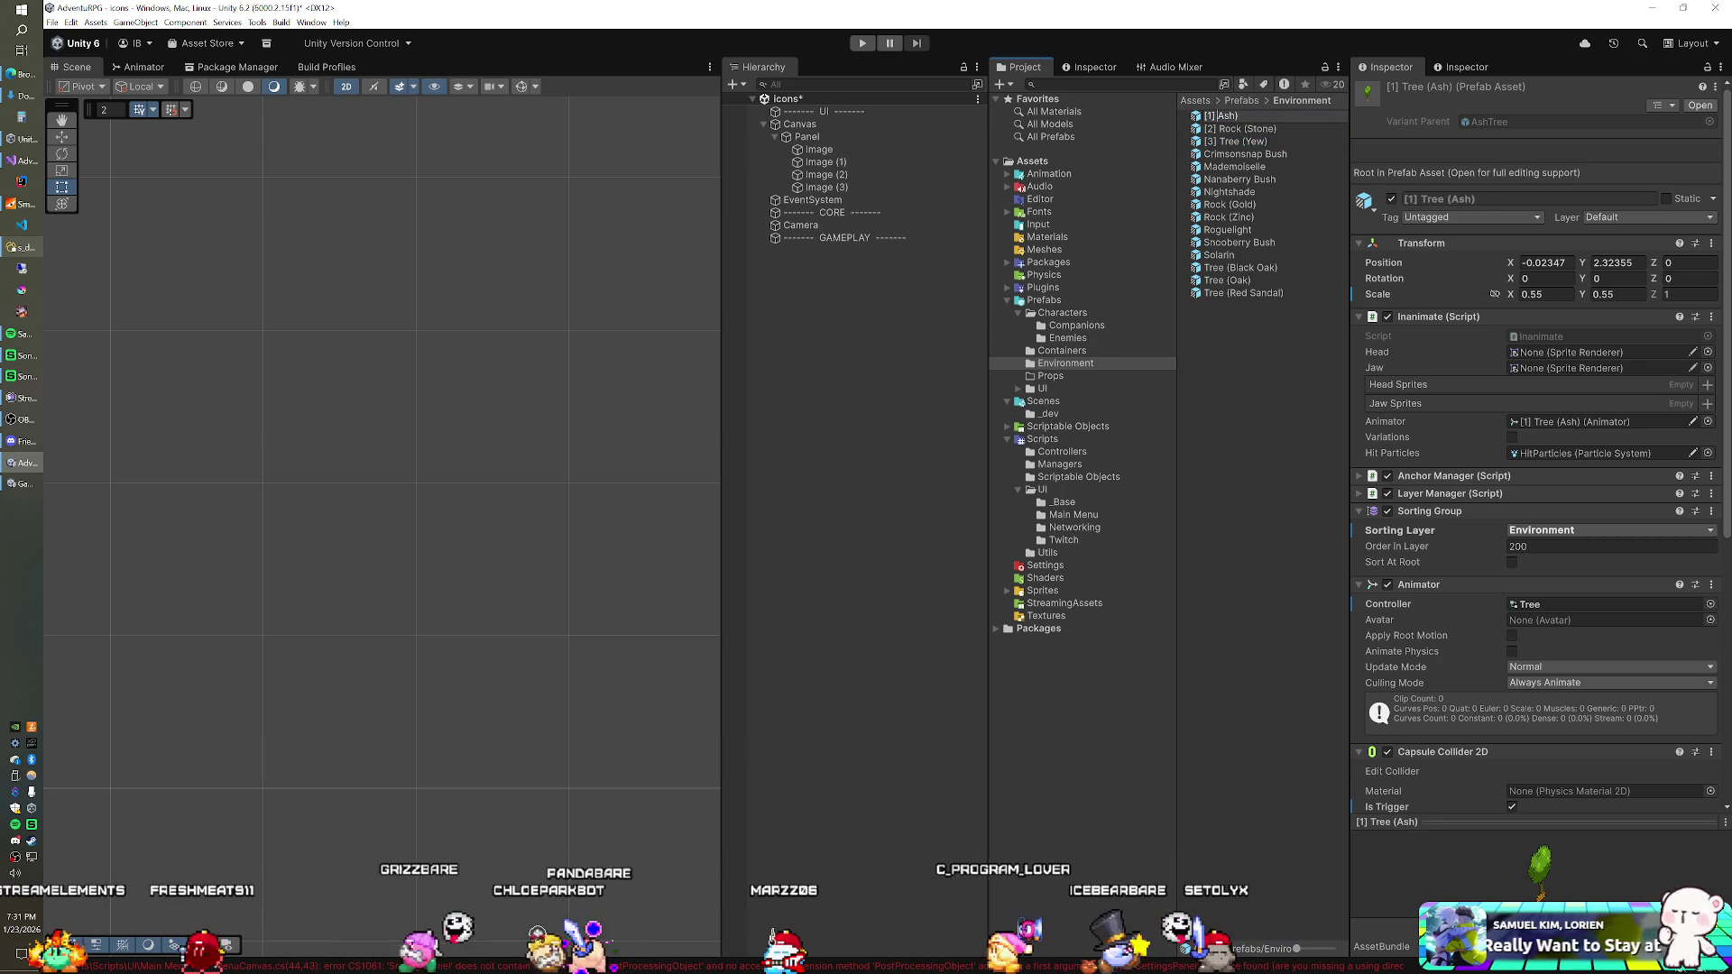
pyautogui.press('End')
pyautogui.press('BackSpace')
pyautogui.press('Return')
pyautogui.click(1247, 130)
pyautogui.press('F2')
pyautogui.press('Delete')
pyautogui.press('Delete')
pyautogui.press('Delete')
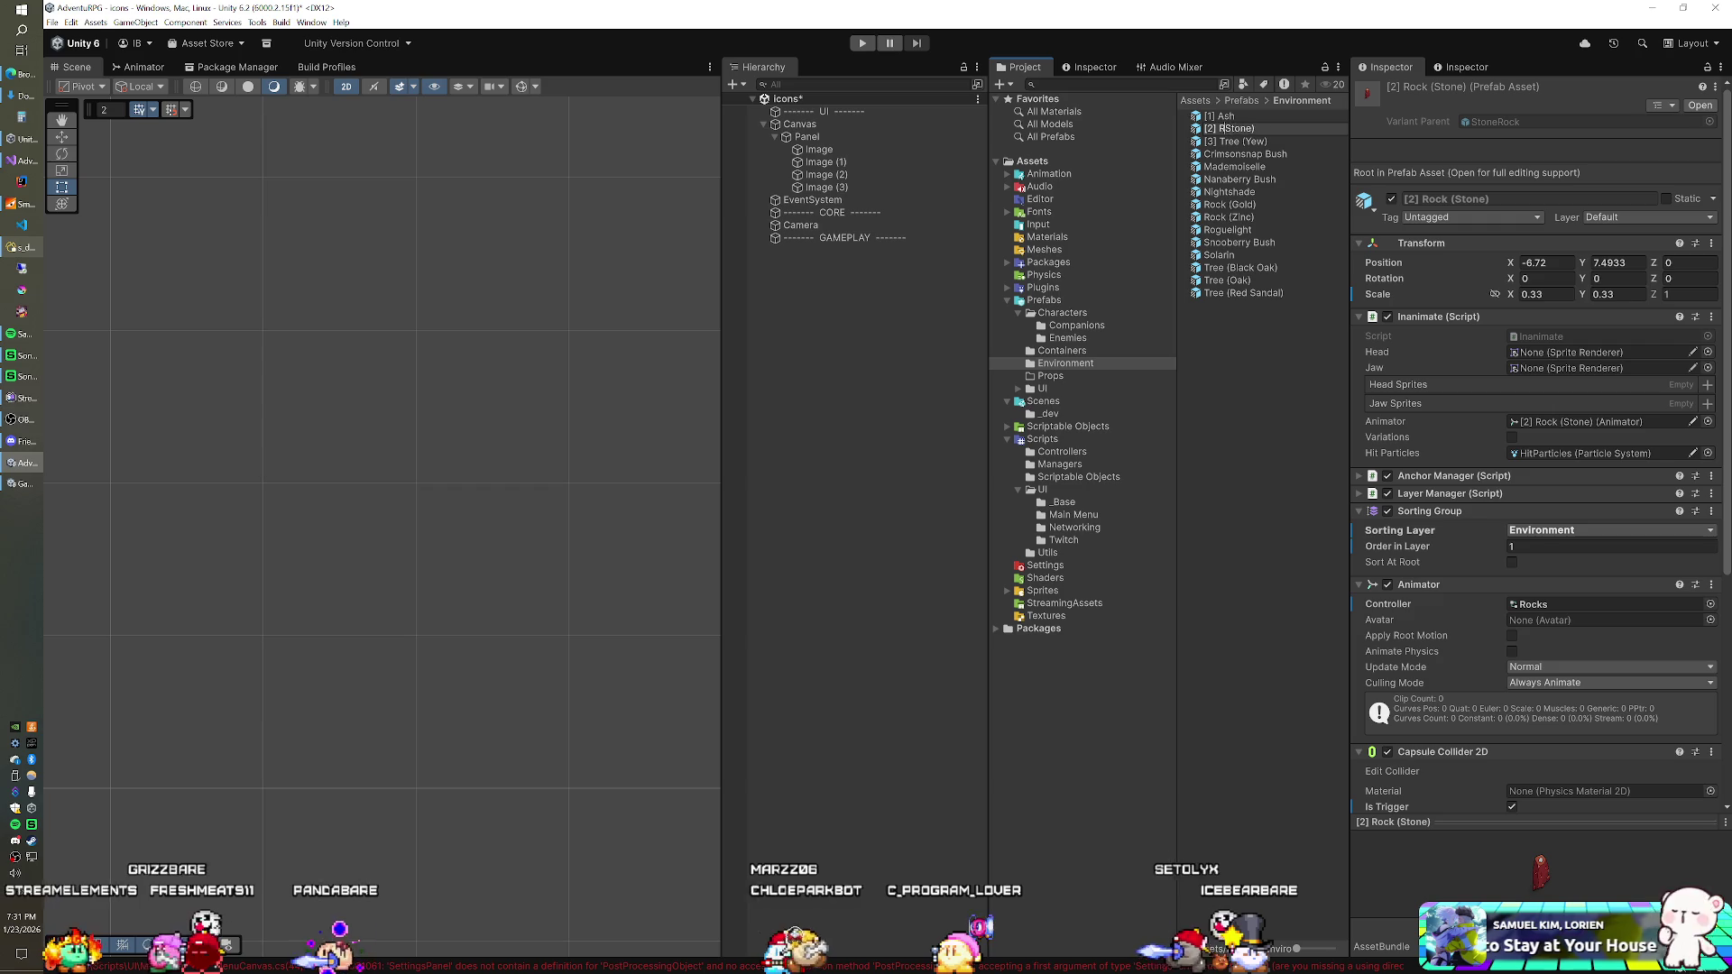
pyautogui.press('End')
pyautogui.press('BackSpace')
pyautogui.press('Return')
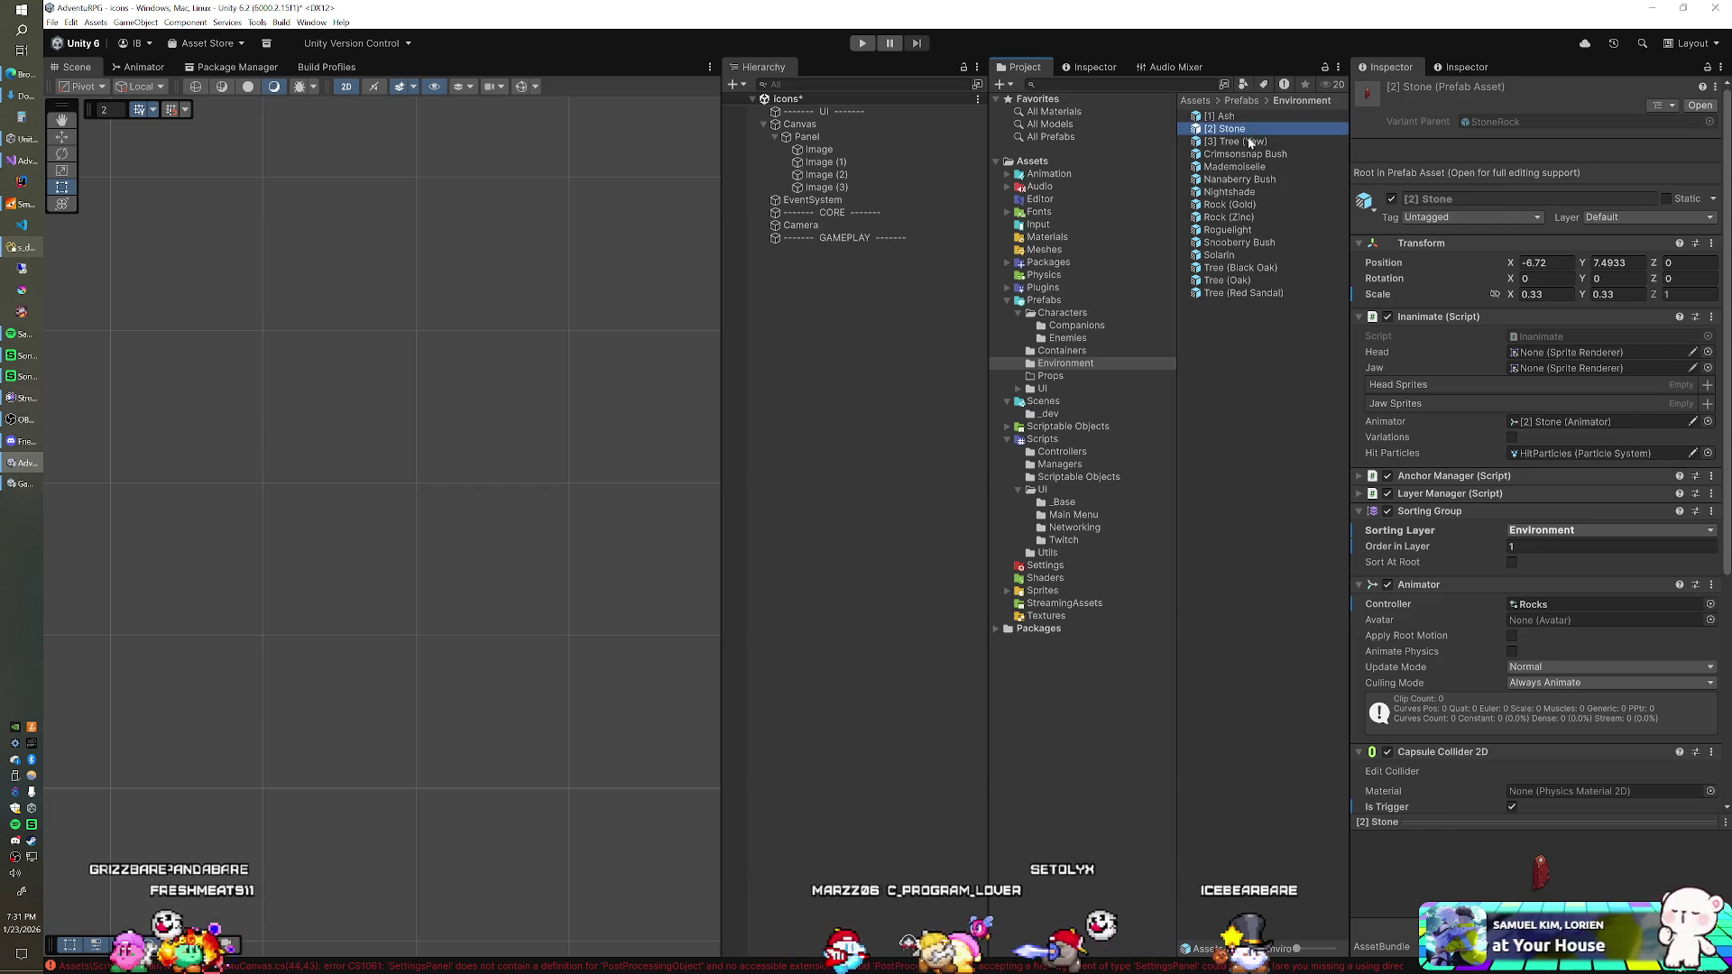
# Step: Shorten [3] Tree (Yew) to [3] Yew and rename Rock (Gold) to [4] Gold
pyautogui.click(1247, 140)
pyautogui.press('F2')
pyautogui.press('Delete')
pyautogui.press('Delete')
pyautogui.press('Delete')
pyautogui.press('End')
pyautogui.press('BackSpace')
pyautogui.press('Return')
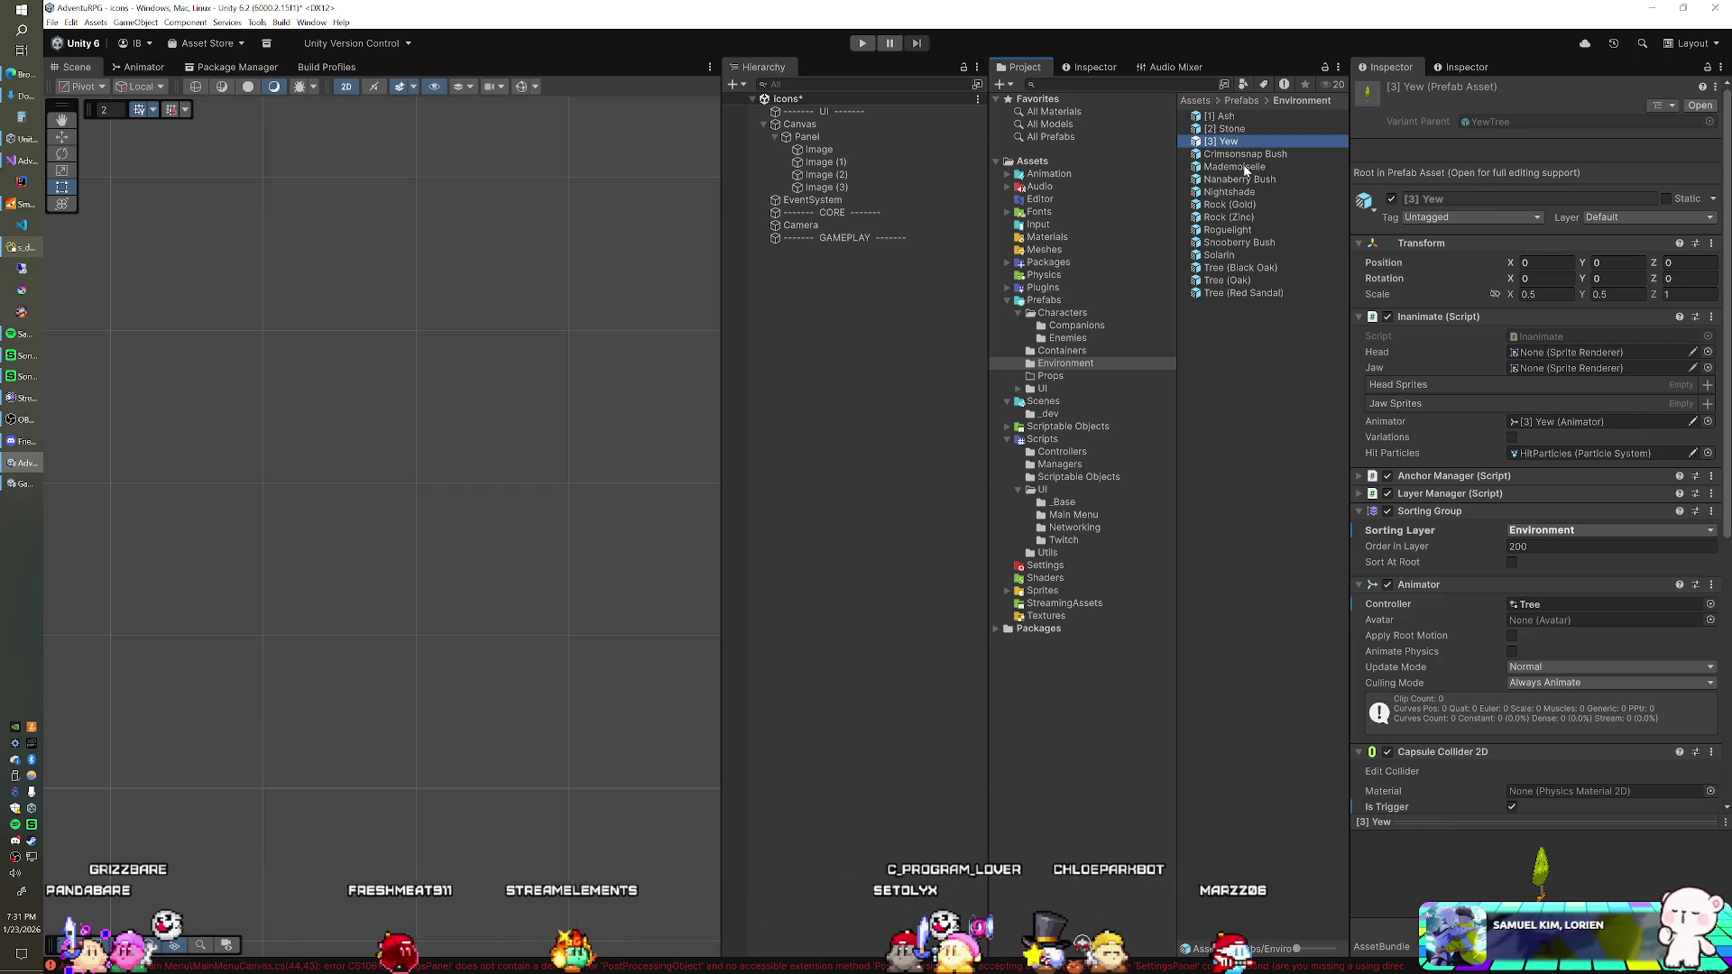
pyautogui.click(1231, 206)
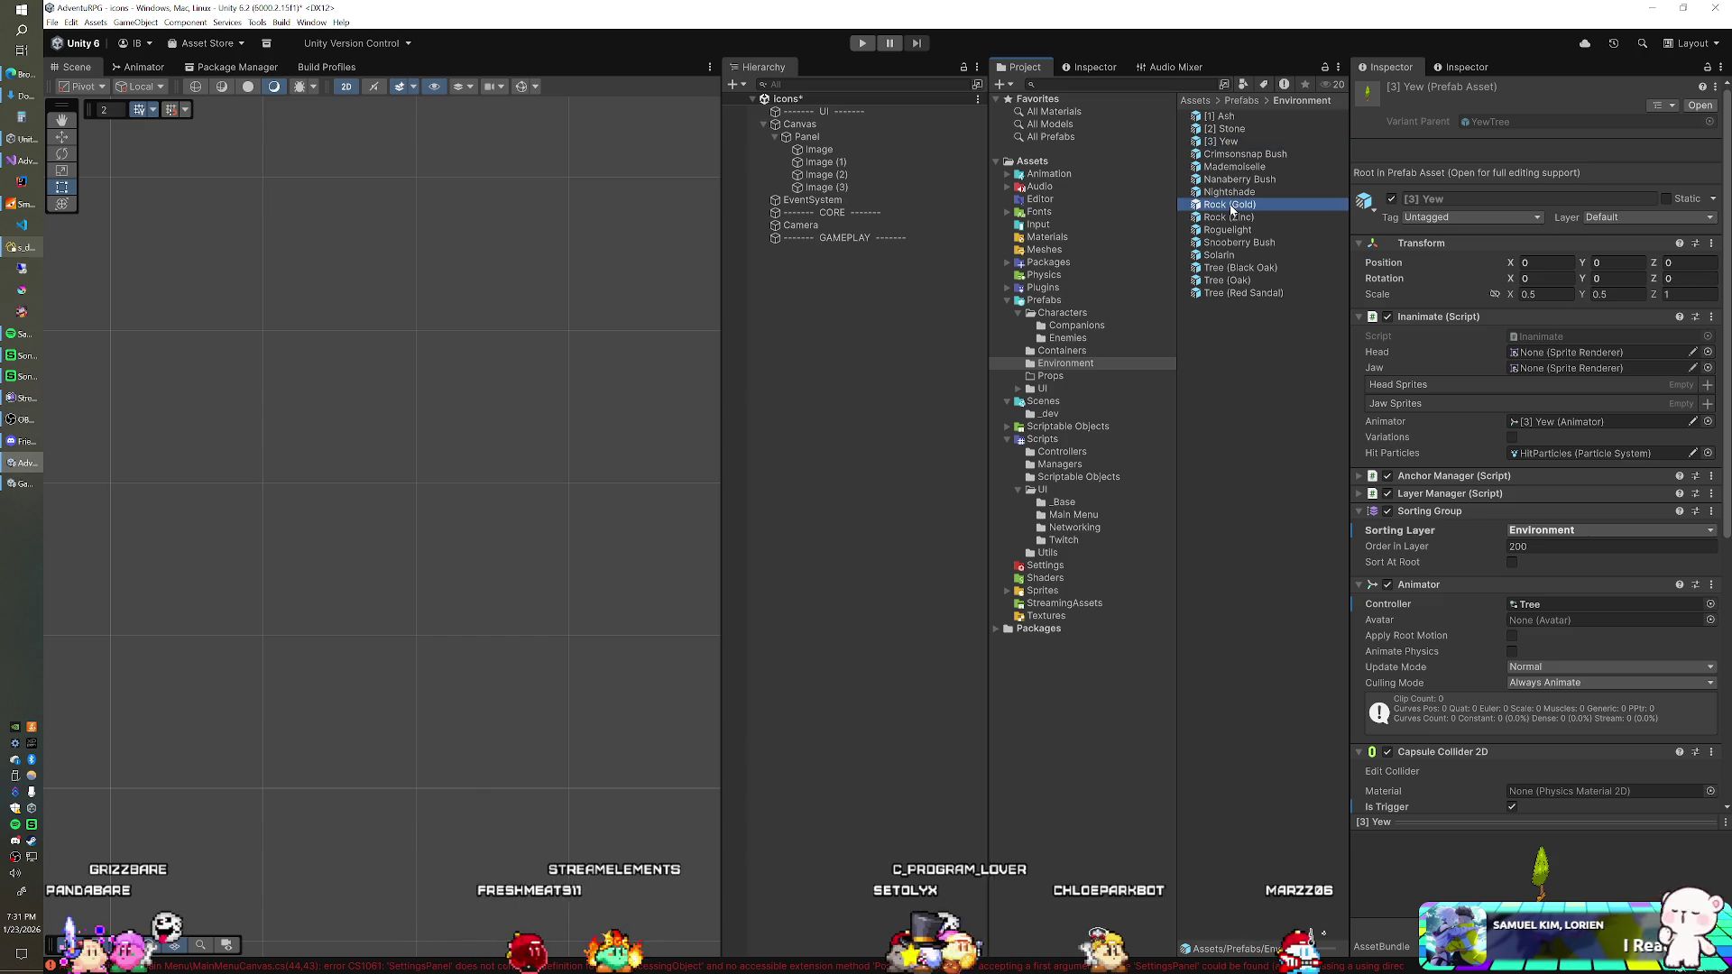
pyautogui.press('F2')
pyautogui.write('[4] Gold')
pyautogui.press('Return')
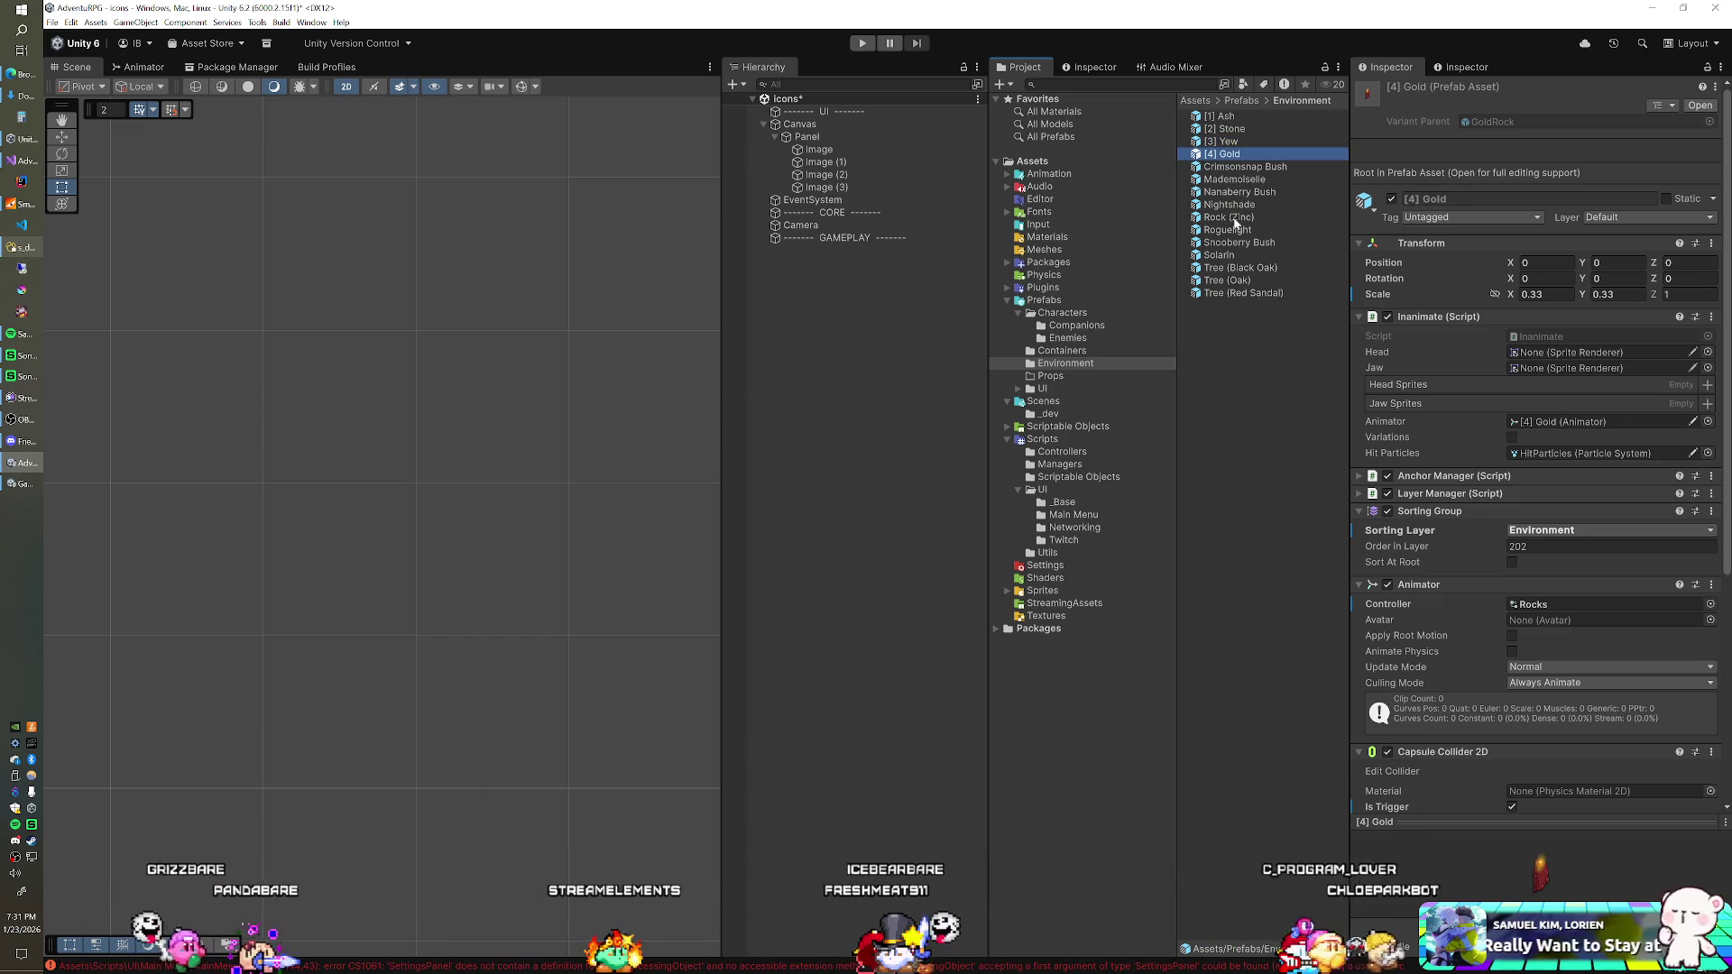
# Step: Rename Tree (Red Sandal) to [5] Red Sandal and Rock (Zinc) to [6] Zinc
pyautogui.click(1228, 294)
pyautogui.click(1228, 294)
pyautogui.moveTo(1227, 293); pyautogui.dragTo(1194, 295)
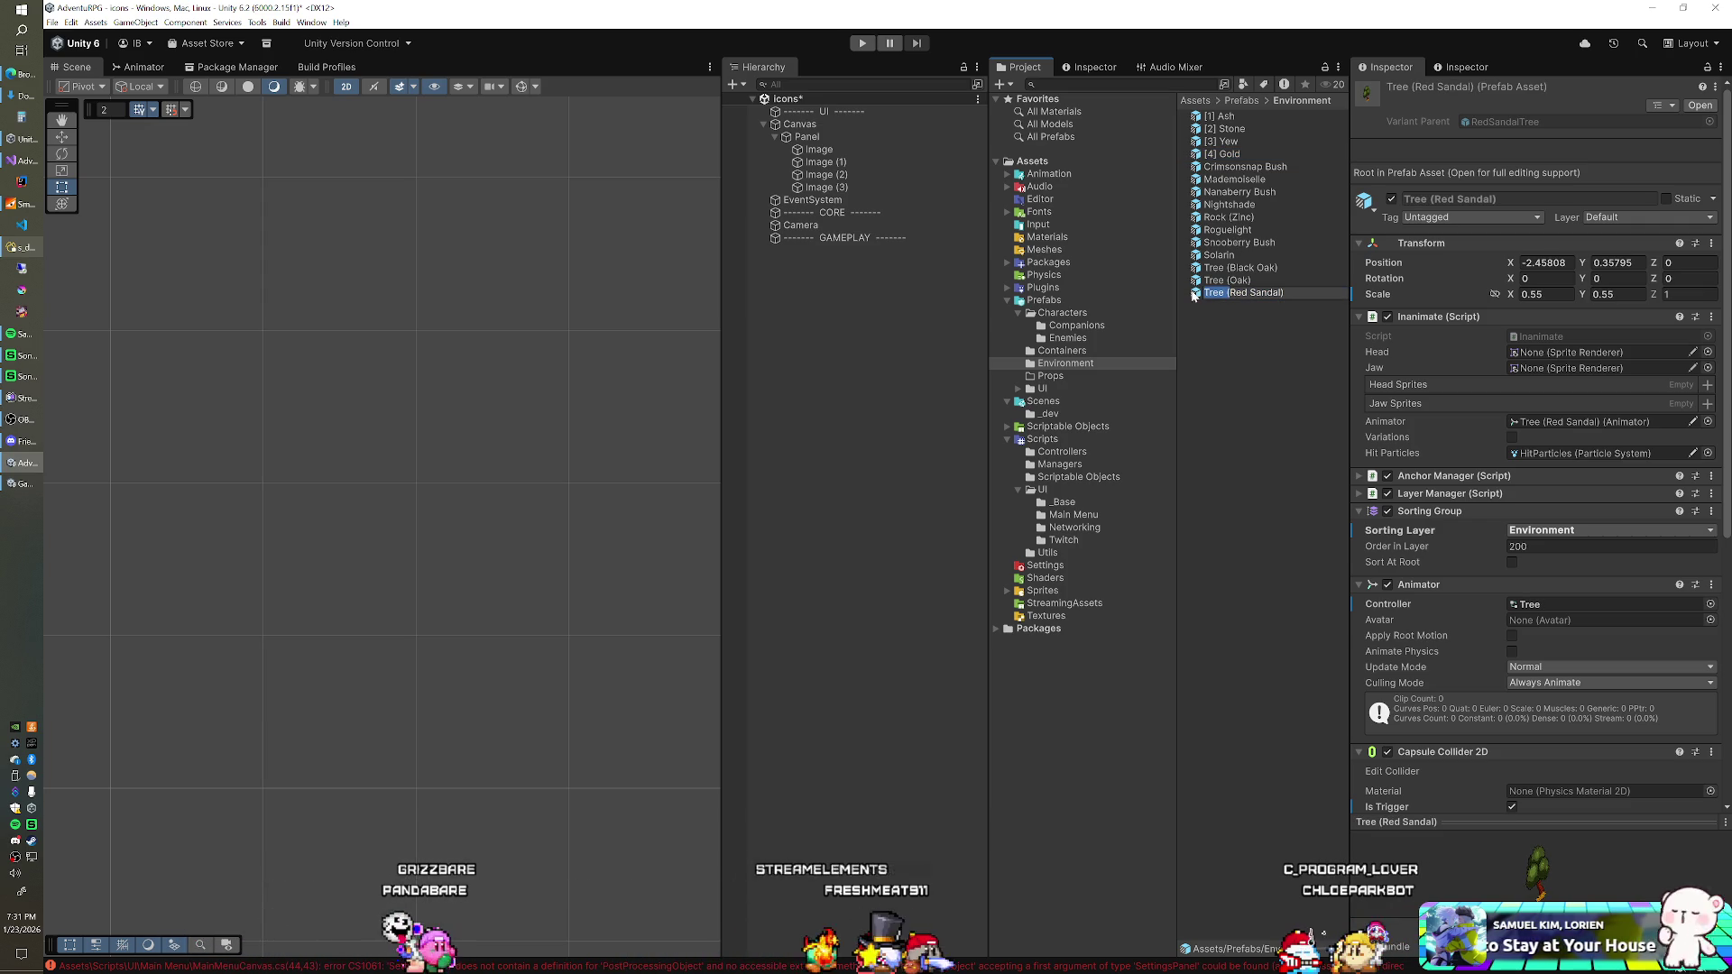
pyautogui.write('5]')
pyautogui.press('End')
pyautogui.press('BackSpace')
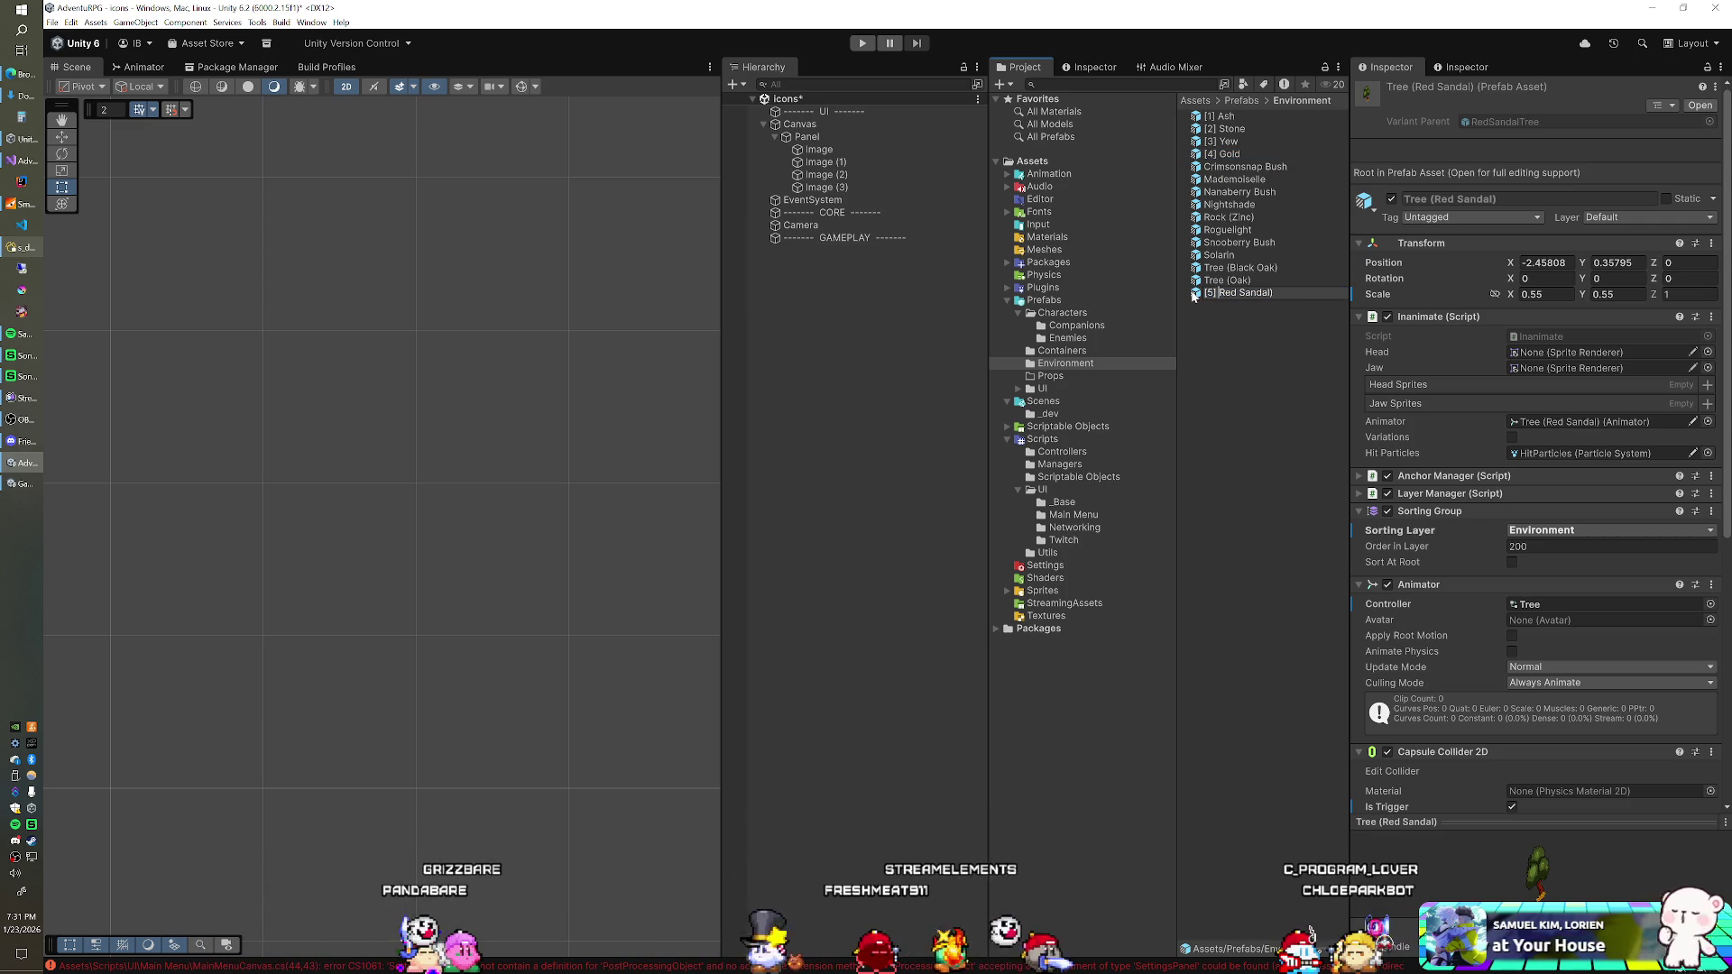
pyautogui.press('Return')
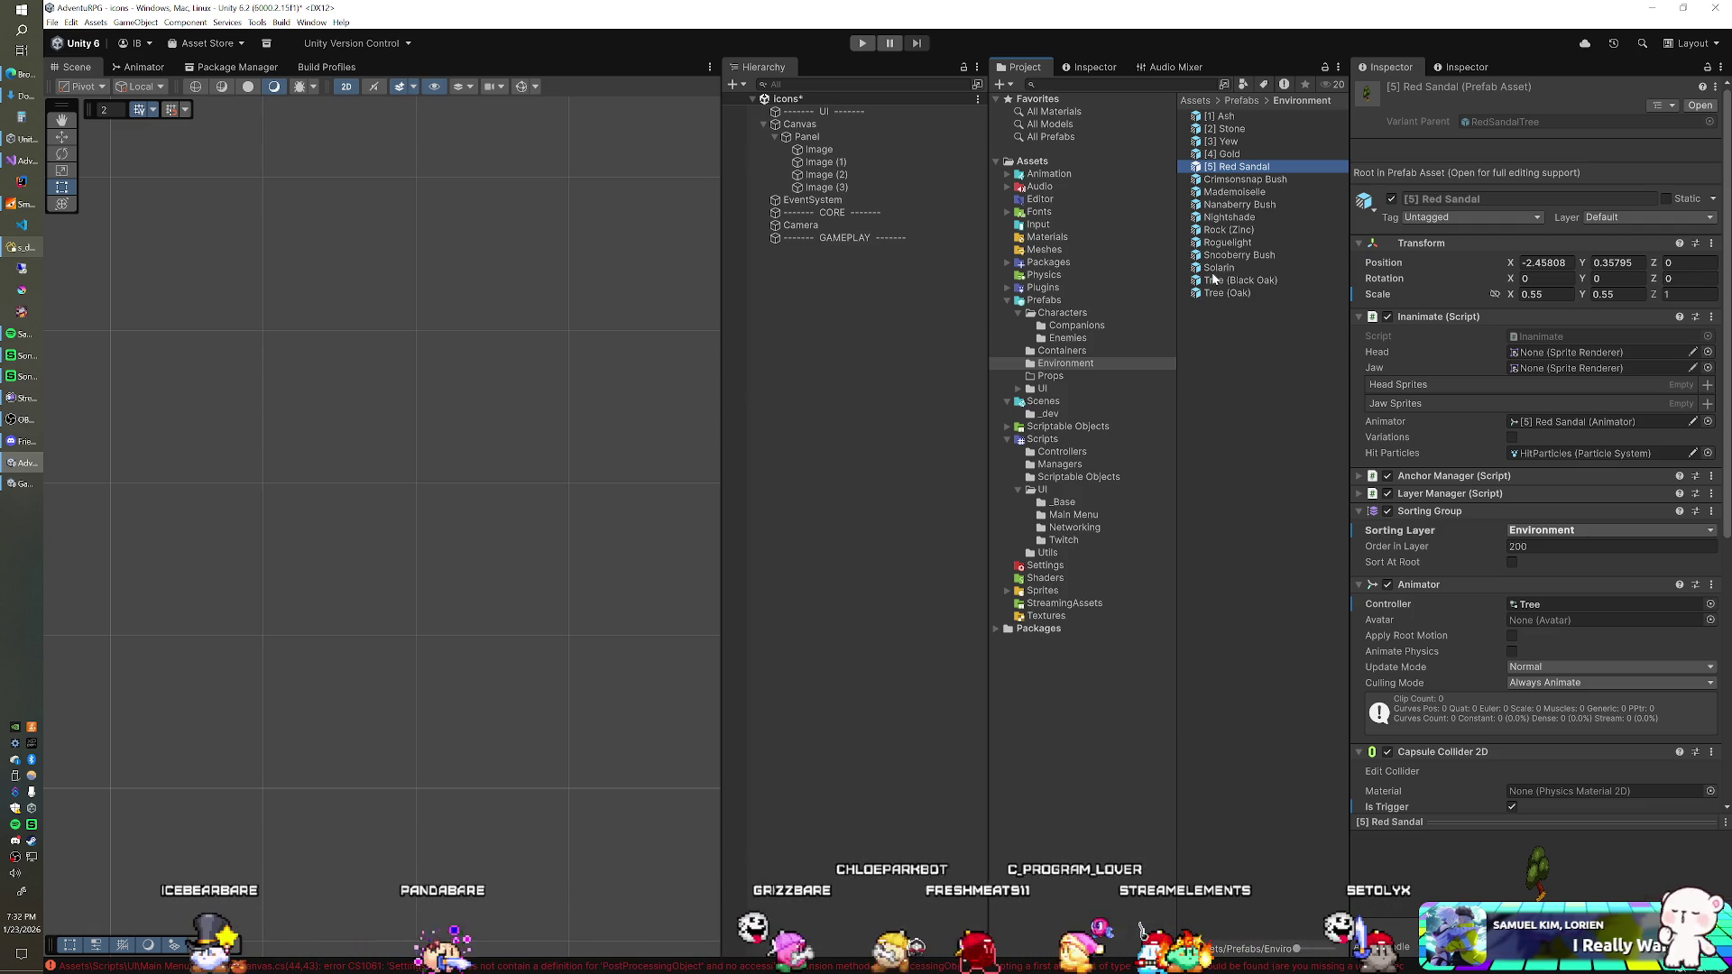
pyautogui.click(1232, 231)
pyautogui.write('[6] Zin')
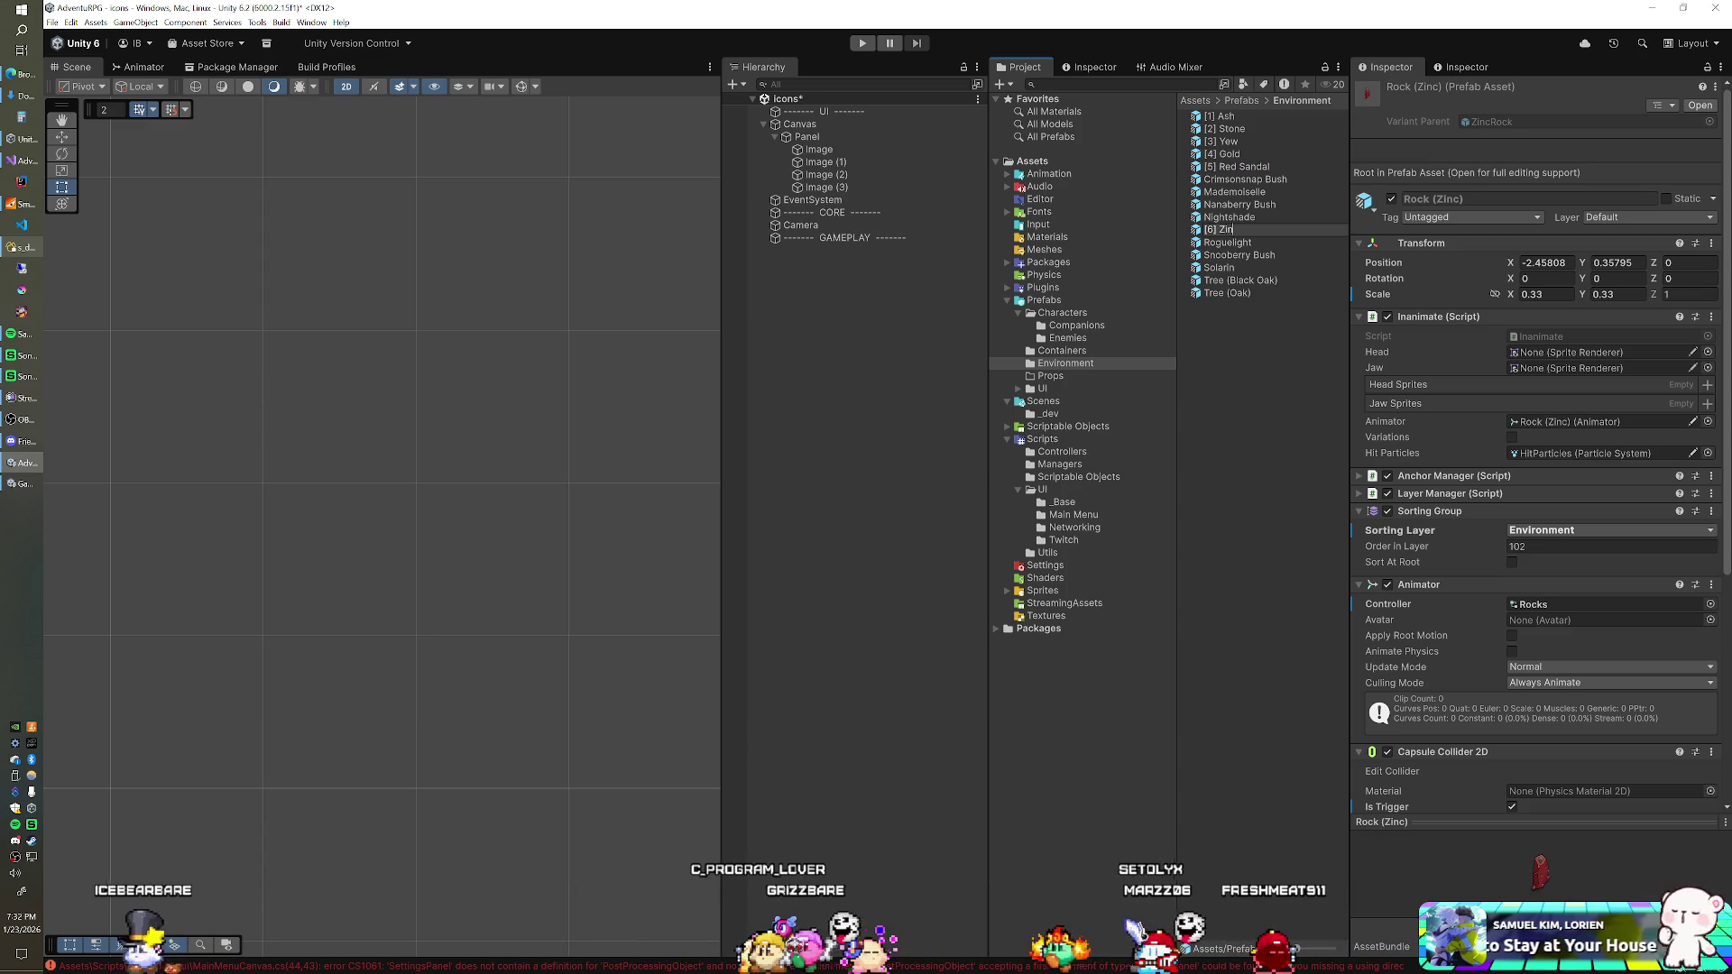
pyautogui.write('c')
pyautogui.press('Return')
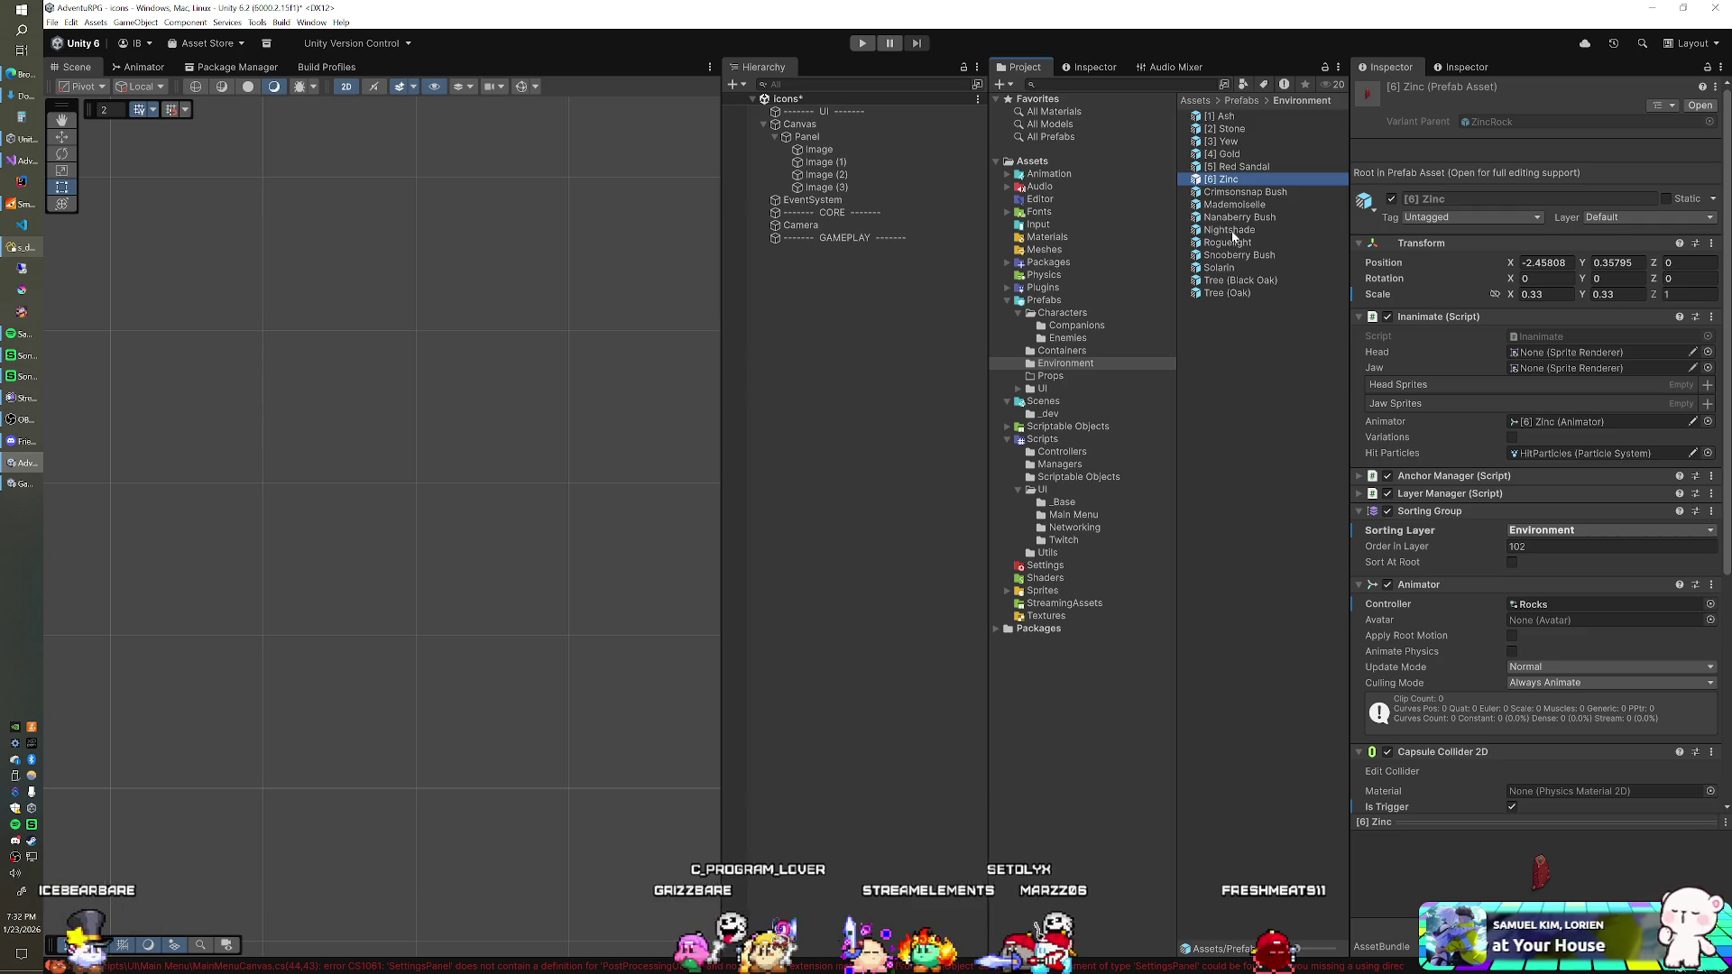
# Step: Number Roguelight [7], Solarin [8] and Mademoiselle [9]
pyautogui.click(1227, 243)
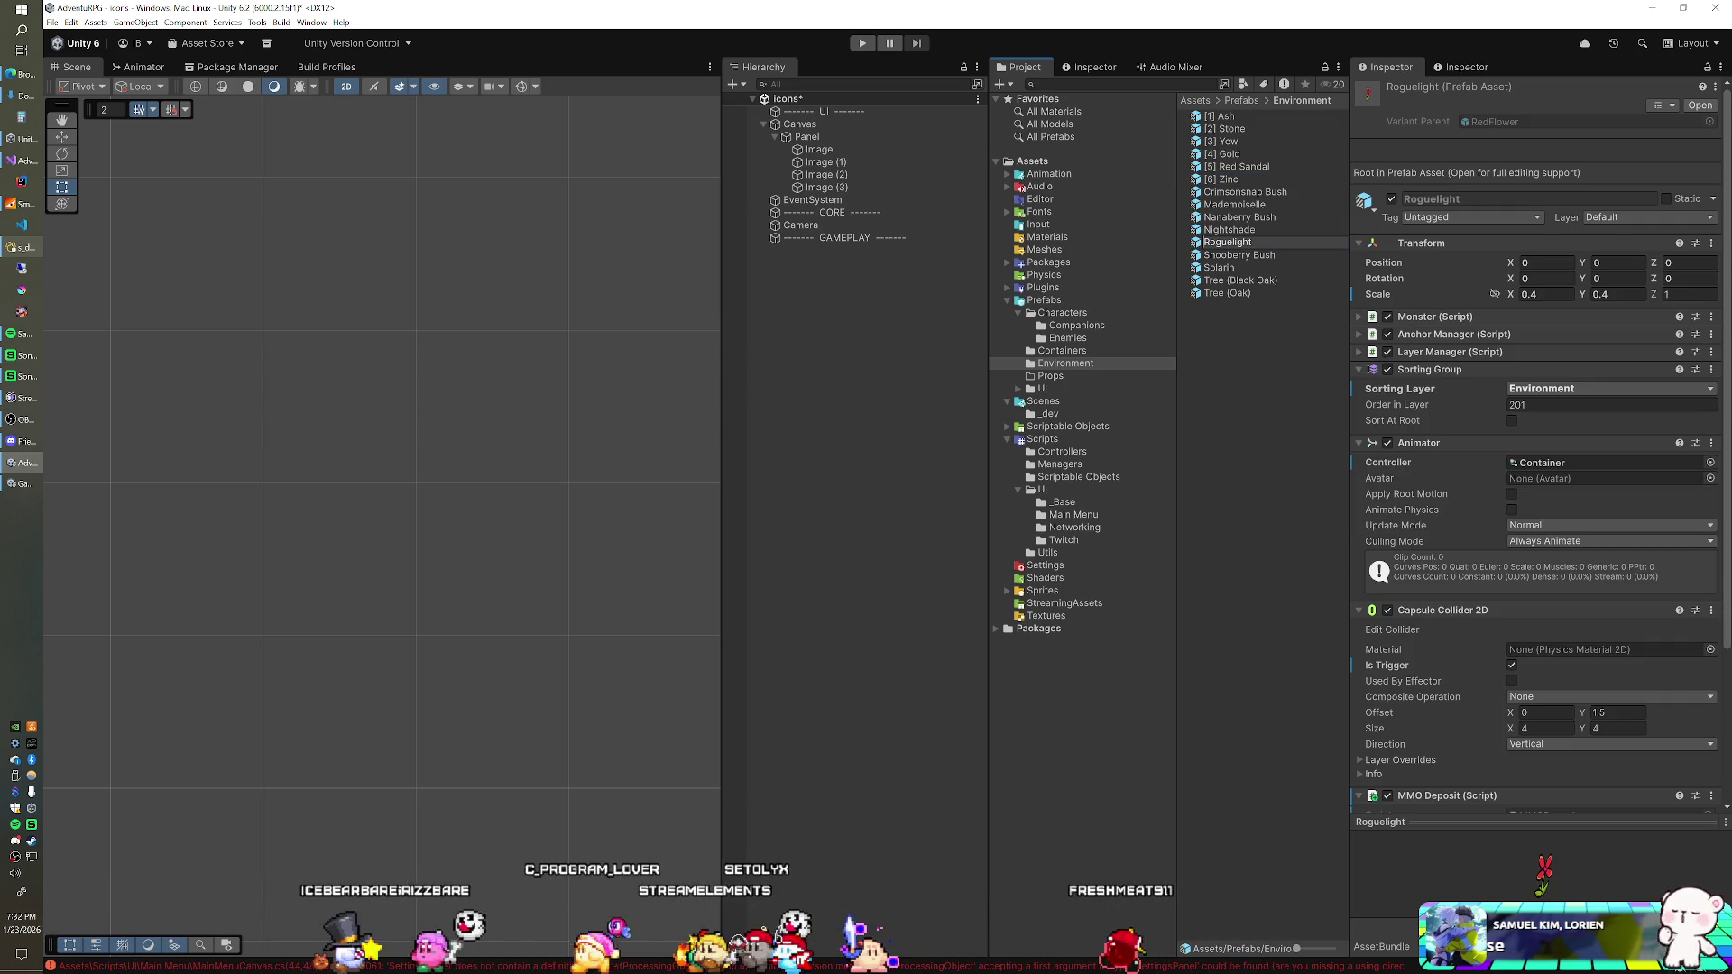
pyautogui.write('[7]')
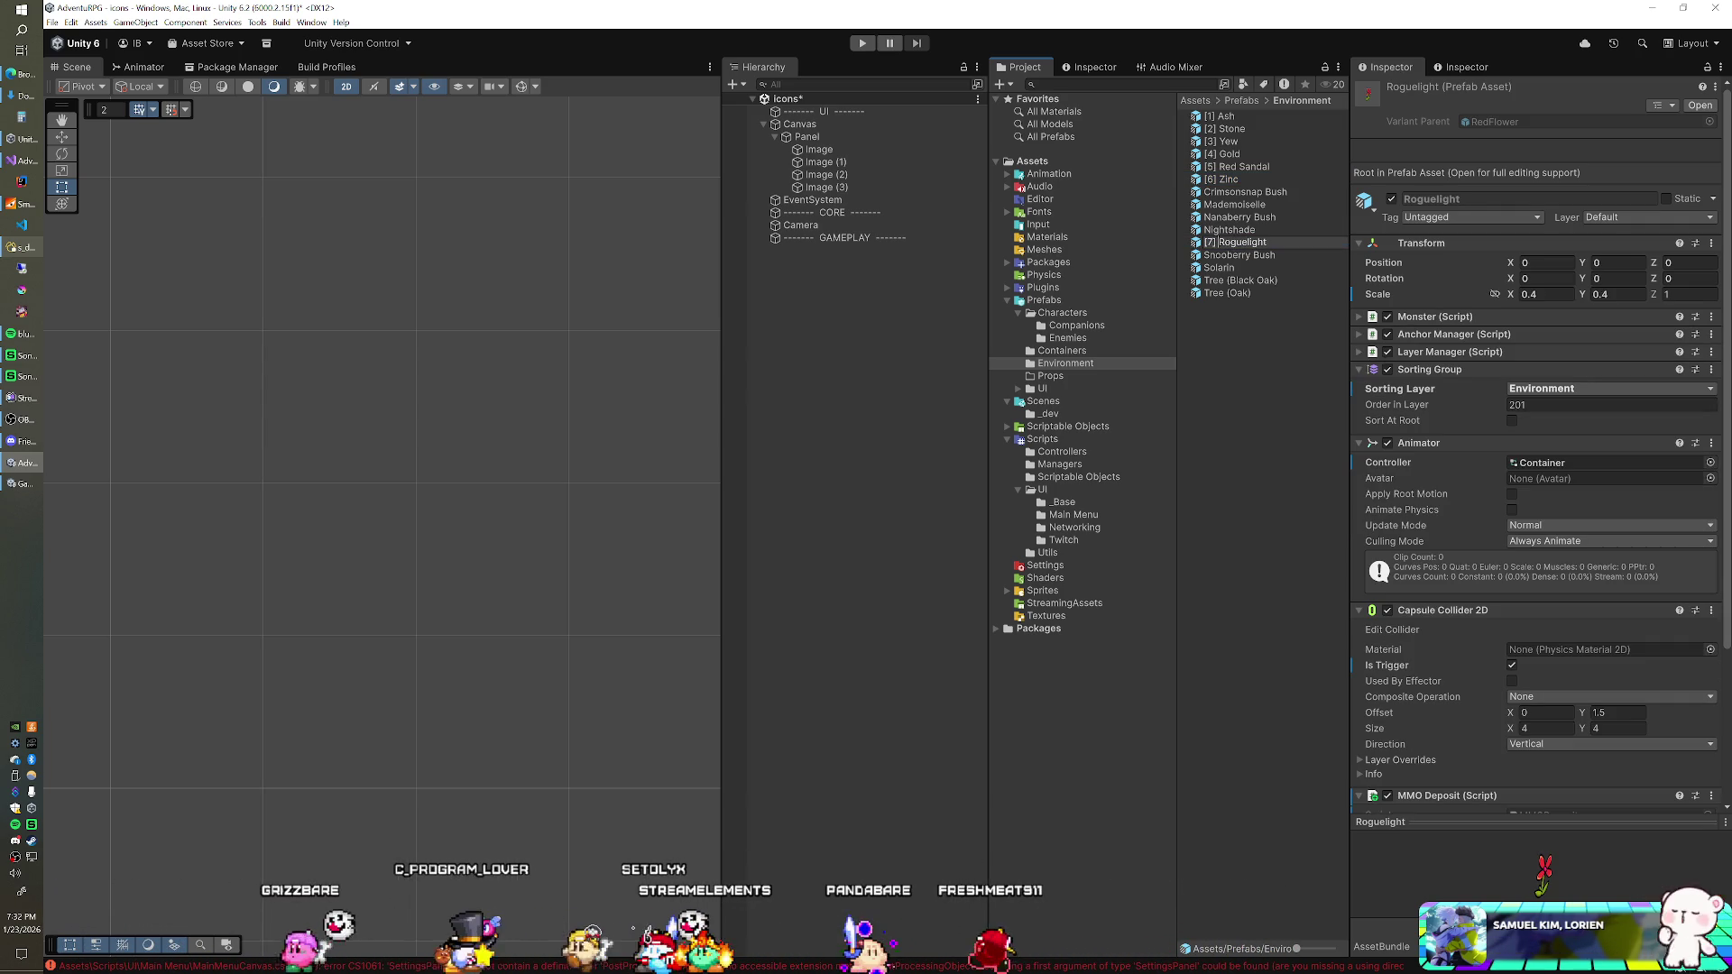
pyautogui.press('Return')
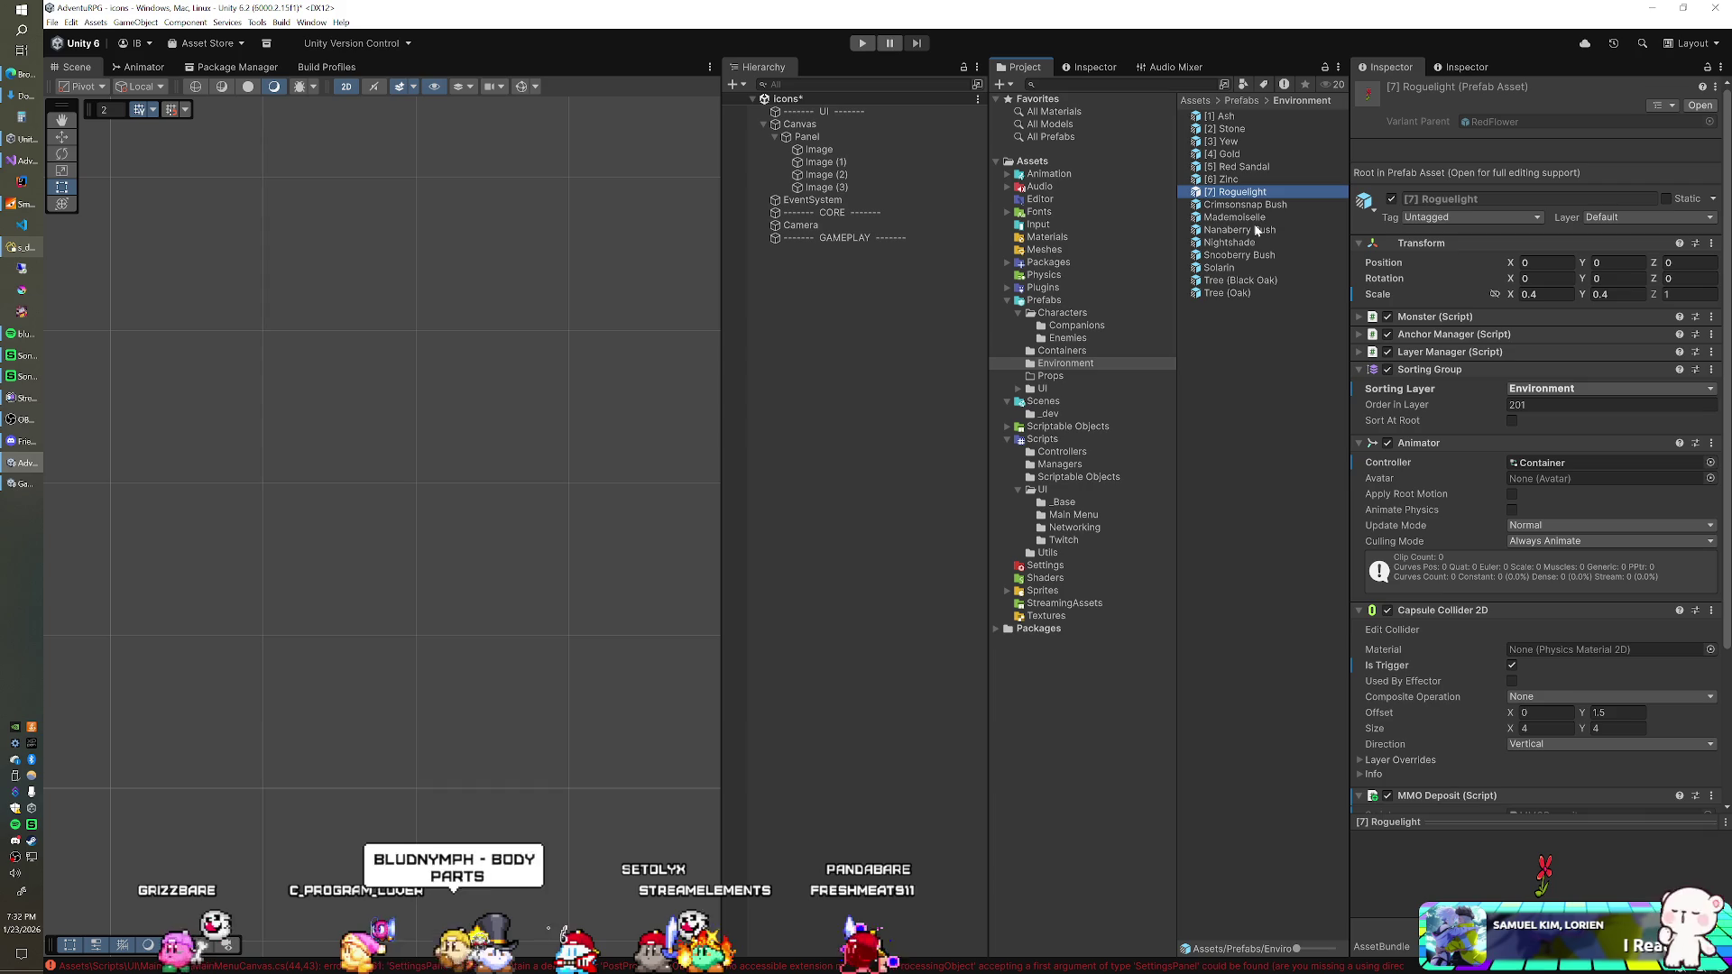
pyautogui.click(1250, 267)
pyautogui.write('[8]')
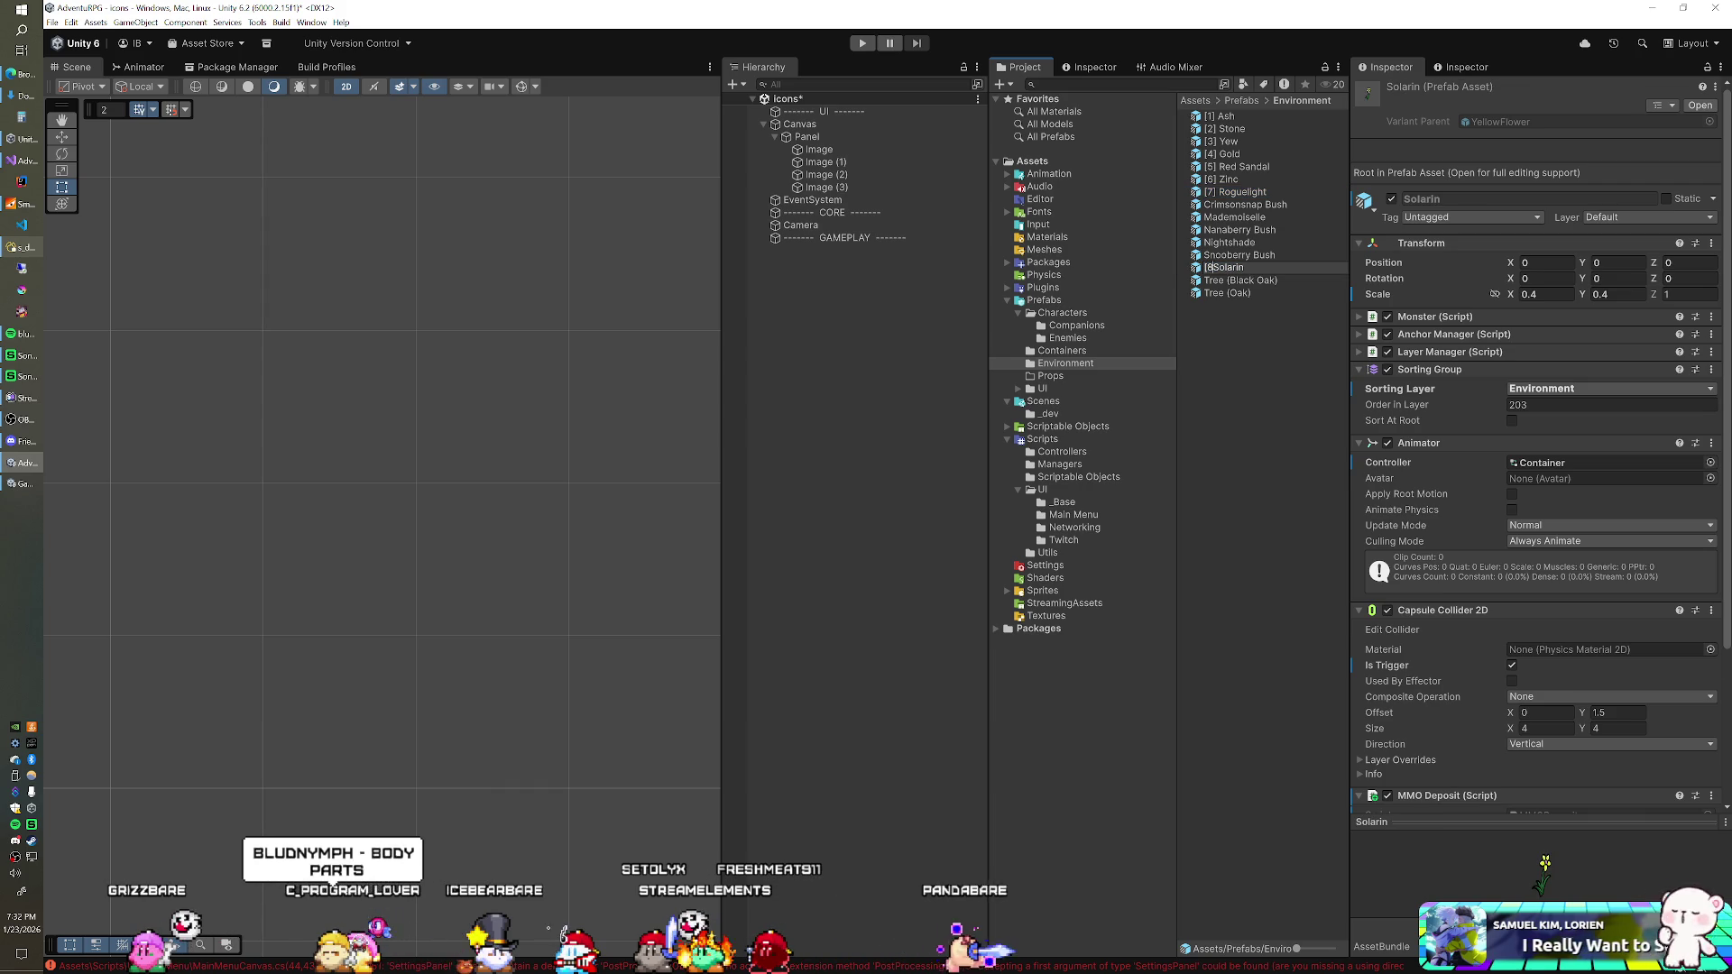
pyautogui.press('Return')
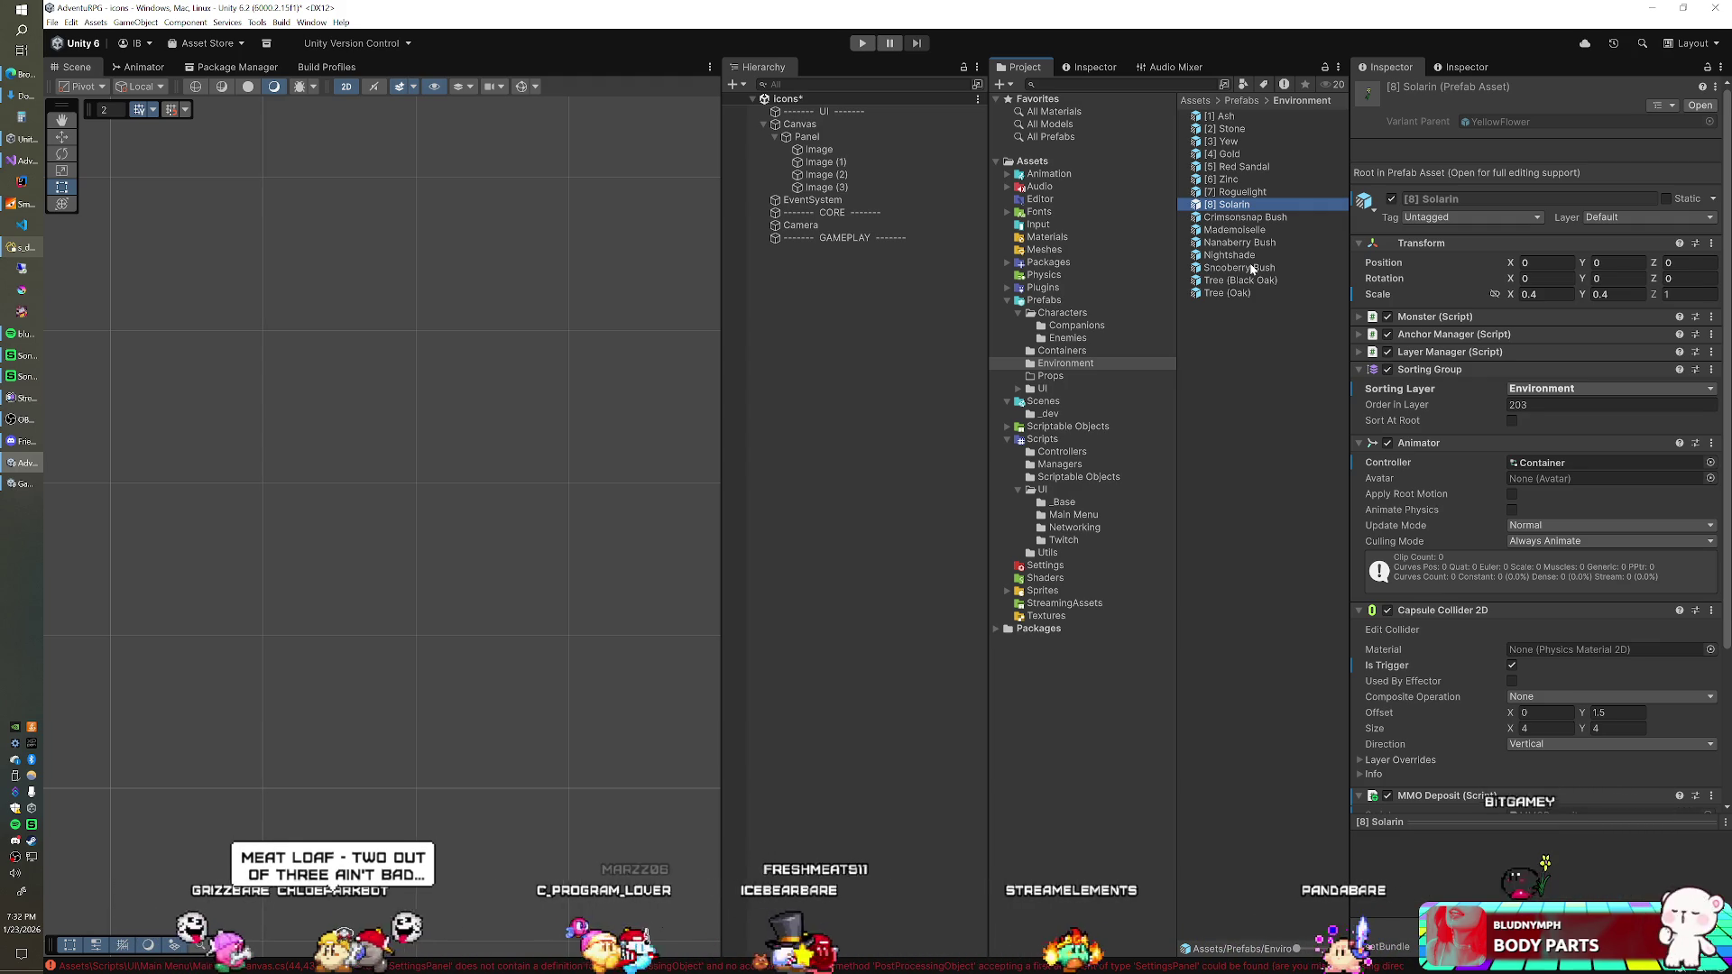
pyautogui.click(1244, 230)
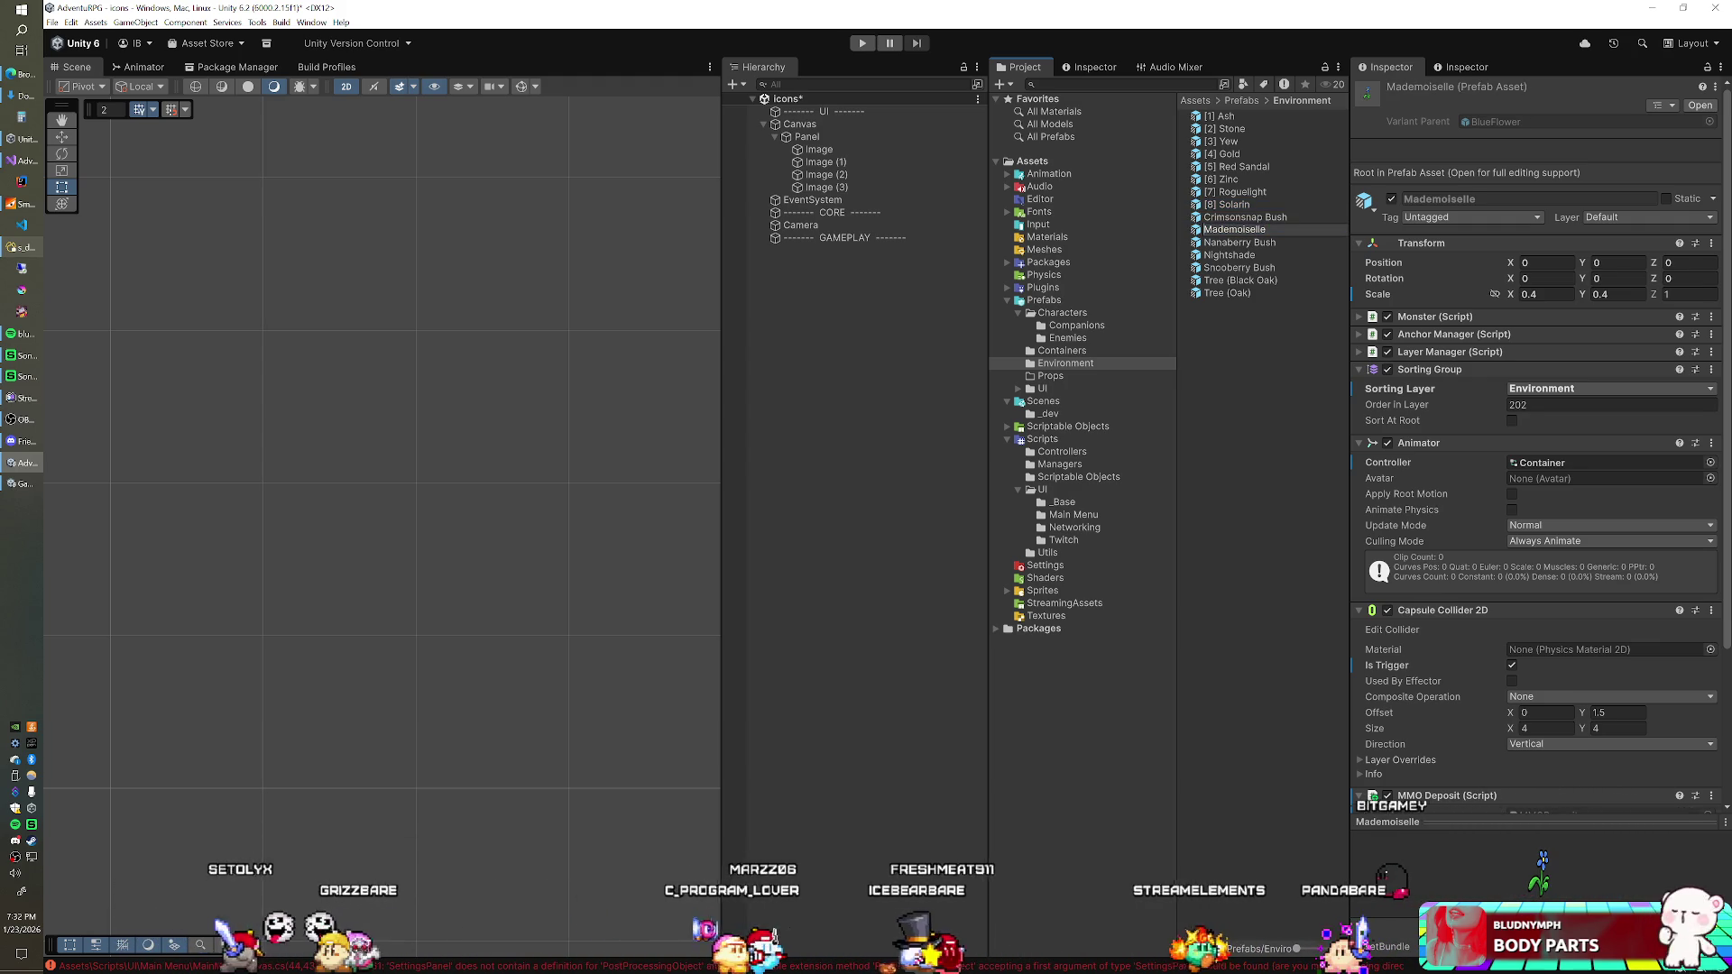
pyautogui.press('F2')
pyautogui.write('[9]')
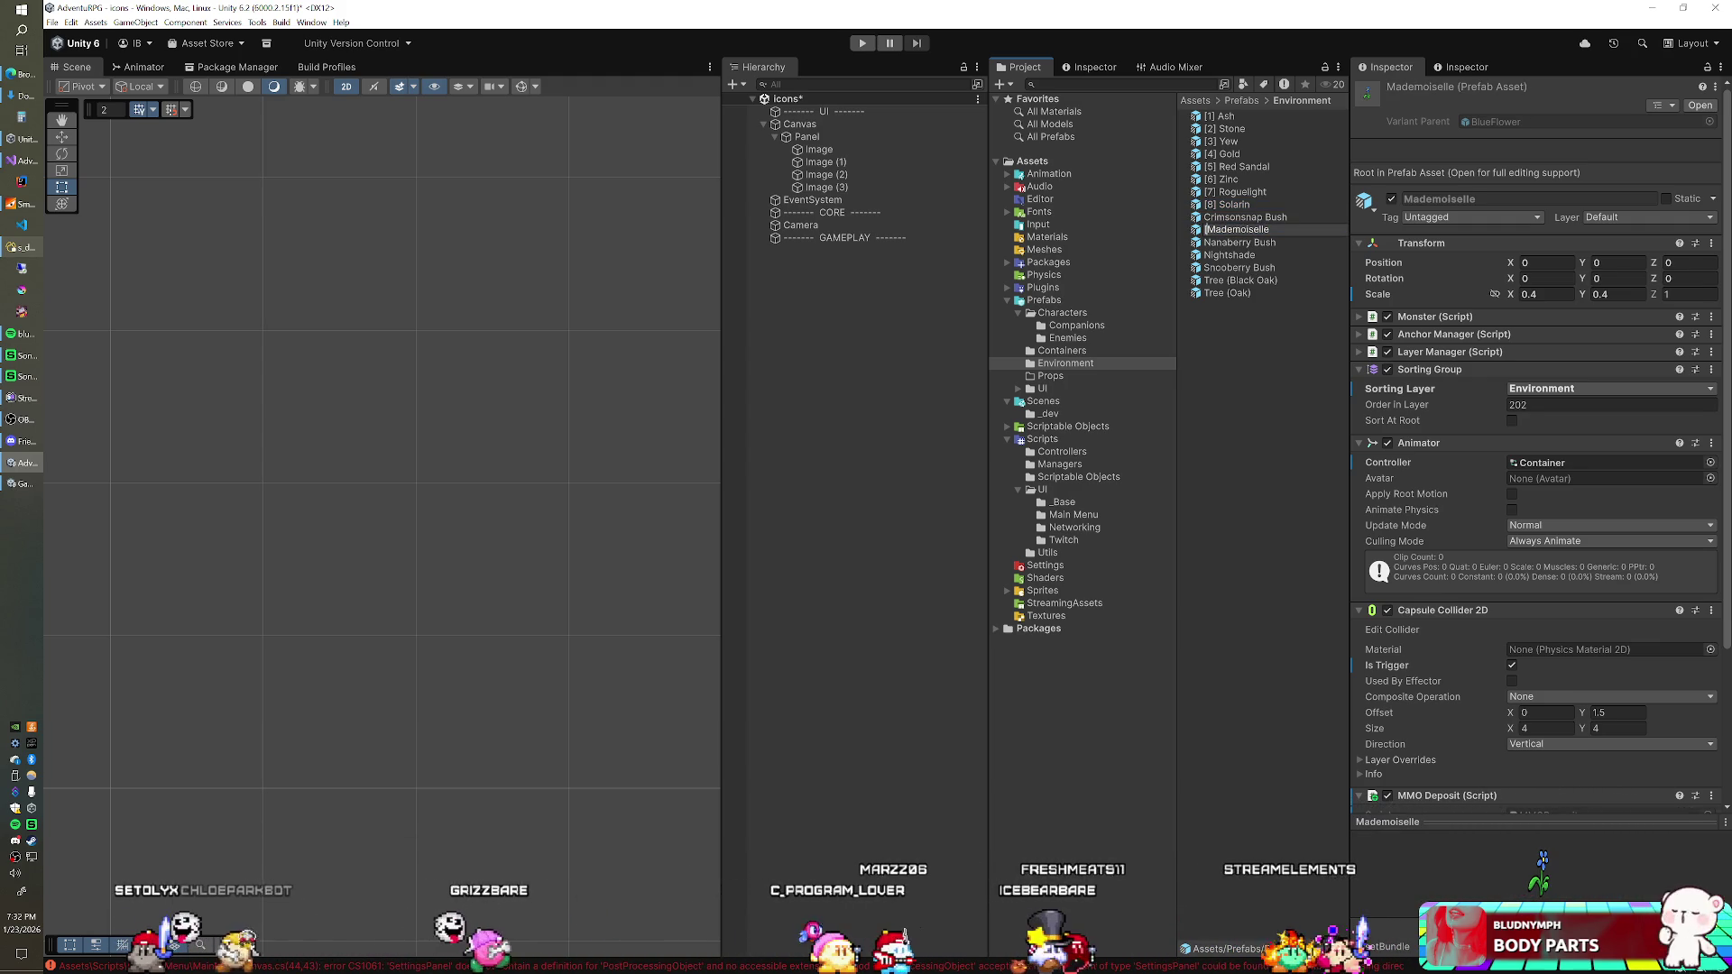
pyautogui.press('Return')
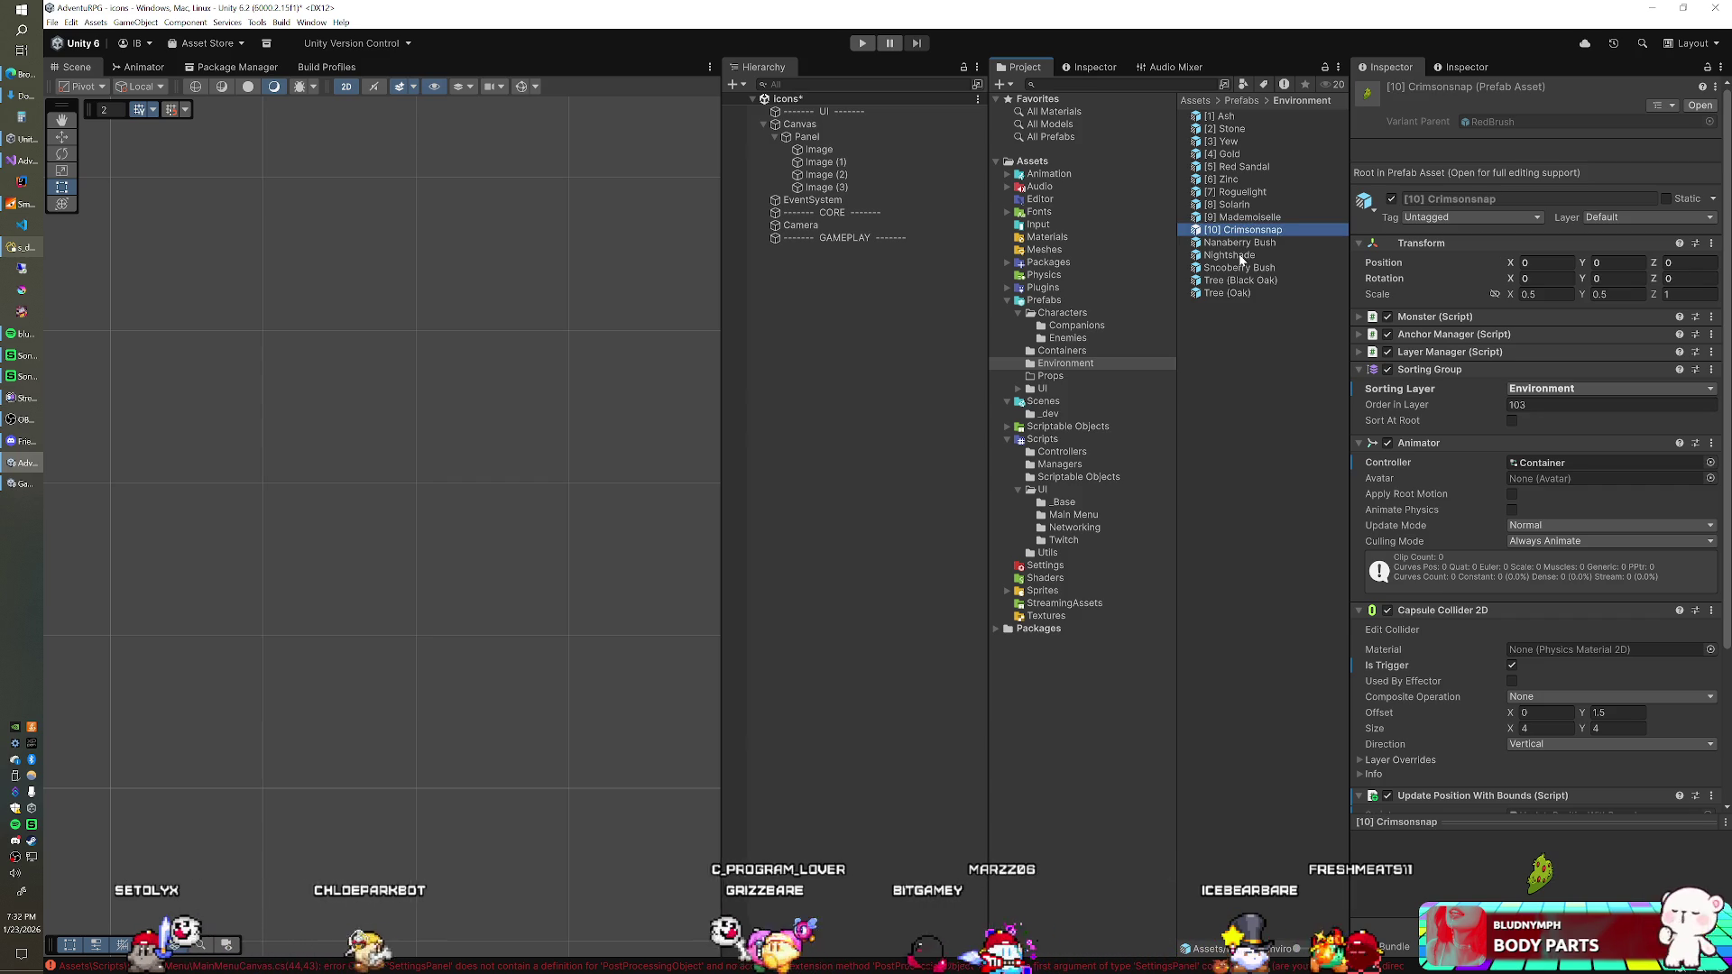
pyautogui.click(1240, 267)
# Step: Prefix the Snooberry Bush prefab with [11] and shorten it to '[11] Snooberry'
pyautogui.press('Home')
pyautogui.write('[11]')
pyautogui.press('Return')
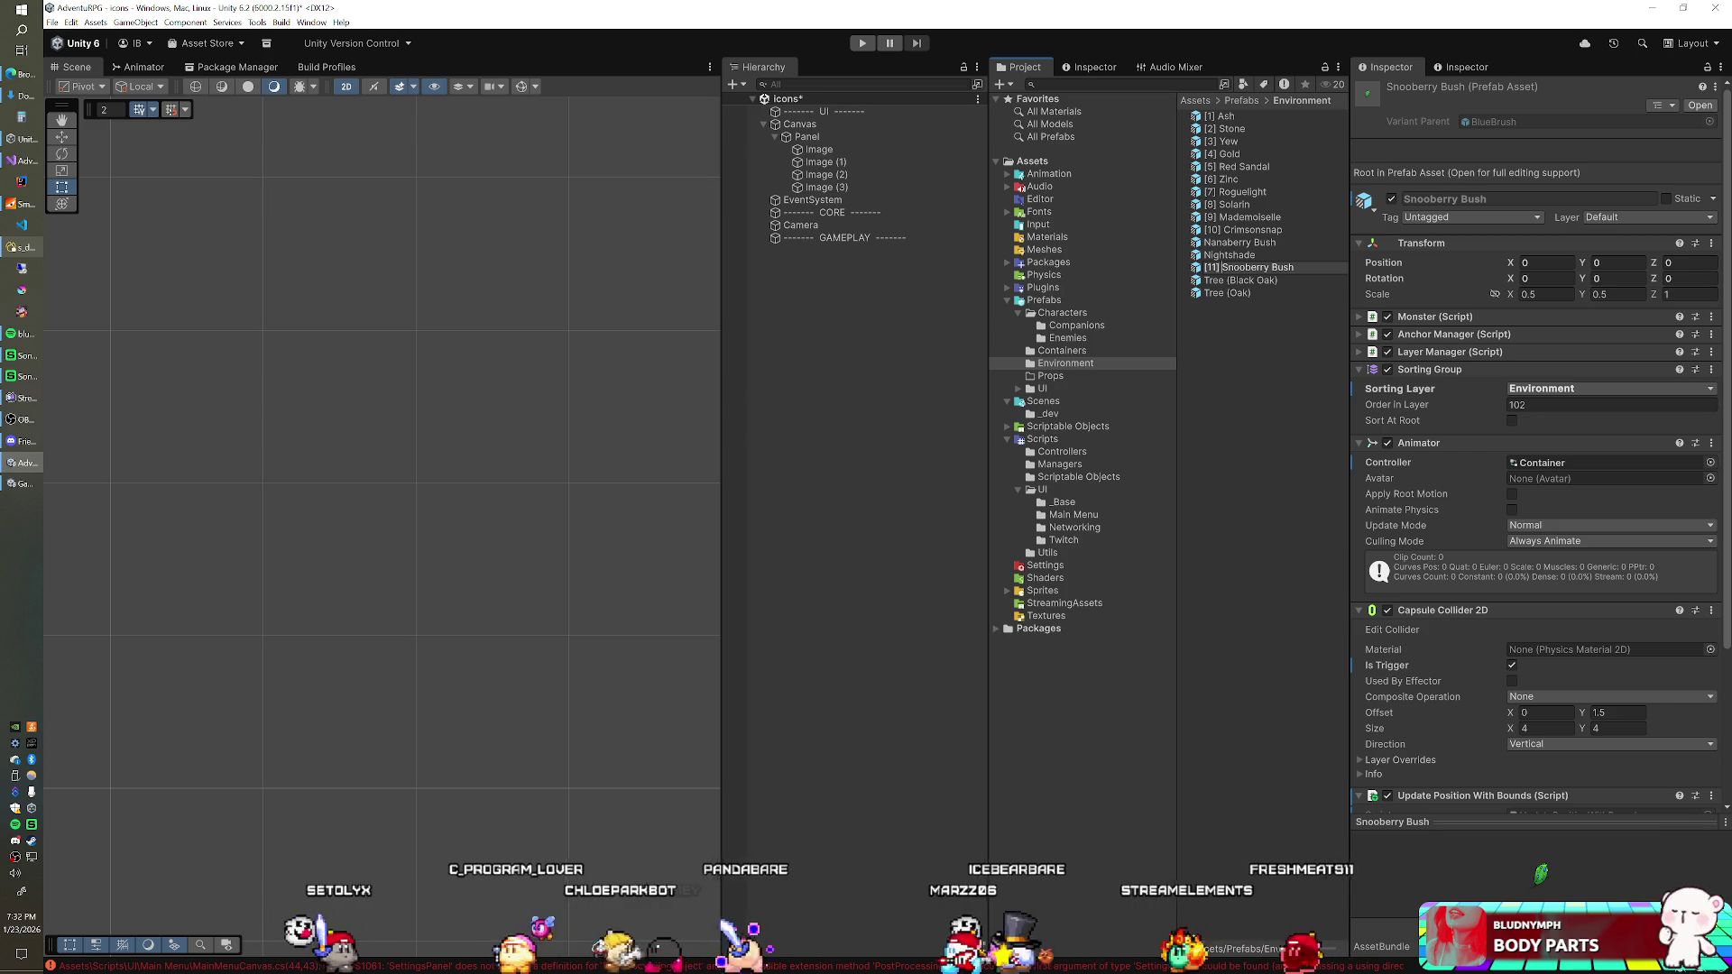
pyautogui.press('F2')
pyautogui.press('End')
pyautogui.press('BackSpace')
pyautogui.press('BackSpace')
pyautogui.press('BackSpace')
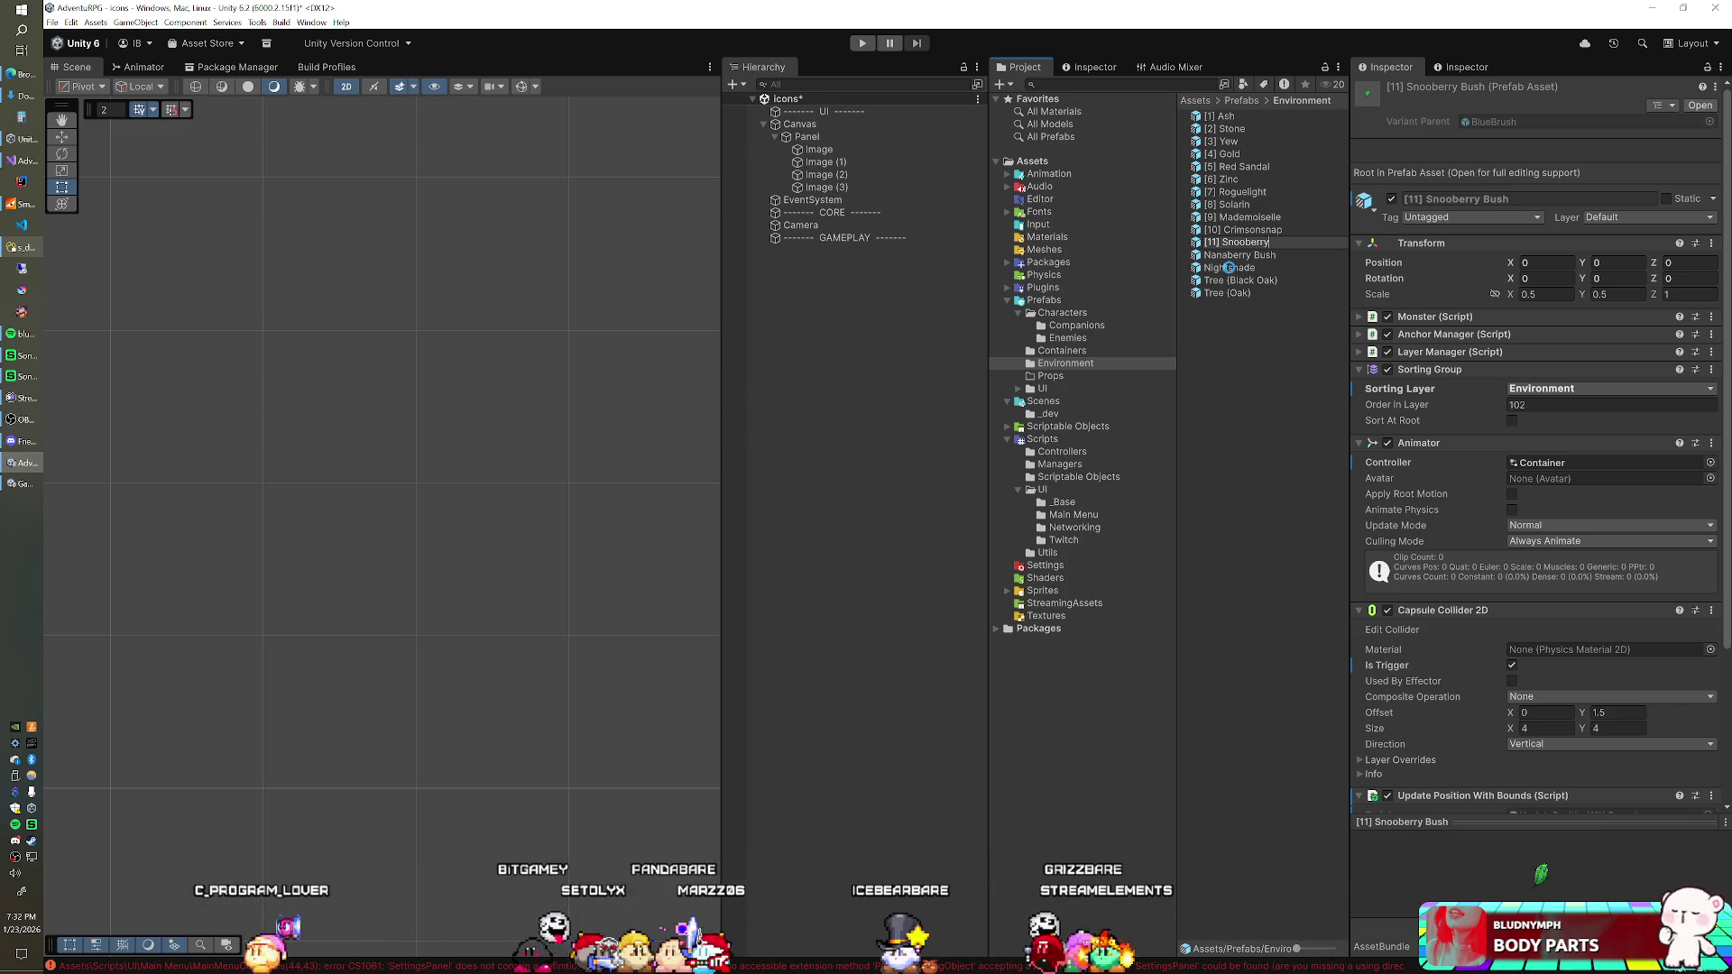
pyautogui.press('Return')
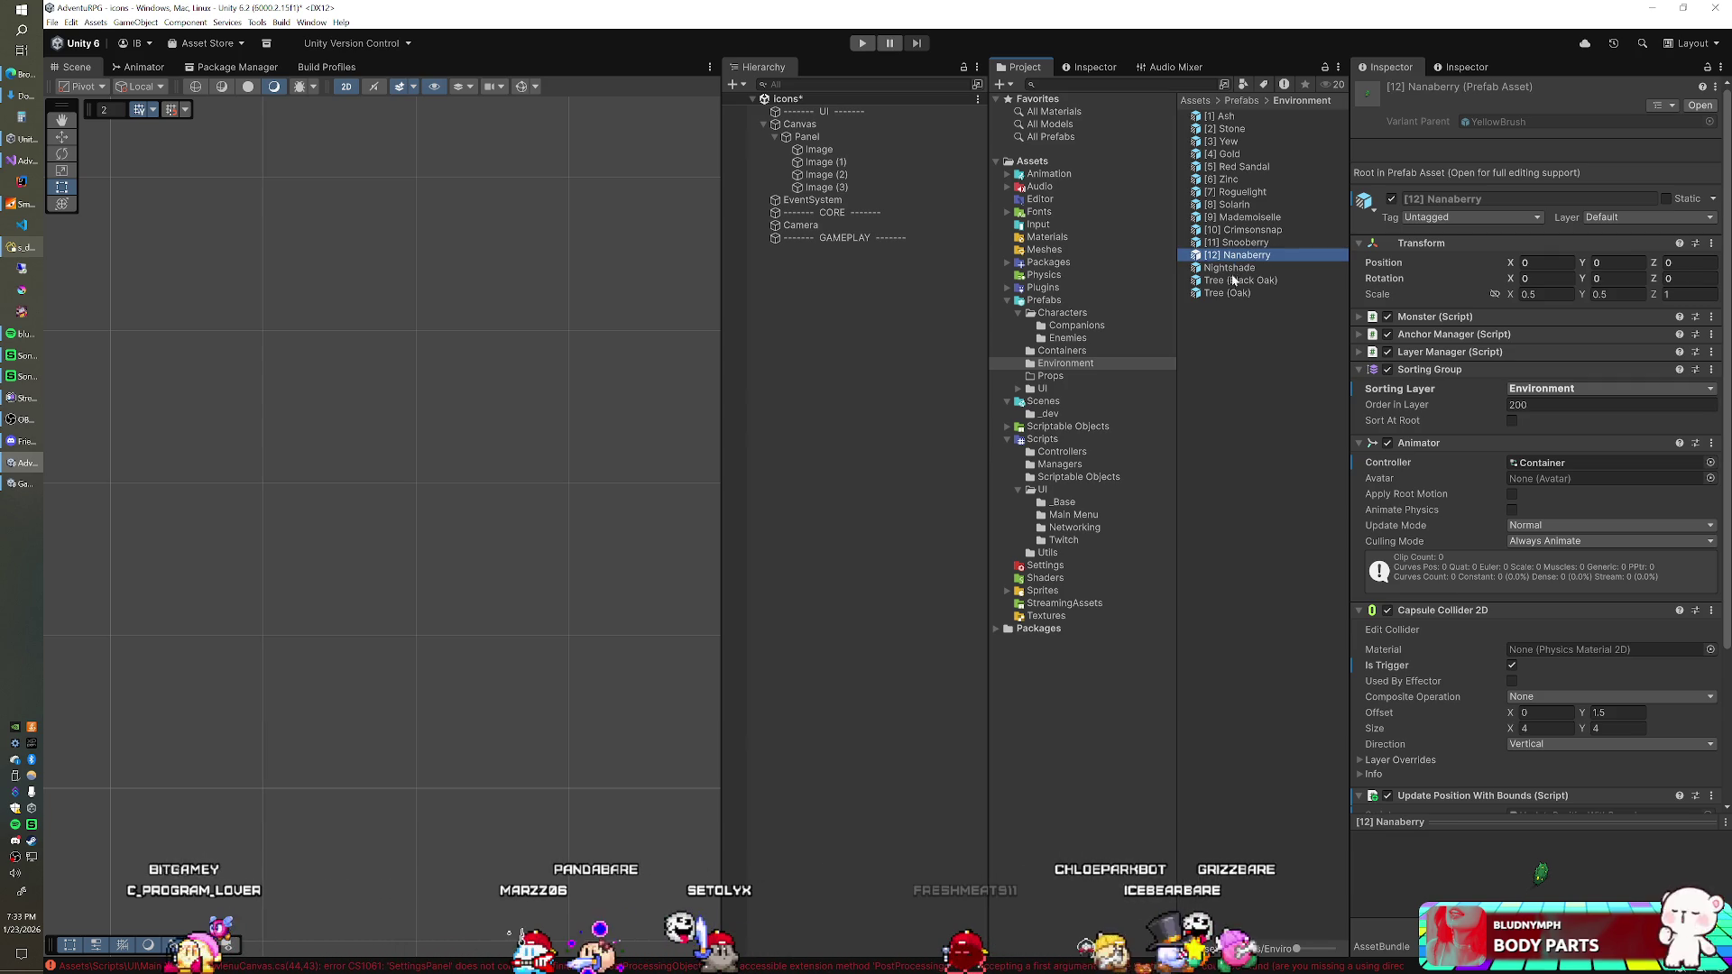
# Step: Rename the tree prefabs to '[13] Oak' and '[14] Black Oak', then start renaming Nightshade
pyautogui.click(1225, 289)
pyautogui.click(1225, 290)
pyautogui.press('BackSpace')
pyautogui.write('[13] Oak')
pyautogui.press('Return')
pyautogui.click(1226, 293)
pyautogui.press('F2')
pyautogui.write('[14] ')
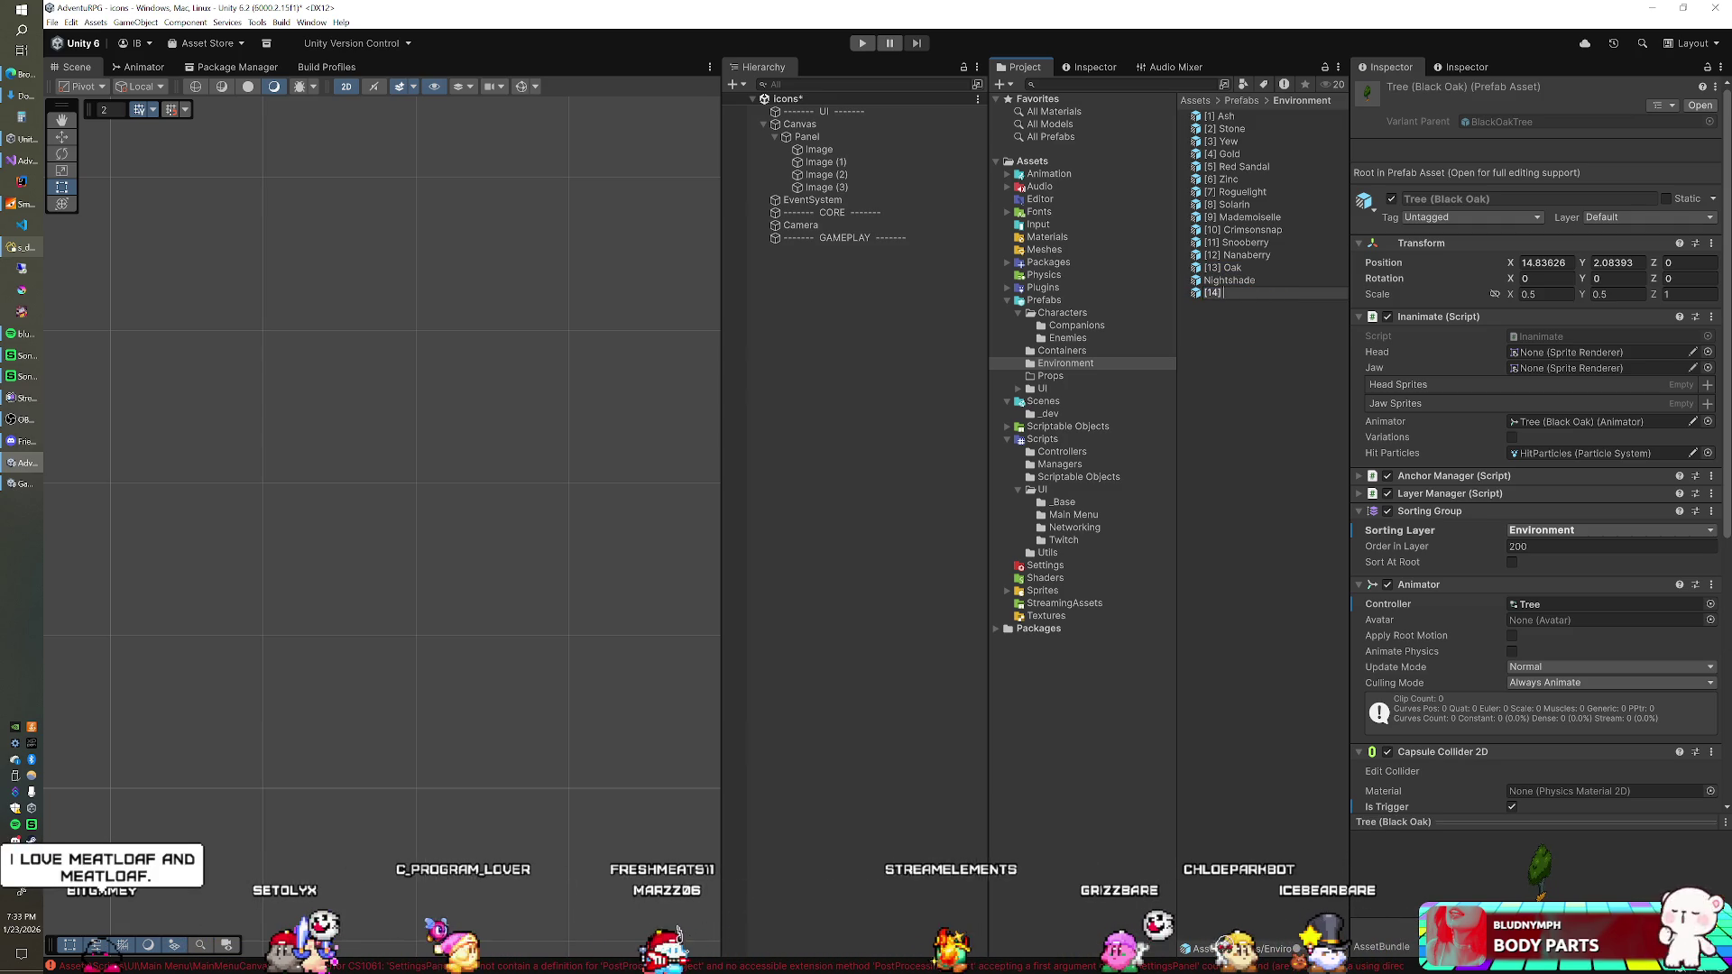
pyautogui.write('Black Oak')
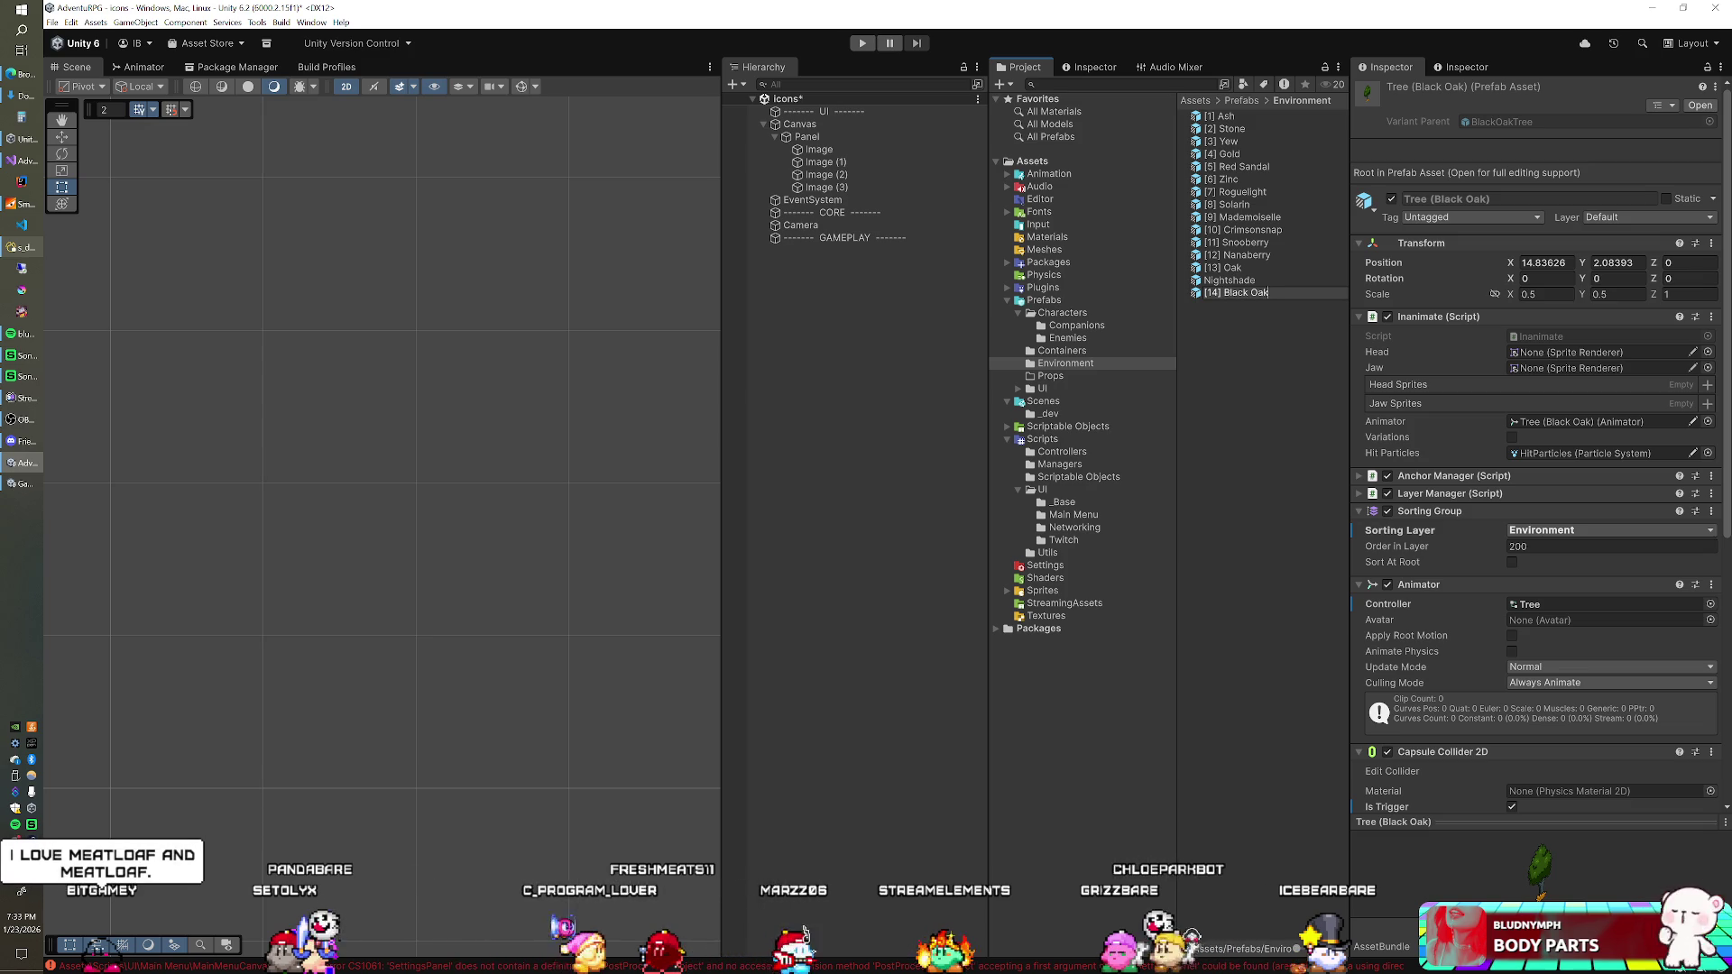
pyautogui.press('Return')
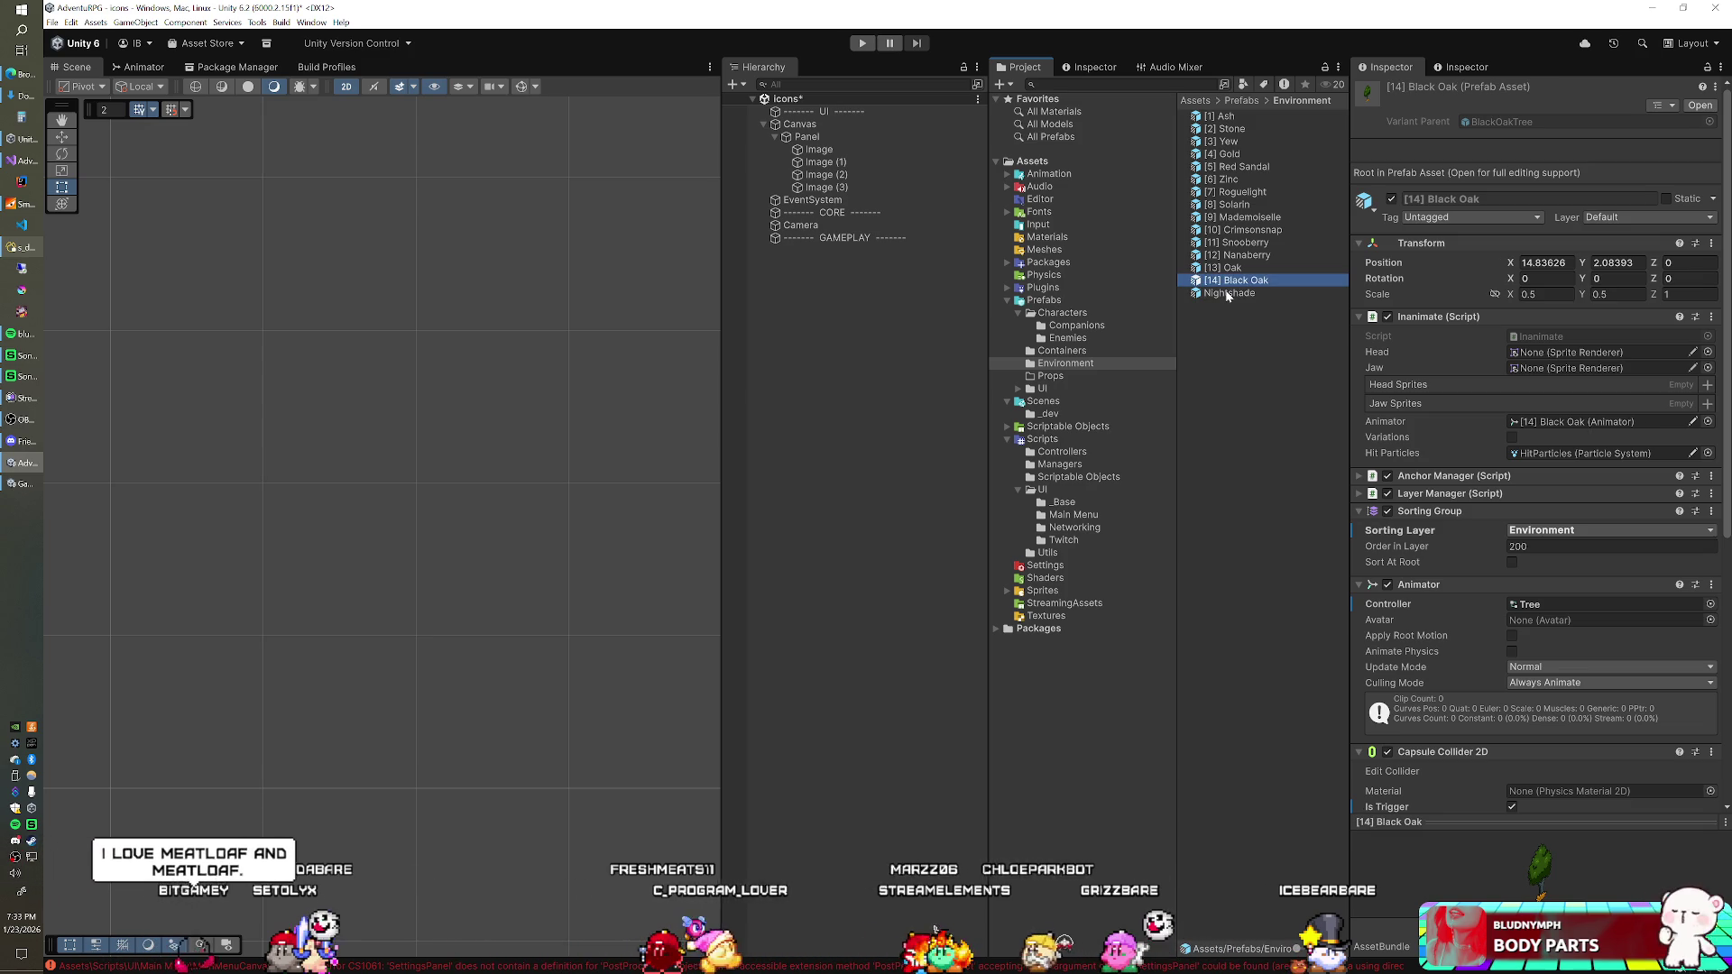
pyautogui.click(1228, 294)
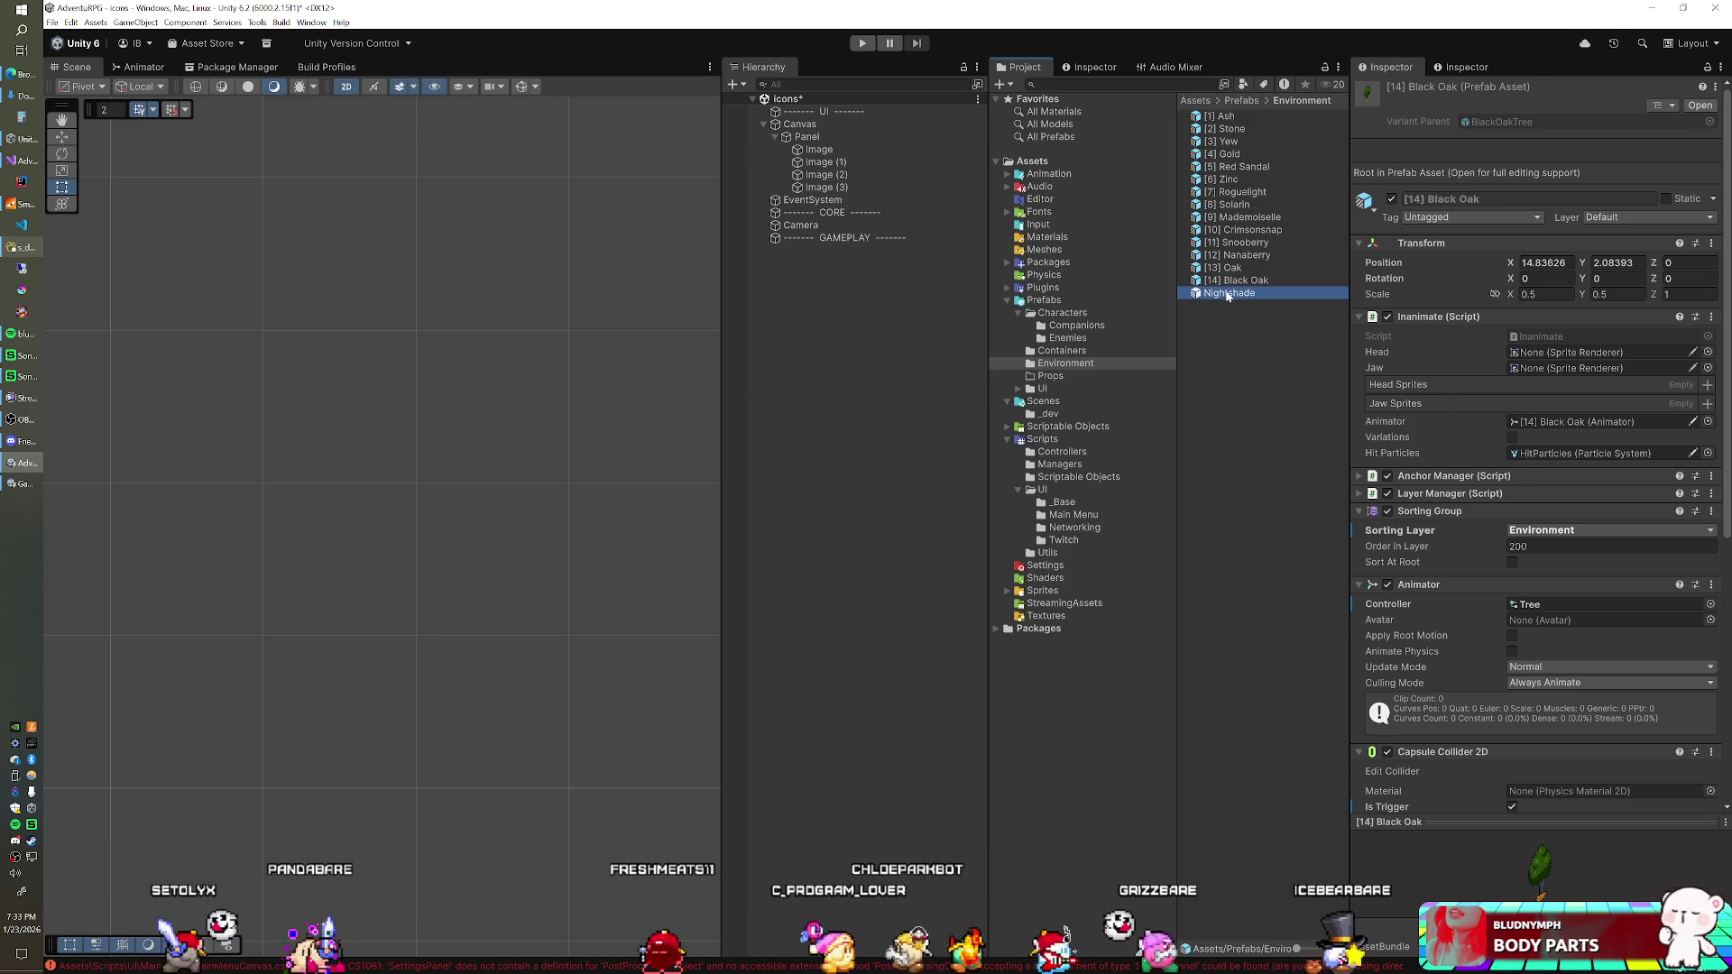
pyautogui.press('F2')
pyautogui.write('[15]')
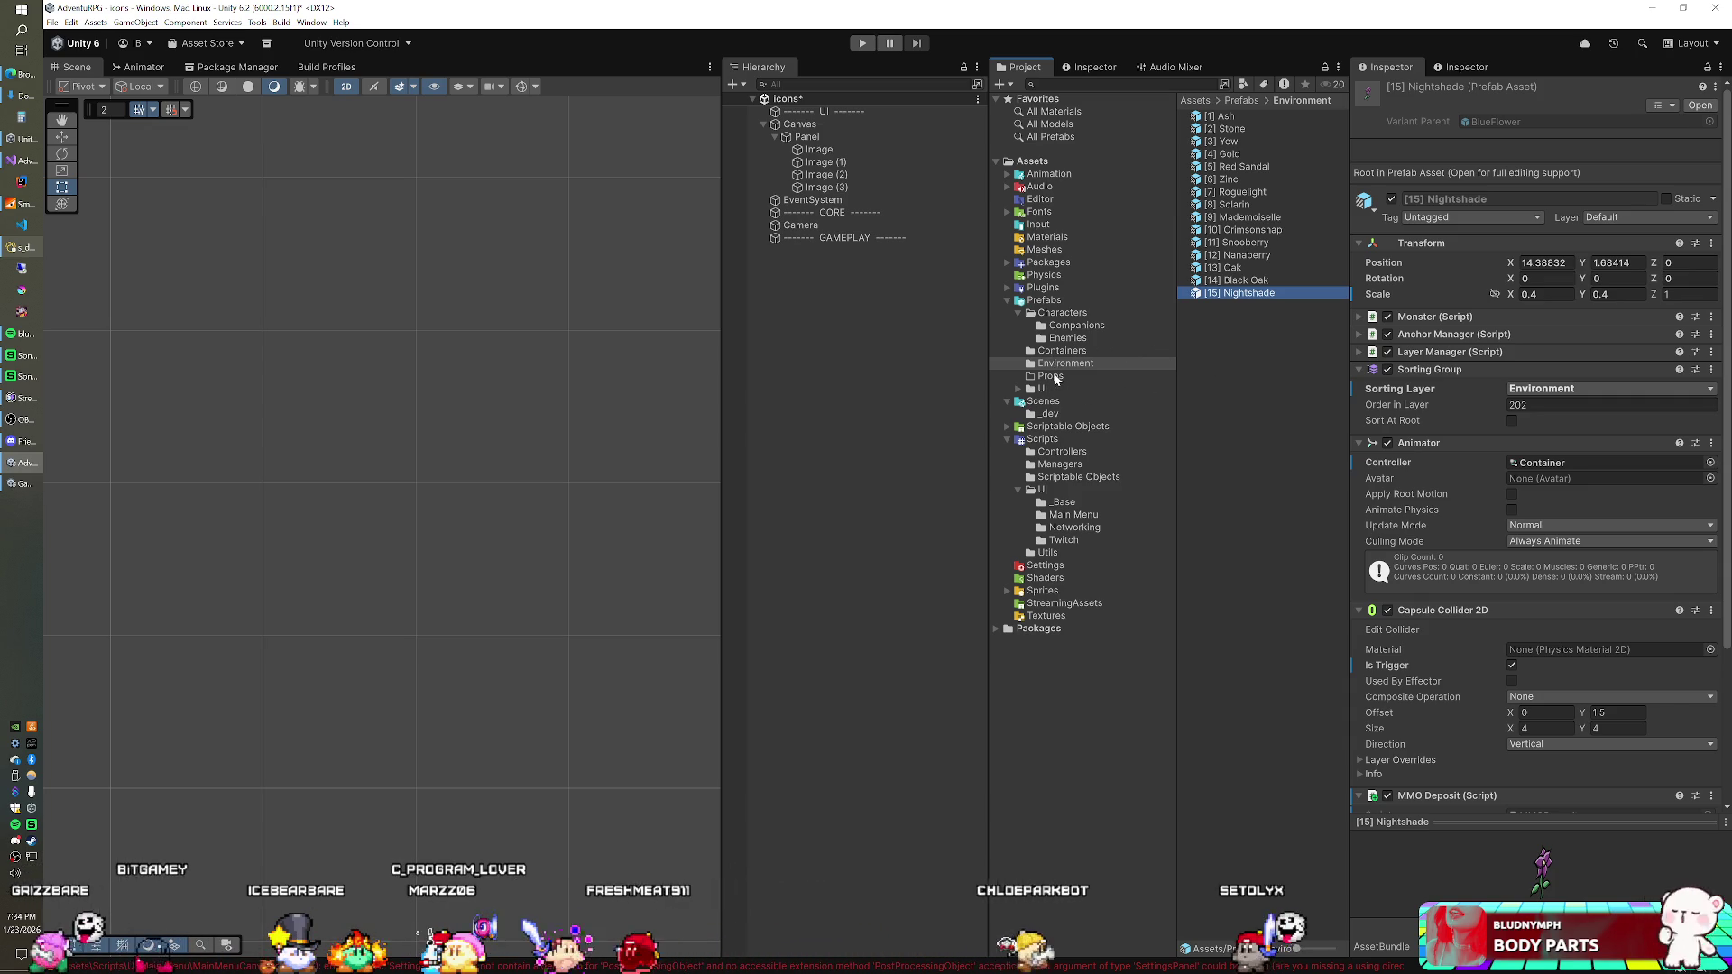
# Step: Drag all 30 prefabs from the Enemies folder into the Icons scene
pyautogui.click(1064, 339)
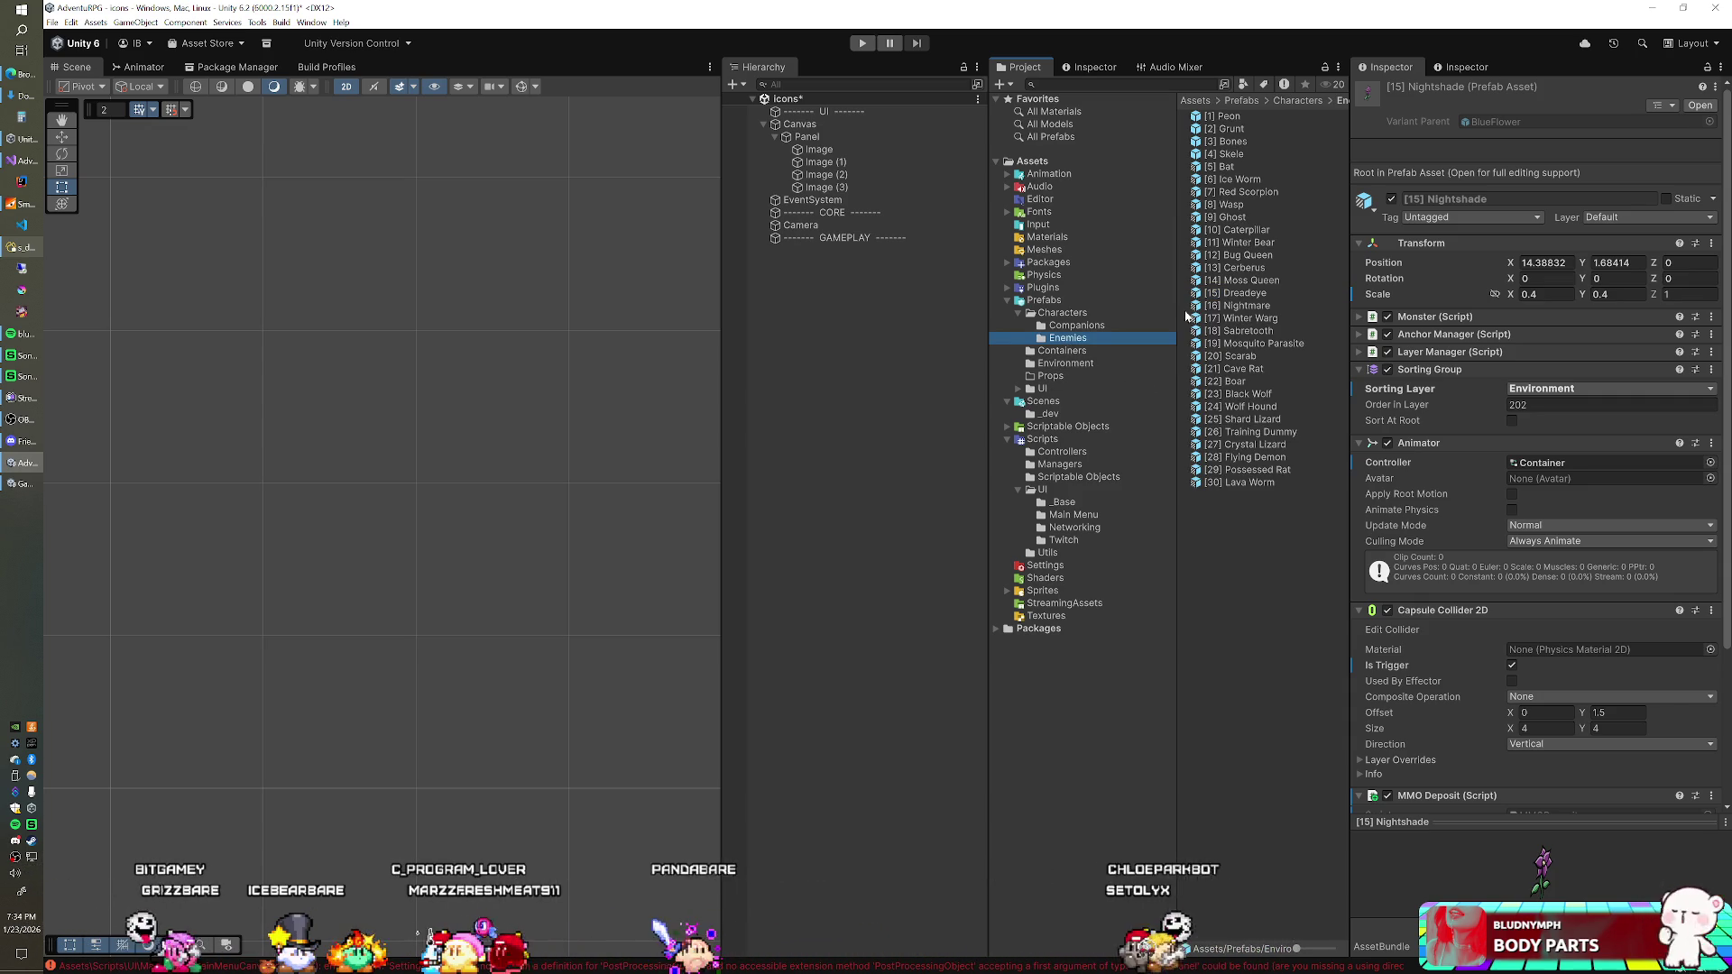
pyautogui.click(1233, 306)
pyautogui.hotkey('ctrl', 'a')
pyautogui.moveTo(1236, 298)
pyautogui.mouseDown()
pyautogui.moveTo(1082, 361)
pyautogui.moveTo(949, 388)
pyautogui.mouseUp()
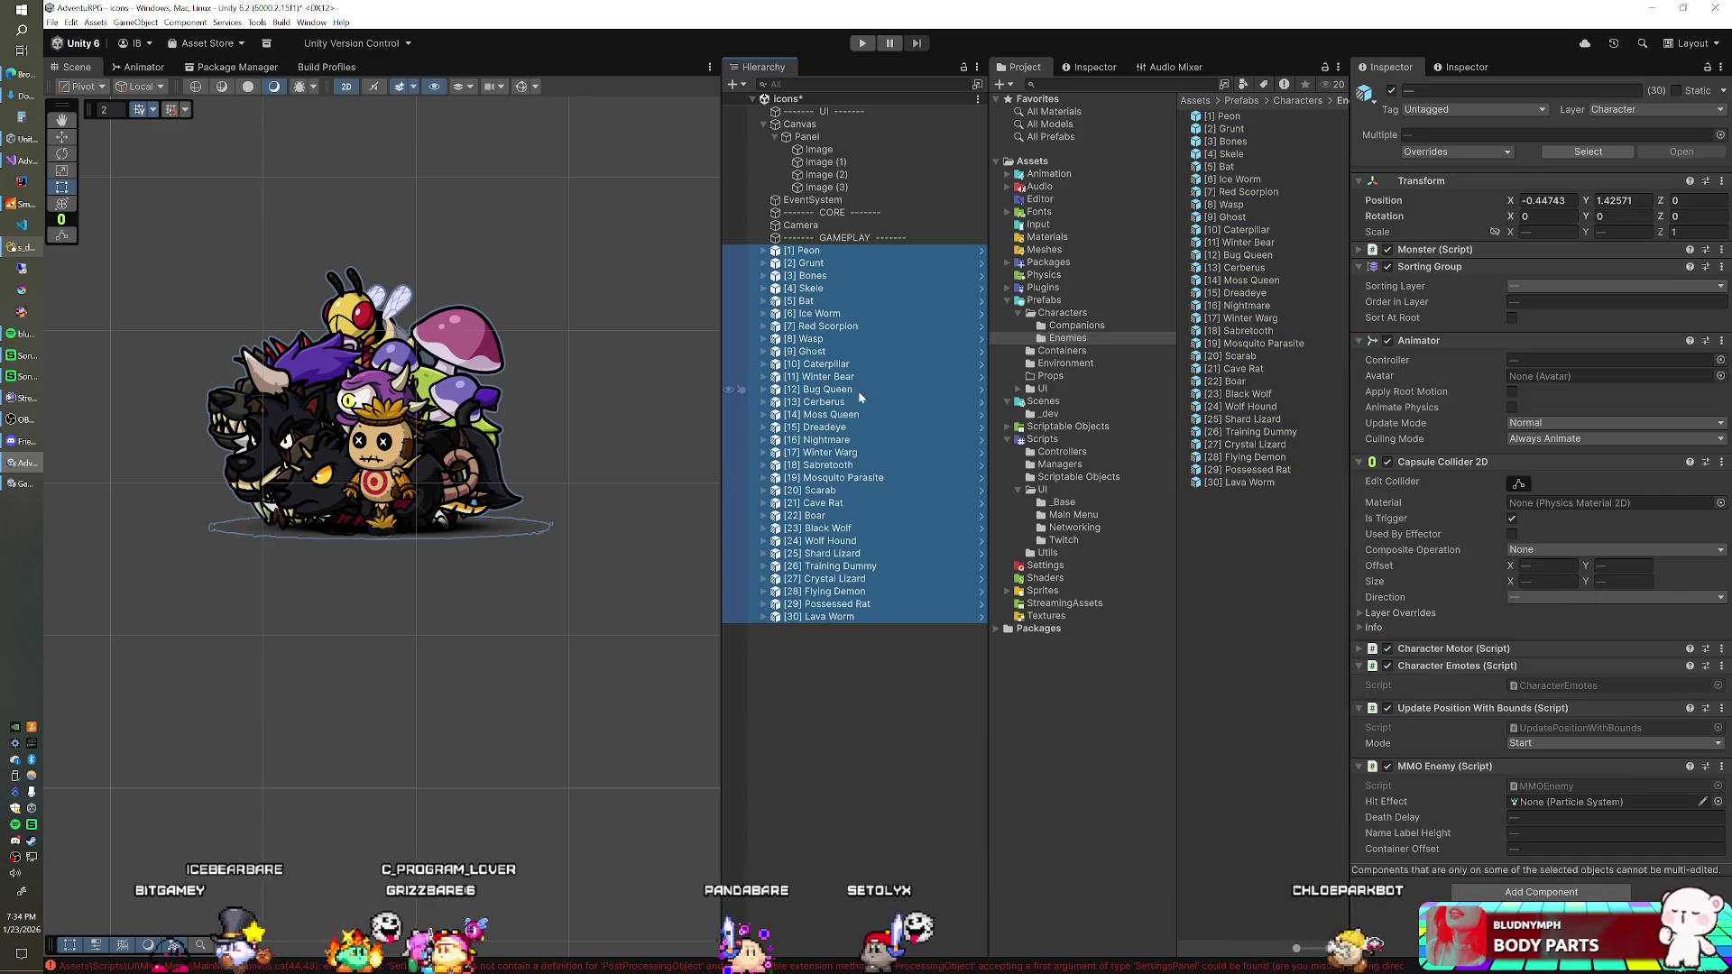
pyautogui.scroll(3, 578, 372)
pyautogui.moveTo(537, 334); pyautogui.dragTo(431, 387)
pyautogui.scroll(3, 509, 356)
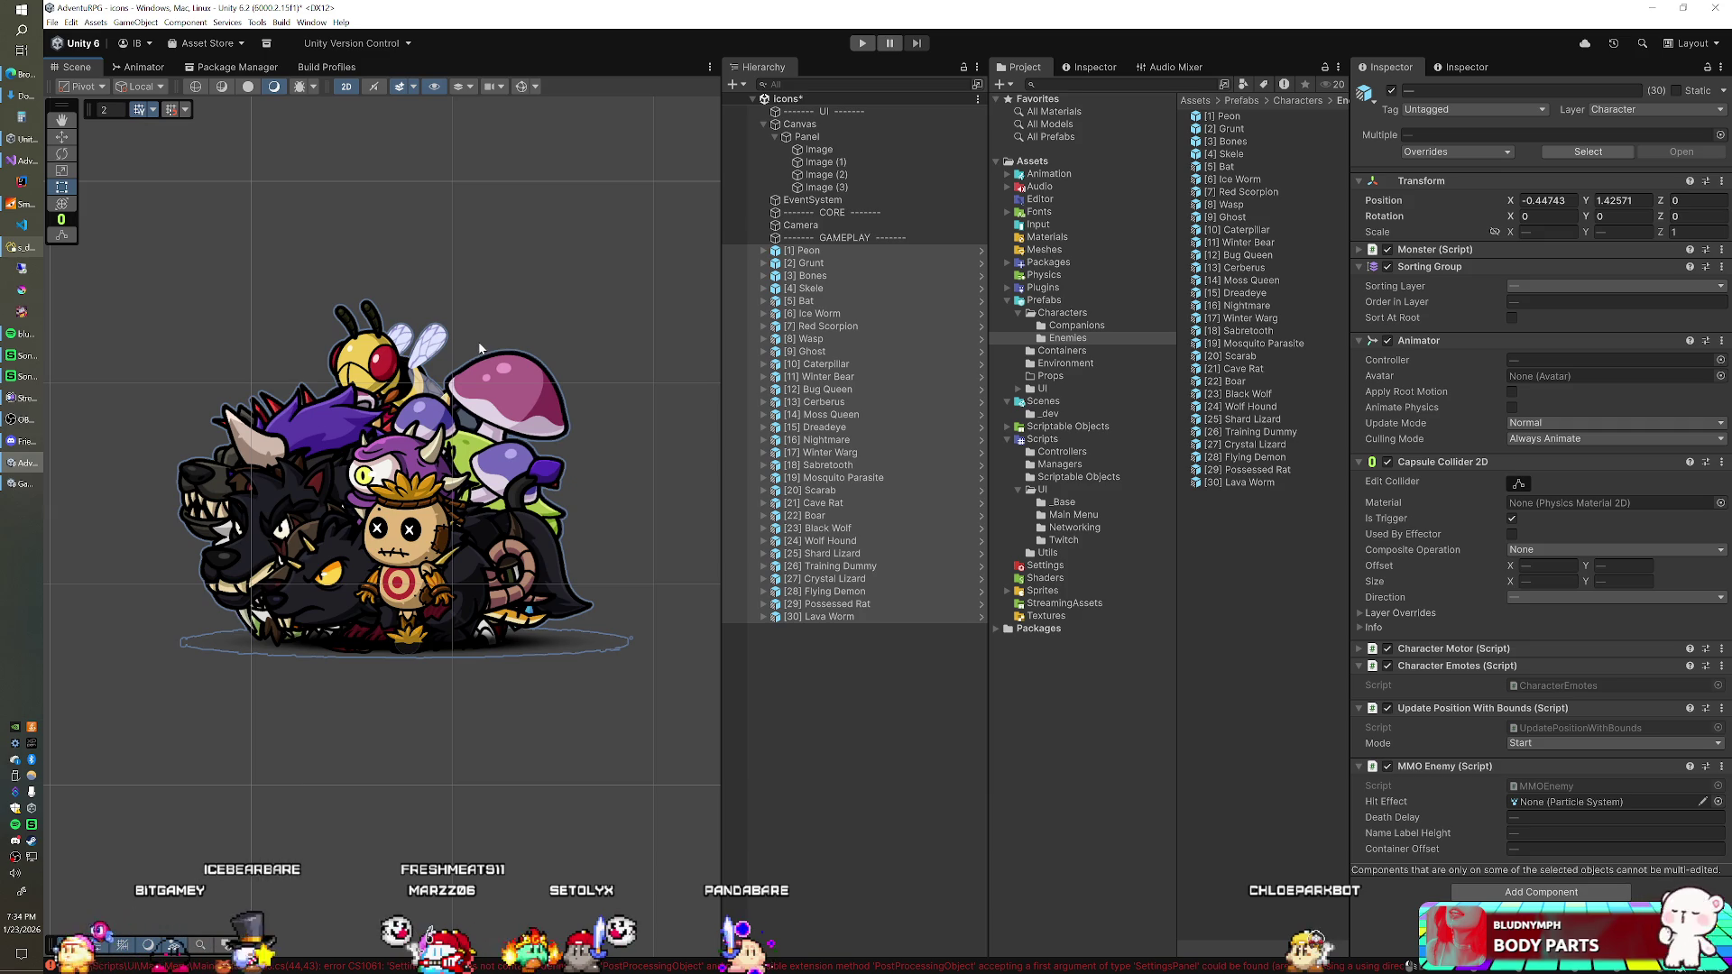
# Step: Deactivate enemies [2] Grunt through [30] Lava Worm, leaving only [1] Peon active
pyautogui.click(838, 263)
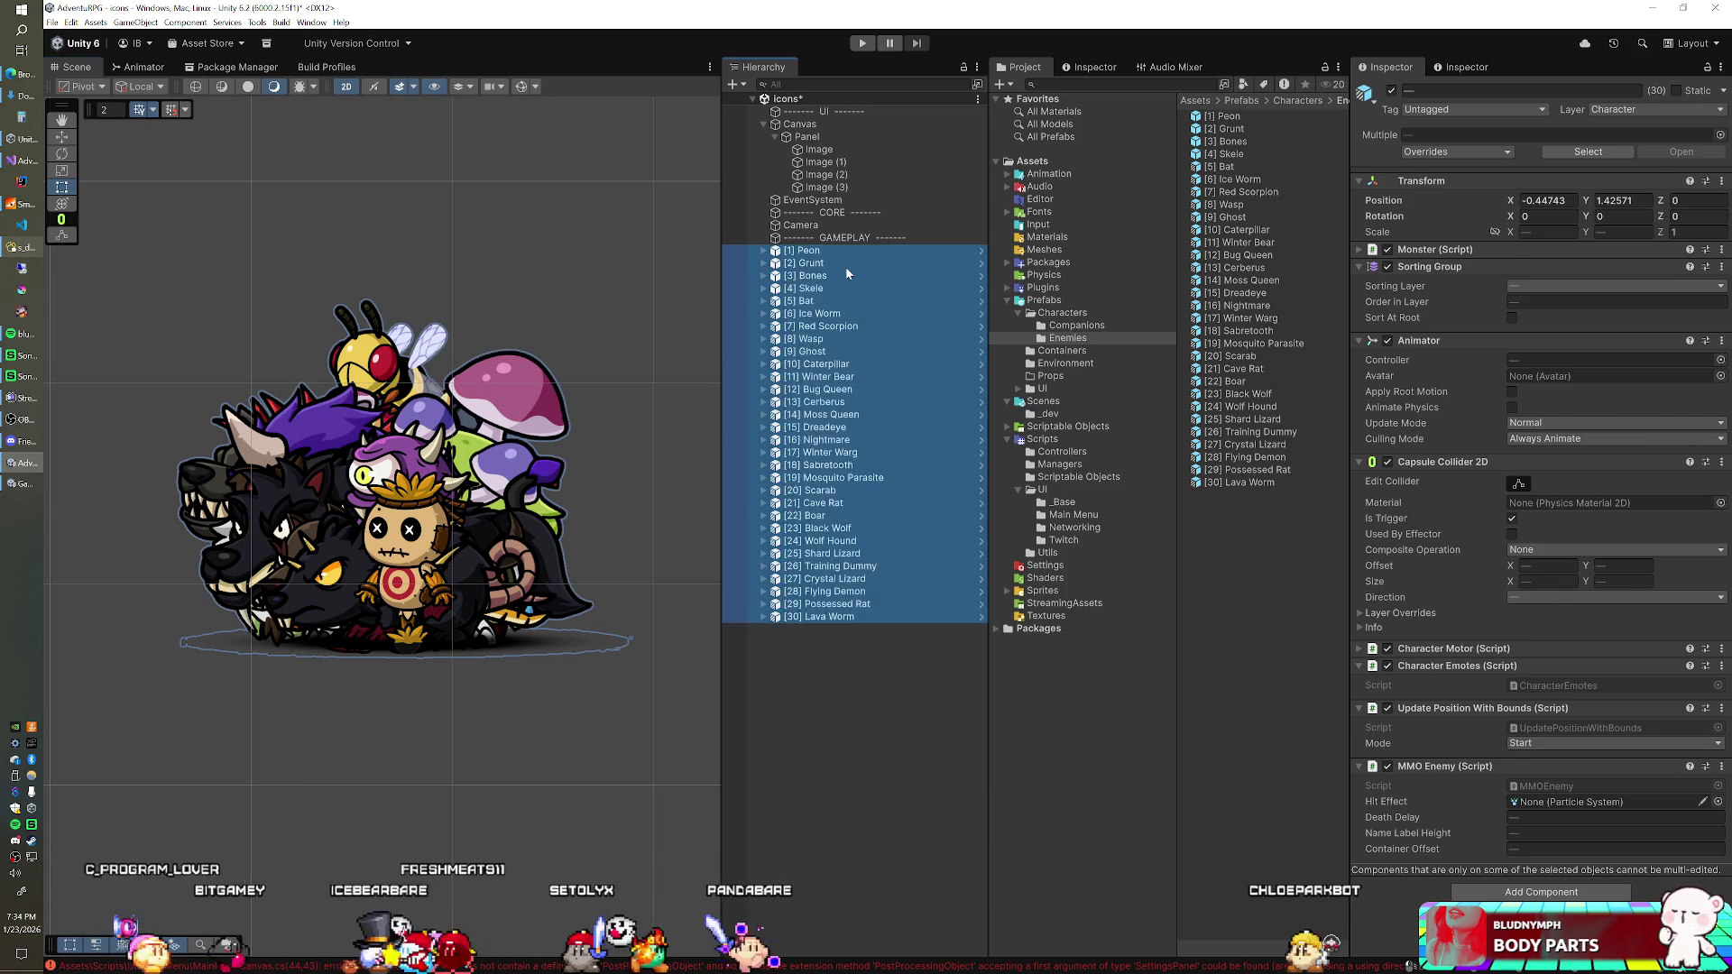
pyautogui.keyDown('shift'); pyautogui.click(900, 616); pyautogui.keyUp('shift')
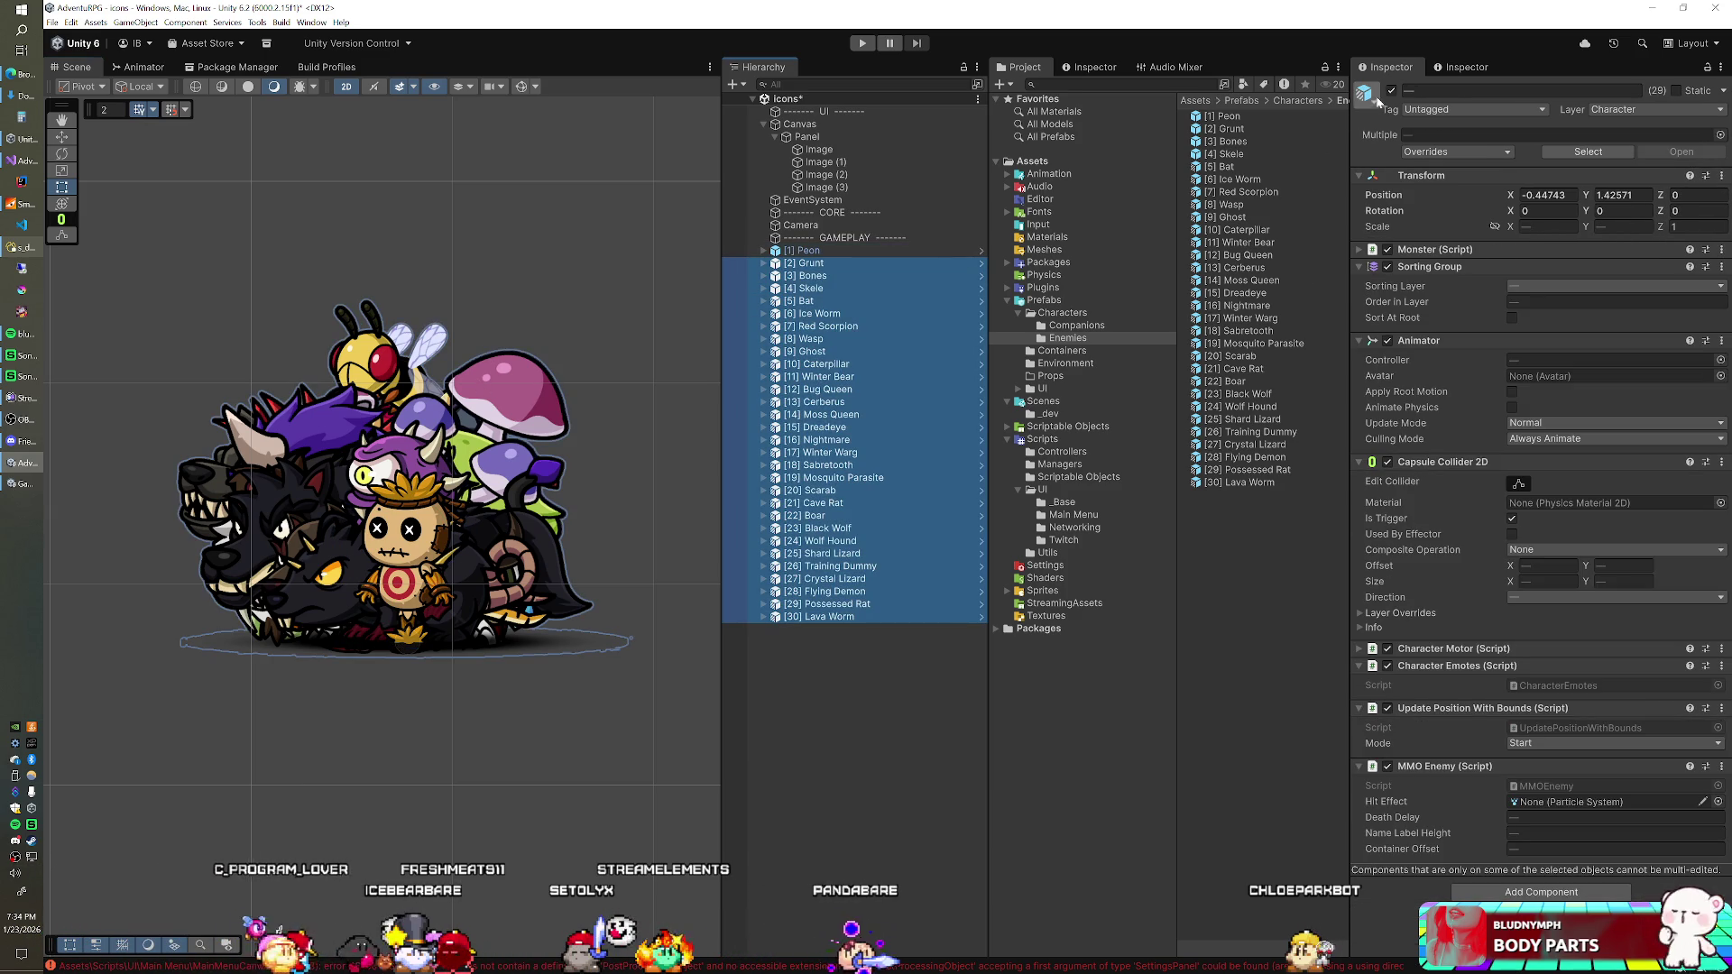
pyautogui.click(1391, 90)
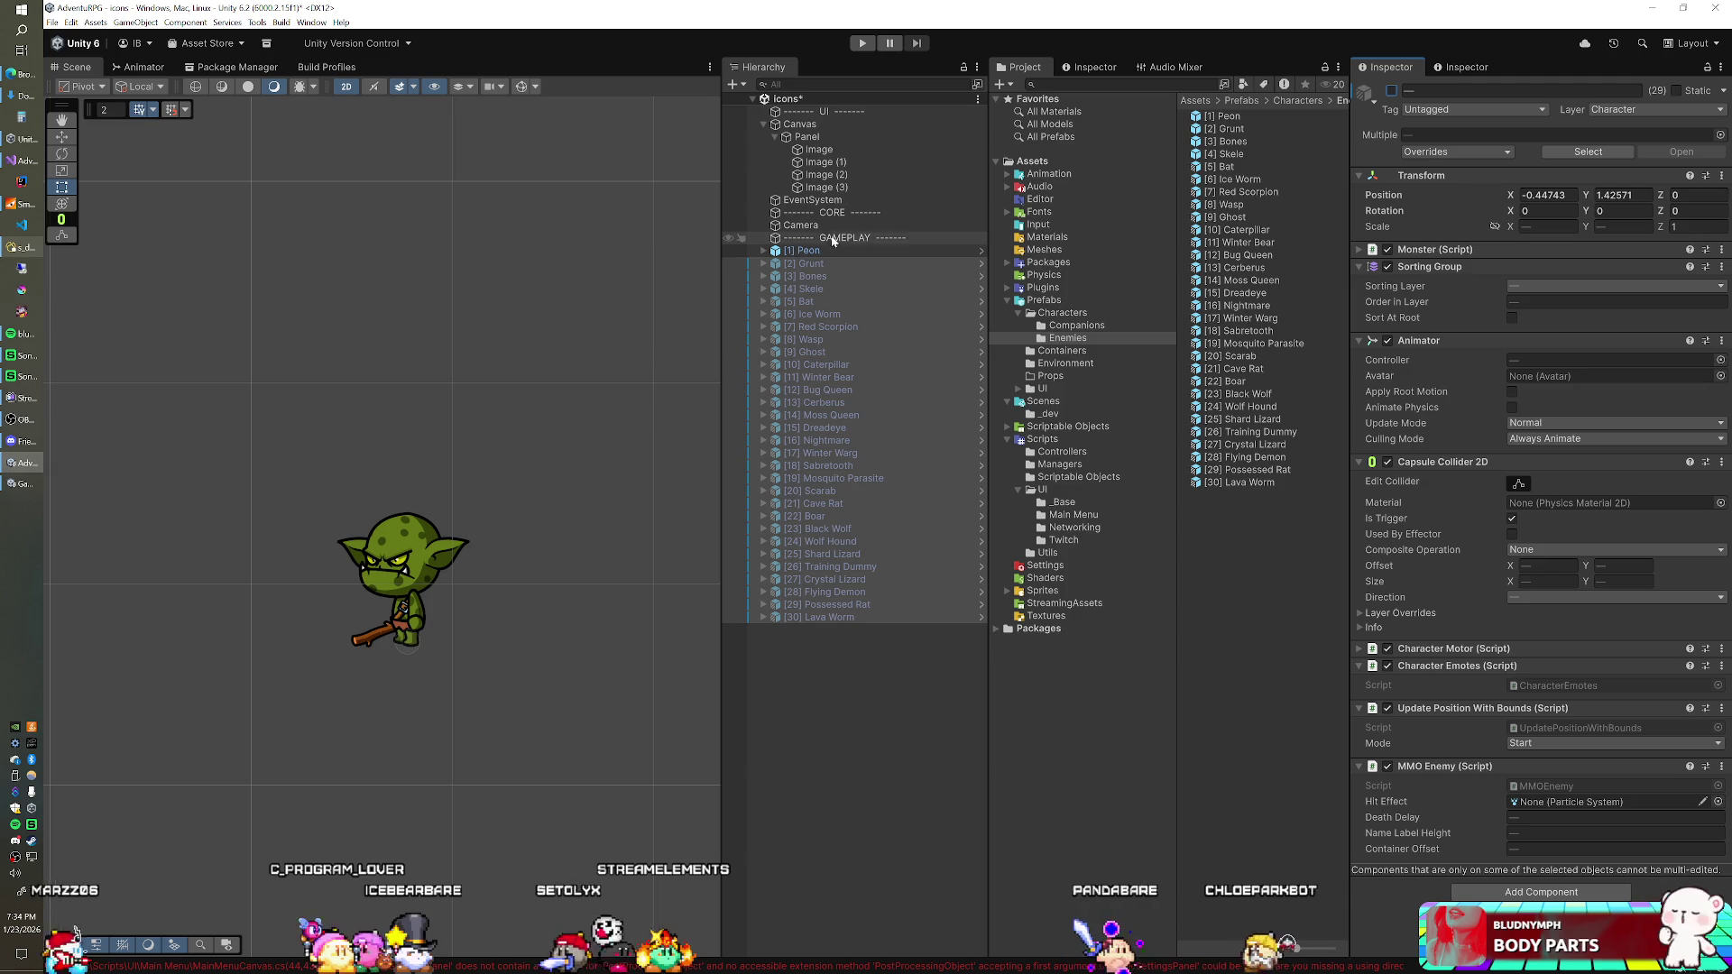
# Step: Set the X position of all 30 scene enemies to 0
pyautogui.click(838, 229)
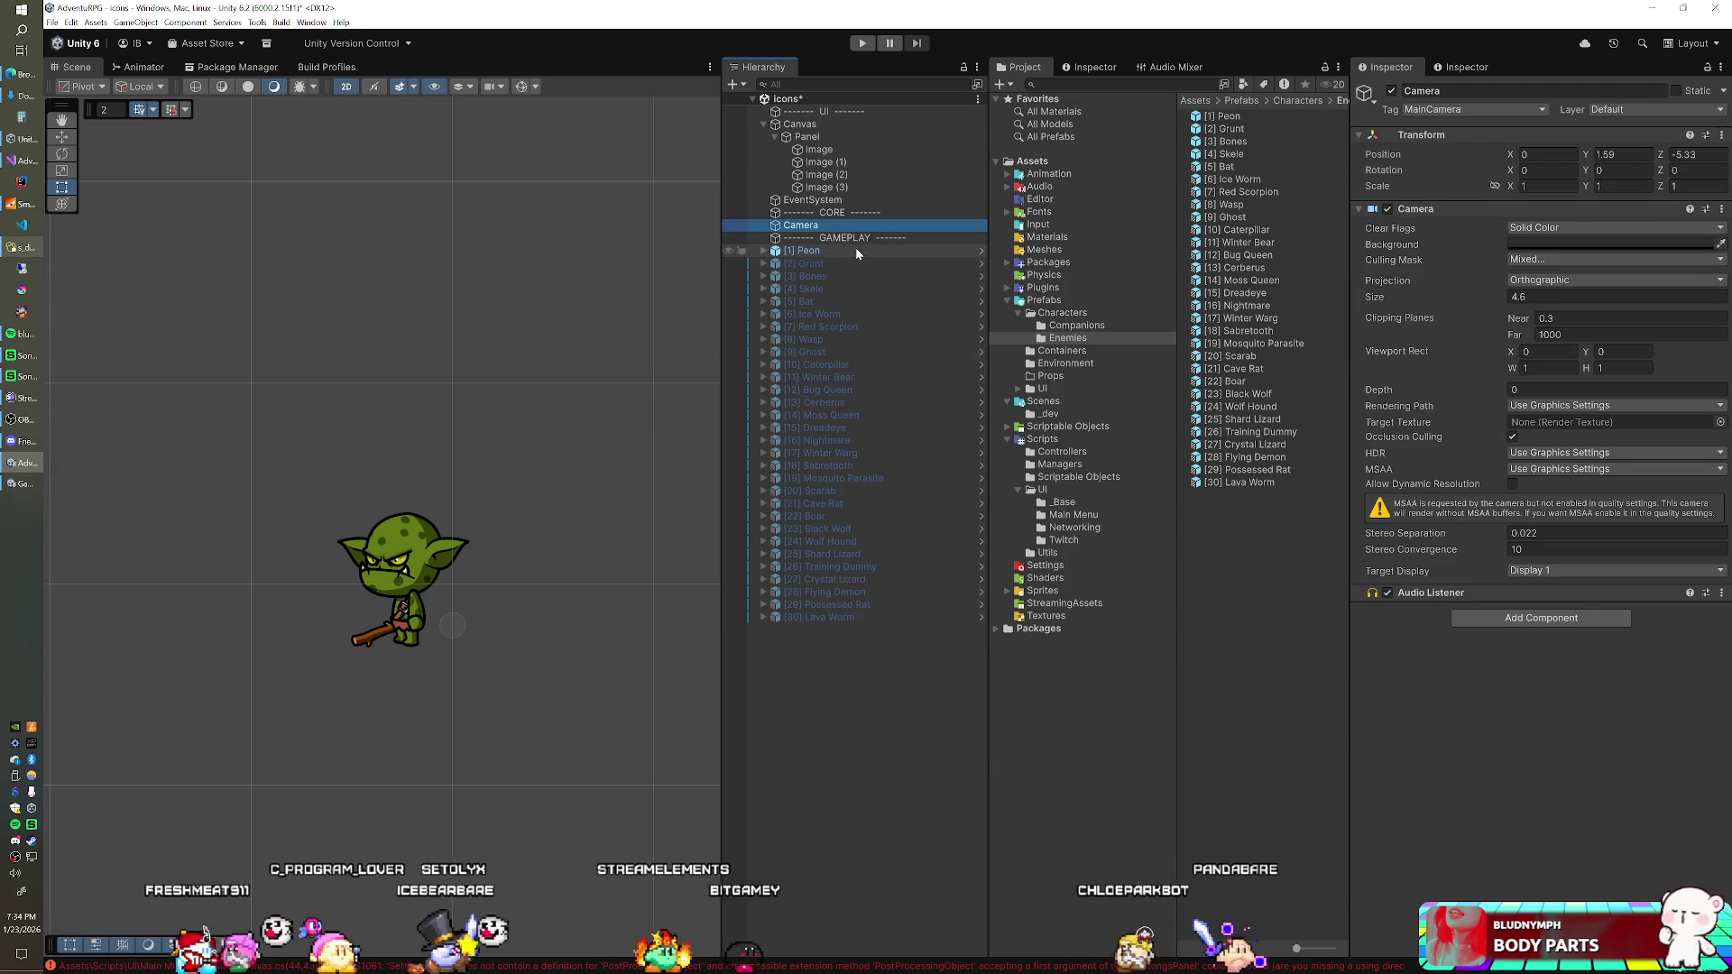
pyautogui.click(864, 250)
pyautogui.keyDown('shift'); pyautogui.click(823, 618); pyautogui.keyUp('shift')
pyautogui.click(1557, 189)
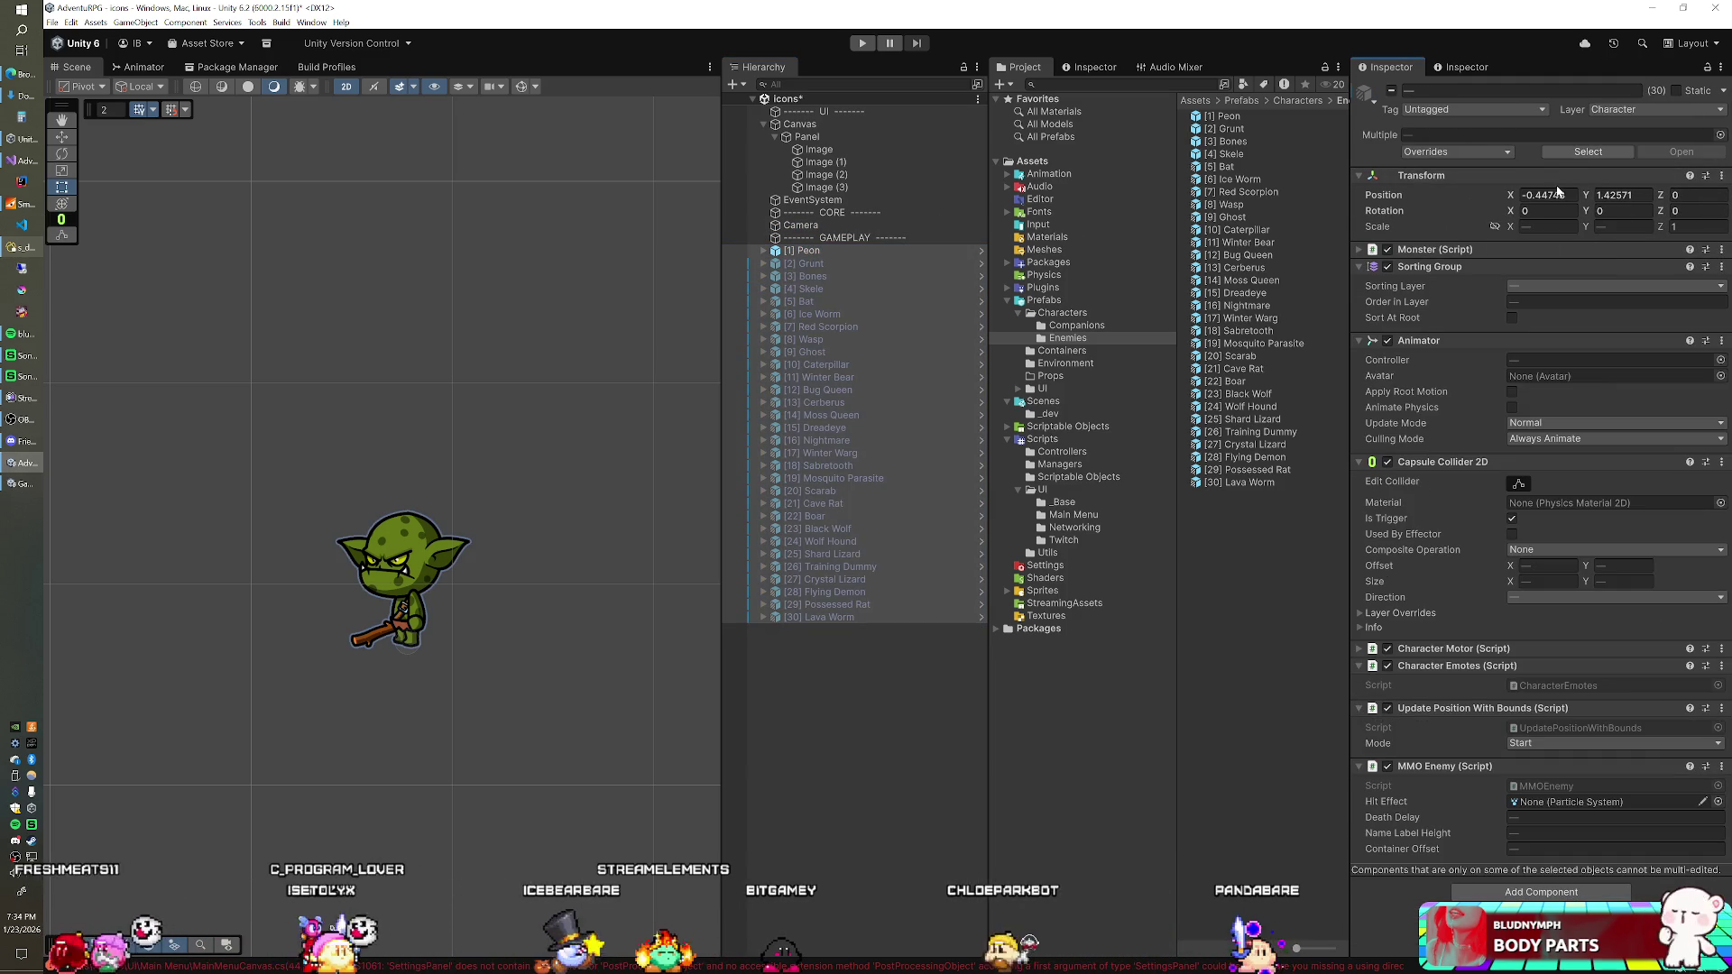
pyautogui.write('0')
pyautogui.press('Tab')
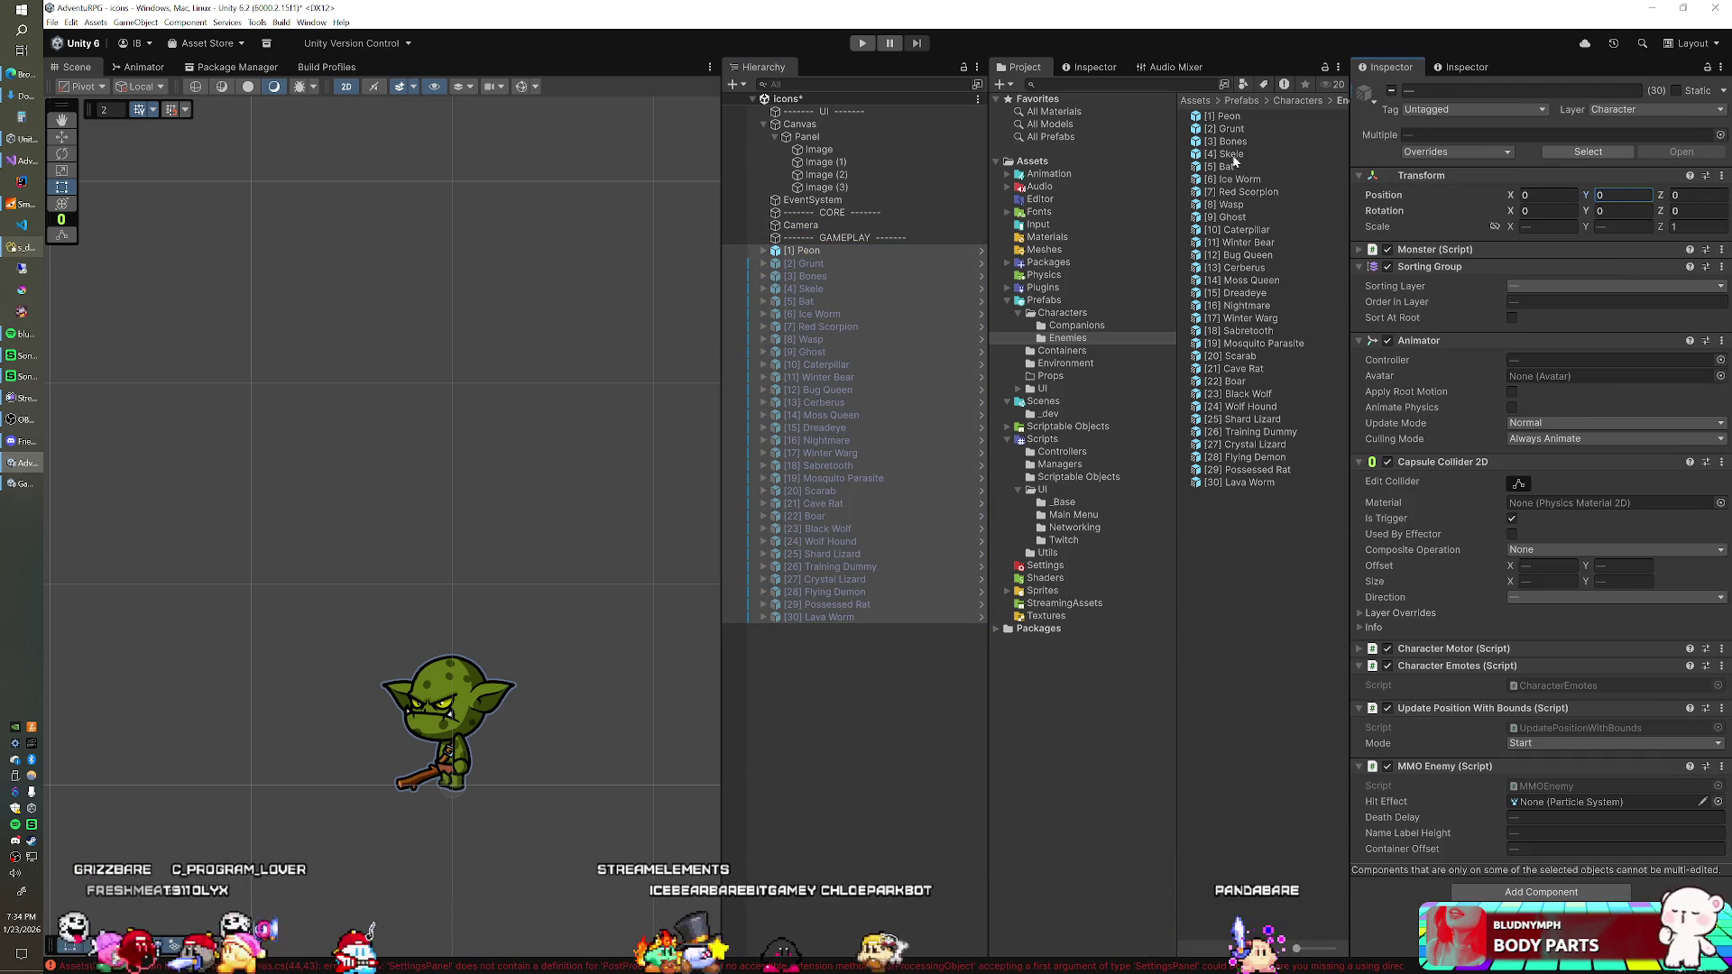
# Step: Zero the shared X position on all 30 enemy prefab assets, then check [1] Peon's position
pyautogui.click(1226, 116)
pyautogui.keyDown('shift'); pyautogui.click(1237, 482); pyautogui.keyUp('shift')
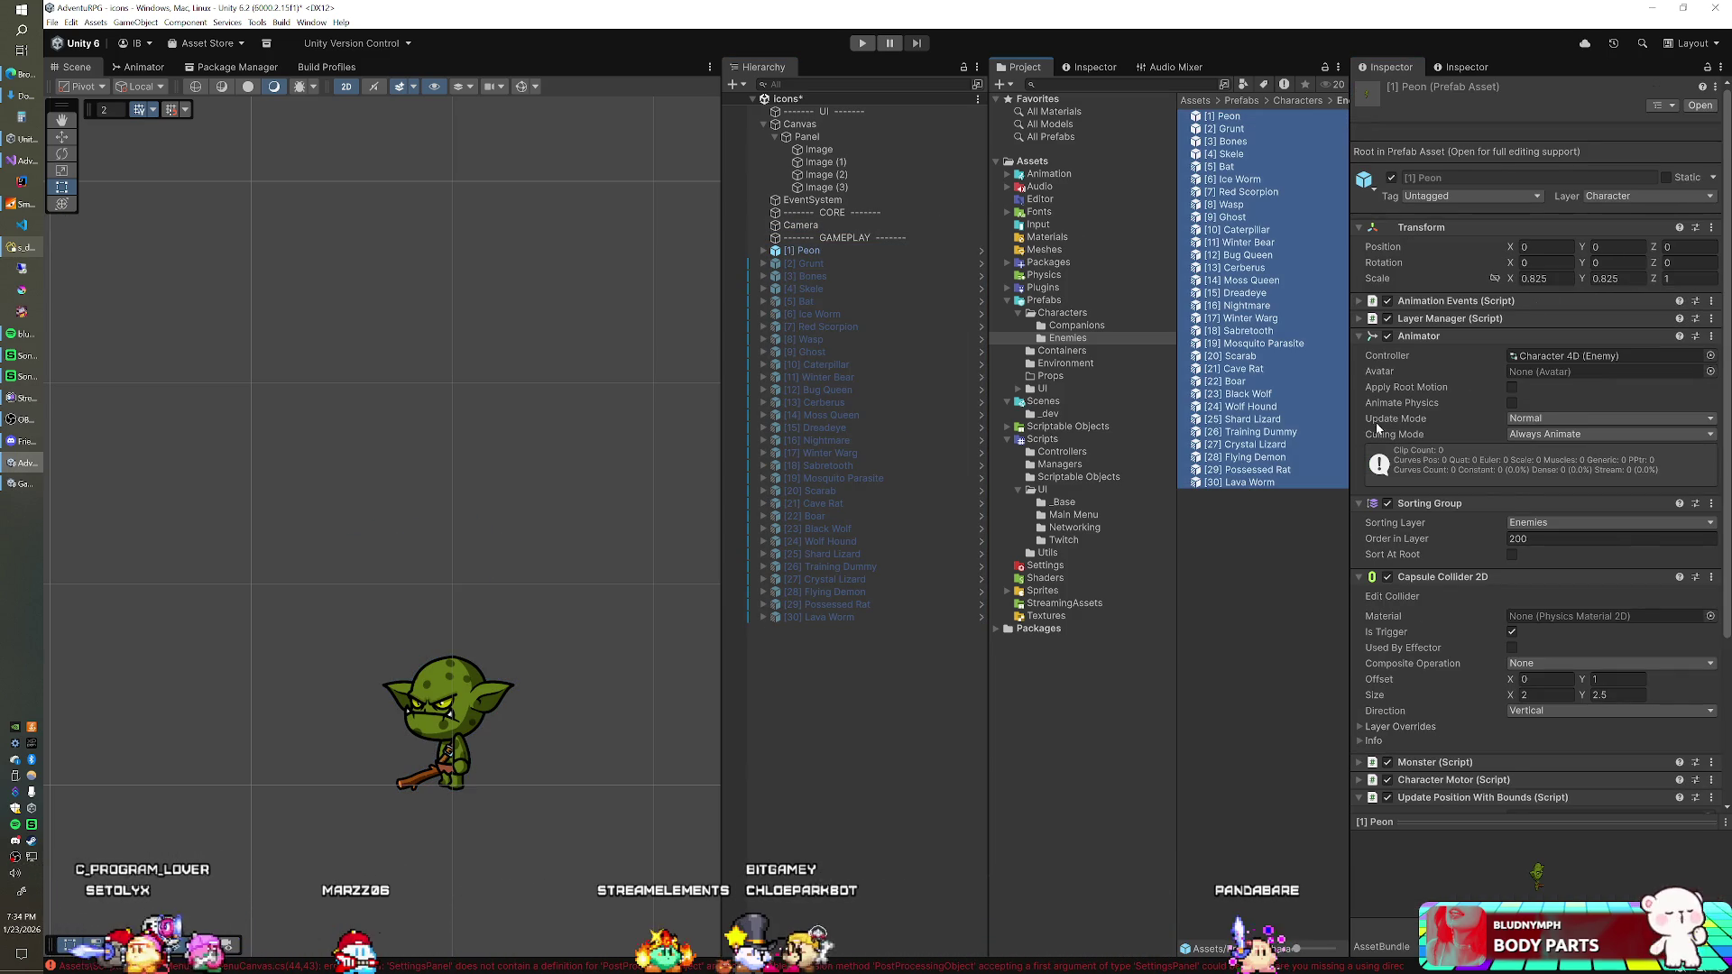
pyautogui.click(1541, 247)
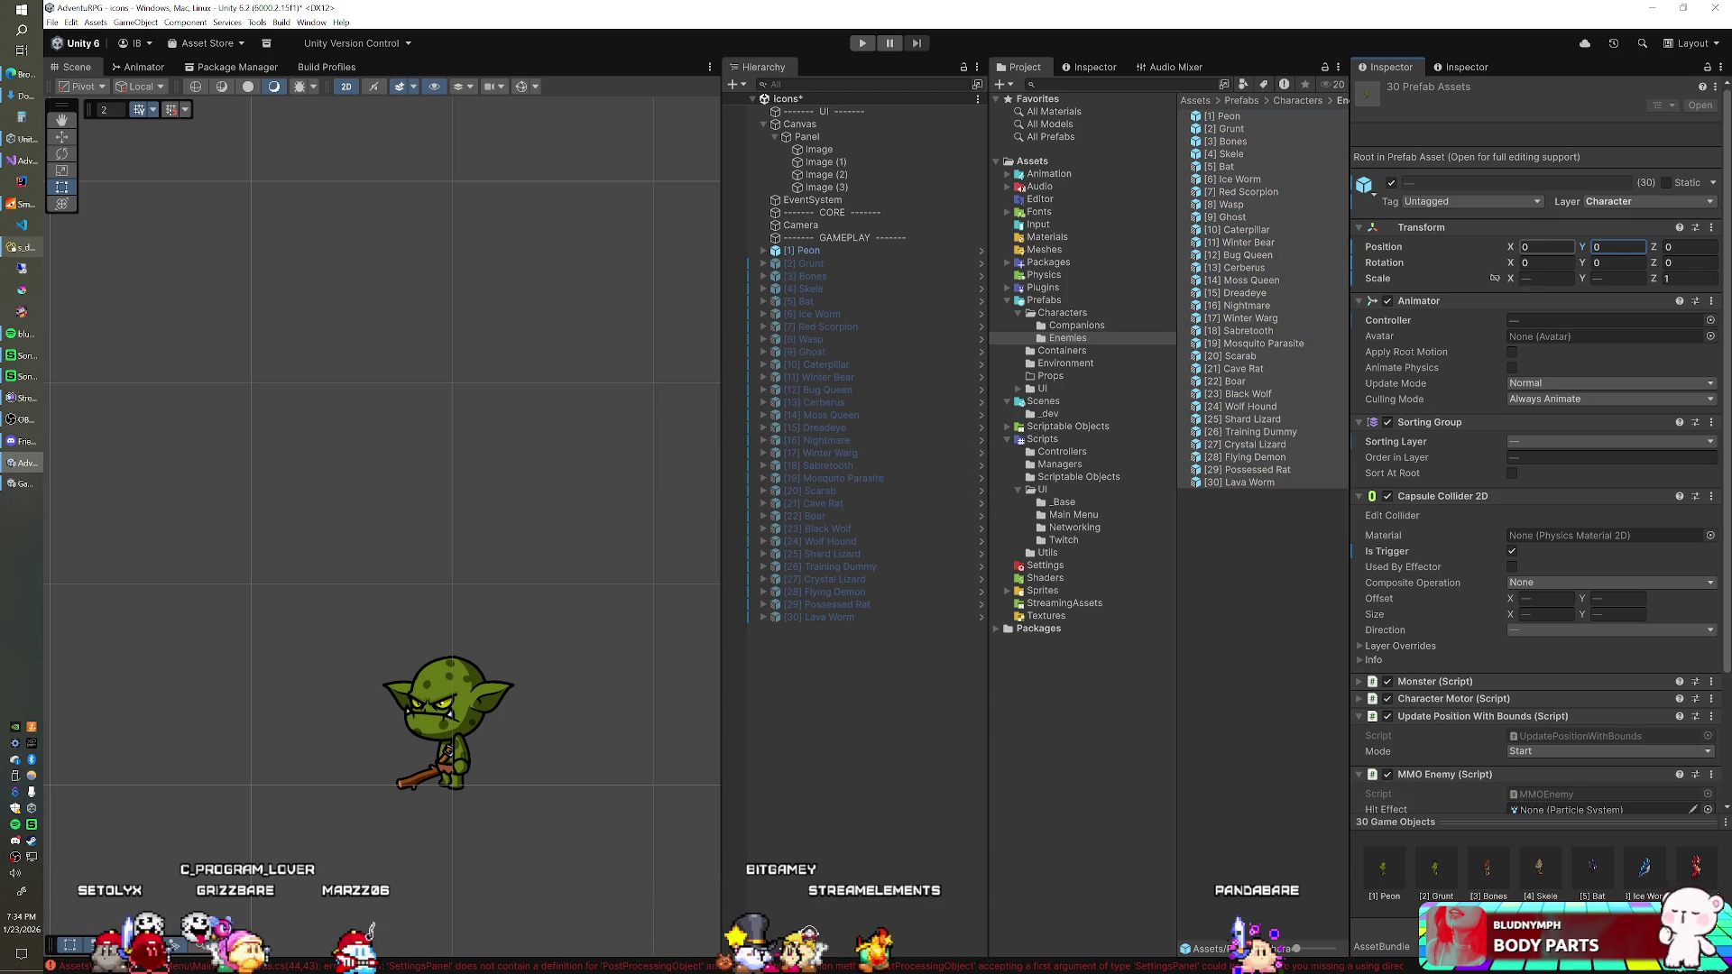
pyautogui.click(798, 251)
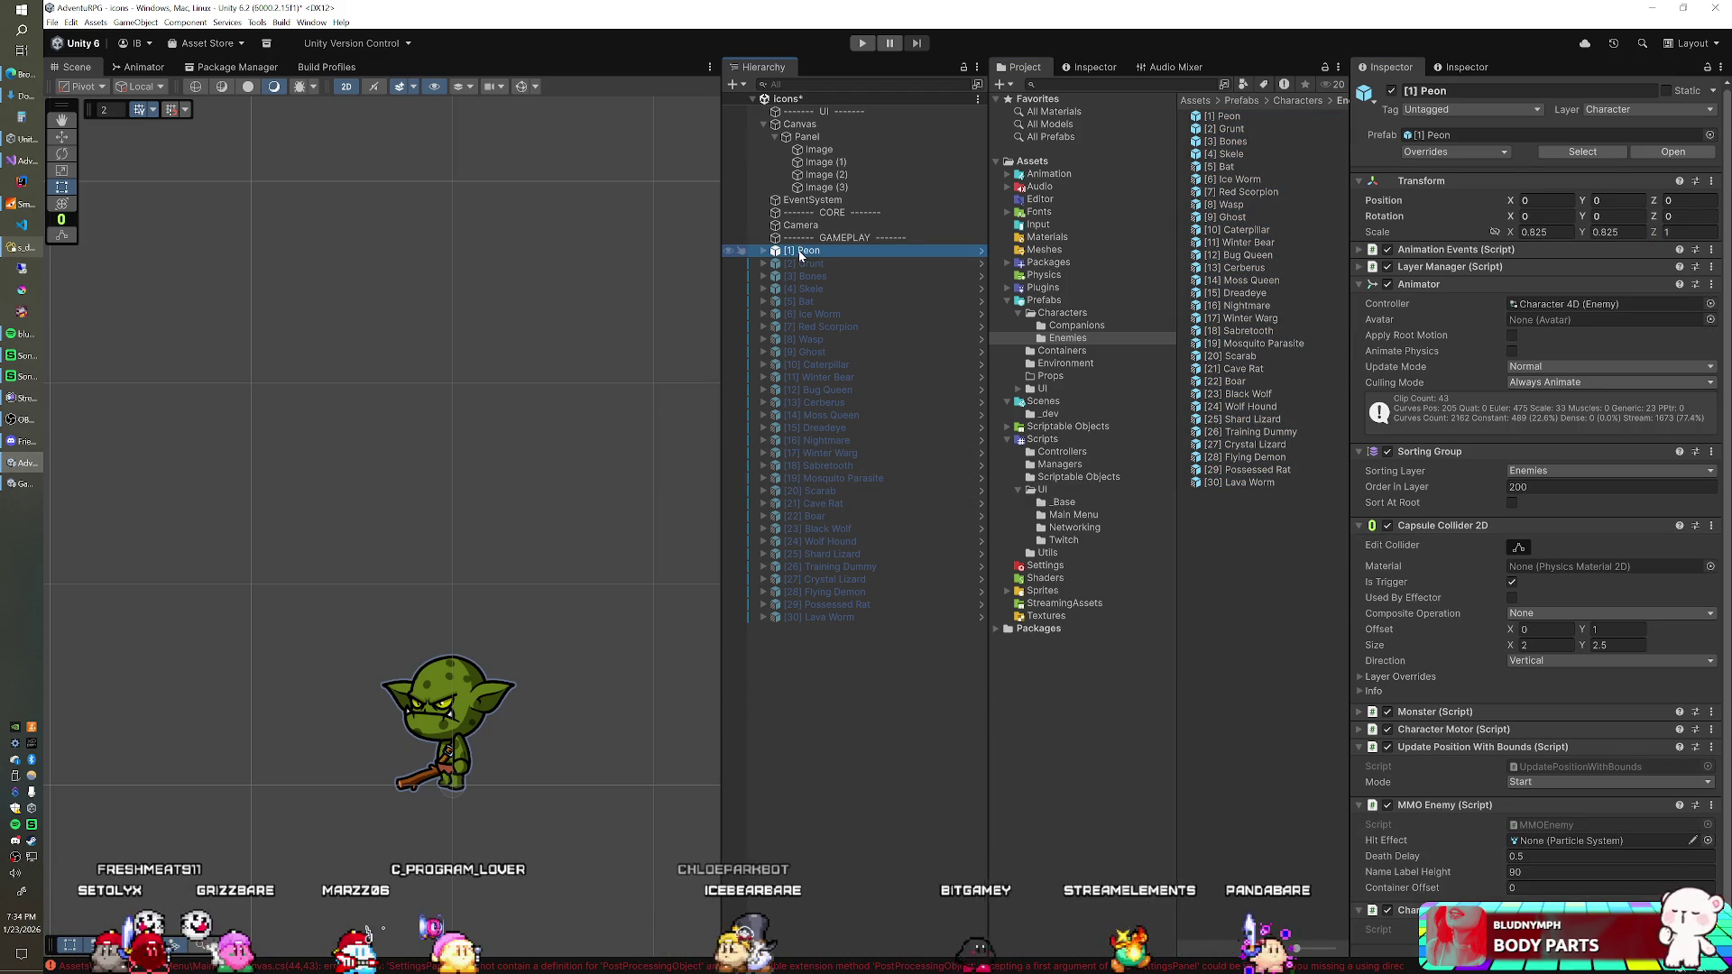
pyautogui.click(800, 226)
pyautogui.click(836, 251)
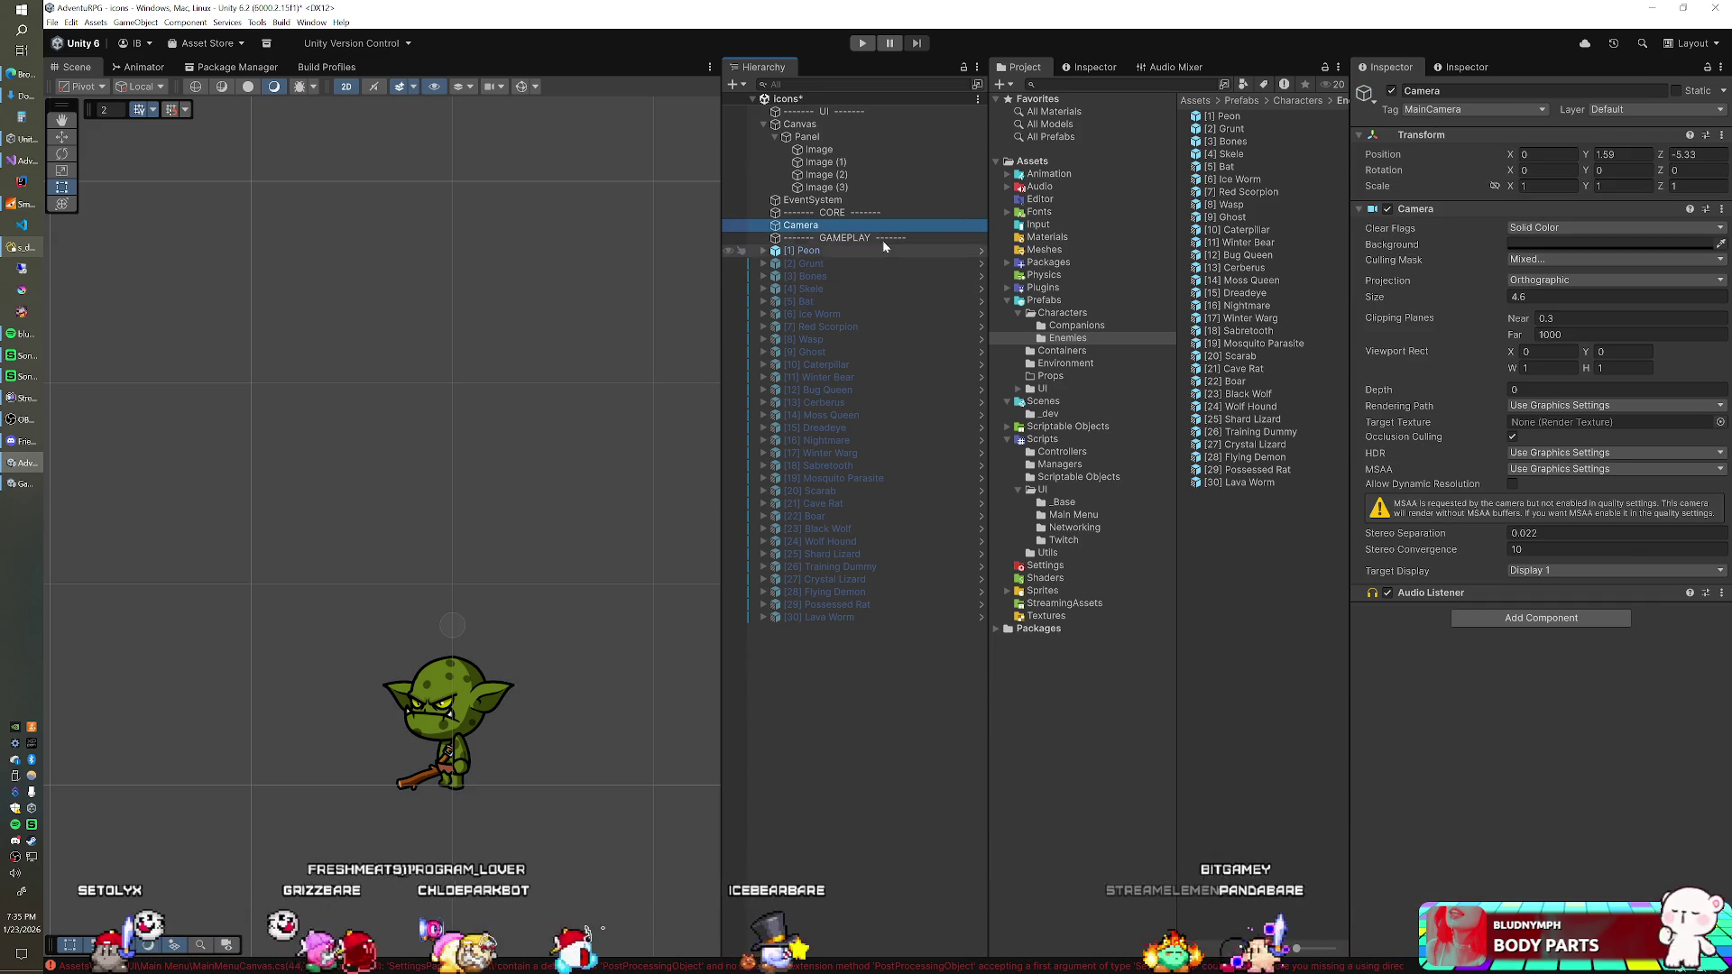
pyautogui.keyDown('shift'); pyautogui.click(835, 263); pyautogui.keyUp('shift')
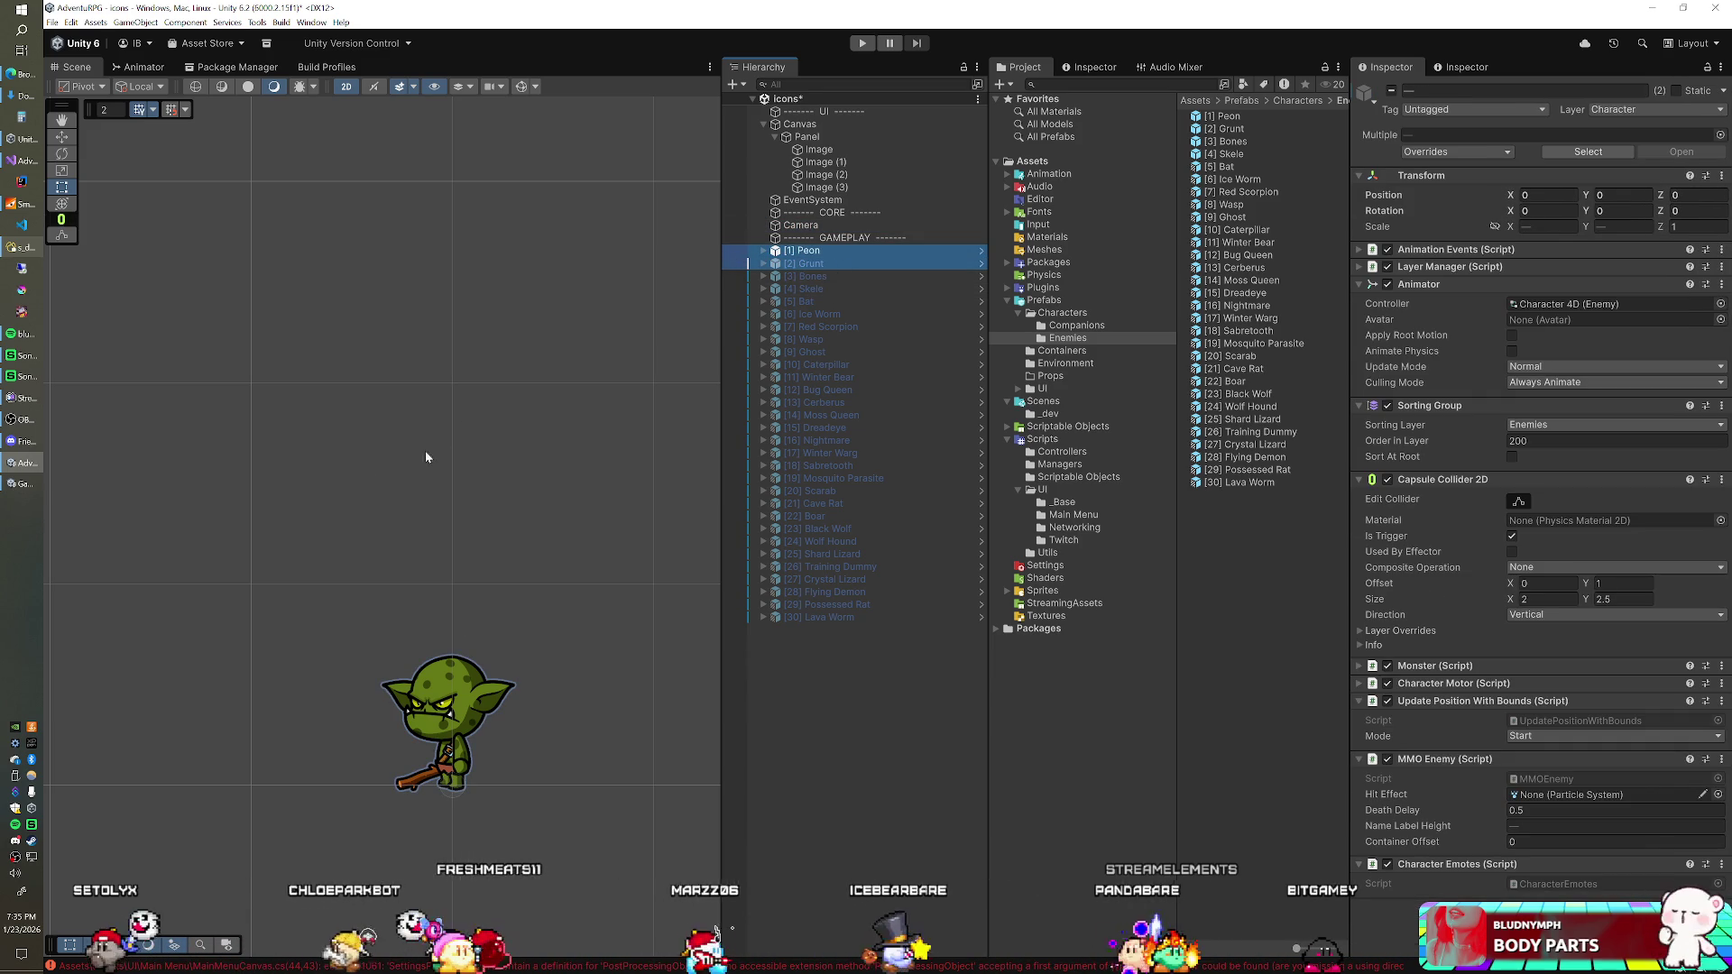
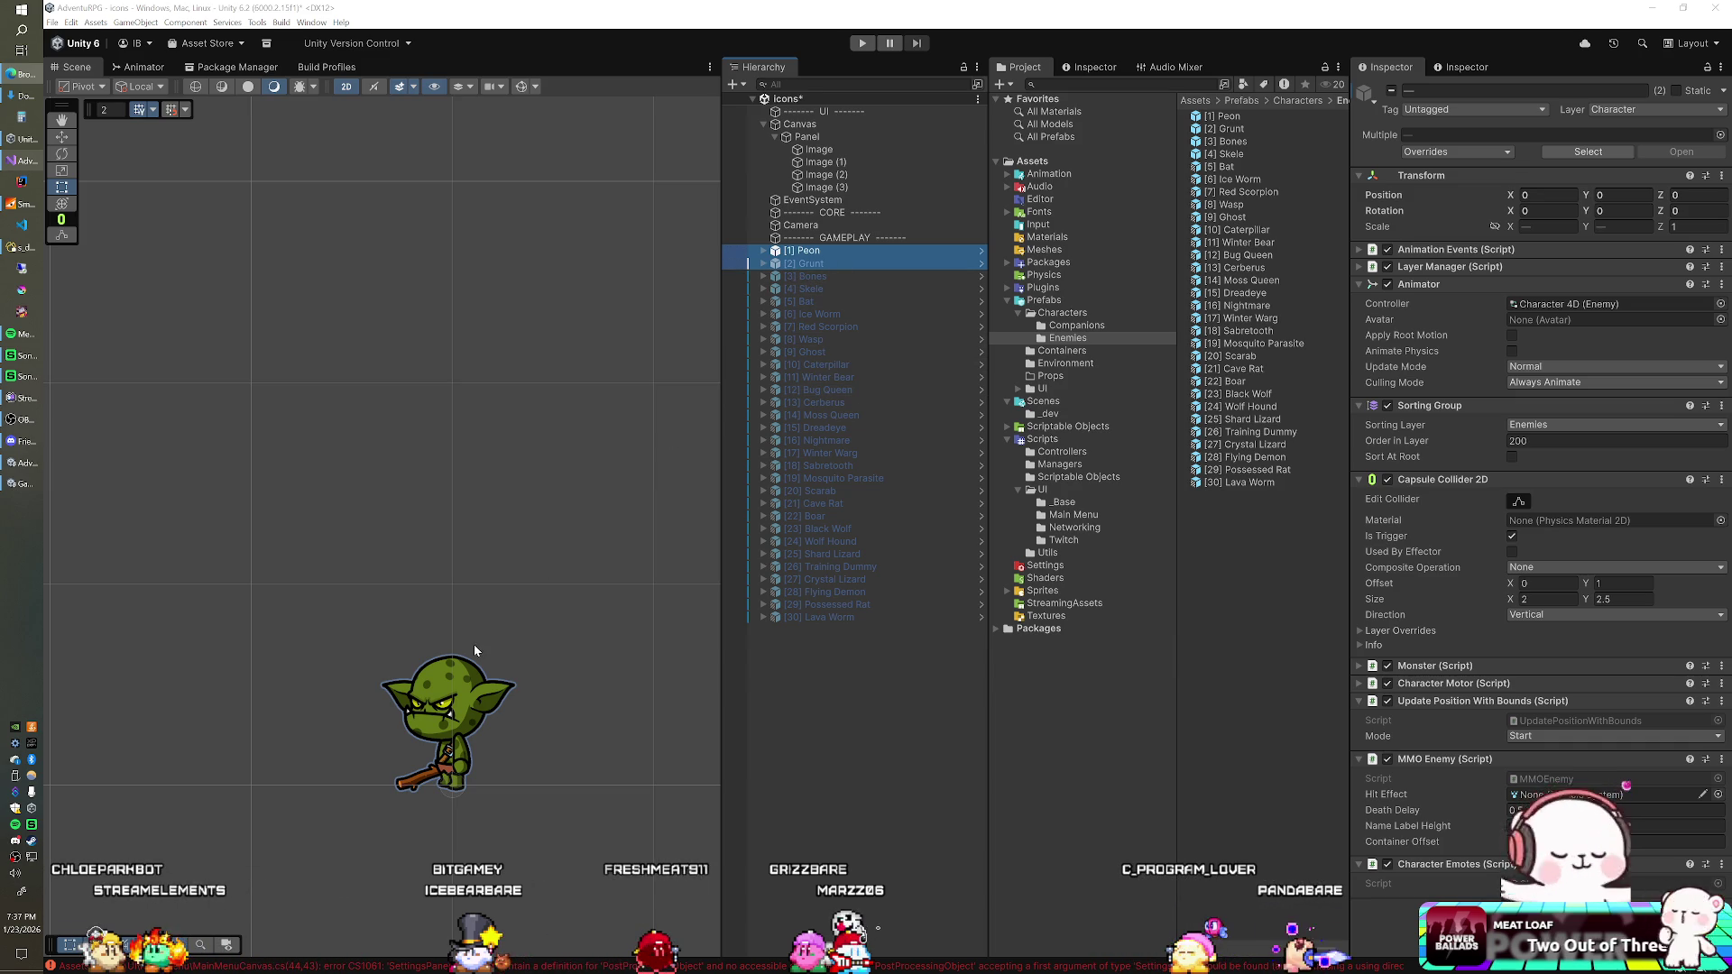
# Step: Select the Peon and Grunt goblins together, then raise and enlarge them
pyautogui.click(830, 248)
pyautogui.keyDown('shift'); pyautogui.click(830, 264); pyautogui.keyUp('shift')
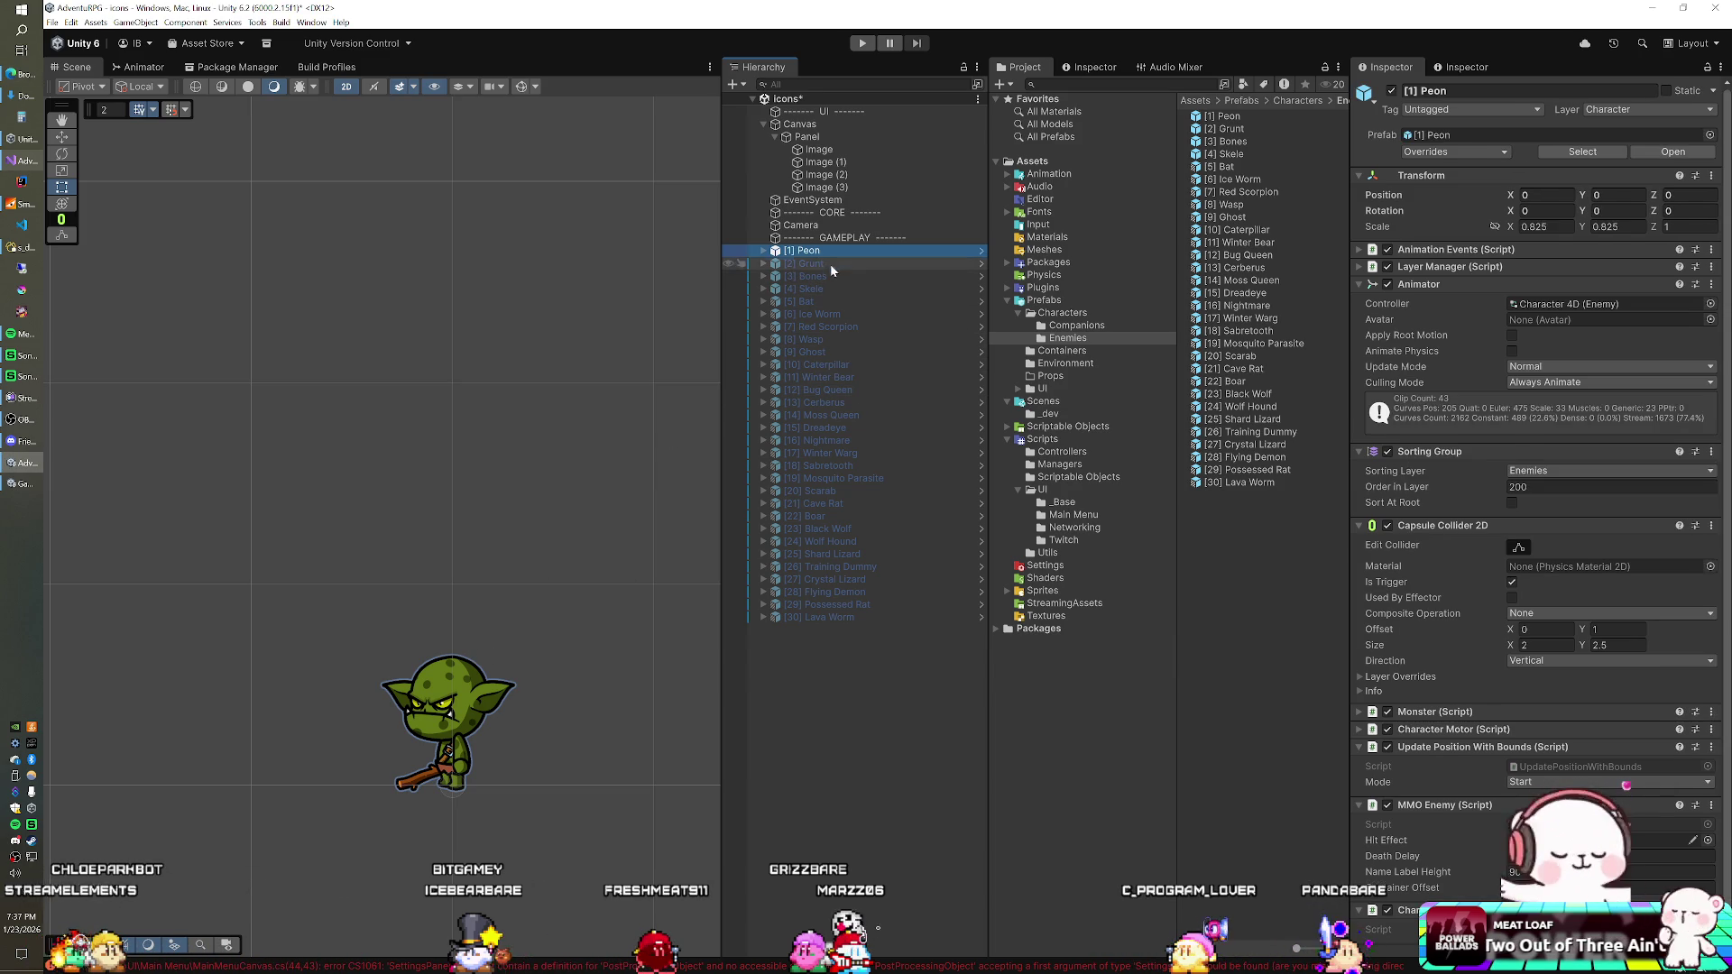
pyautogui.moveTo(453, 727); pyautogui.dragTo(462, 667)
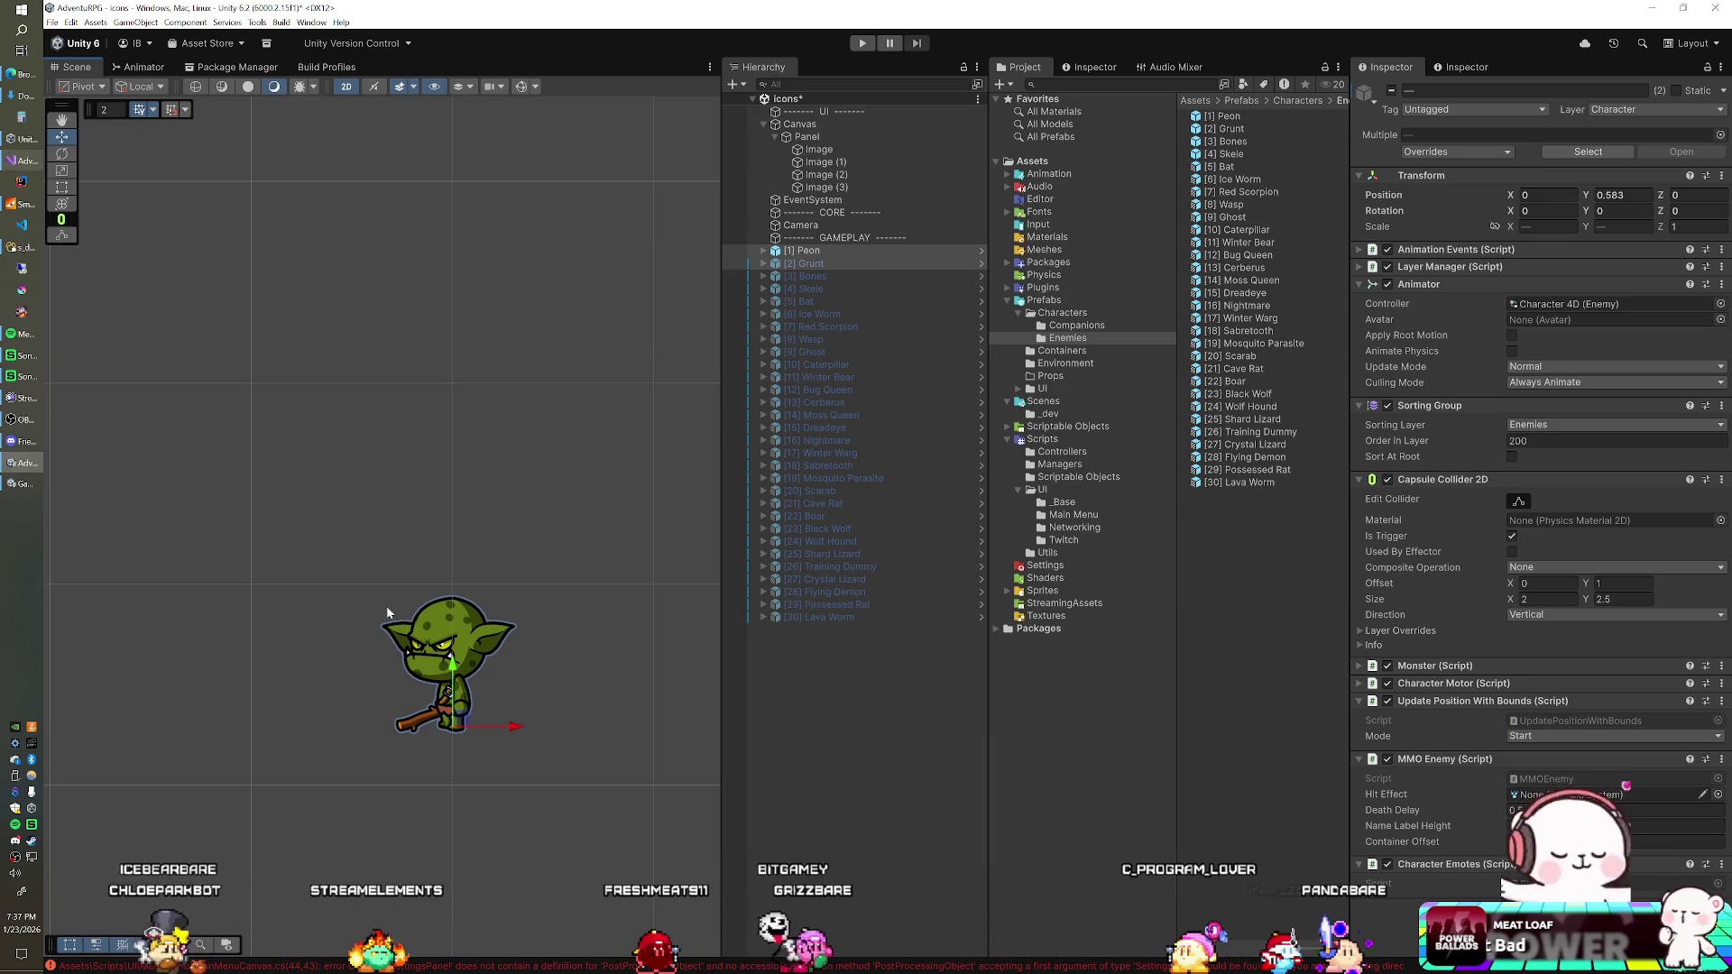
pyautogui.press('r')
pyautogui.moveTo(452, 726)
pyautogui.mouseDown()
pyautogui.moveTo(483, 690)
pyautogui.moveTo(463, 726)
pyautogui.moveTo(474, 753)
pyautogui.mouseUp()
pyautogui.press('w')
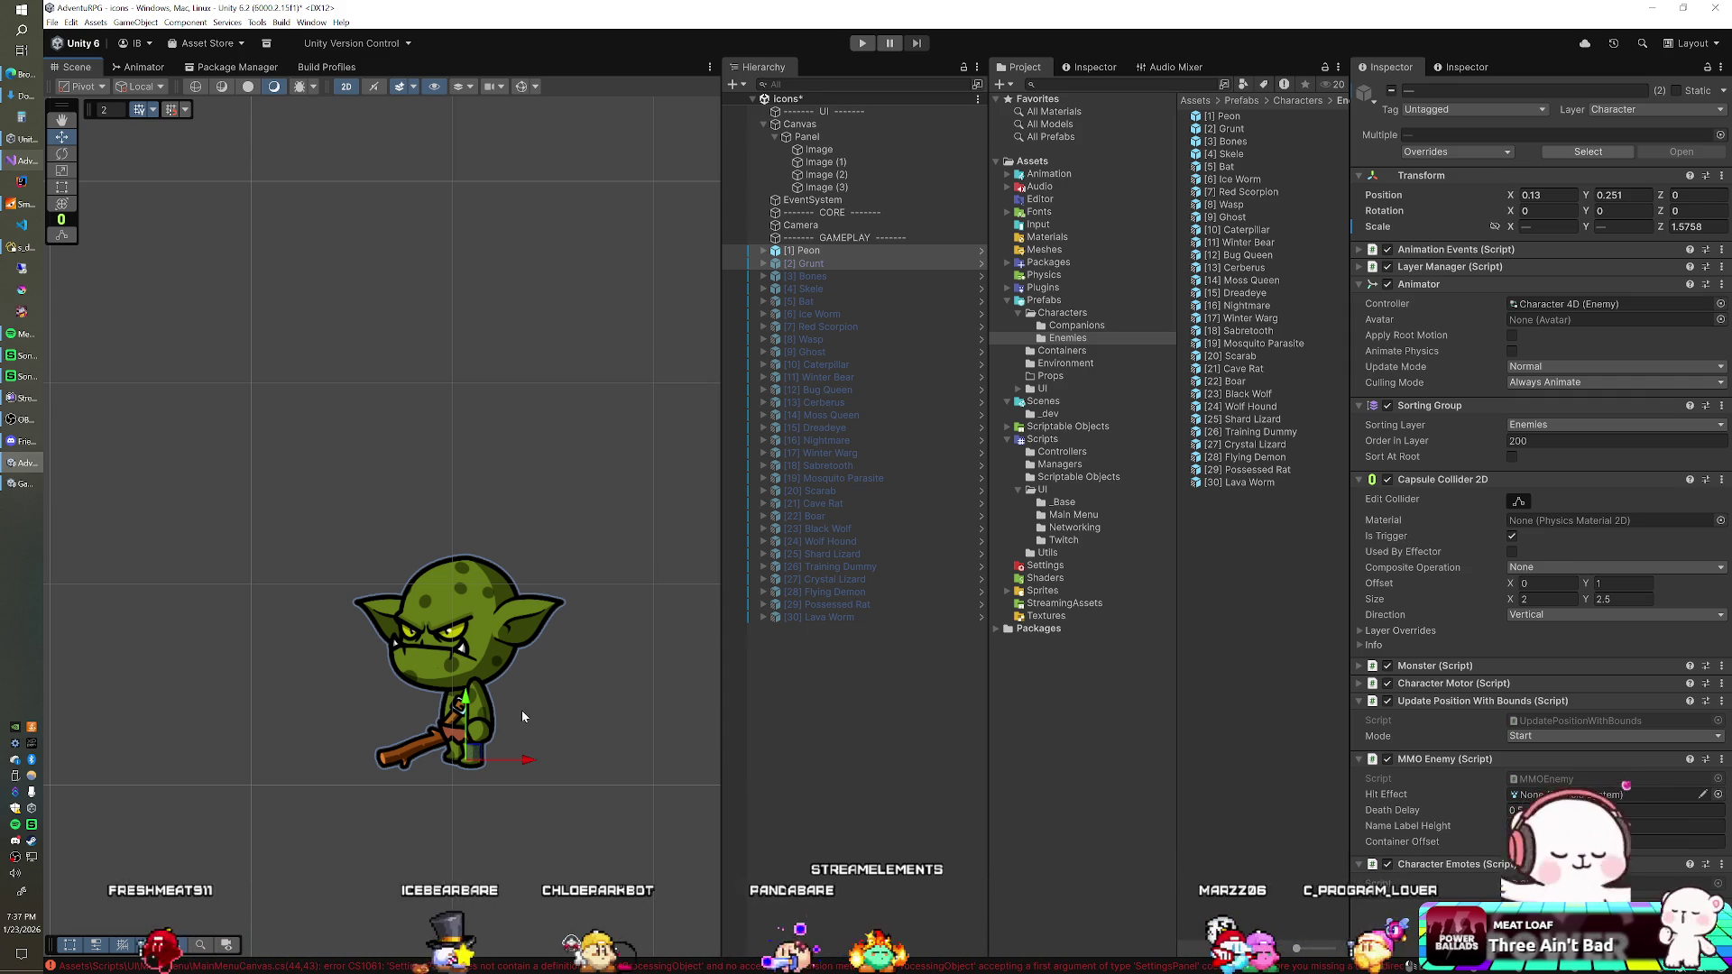
# Step: Hide the Peon and Grunt goblins and make the Bones skeleton active
pyautogui.click(862, 255)
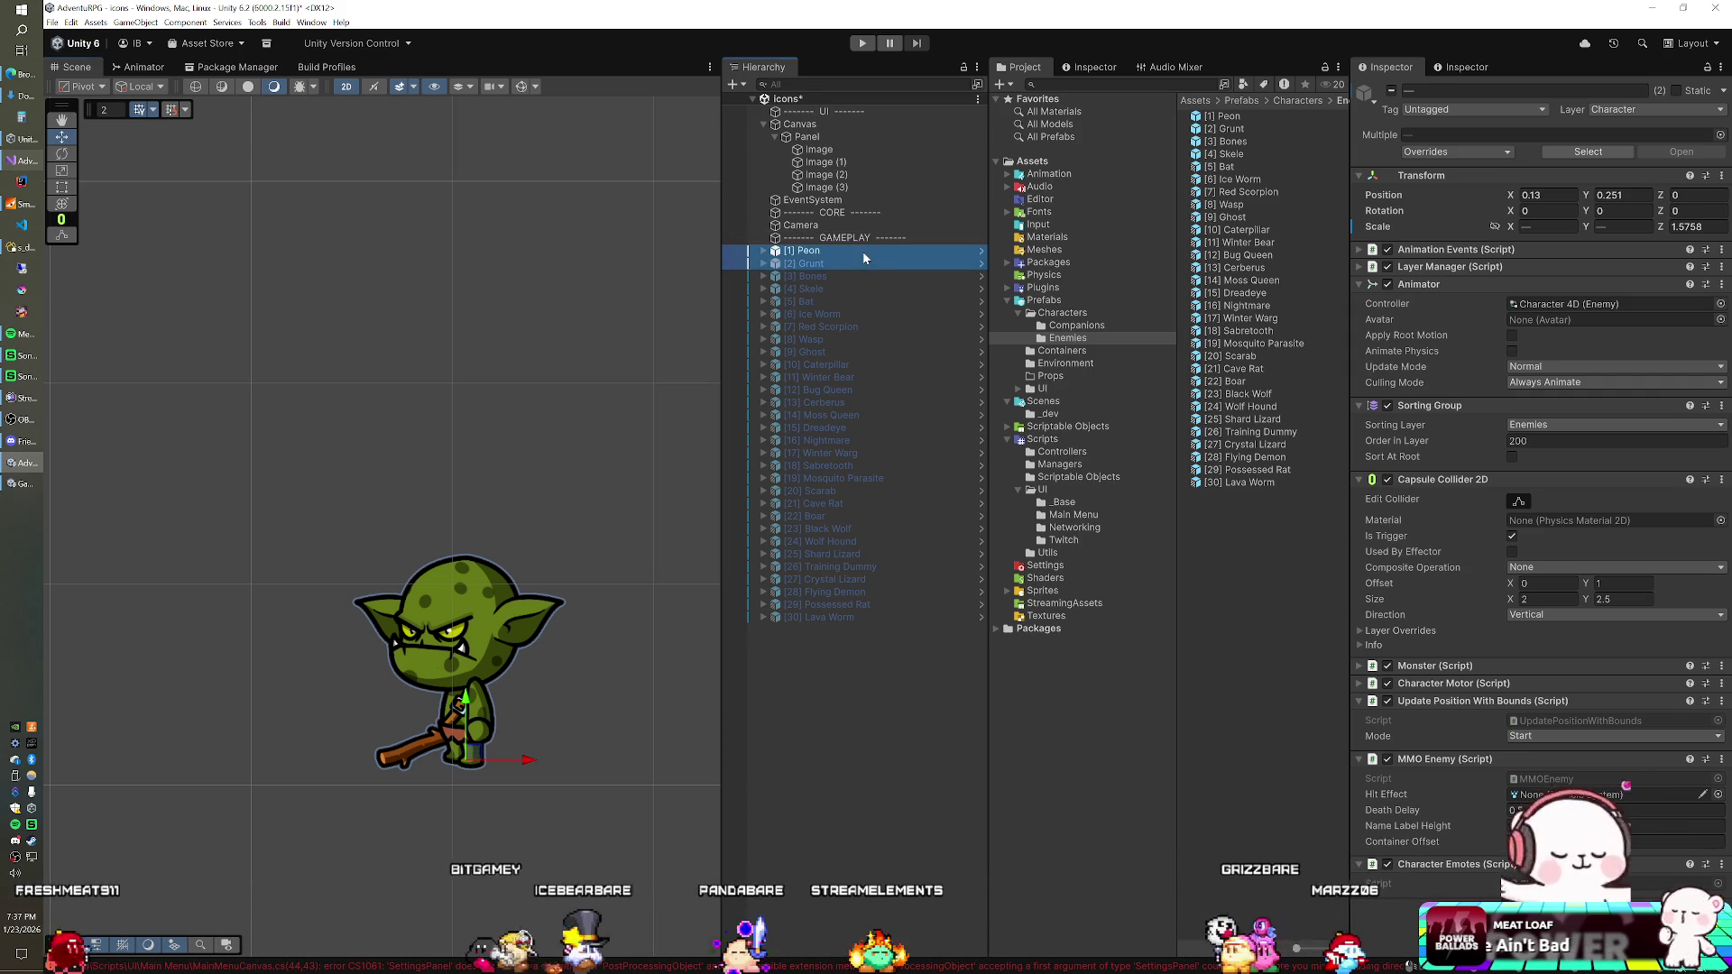
pyautogui.click(862, 252)
pyautogui.click(848, 263)
pyautogui.click(1392, 91)
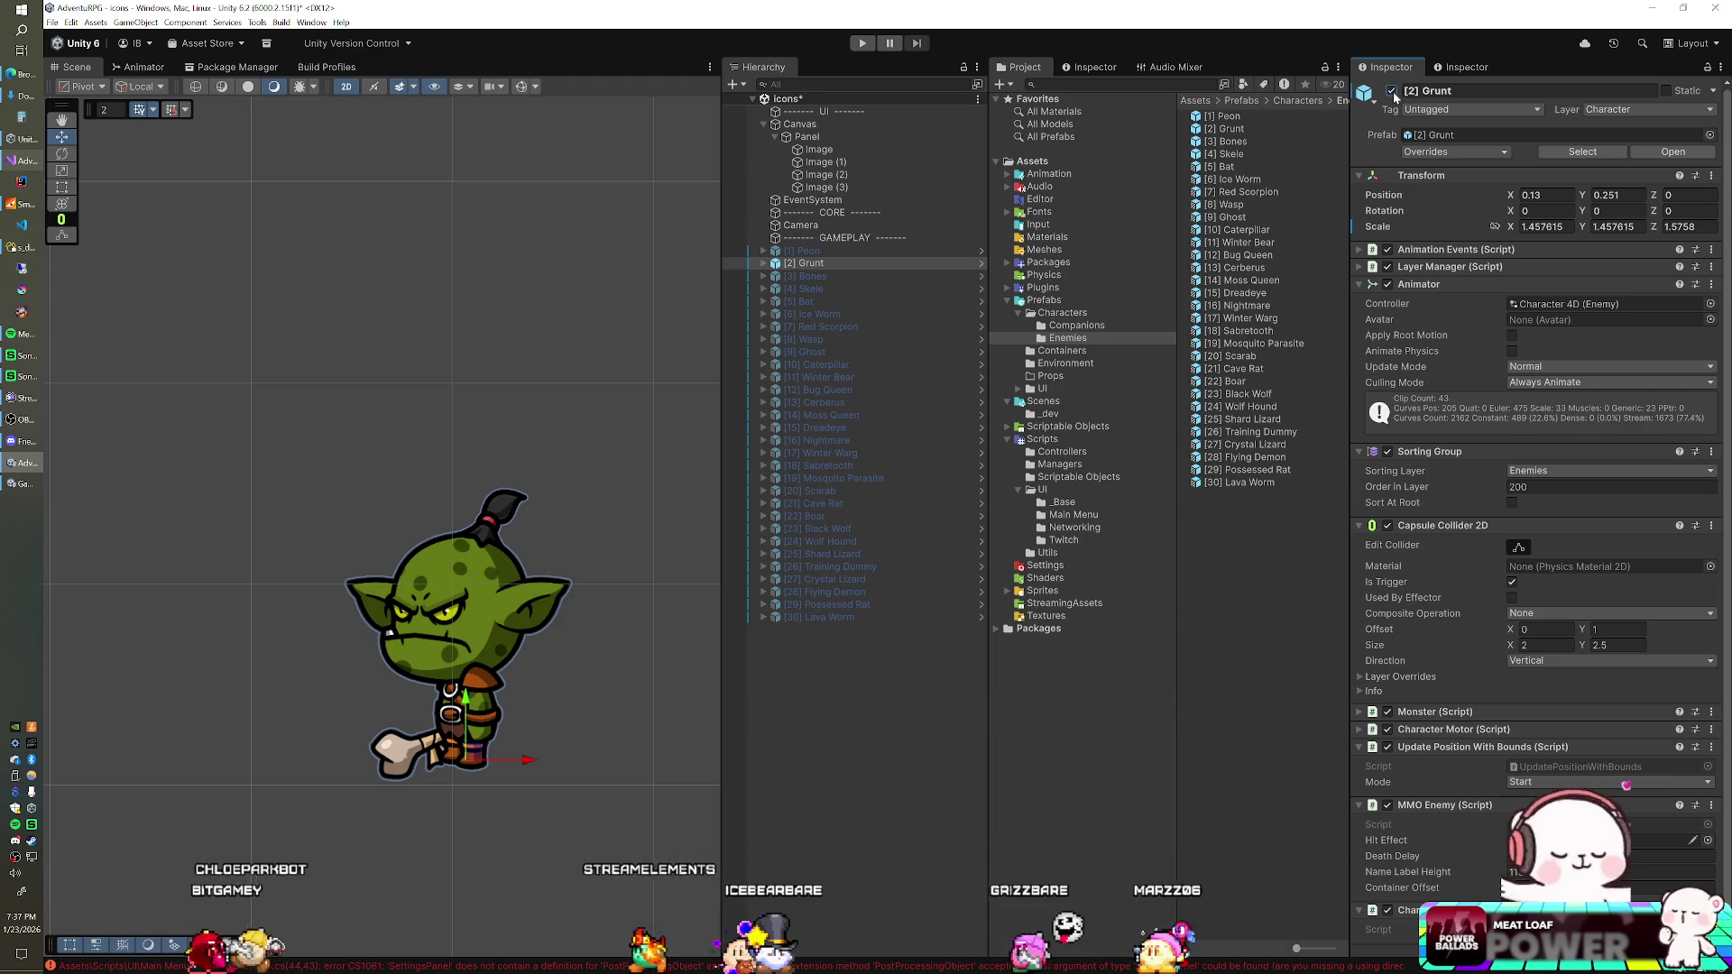
pyautogui.click(1391, 91)
pyautogui.click(833, 277)
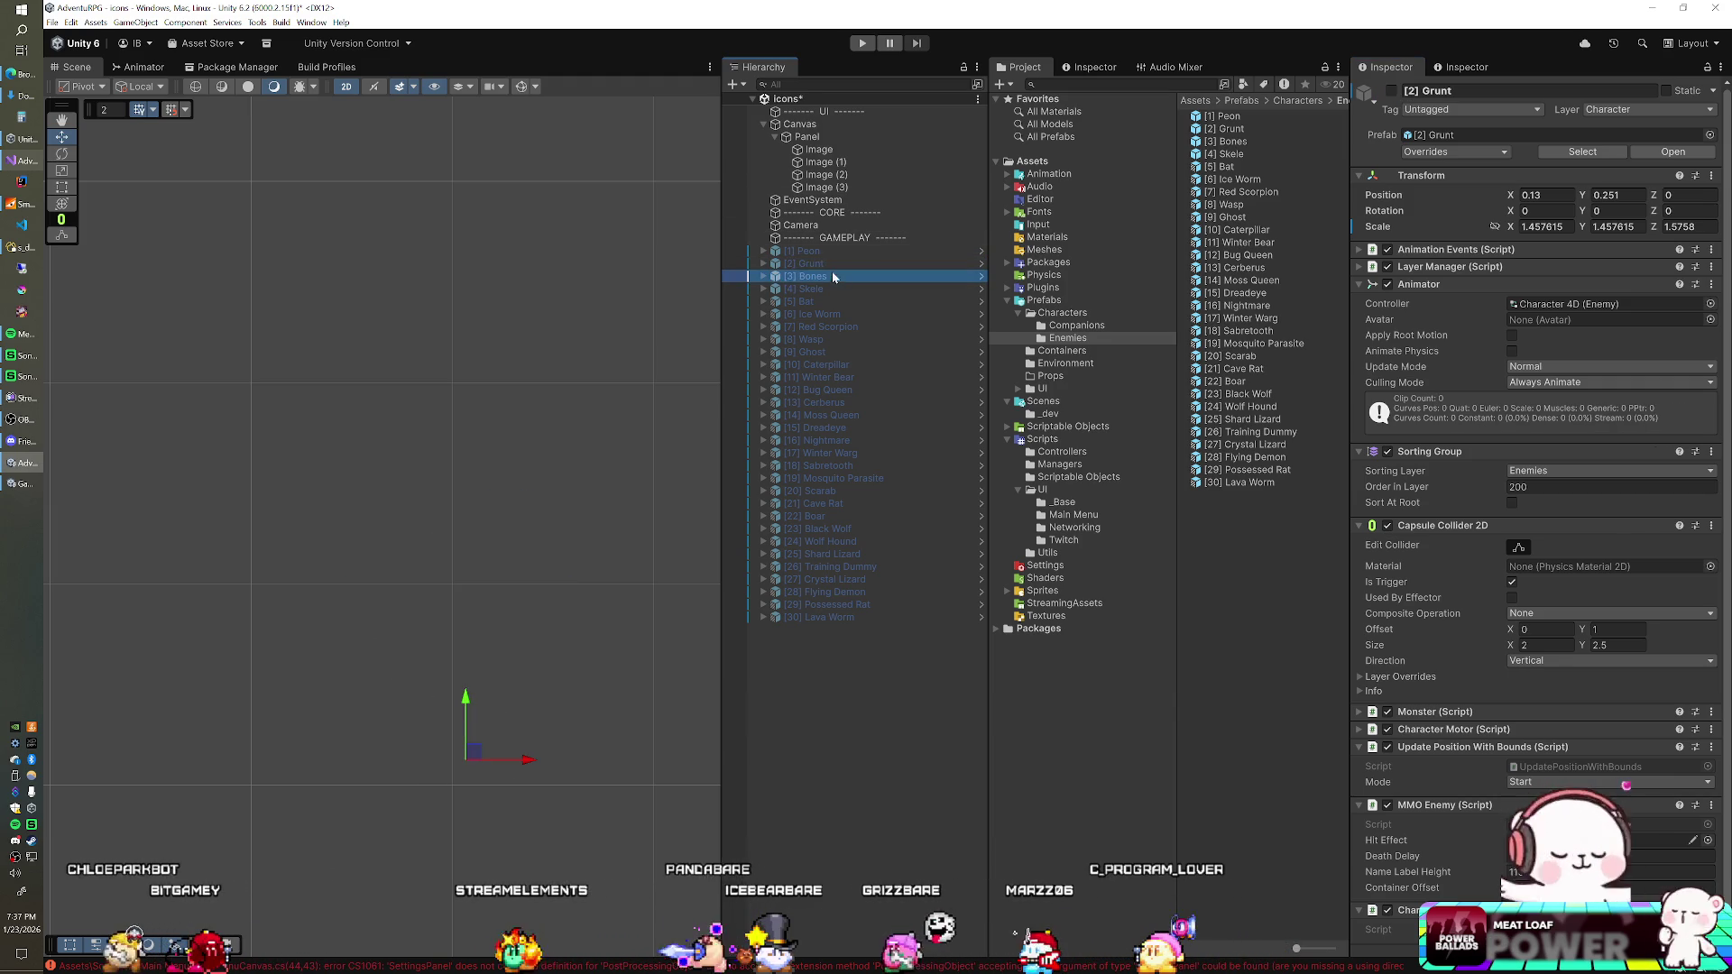
pyautogui.click(1391, 91)
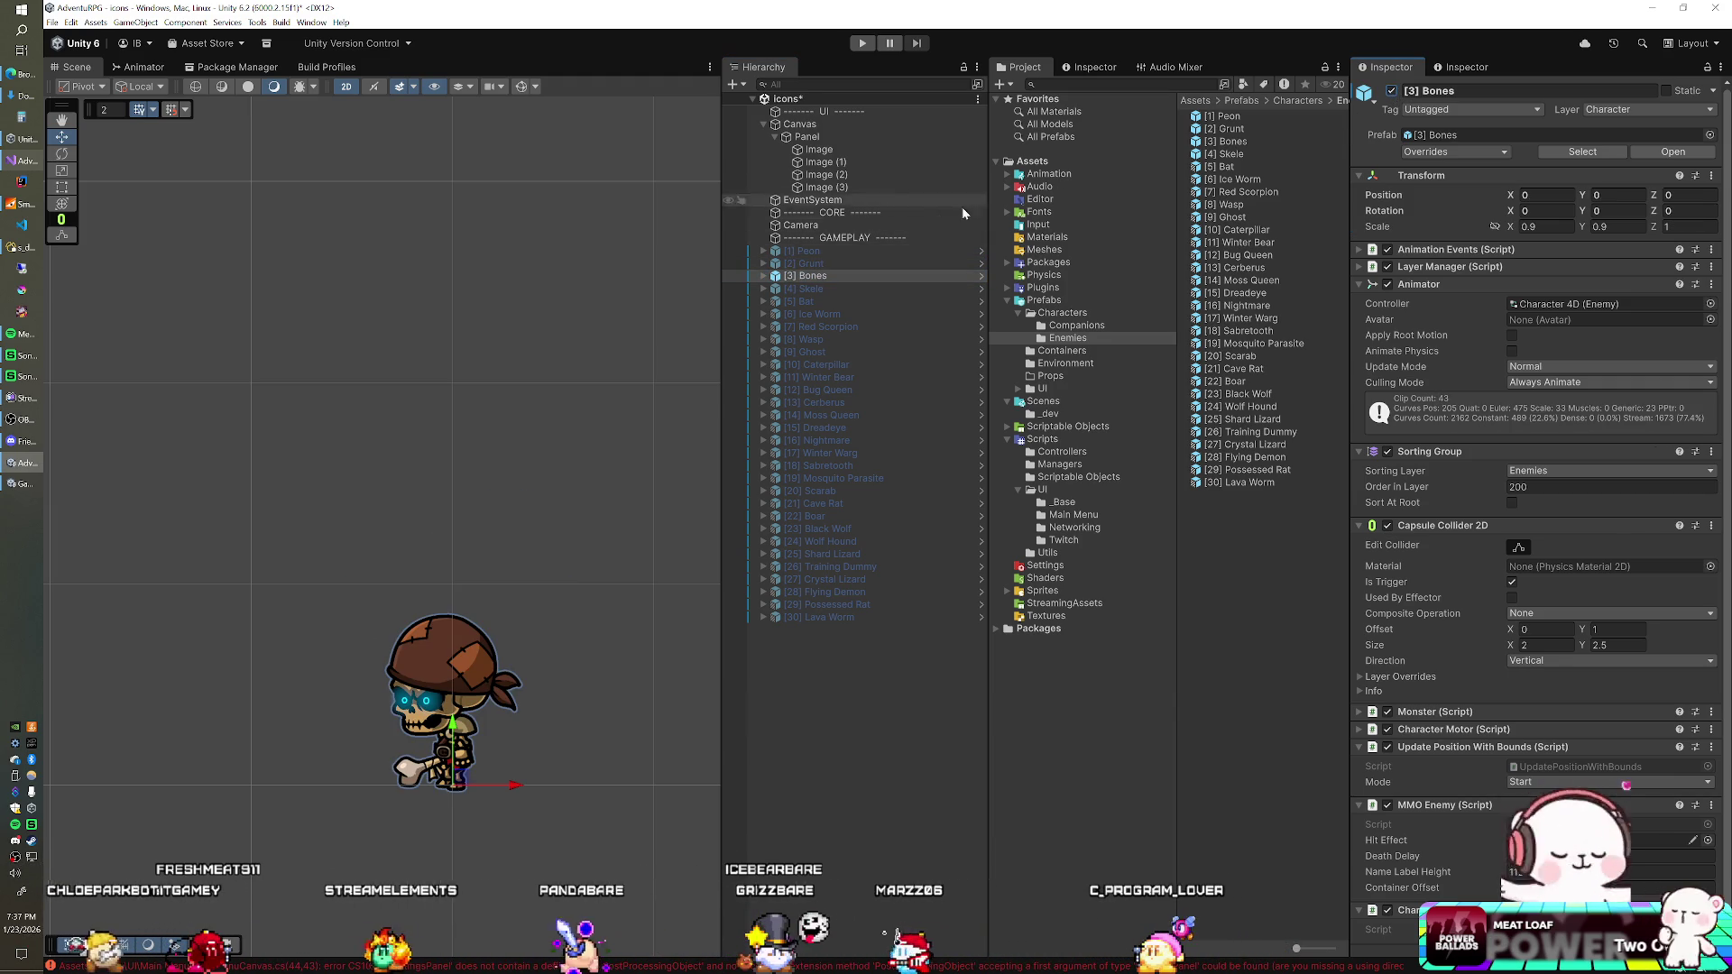
# Step: Raise the Bones skeleton, enlarge it to about 1.23 scale, and nudge it right
pyautogui.moveTo(464, 732); pyautogui.dragTo(473, 678)
pyautogui.moveTo(455, 740)
pyautogui.mouseDown()
pyautogui.moveTo(456, 693)
pyautogui.moveTo(452, 712)
pyautogui.mouseUp()
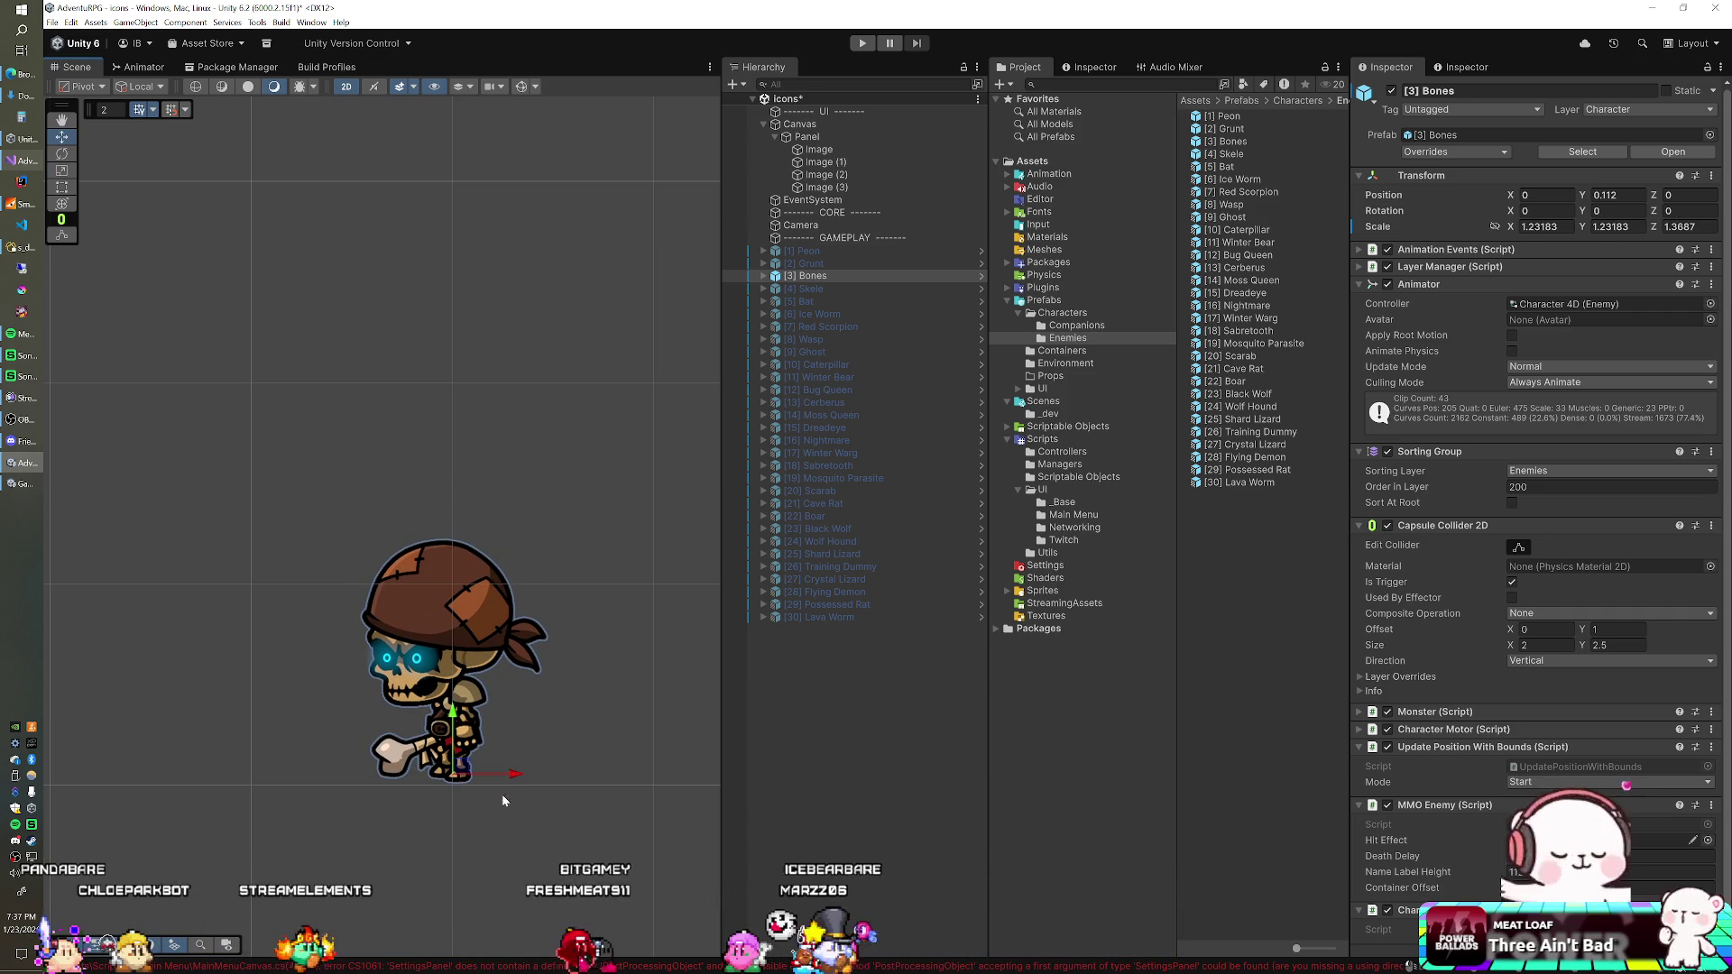
pyautogui.moveTo(517, 777); pyautogui.dragTo(532, 776)
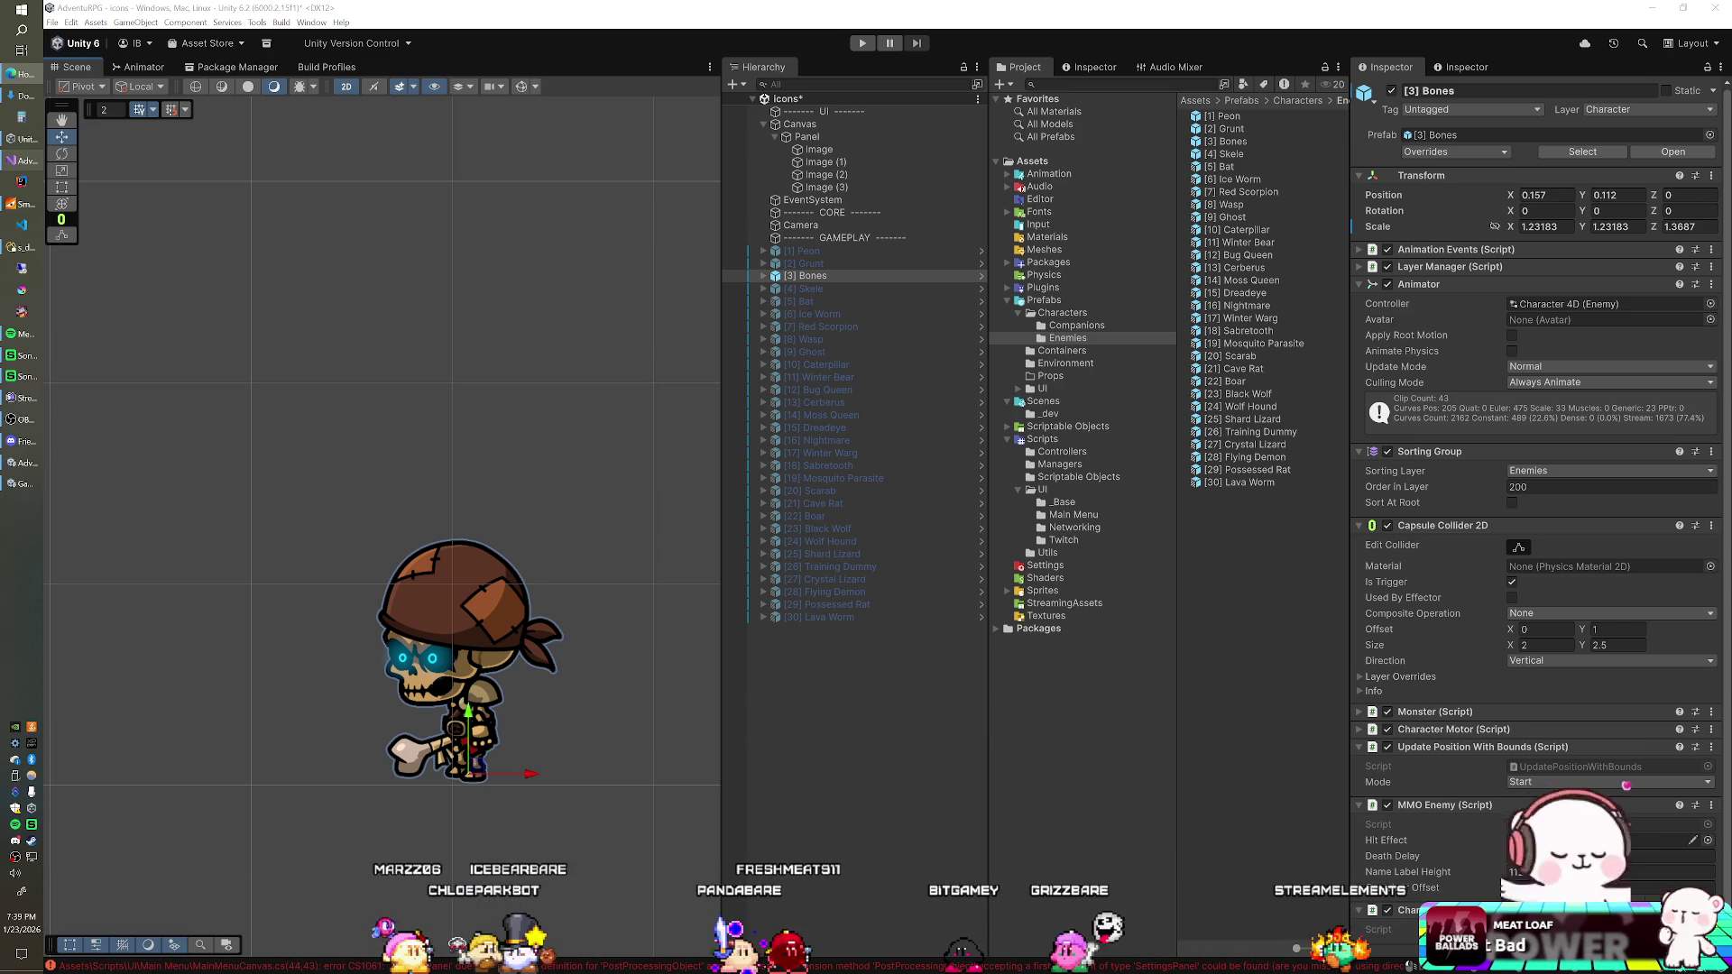
# Step: Pan and zoom the Scene view to centre the Bones skeleton
pyautogui.moveTo(523, 454); pyautogui.dragTo(483, 354)
pyautogui.scroll(2, 496, 389)
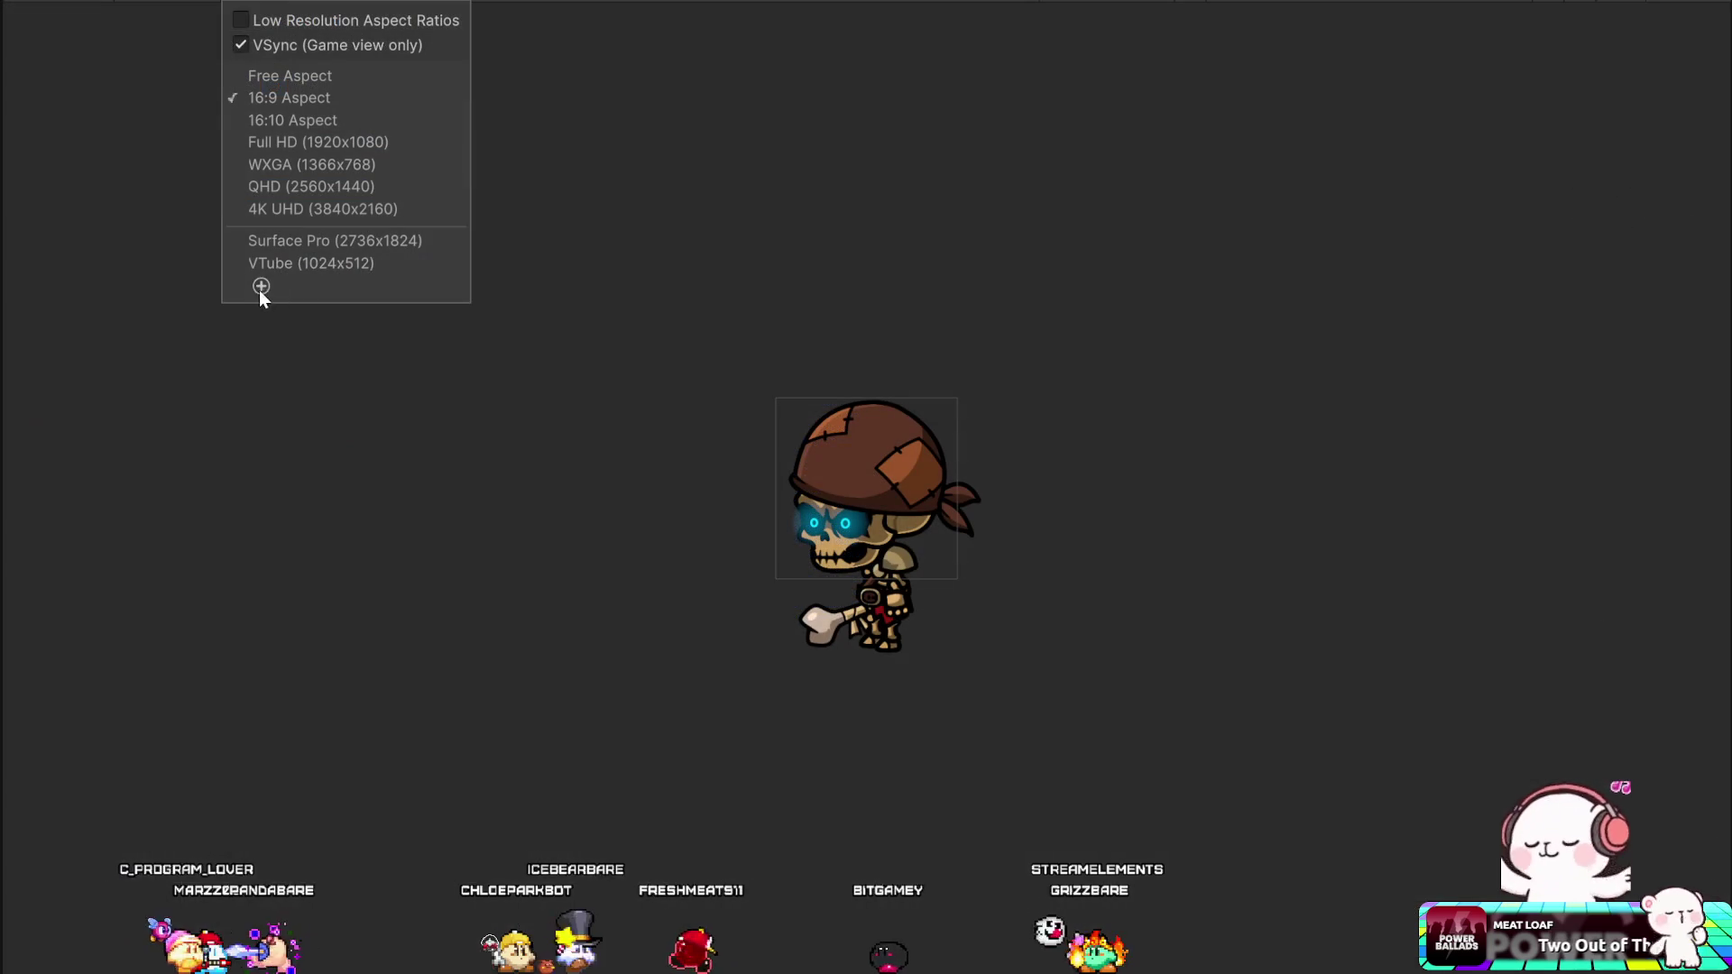
# Step: Add a 256x256 Game view resolution named Icons and reduce the camera Size to 0.94
pyautogui.click(261, 287)
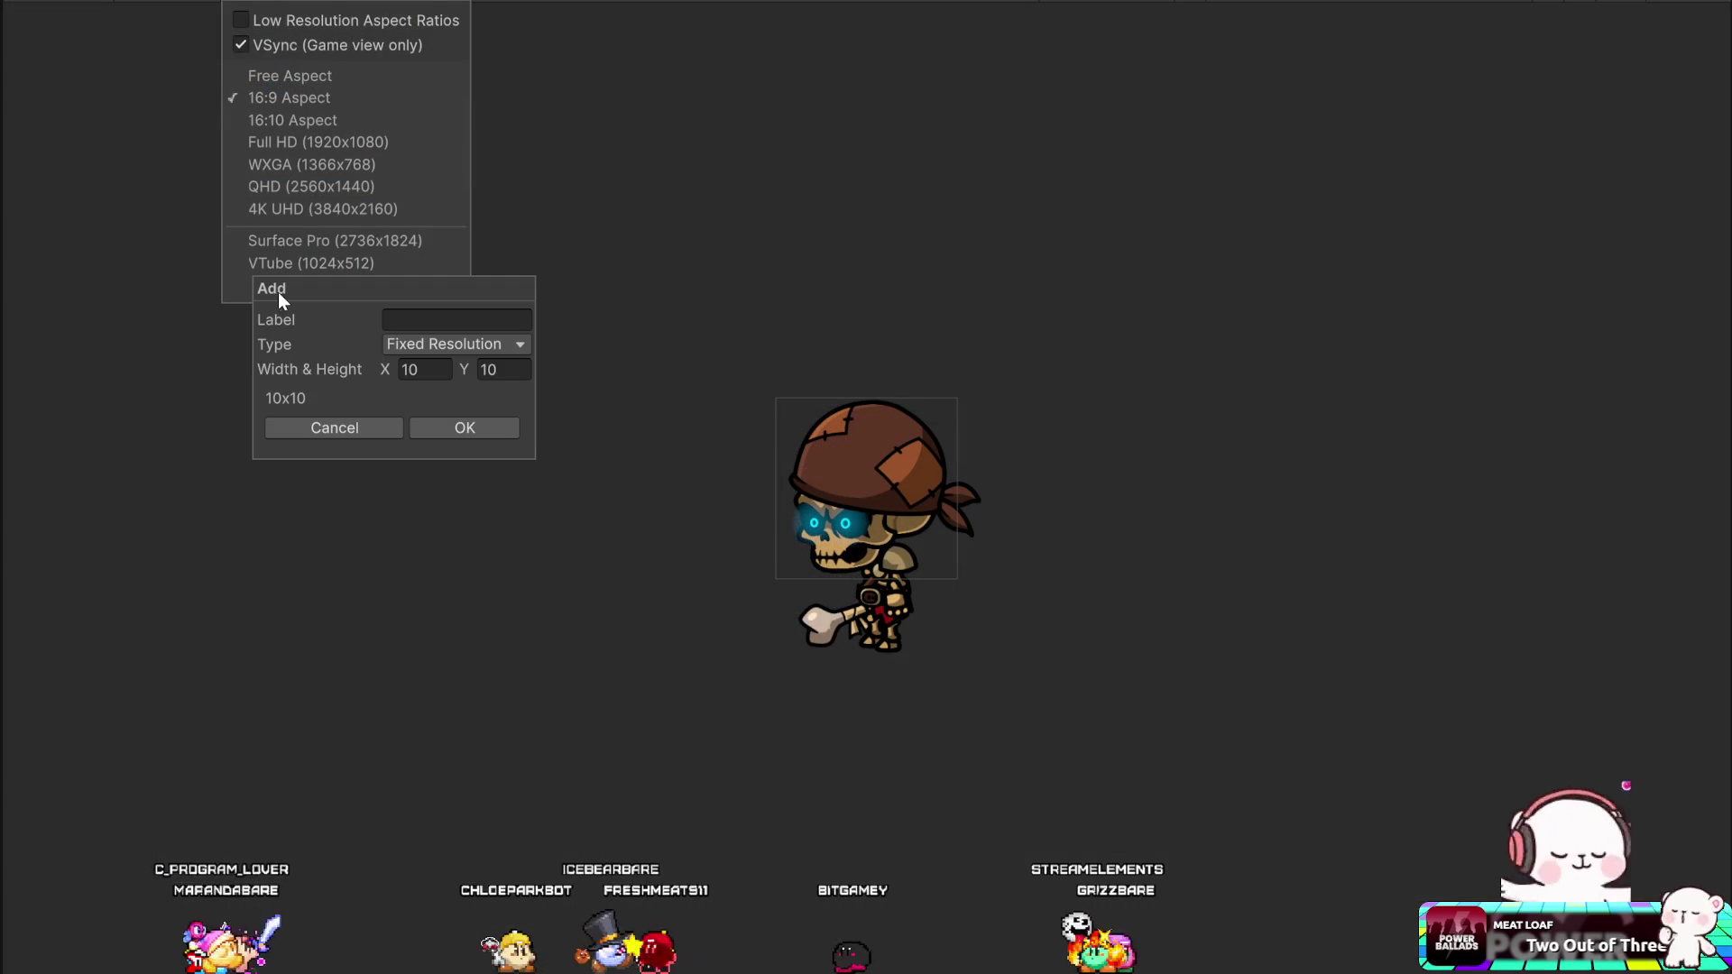
pyautogui.write('Icons')
pyautogui.press('Tab')
pyautogui.write('256')
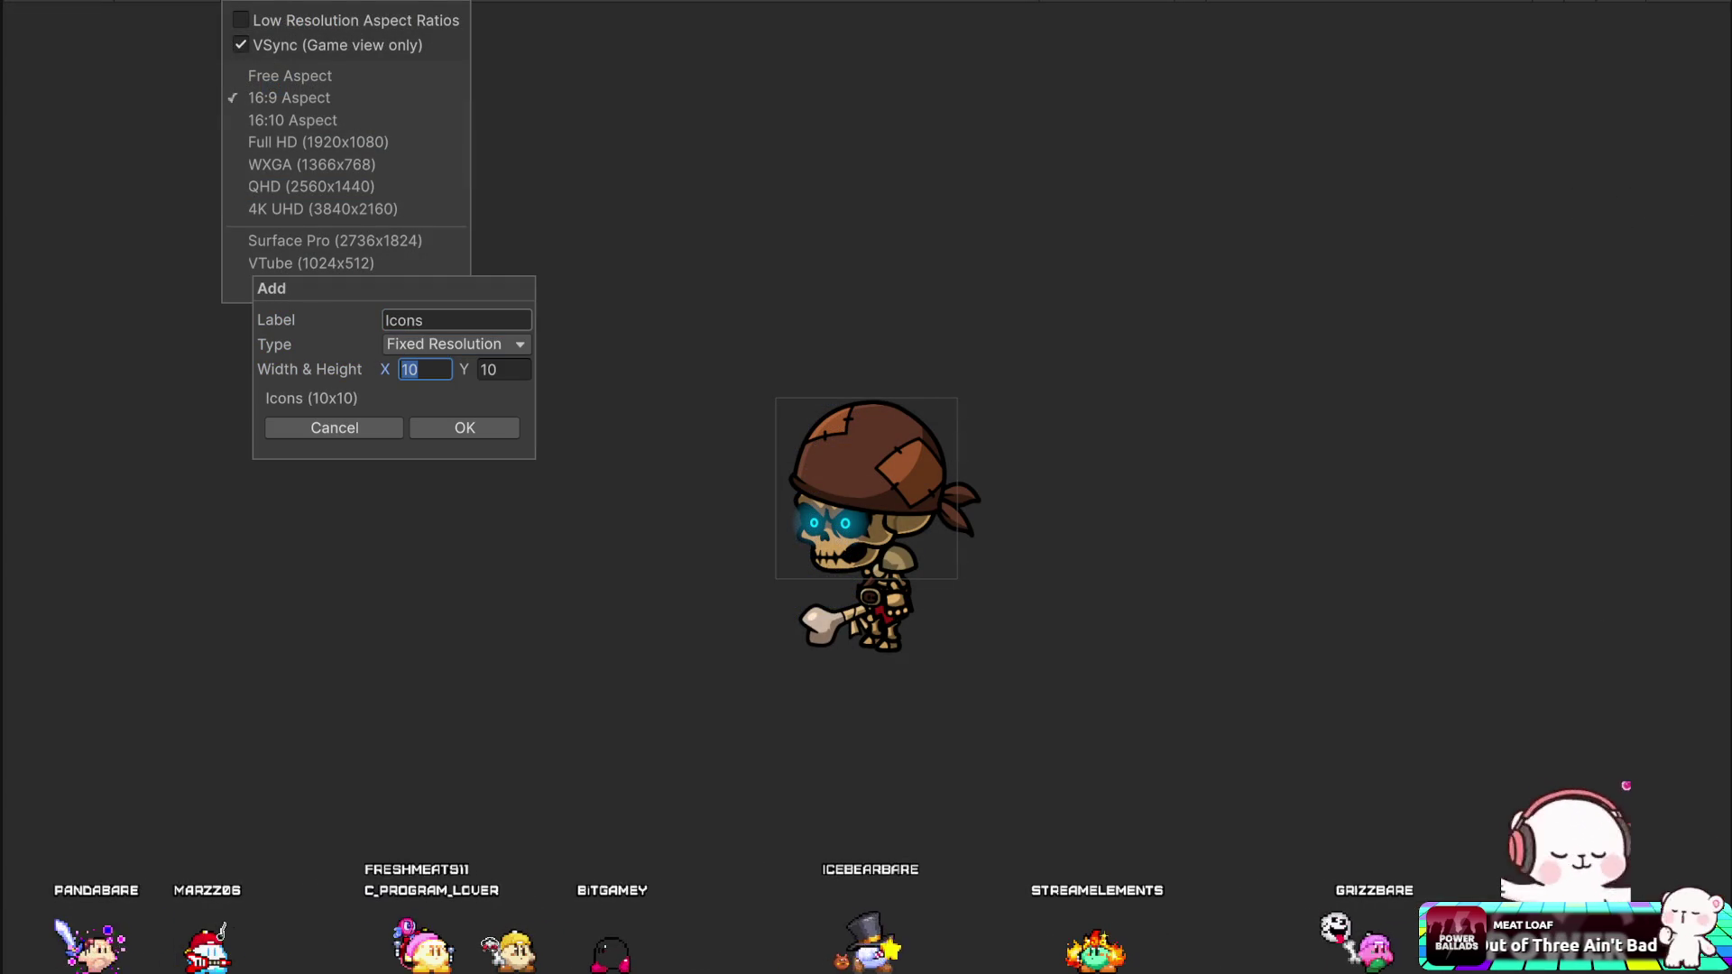
pyautogui.press('Tab')
pyautogui.write('256')
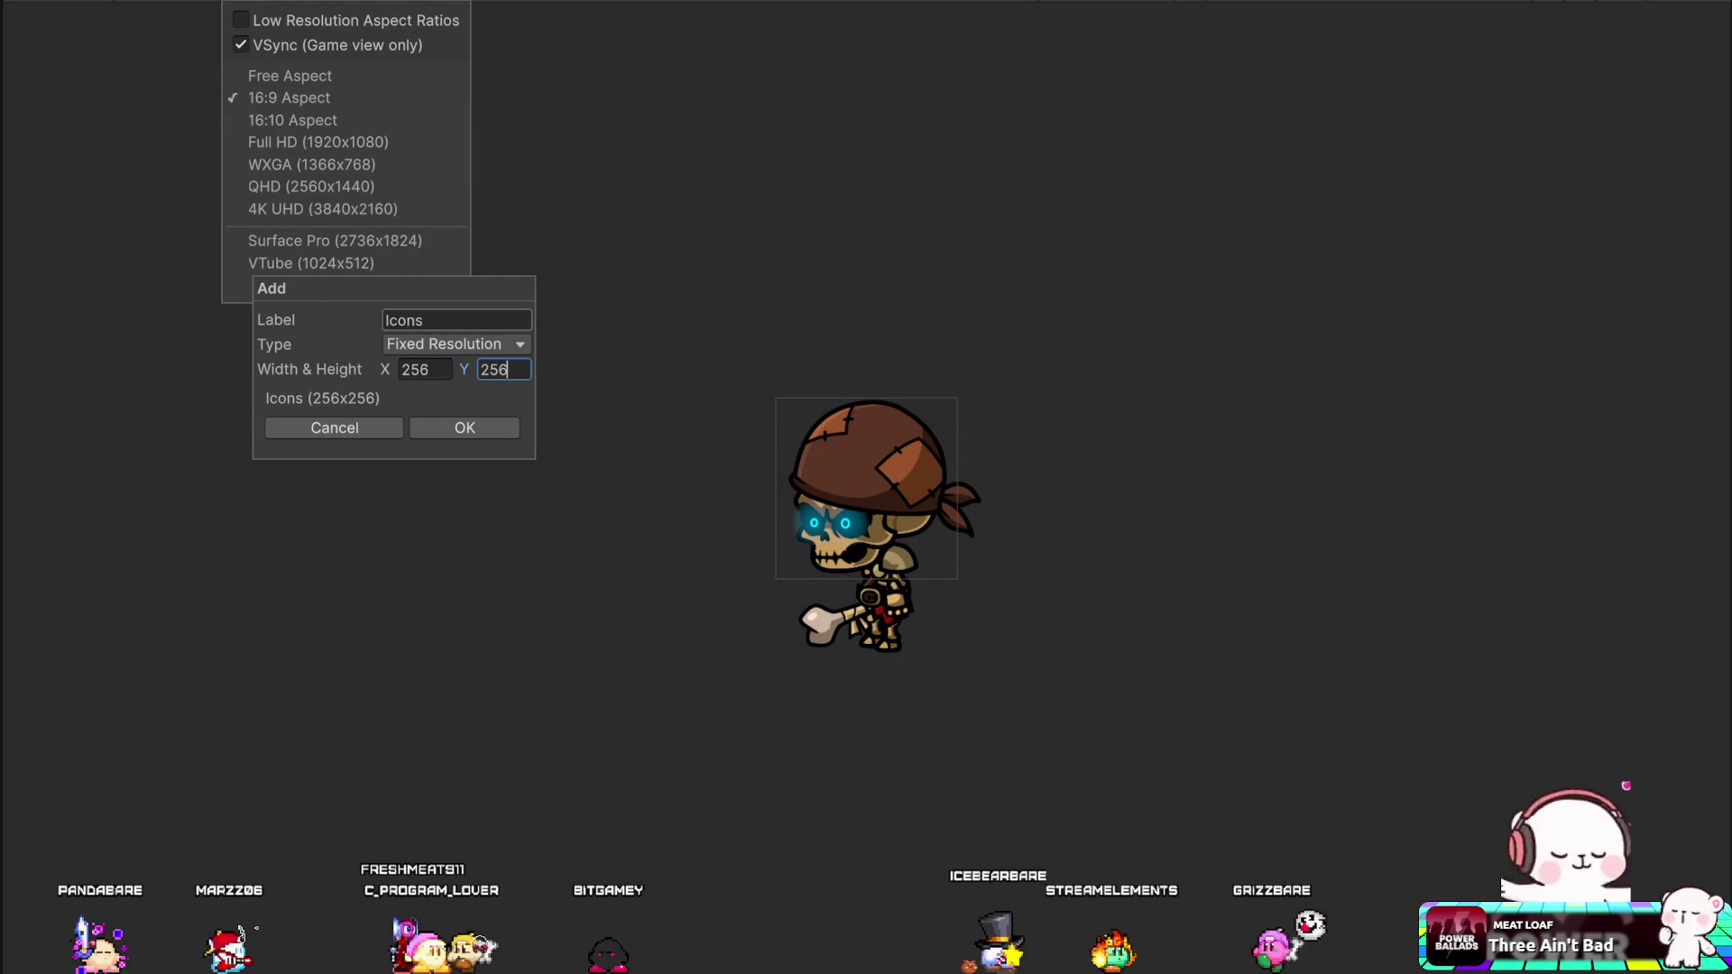
pyautogui.click(487, 428)
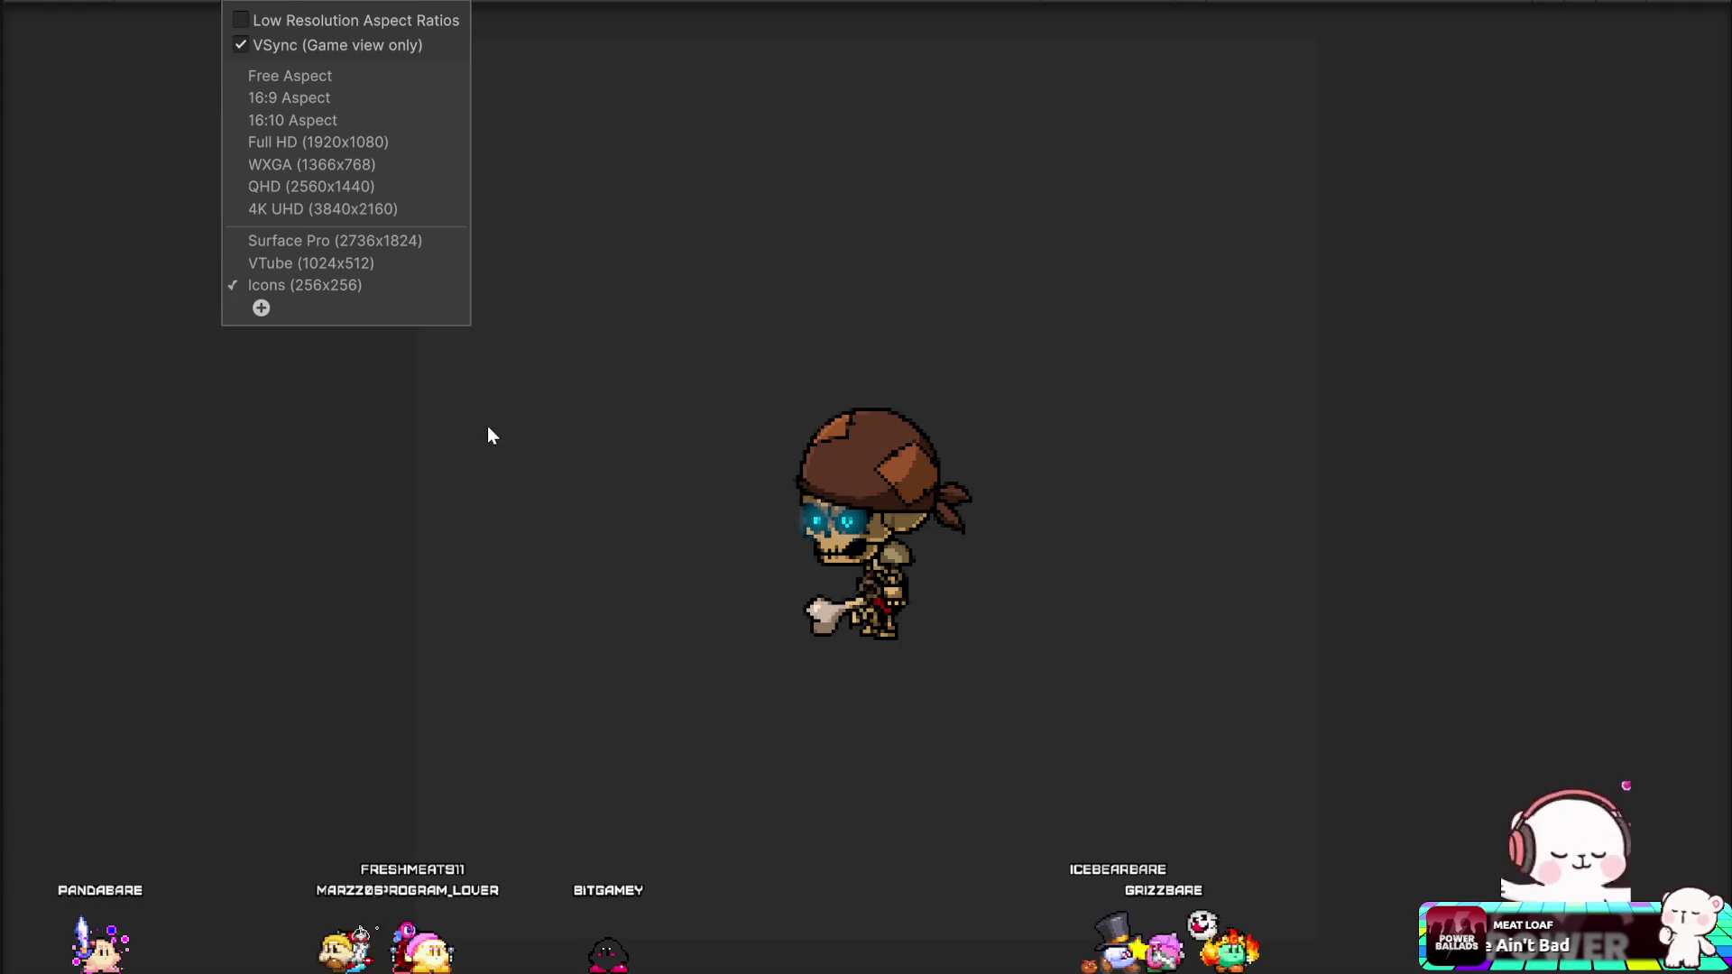
pyautogui.click(869, 492)
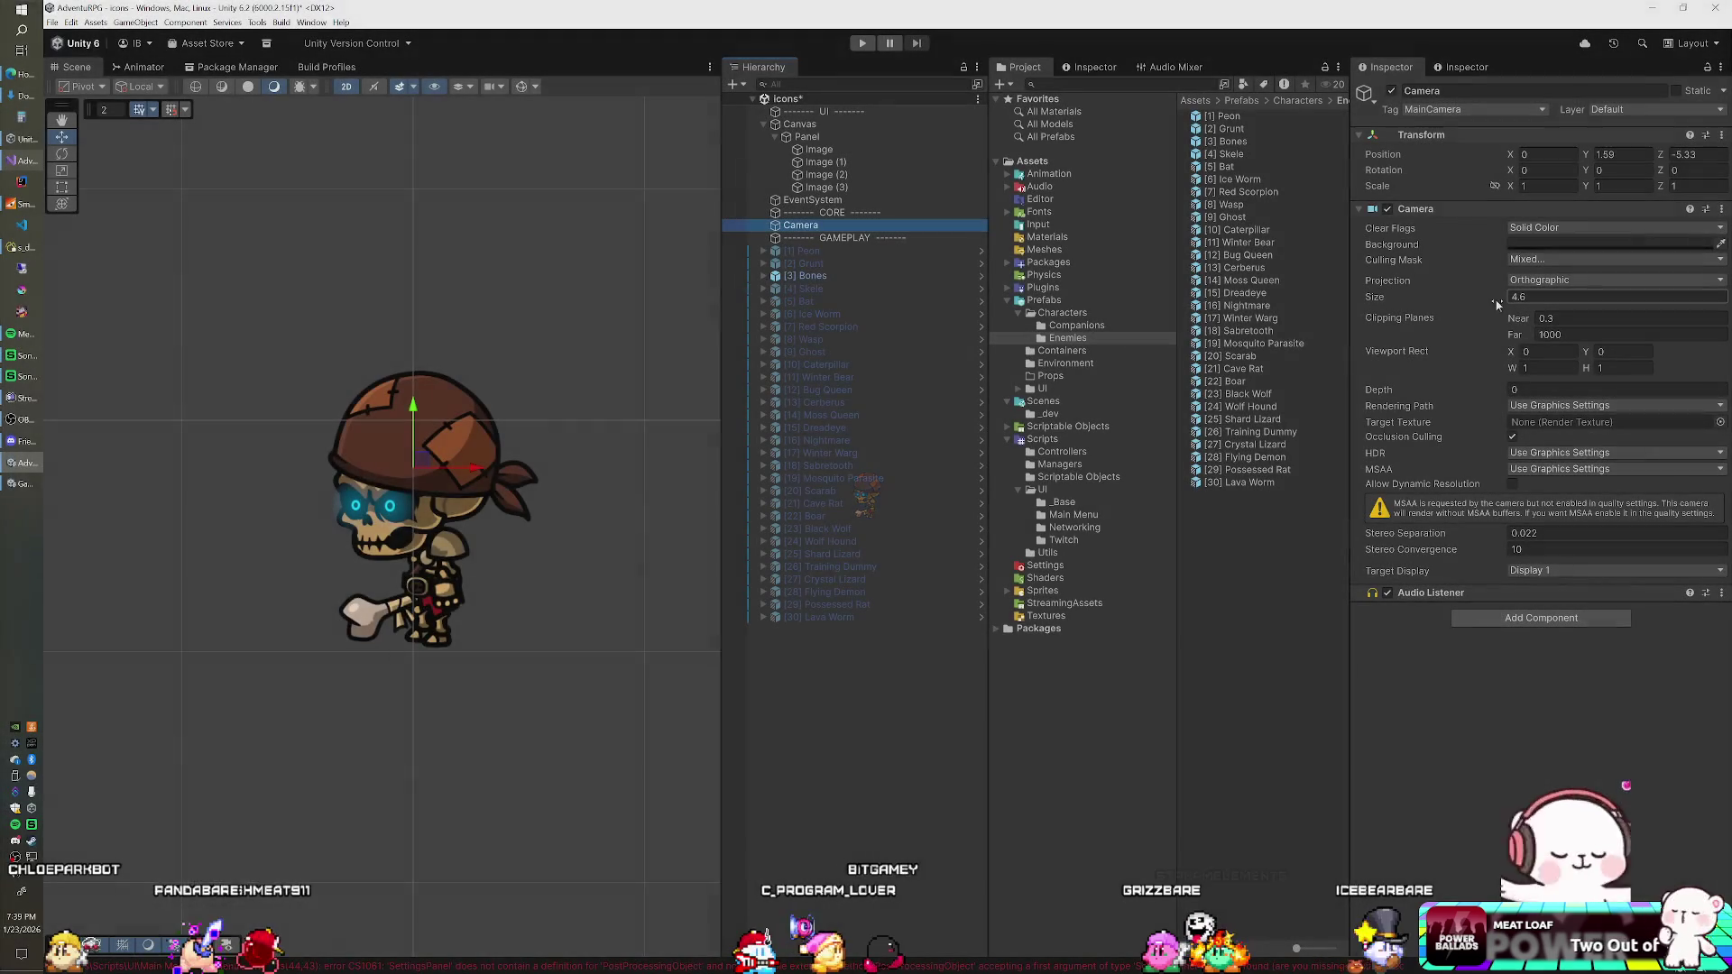
pyautogui.moveTo(1454, 303); pyautogui.dragTo(1444, 305)
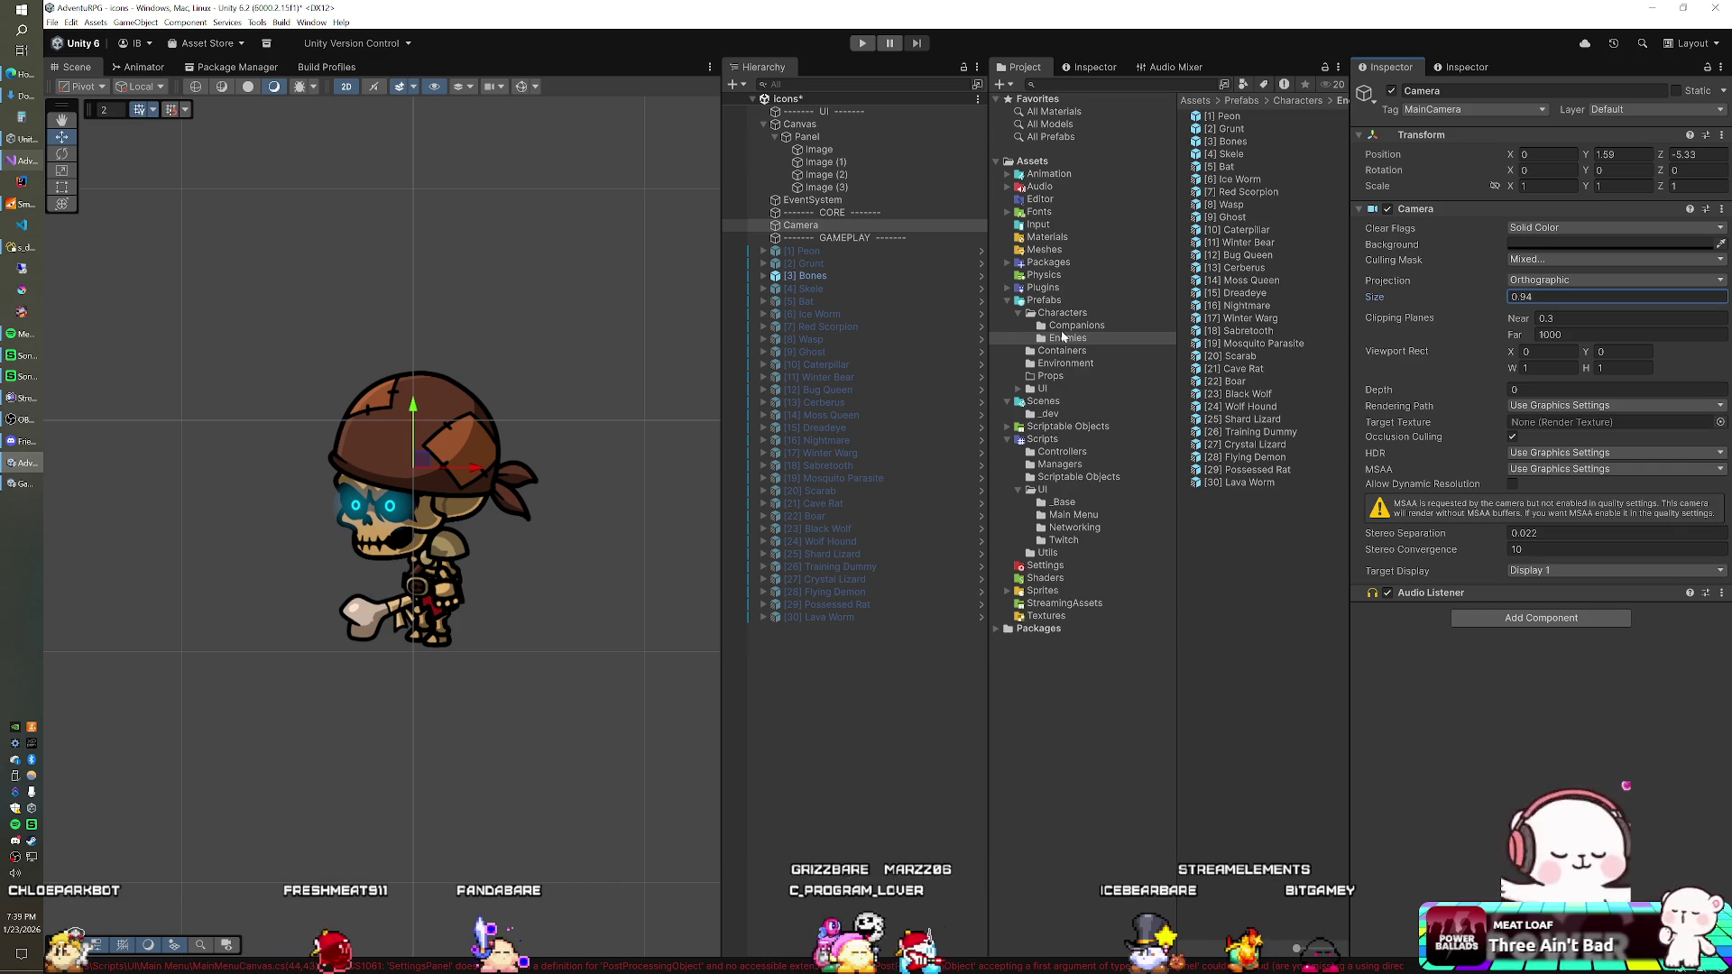
# Step: Create a GenerateIcon MonoBehaviour script in Scripts/Utils and open it in Visual Studio
pyautogui.click(1047, 552)
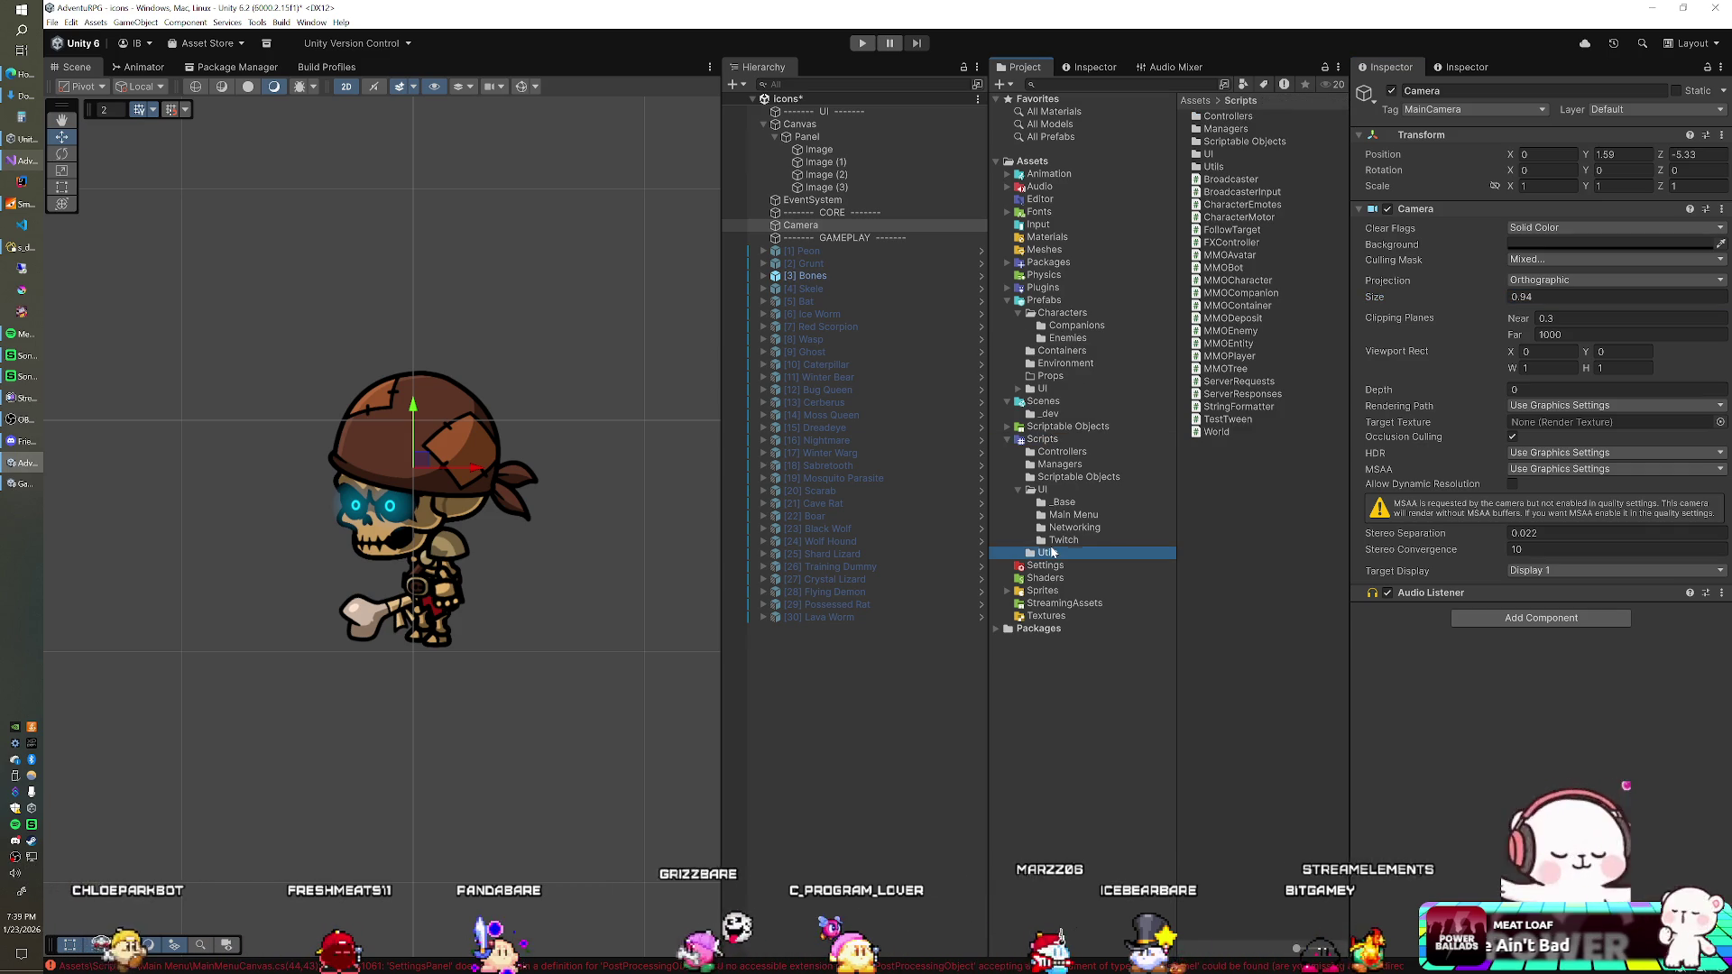
pyautogui.rightClick(1211, 324)
pyautogui.moveTo(1308, 333)
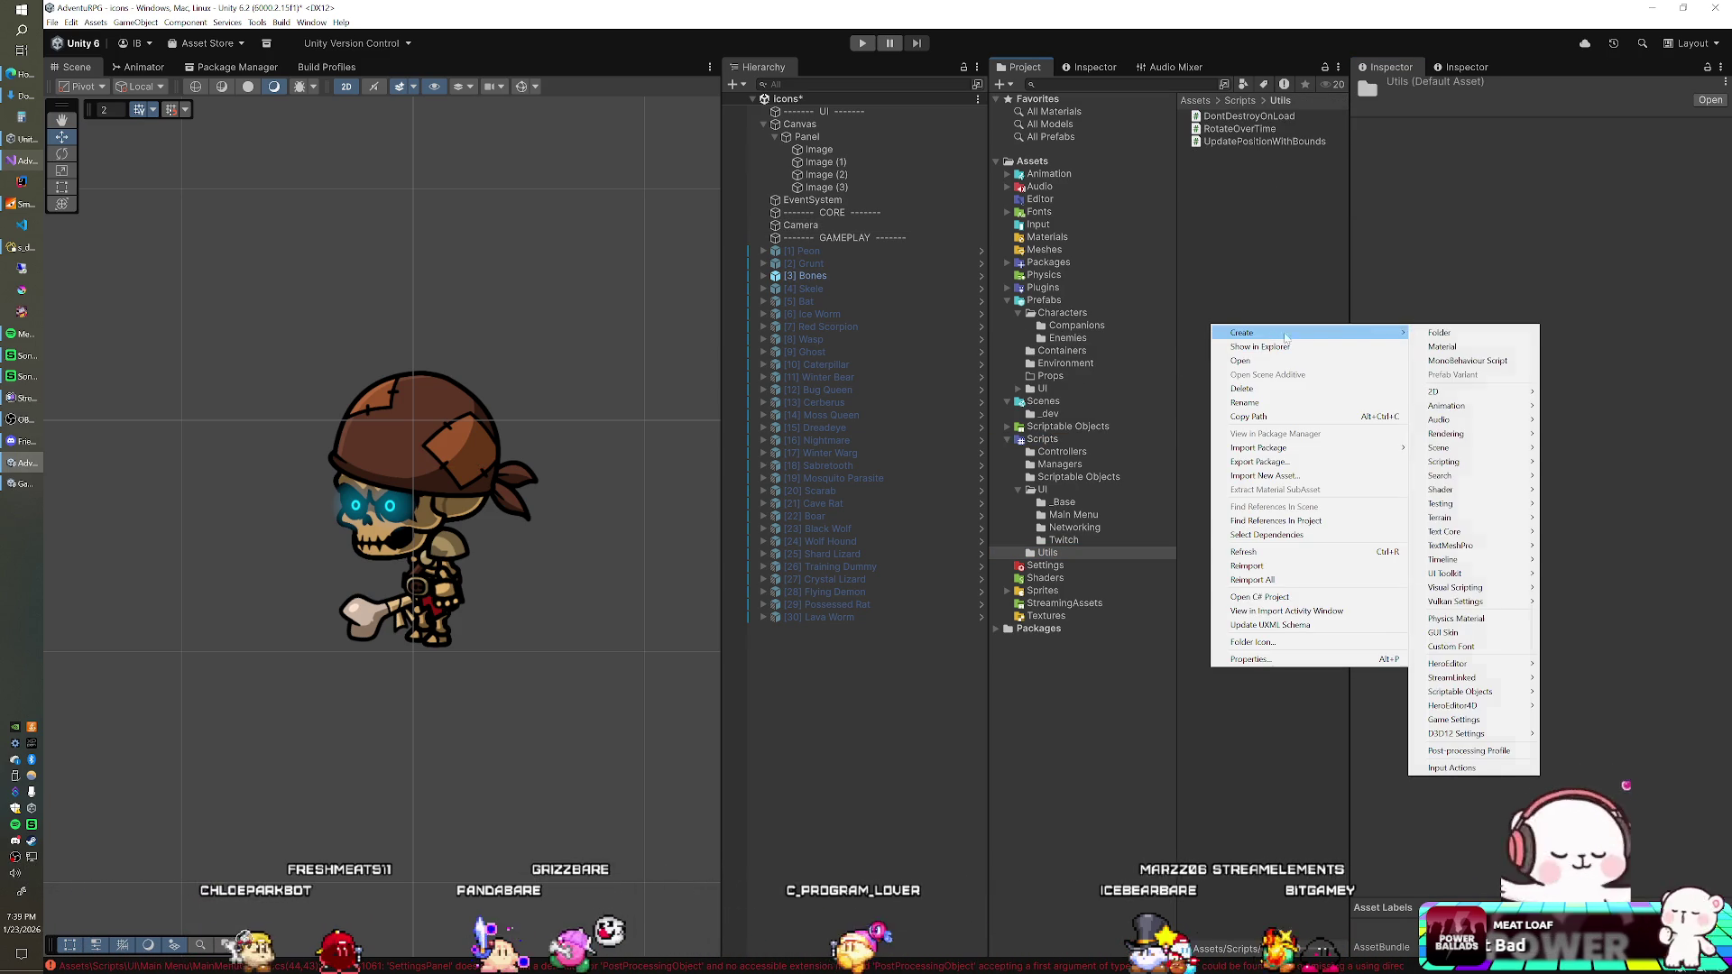
pyautogui.click(1452, 360)
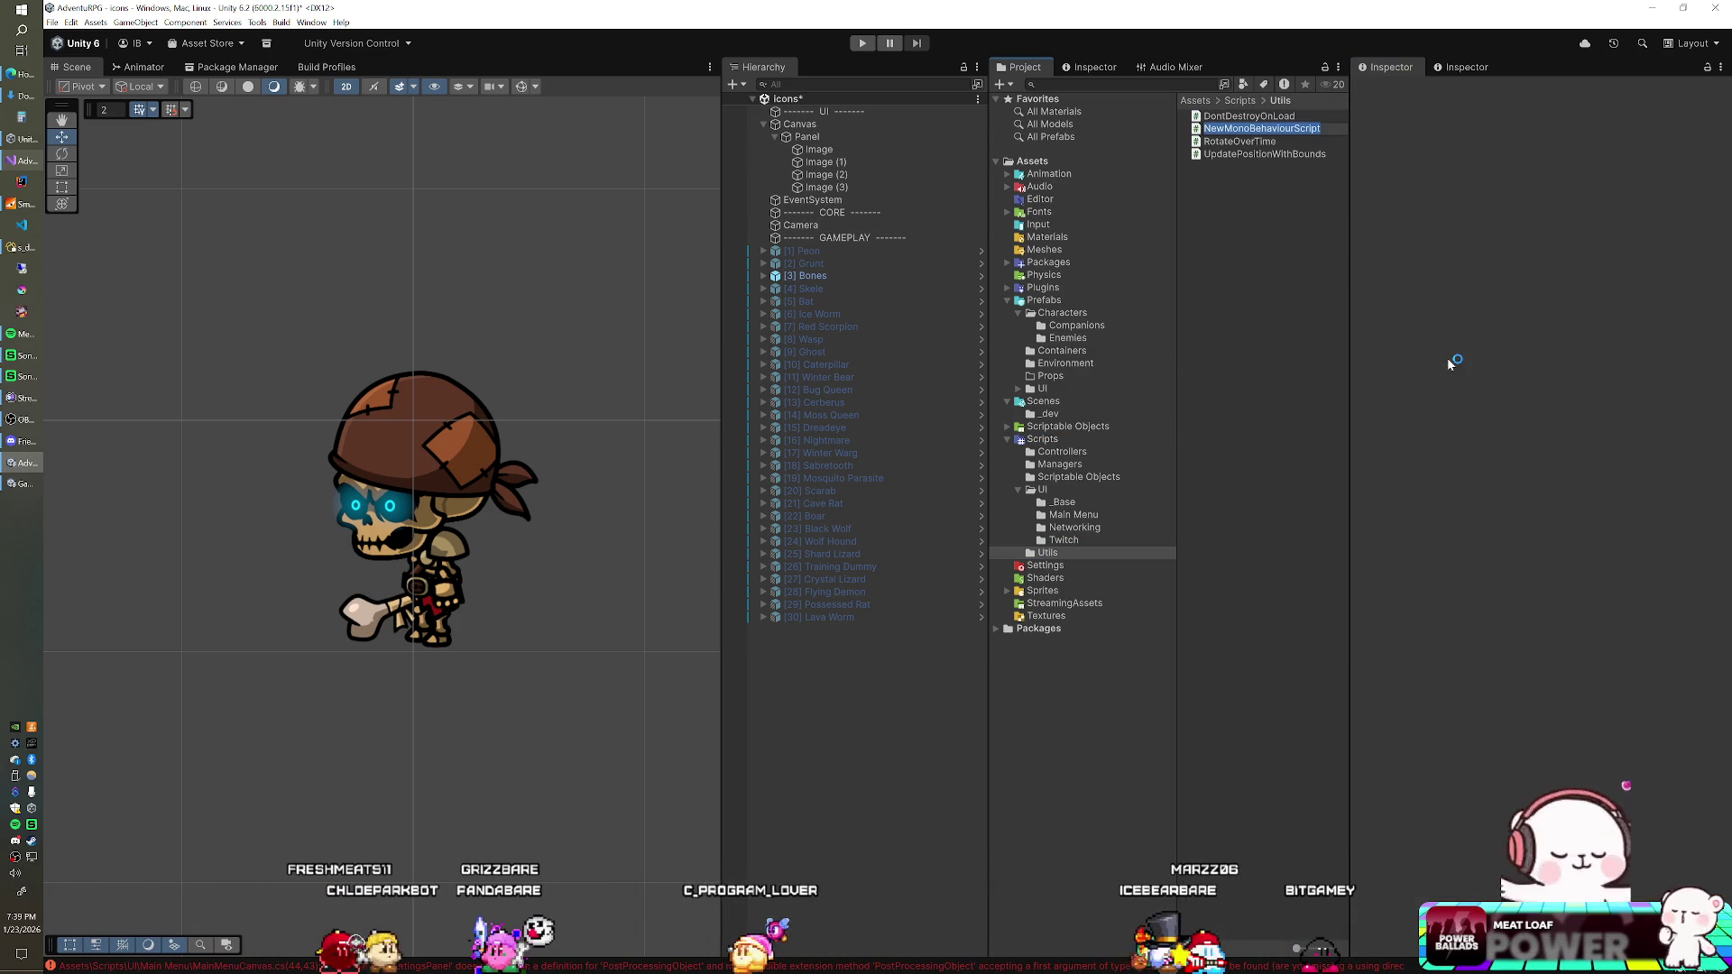
pyautogui.write('T')
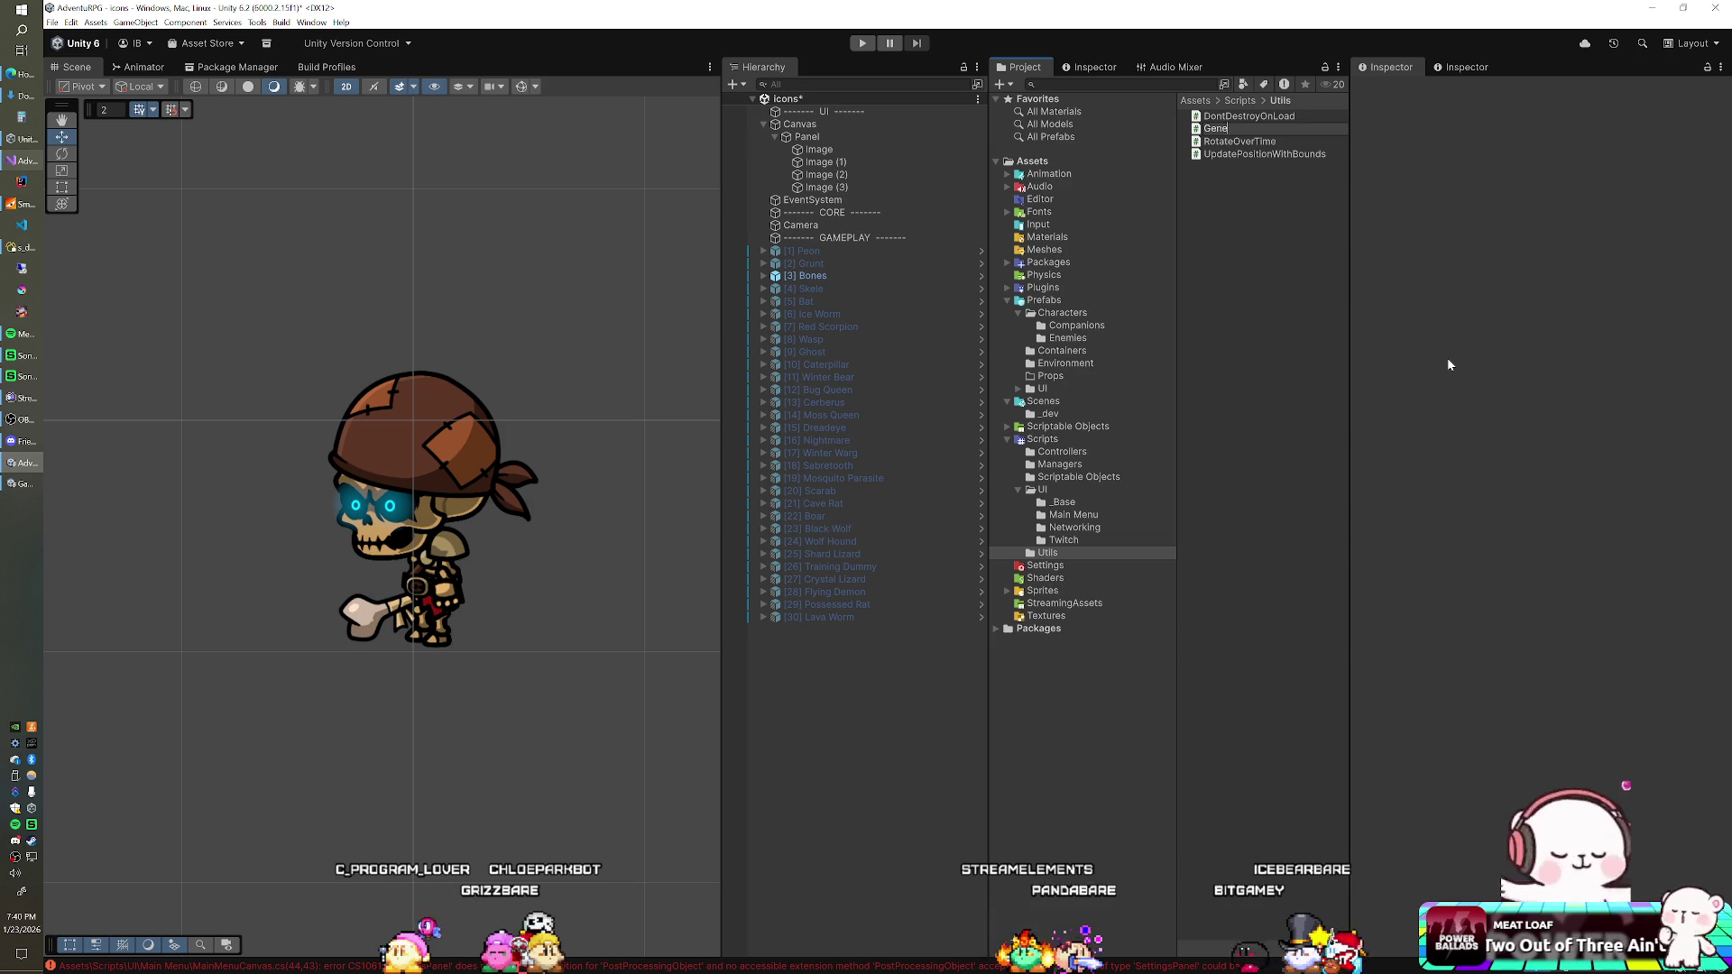
pyautogui.write('on')
pyautogui.press('Return')
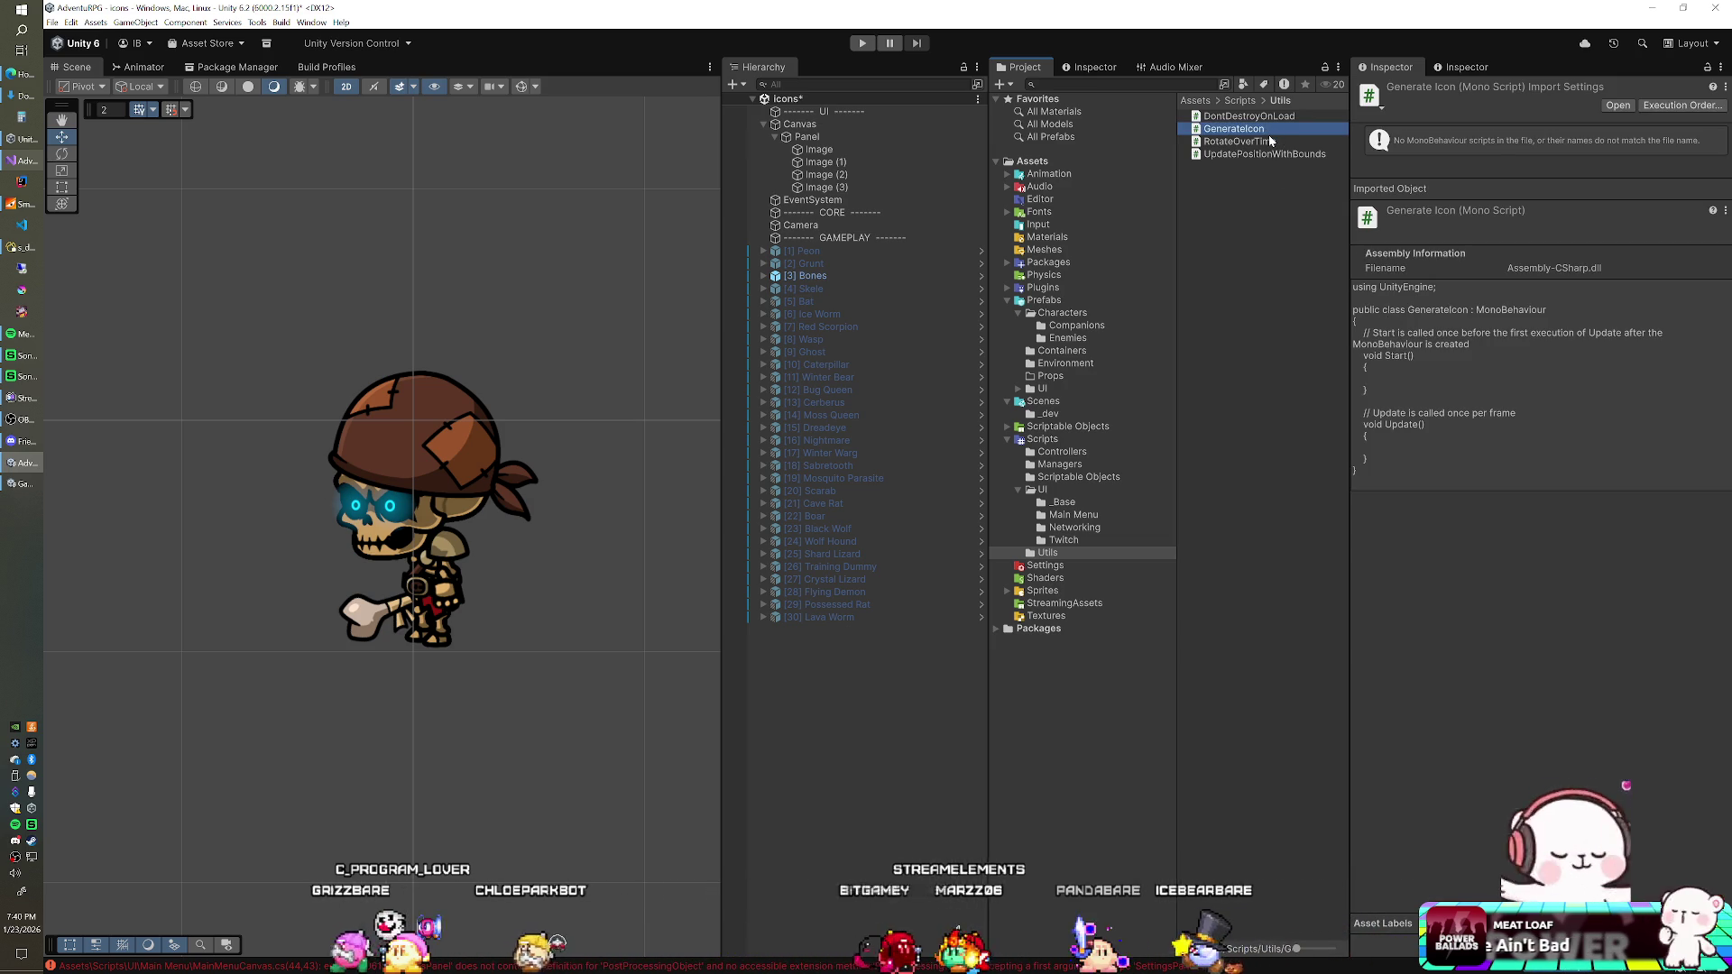
pyautogui.doubleClick(1259, 130)
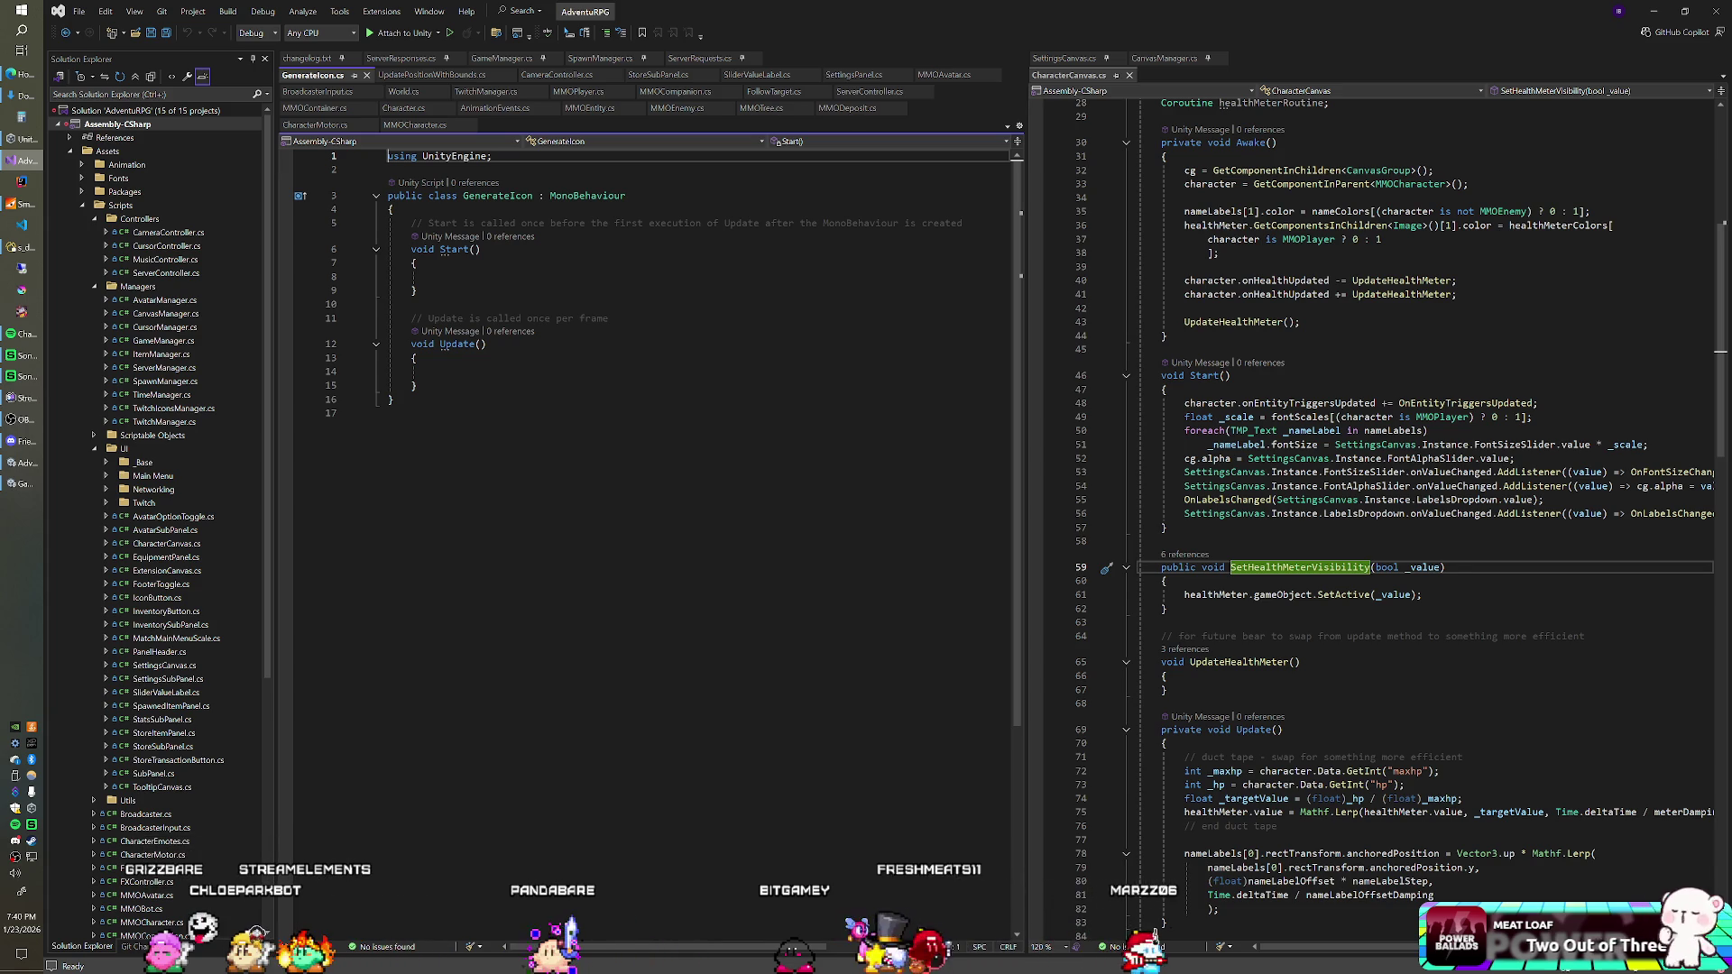
# Step: Replace the default Start and Update stubs with an empty Update method
pyautogui.moveTo(412, 223)
pyautogui.mouseDown()
pyautogui.moveTo(444, 345)
pyautogui.moveTo(419, 386)
pyautogui.mouseUp()
pyautogui.press('Delete')
pyautogui.write('void')
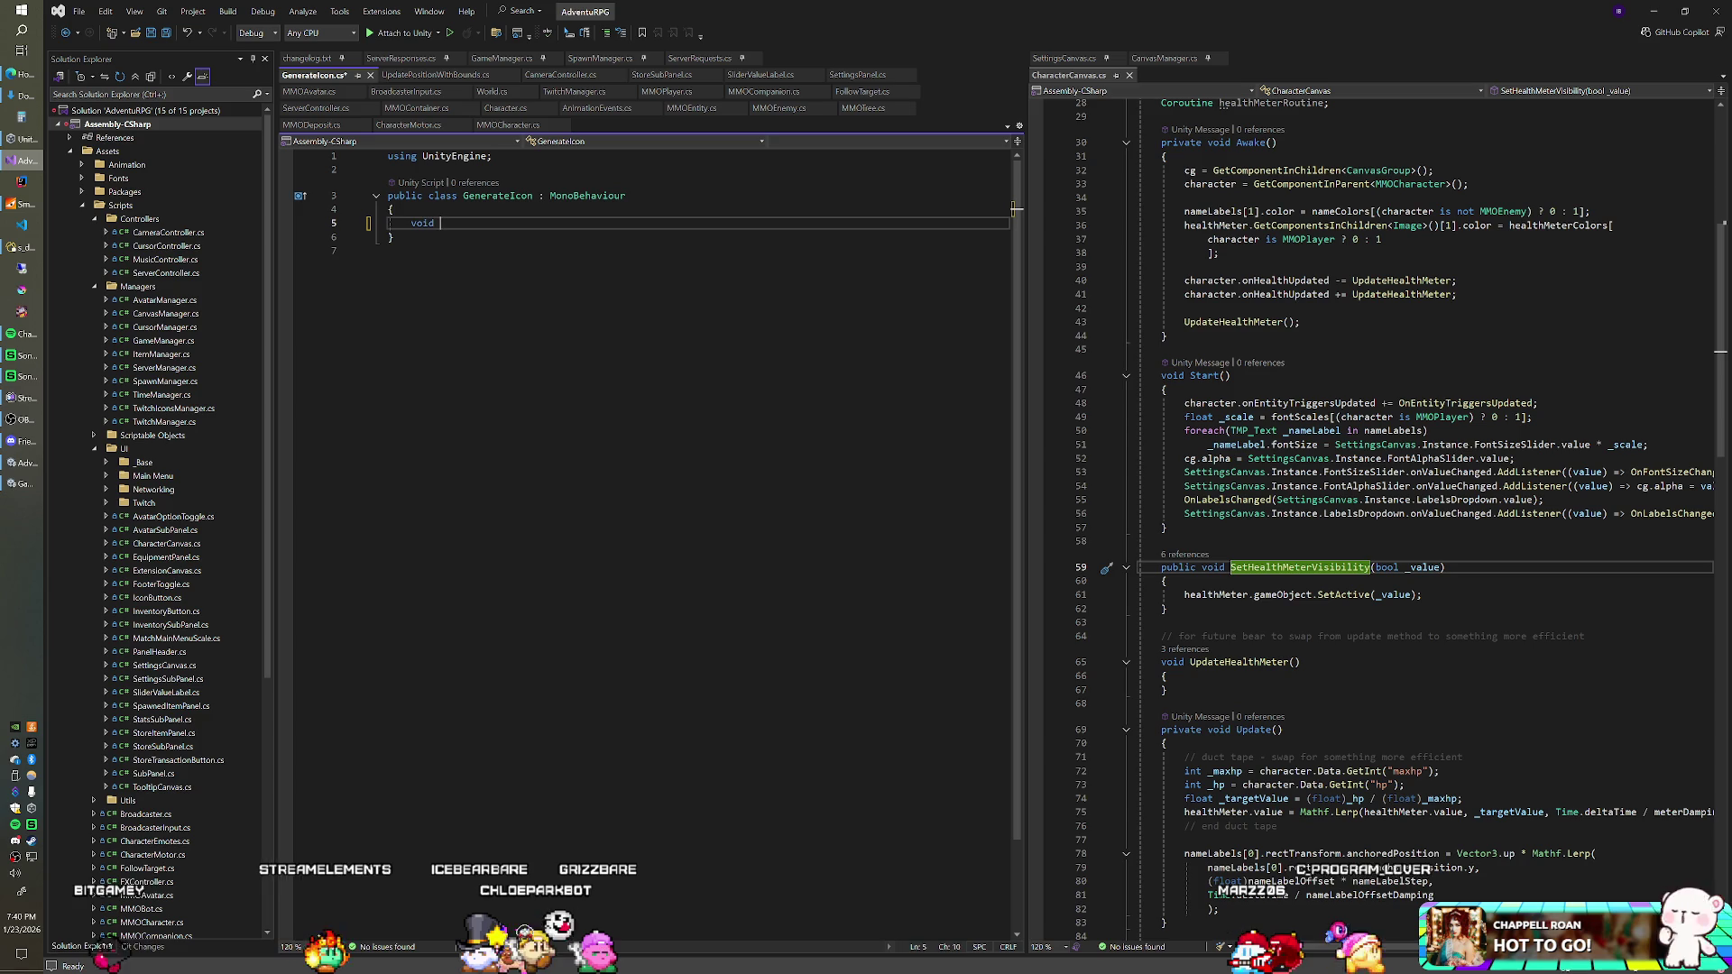
pyautogui.write('Update')
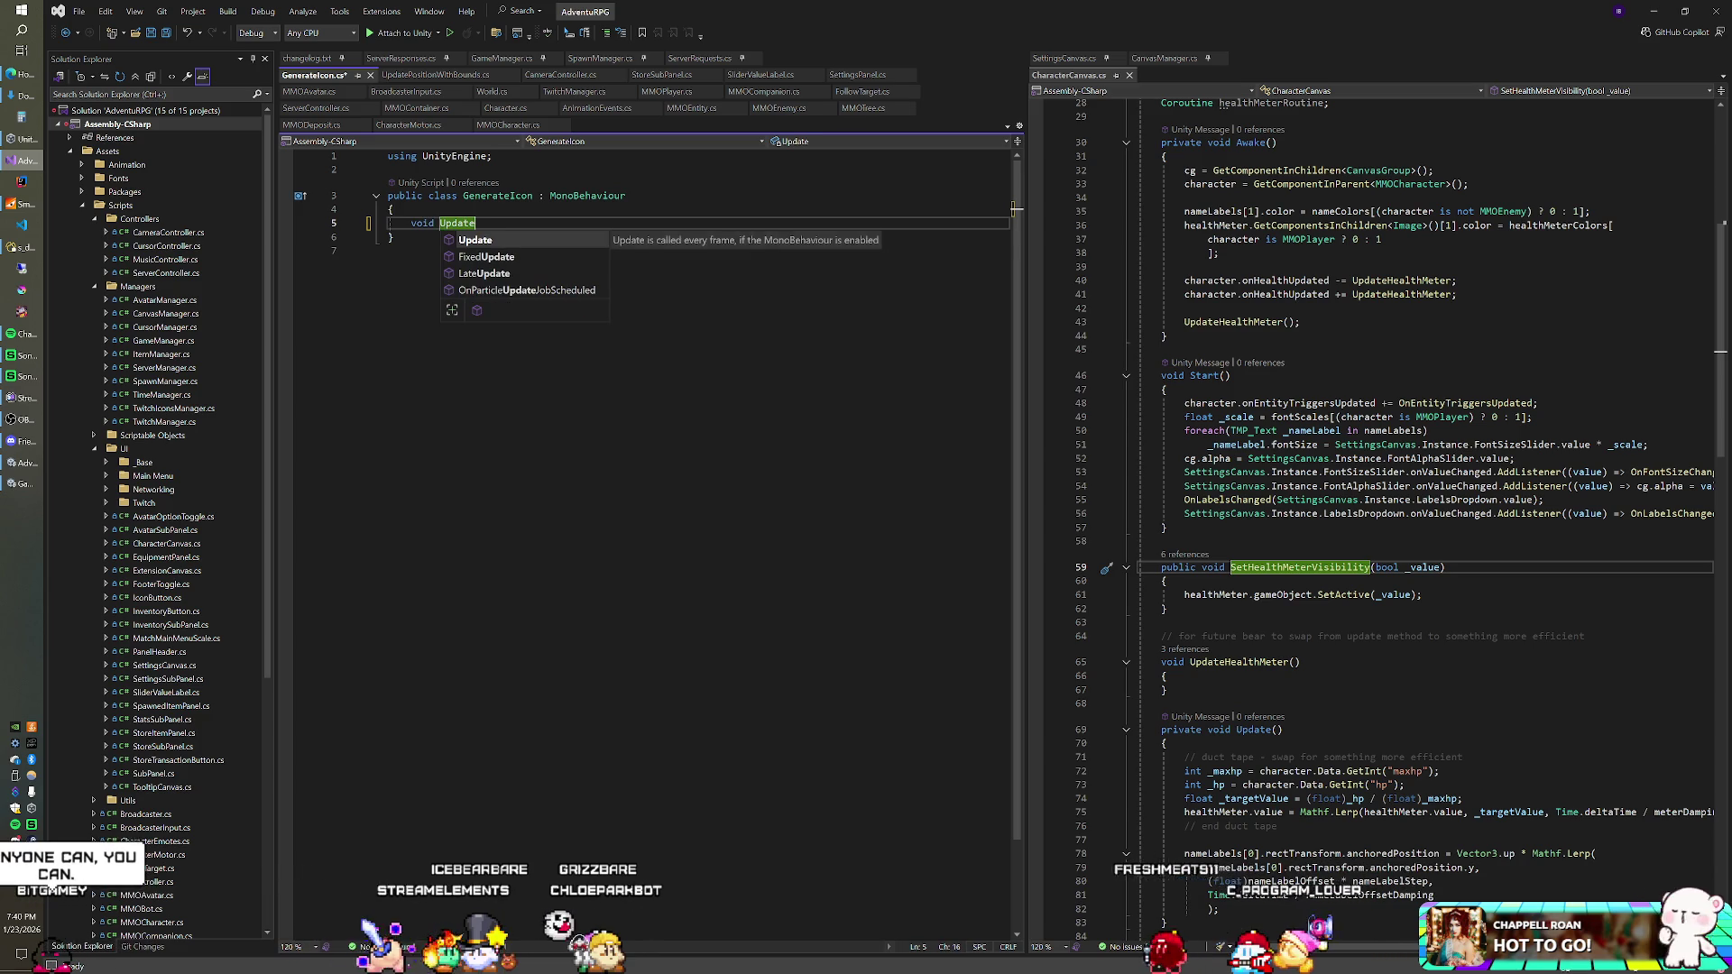
pyautogui.press('Tab')
pyautogui.press('Return')
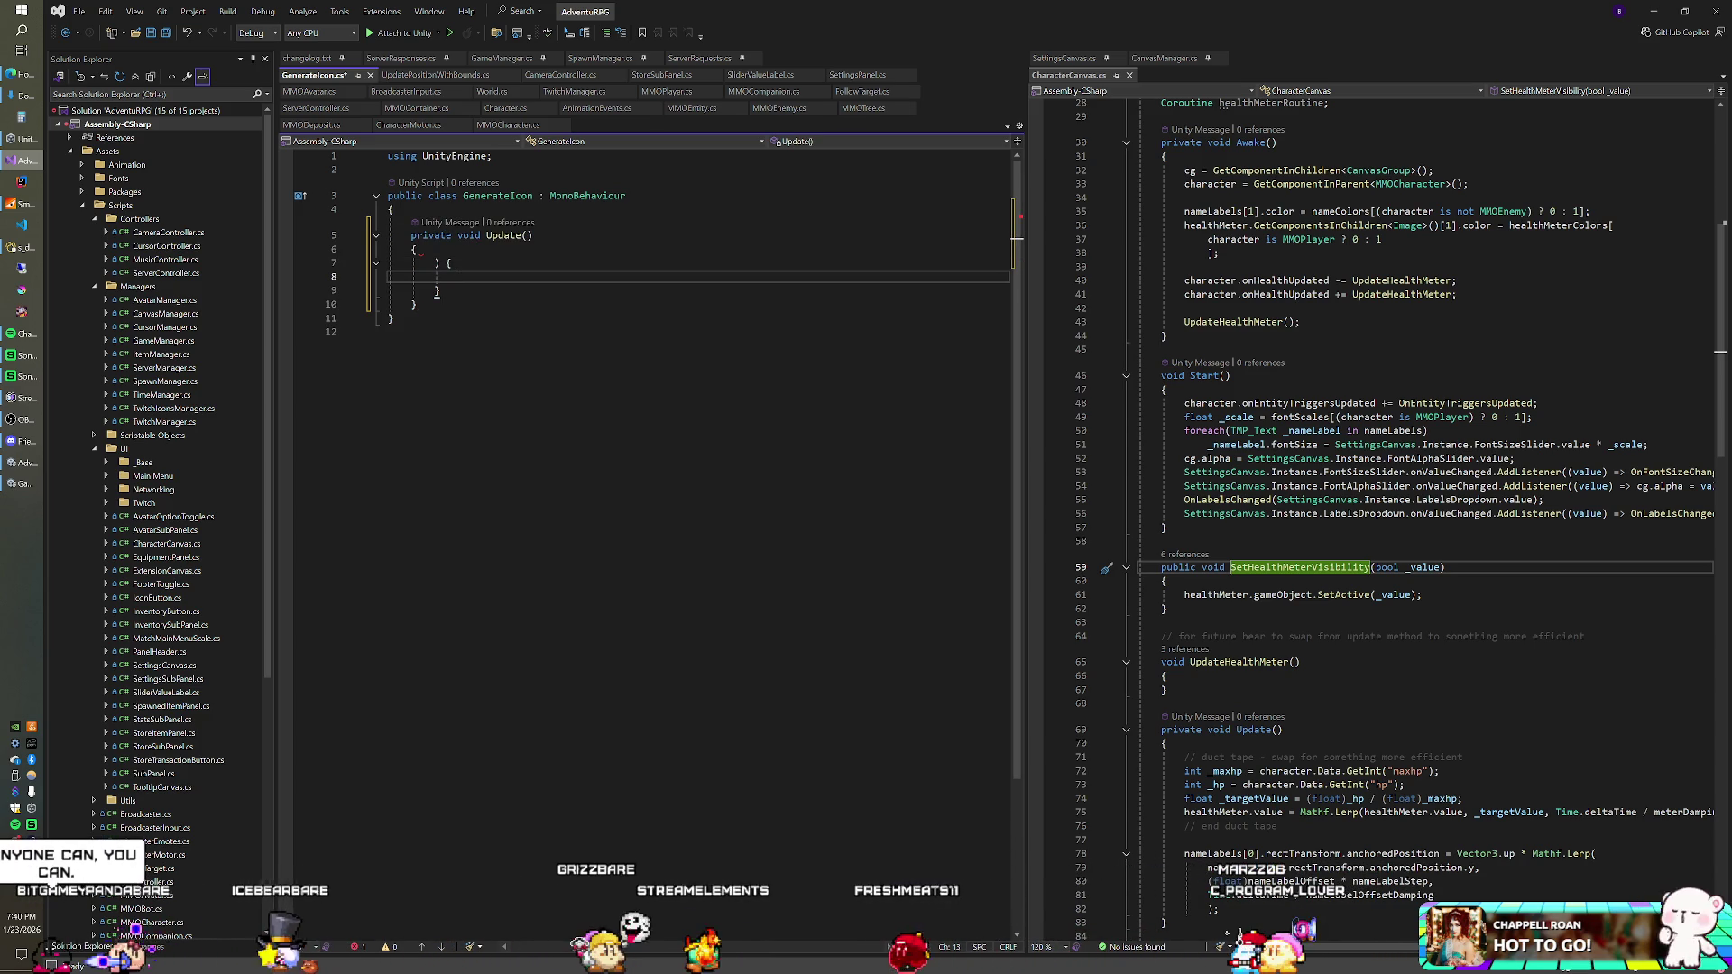
pyautogui.moveTo(434, 262); pyautogui.dragTo(441, 290)
pyautogui.press('BackSpace')
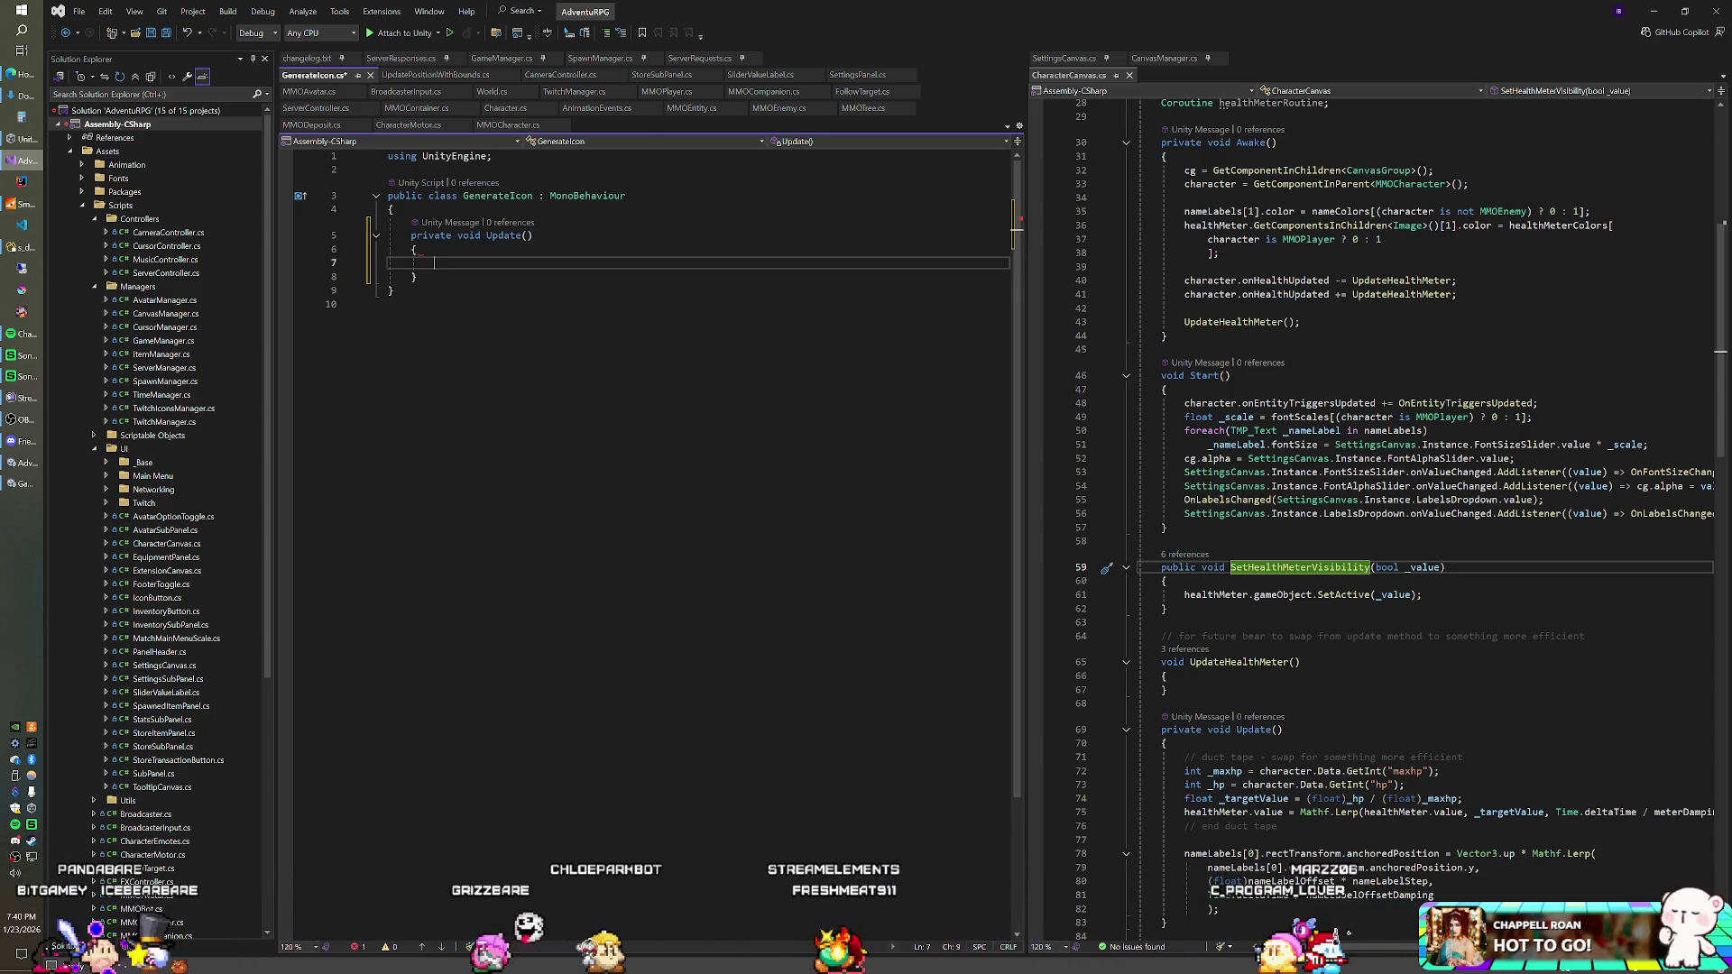
# Step: Begin the Keyboard if-check and add 'using UnityEngine.InputSystem;' at the top
pyautogui.write('if(K')
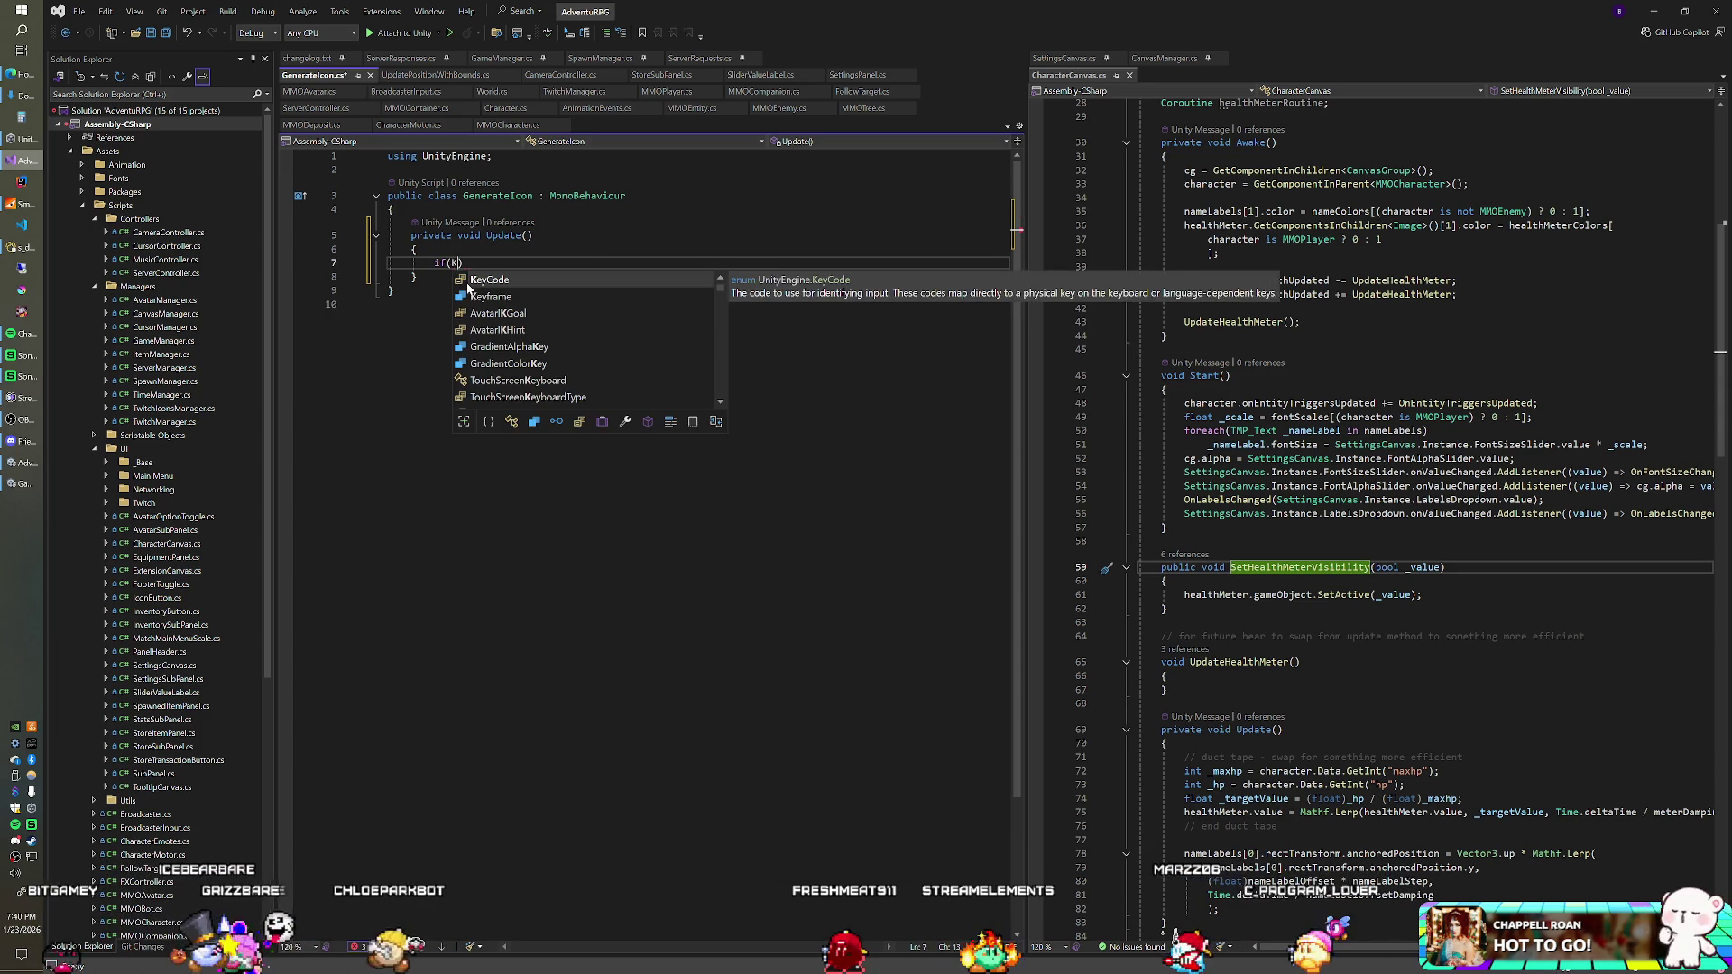
pyautogui.press('Escape')
pyautogui.click(505, 156)
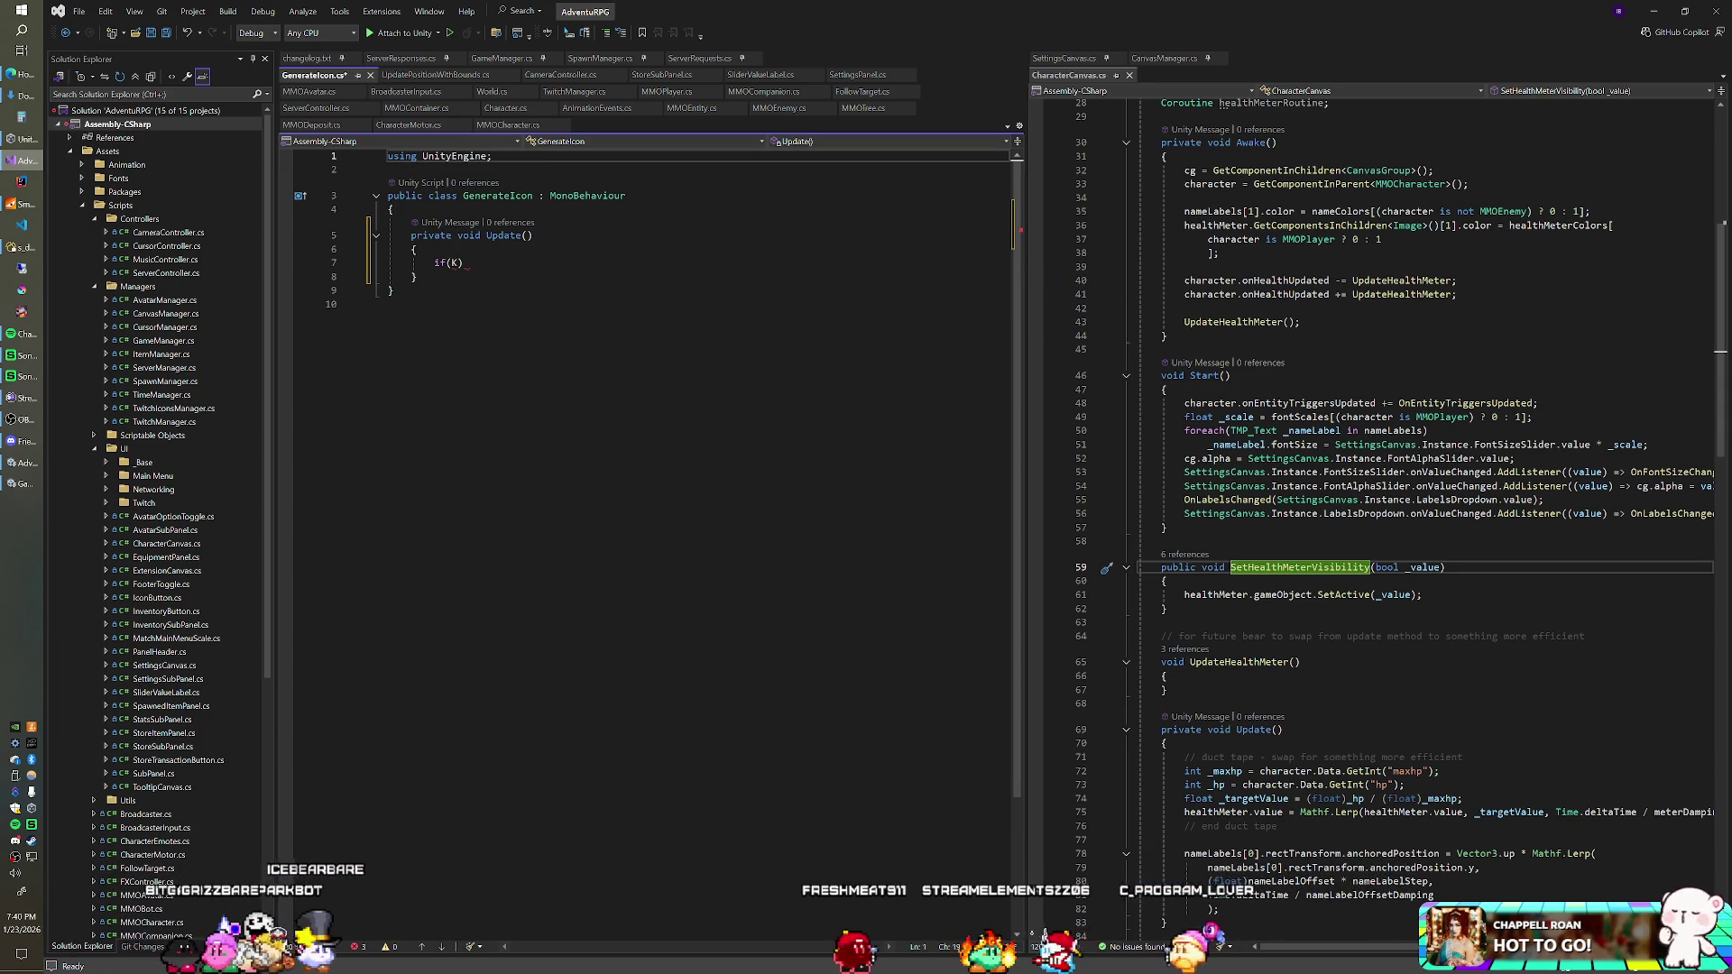
pyautogui.press('Return')
pyautogui.write('using ')
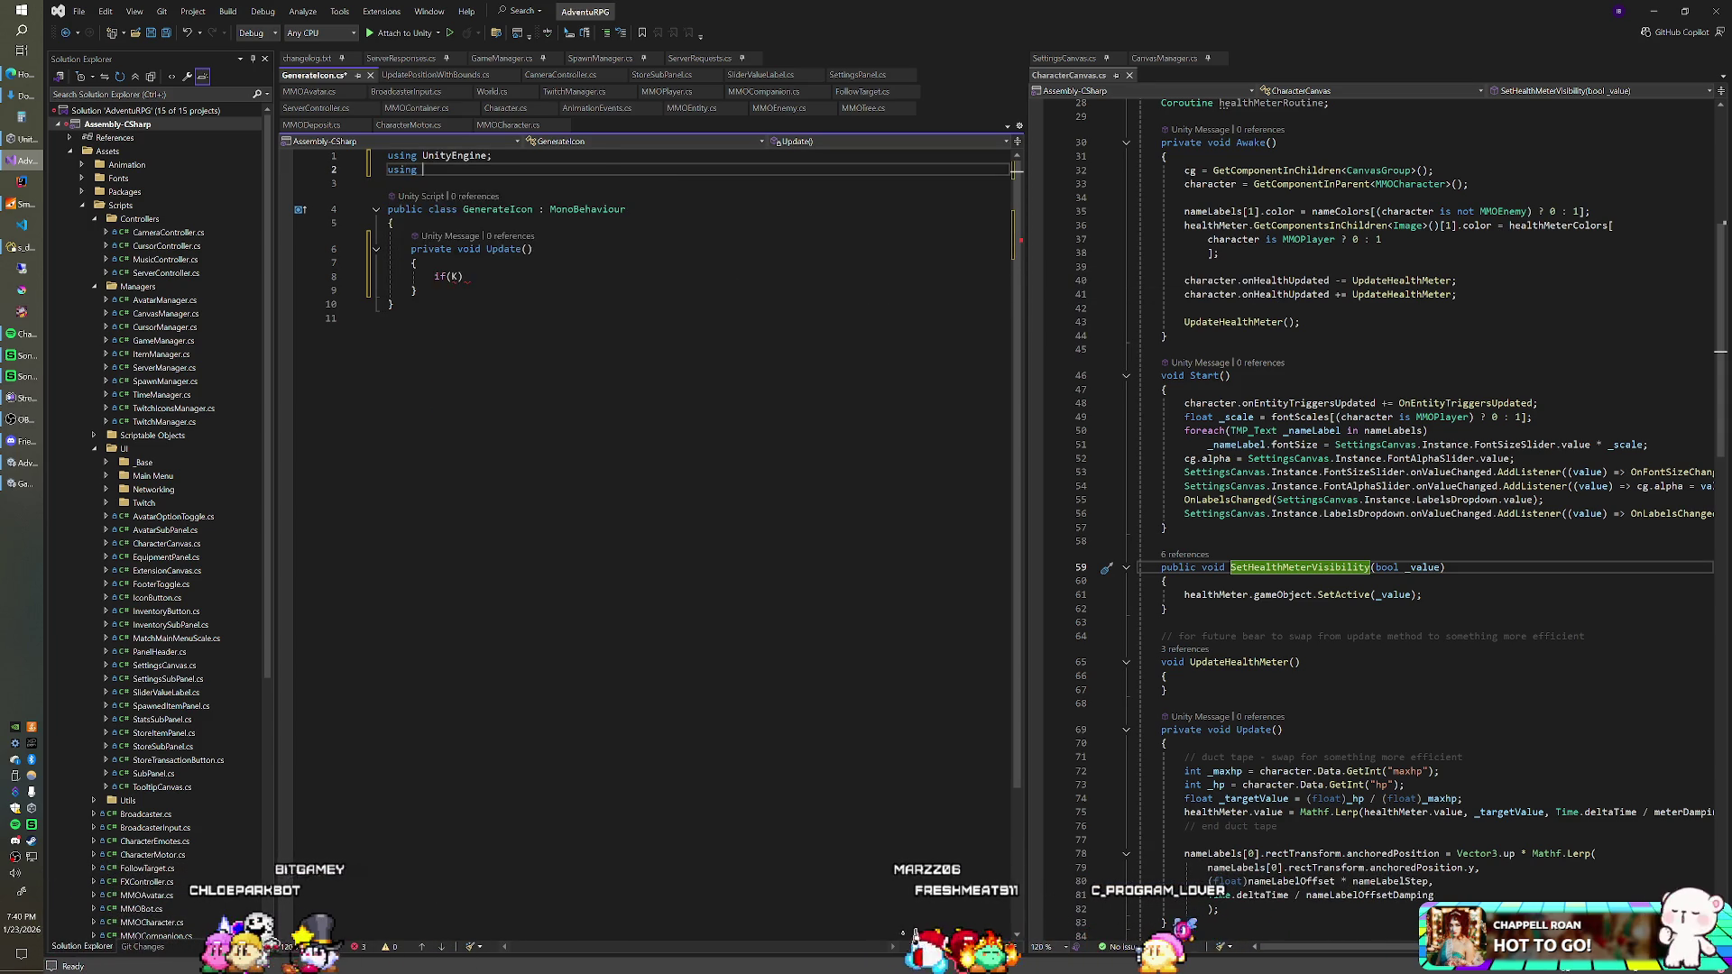
pyautogui.write('UnityEngi')
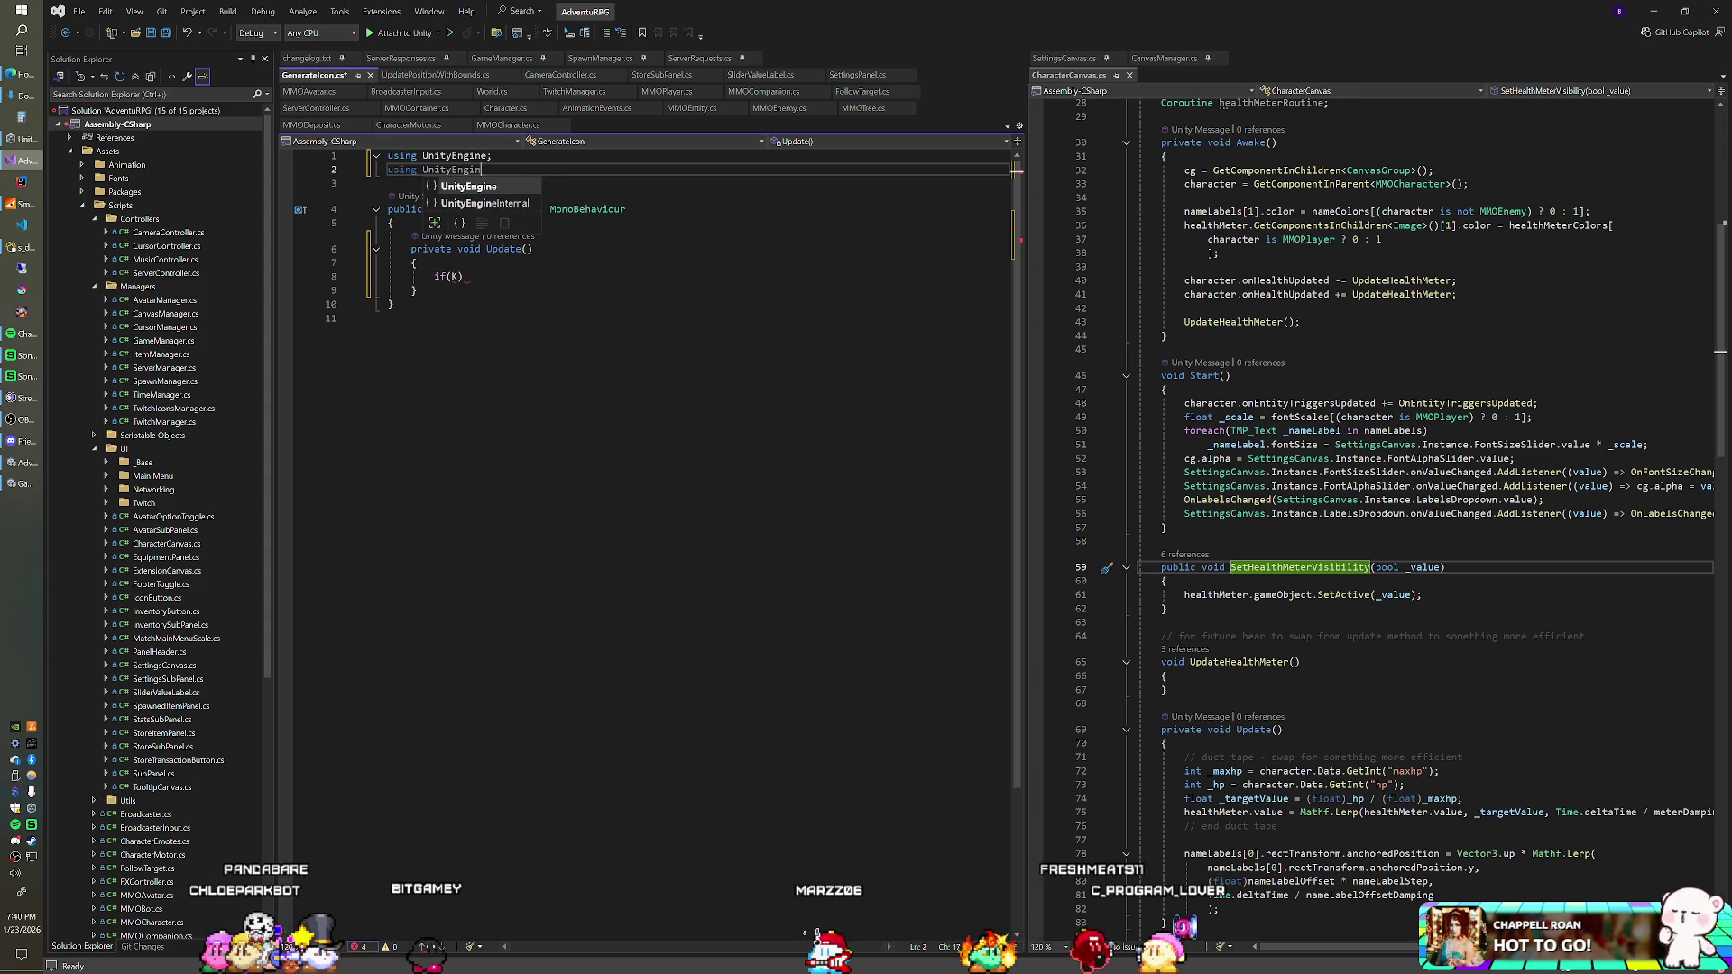
pyautogui.write('nputSystem;')
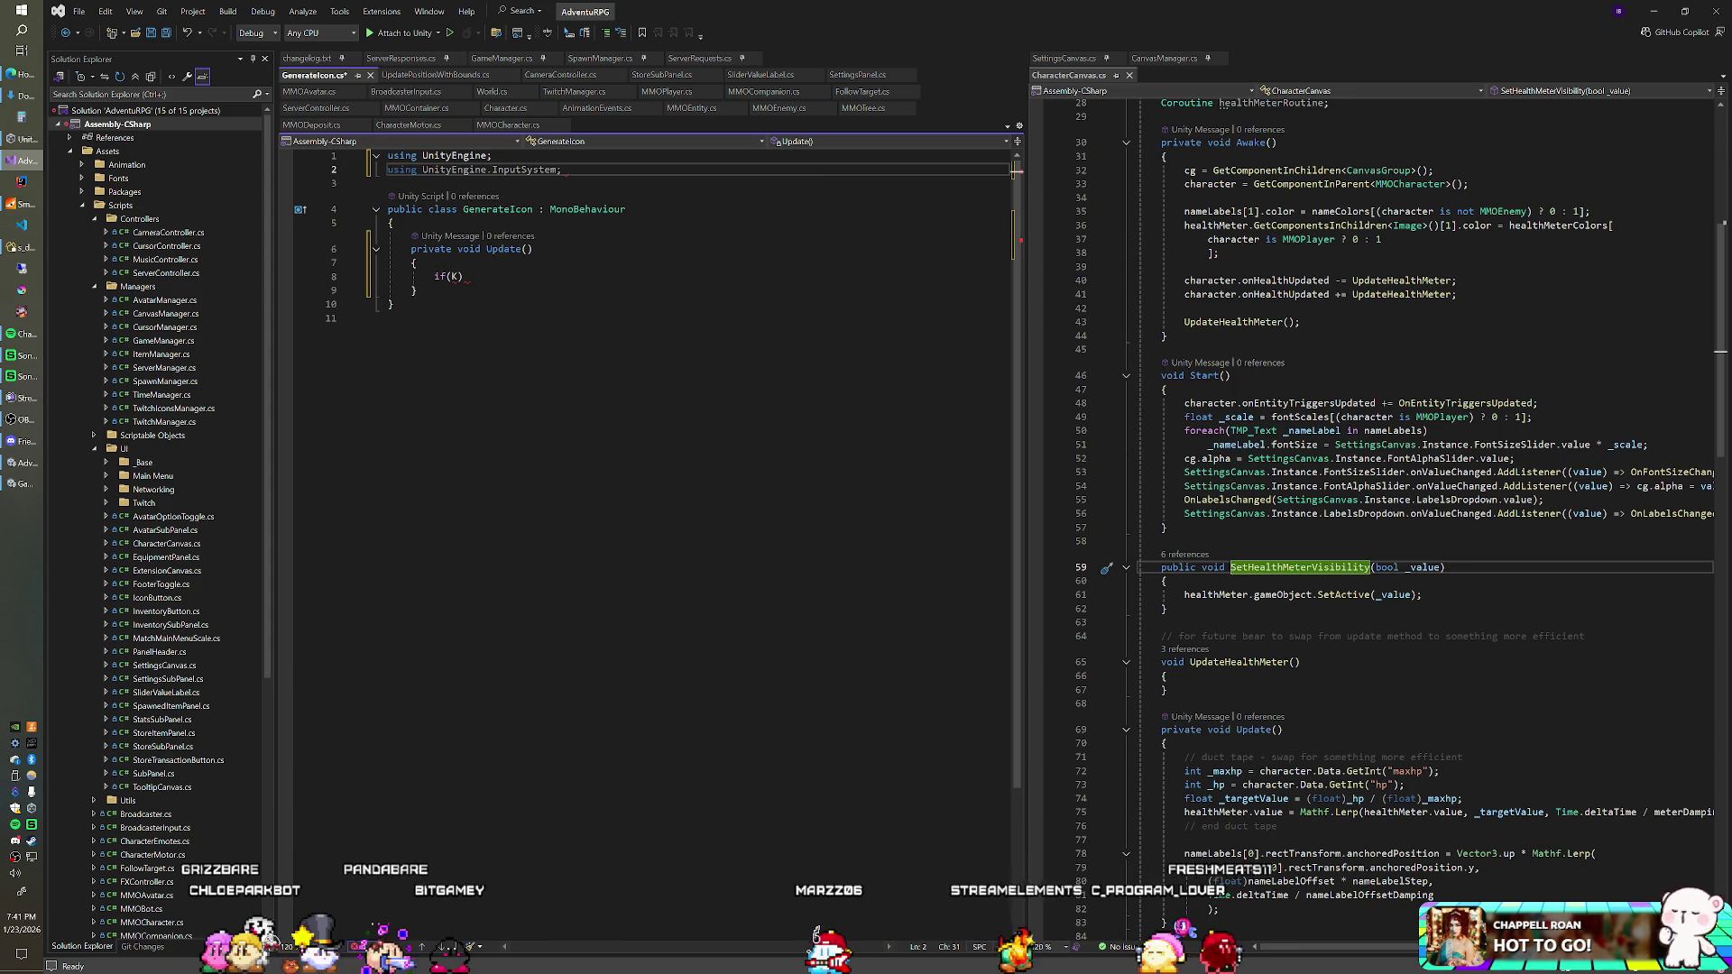
# Step: Complete the condition as Keyboard.current.spaceKey.wasPressedThisFrame
pyautogui.click(455, 276)
pyautogui.click(458, 276)
pyautogui.write('eyboard')
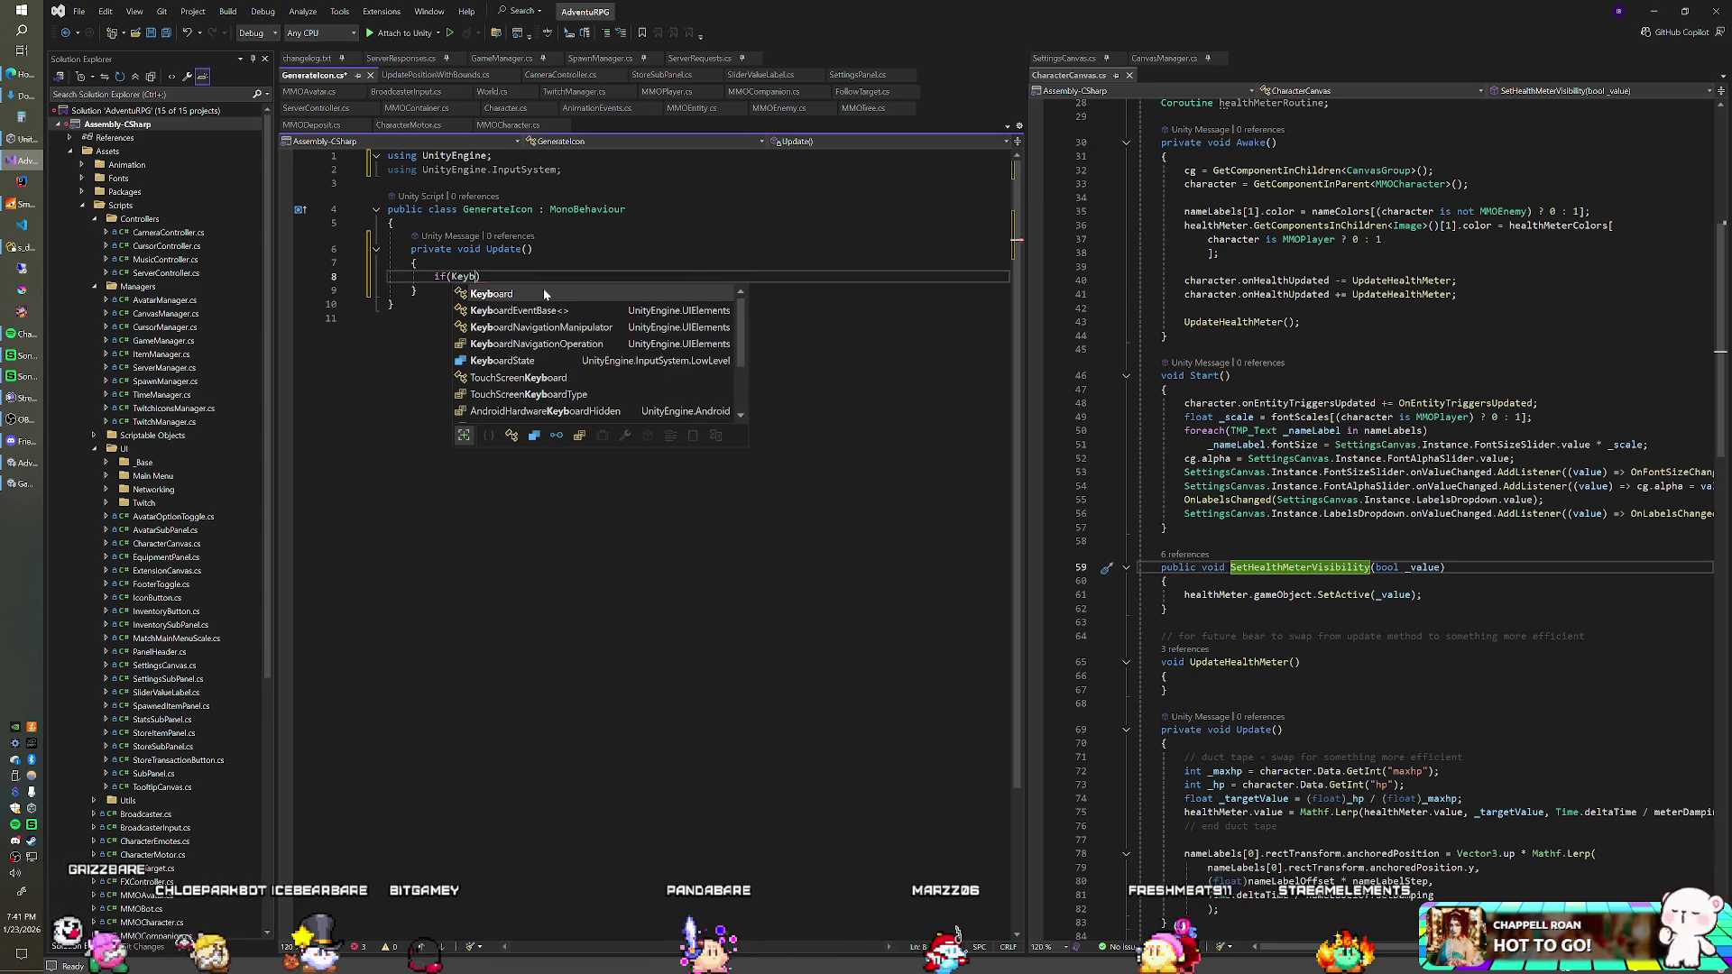
pyautogui.write('.current.')
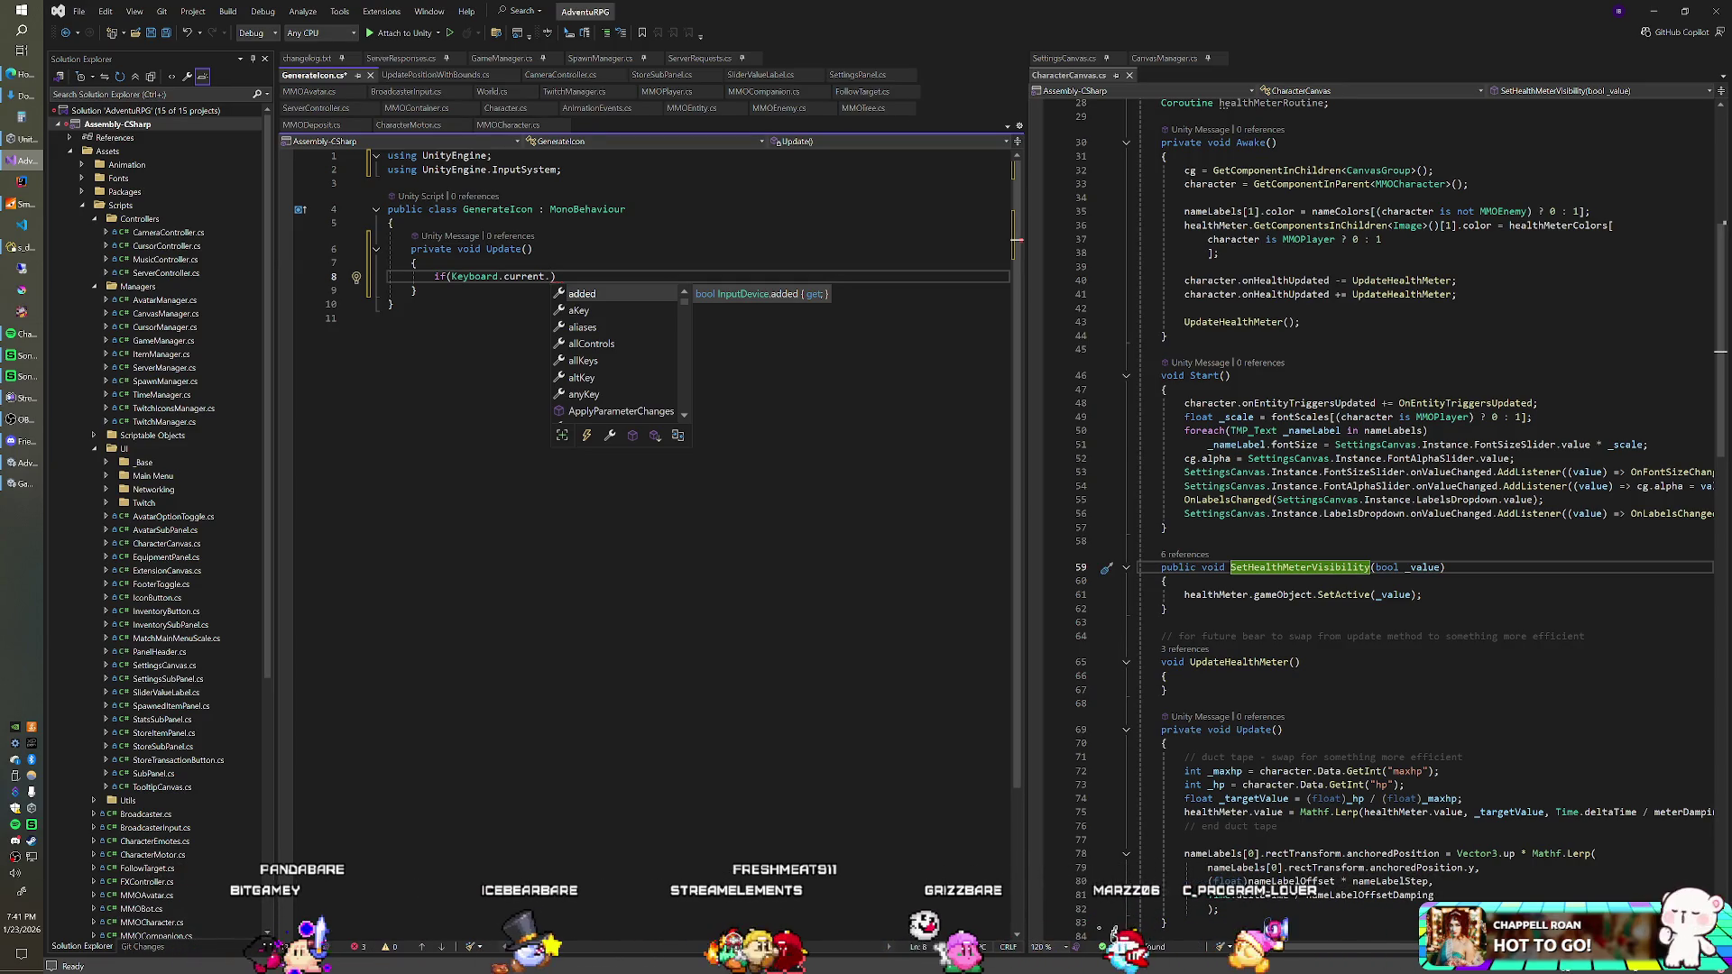
pyautogui.write('spaceKey.')
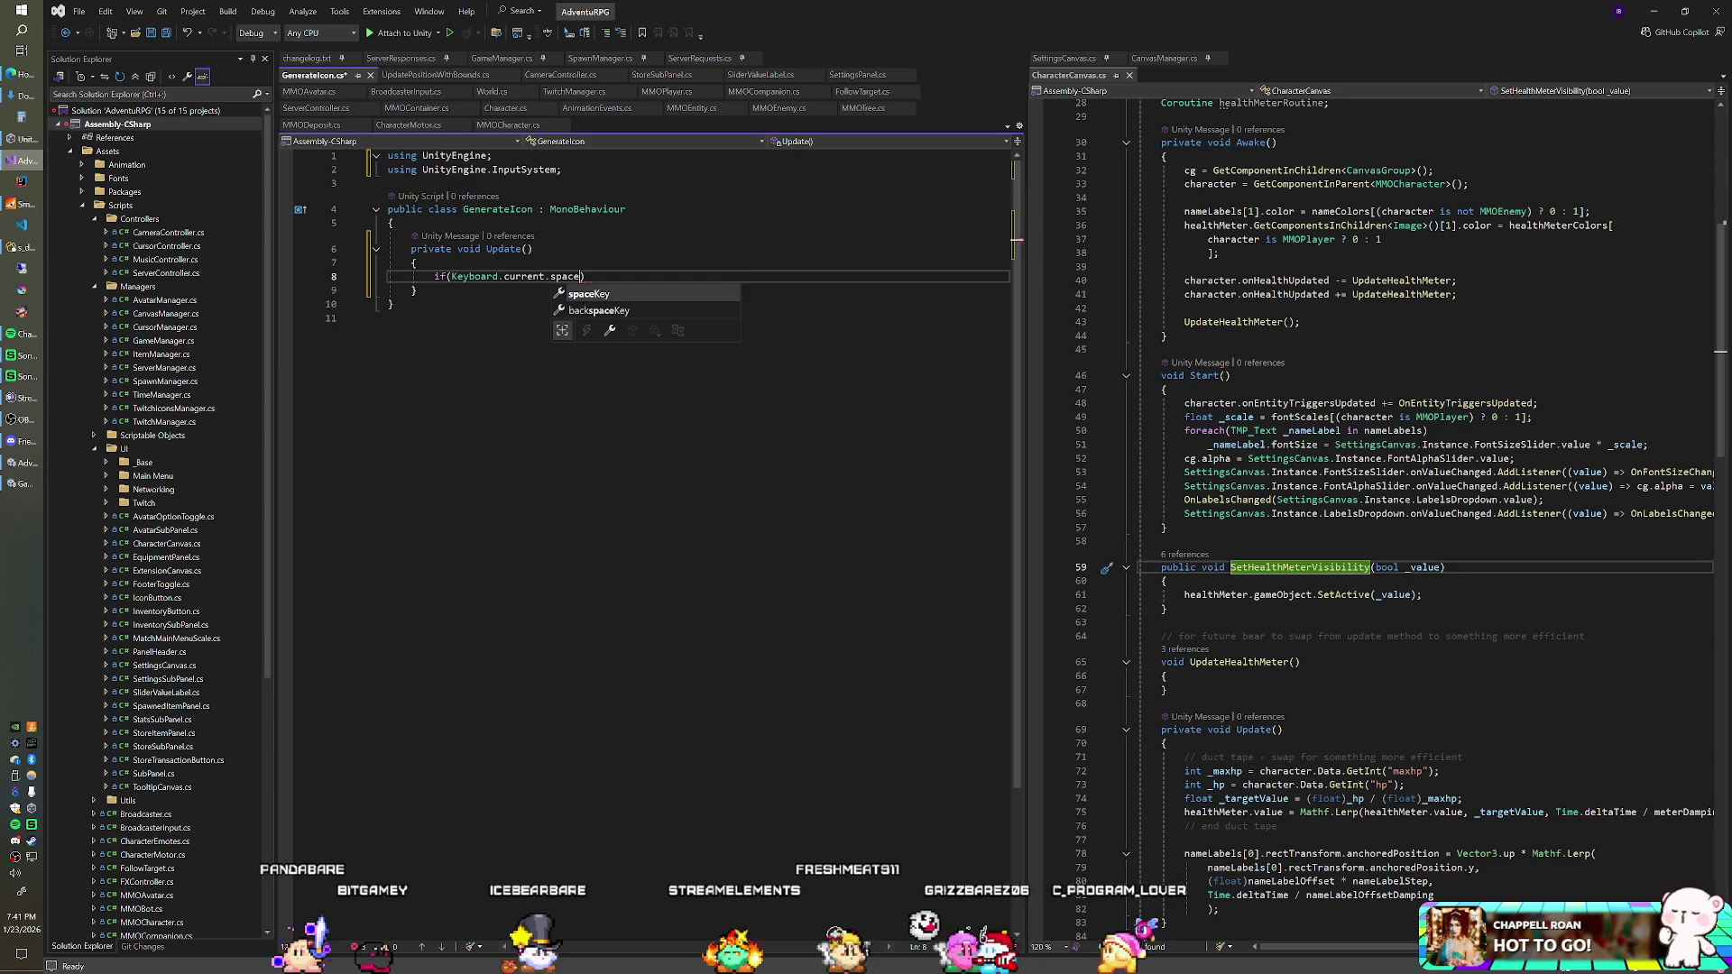
pyautogui.write('wasP')
pyautogui.press('Tab')
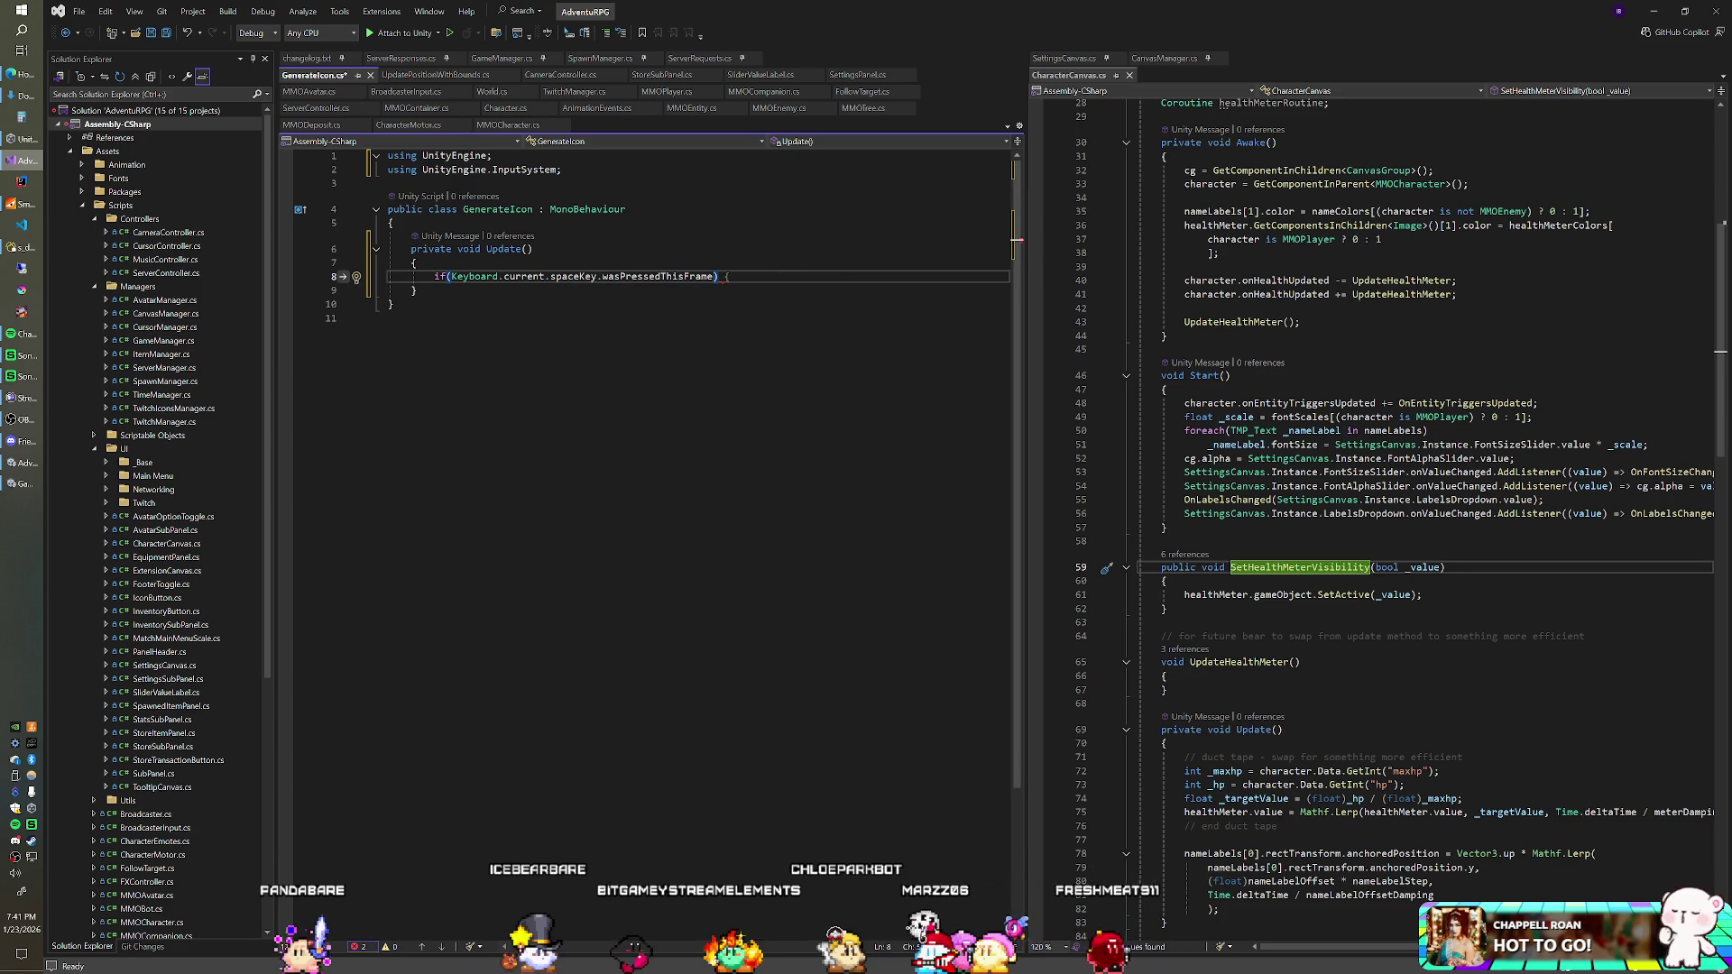
# Step: Add ScreenCapture.CaptureScreenshot("icon.png") inside the if and save the script
pyautogui.press('Return')
pyautogui.write('Sc')
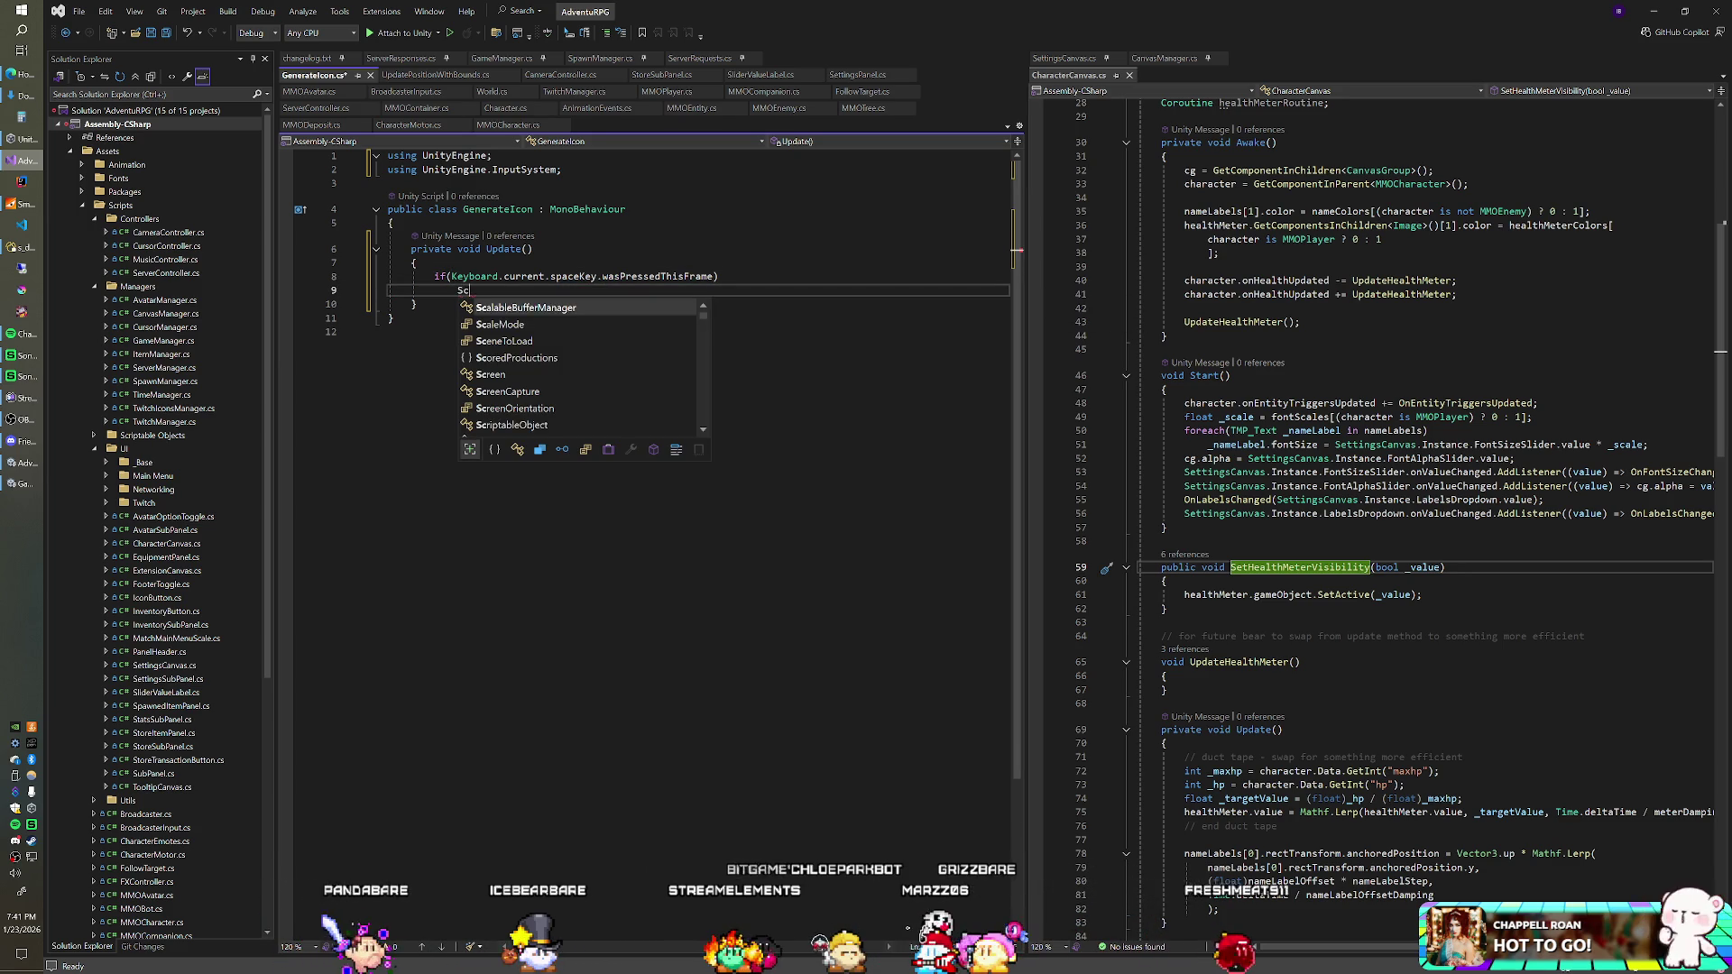
pyautogui.write('reenC')
pyautogui.press('Tab')
pyautogui.write('.Ca')
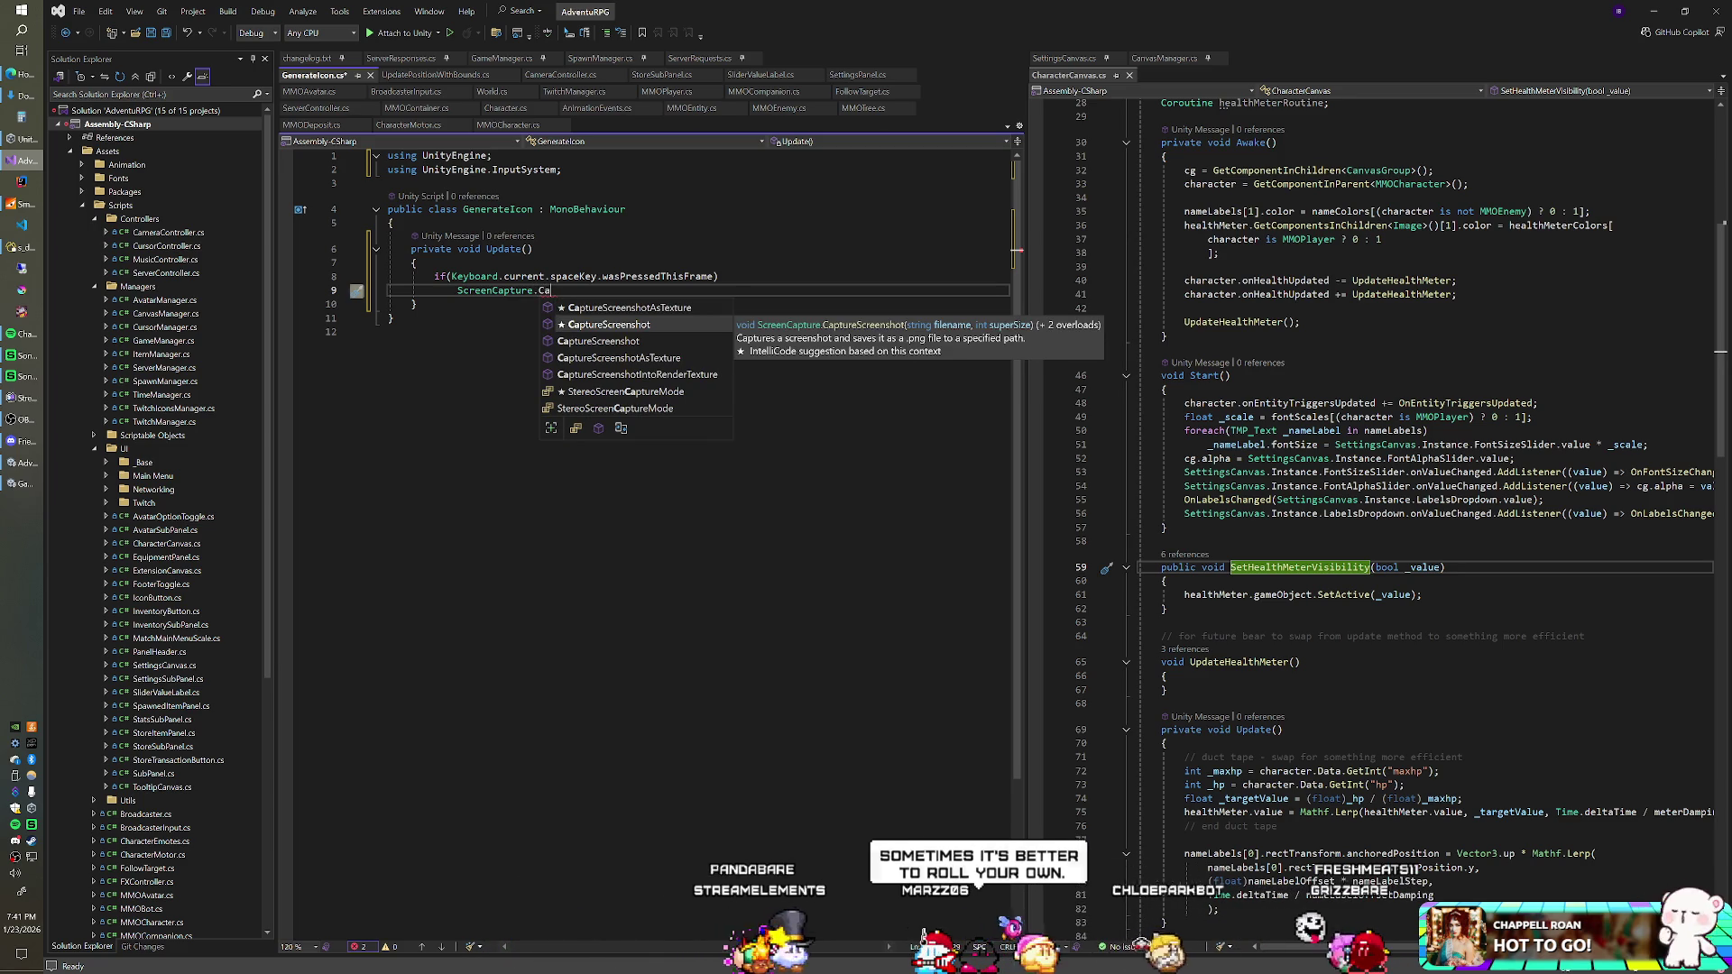
pyautogui.press('Tab')
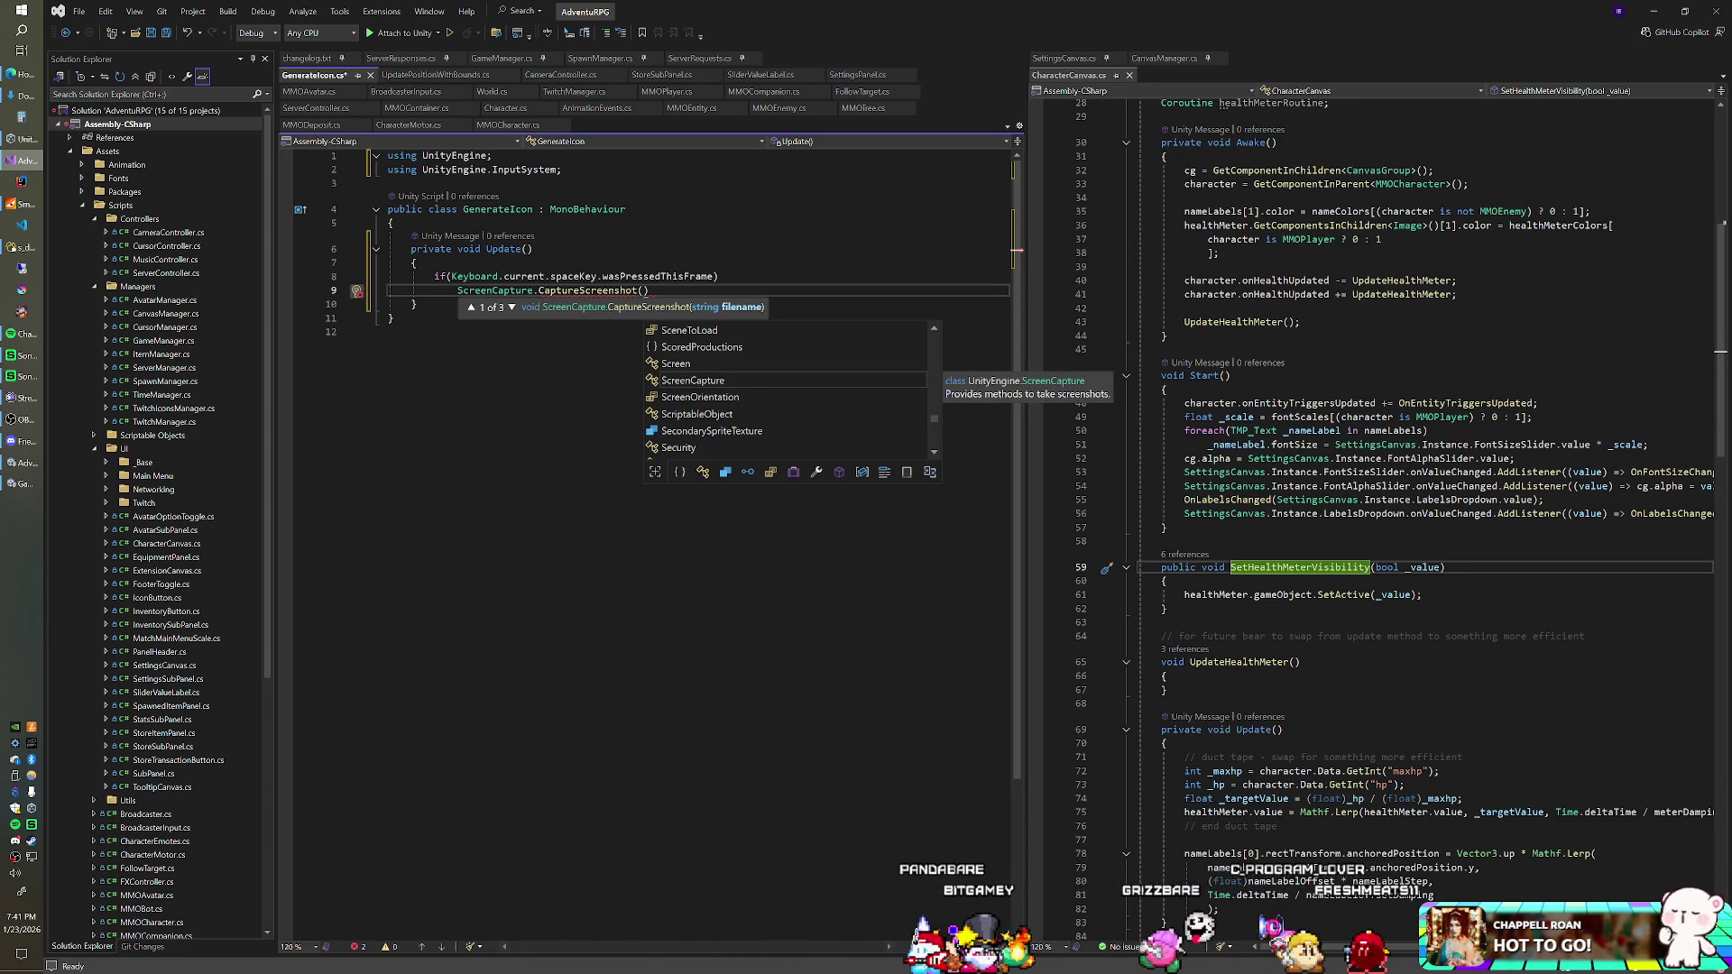
pyautogui.write('"icon.pn')
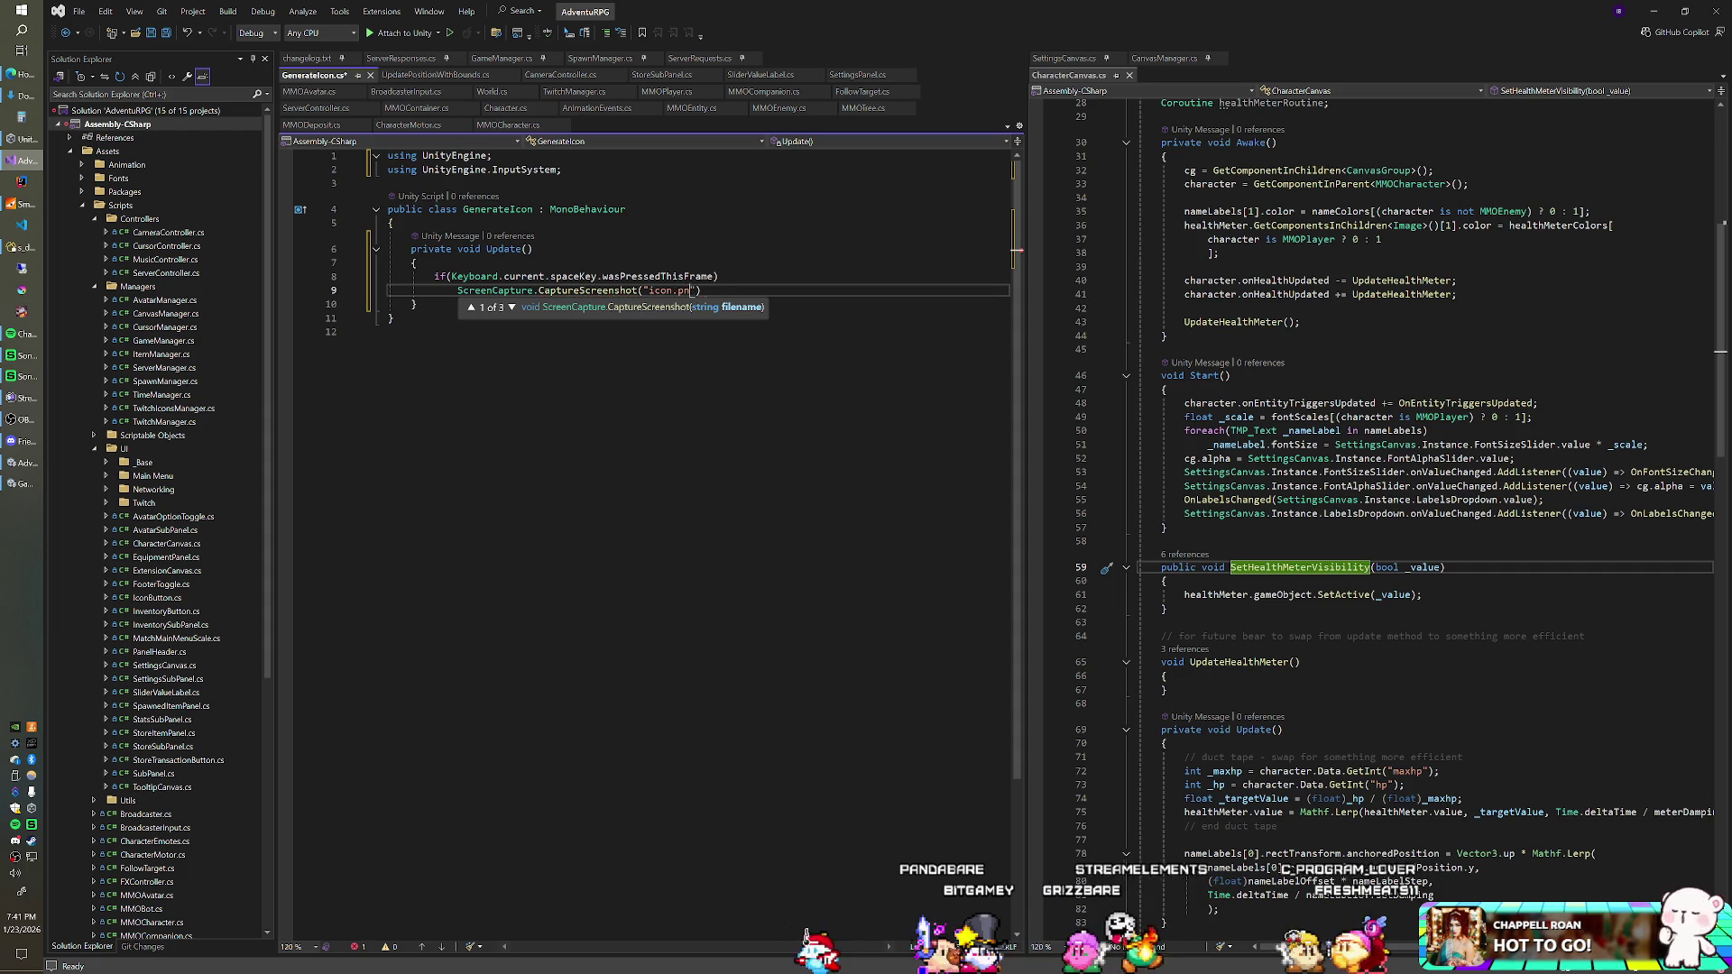
pyautogui.write('ng")')
pyautogui.hotkey('ctrl', 's')
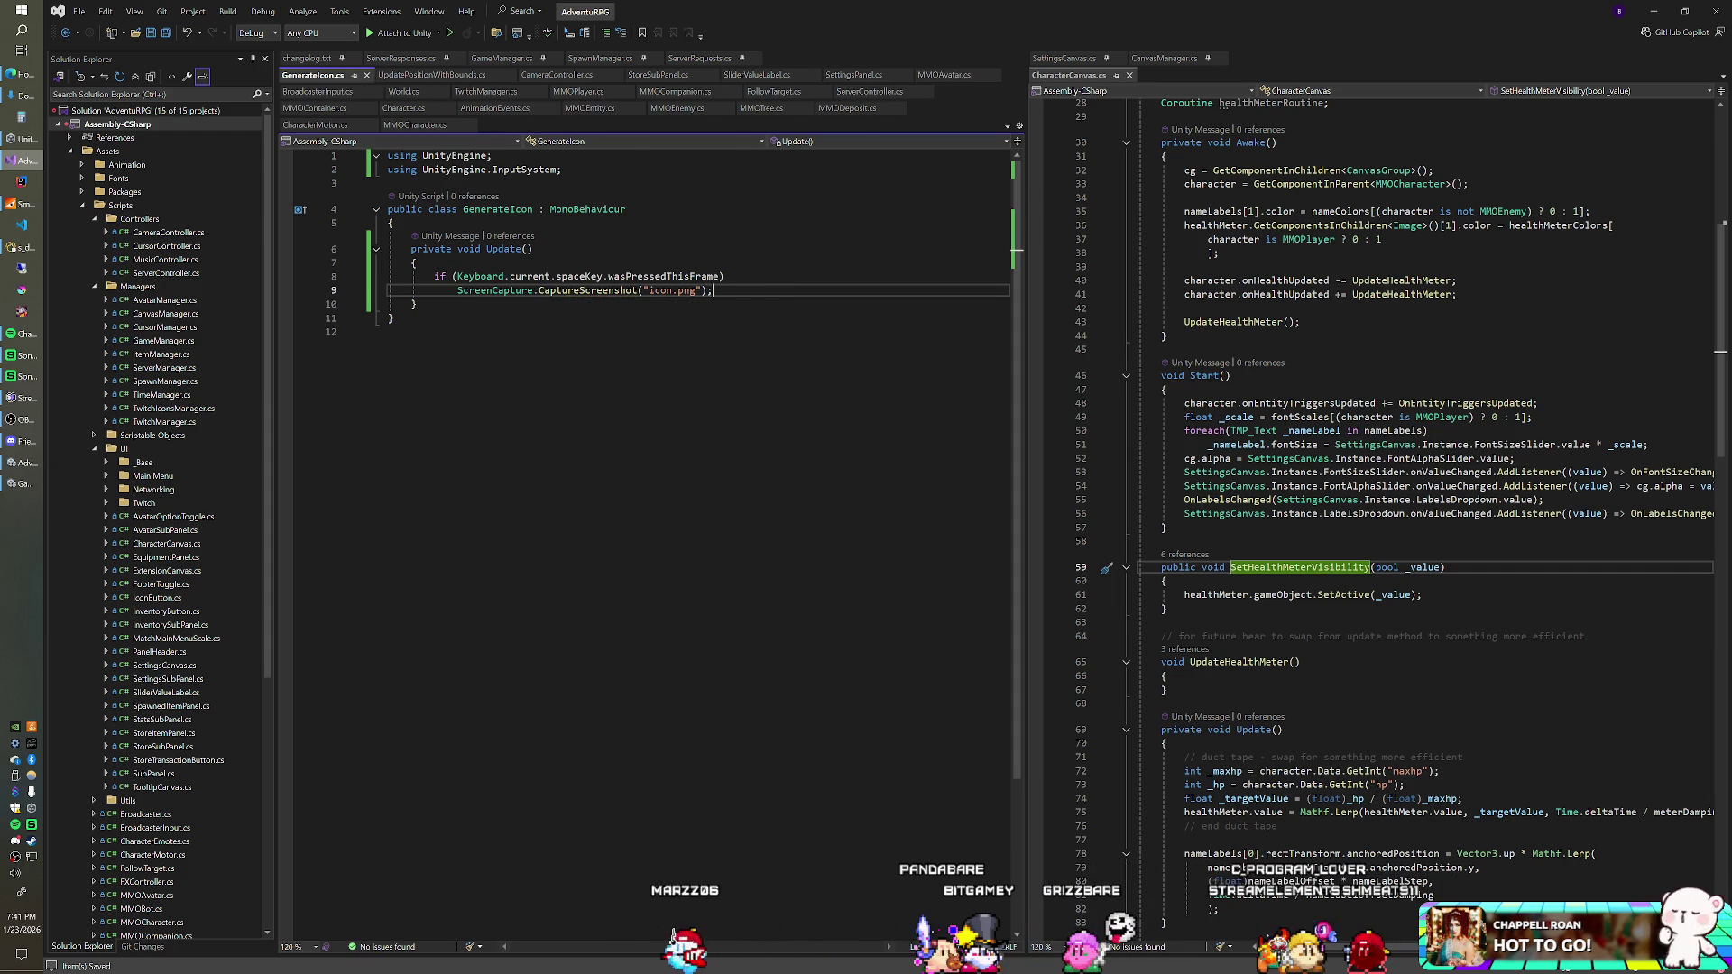
pyautogui.click(394, 221)
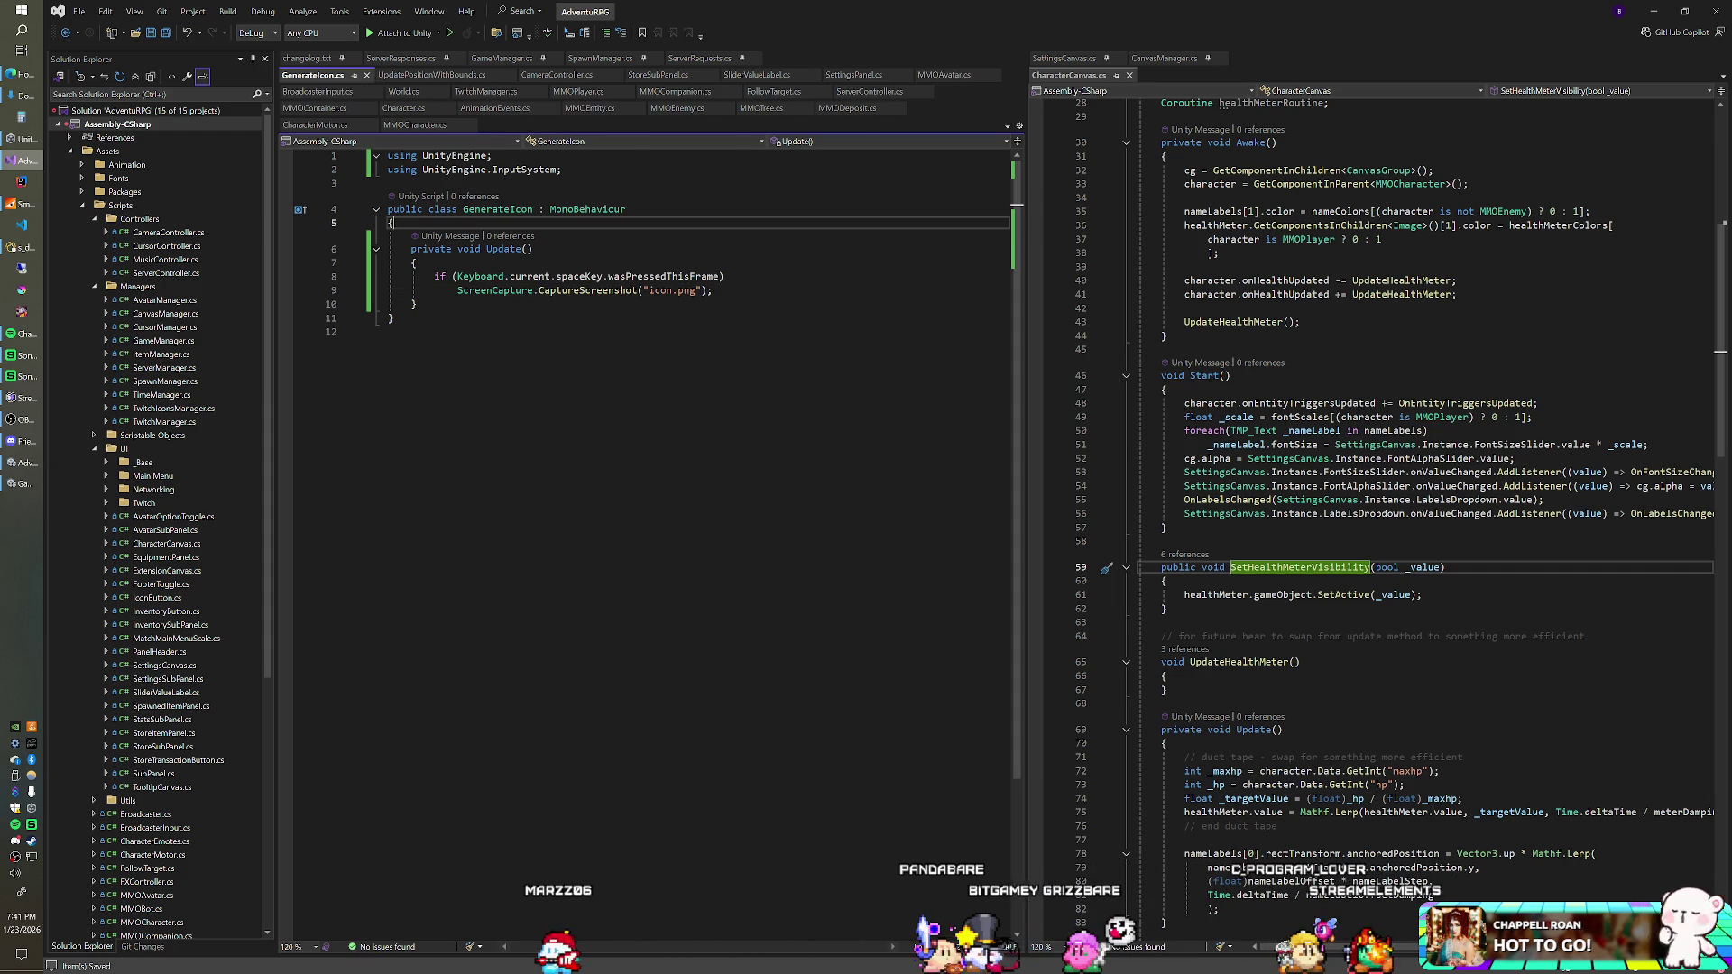
pyautogui.click(712, 290)
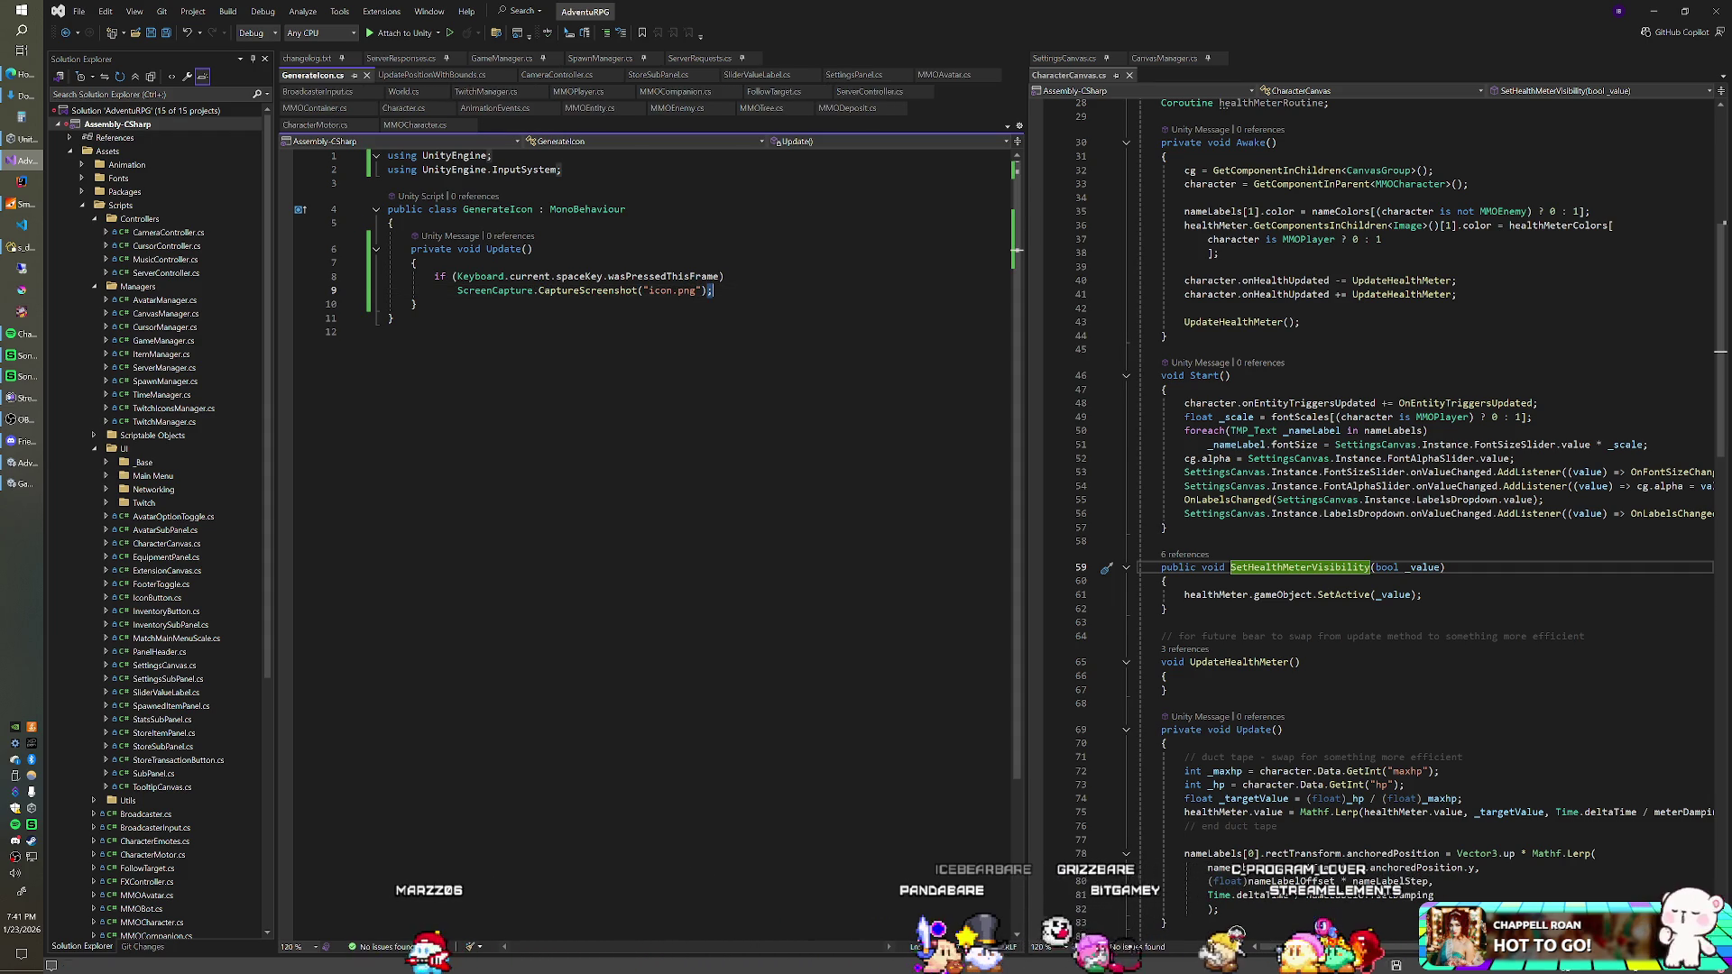
pyautogui.hotkey('alt', 'Tab')
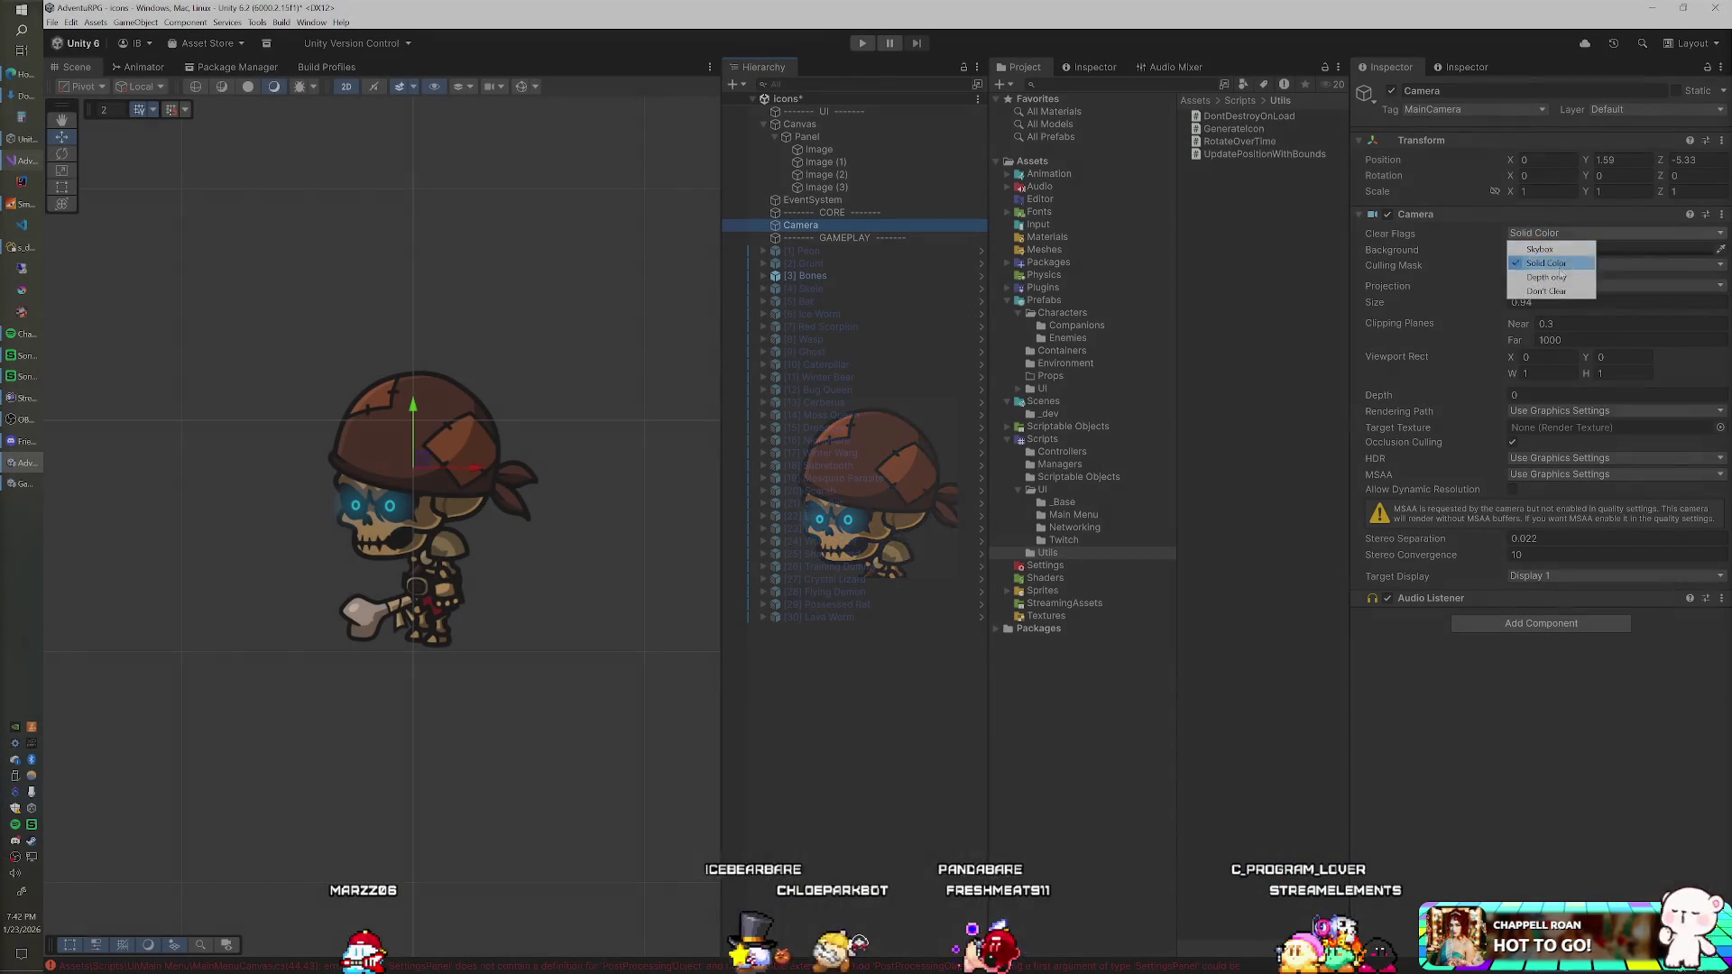
# Step: Select the Canvas and try adding GenerateIcon, dismissing the can't-add-script error
pyautogui.click(1161, 37)
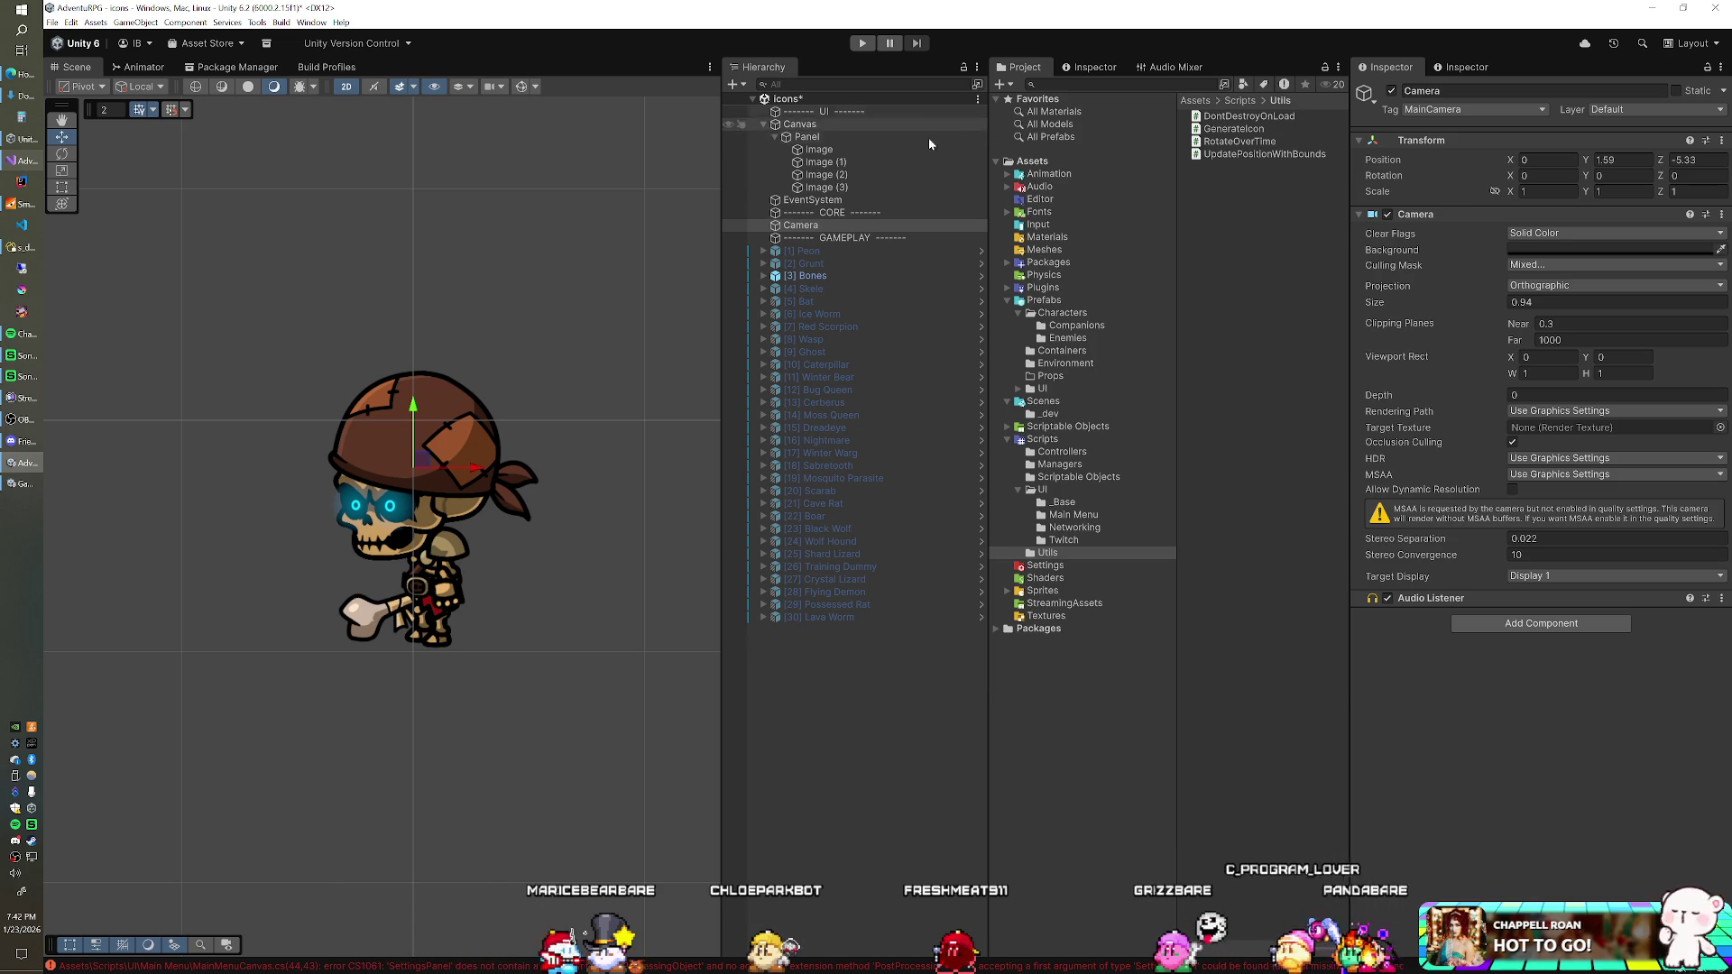
pyautogui.click(825, 124)
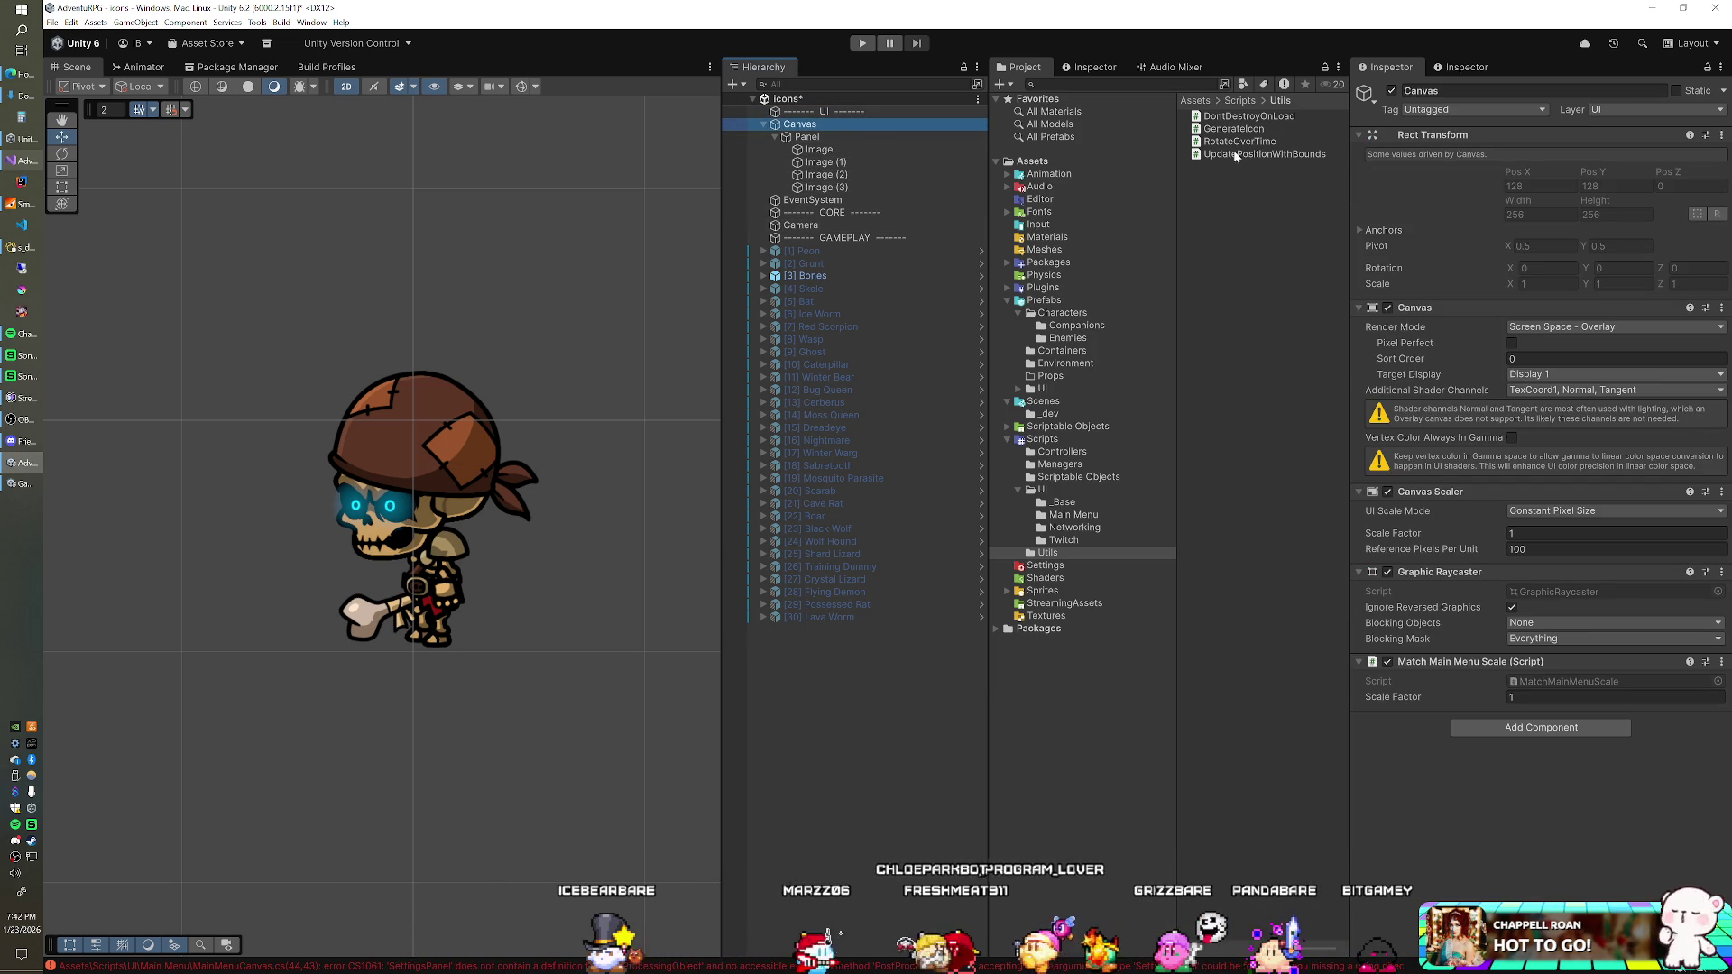
pyautogui.moveTo(1395, 726); pyautogui.dragTo(1393, 732)
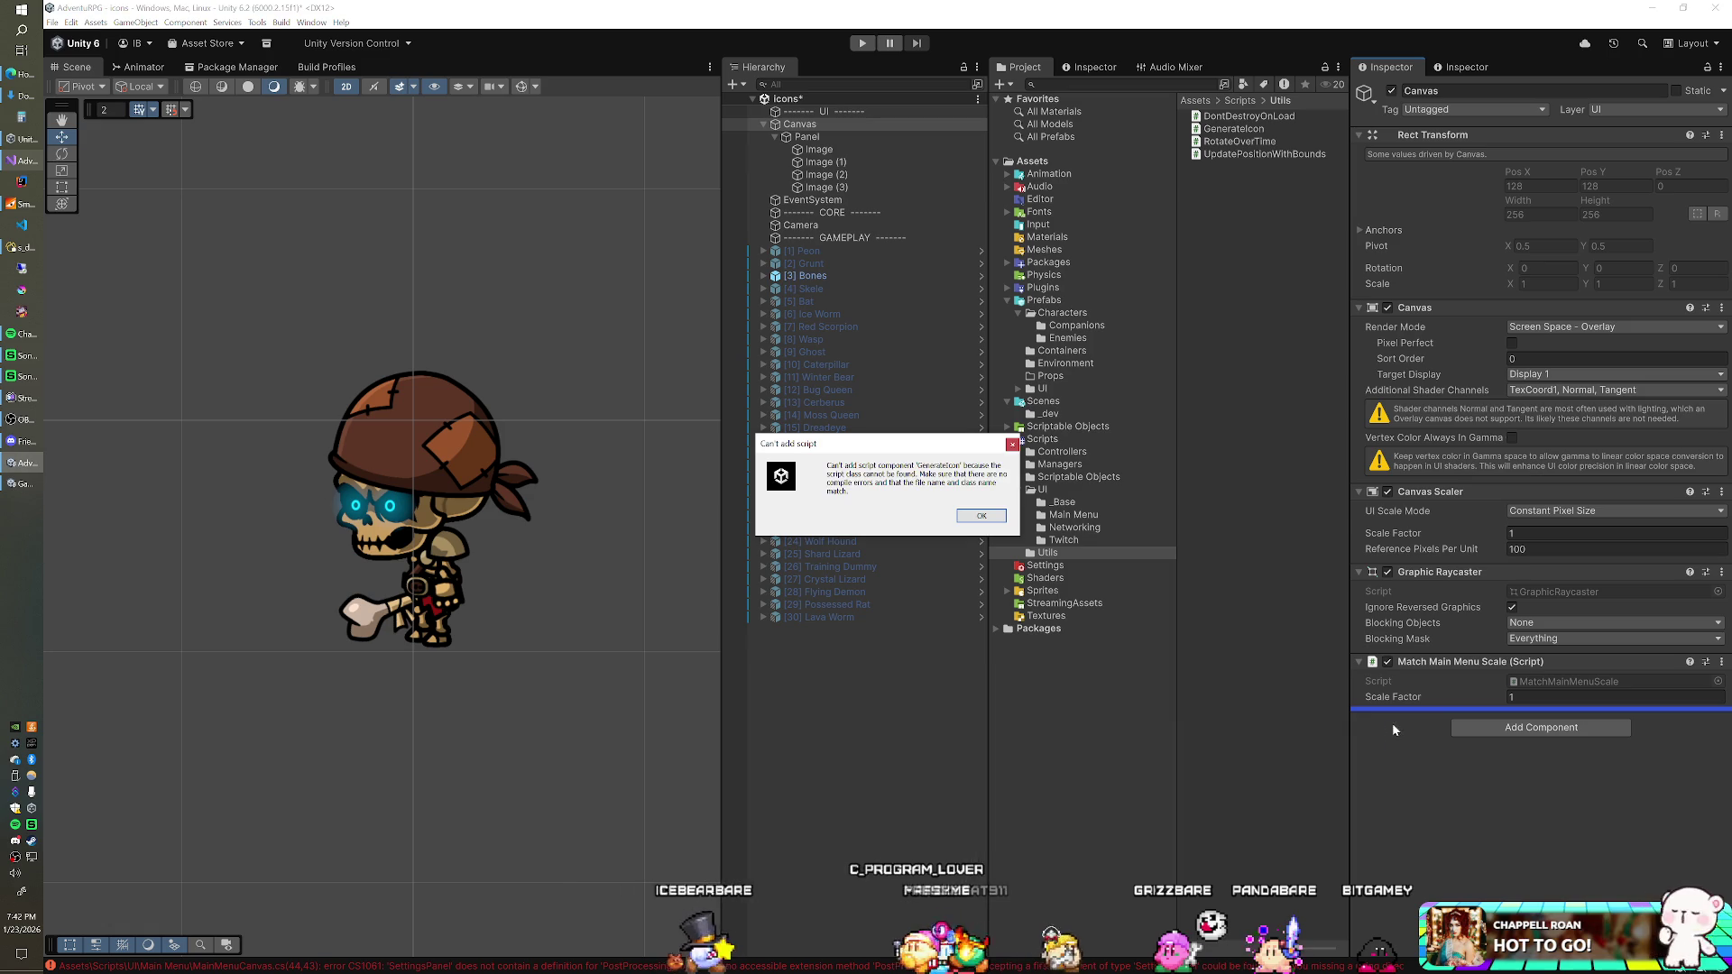
pyautogui.click(981, 517)
# Step: Open MainMenuCanvas.cs from the console's compile error
pyautogui.doubleClick(1252, 131)
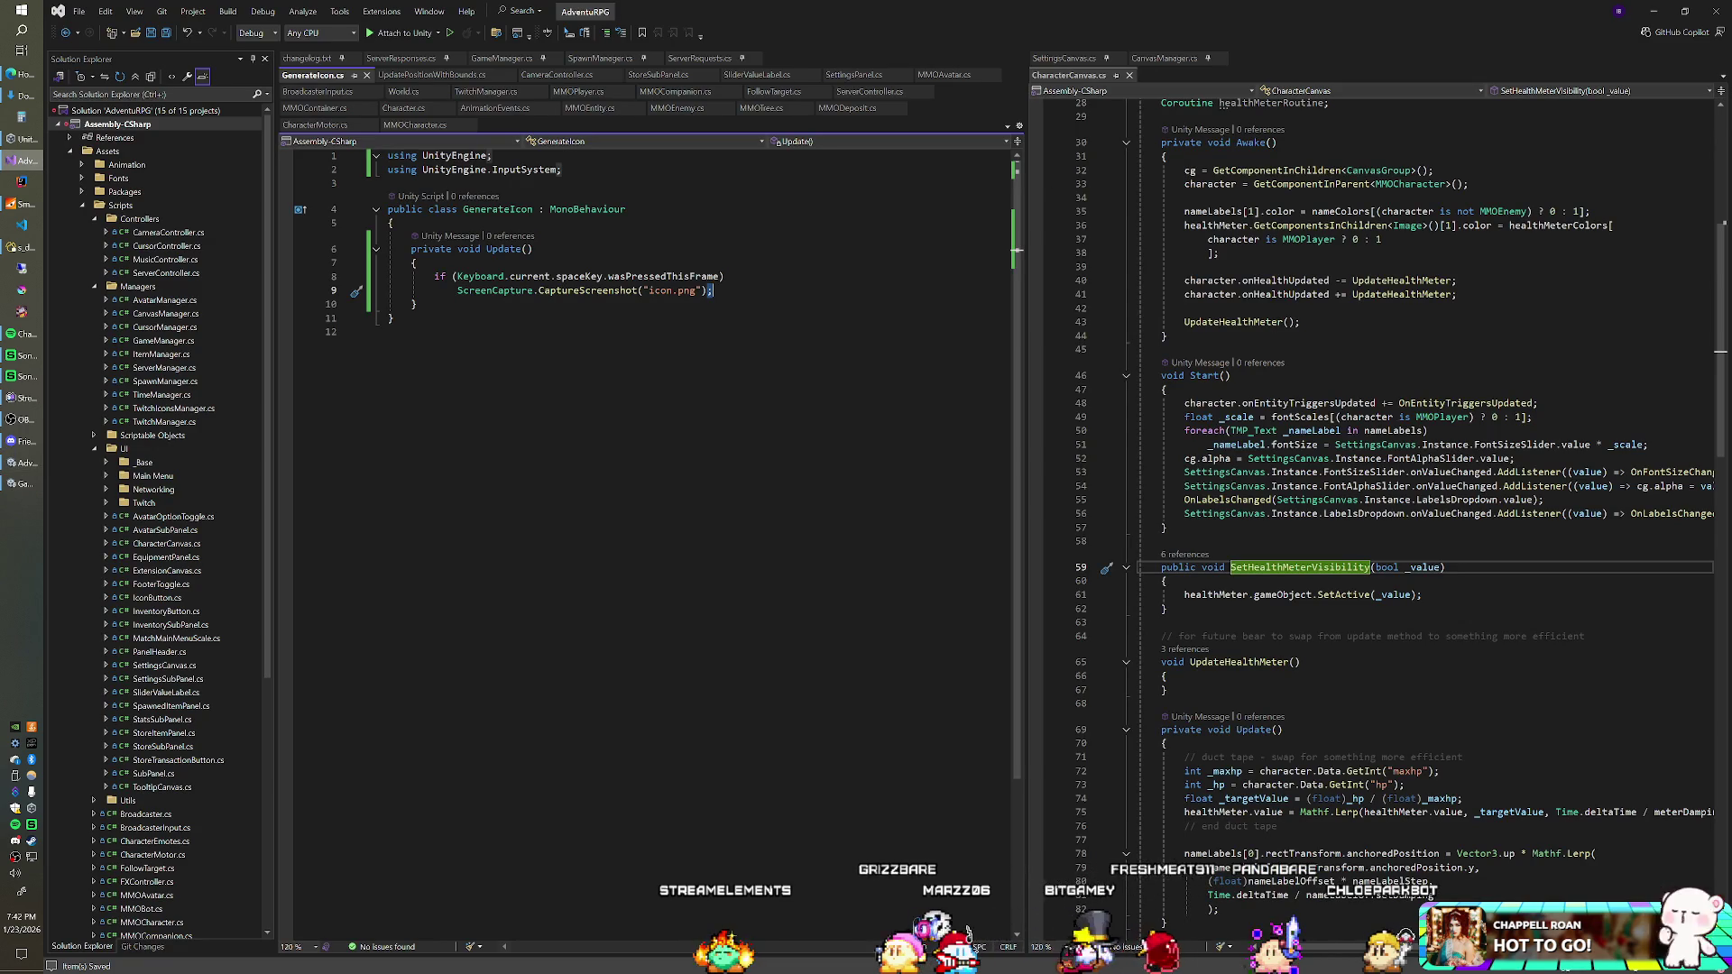
pyautogui.hotkey('alt', 'Tab')
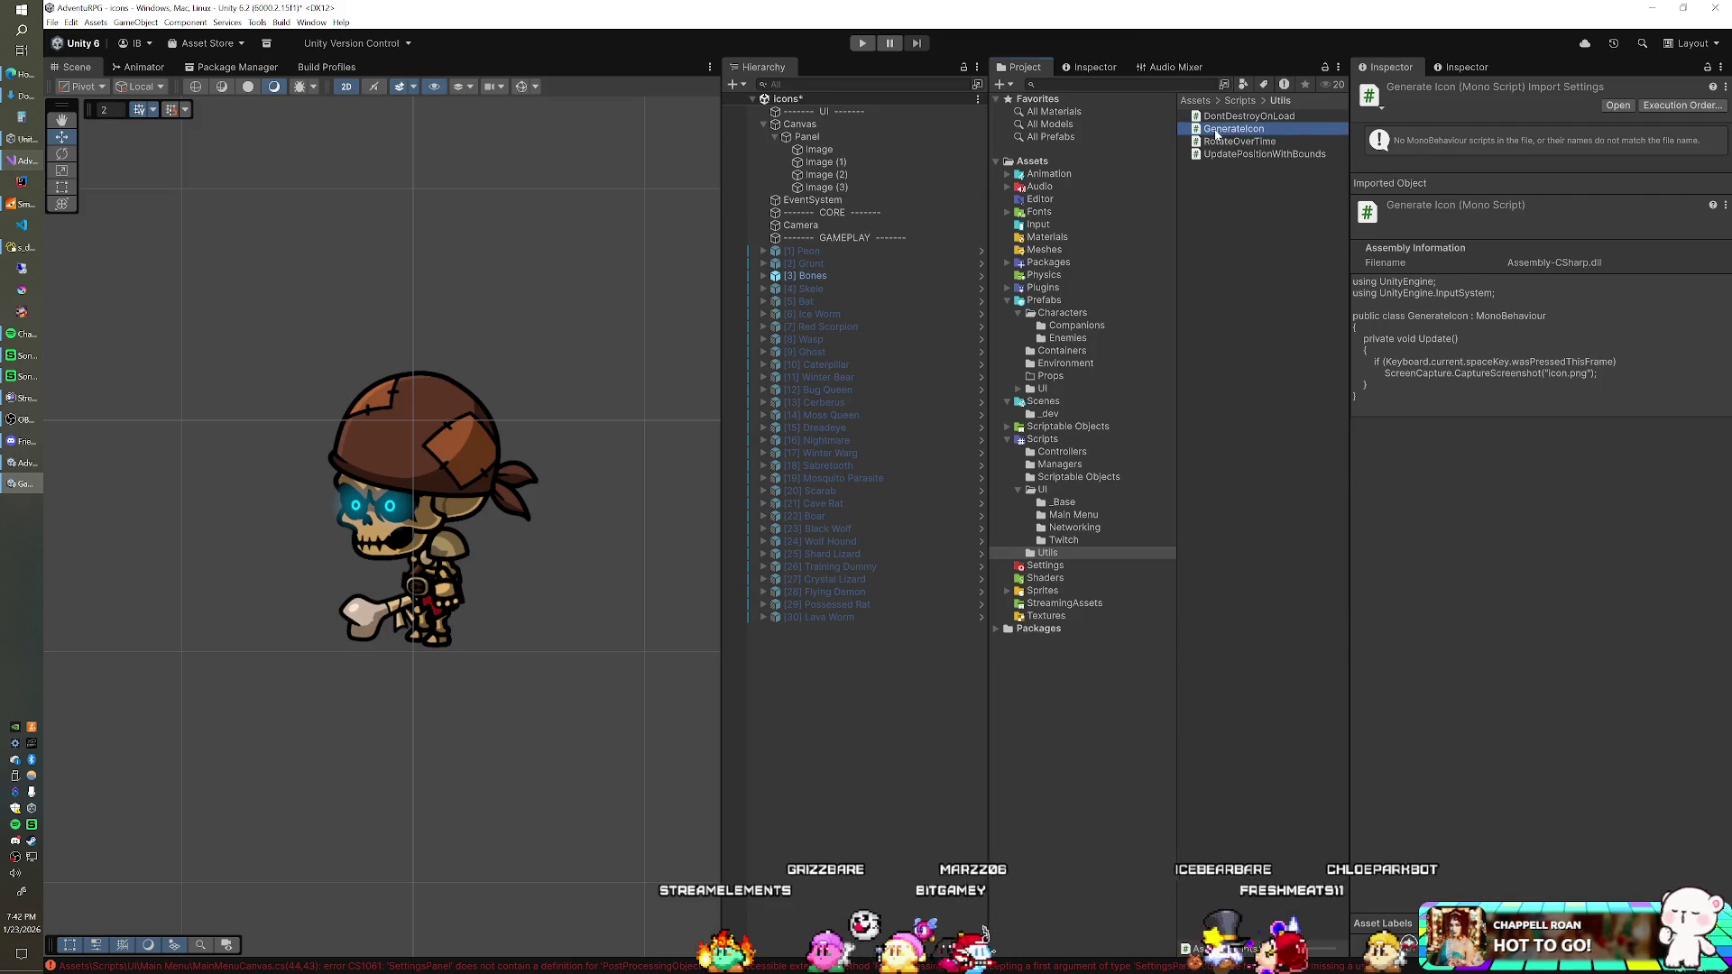
pyautogui.rightClick(1215, 130)
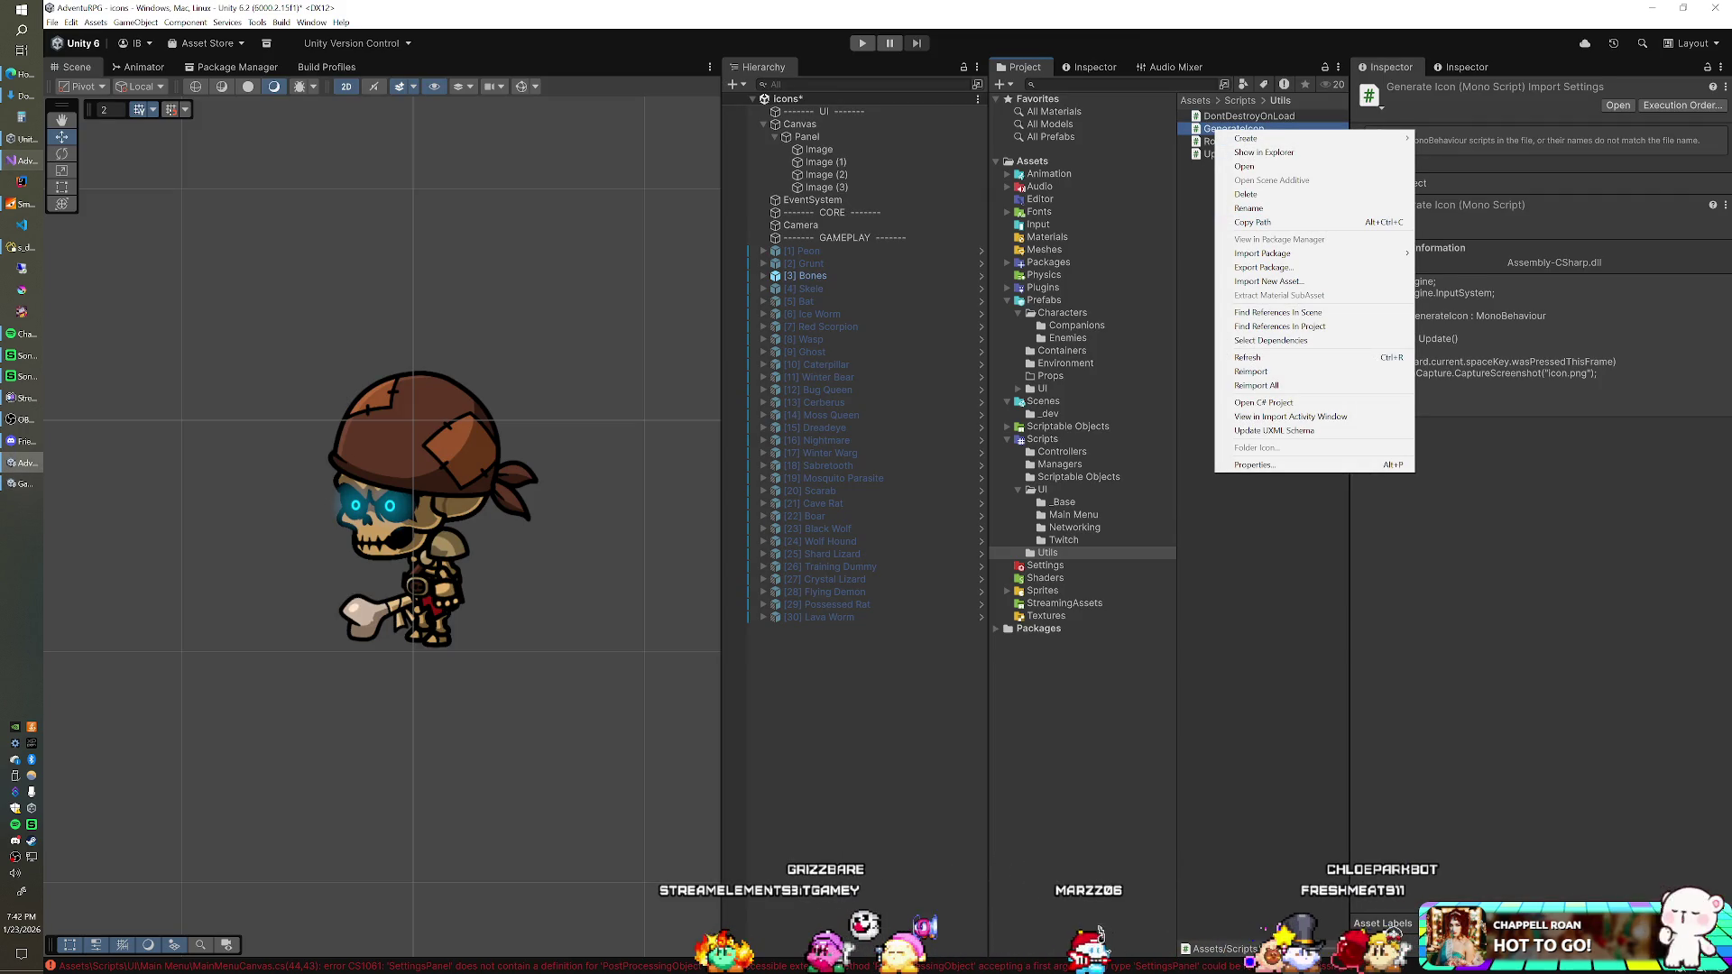
pyautogui.doubleClick(1092, 966)
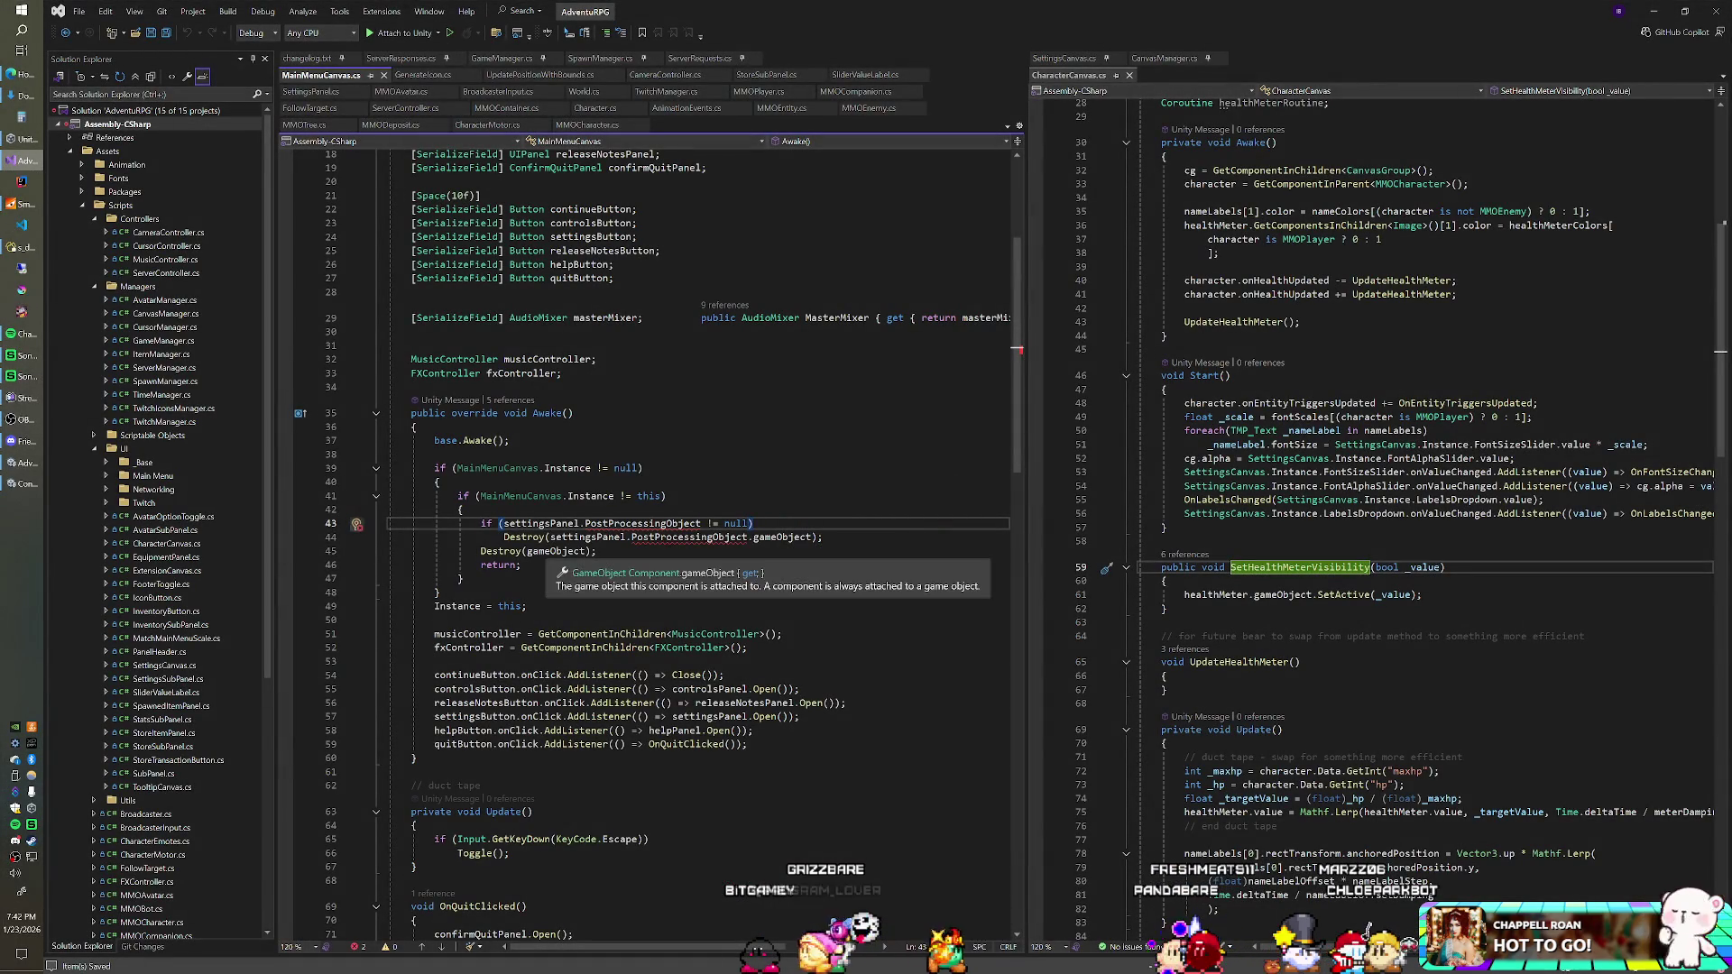
# Step: Delete the settingsPanel.PostProcessingObject check and its Destroy call from Awake, then return to Unity
pyautogui.press('Home')
pyautogui.hotkey('shift', 'Down')
pyautogui.hotkey('shift', 'Down')
pyautogui.press('Delete')
pyautogui.press('Up')
pyautogui.press('Up')
pyautogui.press('End')
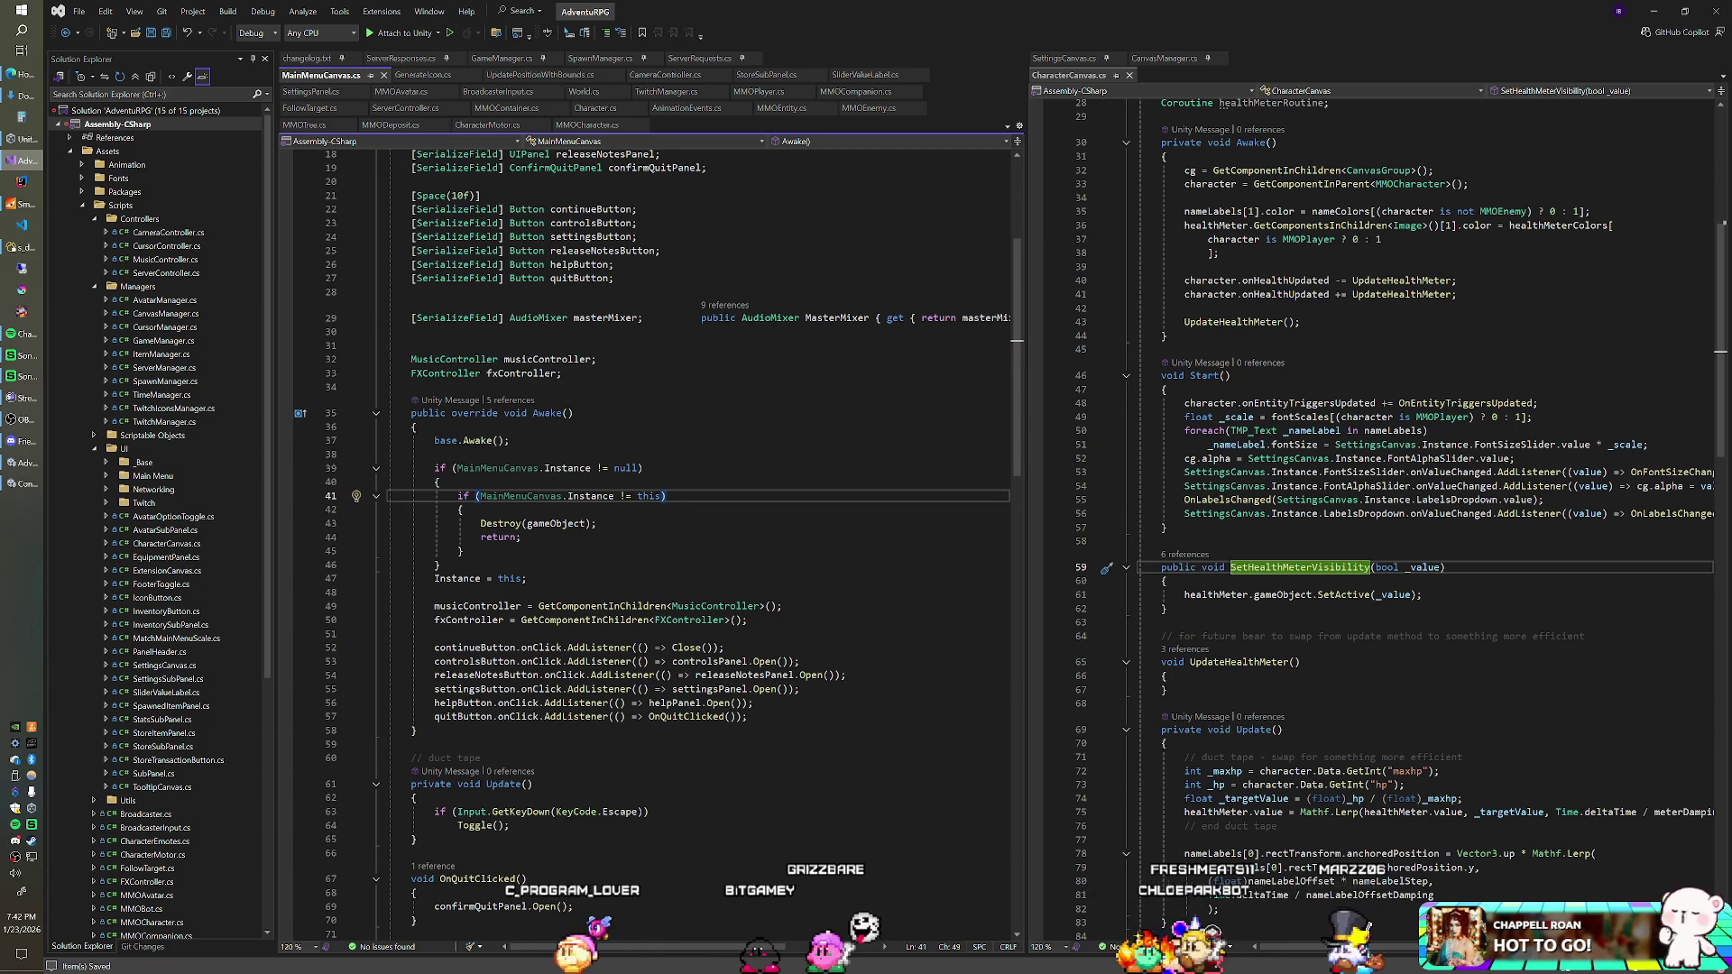
pyautogui.hotkey('alt', 'Tab')
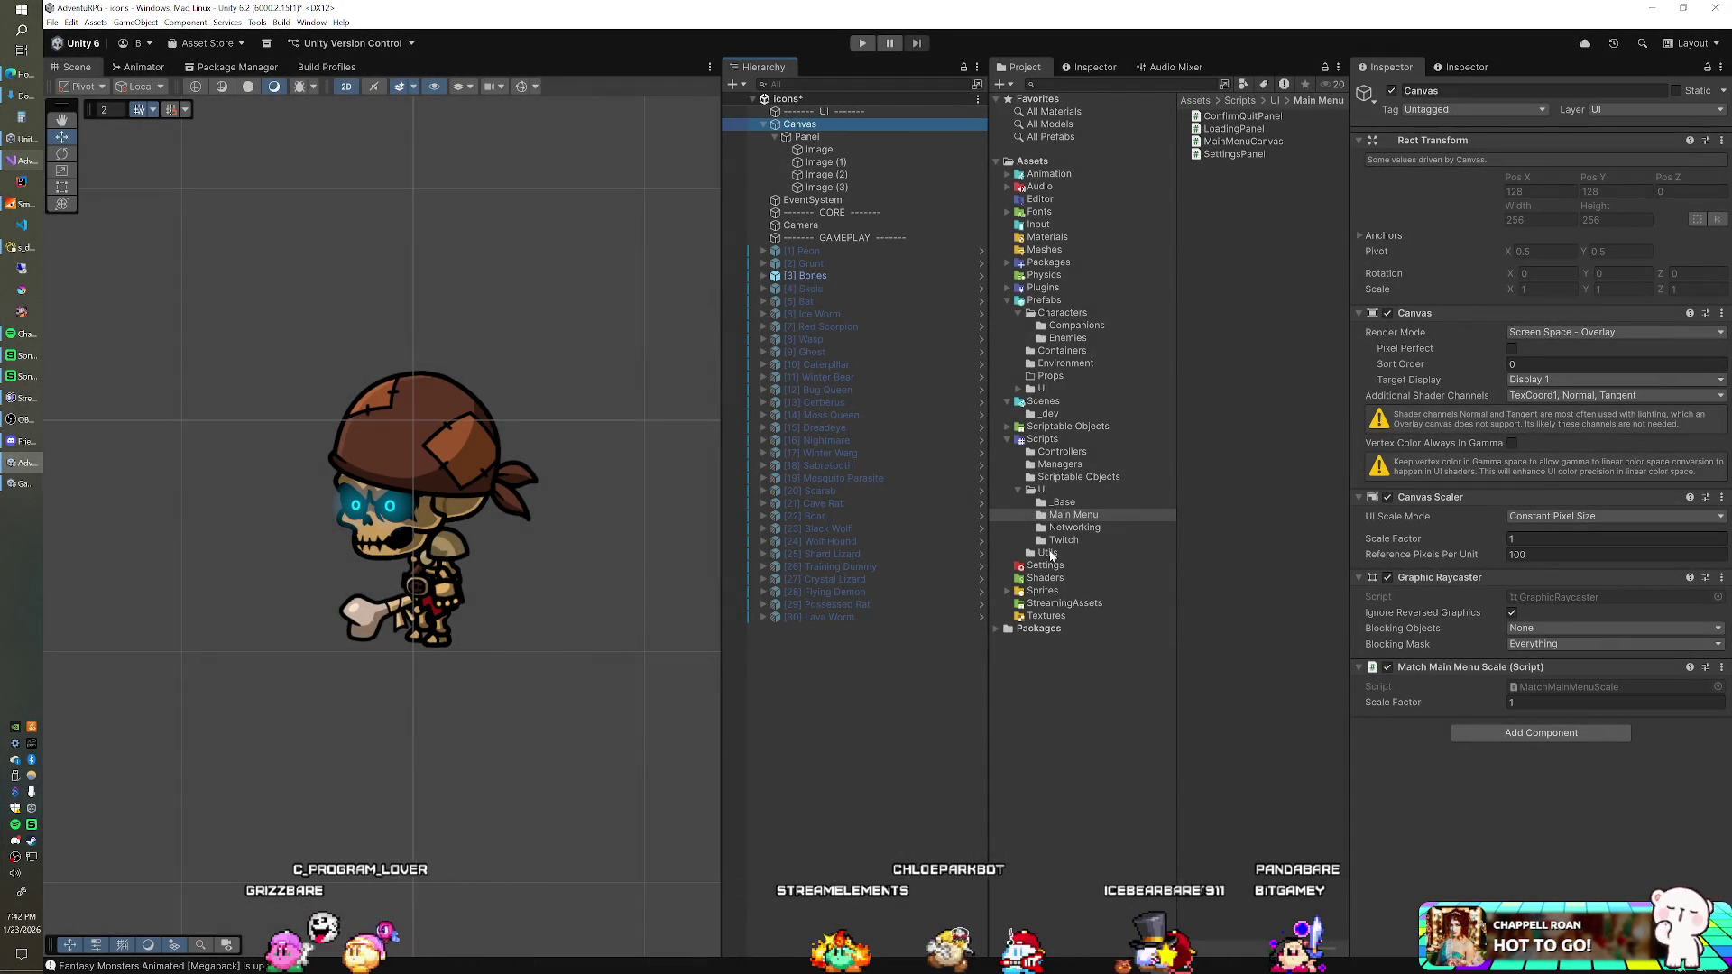
# Step: Attach GenerateIcon to the Canvas and run the icon scene in Play mode
pyautogui.press('Down')
pyautogui.press('Down')
pyautogui.press('Down')
pyautogui.moveTo(1233, 128); pyautogui.dragTo(1407, 725)
pyautogui.hotkey('ctrl', 'p')
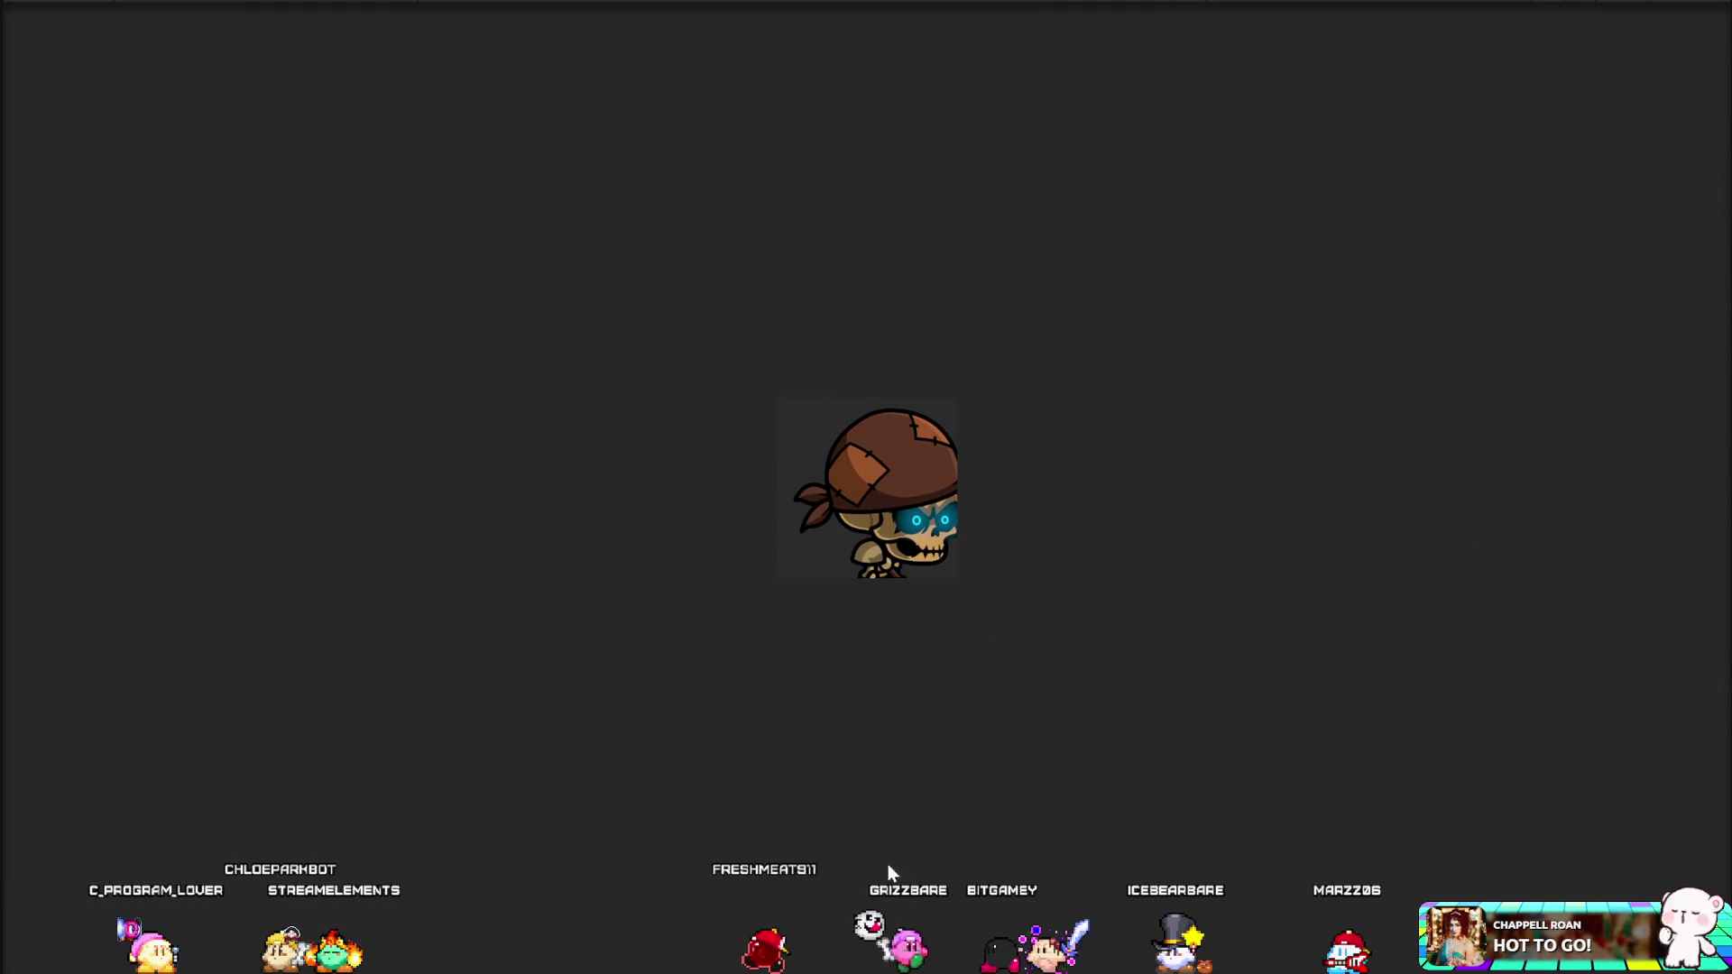
# Step: Stop playing and scrub [3] Bones' Position X to about -0.01
pyautogui.hotkey('alt', 'Tab')
pyautogui.click(804, 276)
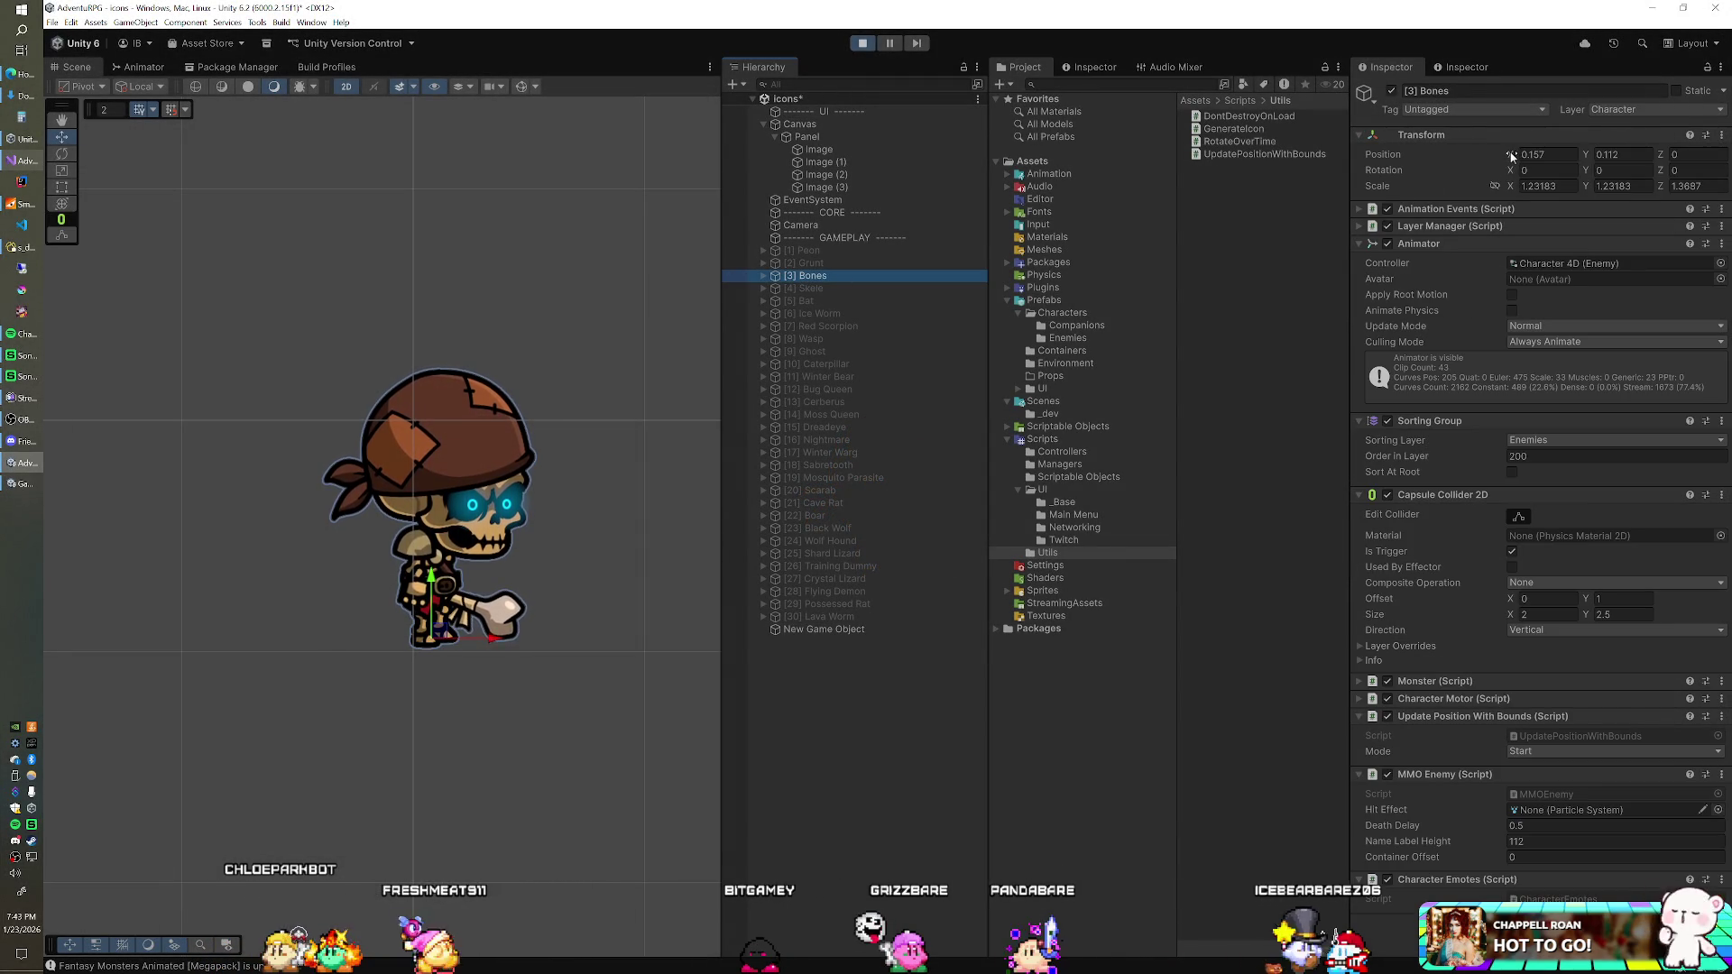
pyautogui.moveTo(1511, 156); pyautogui.dragTo(1500, 157)
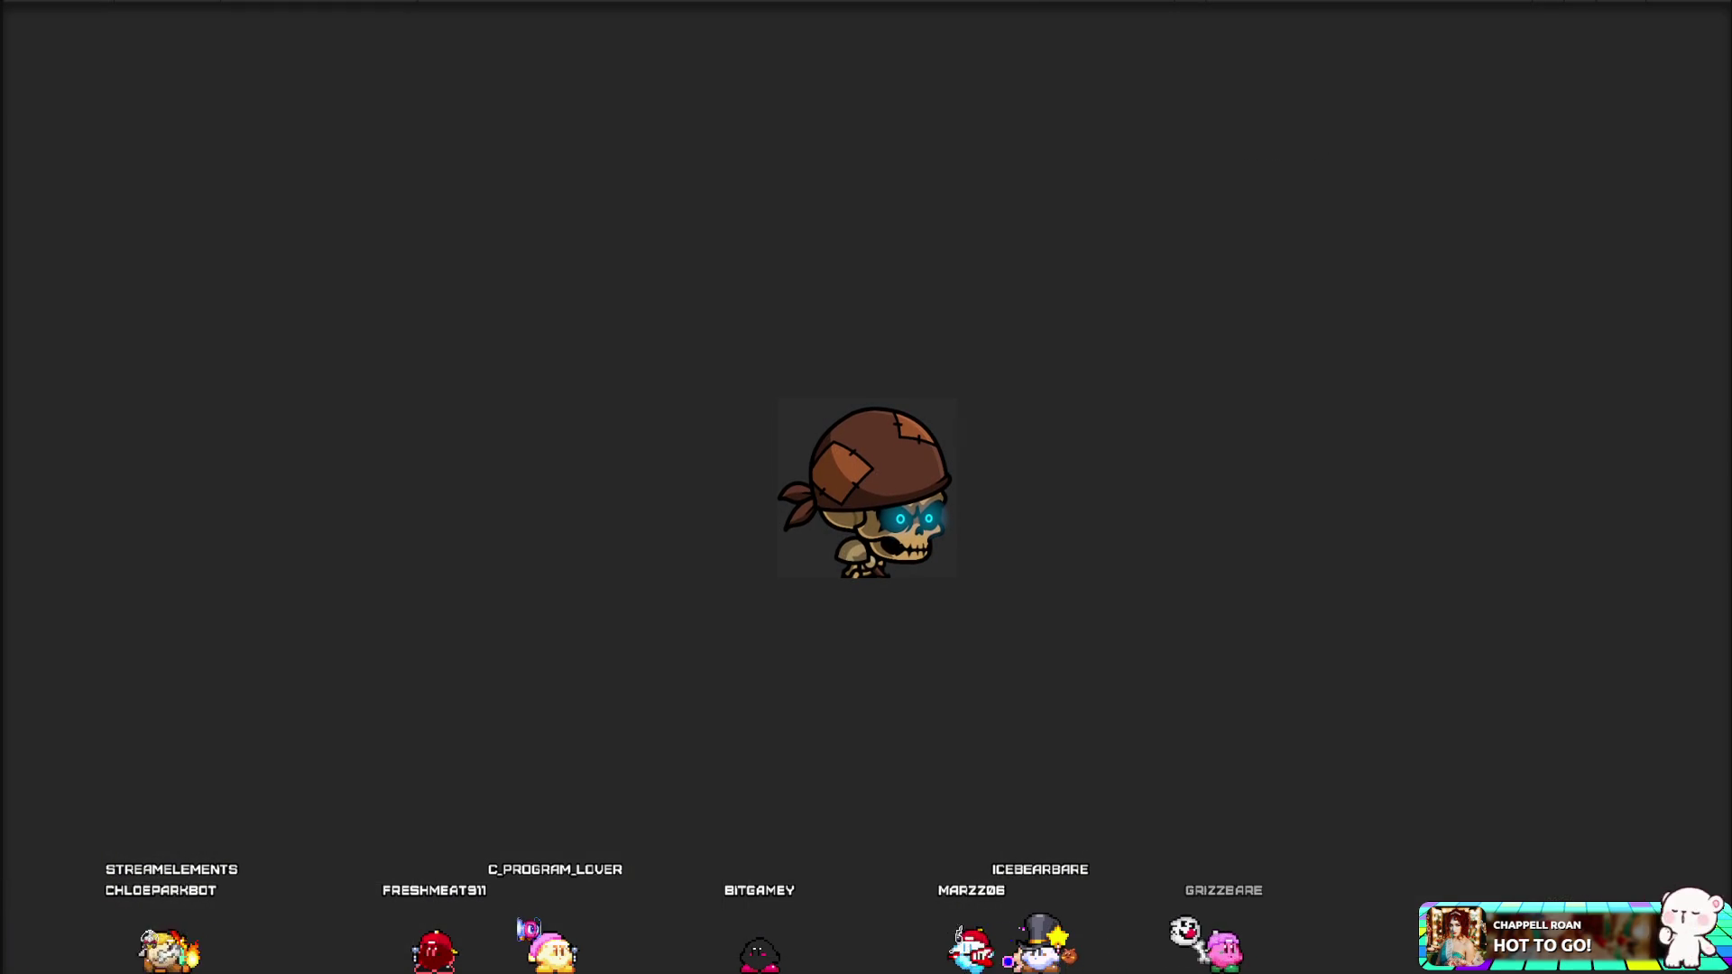
pyautogui.rightClick(1214, 494)
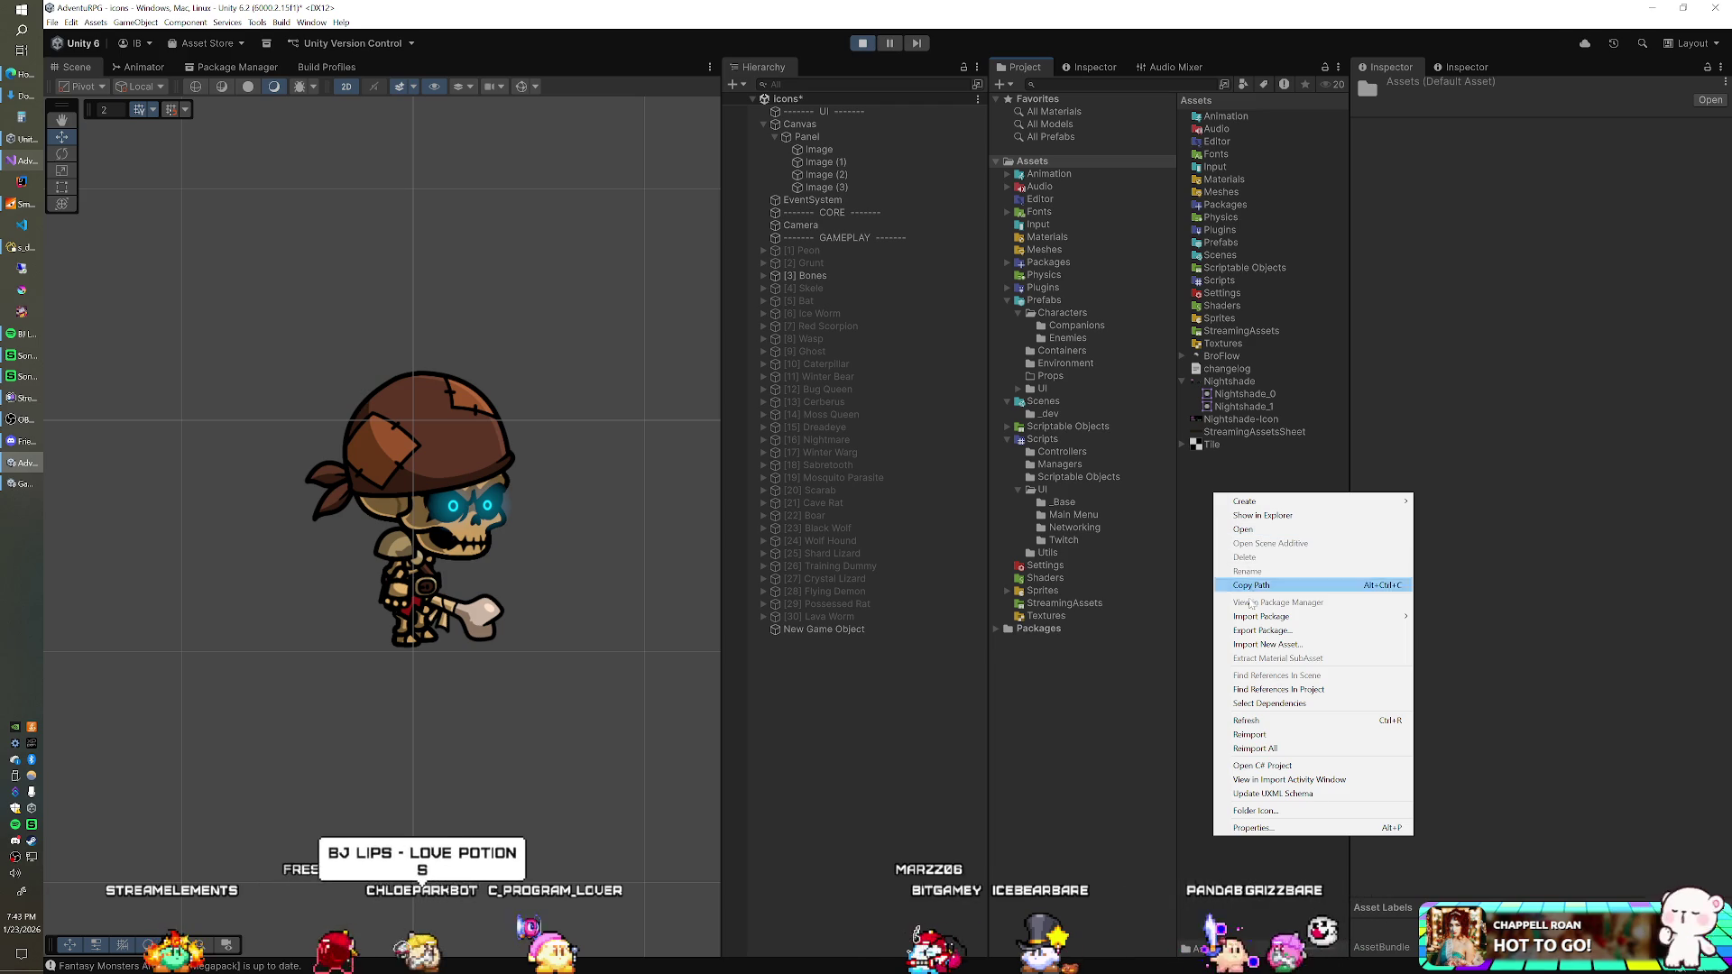
pyautogui.click(1247, 723)
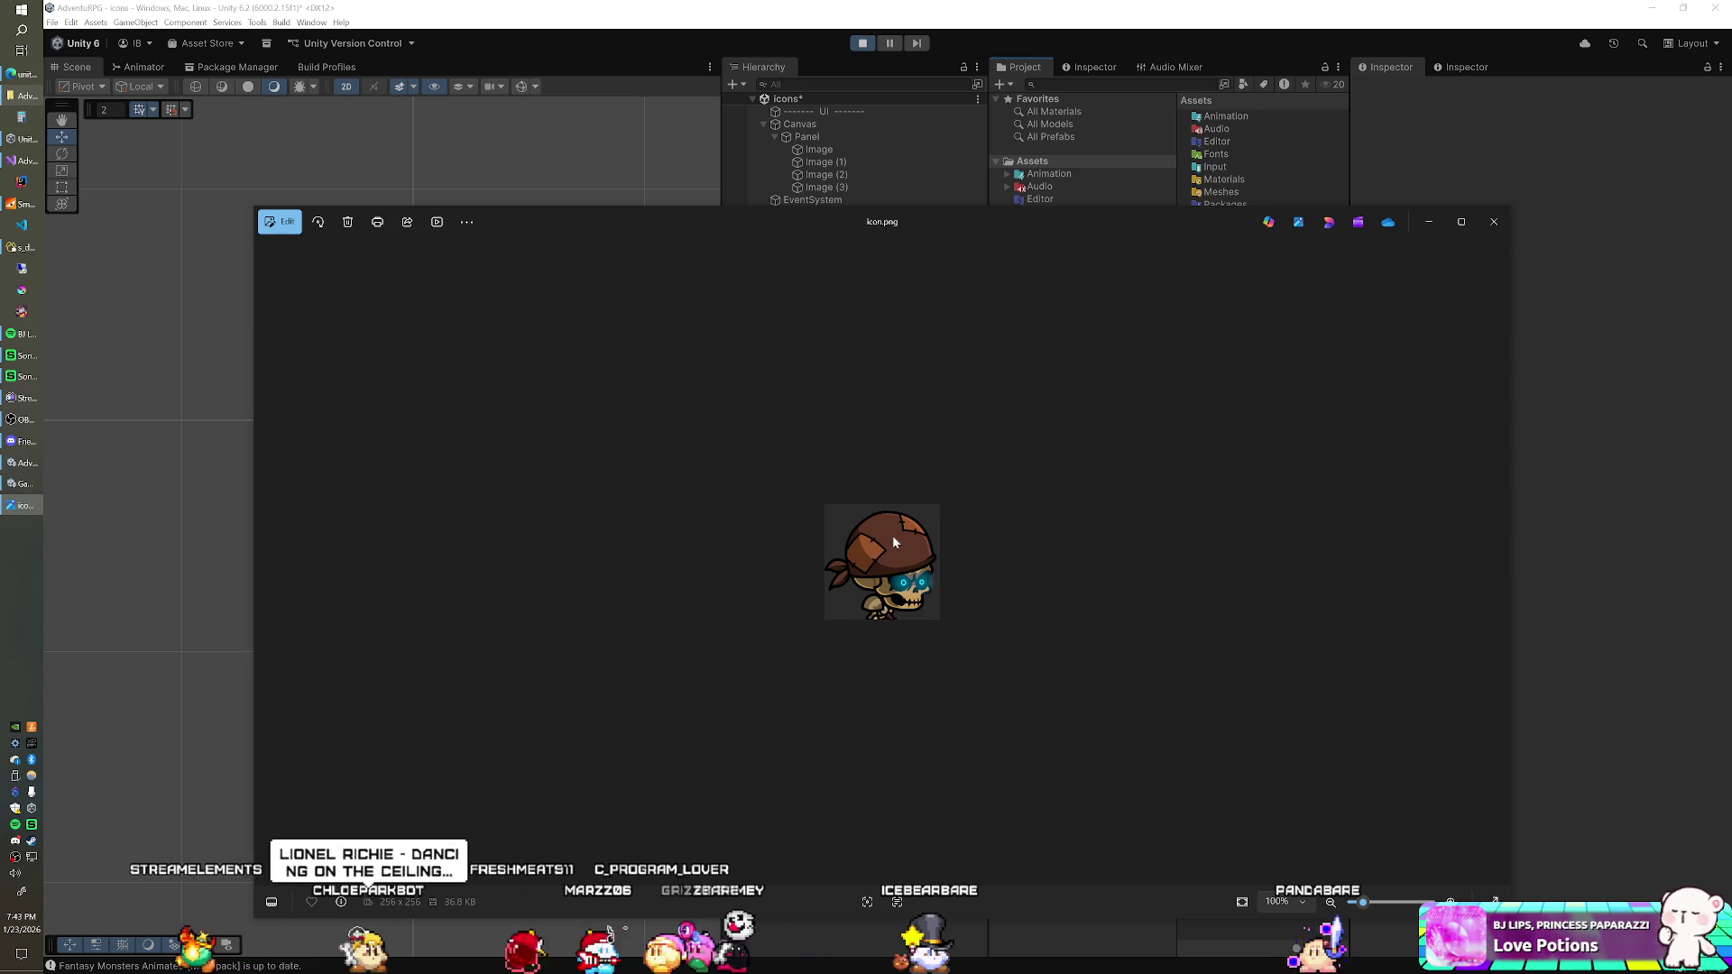
pyautogui.click(1488, 228)
pyautogui.click(803, 226)
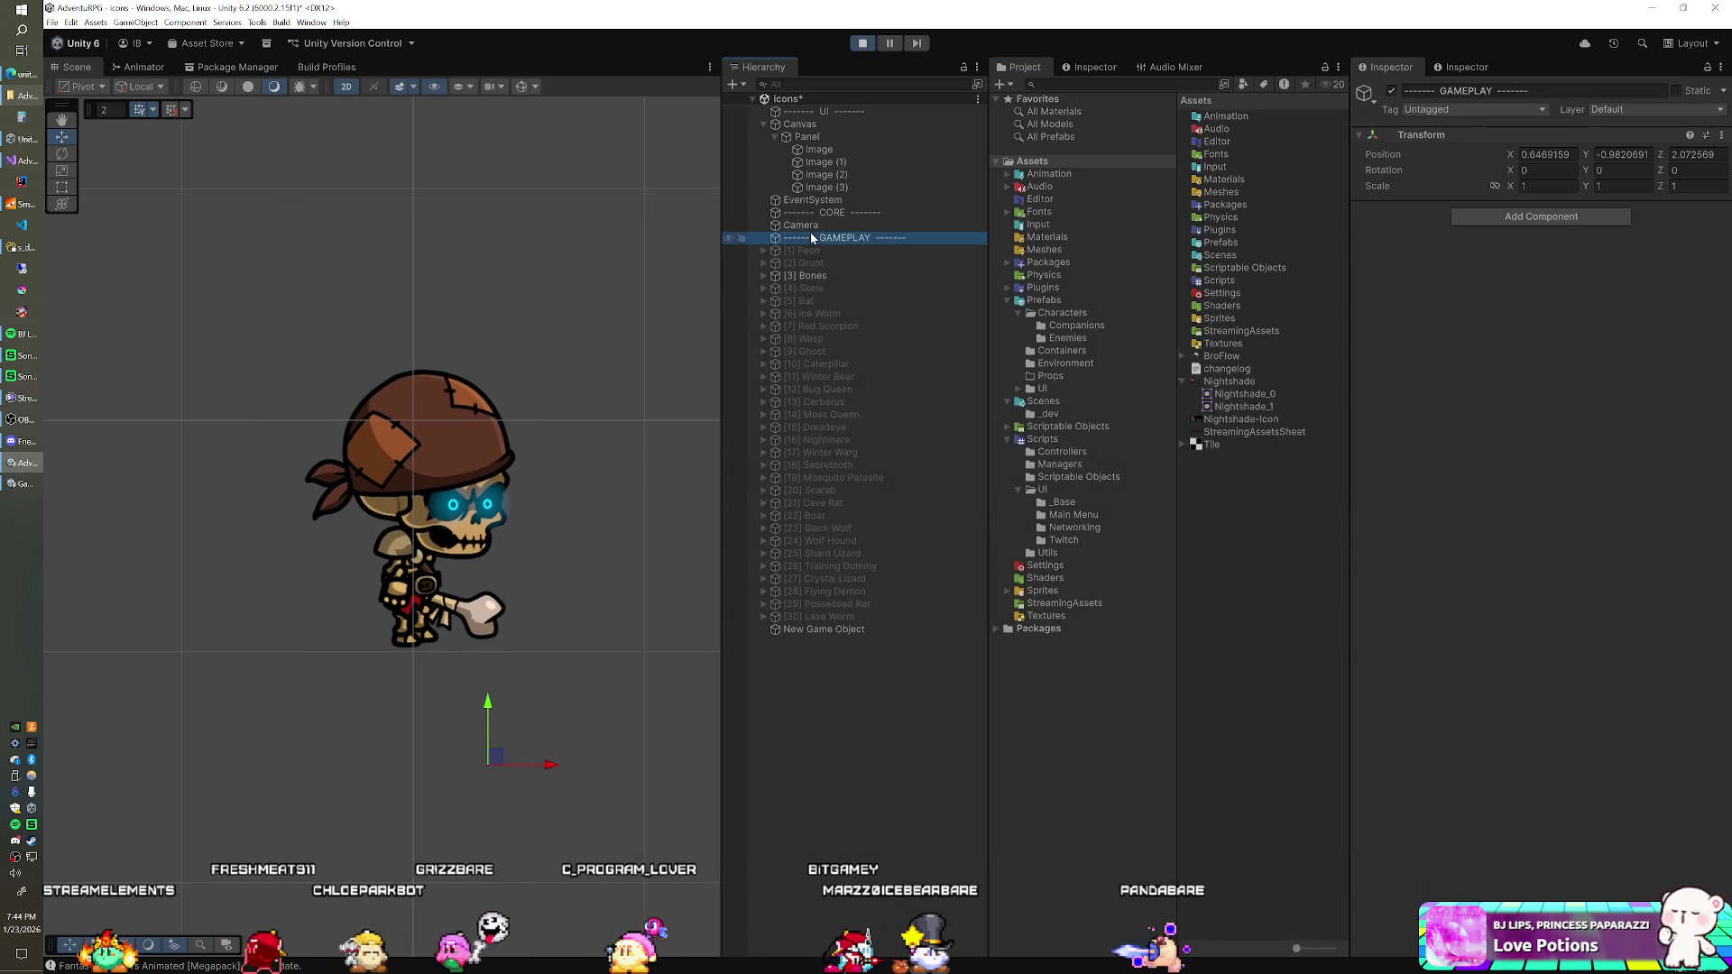
pyautogui.click(1548, 229)
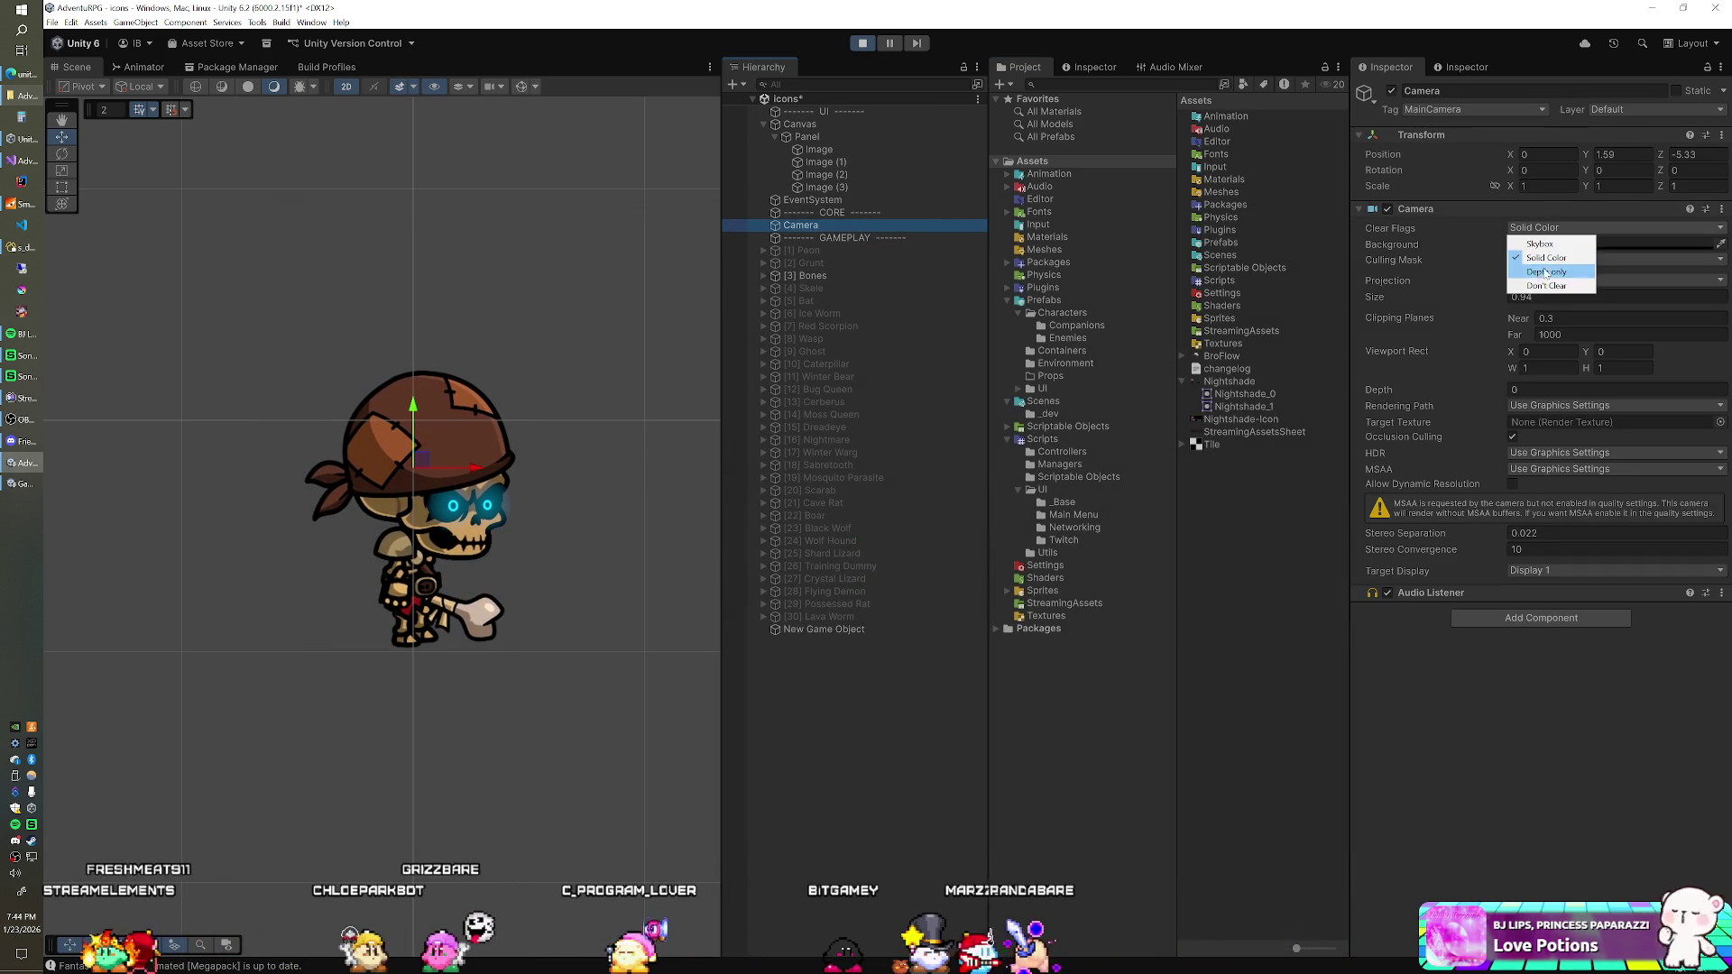
pyautogui.click(1540, 286)
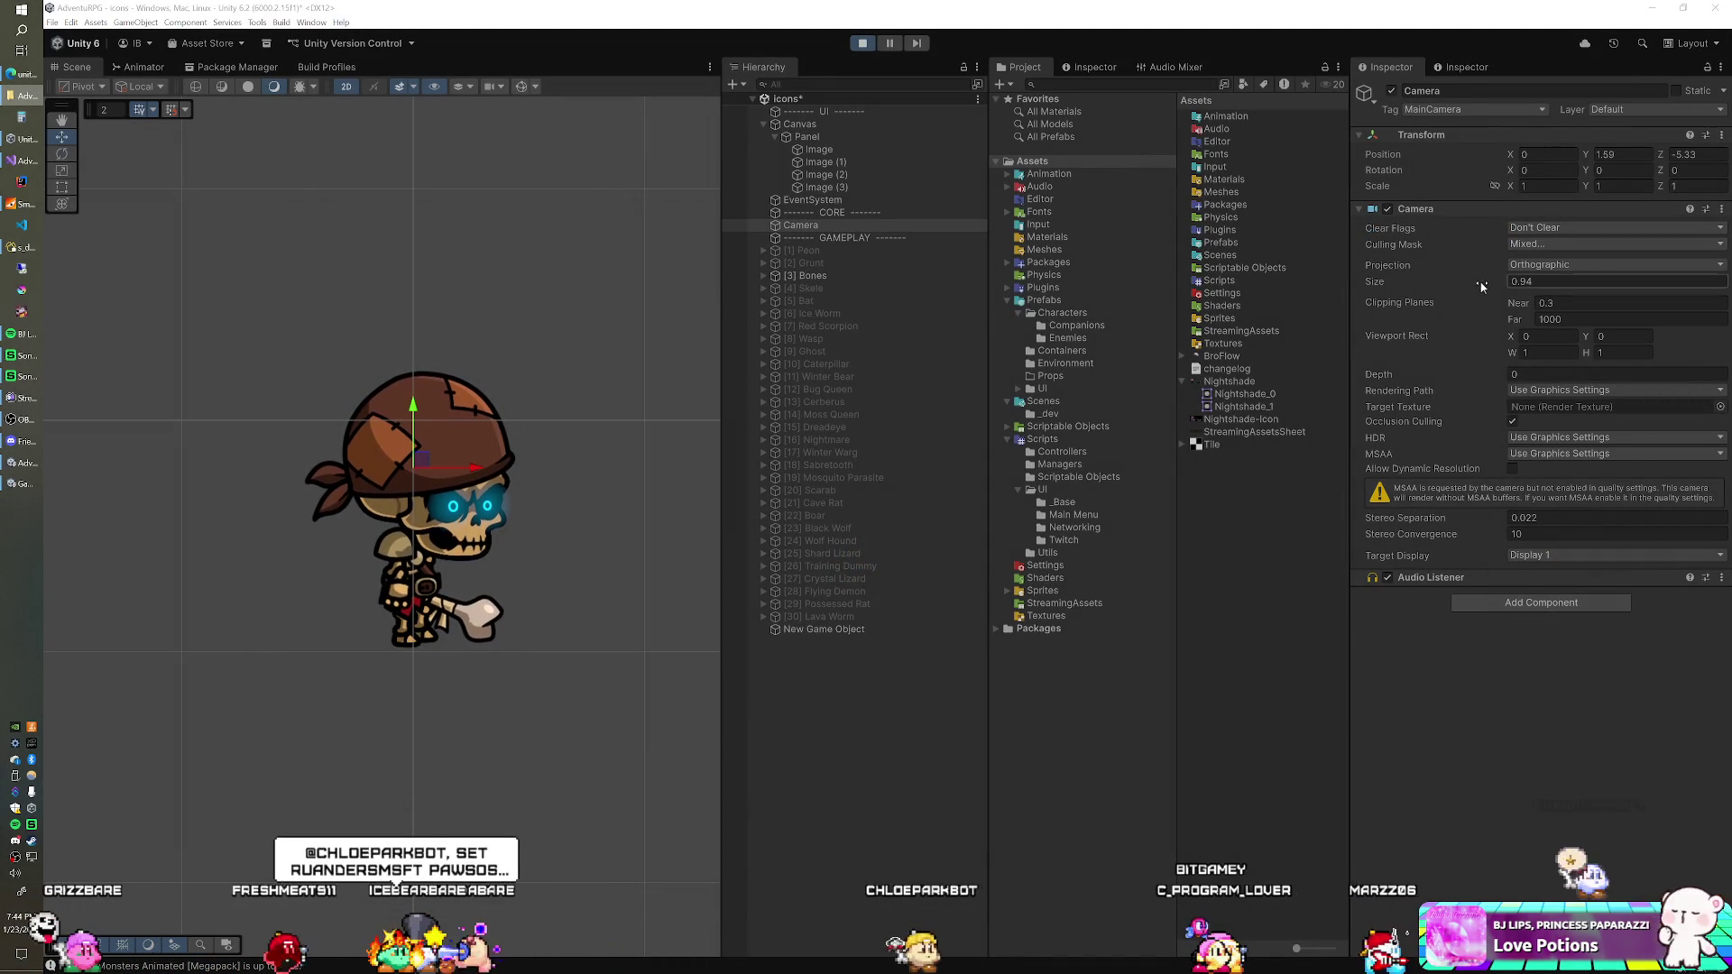
pyautogui.click(1525, 228)
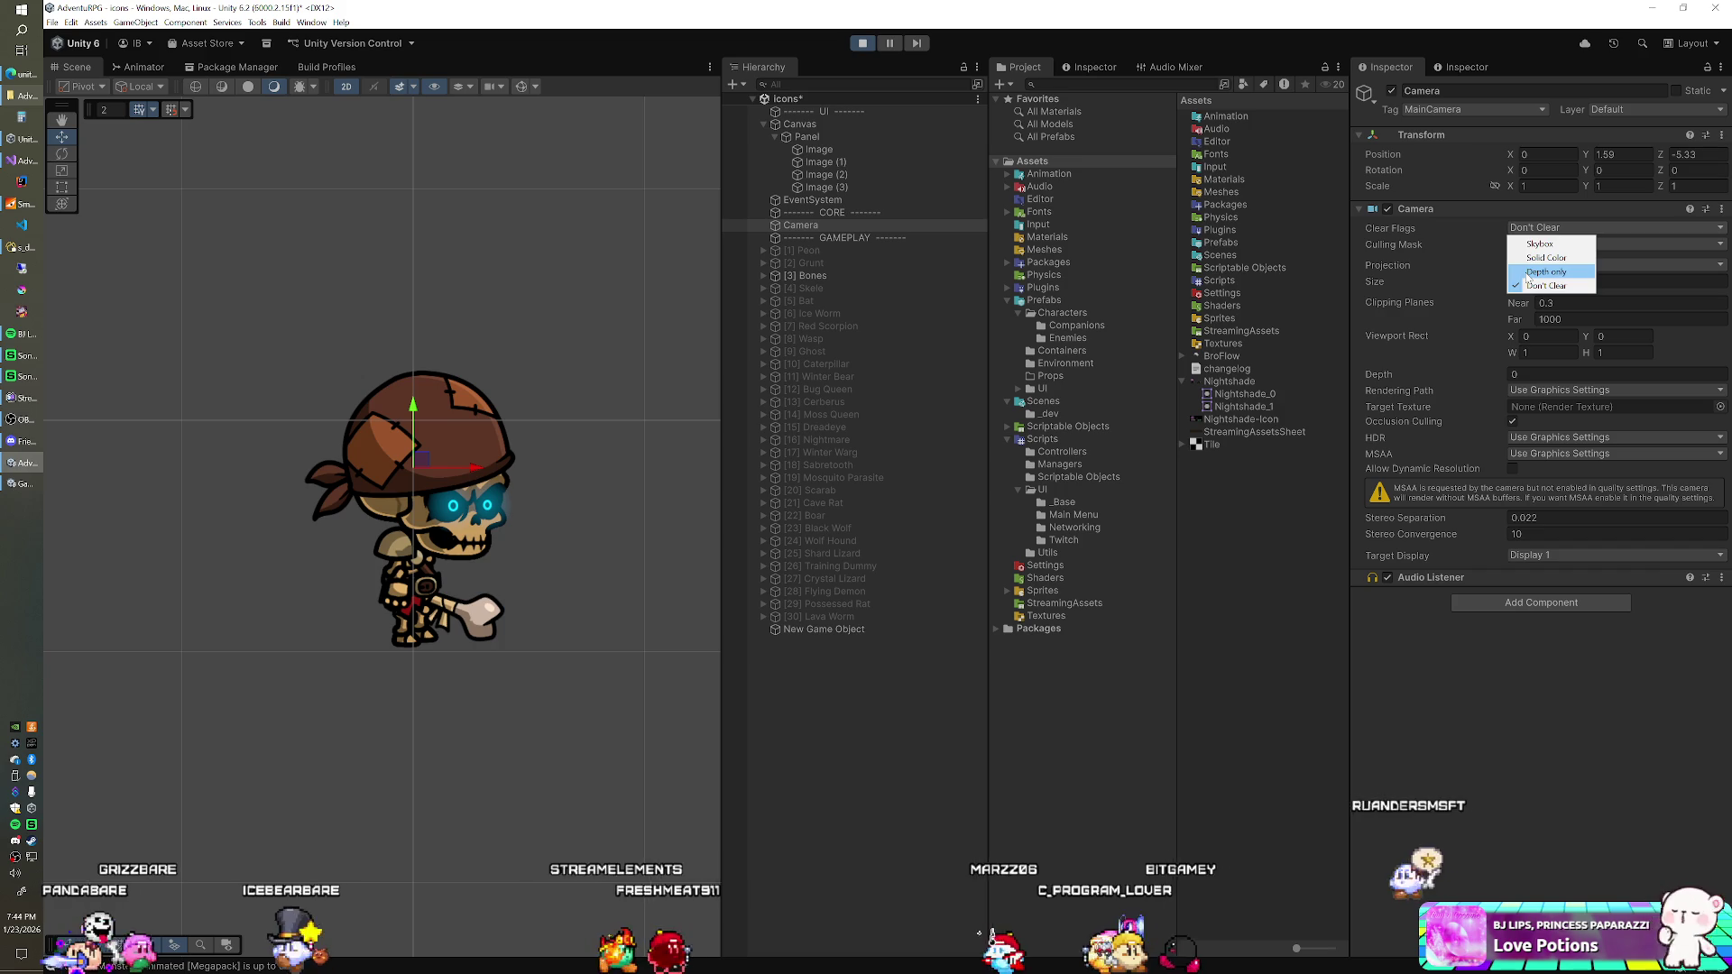
pyautogui.click(1528, 273)
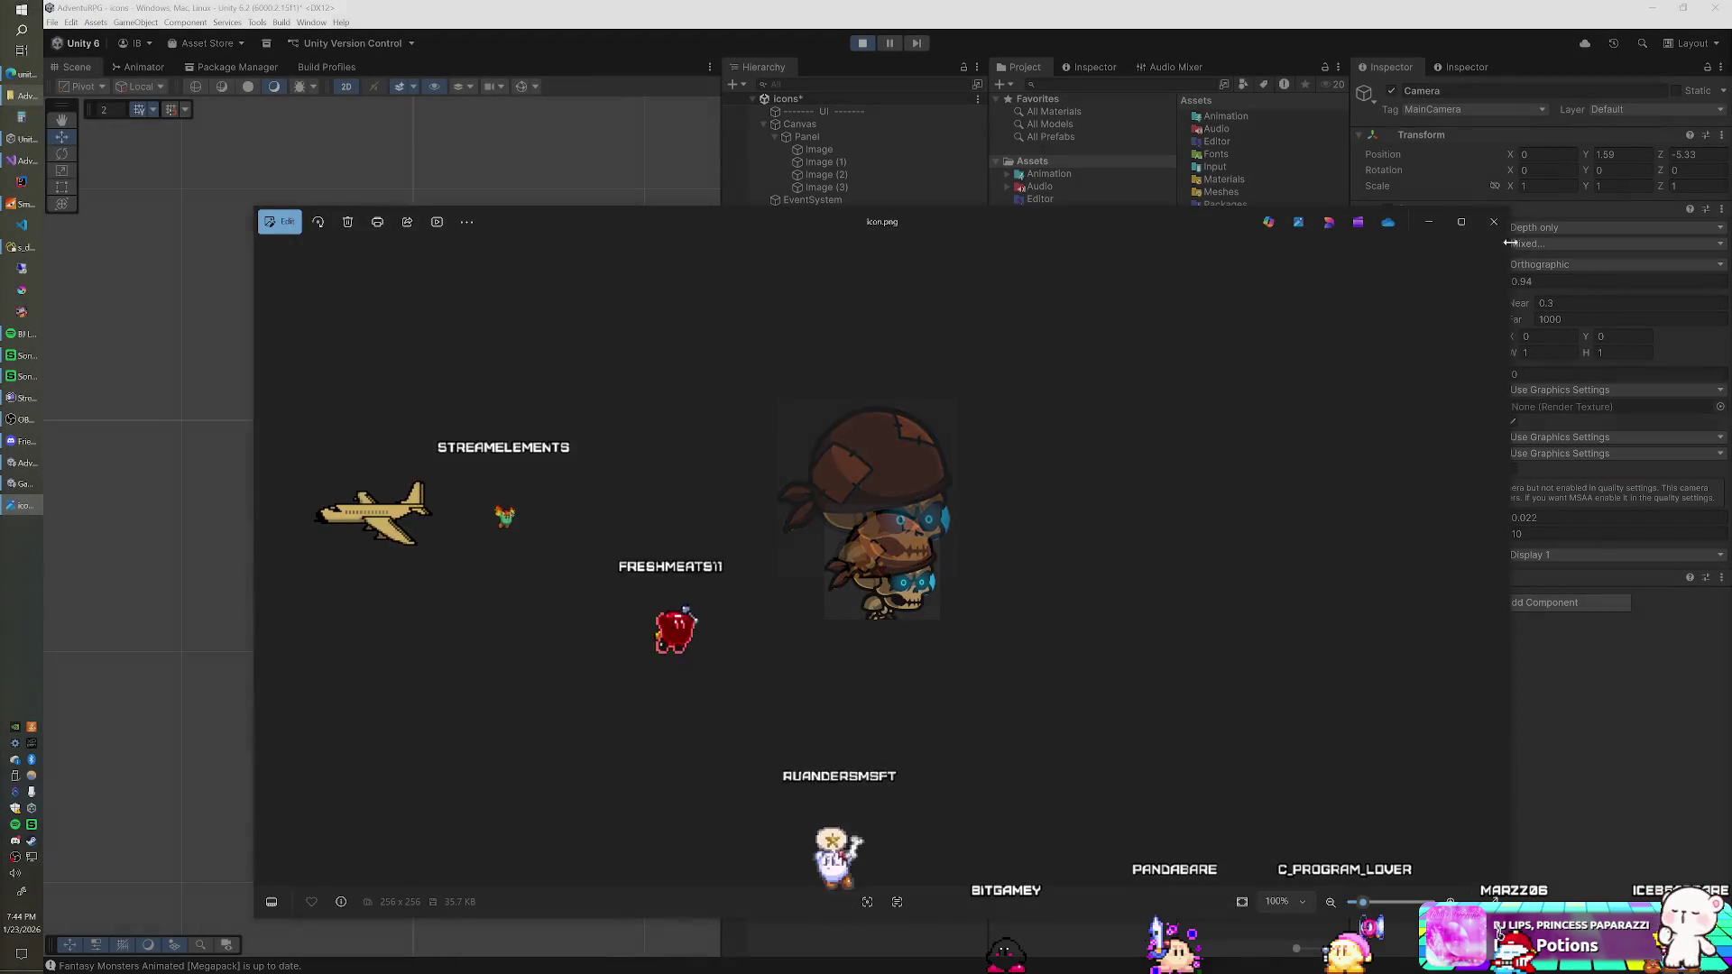
pyautogui.click(837, 190)
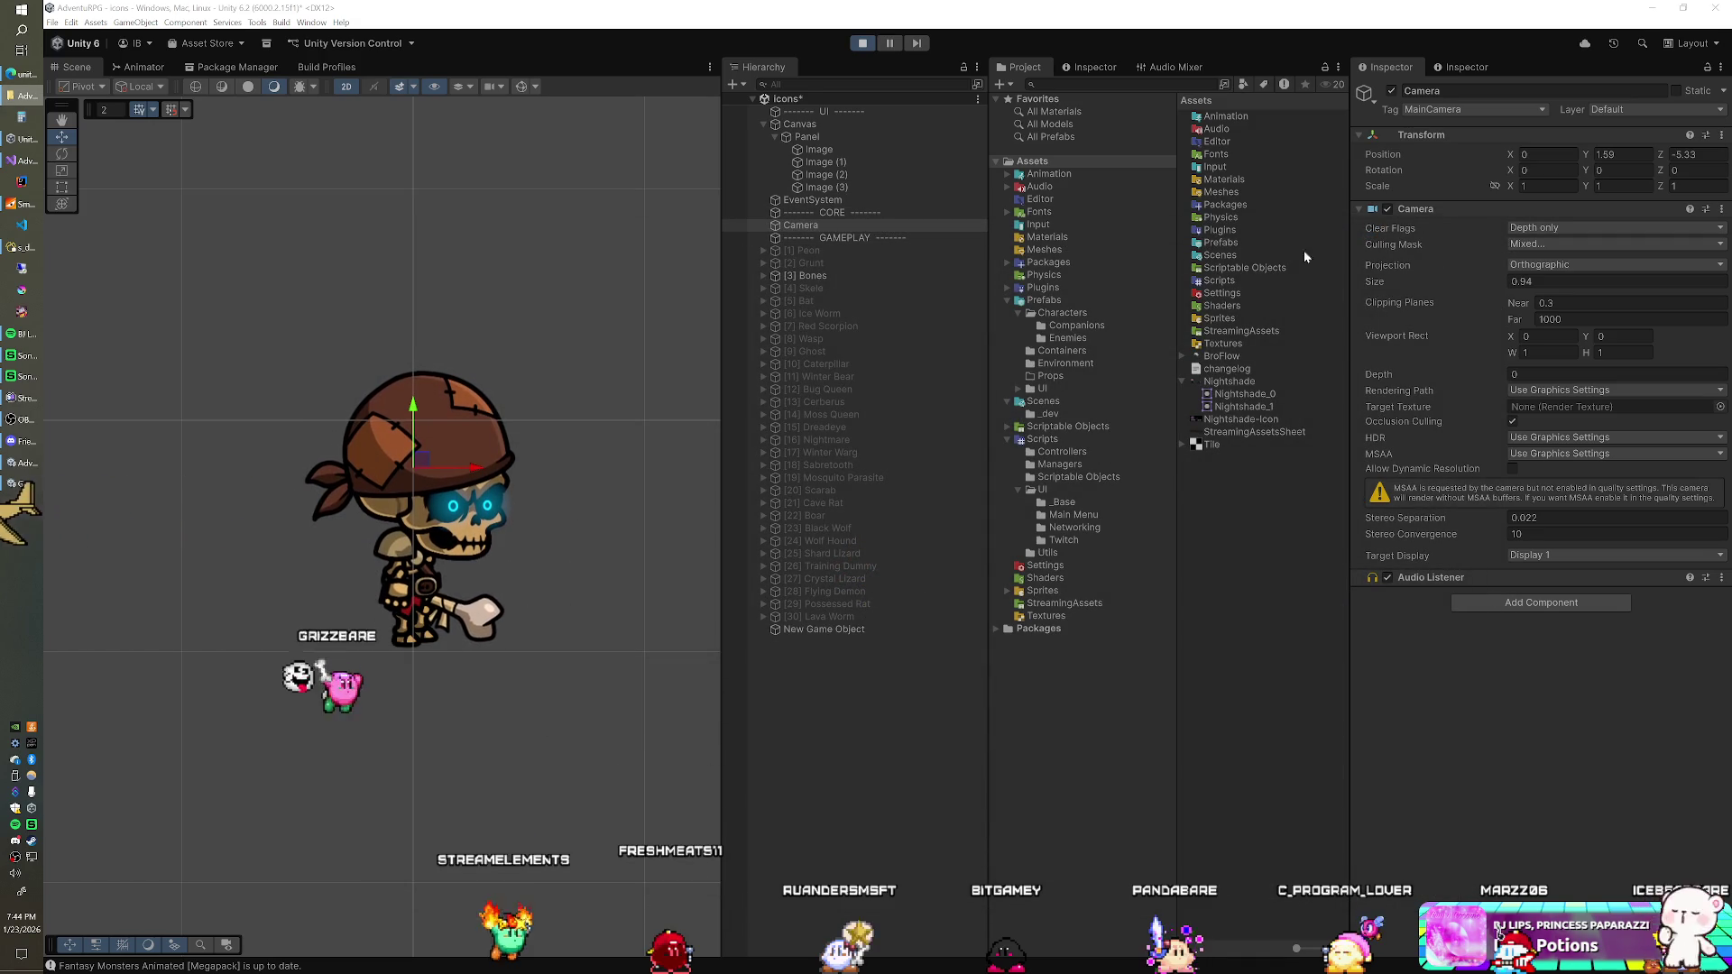
pyautogui.click(1560, 228)
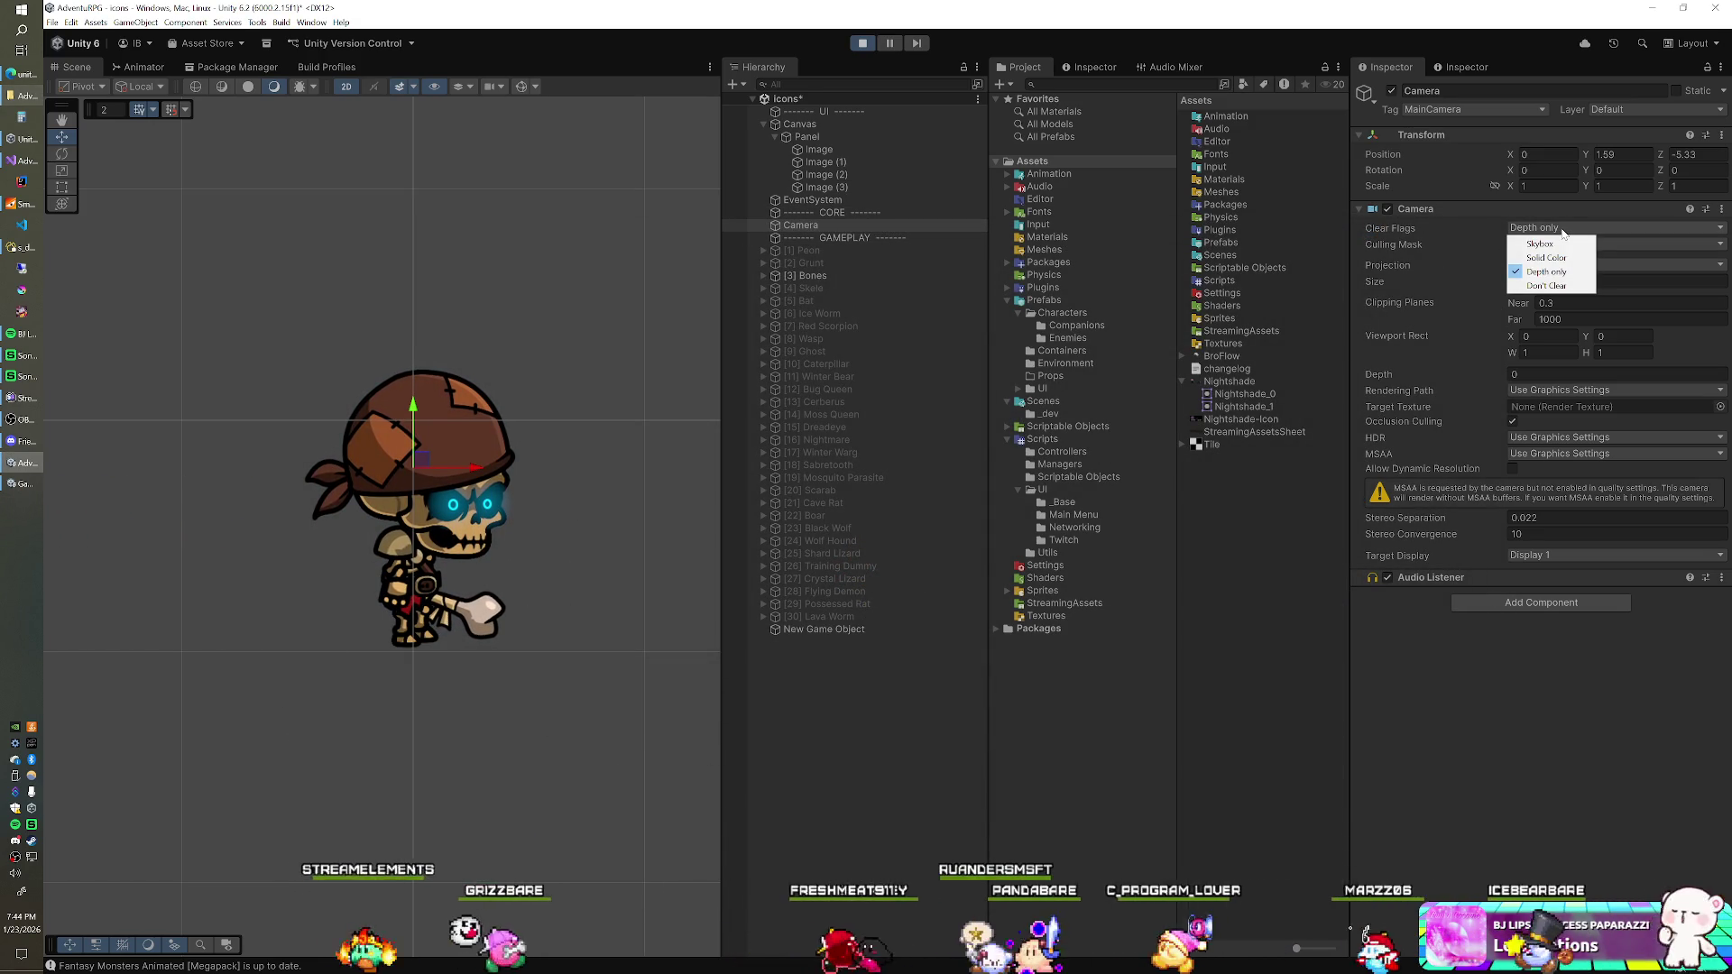
pyautogui.click(1547, 257)
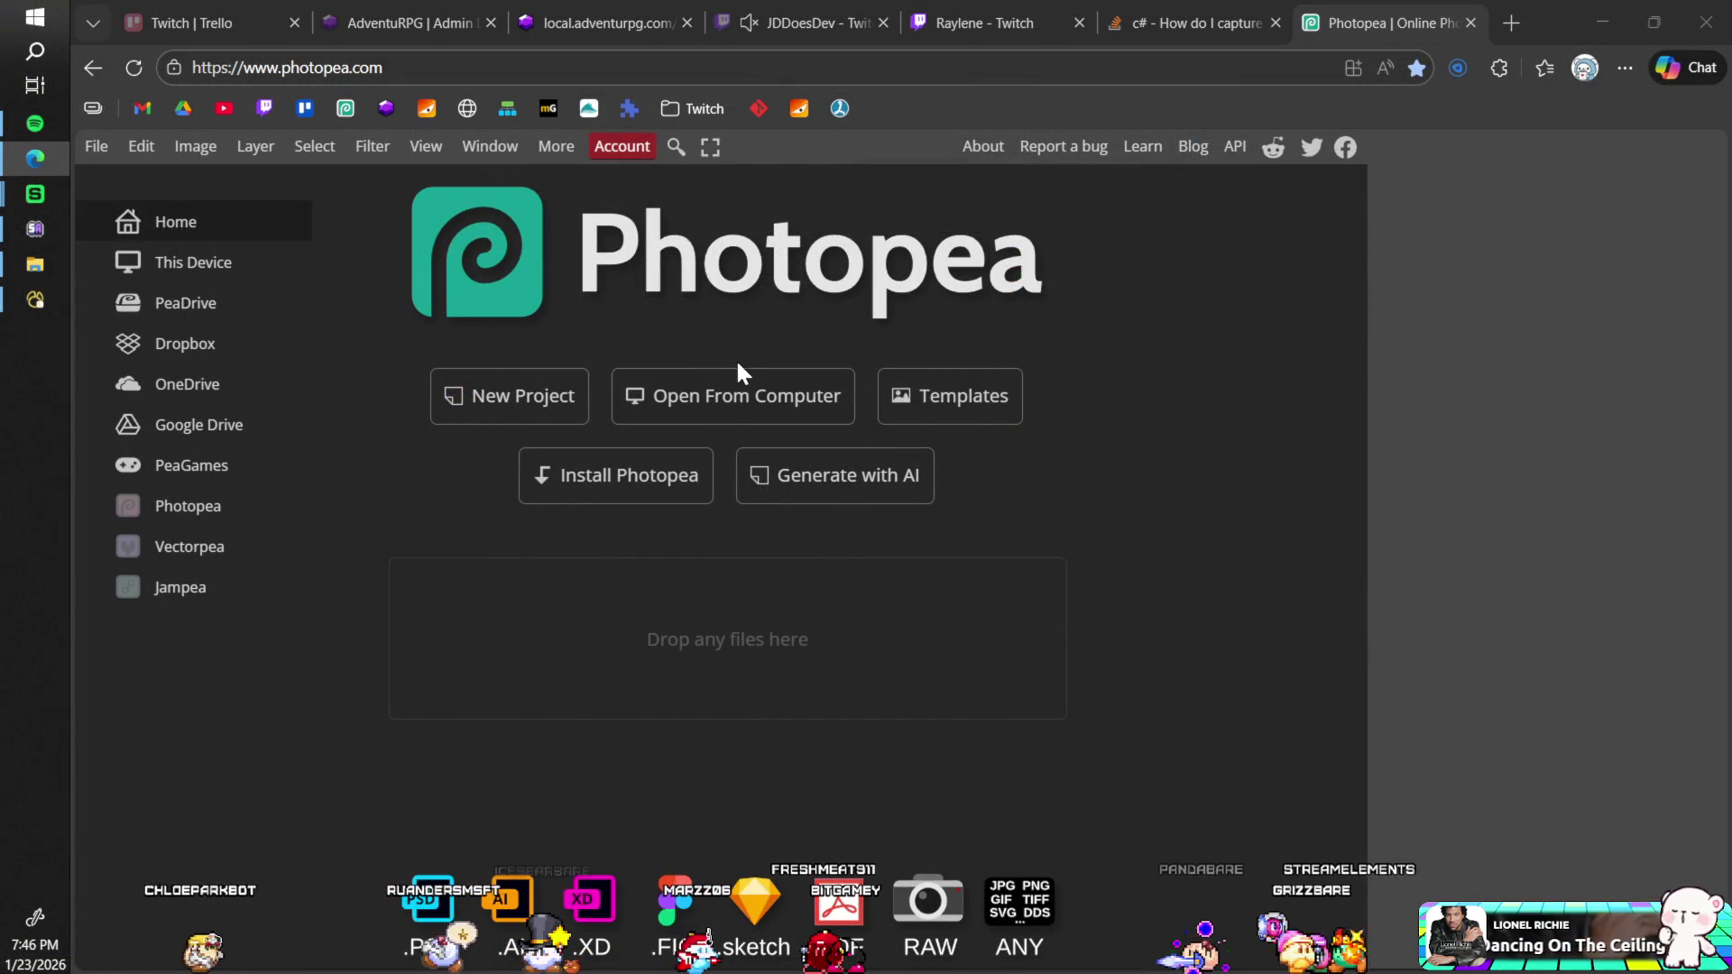
# Step: Browse to IceBear (I:) > Projects > AdventuRPG and open icon.png
pyautogui.click(718, 388)
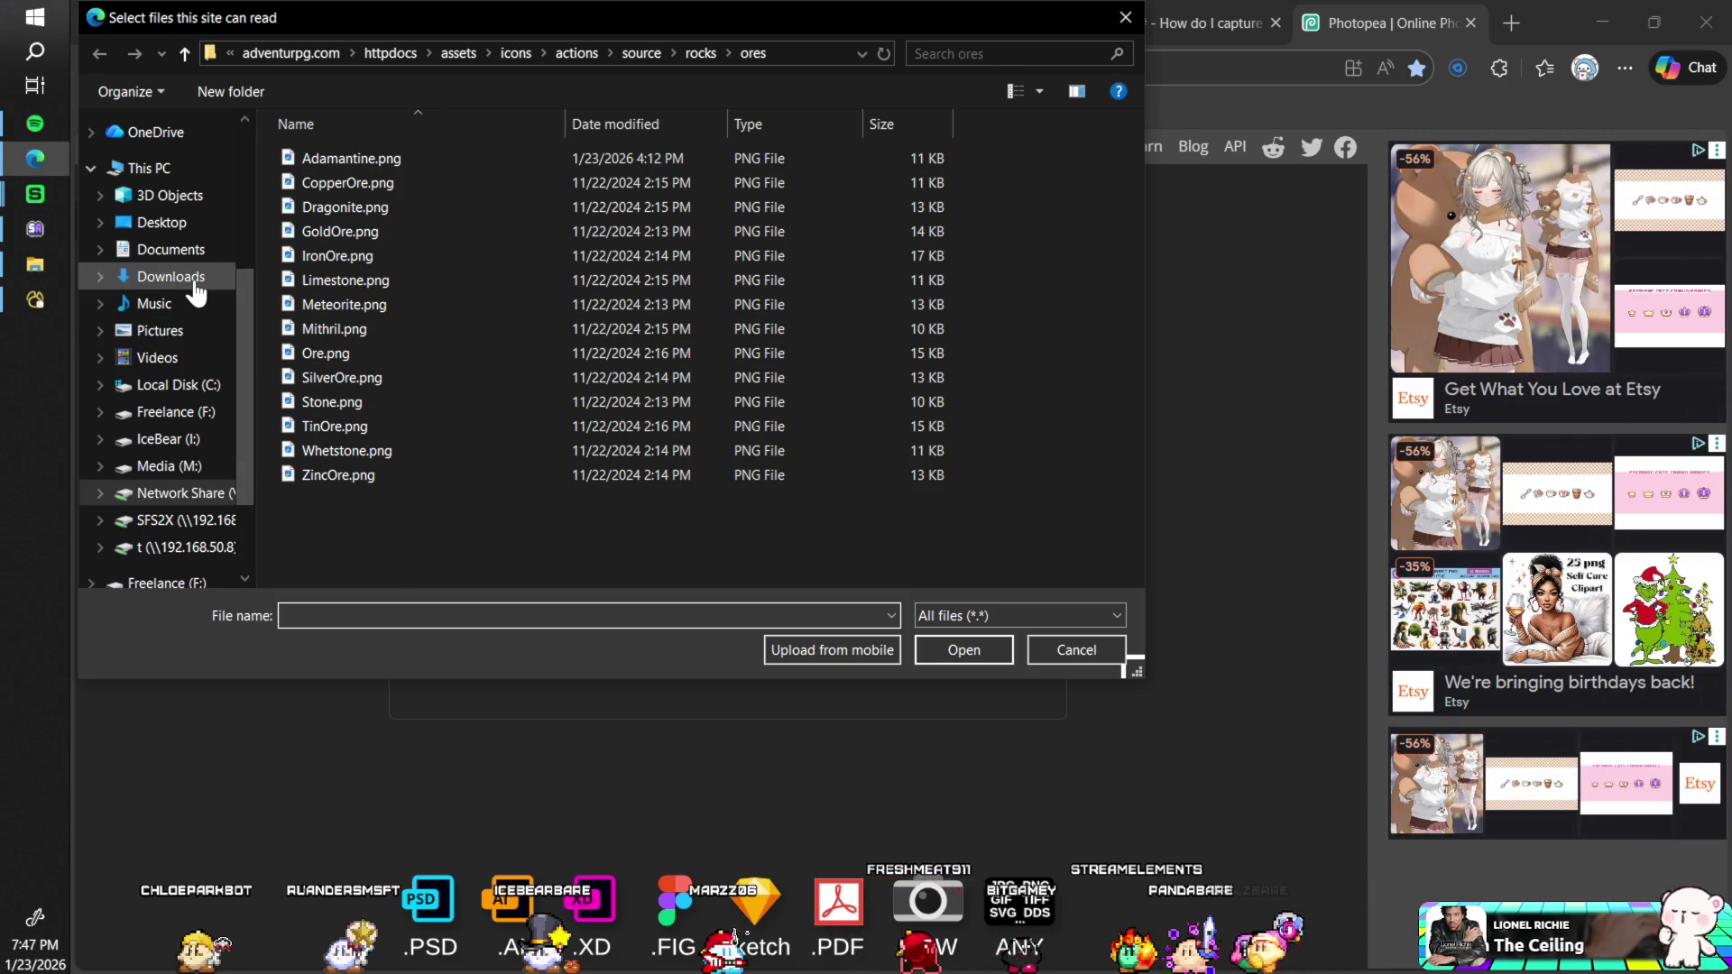
pyautogui.click(175, 440)
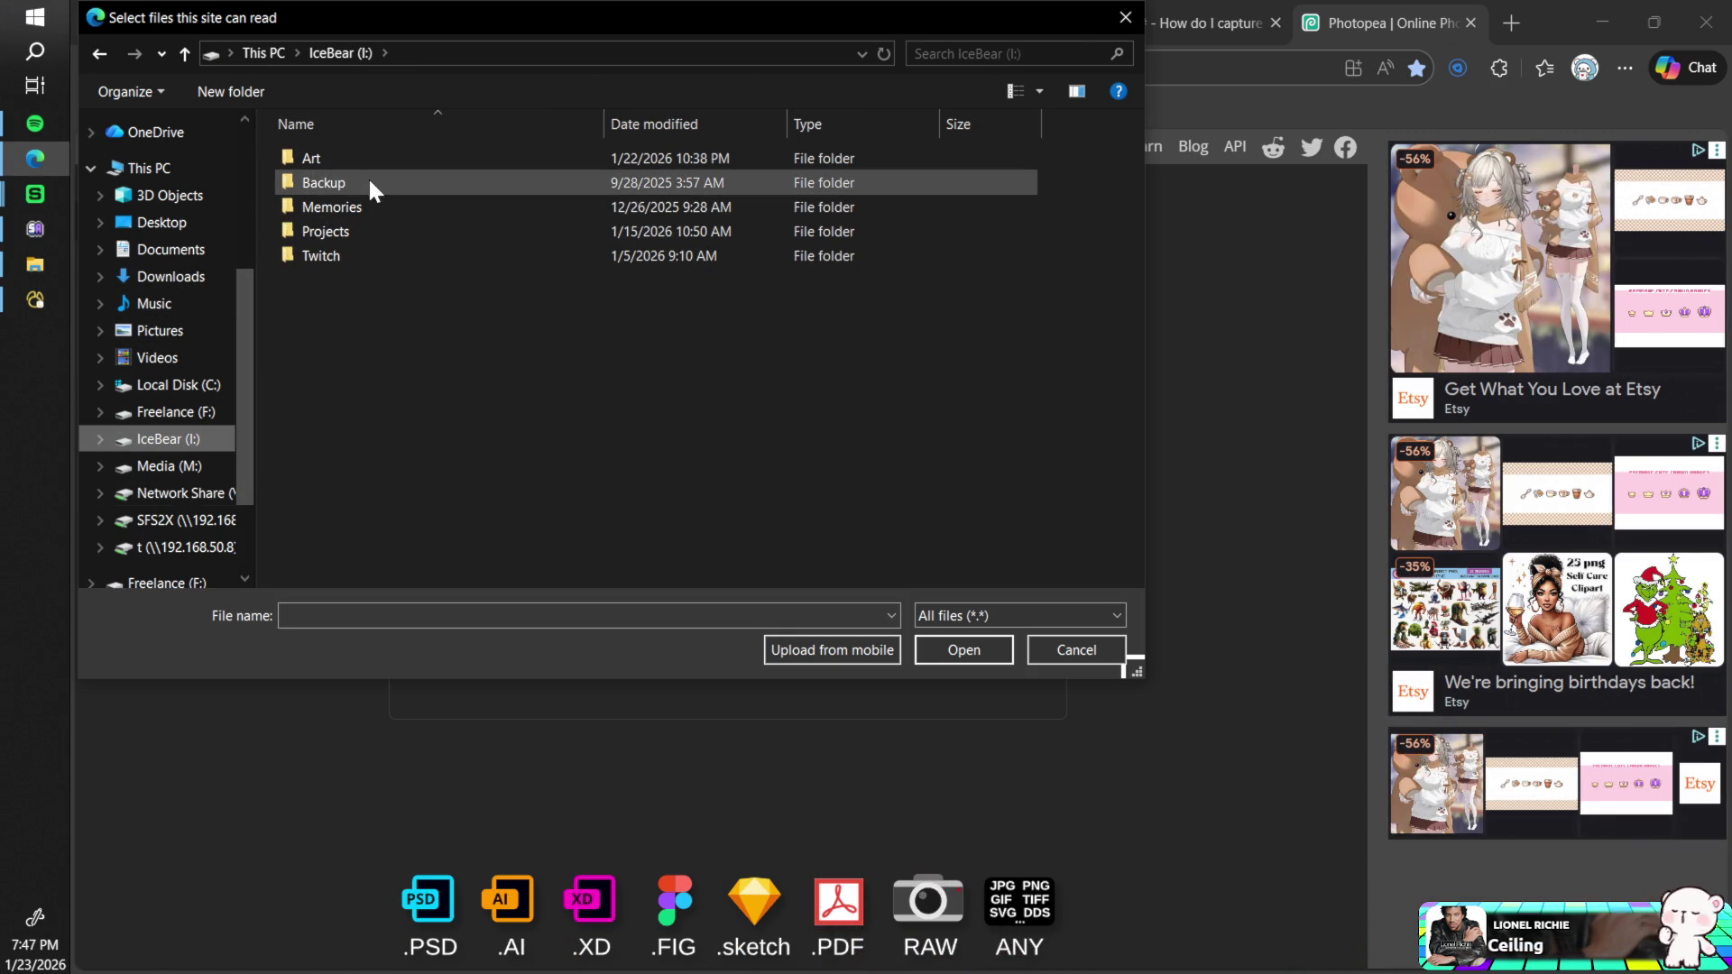
pyautogui.doubleClick(357, 231)
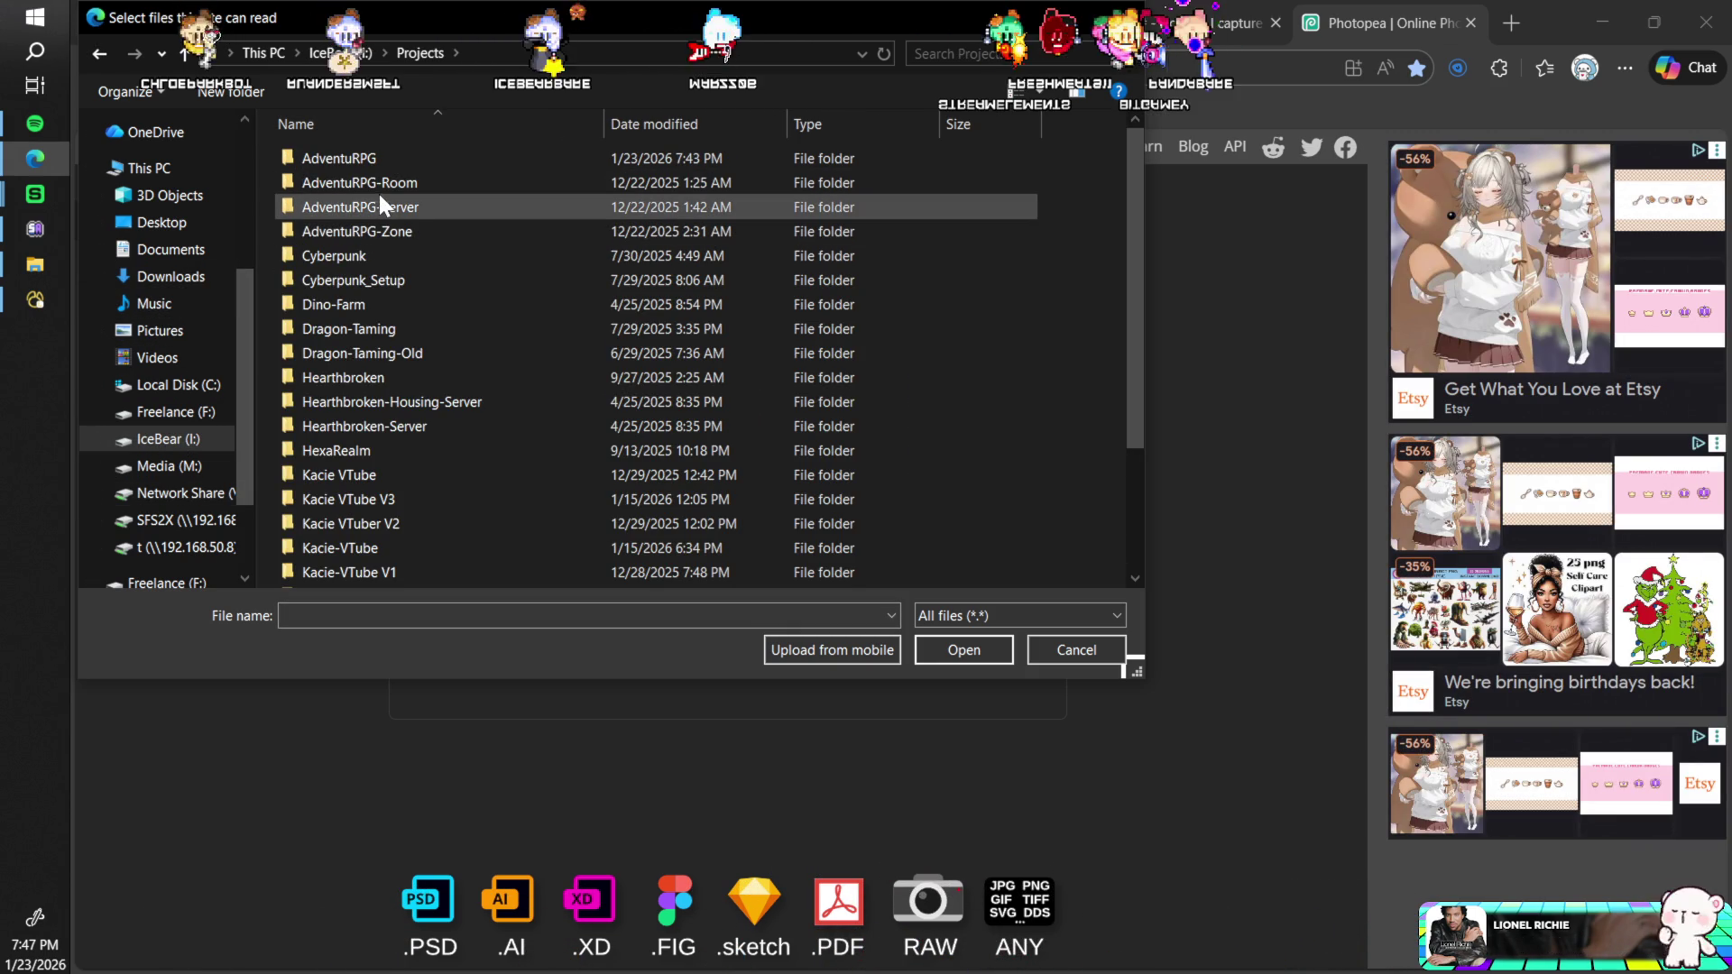
pyautogui.doubleClick(380, 162)
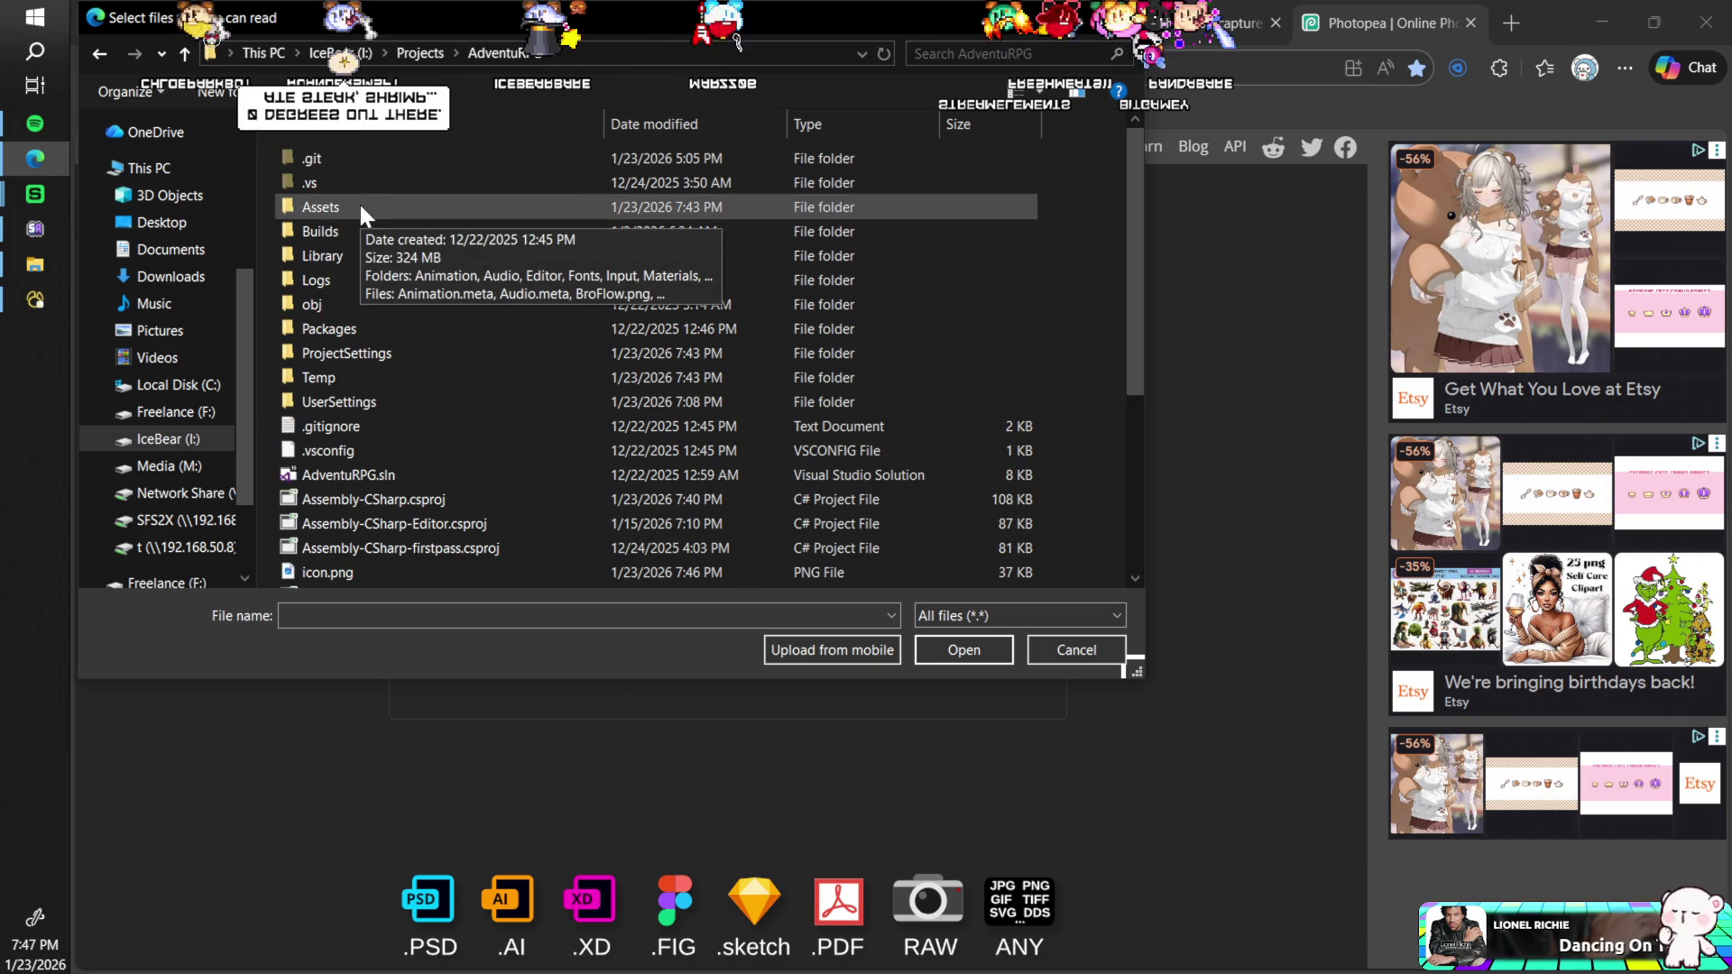
pyautogui.scroll(-4, 370, 322)
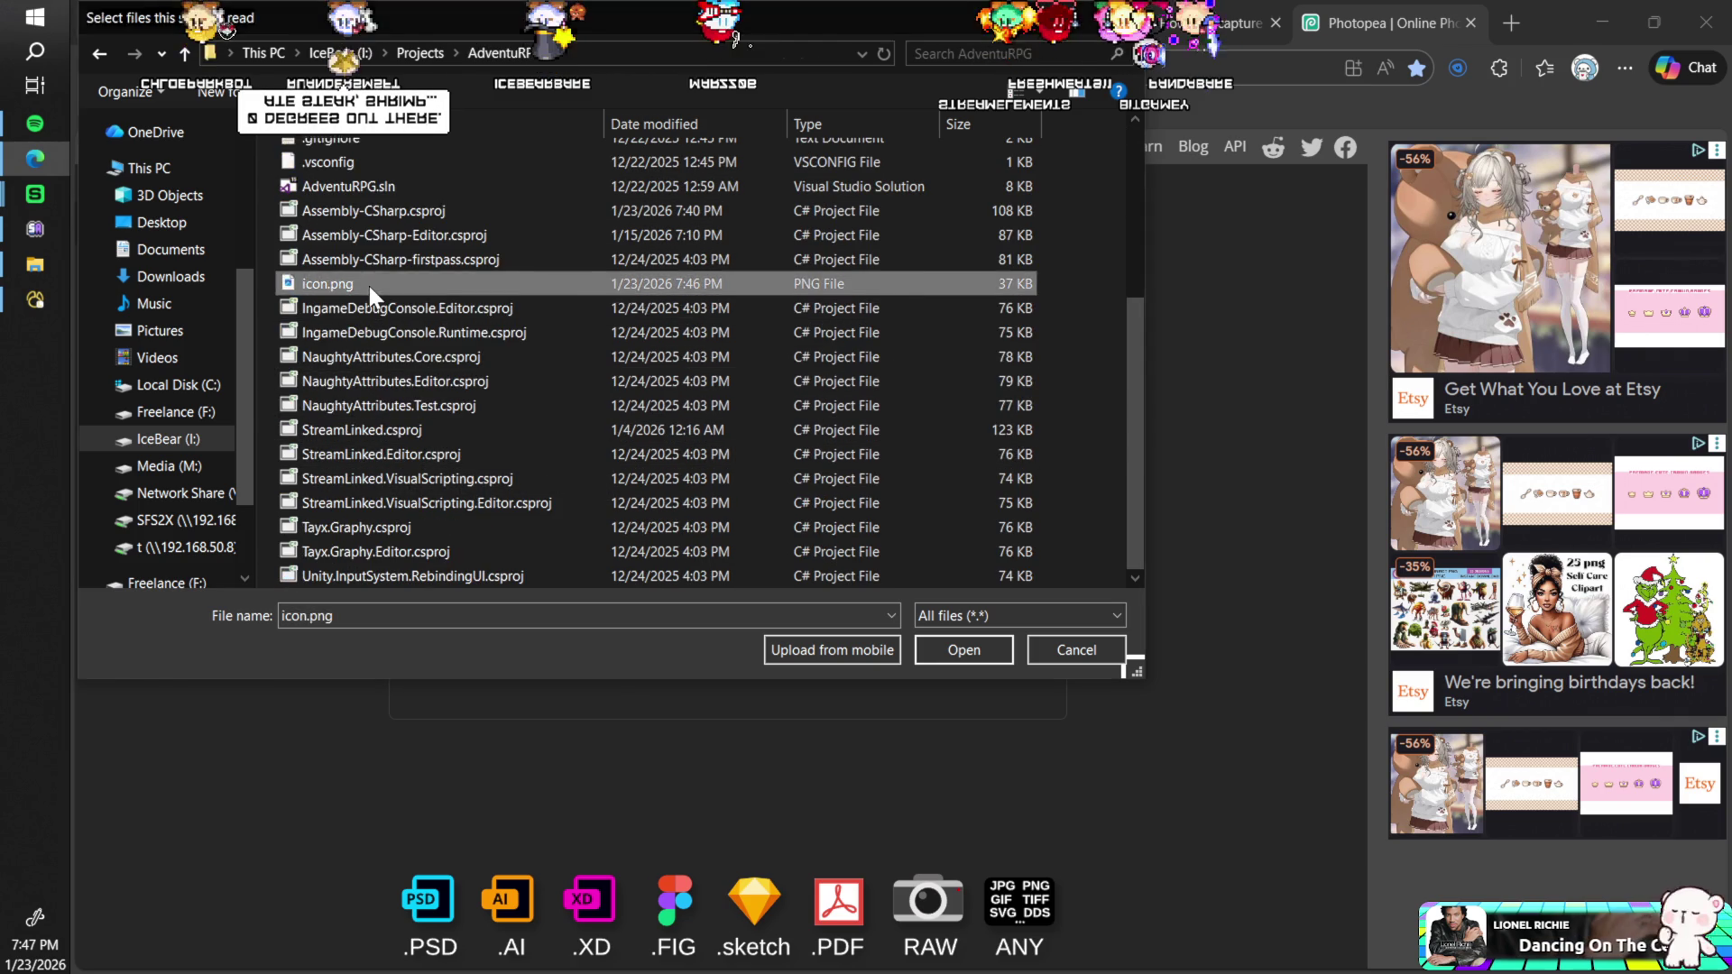
pyautogui.doubleClick(370, 285)
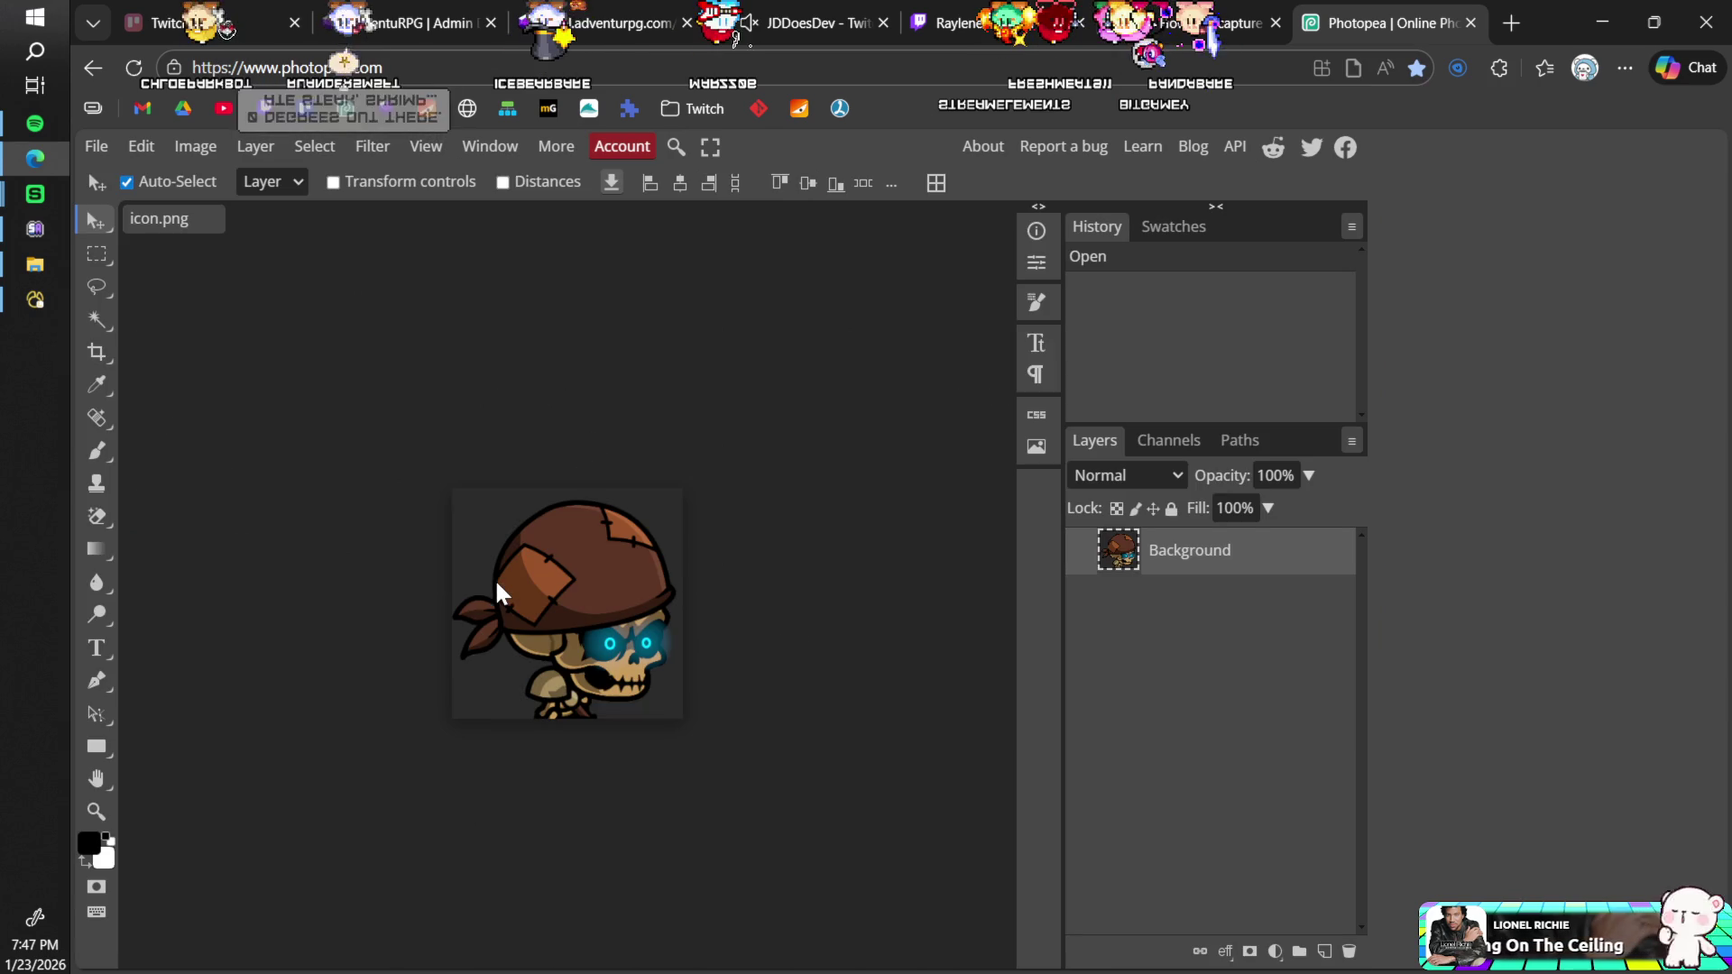
# Step: Make the dark background around the Bones icon transparent with the Magic Eraser
pyautogui.press('e')
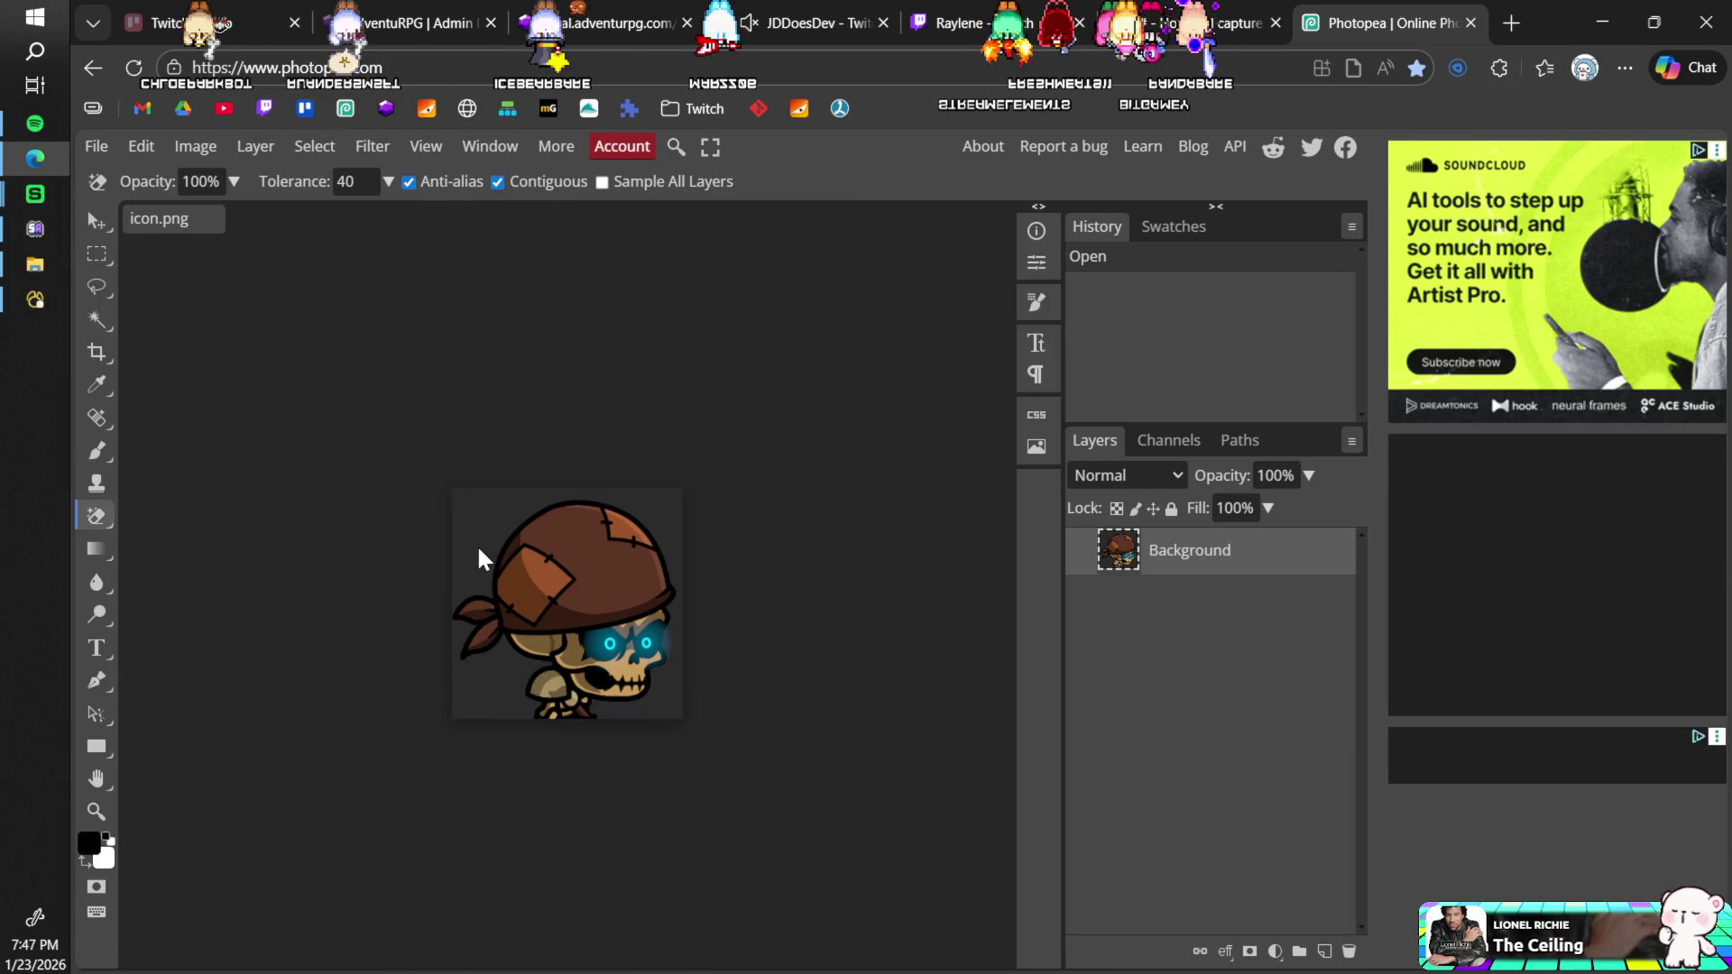
pyautogui.press('e')
pyautogui.press('e')
pyautogui.press('e')
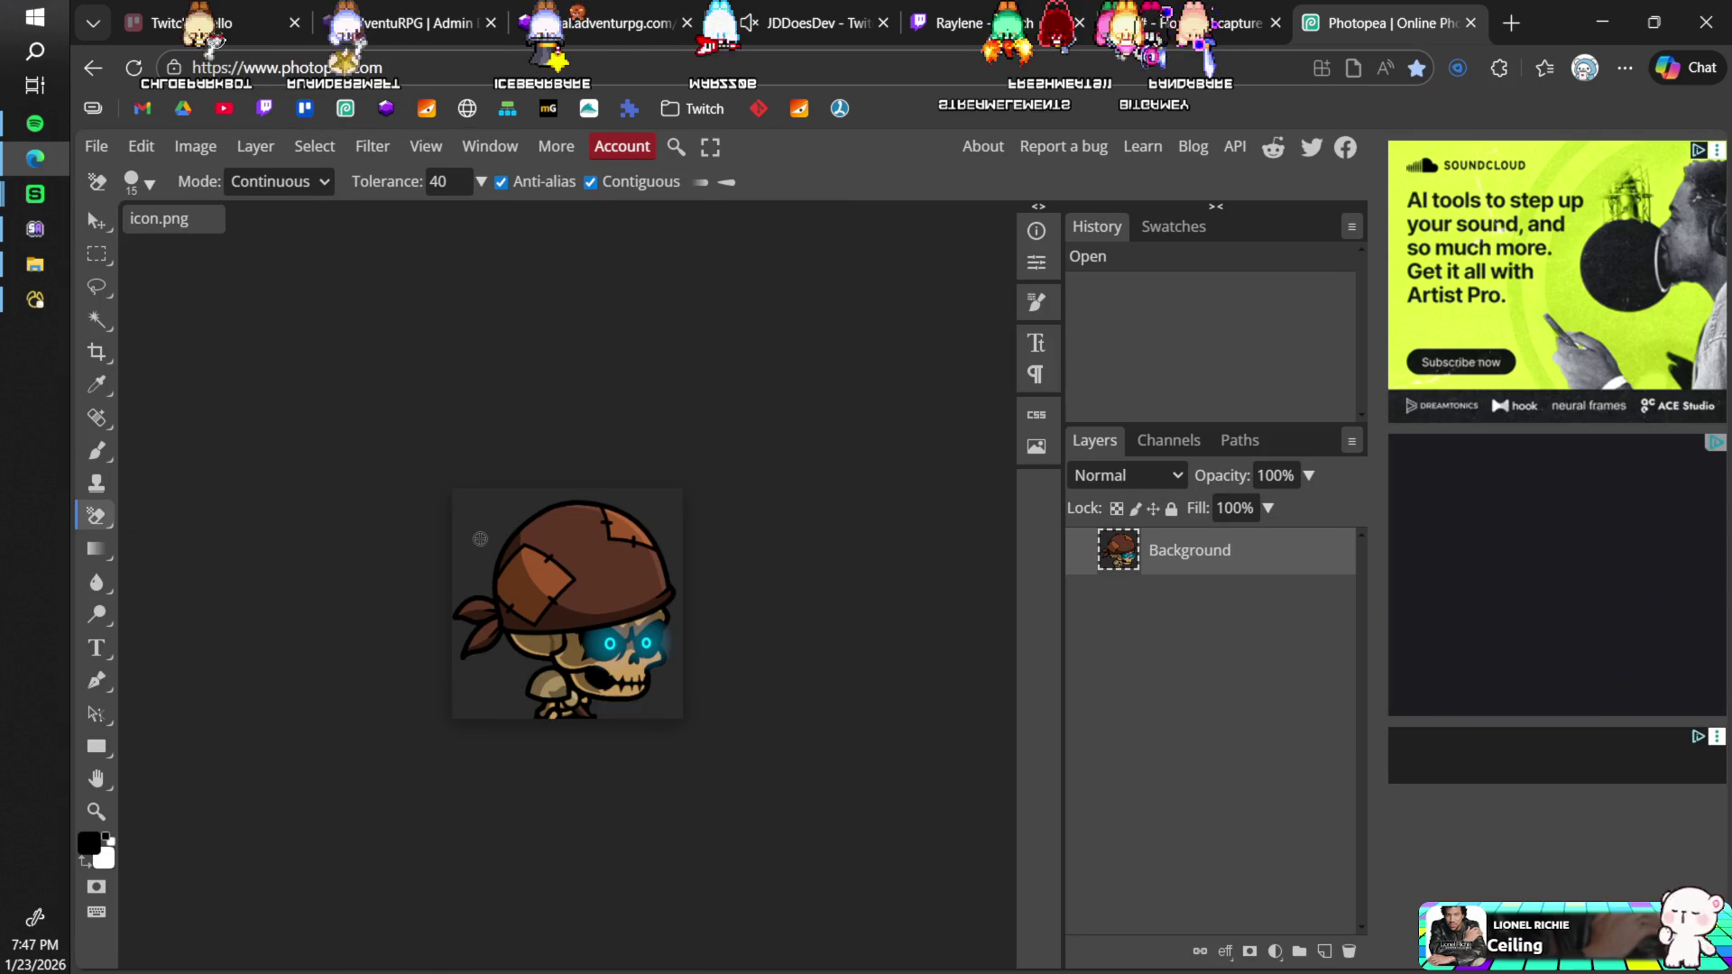
pyautogui.click(480, 545)
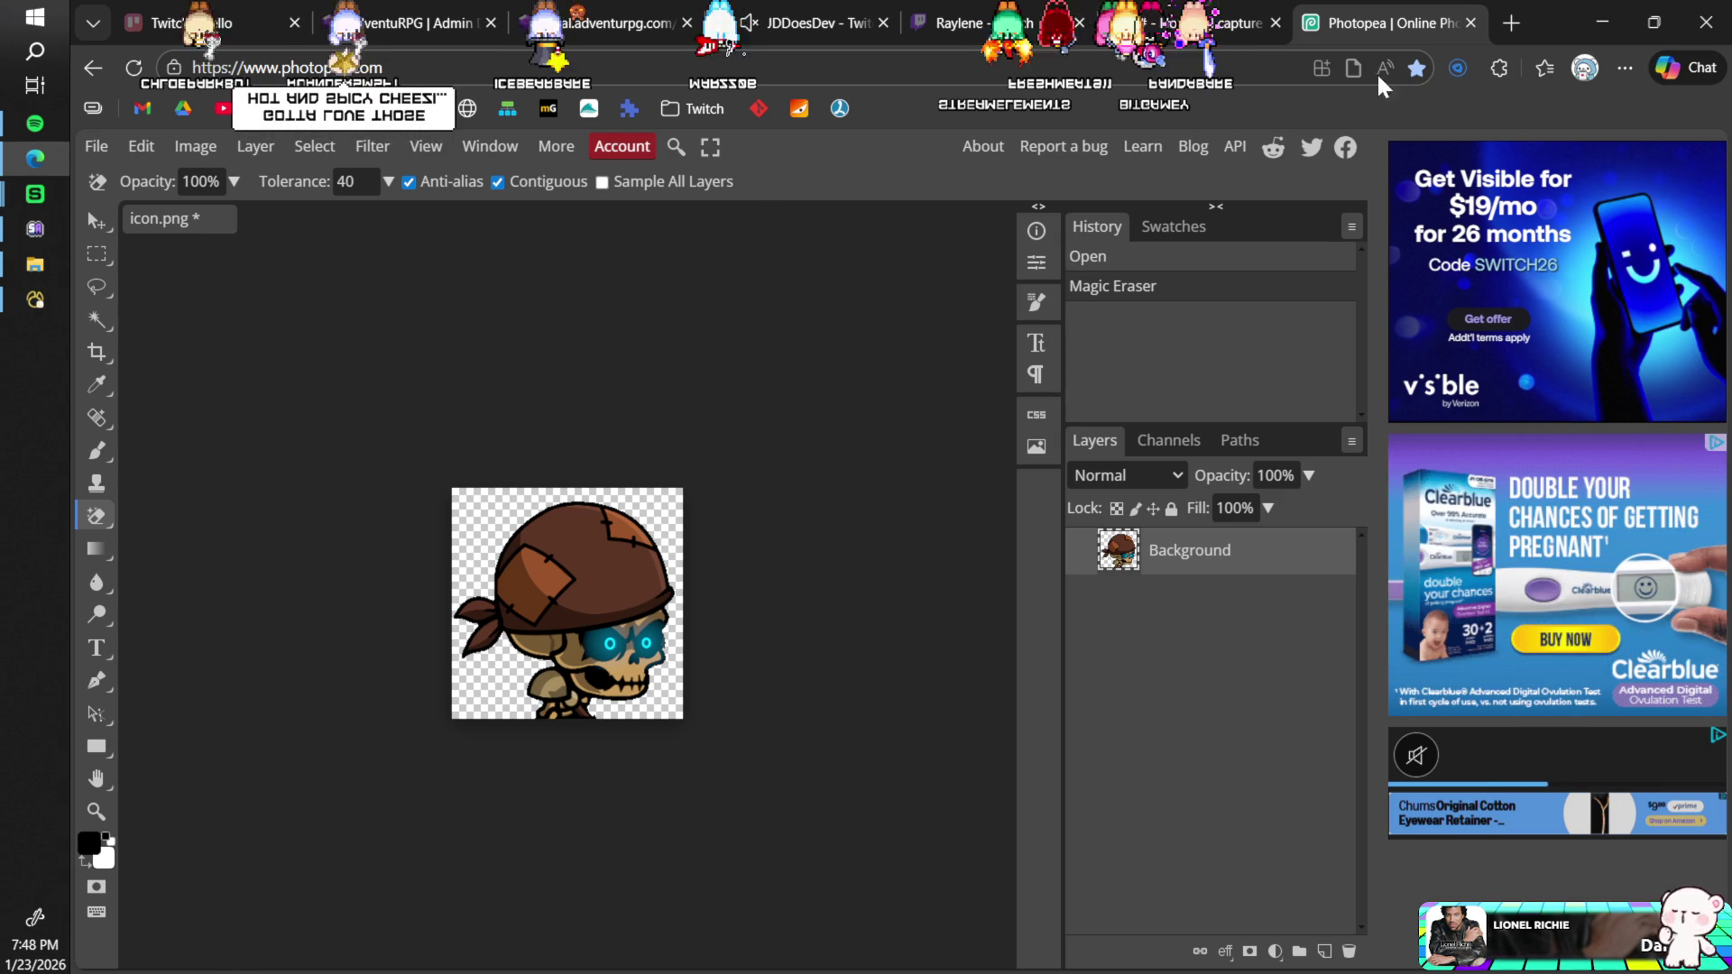
# Step: Attempt to close the Photopea tab, cancel the leave warning, and return to Unity
pyautogui.click(1470, 22)
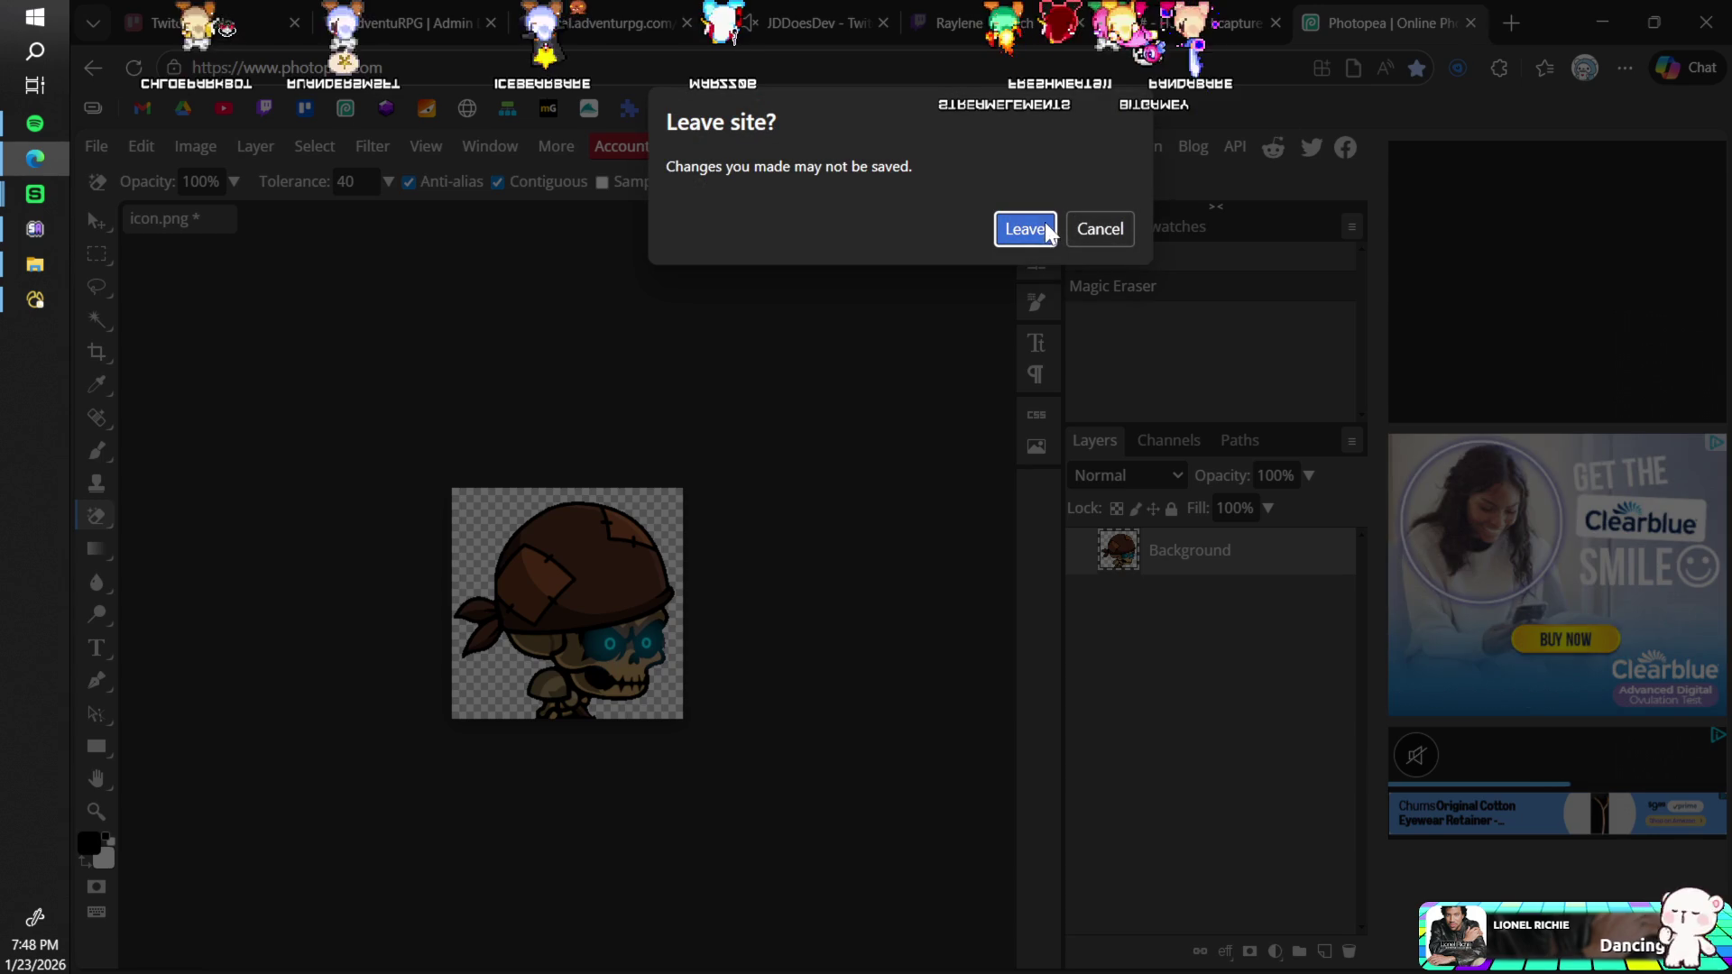
pyautogui.press('Escape')
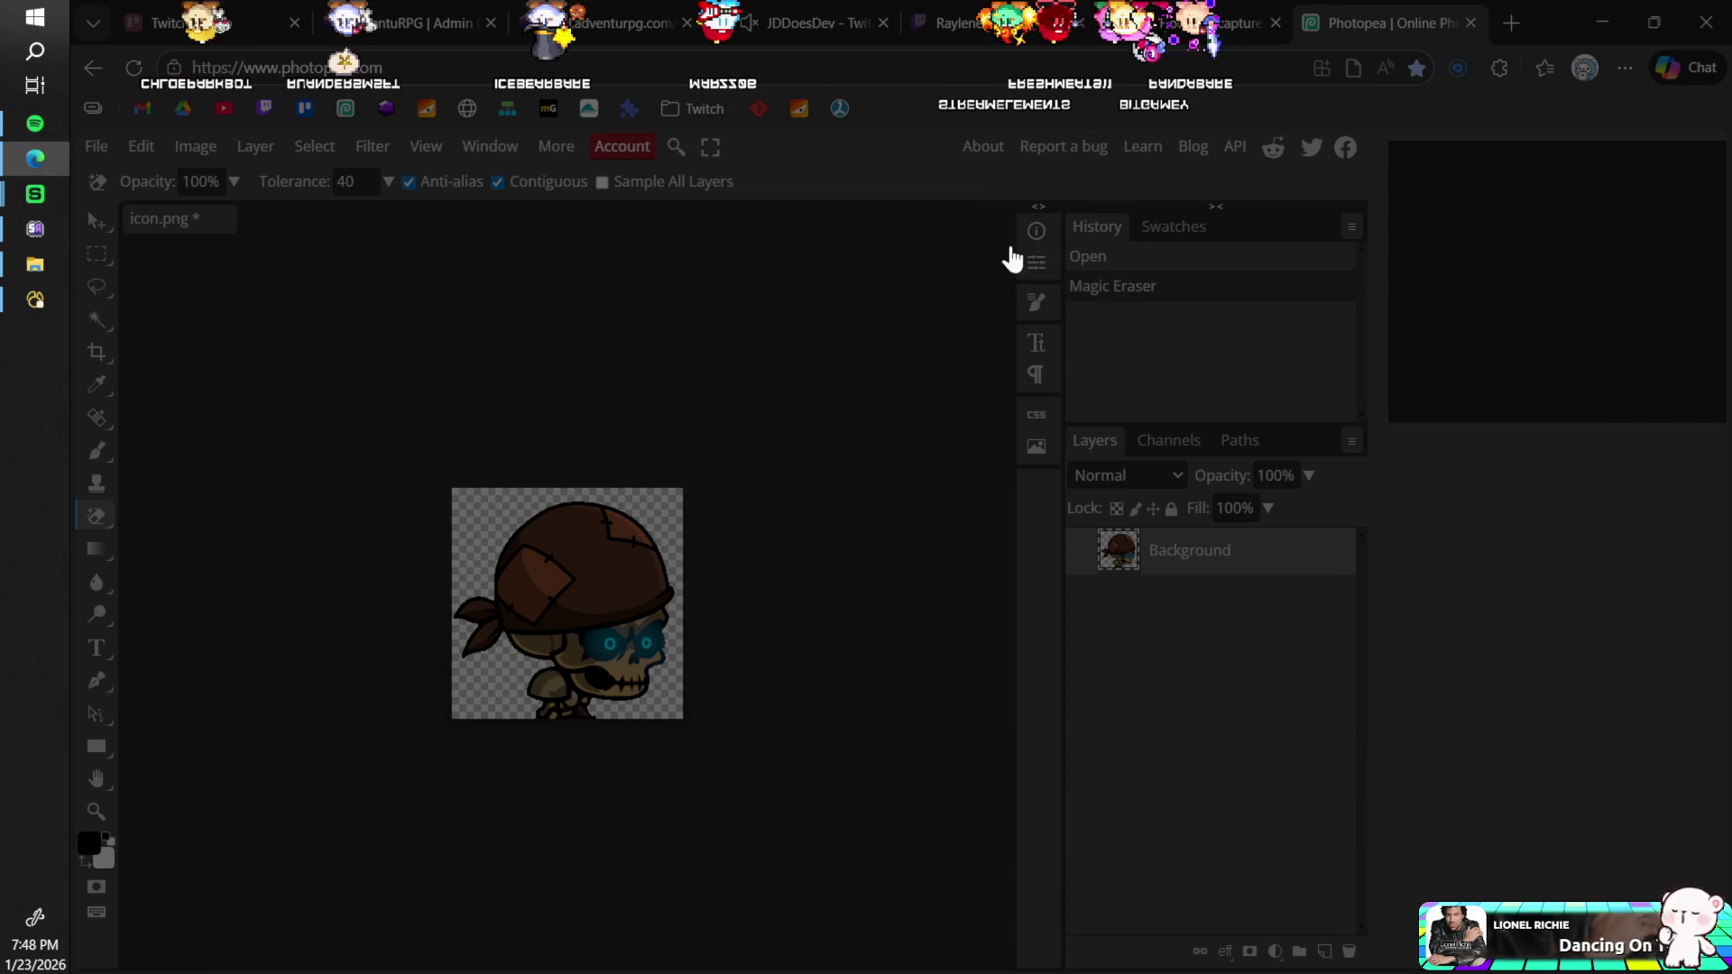
pyautogui.hotkey('alt', 'Tab')
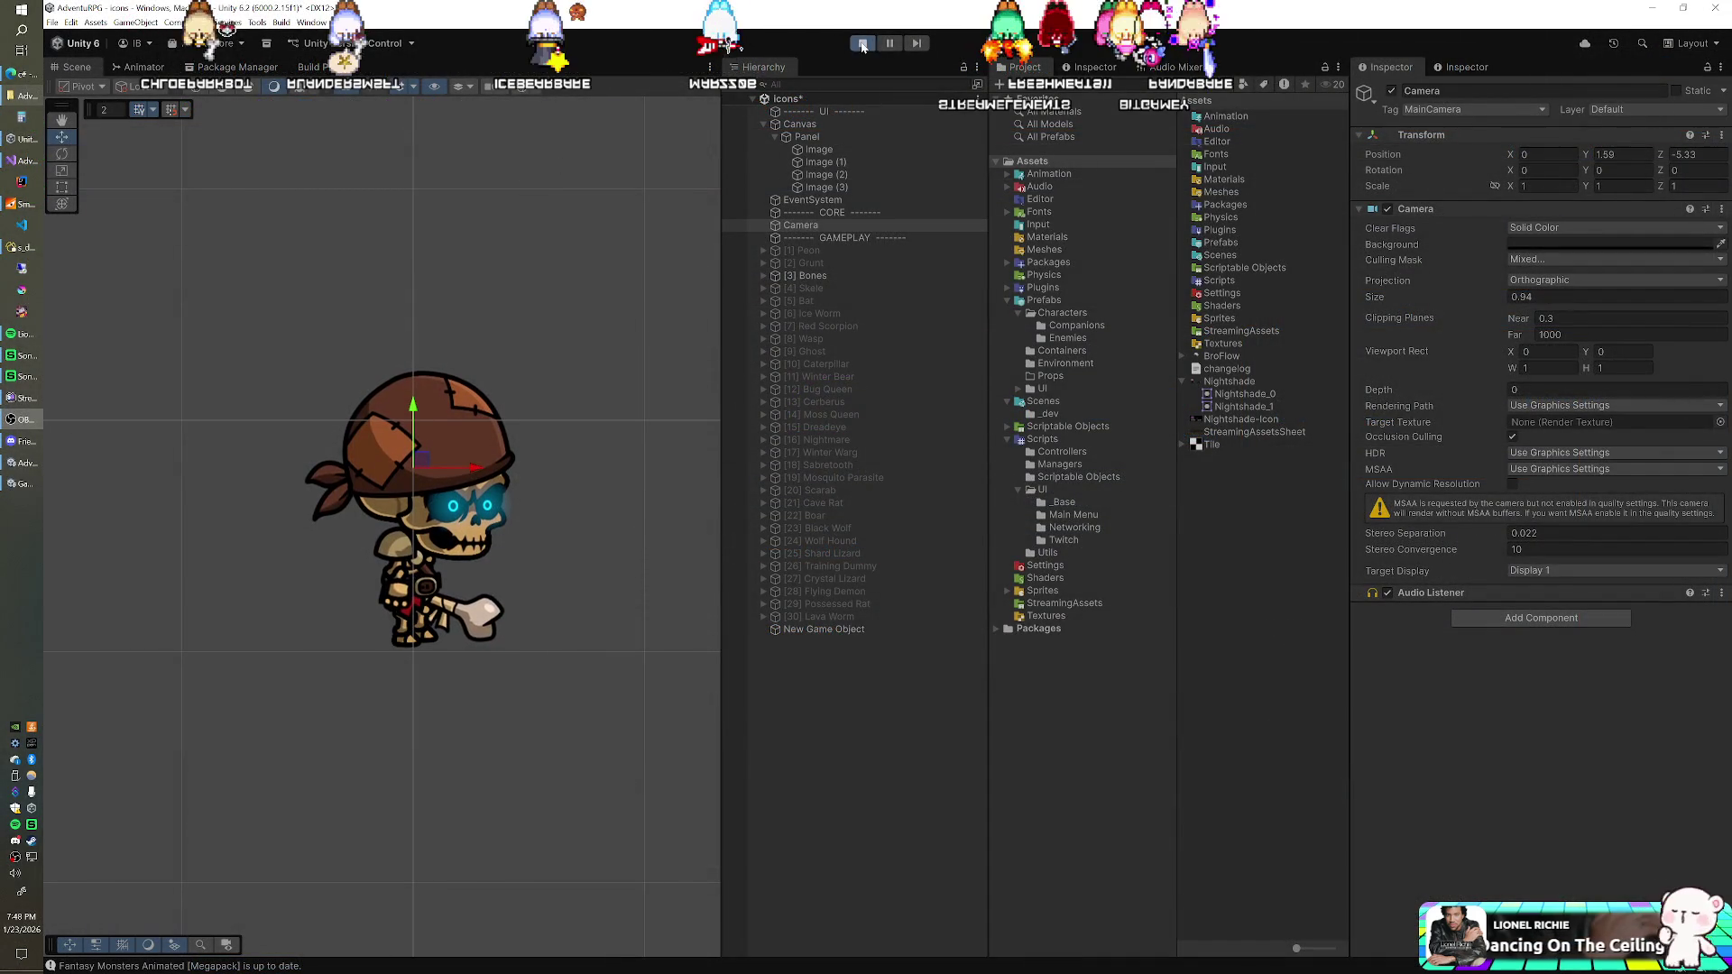
# Step: Stop Play mode and bring the Visual Studio scripts back to the front
pyautogui.hotkey('ctrl', 'p')
pyautogui.click(23, 159)
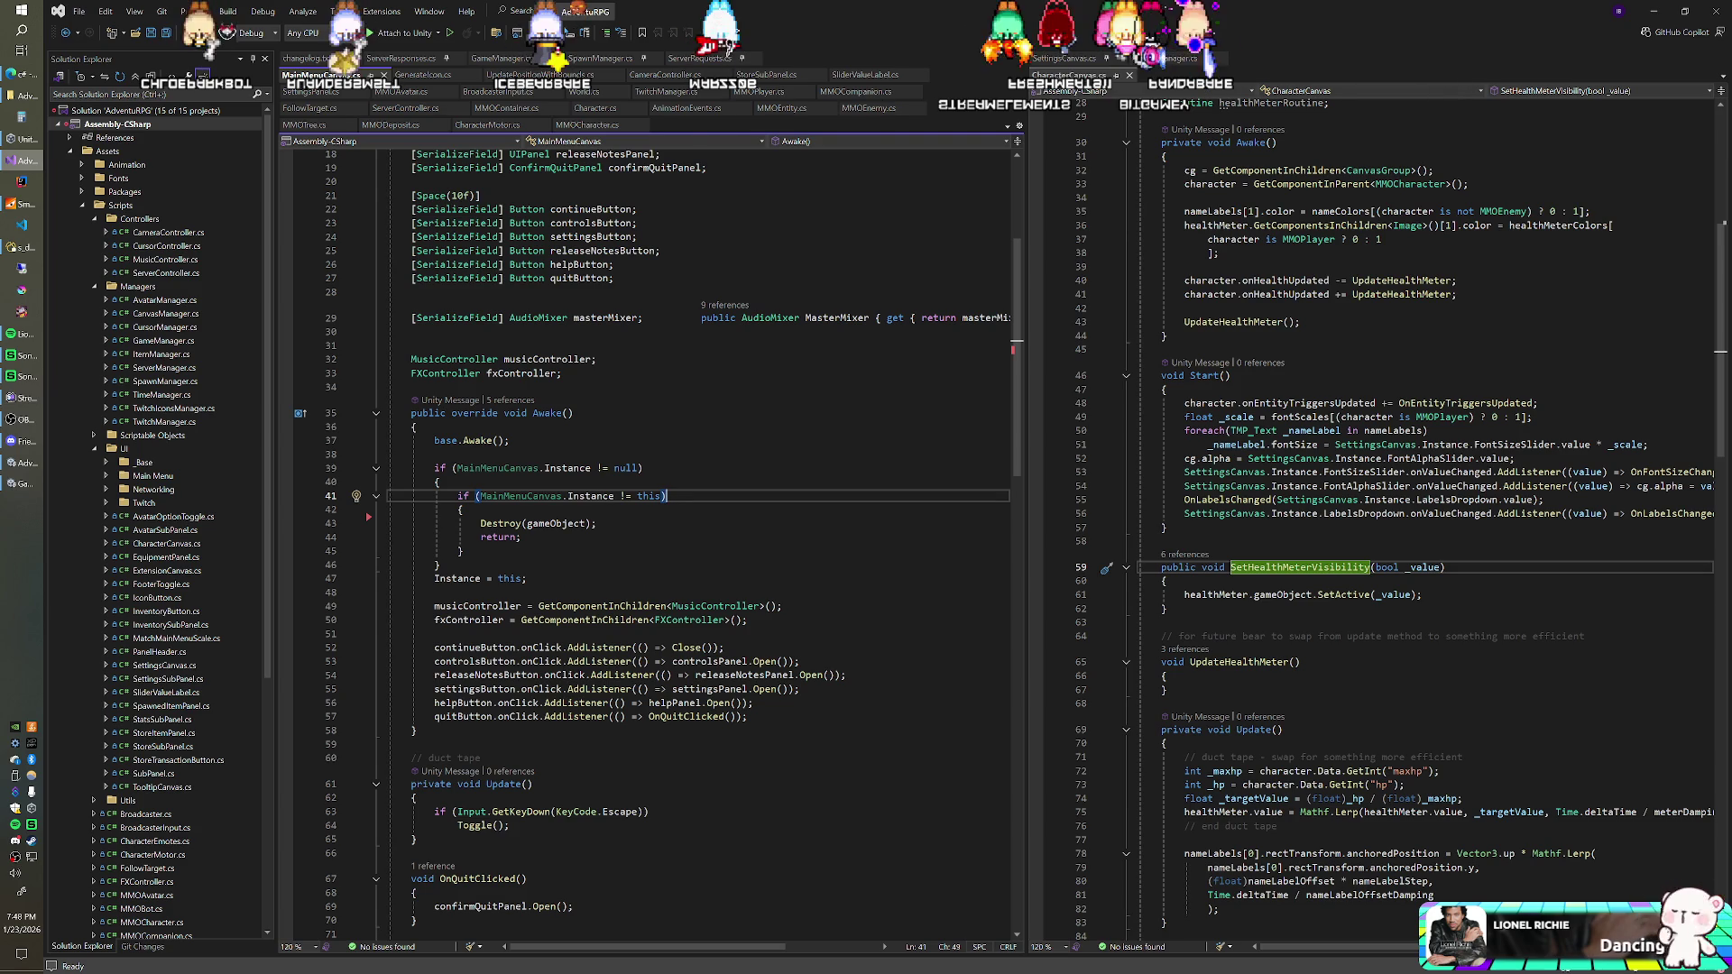
# Step: In GenerateIcon.cs, add a brace block under the spacebar check in Update()
pyautogui.click(420, 74)
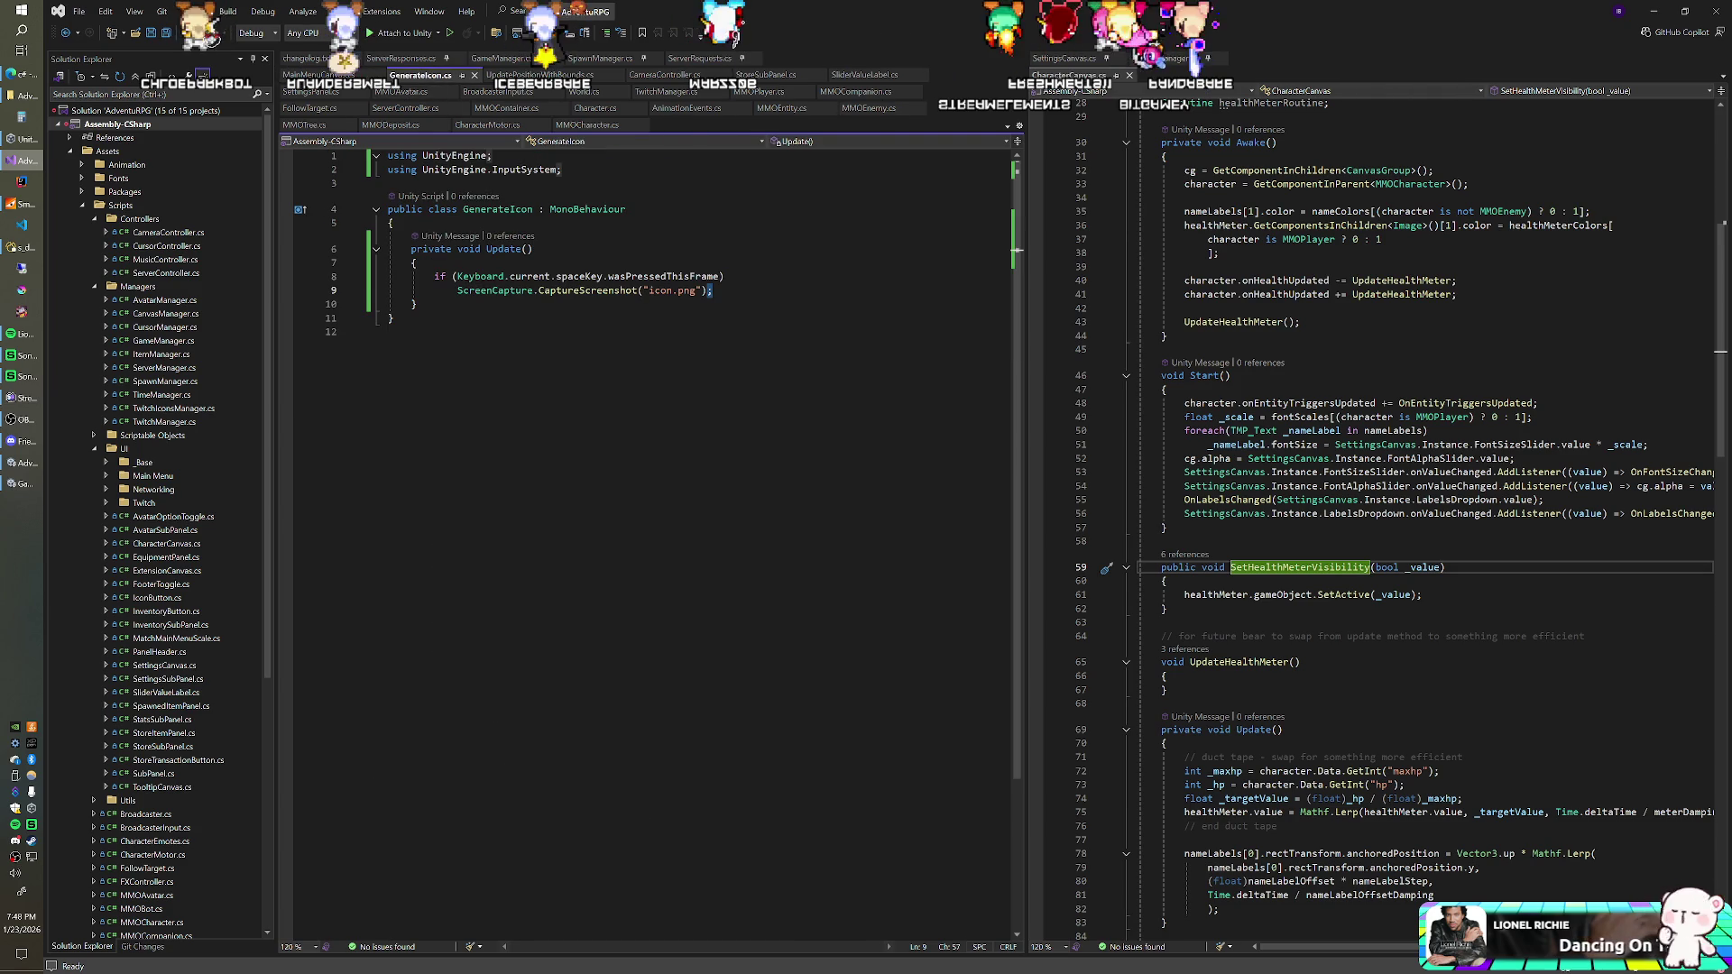
pyautogui.click(416, 263)
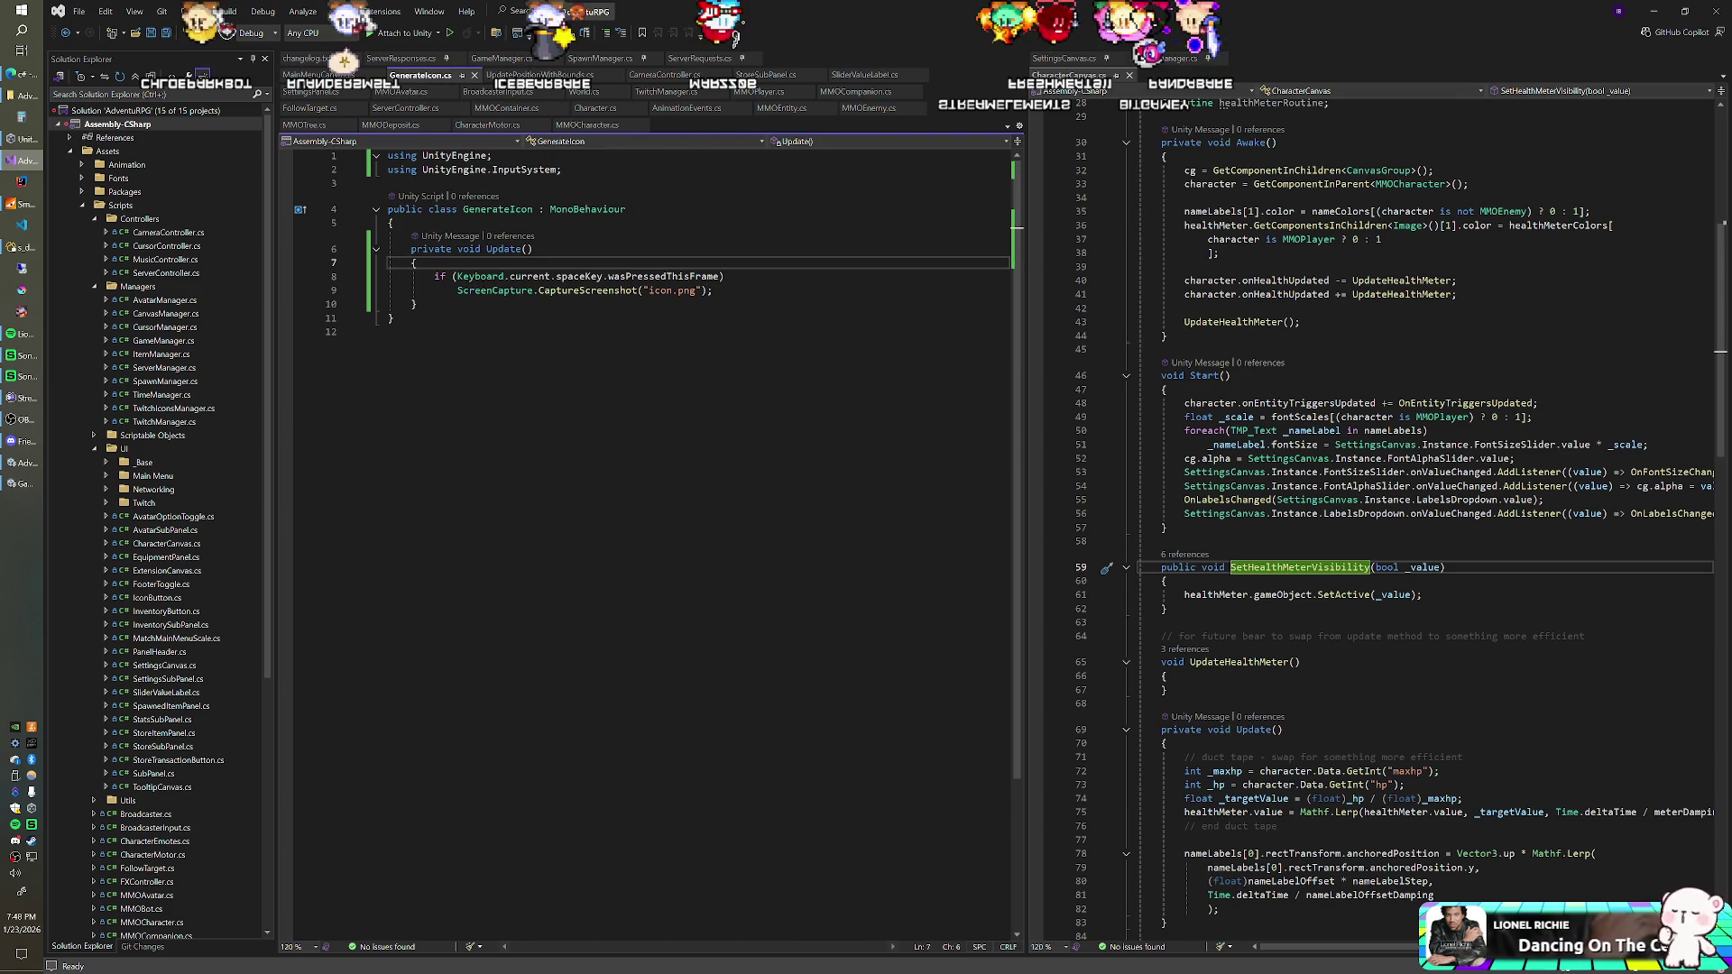
pyautogui.click(724, 276)
pyautogui.press('Return')
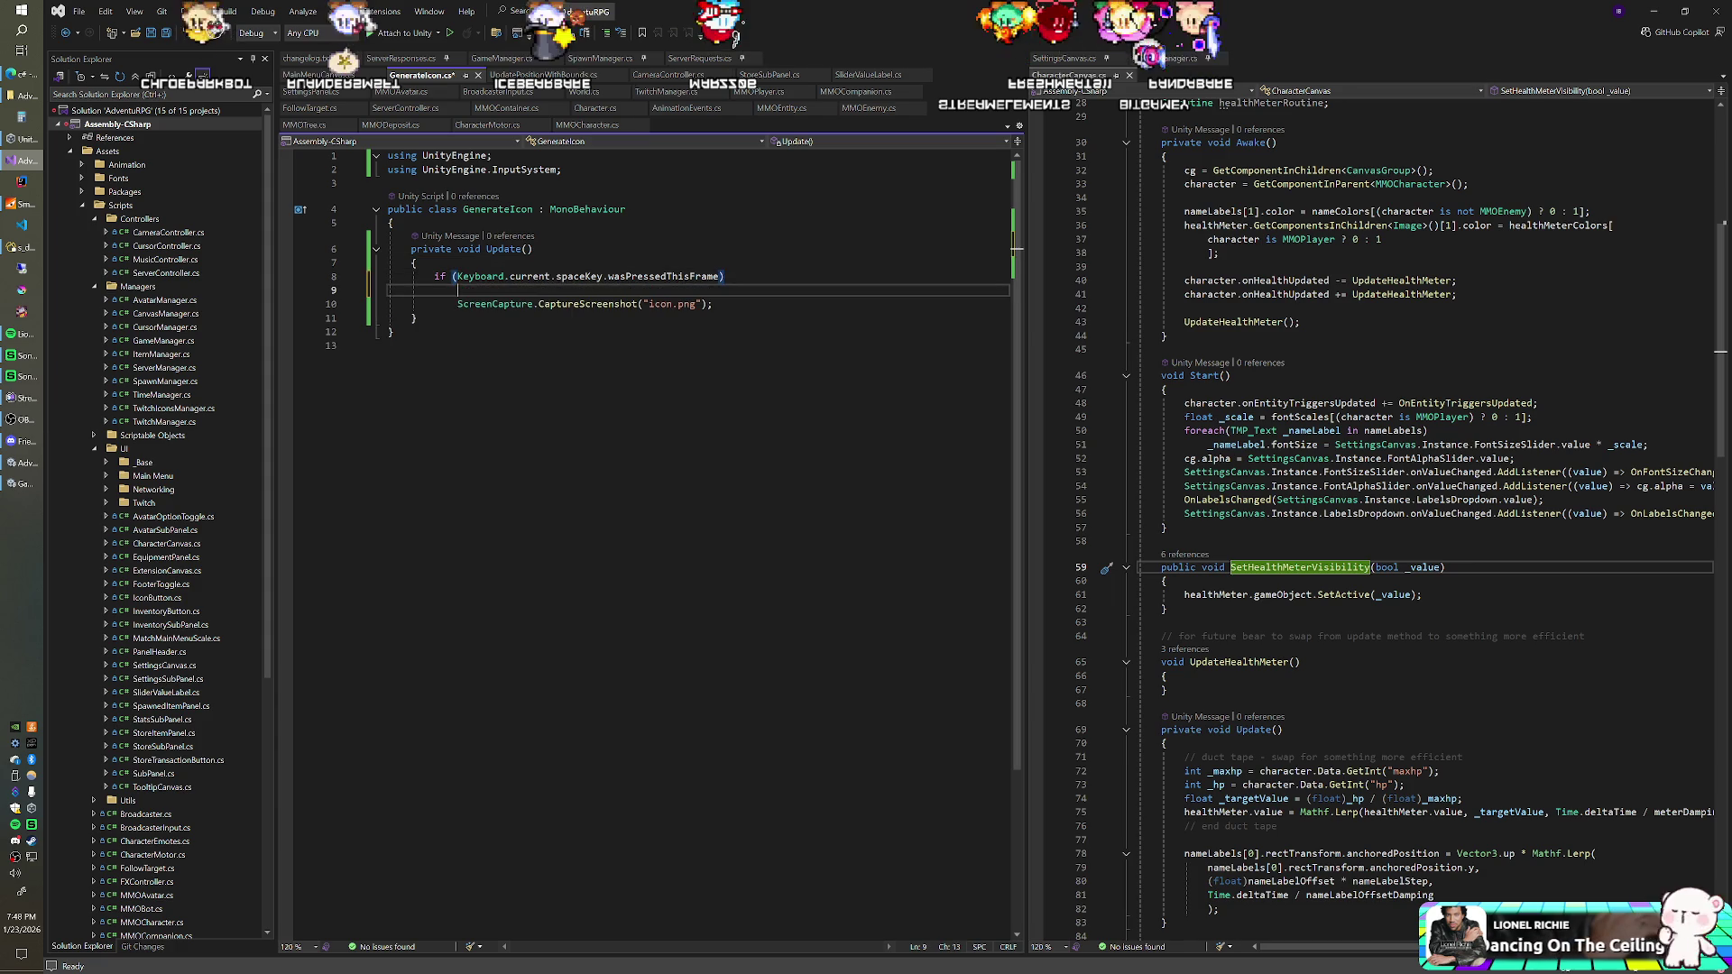
pyautogui.write('{')
pyautogui.press('Return')
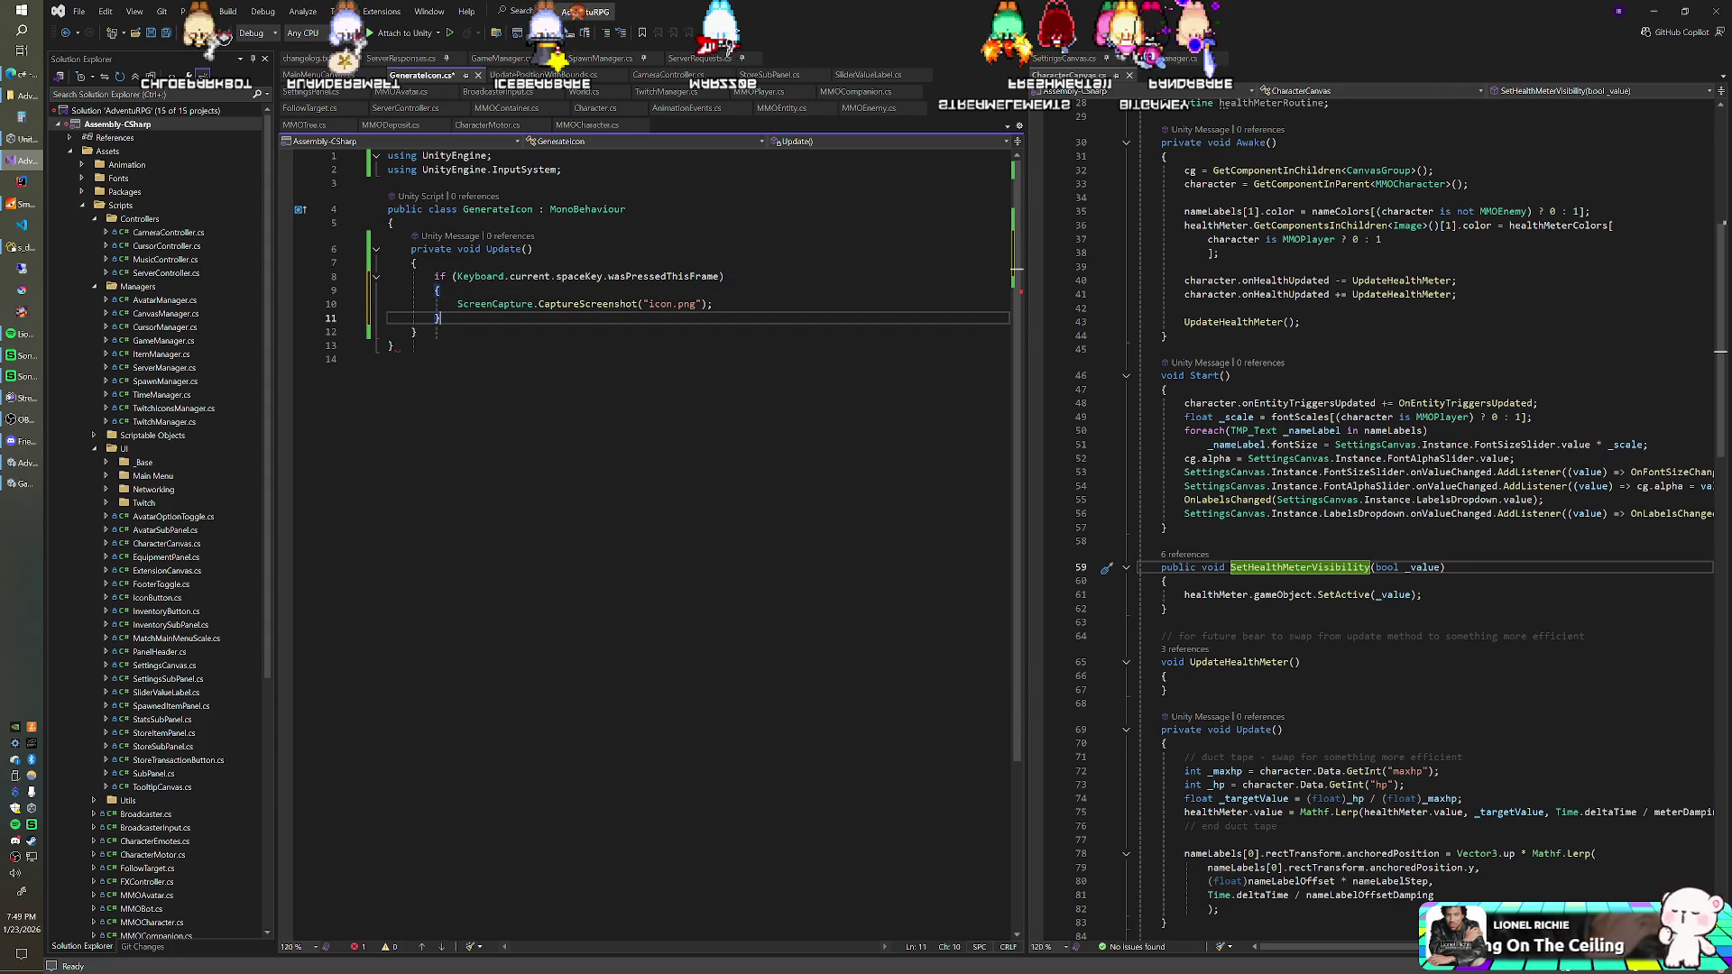
# Step: Begin declaring 'GameObject _obj = Sele…' using the Selection class suggestion
pyautogui.write('GameO')
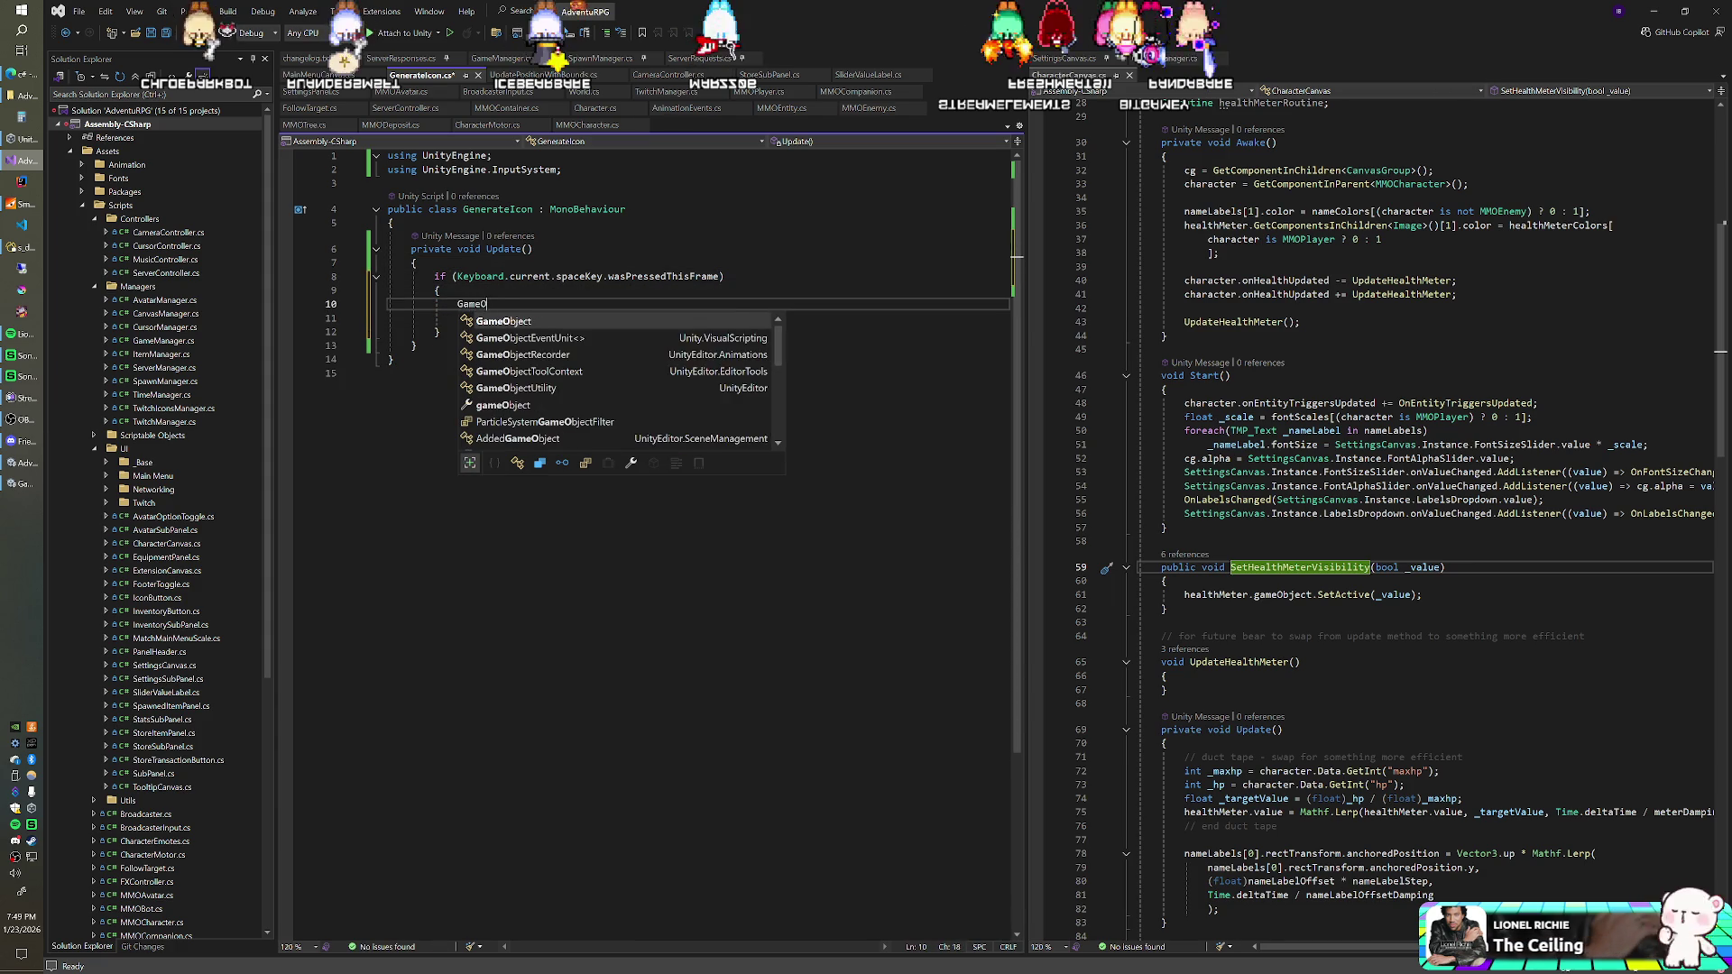
pyautogui.write('bject _obj = ')
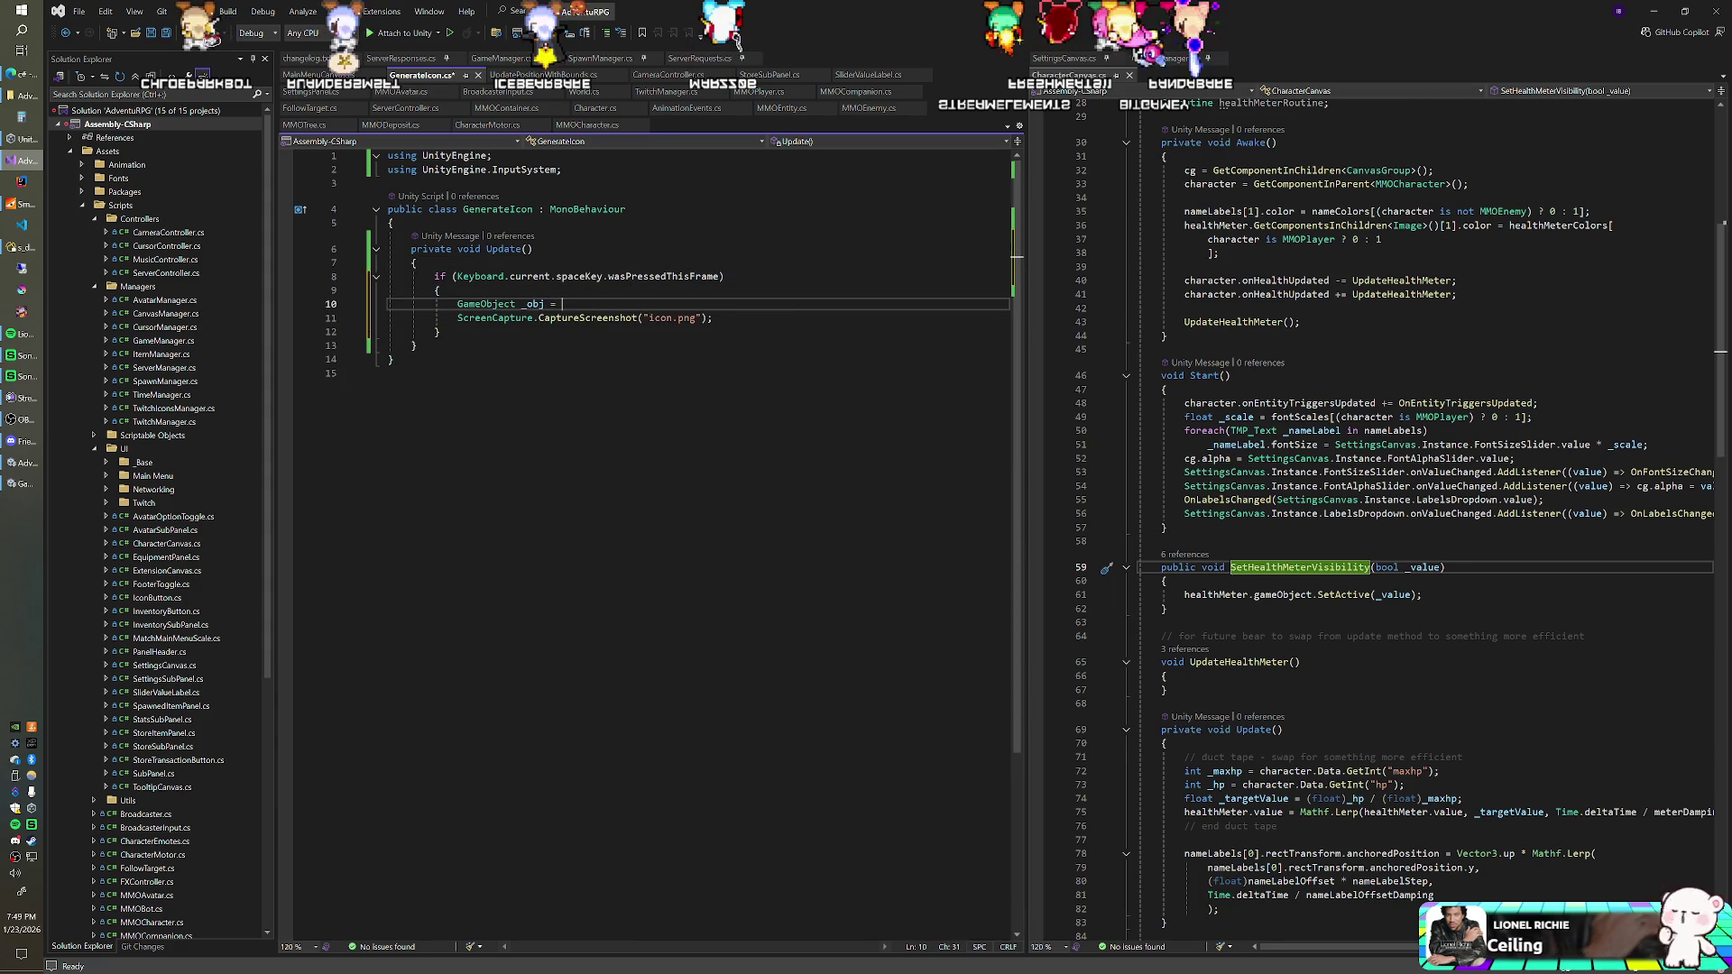
pyautogui.write('SelectionBaseAttribute.')
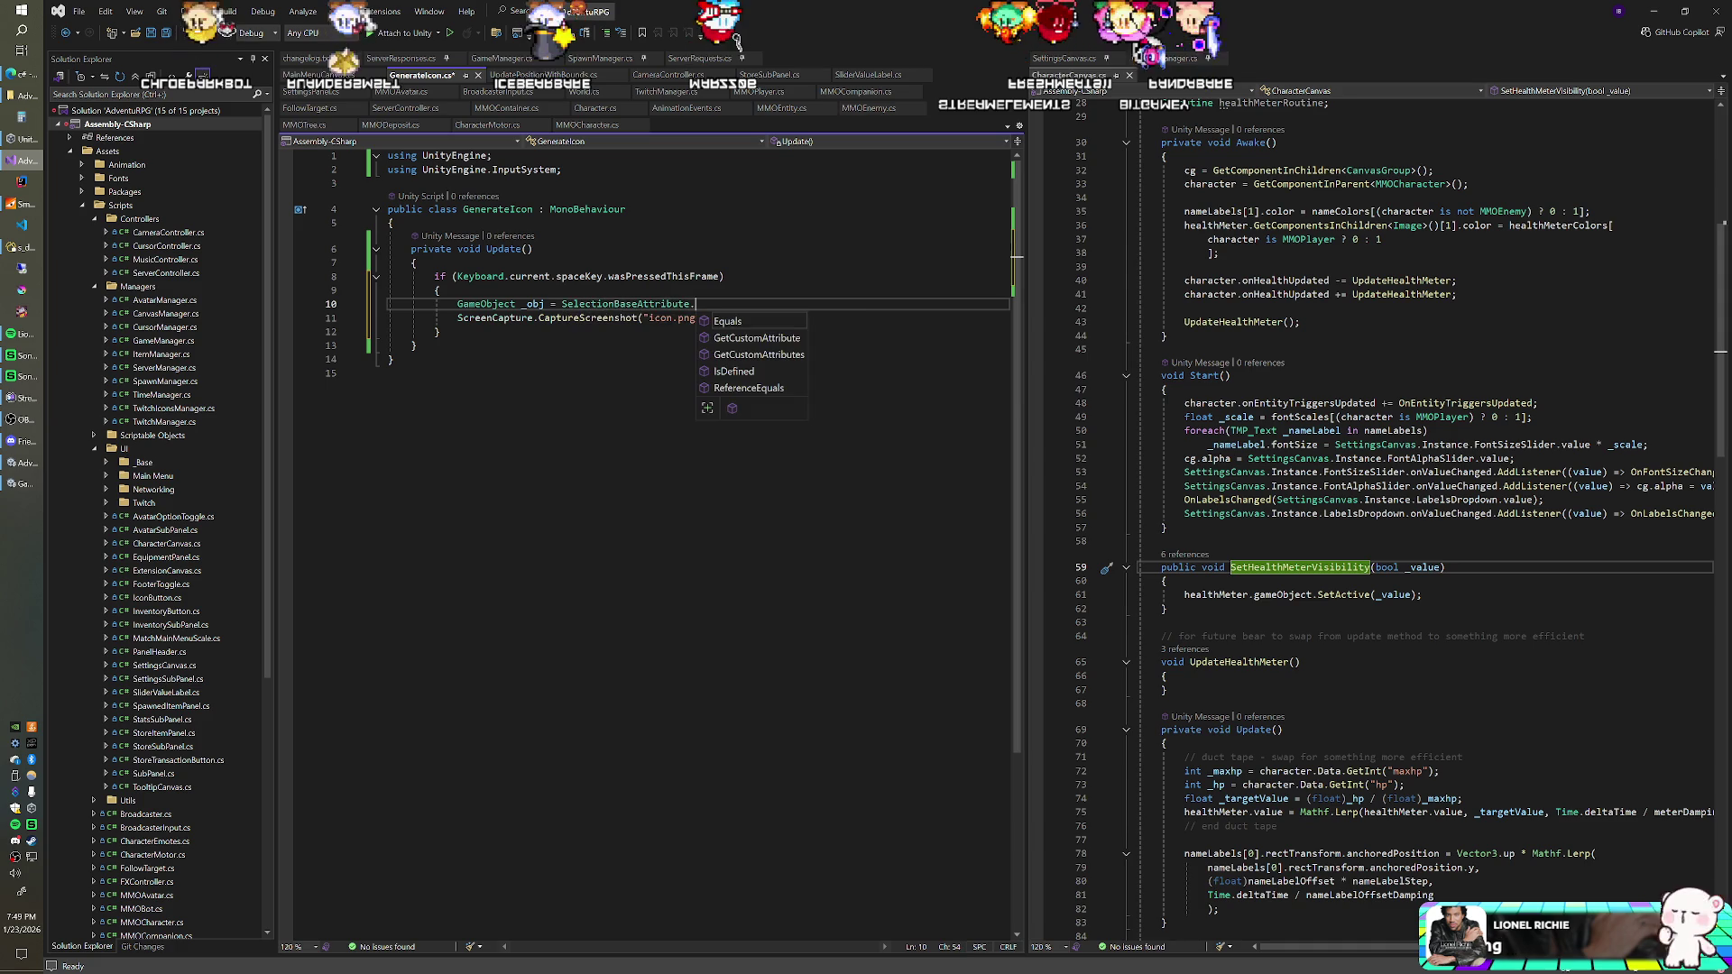
pyautogui.press('BackSpace')
pyautogui.press('BackSpace')
pyautogui.press('BackSpace')
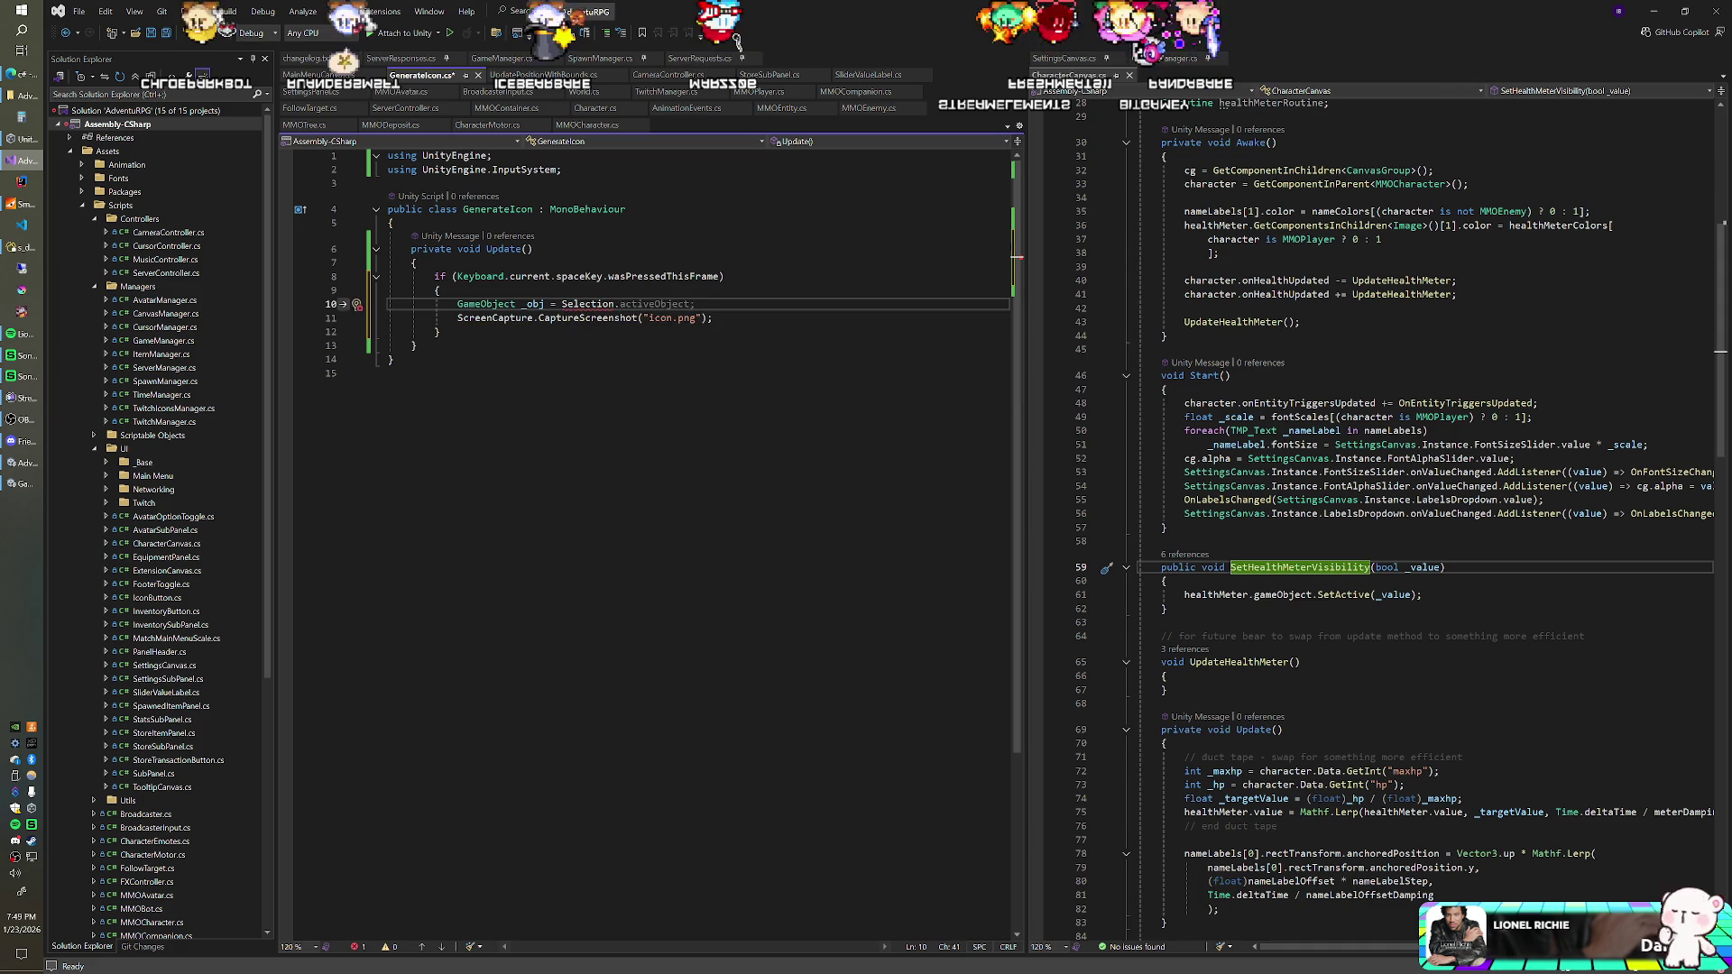
pyautogui.write('Sele')
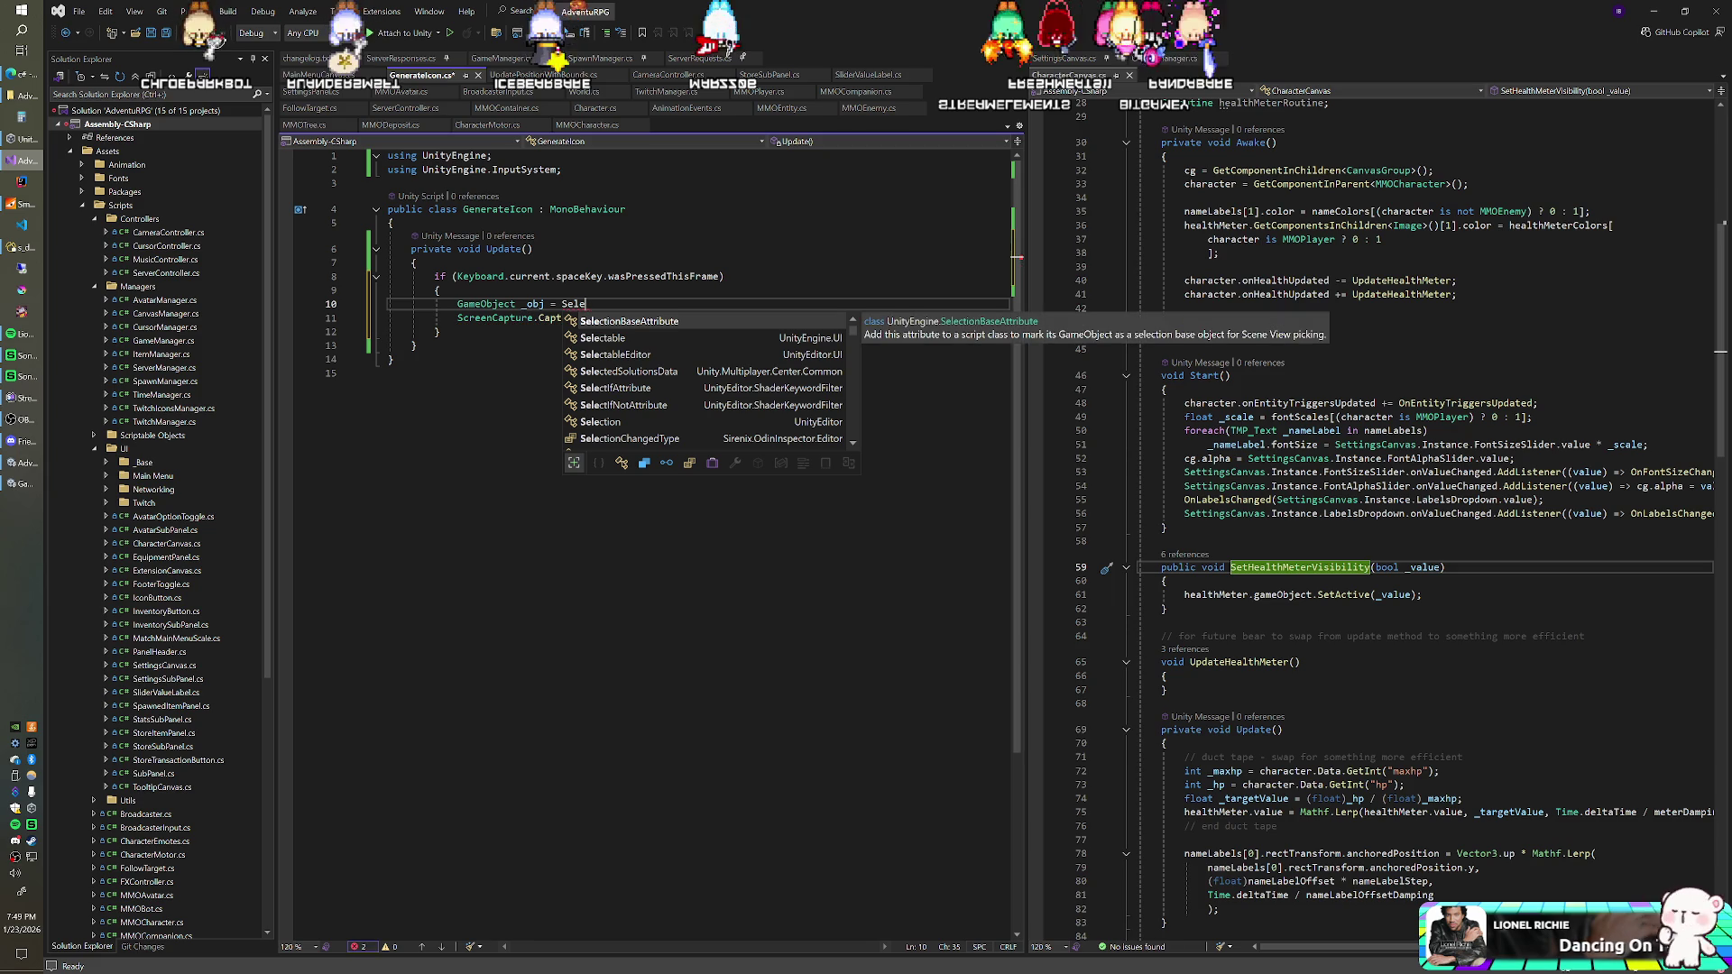
pyautogui.click(716, 415)
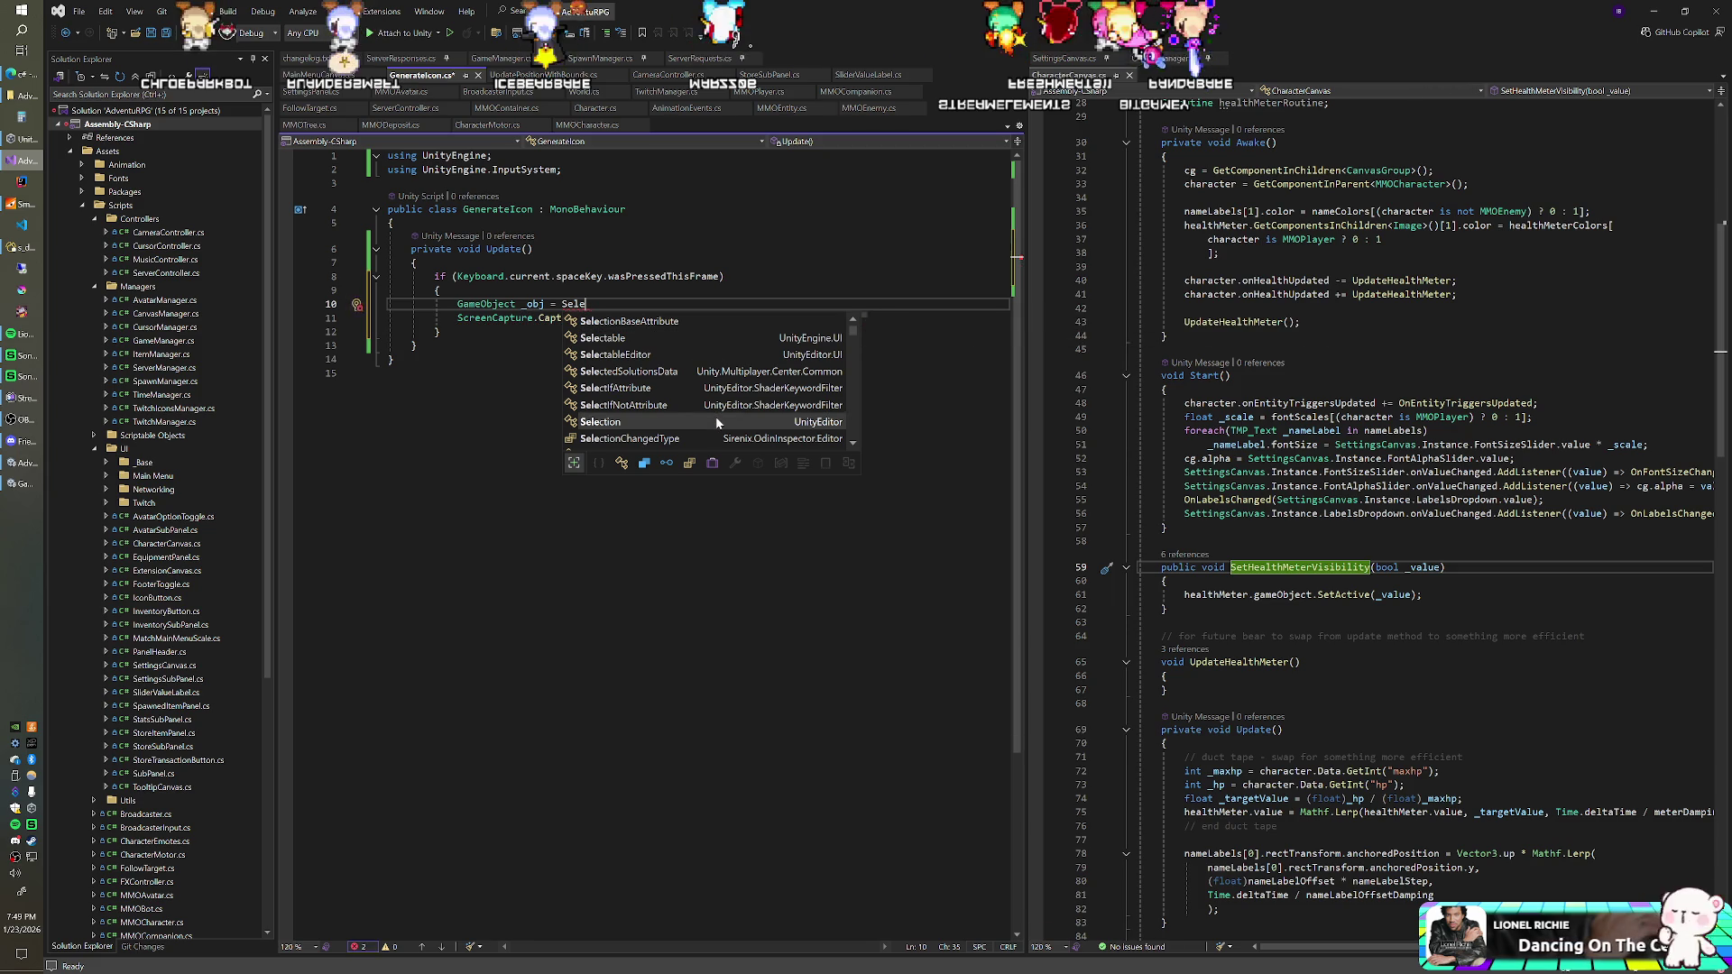
pyautogui.scroll(-1, 715, 397)
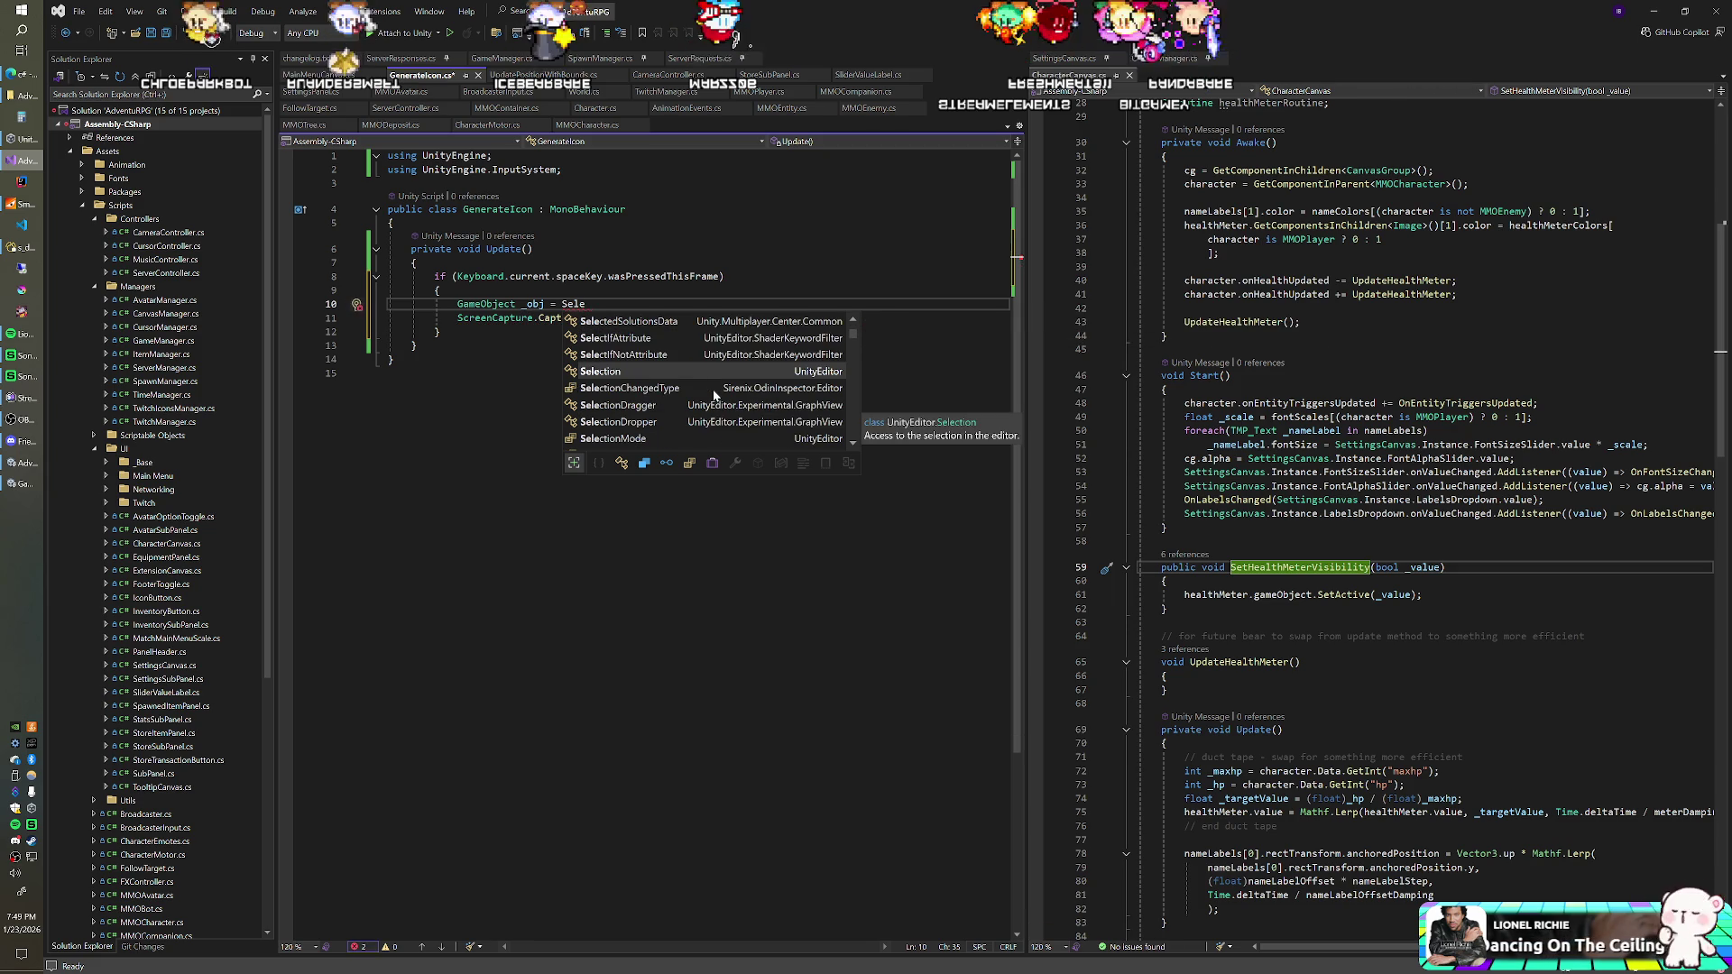
pyautogui.scroll(-3, 714, 394)
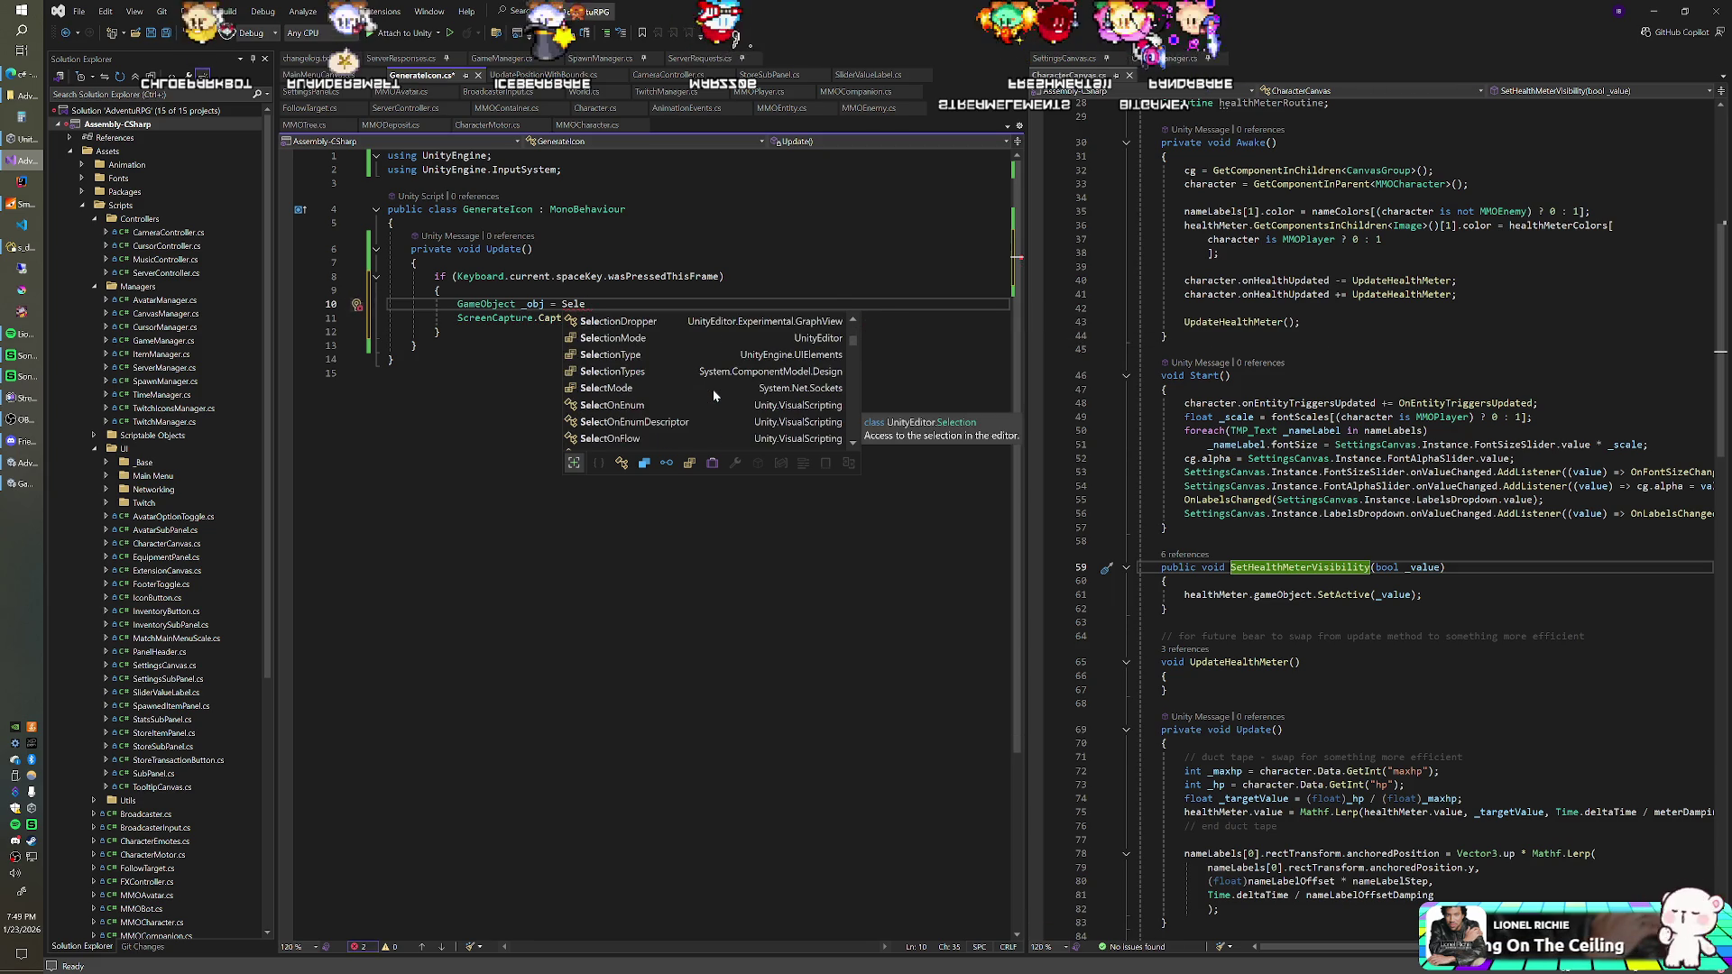
pyautogui.scroll(-2, 713, 394)
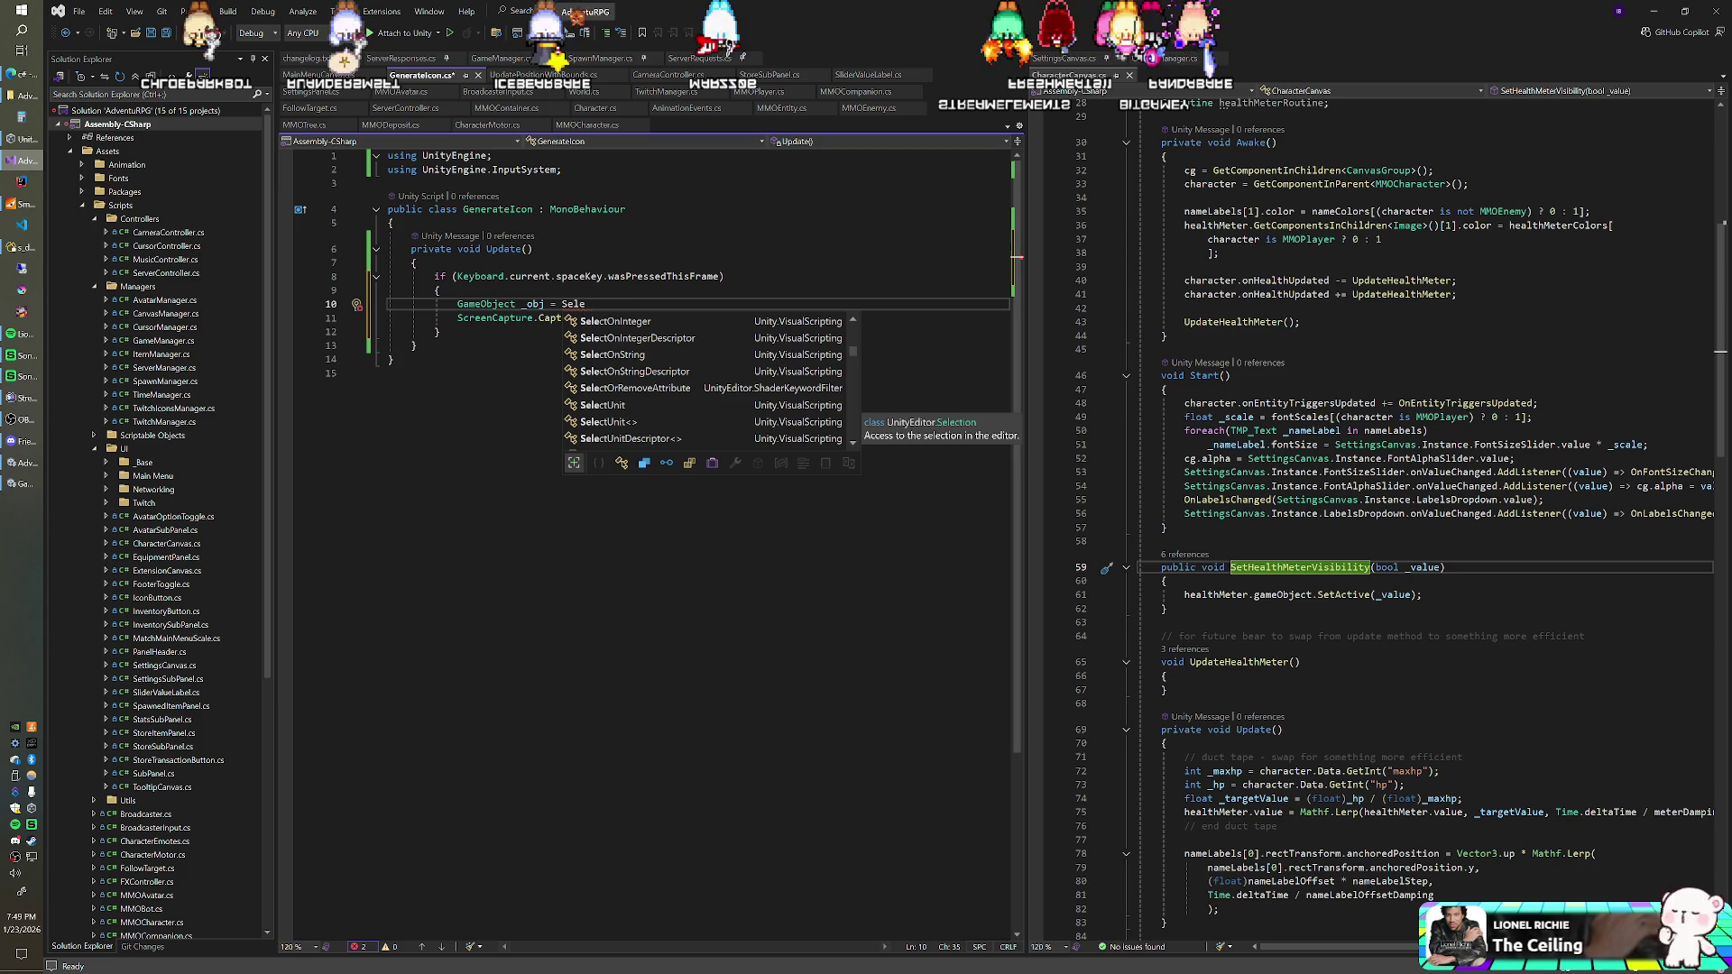
pyautogui.press('Escape')
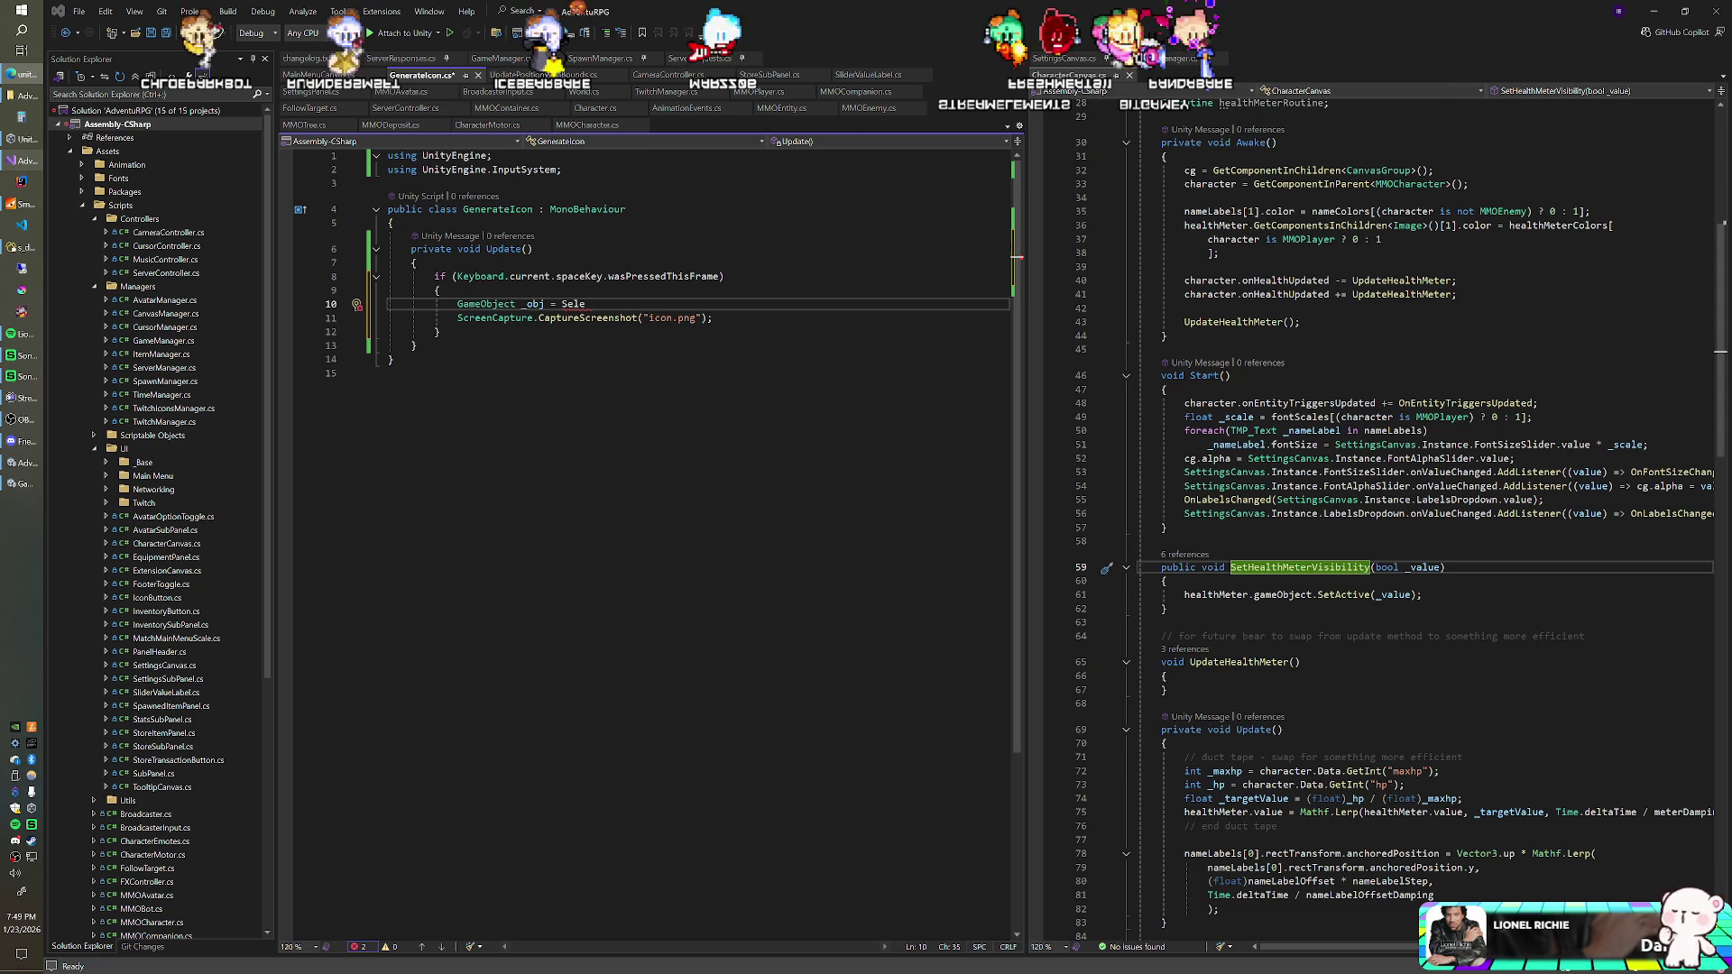
# Step: Add a 'using UnityEditor;' import to GenerateIcon.cs
pyautogui.click(562, 169)
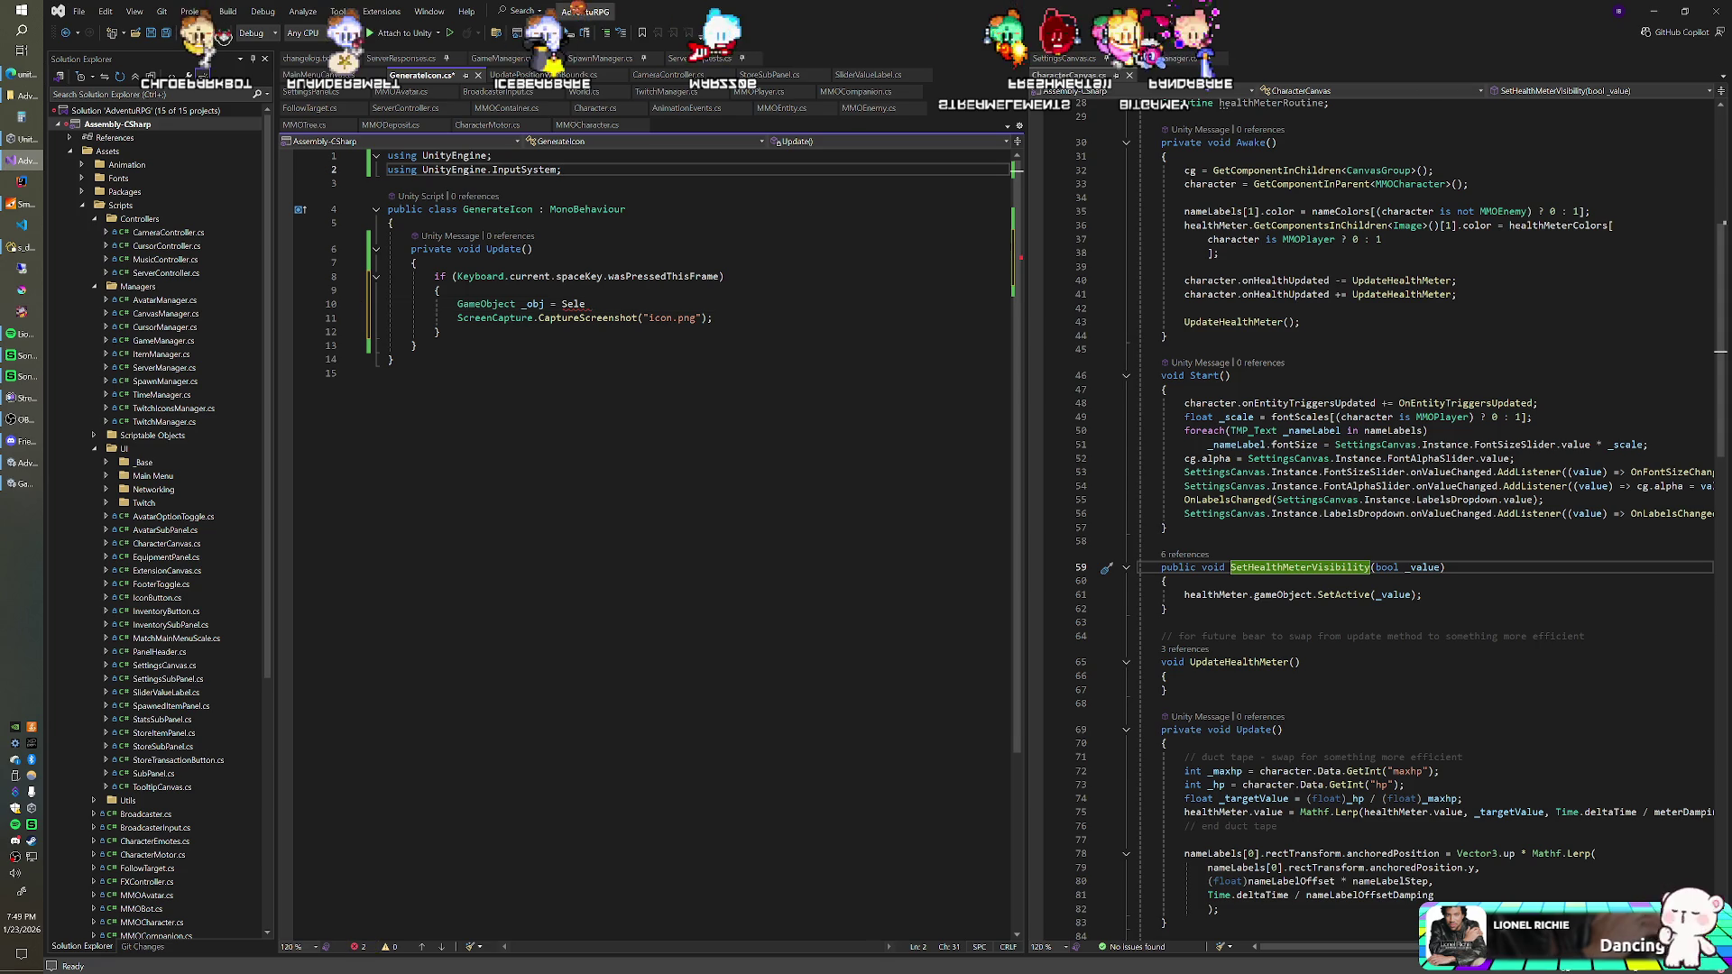
pyautogui.press('Return')
pyautogui.write('using UnityEditor;')
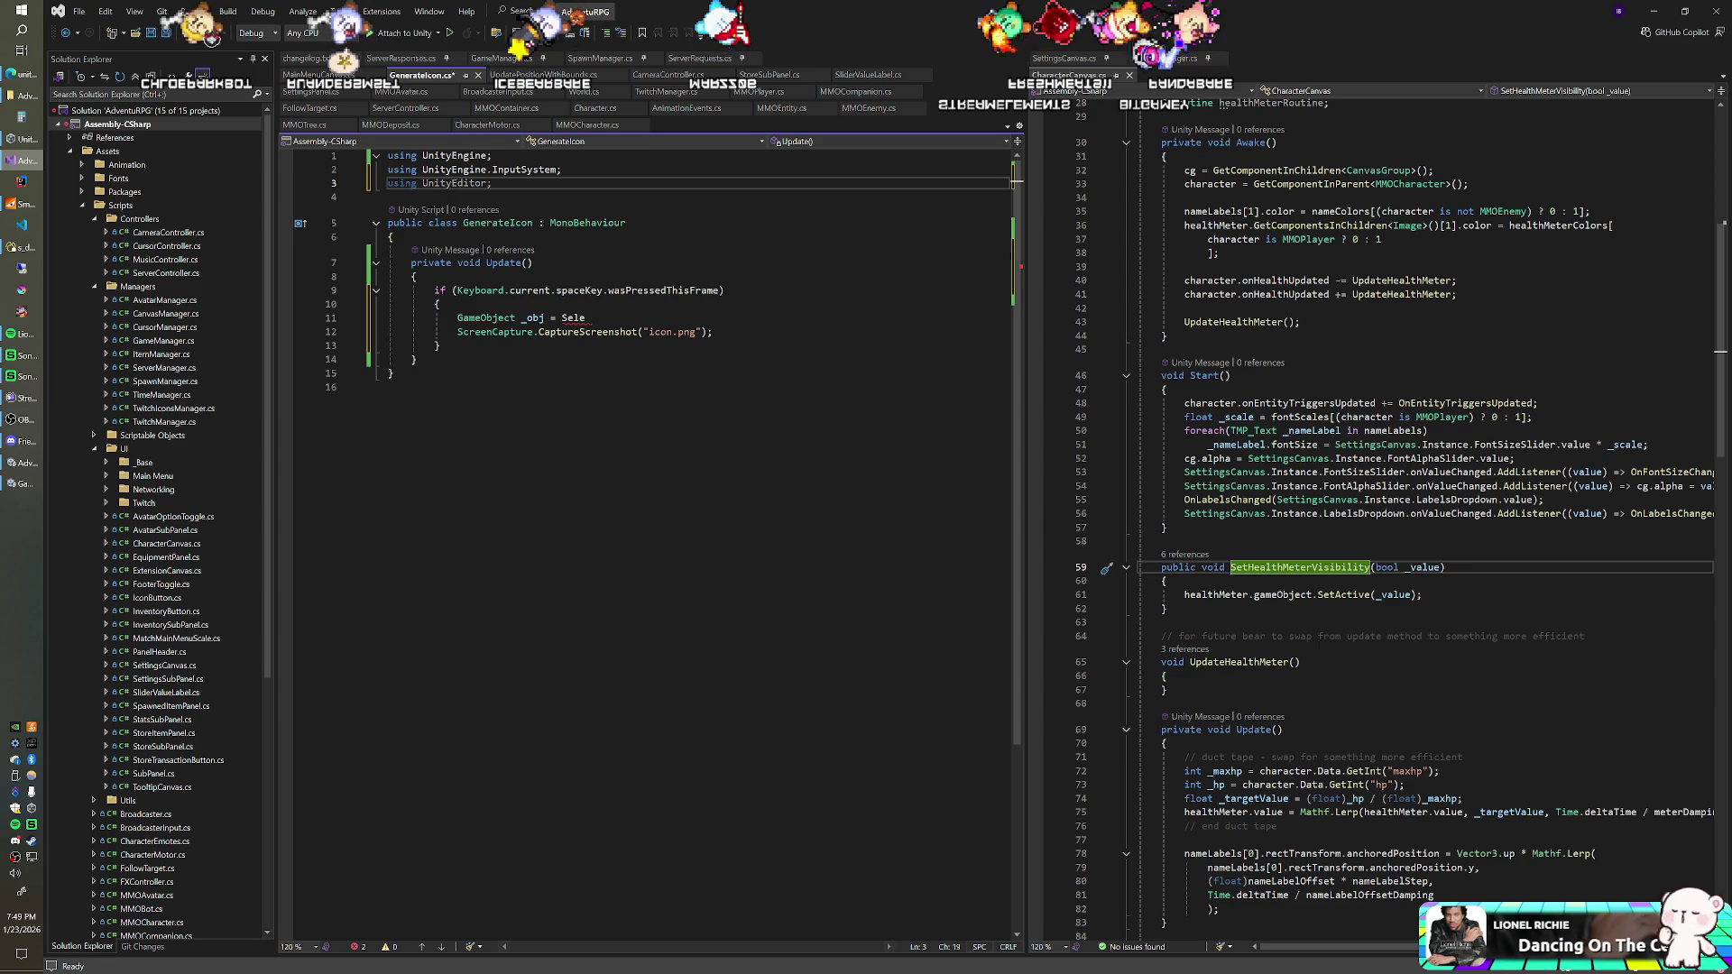
# Step: Complete the _obj line with Selection.activeGameObject, then clear the expression after the equals
pyautogui.click(587, 318)
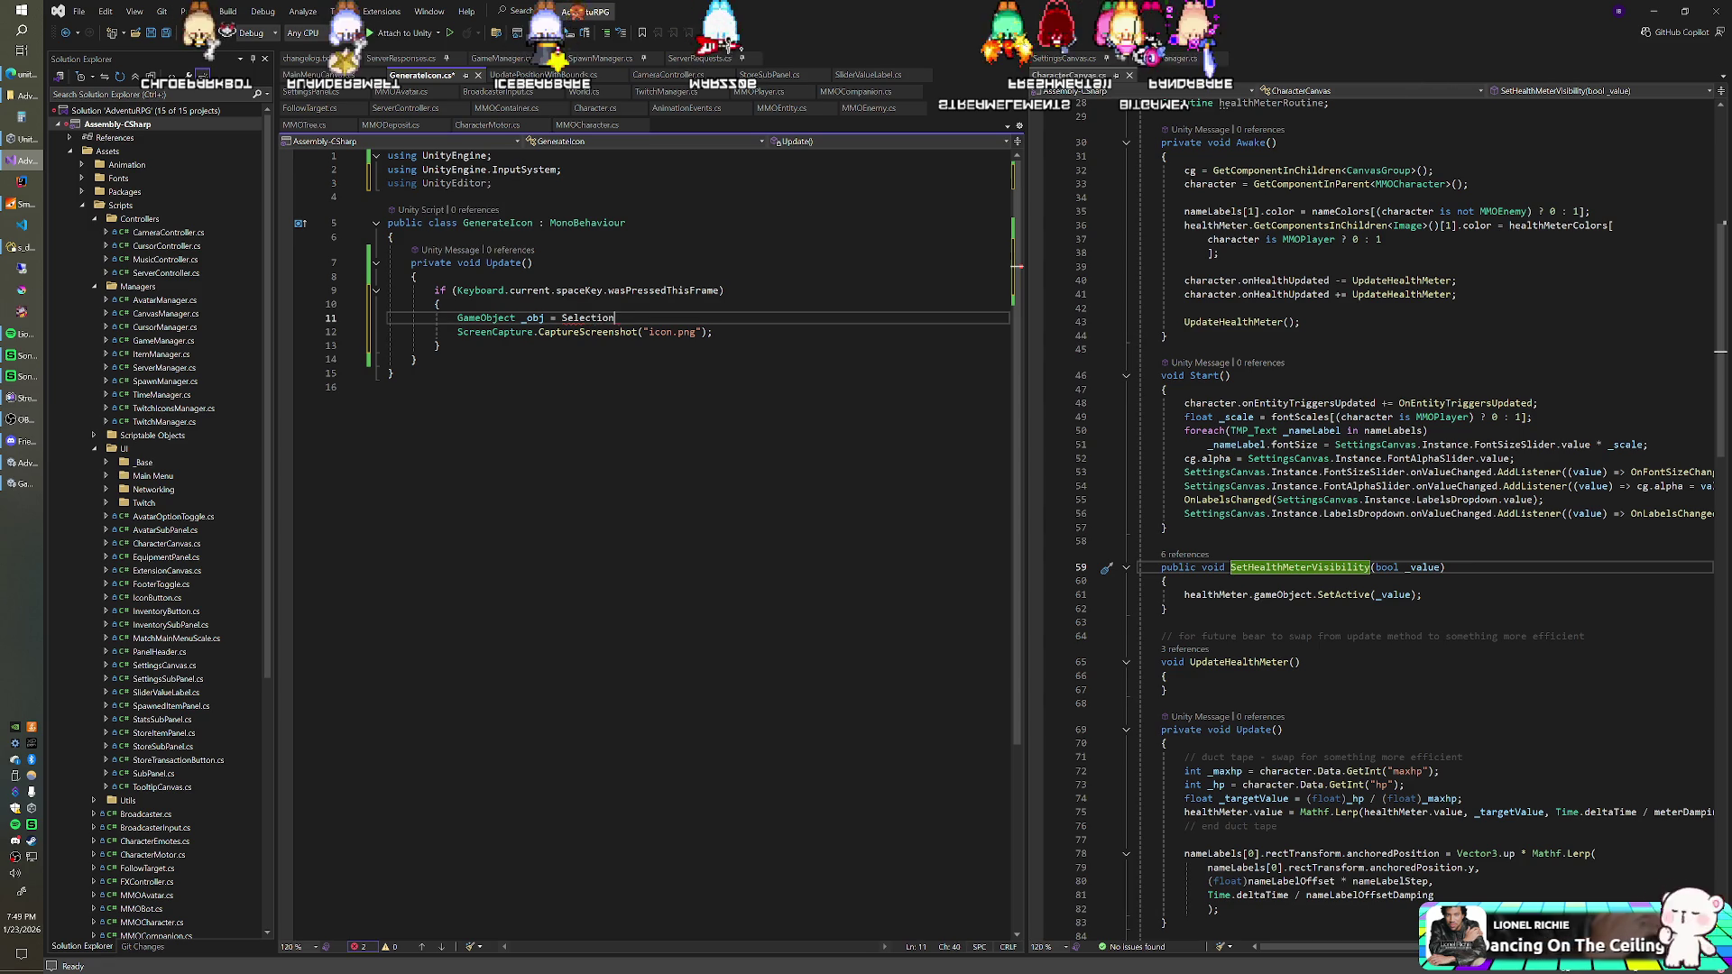
pyautogui.write('n.activeGameObject;')
pyautogui.write(';')
pyautogui.hotkey('shift', 'Down')
pyautogui.press('Left')
pyautogui.hotkey('ctrl', 'shift', 'Left')
pyautogui.hotkey('ctrl', 'shift', 'Left')
pyautogui.hotkey('ctrl', 'shift', 'Left')
pyautogui.press('BackSpace')
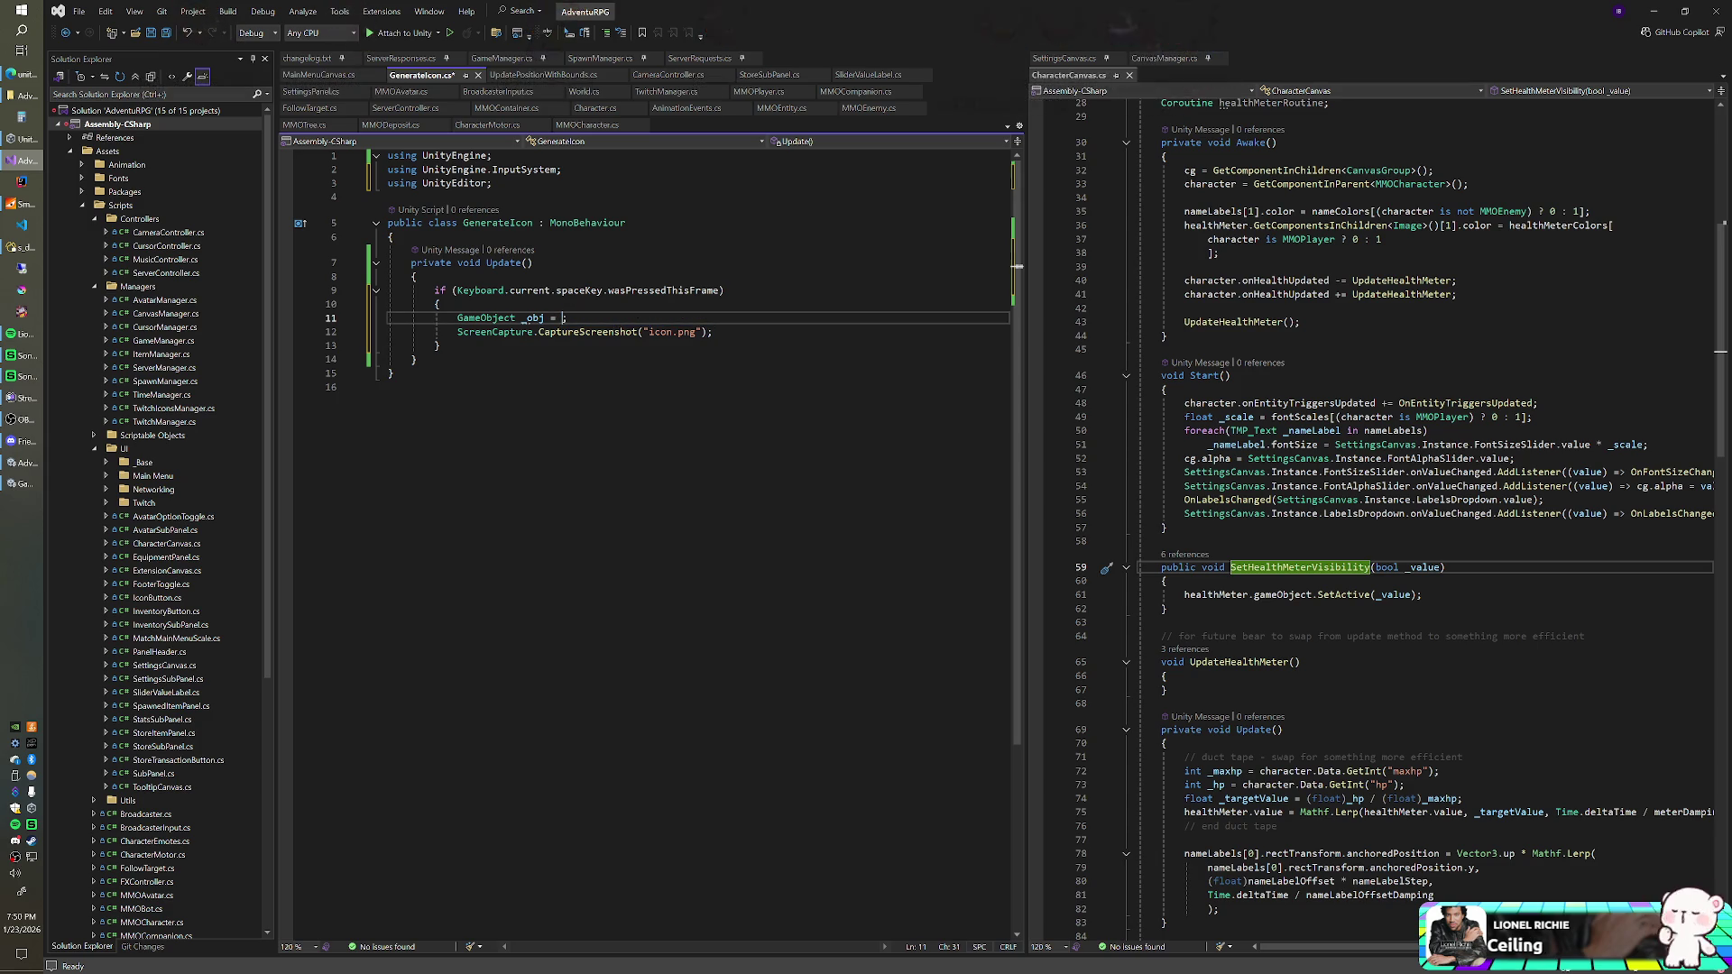
# Step: Replace the "icon.png" file name with Selection.activeGameObject.name
pyautogui.doubleClick(660, 332)
pyautogui.moveTo(644, 332); pyautogui.dragTo(684, 332)
pyautogui.write('Selection.activeGameObject.name')
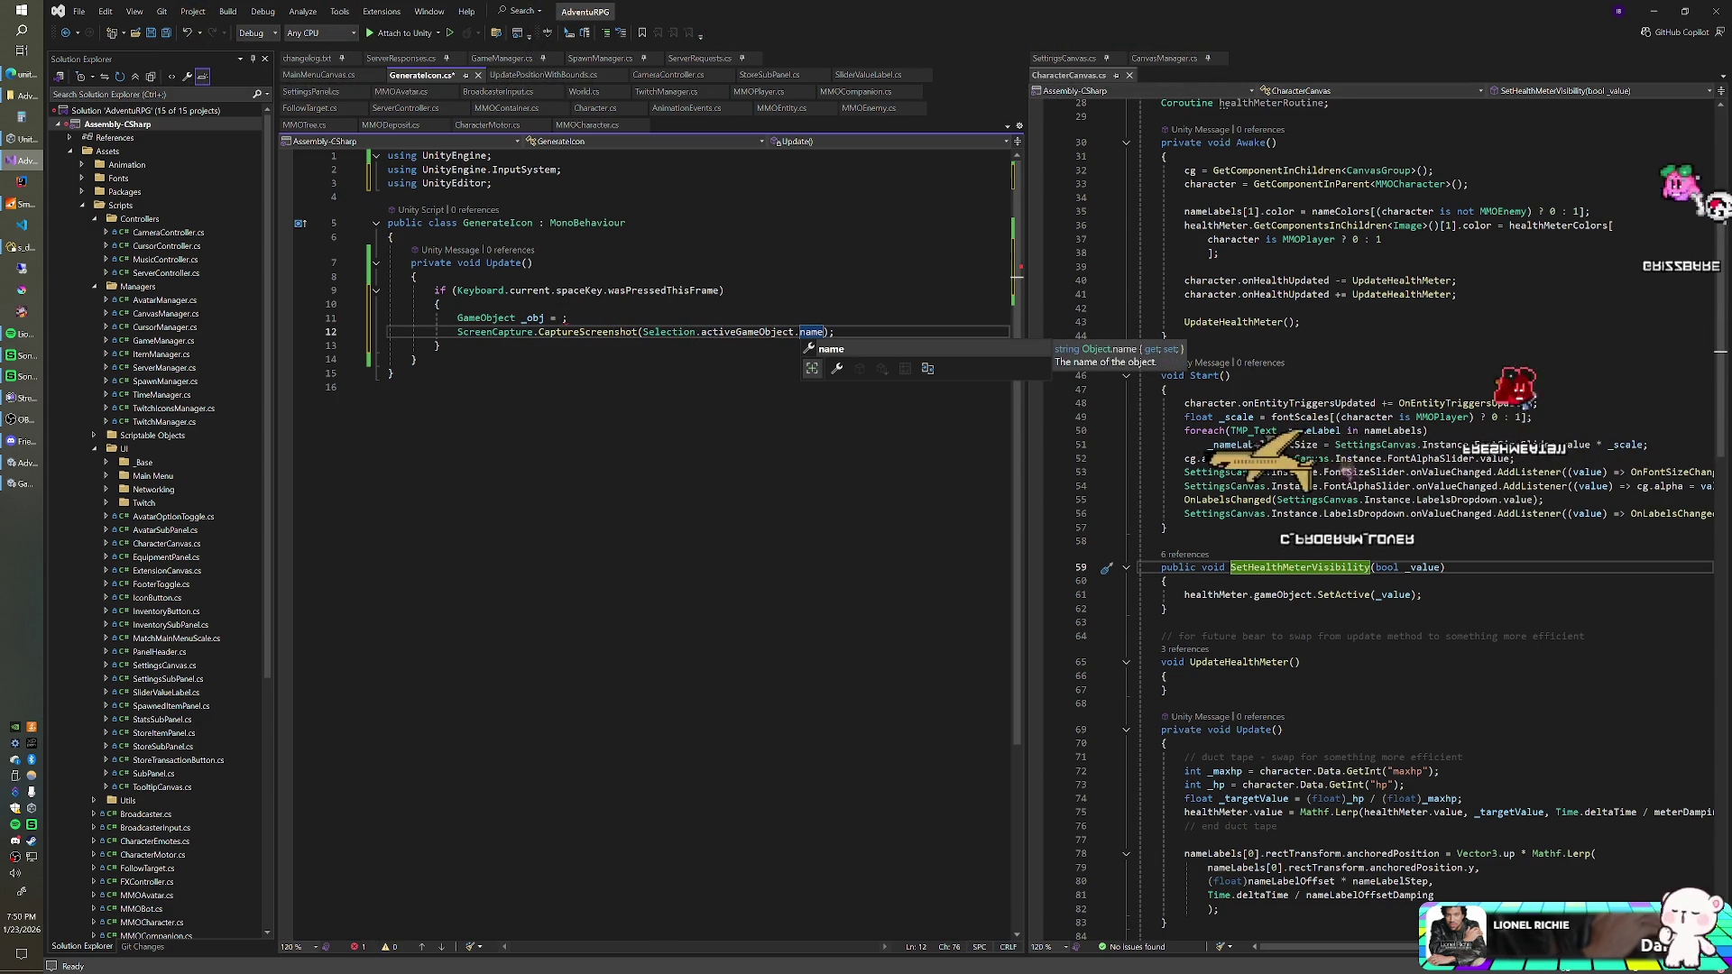
pyautogui.press('Tab')
# Step: Delete the unused _obj line, save the script and return to Unity
pyautogui.press('Up')
pyautogui.hotkey('shift', 'Up')
pyautogui.press('Delete')
pyautogui.hotkey('ctrl', 's')
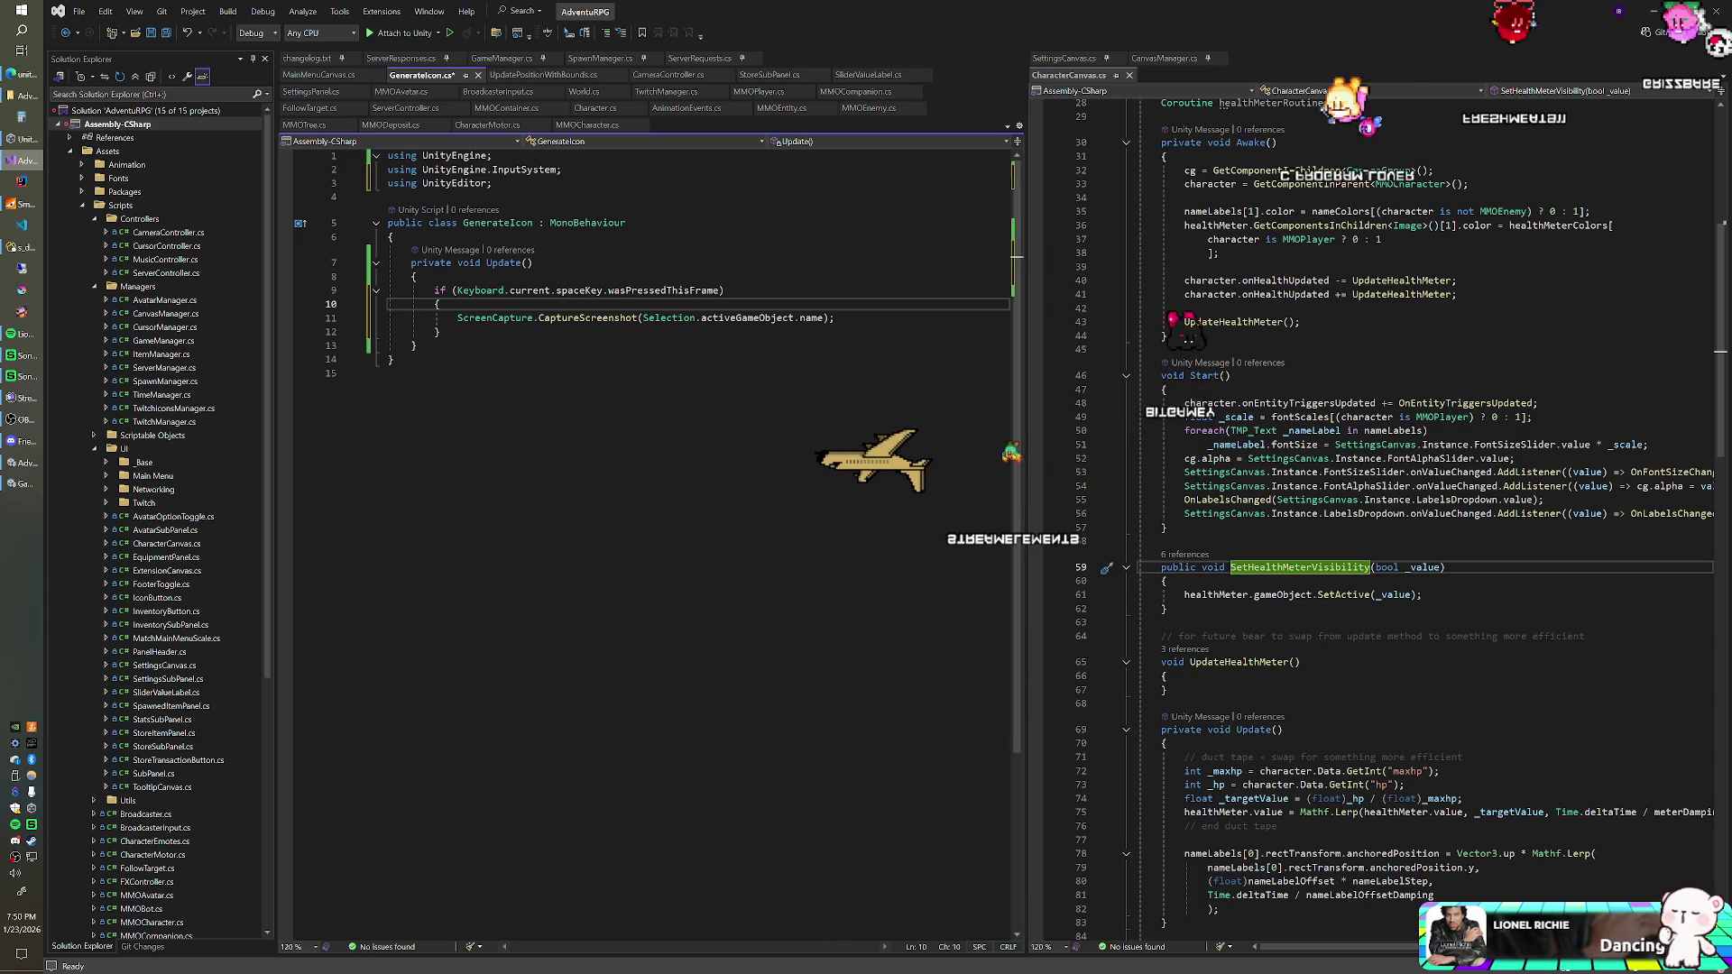
pyautogui.hotkey('alt', 'Tab')
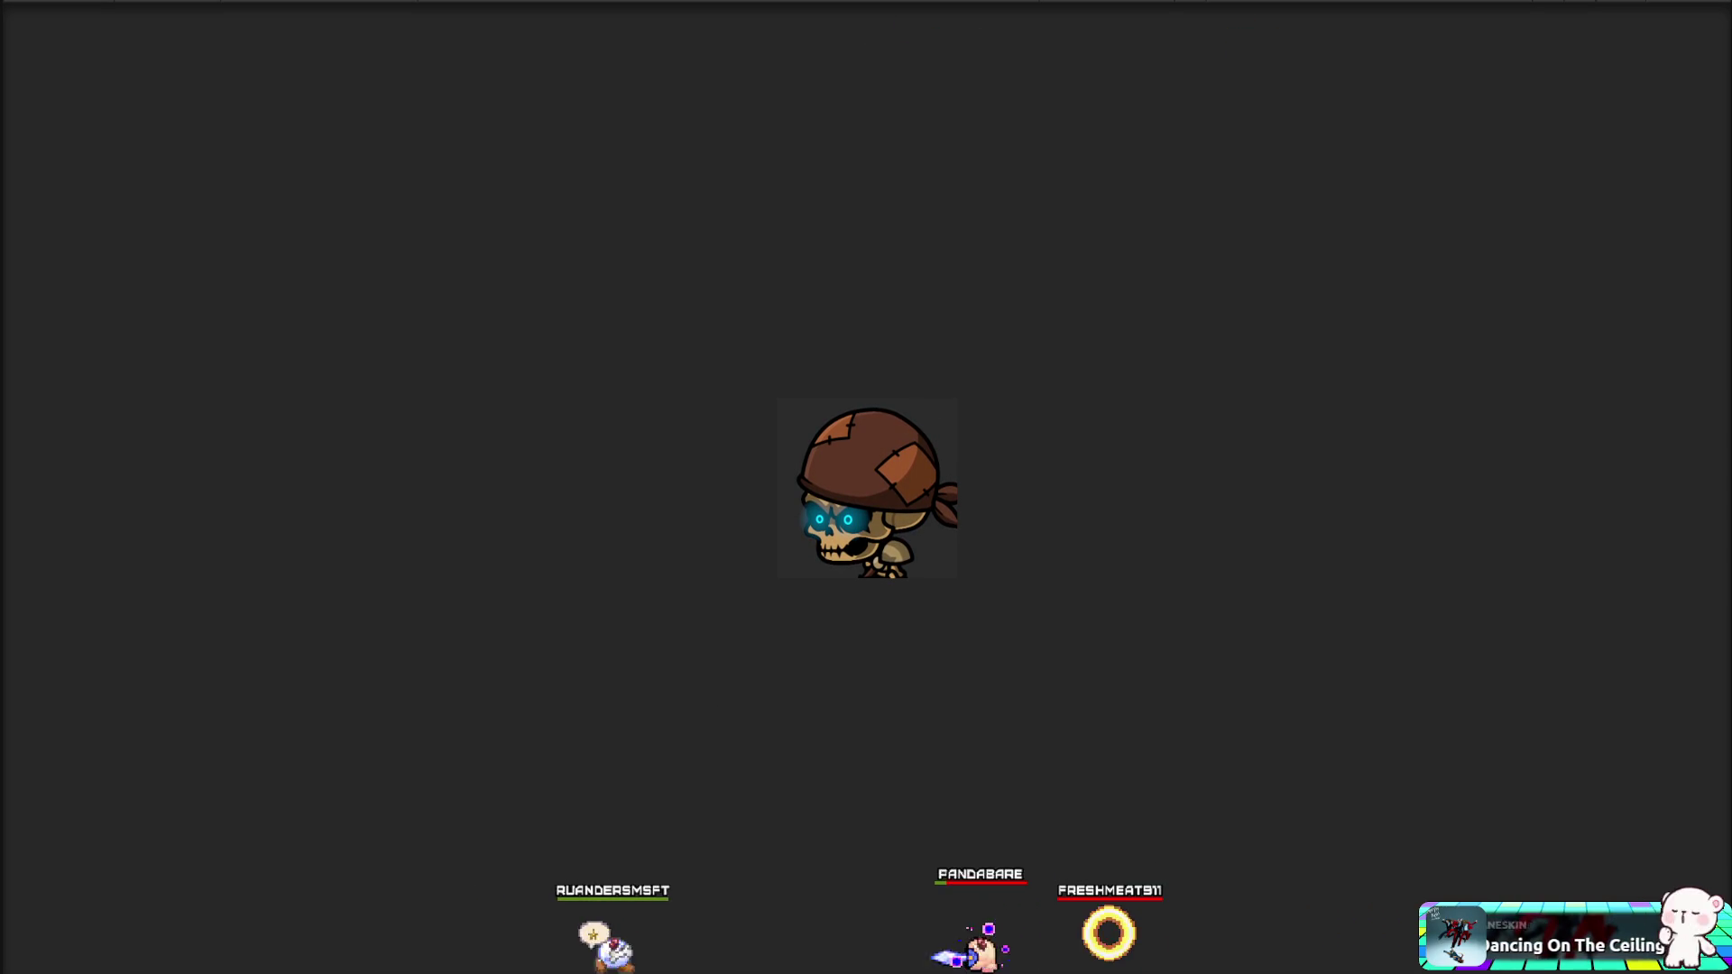
# Step: After viewing the skull enemy in the Game view, select 'name' on line 11 of GenerateIcon.cs
pyautogui.doubleClick(811, 318)
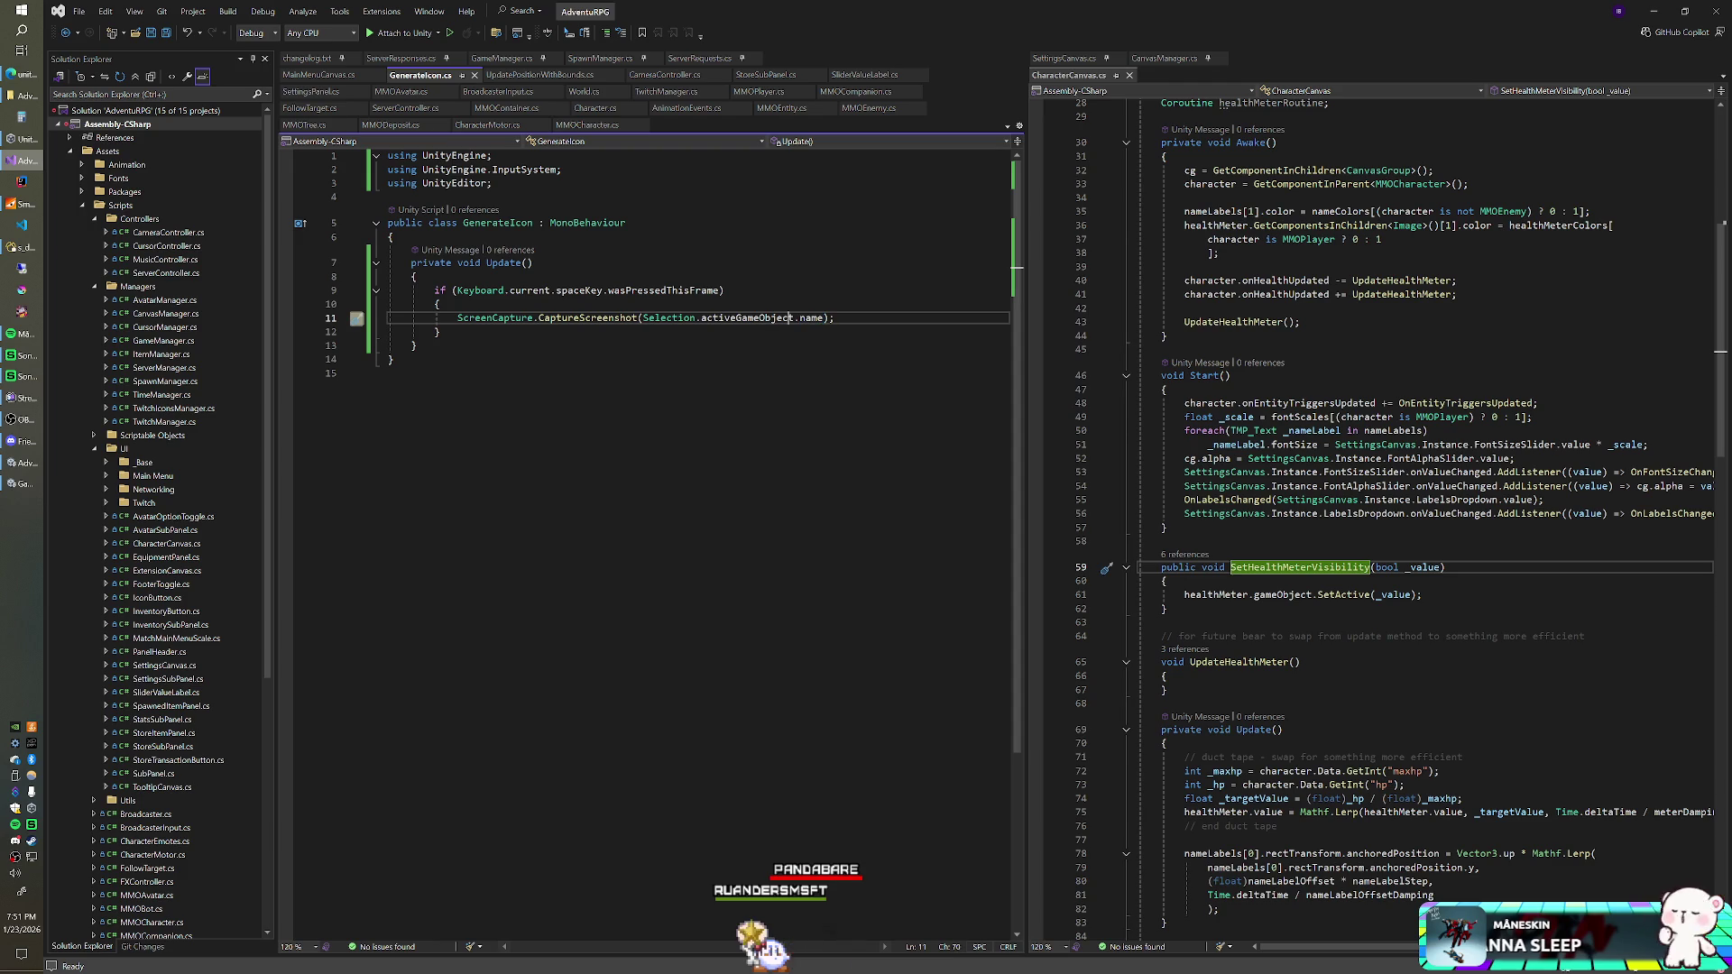
# Step: Wrap the file name as string.Format("{0}.png", Selection.activeGameObject.name) and return to Unity
pyautogui.click(703, 318)
pyautogui.click(642, 318)
pyautogui.write('string.Format')
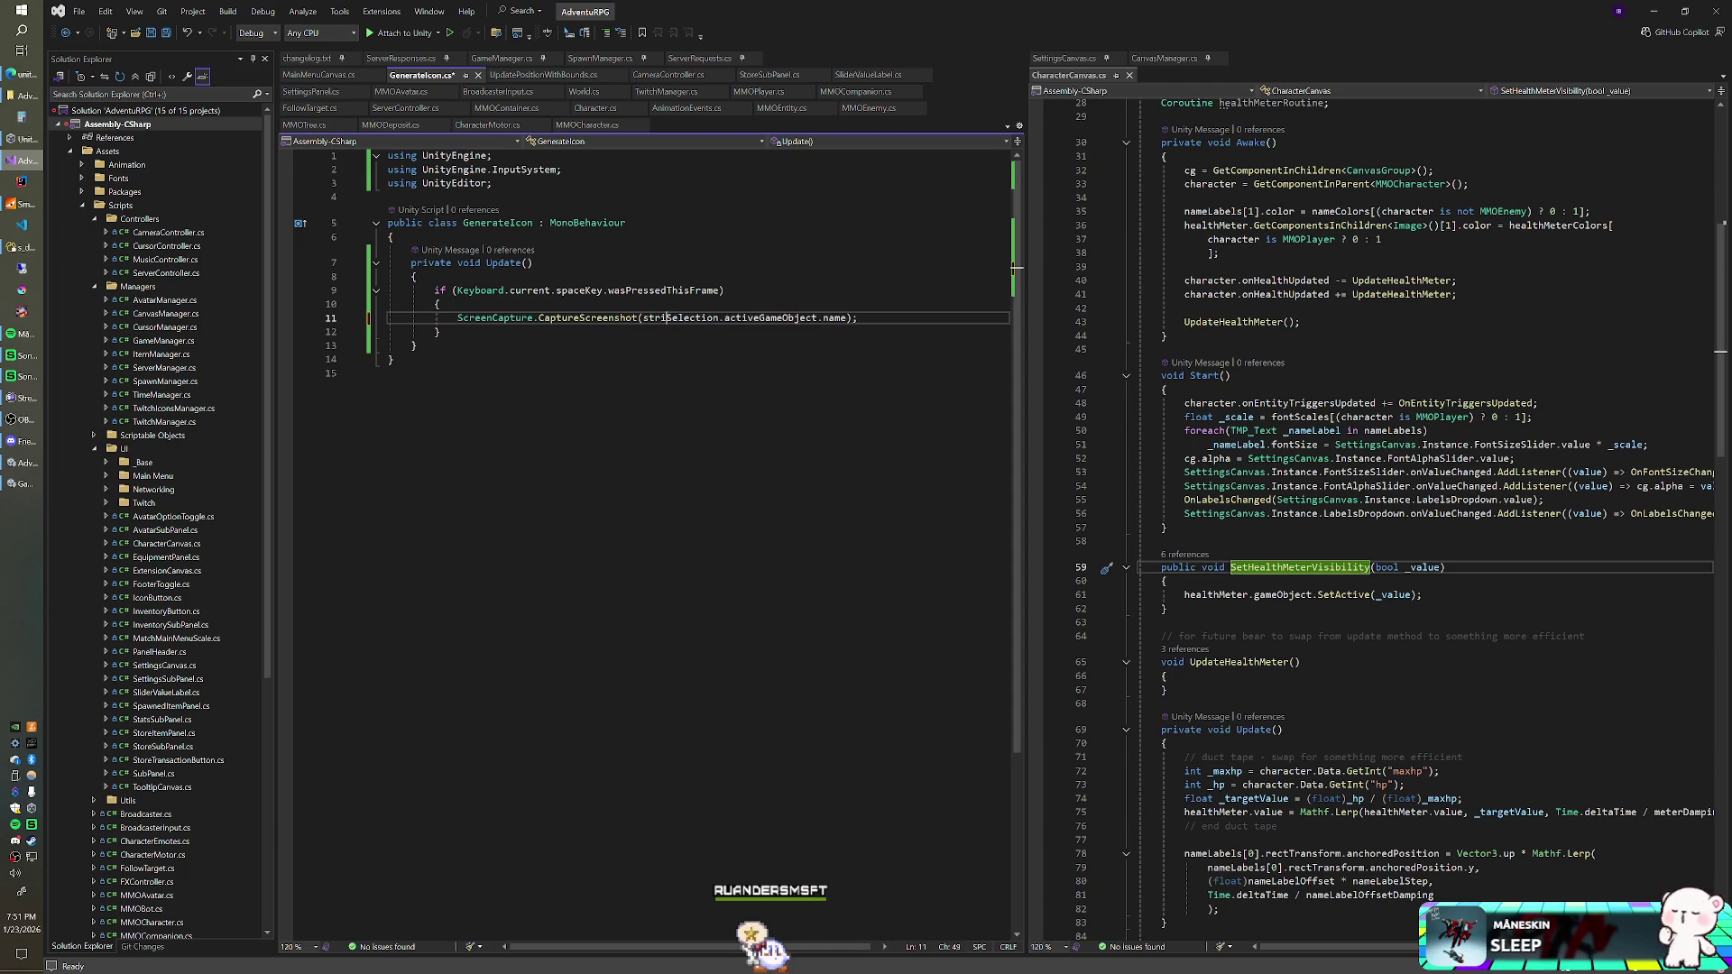
pyautogui.write('(')
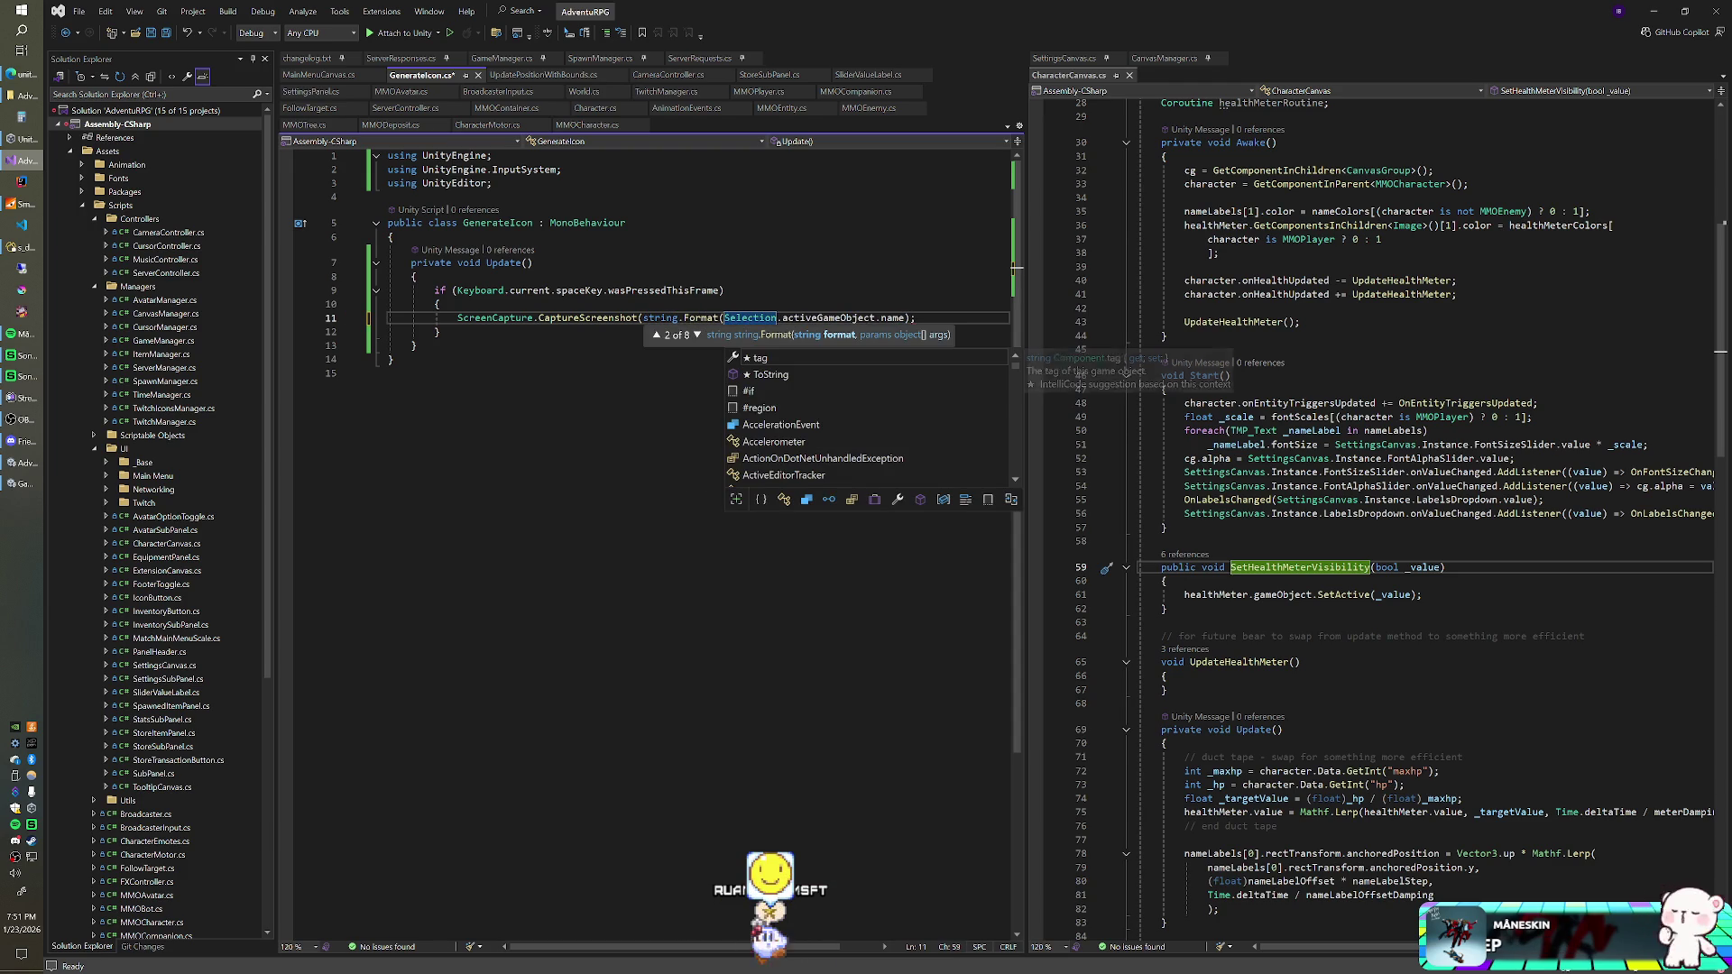
pyautogui.write('"{0}')
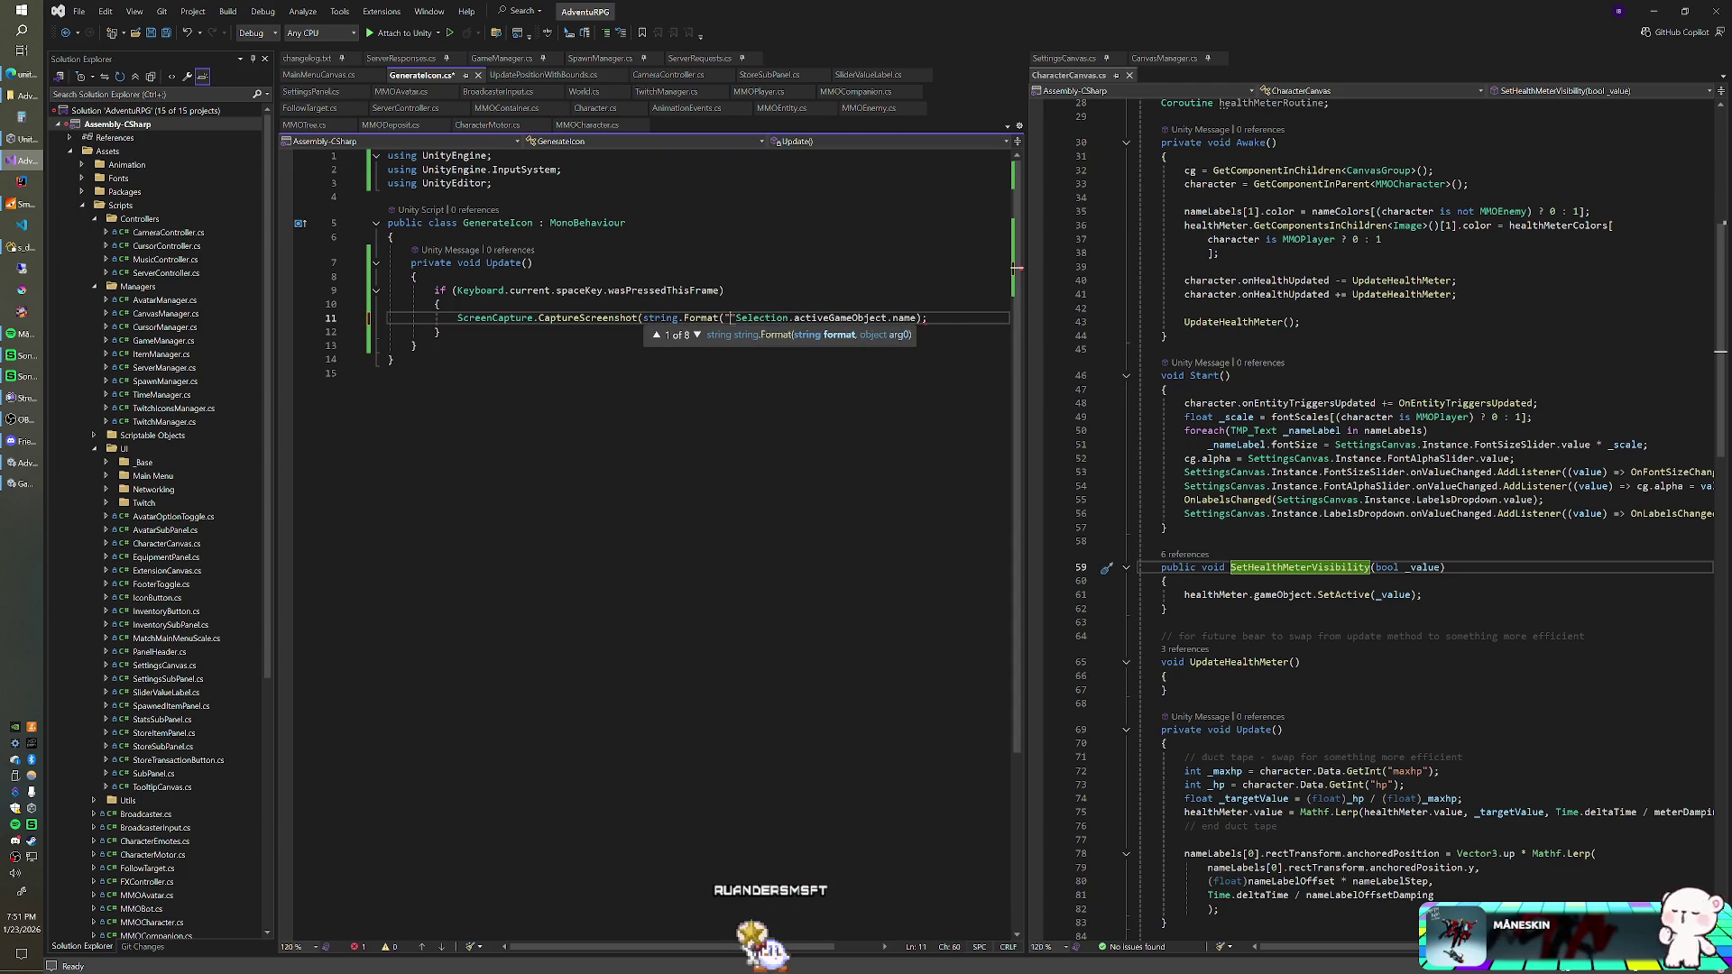
pyautogui.write('.png')
pyautogui.hotkey('ctrl', 'shift', 'Return')
pyautogui.write(',')
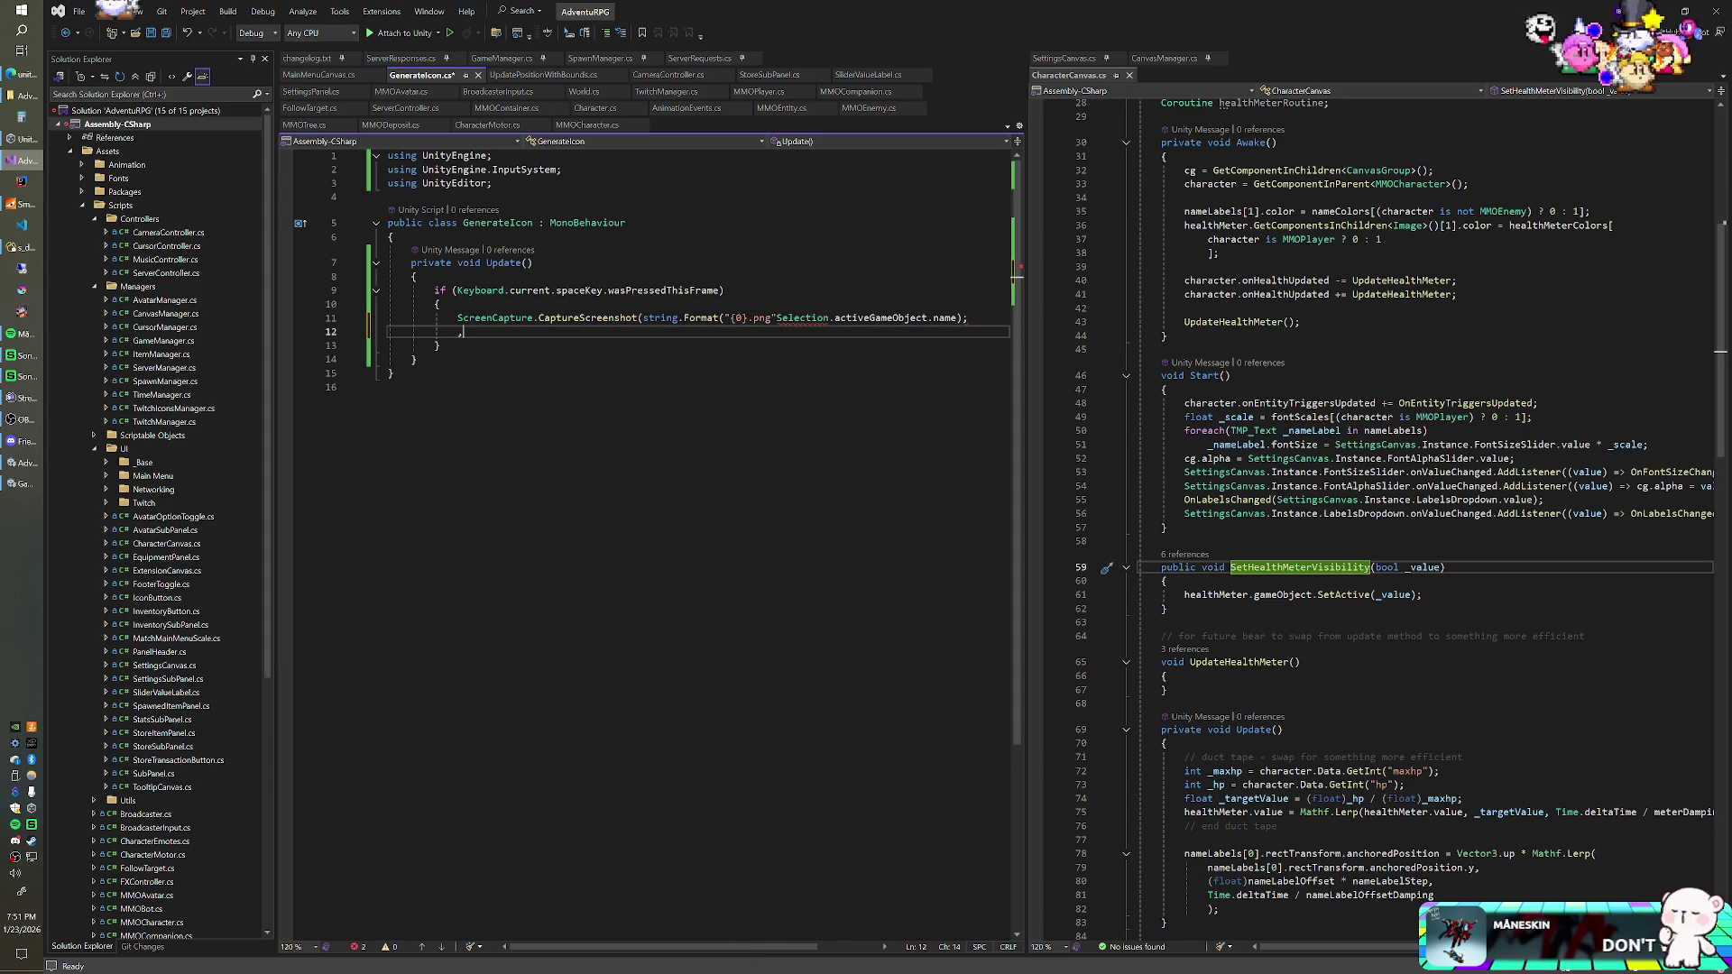
pyautogui.hotkey('ctrl', 'z')
pyautogui.hotkey('ctrl', 'z')
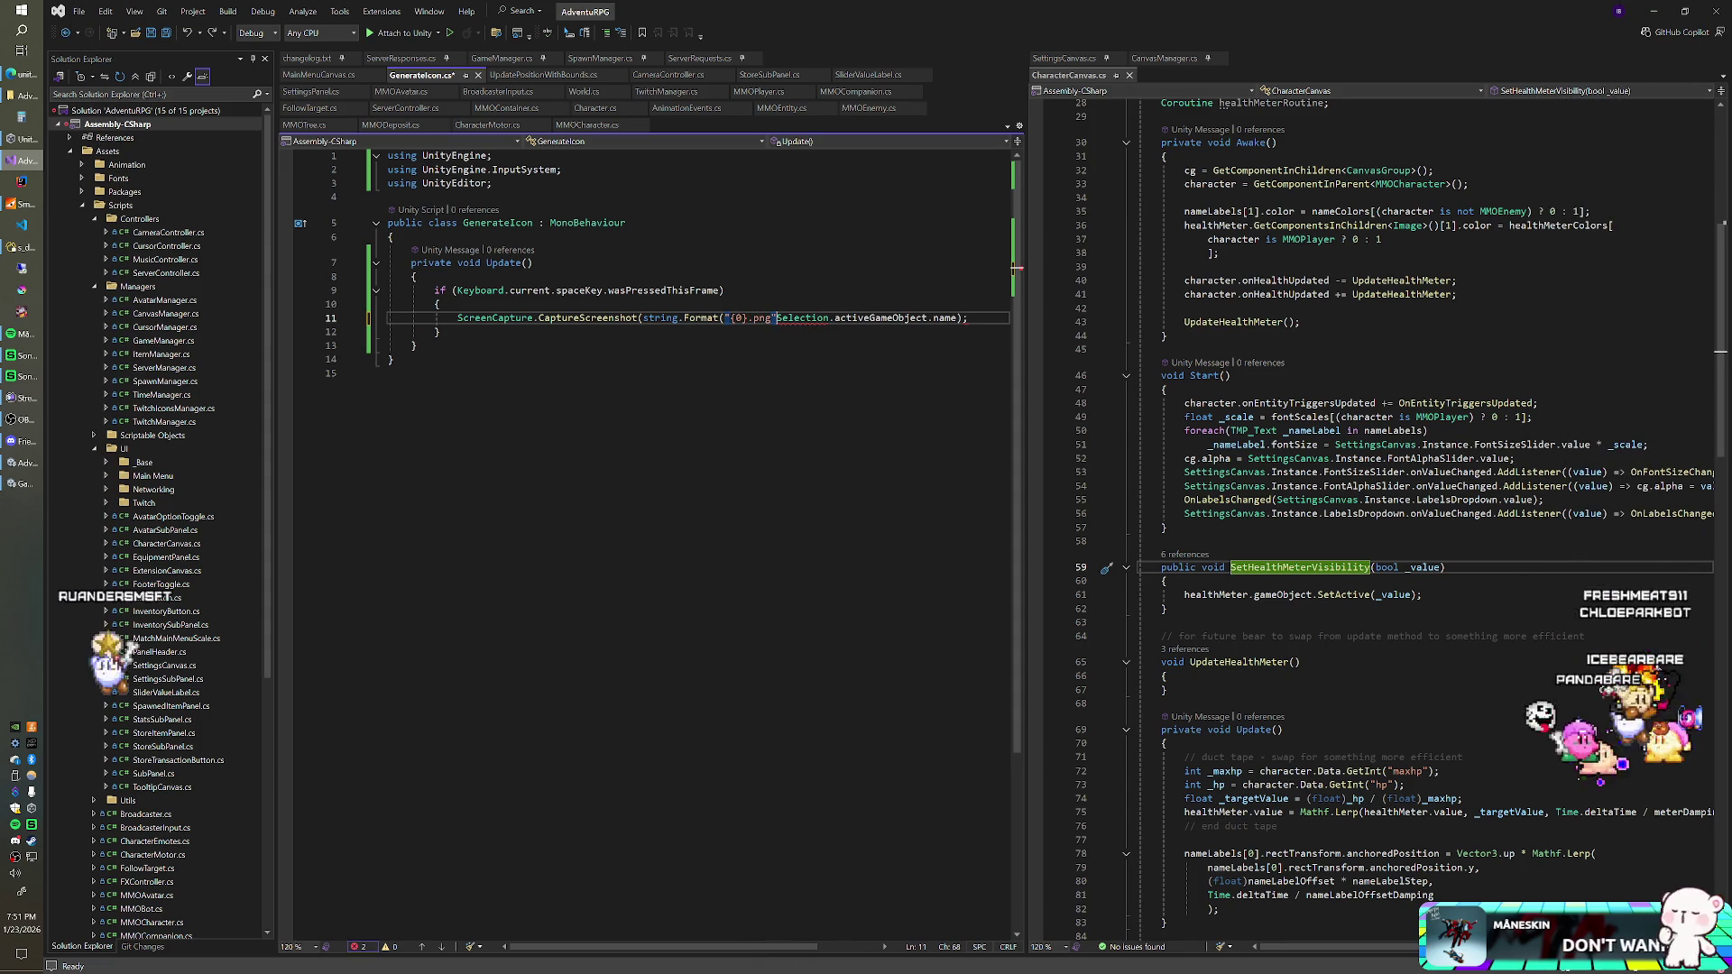
pyautogui.write(',')
pyautogui.press('End')
pyautogui.press('Left')
pyautogui.write(')')
pyautogui.click(390, 372)
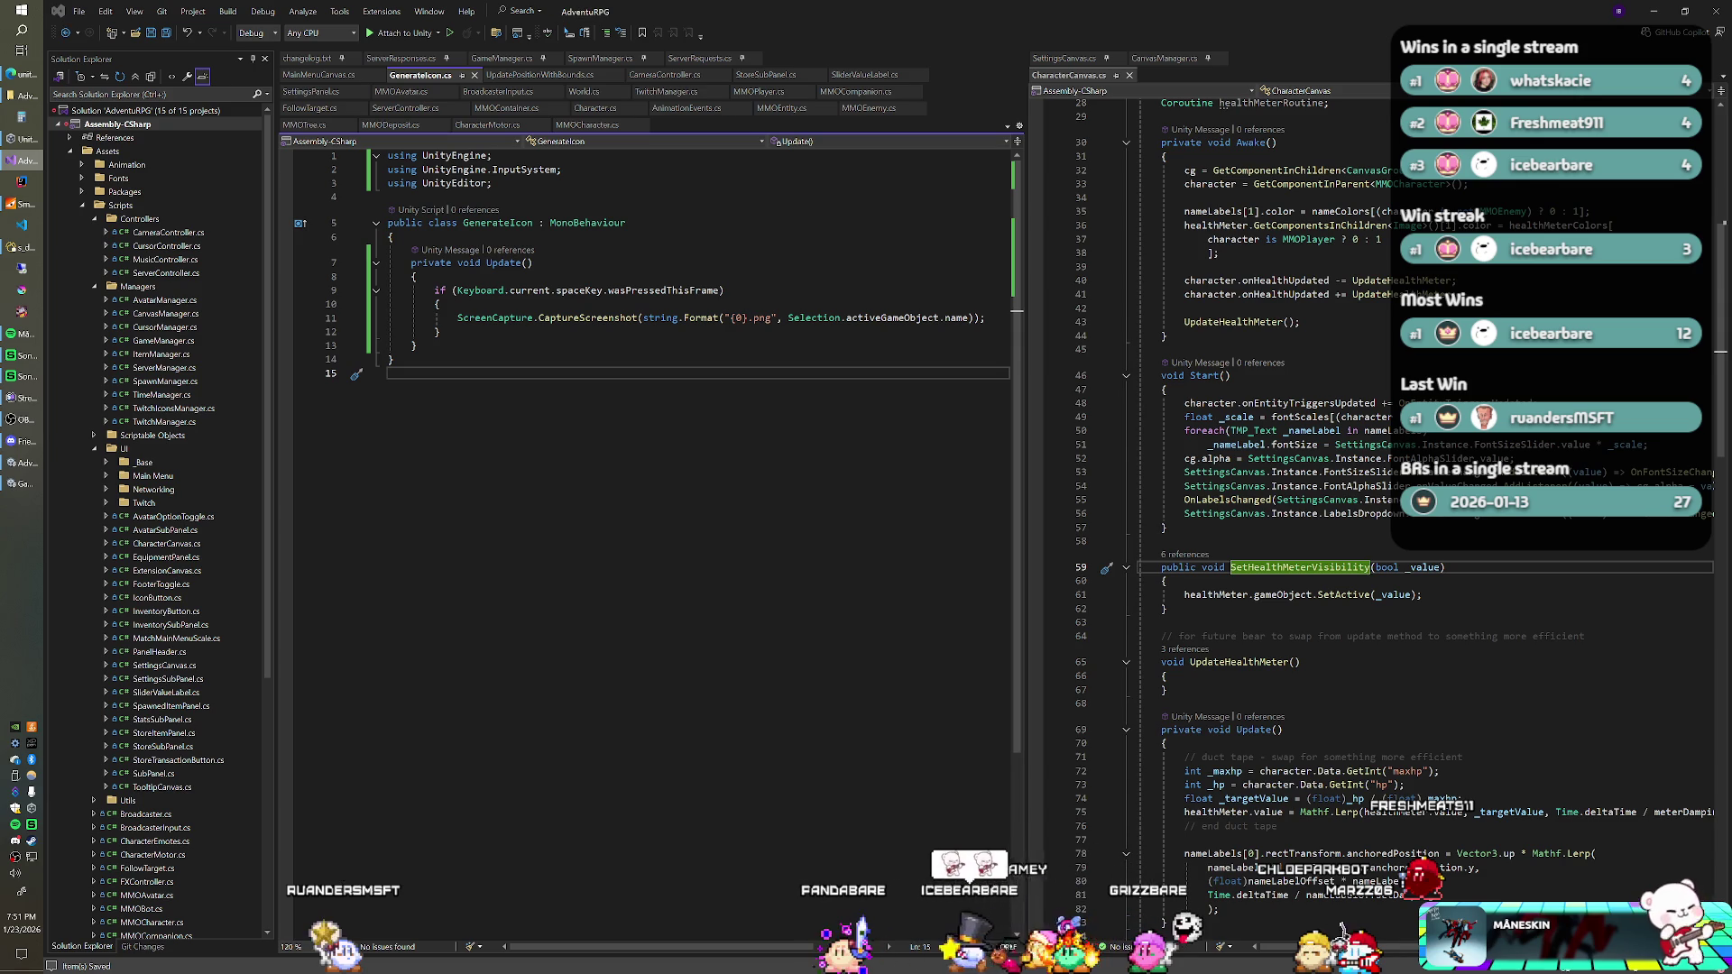
pyautogui.hotkey('alt', 'Tab')
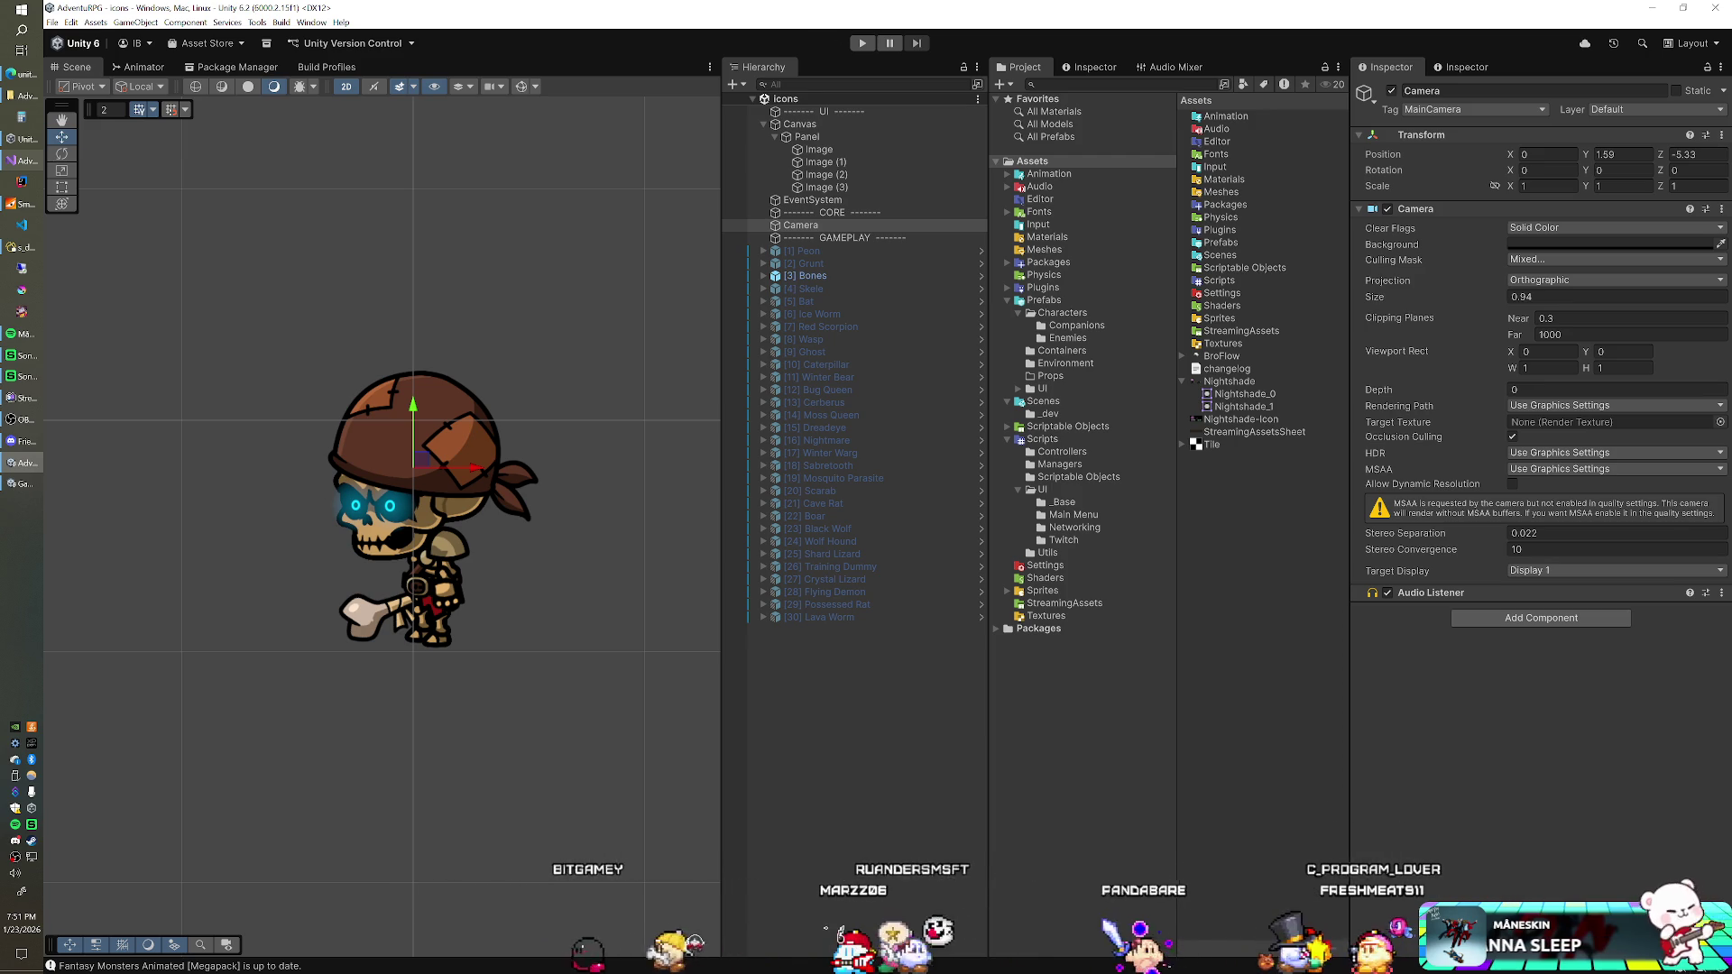
# Step: Run the Icons scene to test capturing the [3] Bones icon
pyautogui.hotkey('ctrl', 'p')
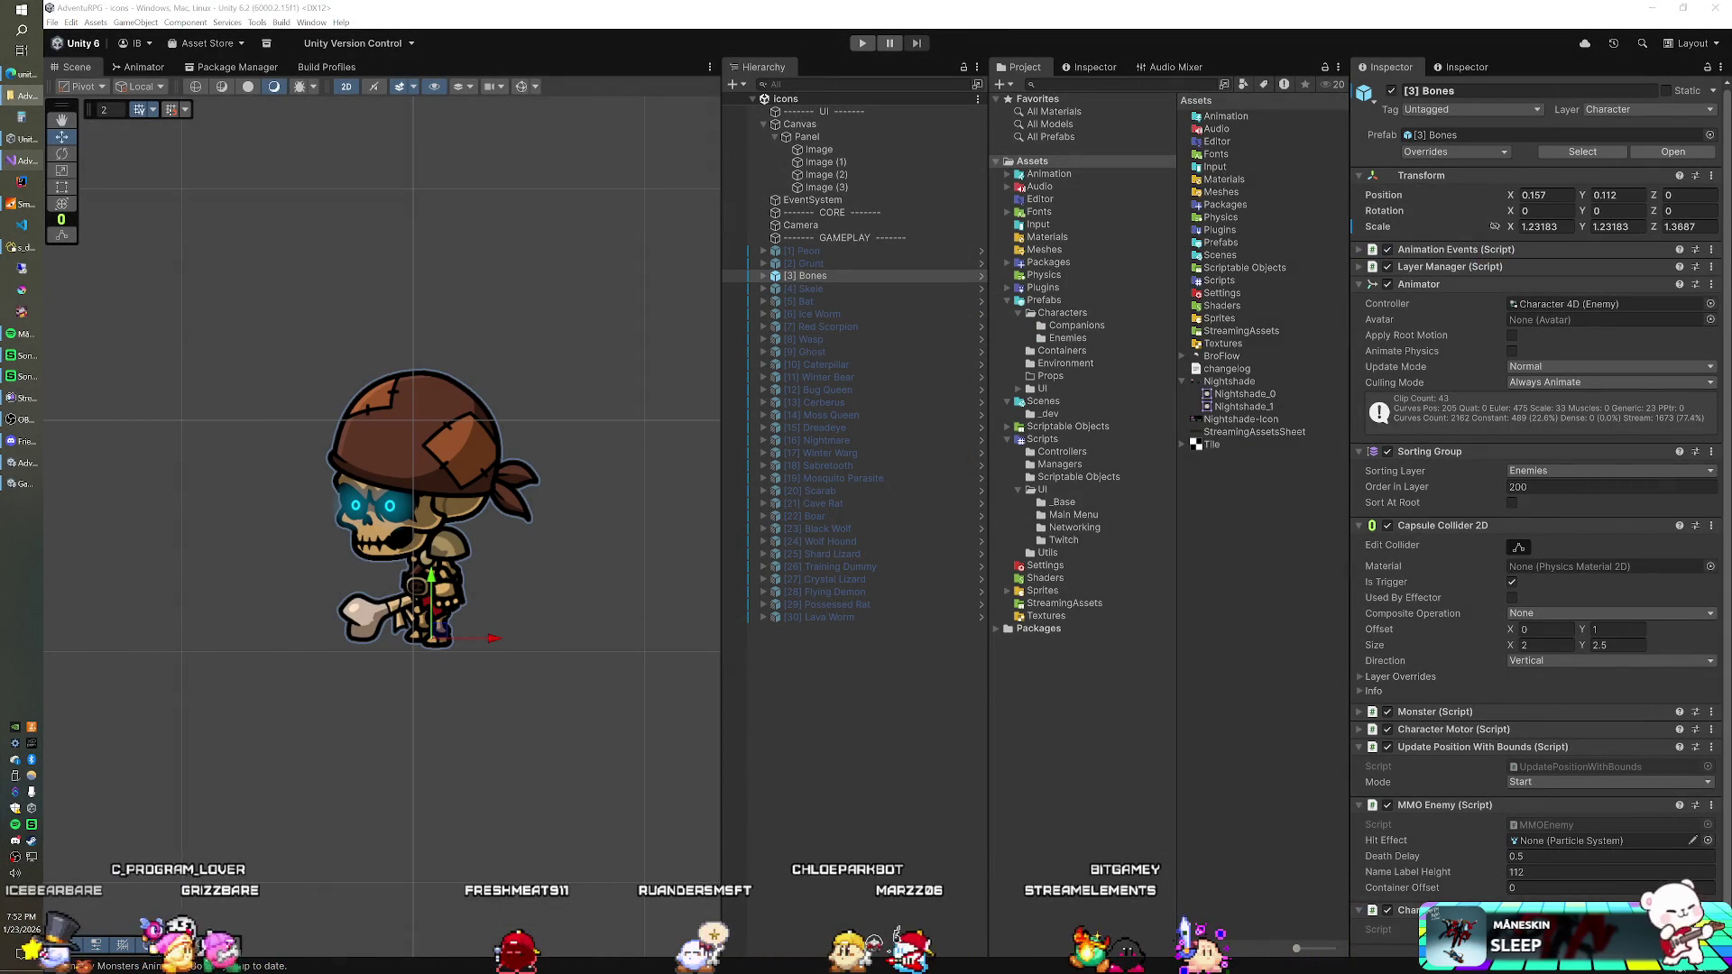
# Step: On all thirty enemies, disable Monster, Capsule Collider 2D, Character Motor, Character Emotes, Update Position With Bounds and MMO Enemy
pyautogui.click(823, 252)
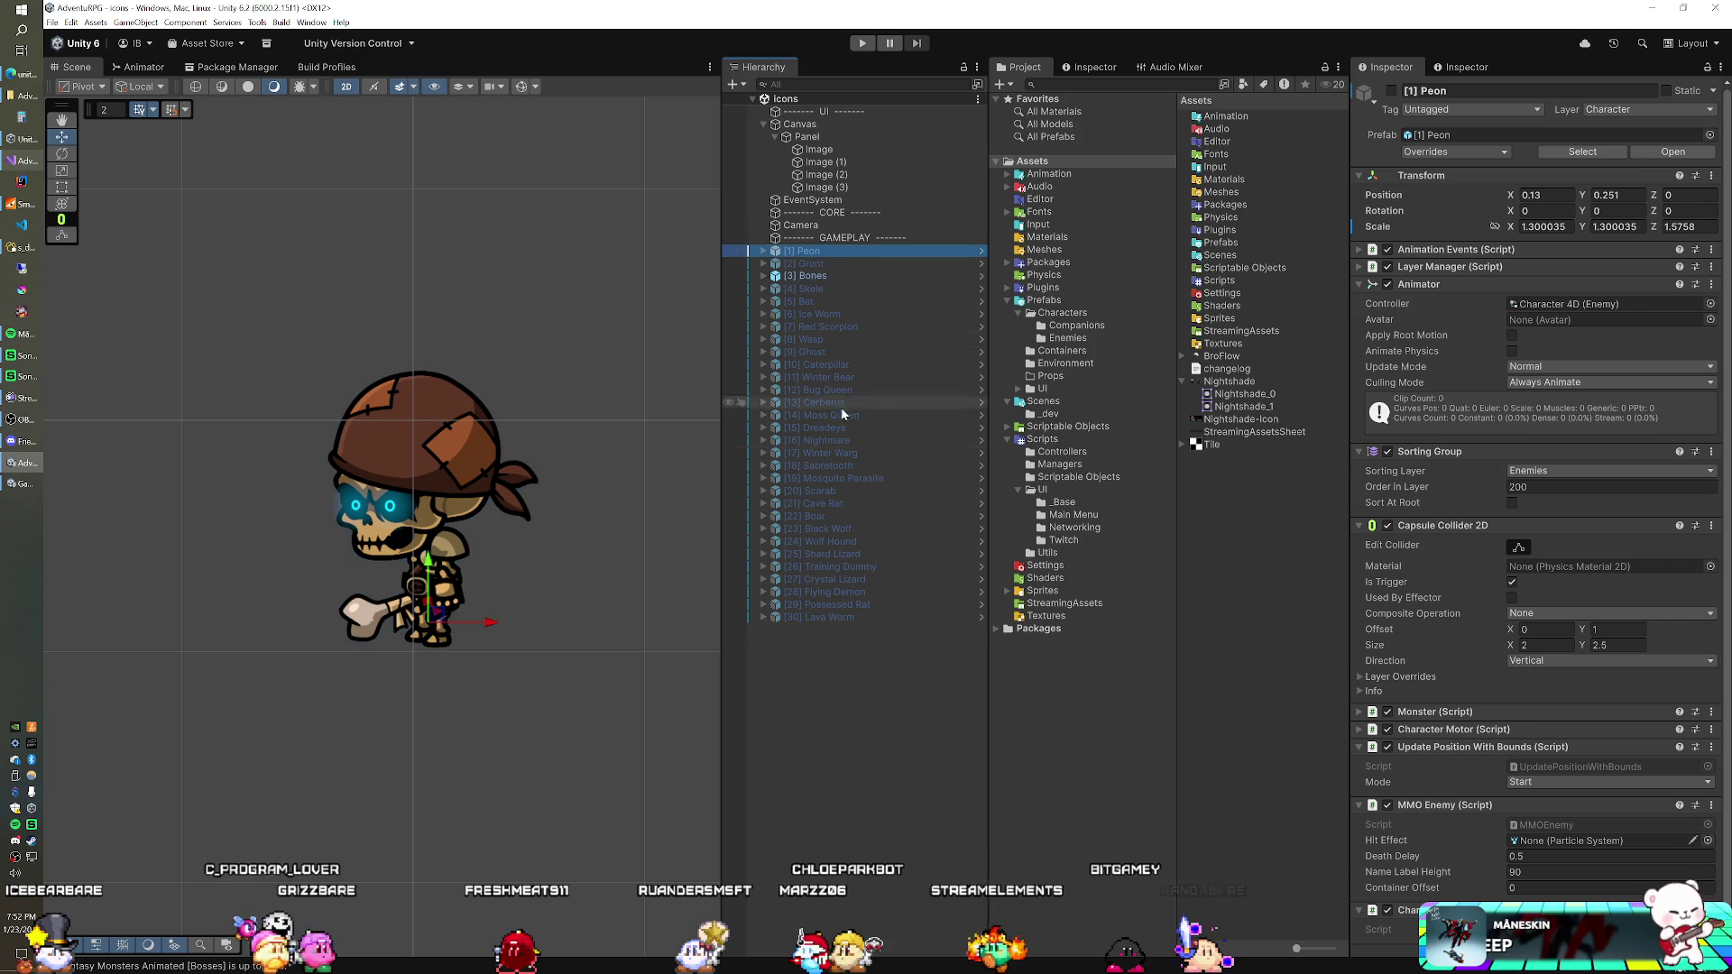
pyautogui.keyDown('shift'); pyautogui.click(825, 617); pyautogui.keyUp('shift')
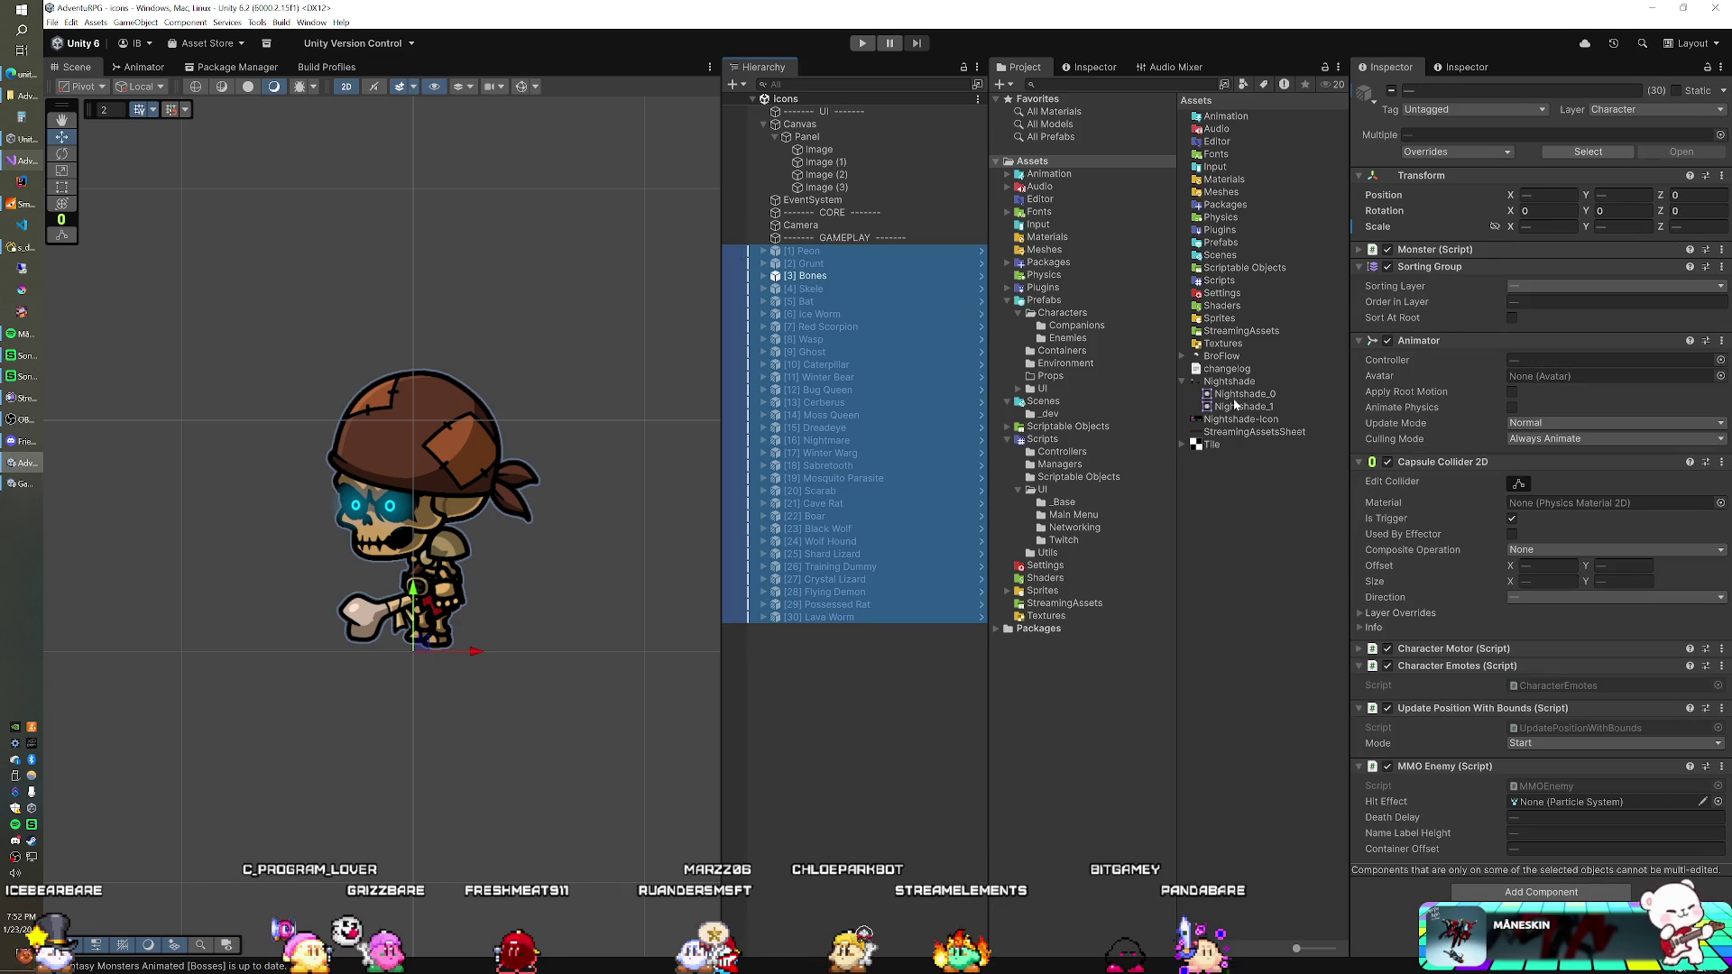
pyautogui.click(1388, 250)
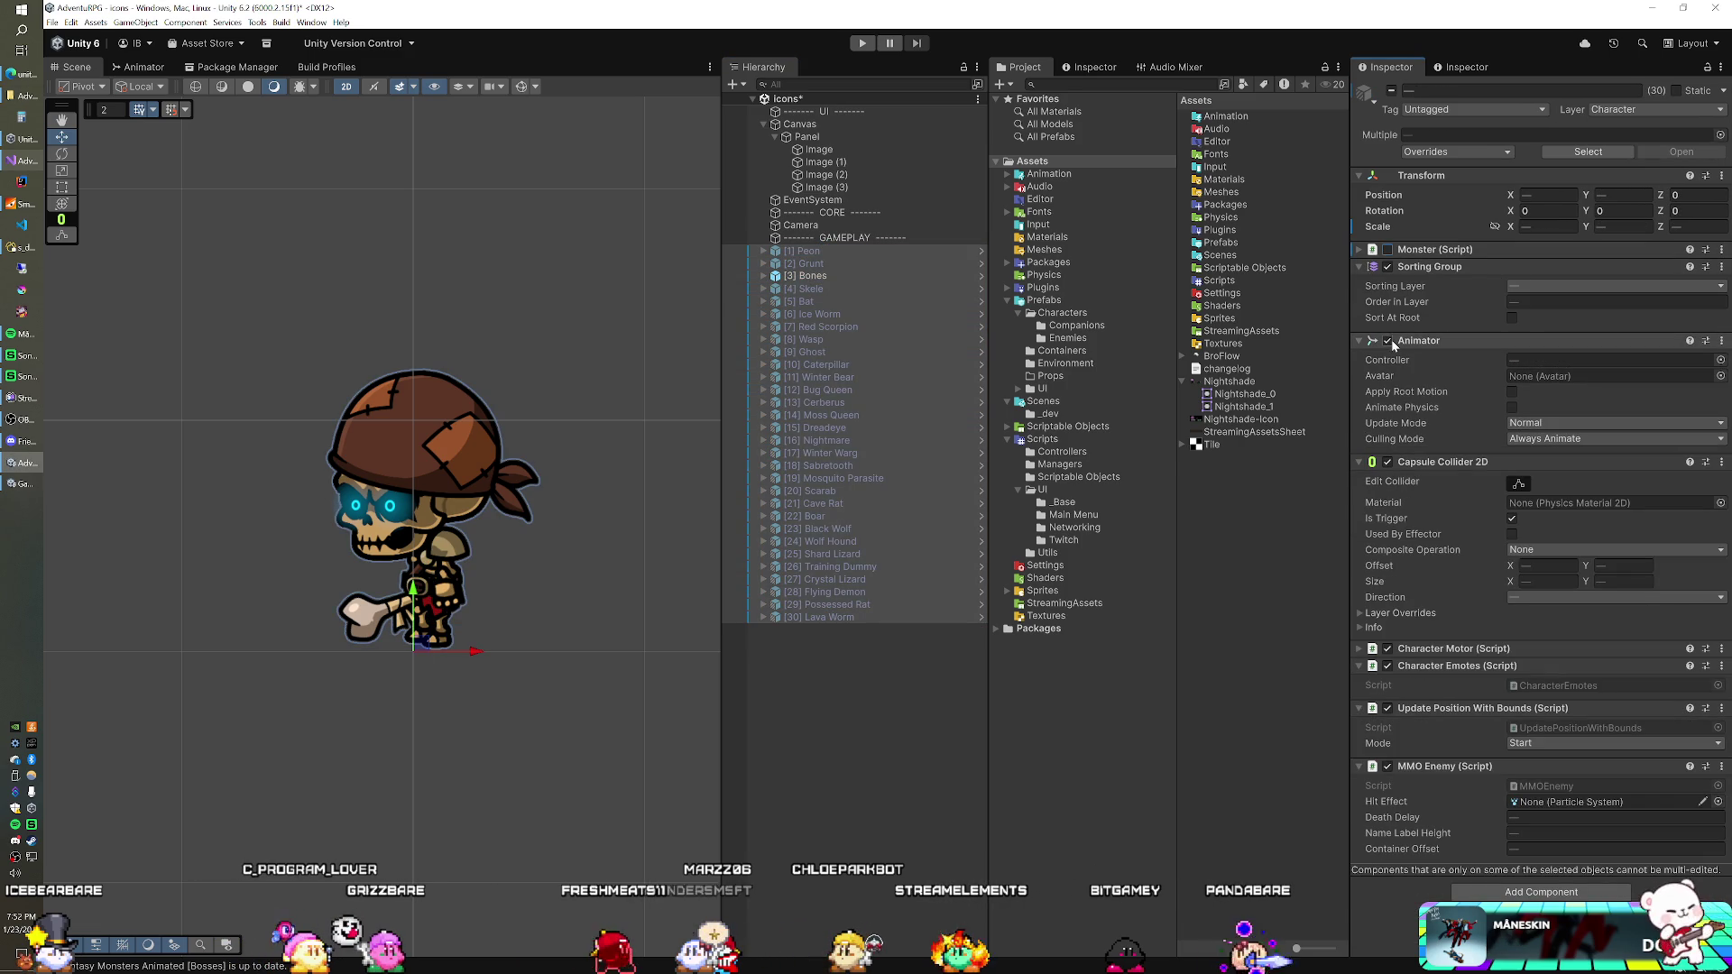
pyautogui.click(1387, 462)
pyautogui.click(1387, 649)
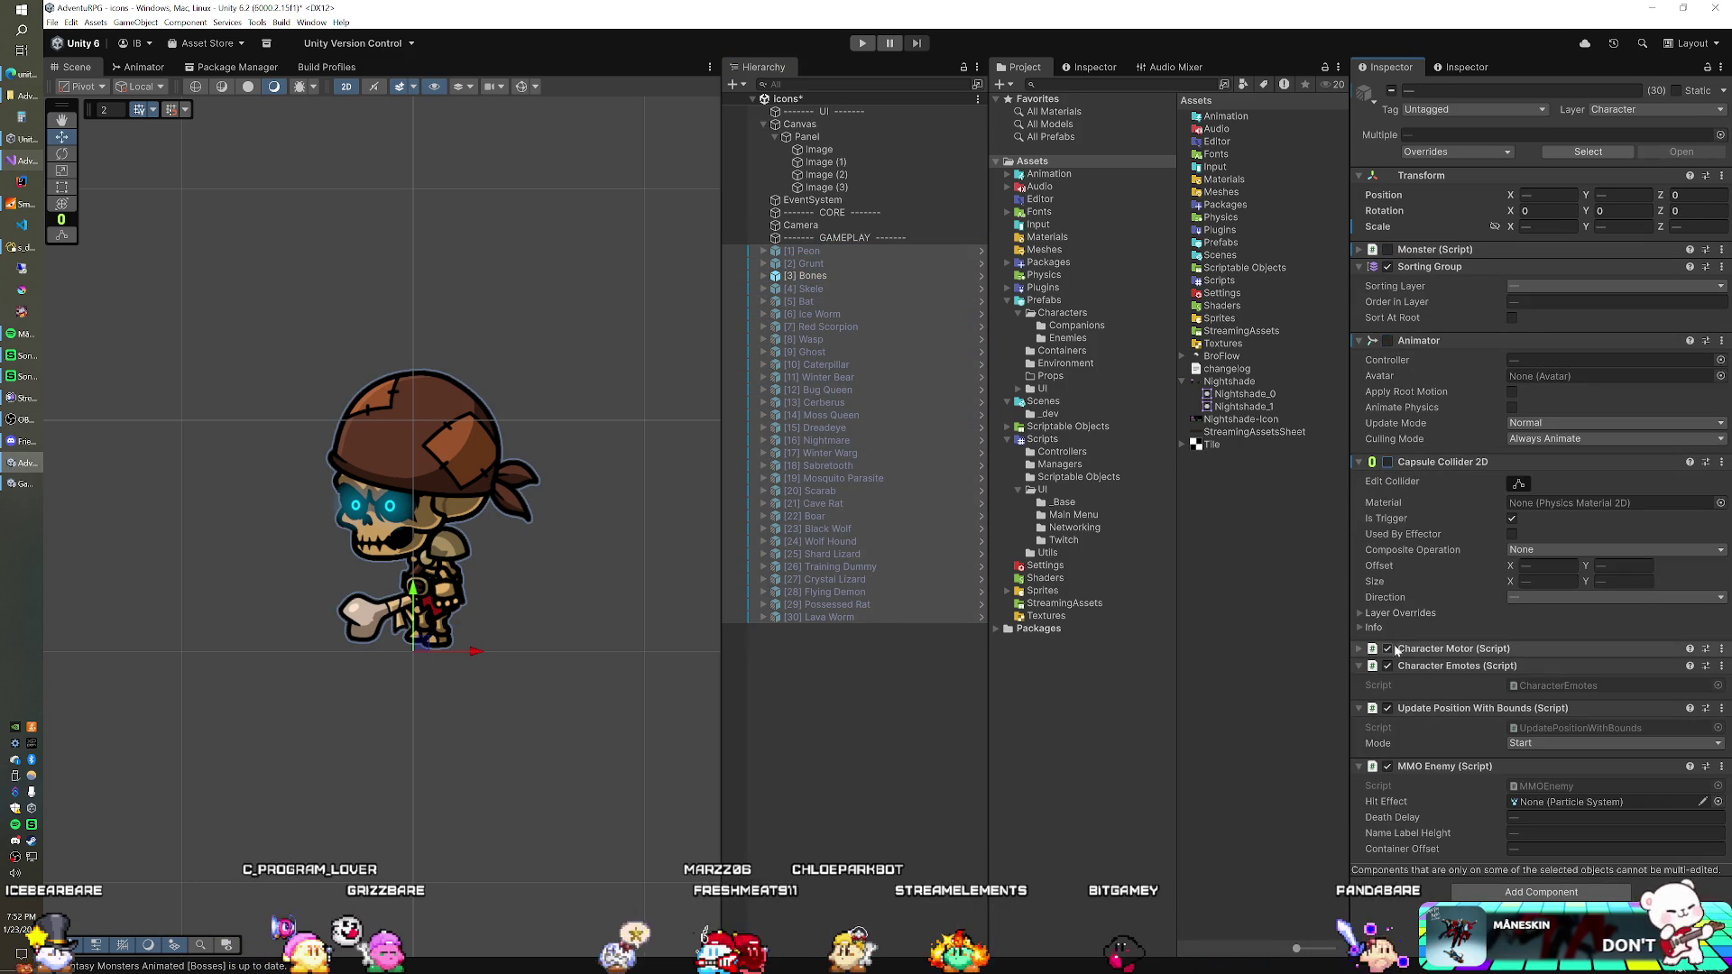
pyautogui.click(1387, 666)
pyautogui.click(1387, 708)
pyautogui.click(1387, 766)
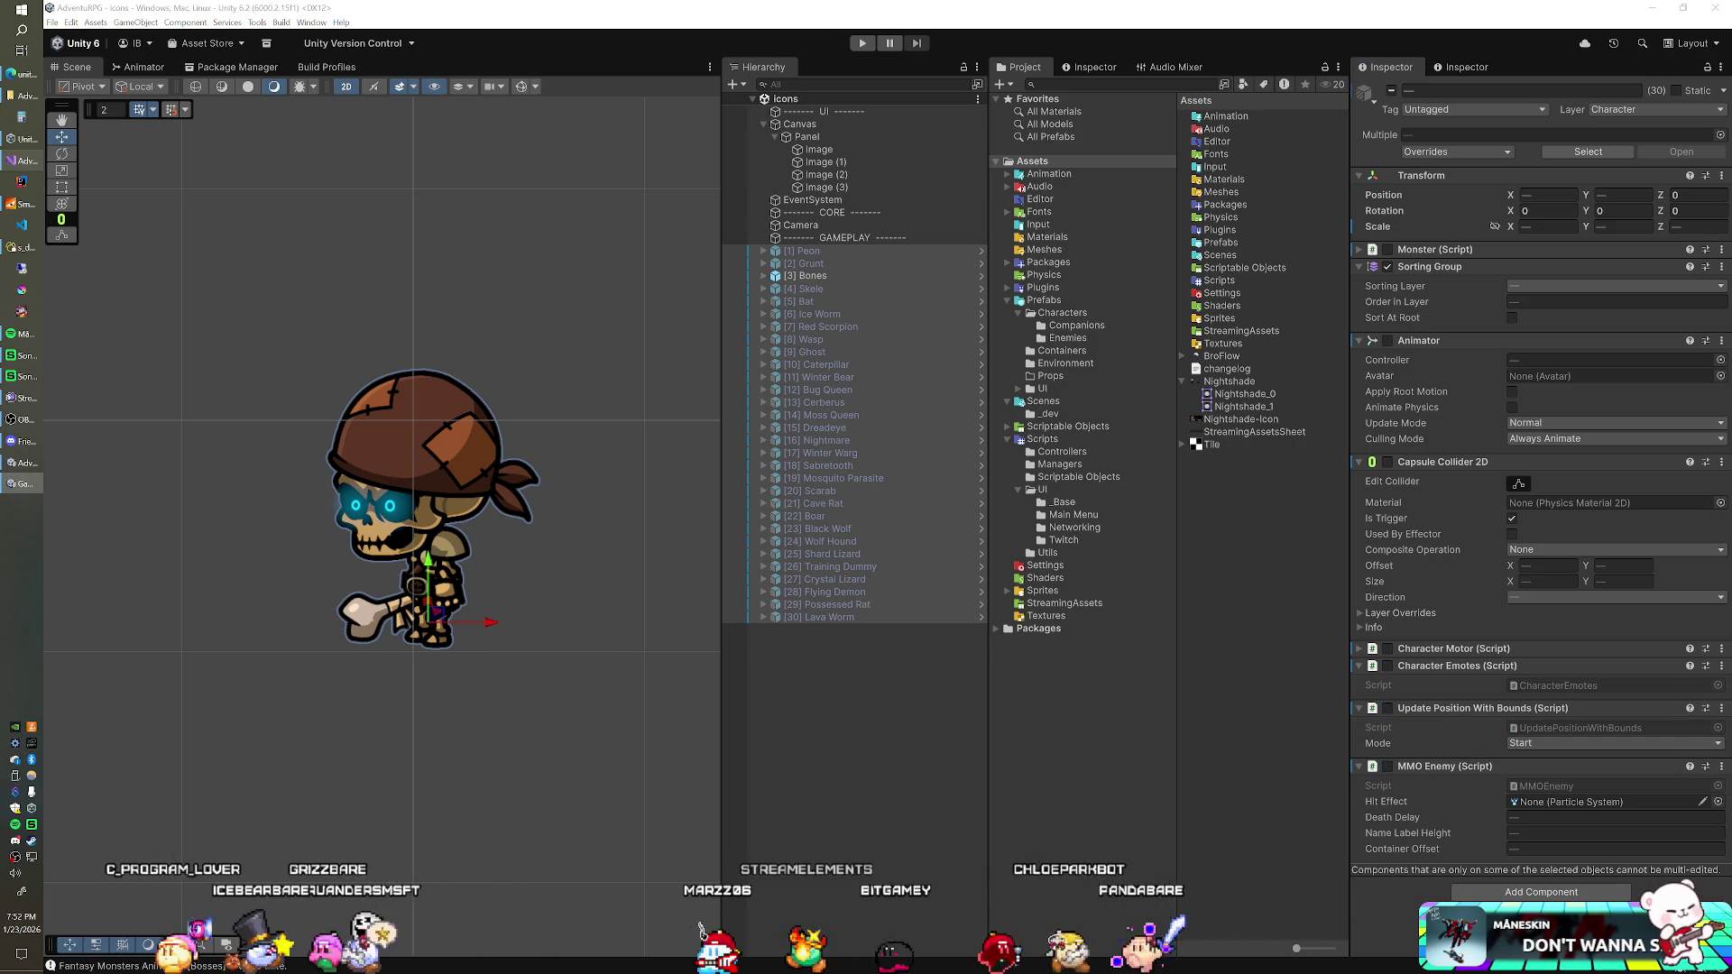
# Step: Test-run the icon scene, stop it, and go back to the Update code in Visual Studio
pyautogui.hotkey('ctrl', 'p')
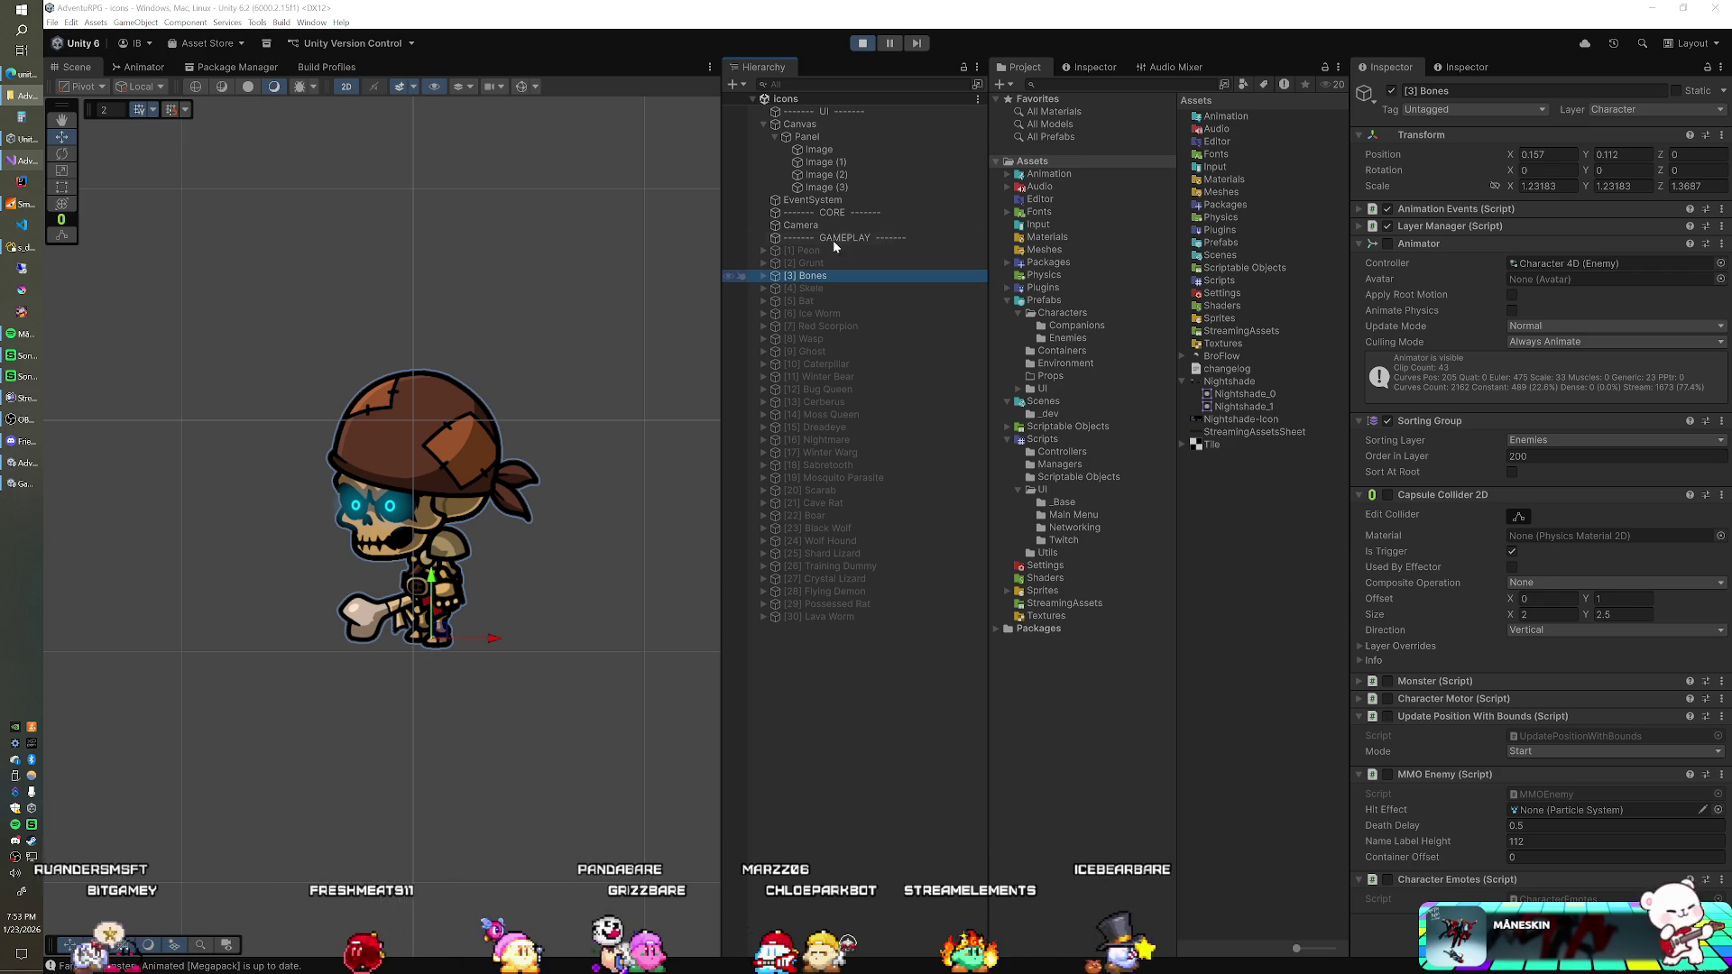
pyautogui.hotkey('ctrl', 'p')
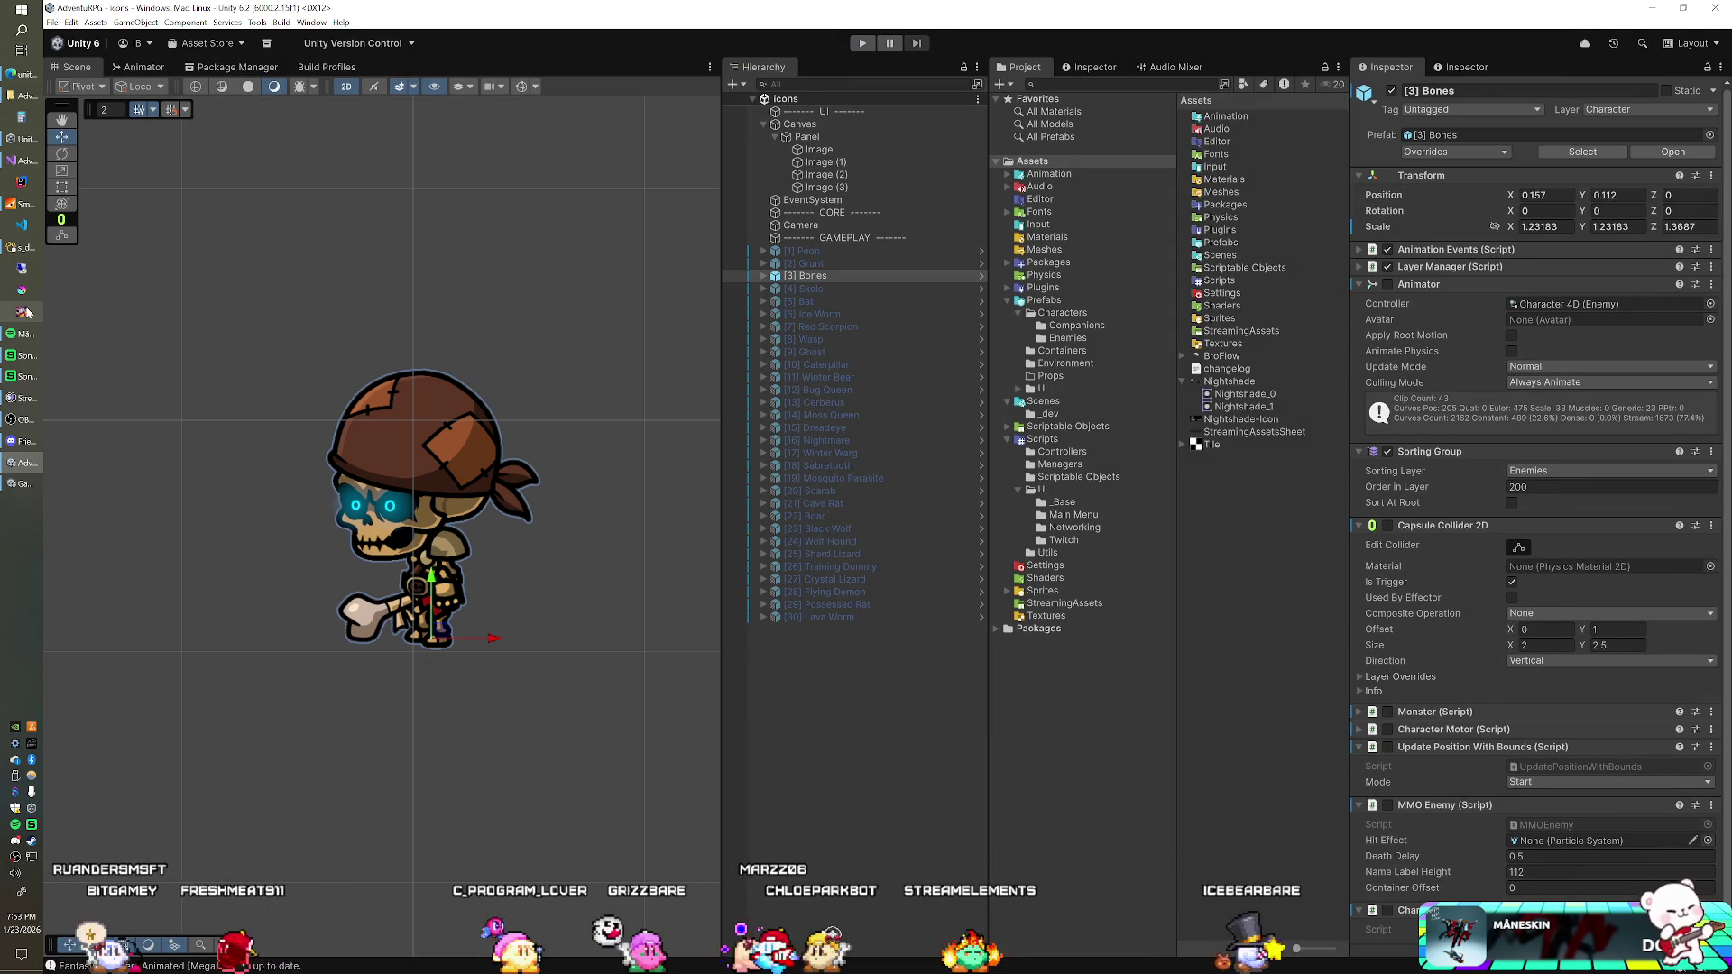
pyautogui.click(32, 163)
pyautogui.click(439, 303)
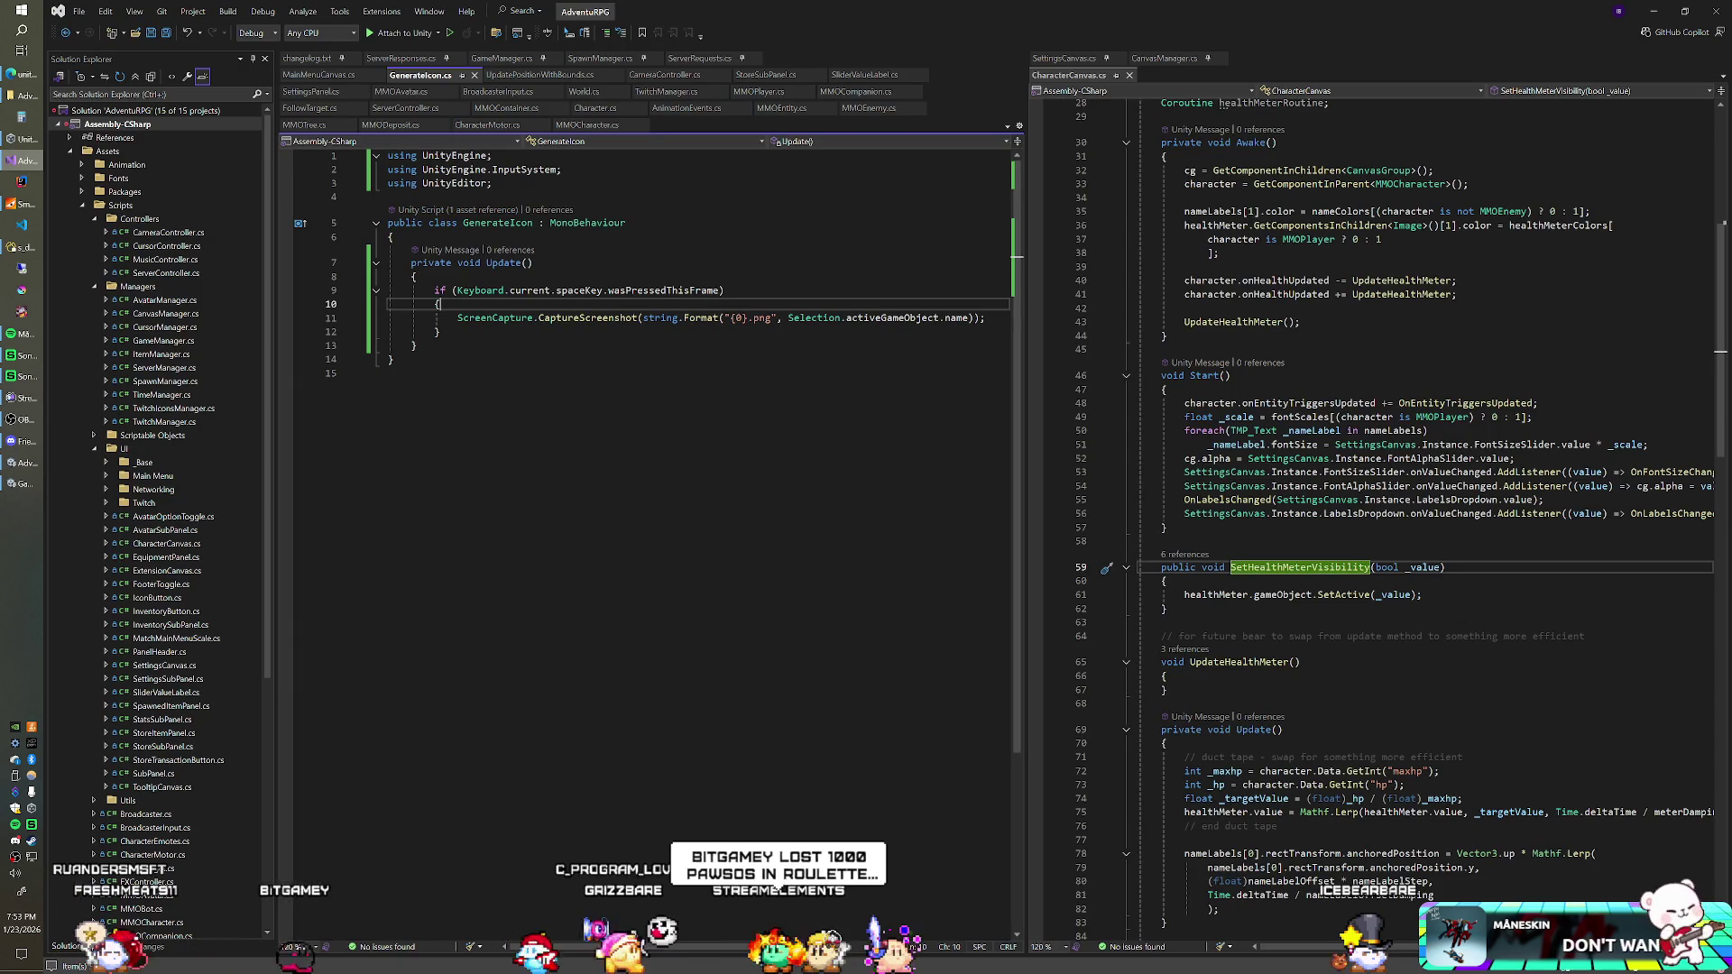
# Step: Declare string _name = Selection.activeGameObject.name inside the if block
pyautogui.press('Return')
pyautogui.write('strin')
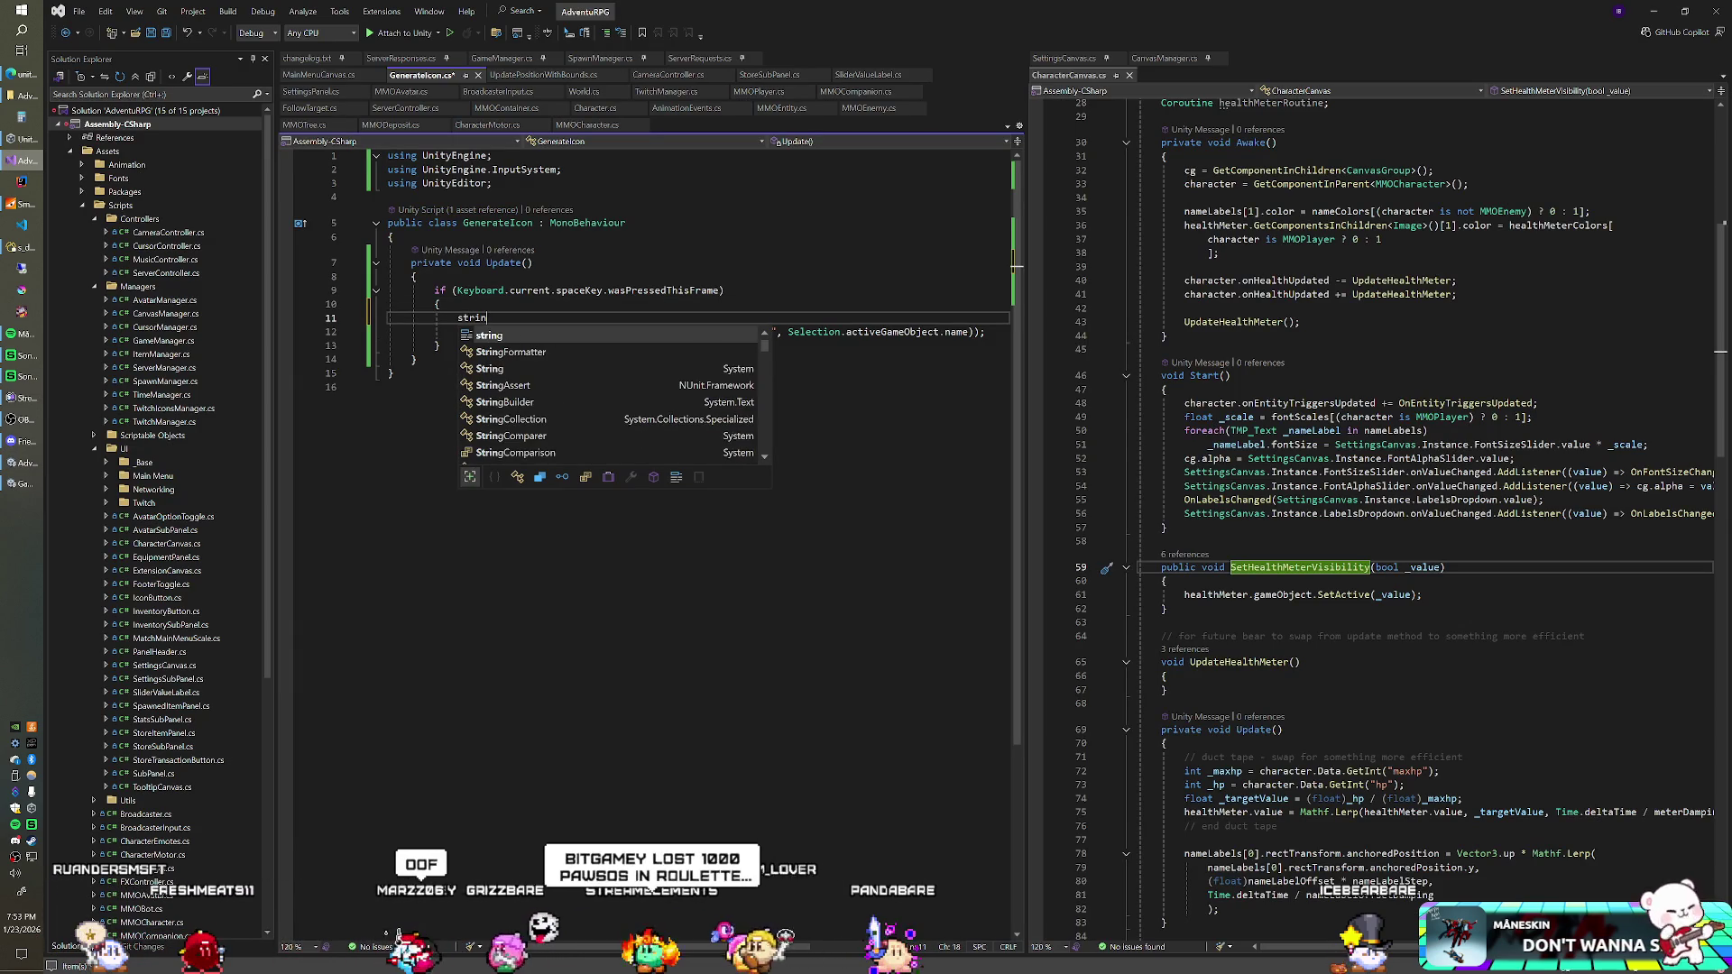
pyautogui.write('g _name = ')
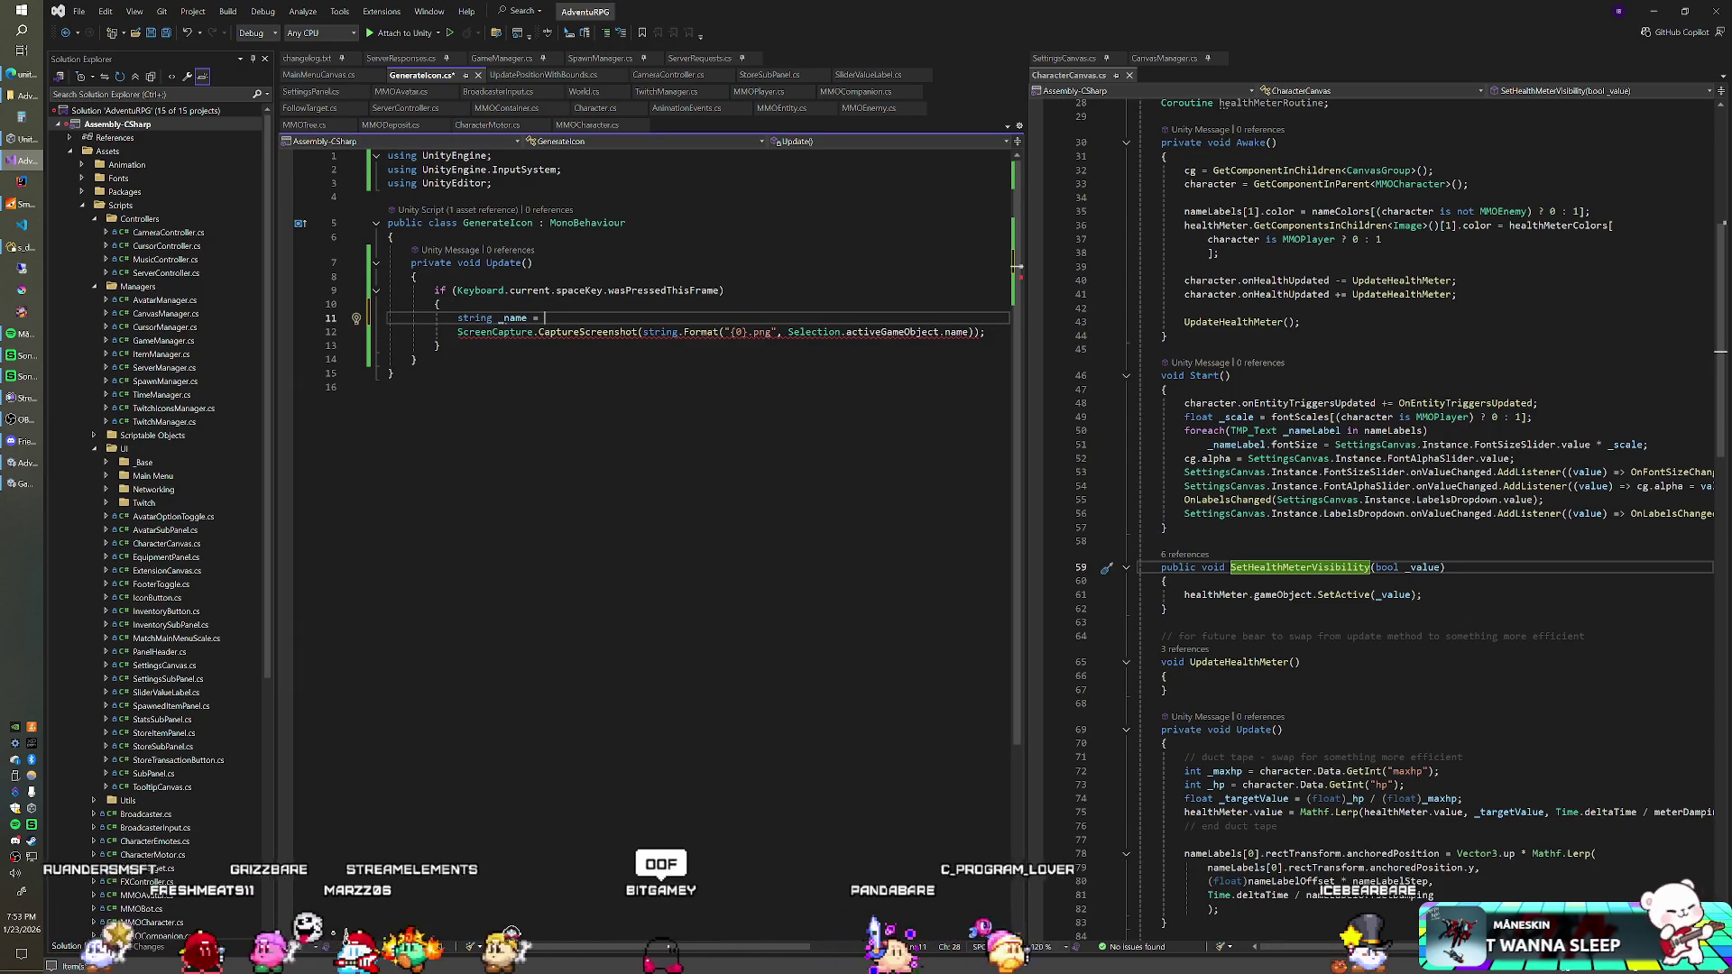
pyautogui.write('S')
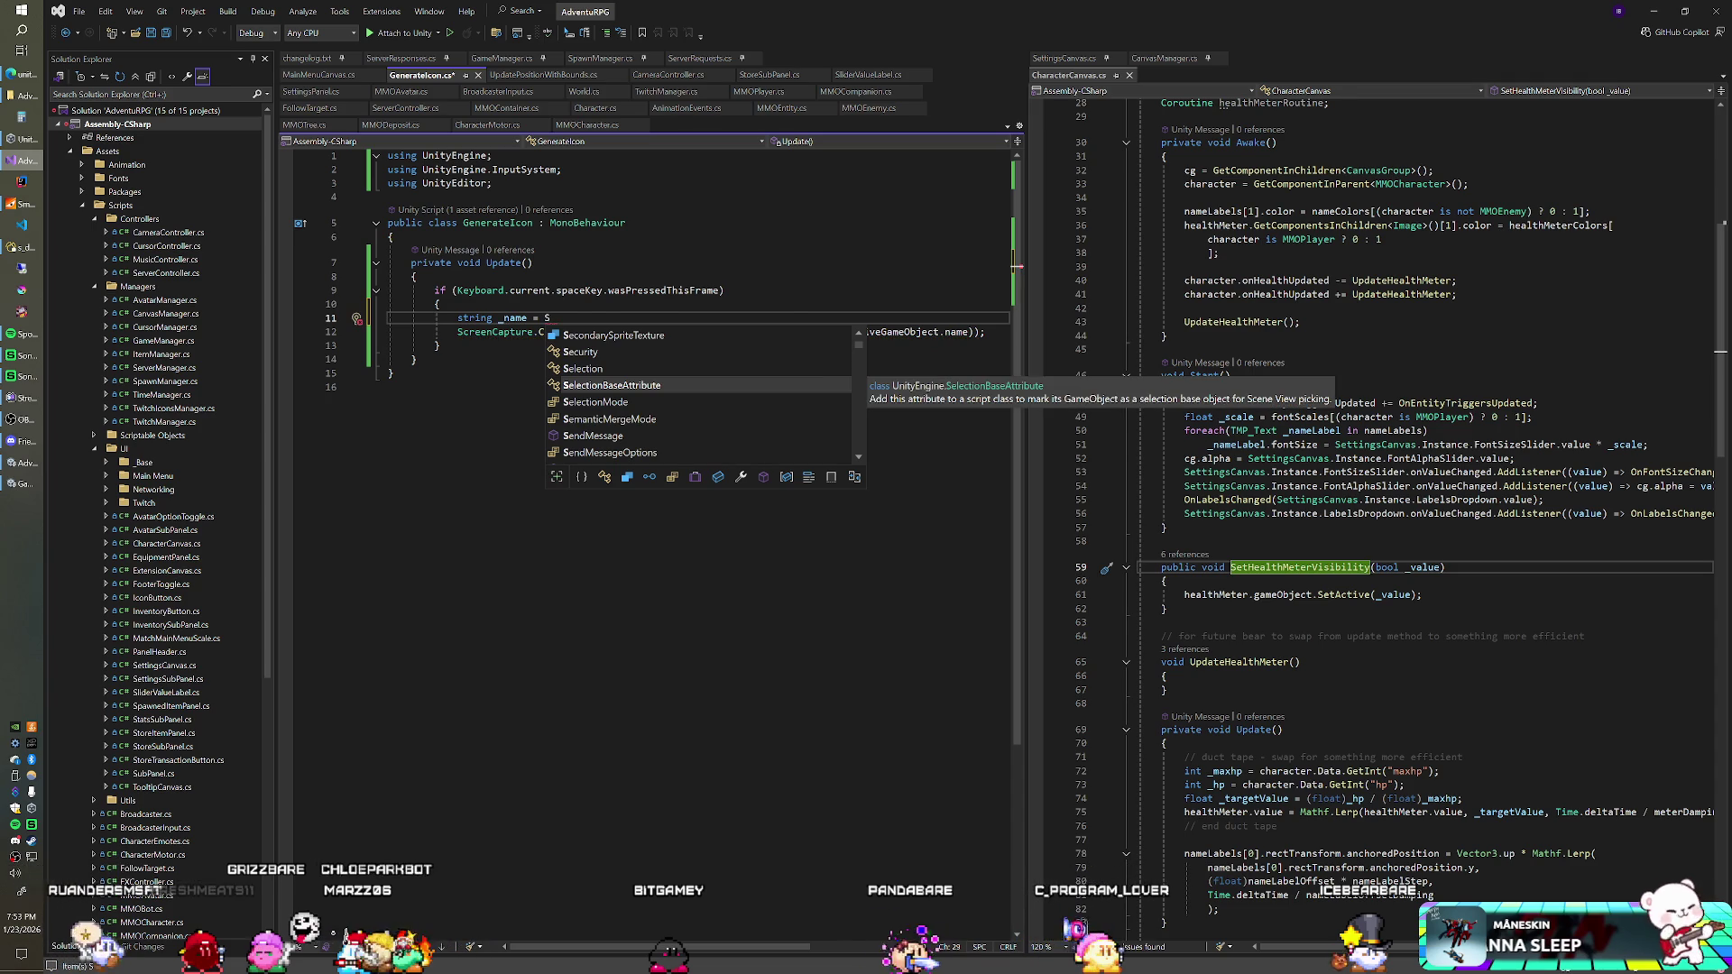
pyautogui.press('Escape')
pyautogui.press('Up')
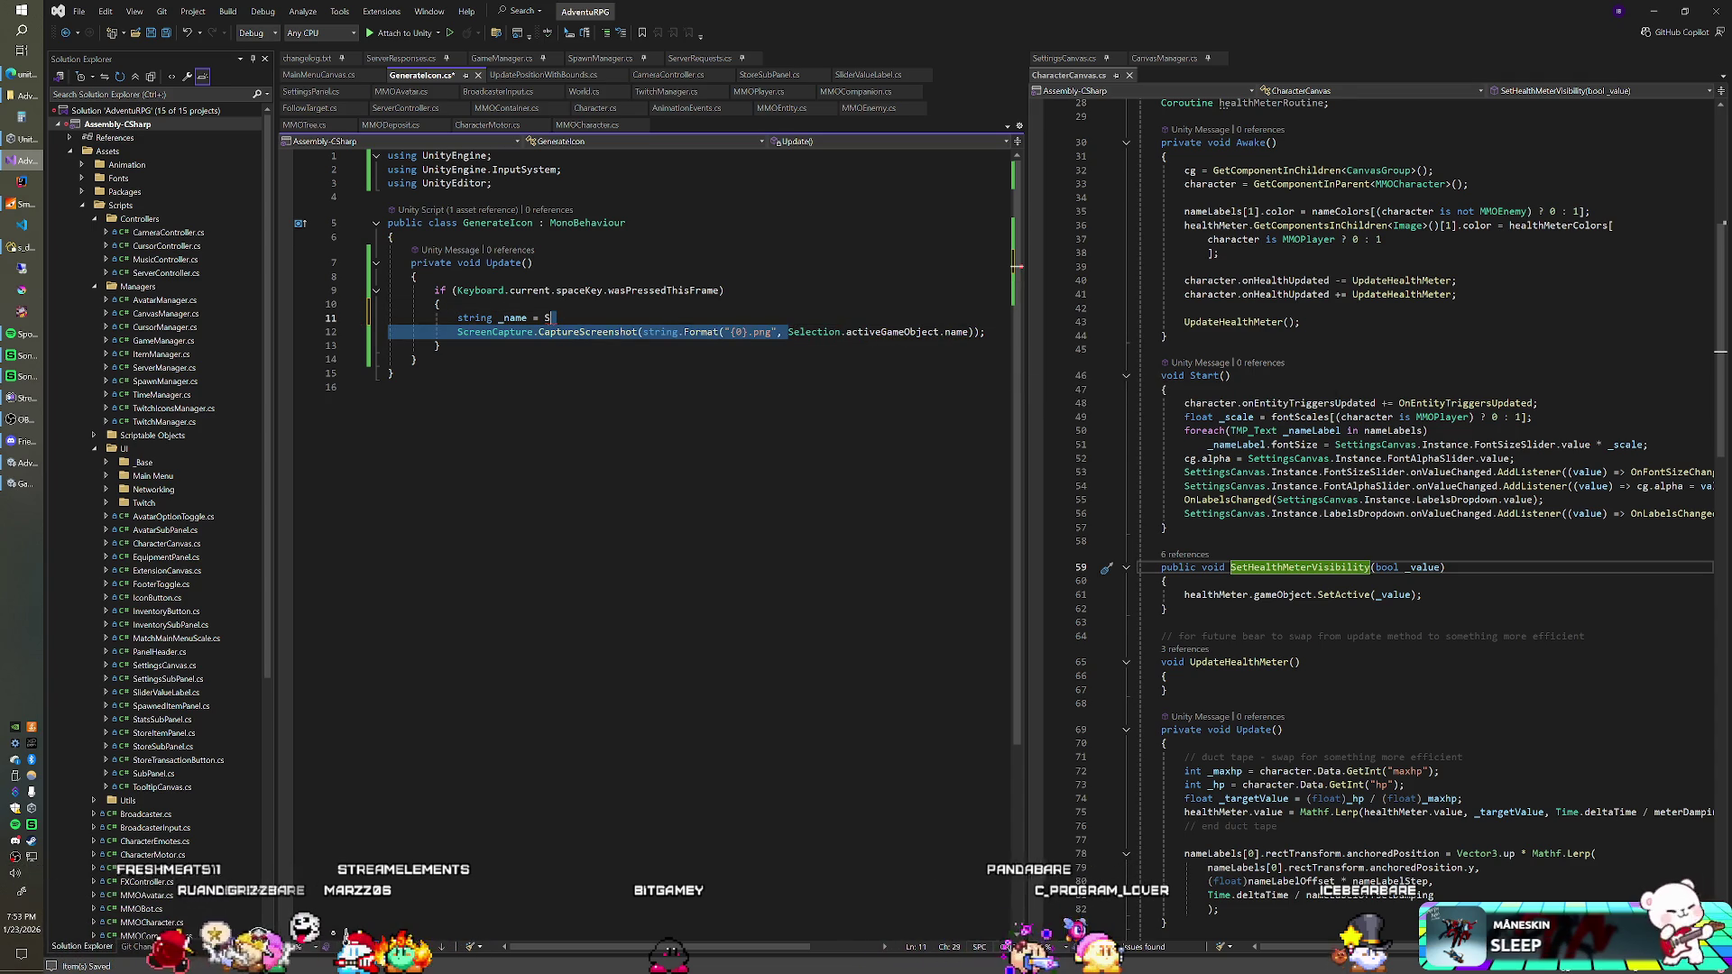
pyautogui.moveTo(787, 332); pyautogui.dragTo(969, 332)
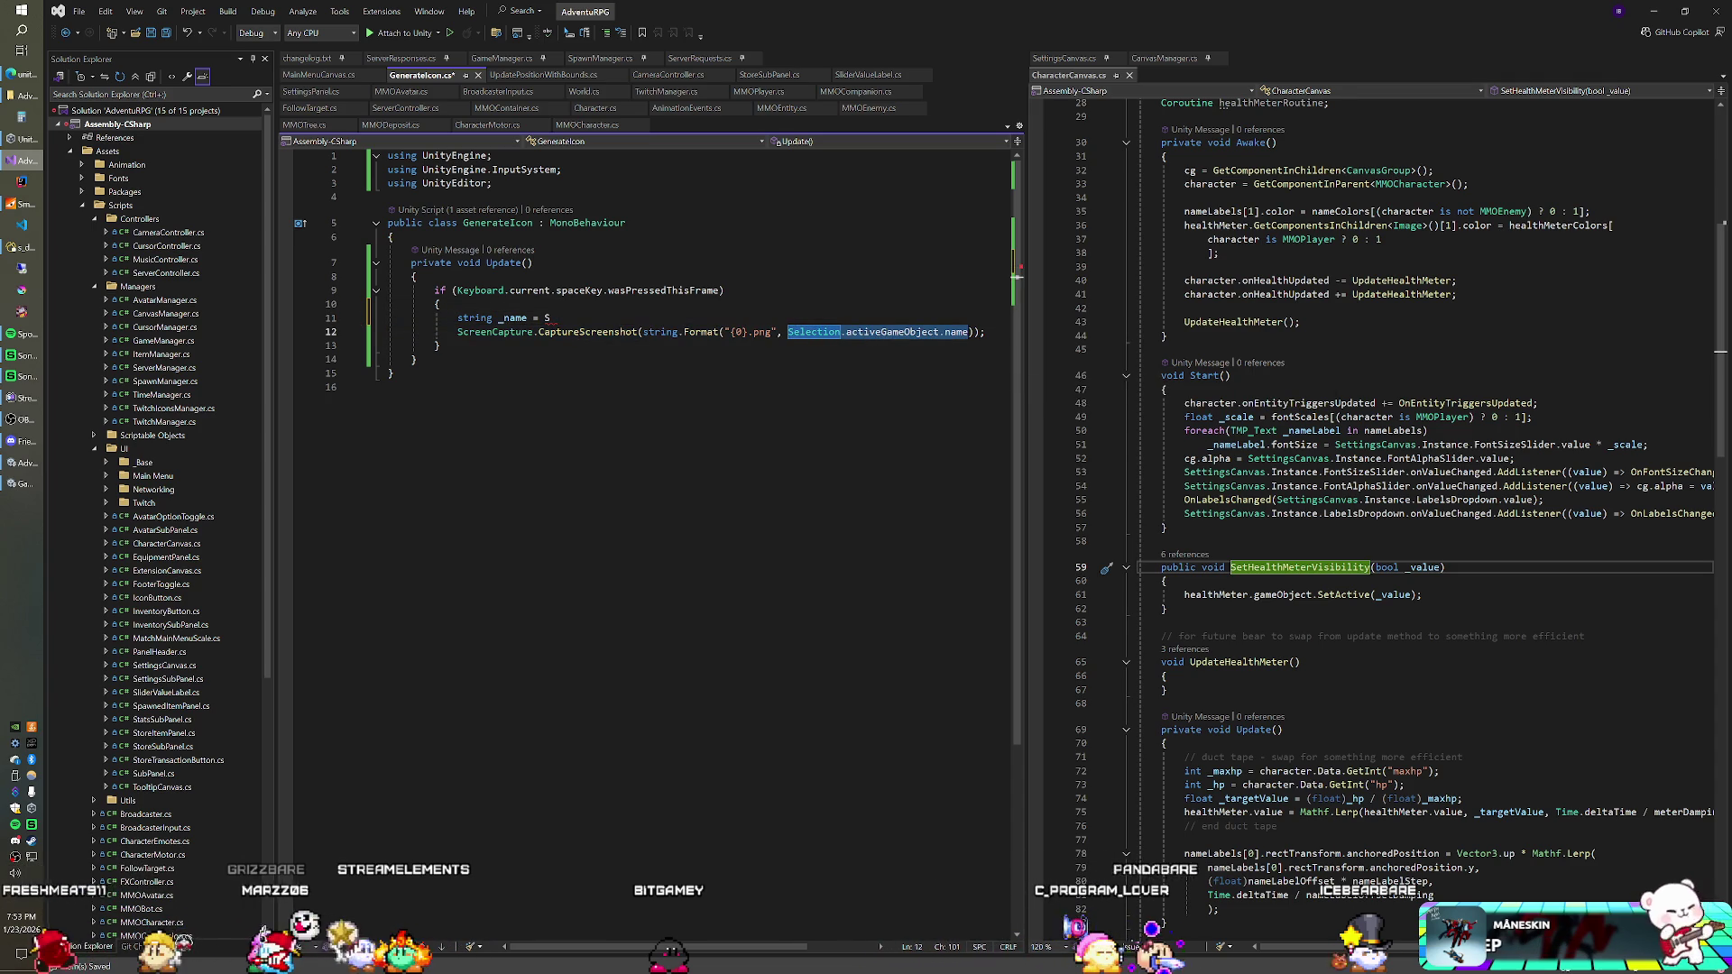
pyautogui.hotkey('ctrl', 'c')
pyautogui.press('Up')
pyautogui.press('BackSpace')
pyautogui.hotkey('ctrl', 'v')
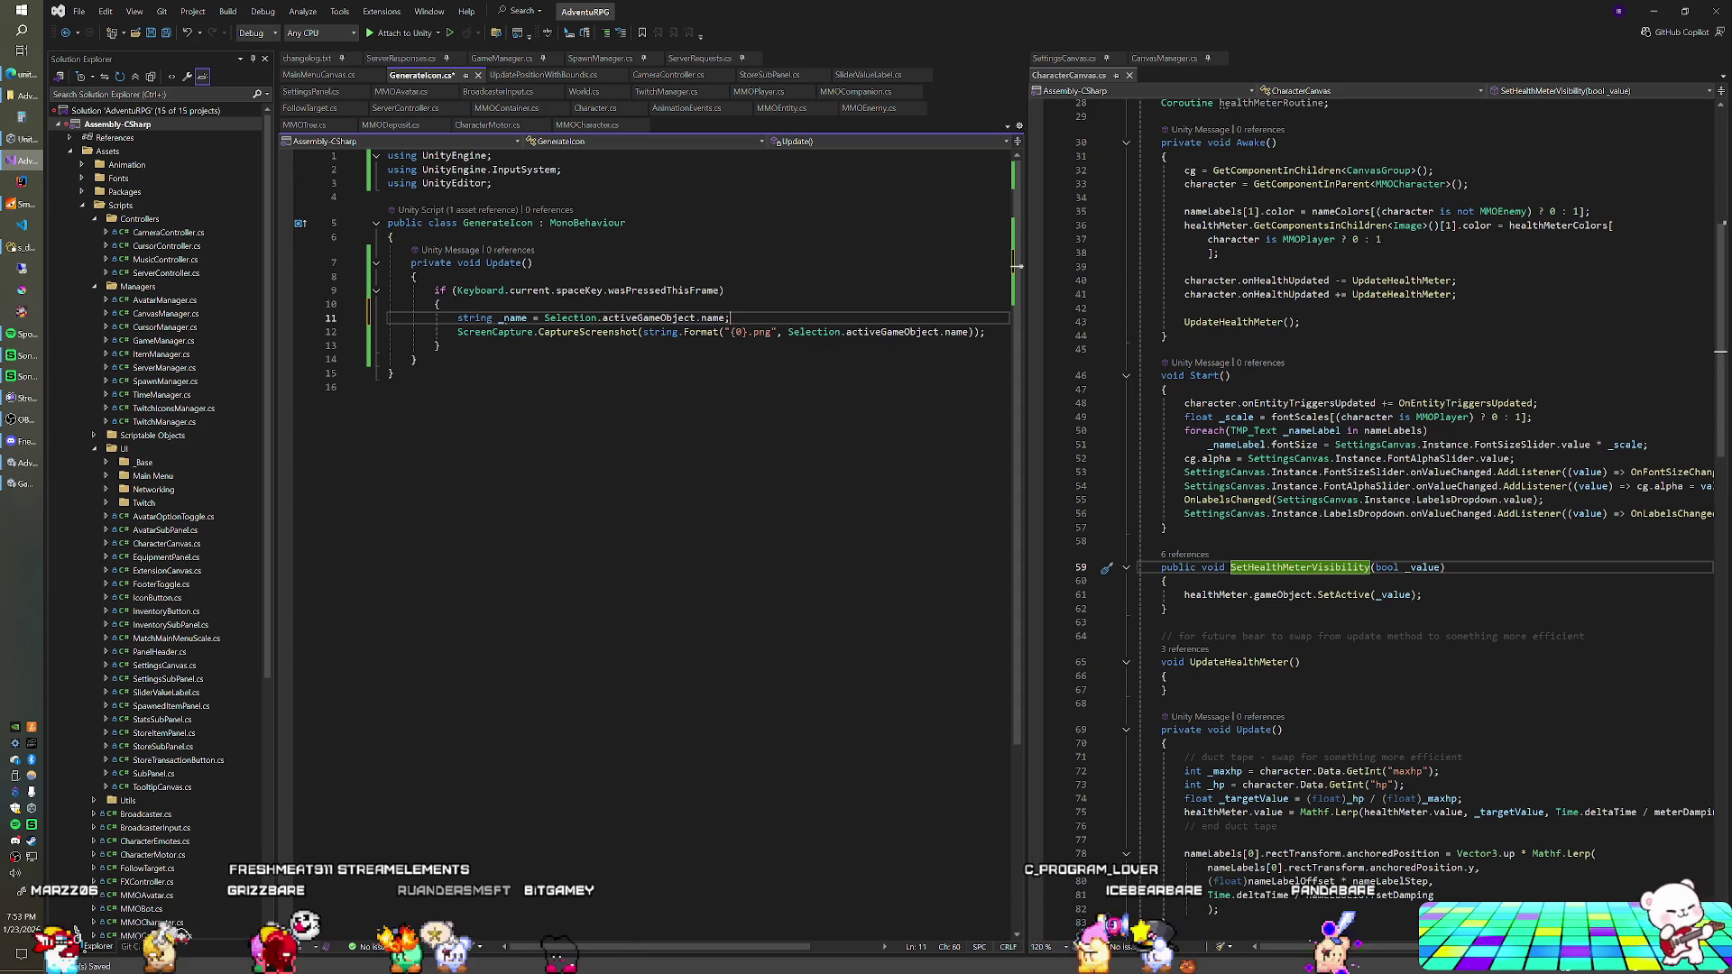
# Step: Make _name keep only the part after the object's '] ' prefix using Split(" ")[1]
pyautogui.press('Return')
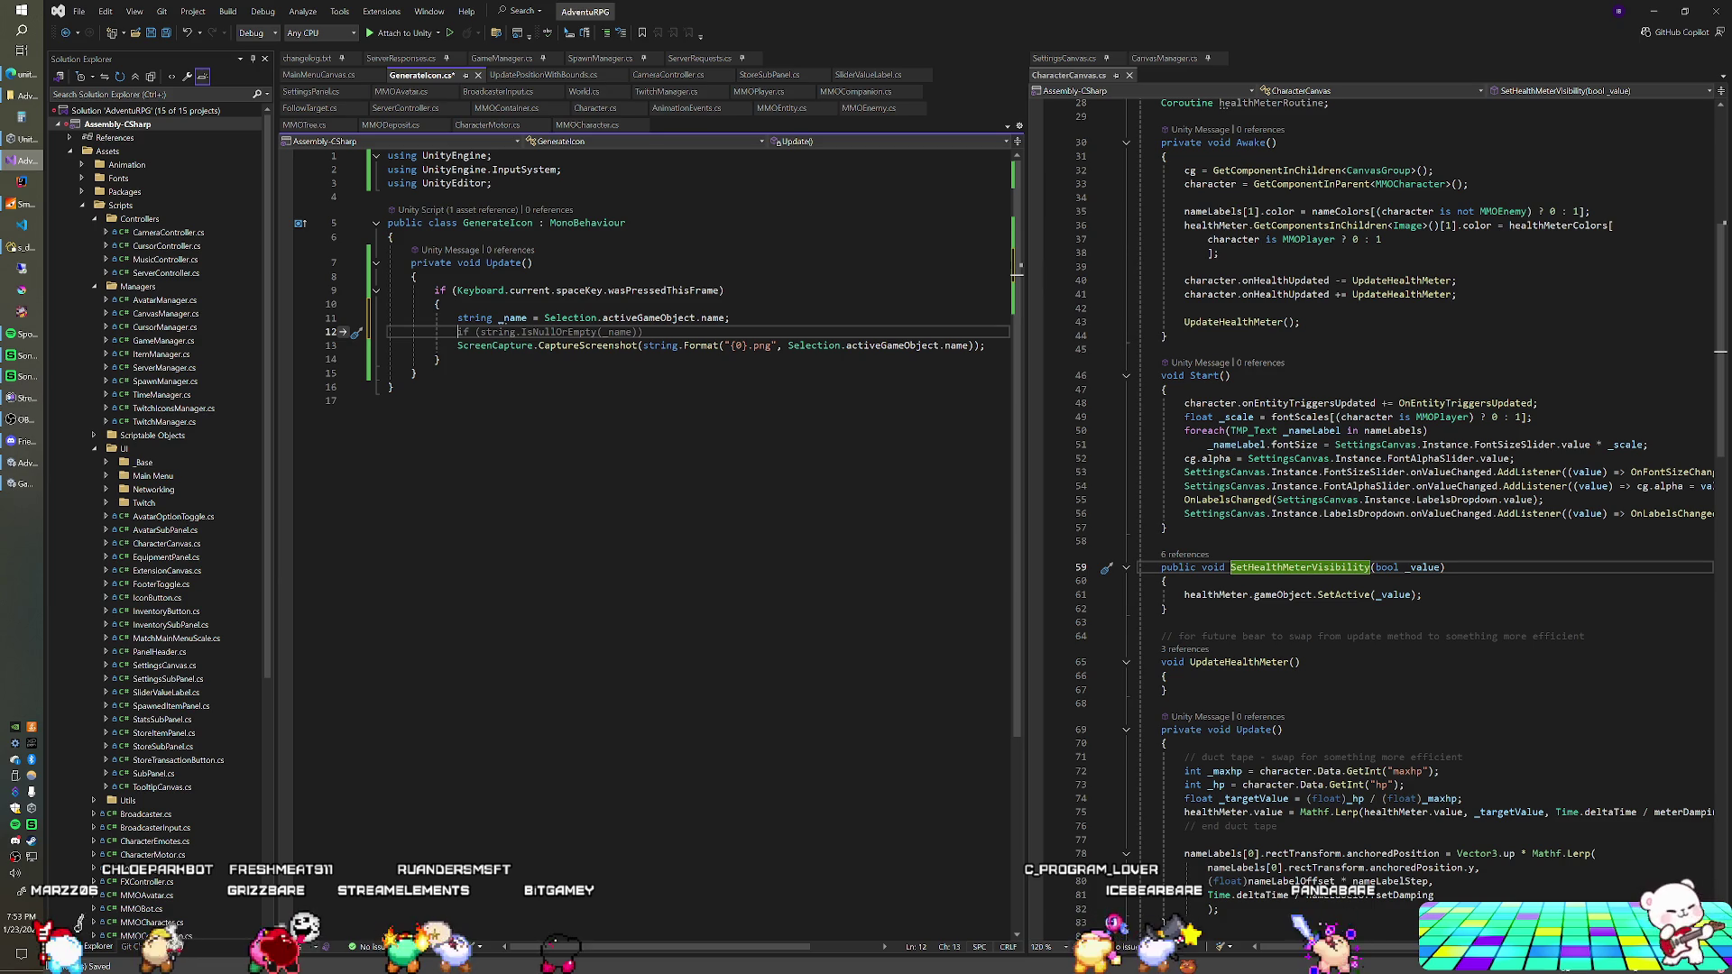
pyautogui.write('_name = ')
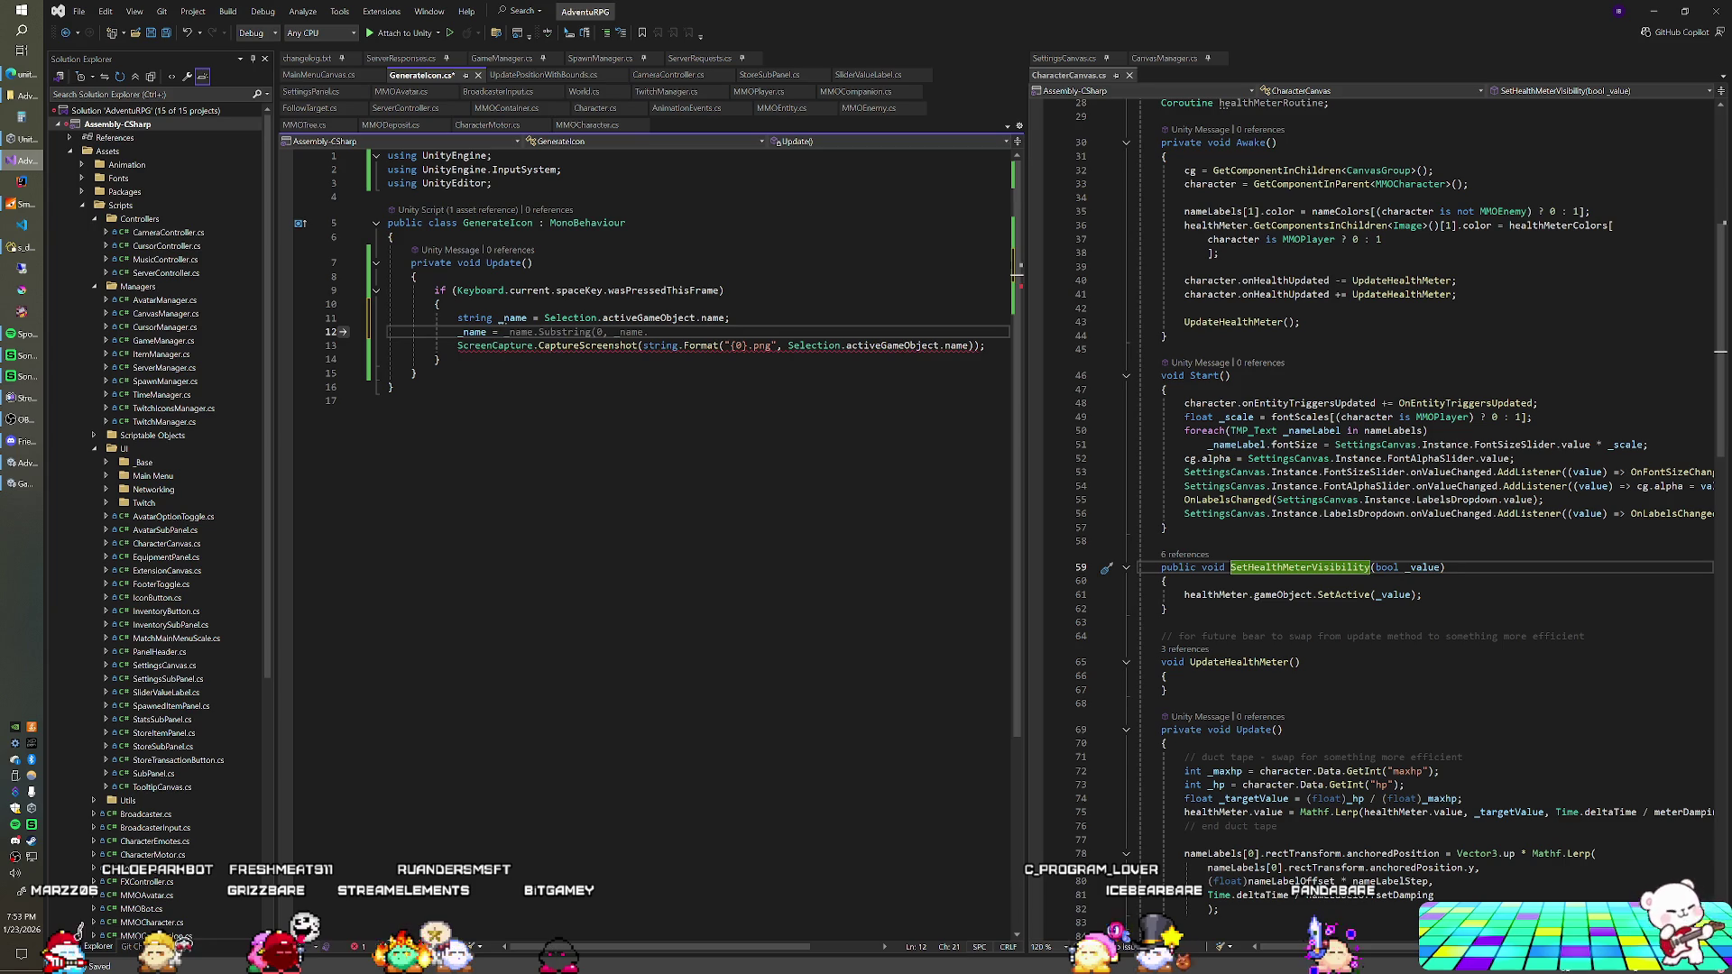
pyautogui.write('string.S')
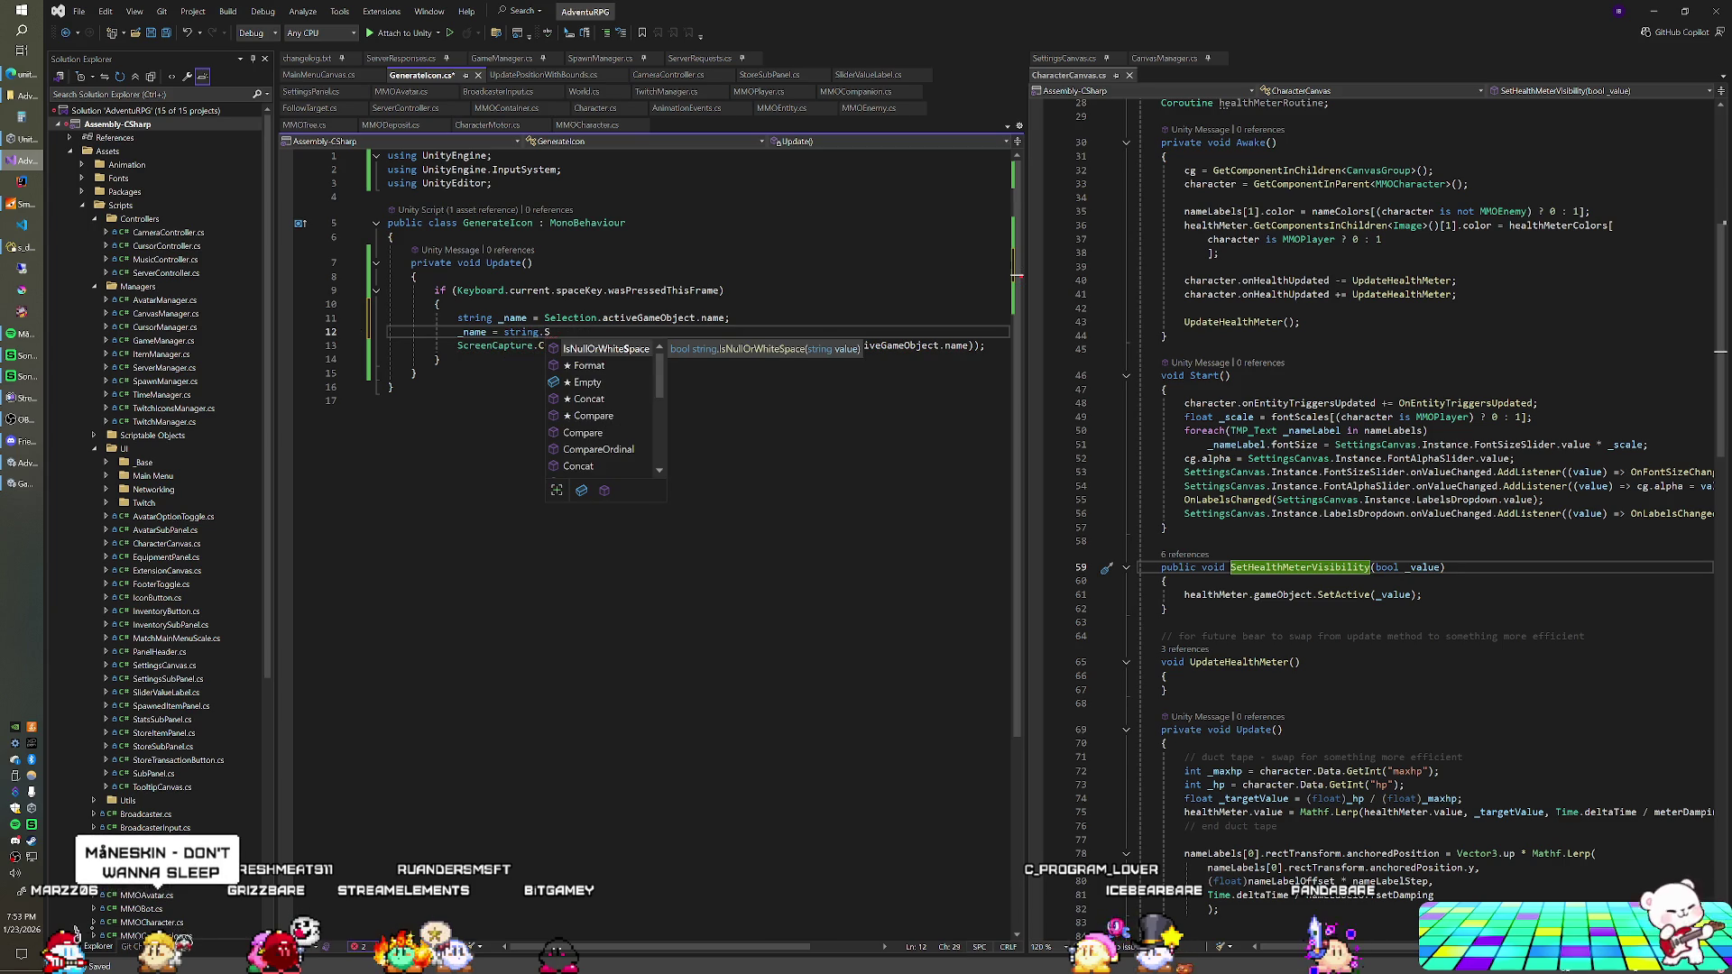
pyautogui.write('plit')
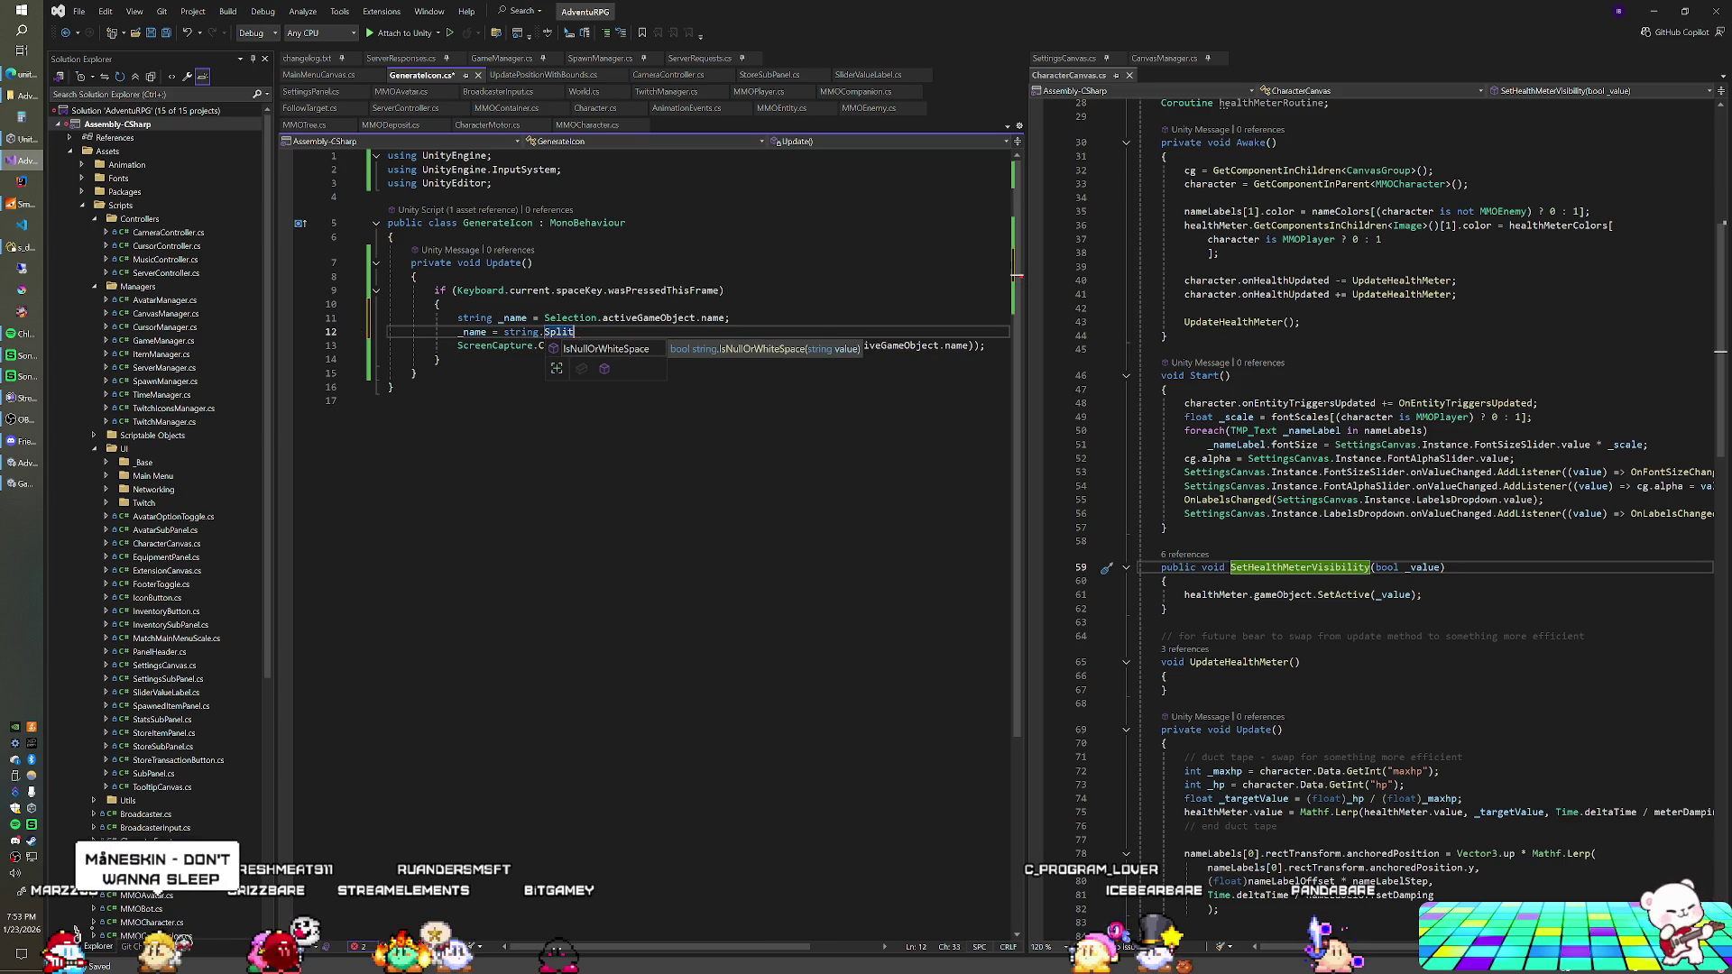
pyautogui.press('BackSpace')
pyautogui.press('BackSpace')
pyautogui.press('BackSpace')
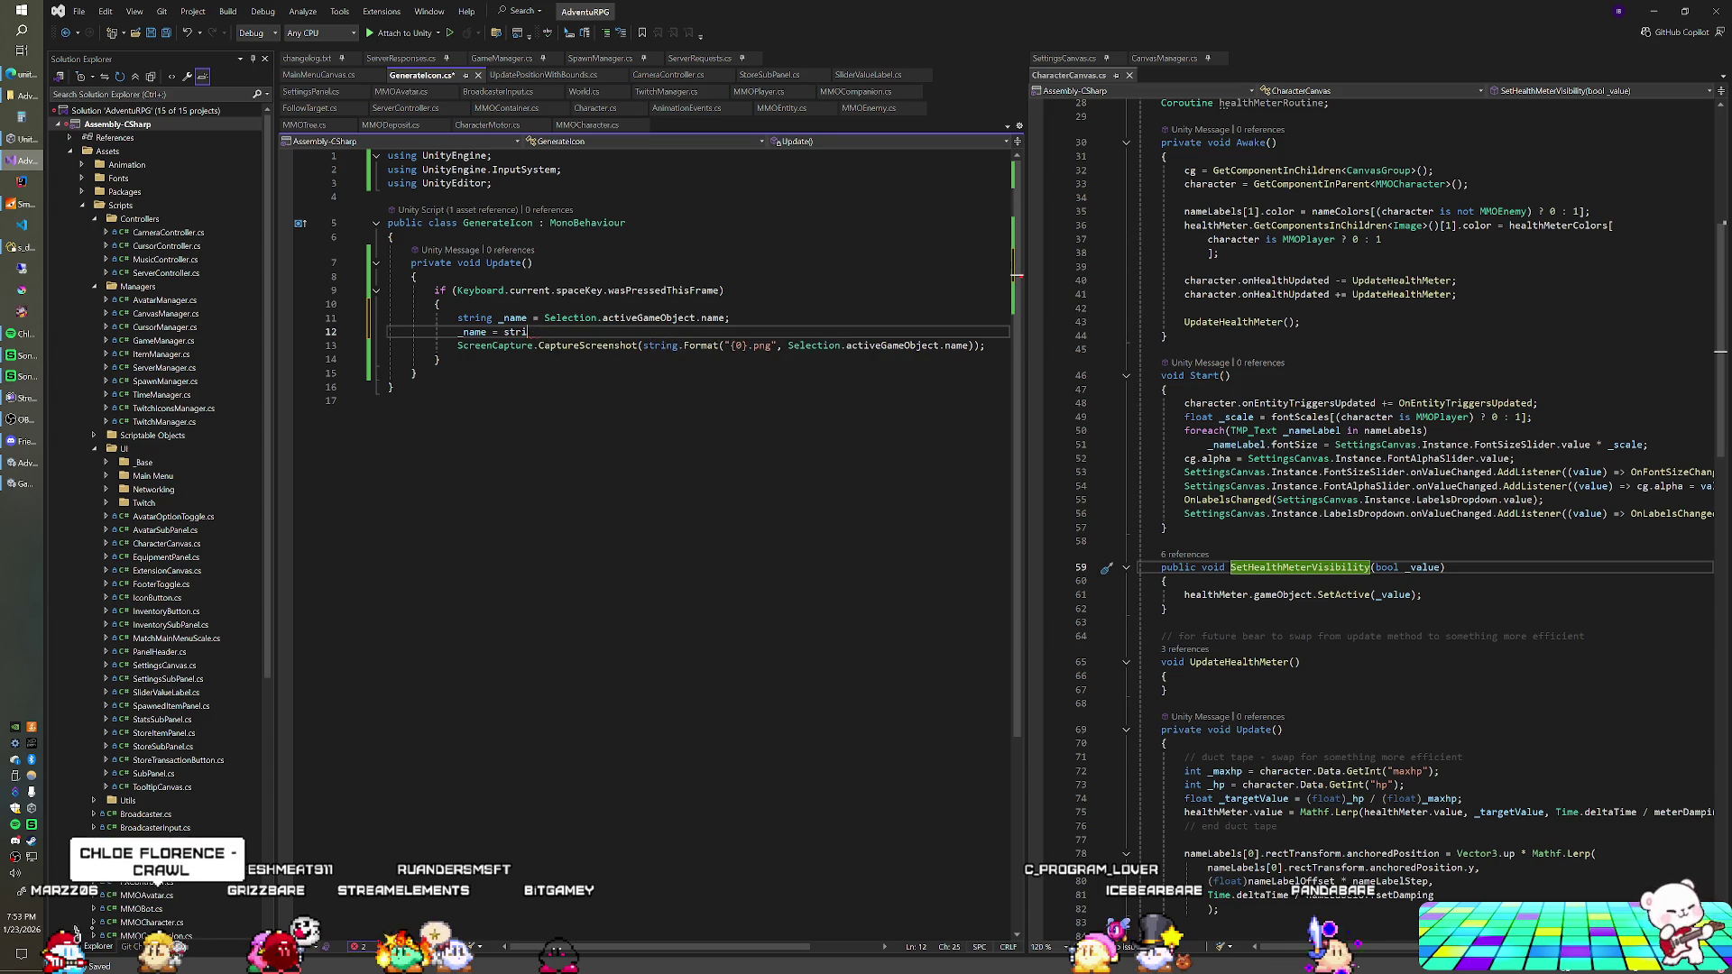
pyautogui.hotkey('shift', 'Home')
pyautogui.hotkey('shift', 'Home')
pyautogui.press('BackSpace')
pyautogui.press('BackSpace')
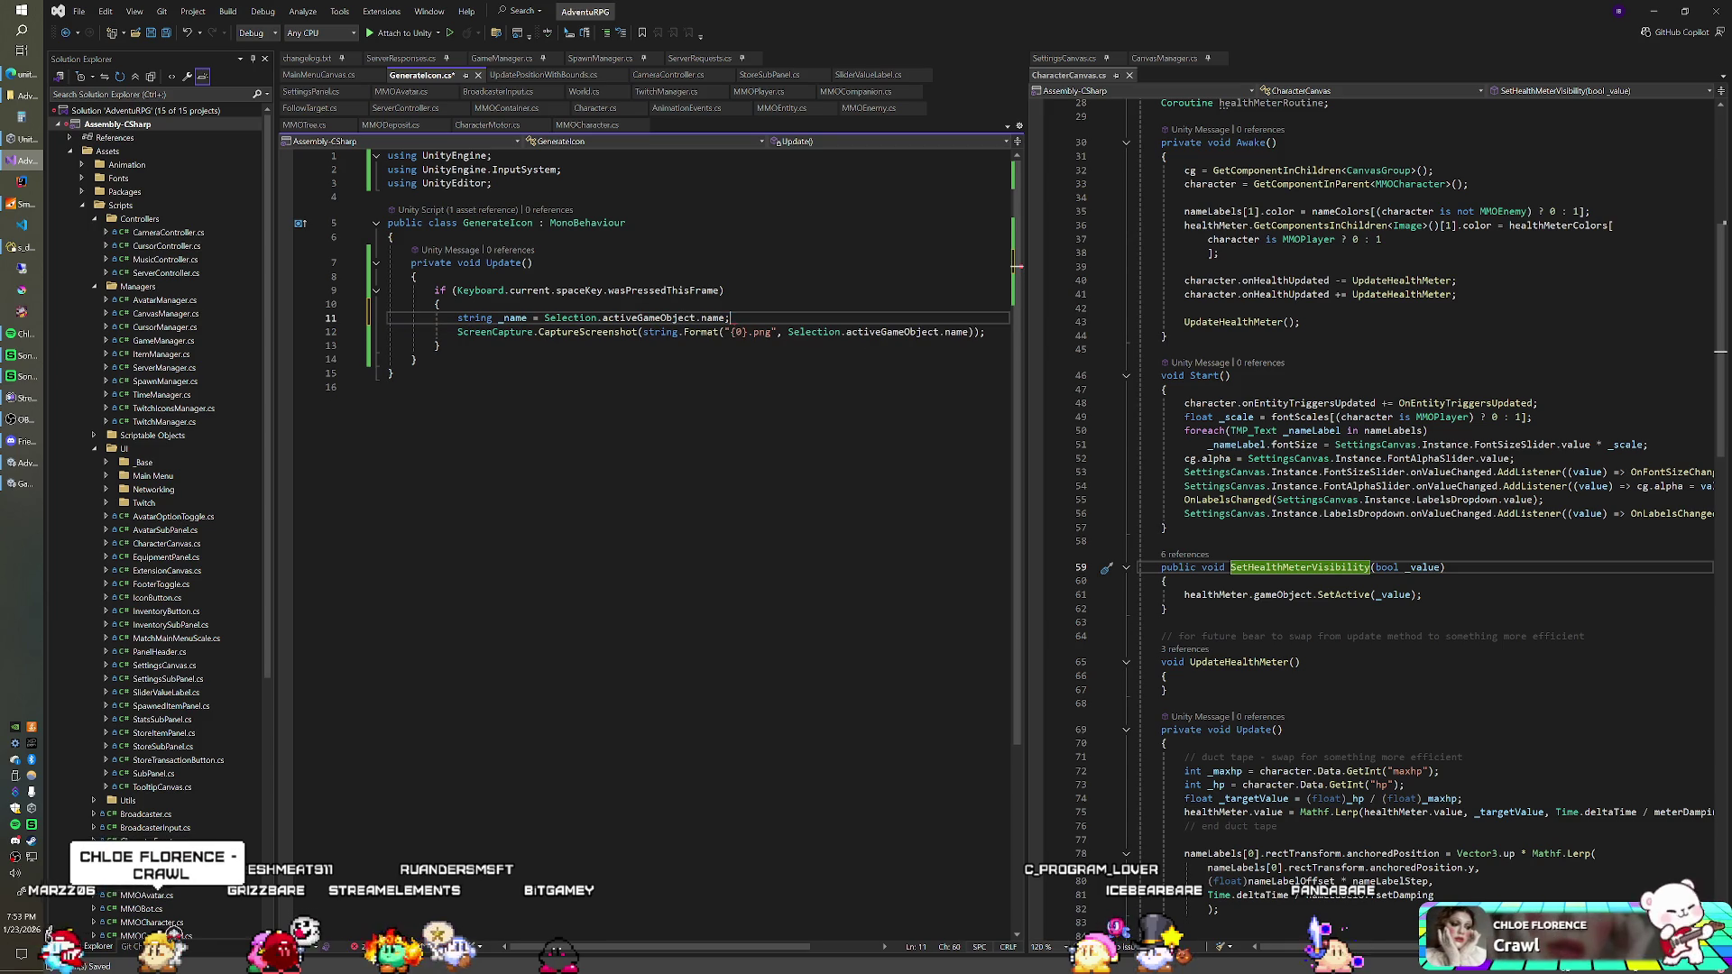
pyautogui.write('.Splint(')
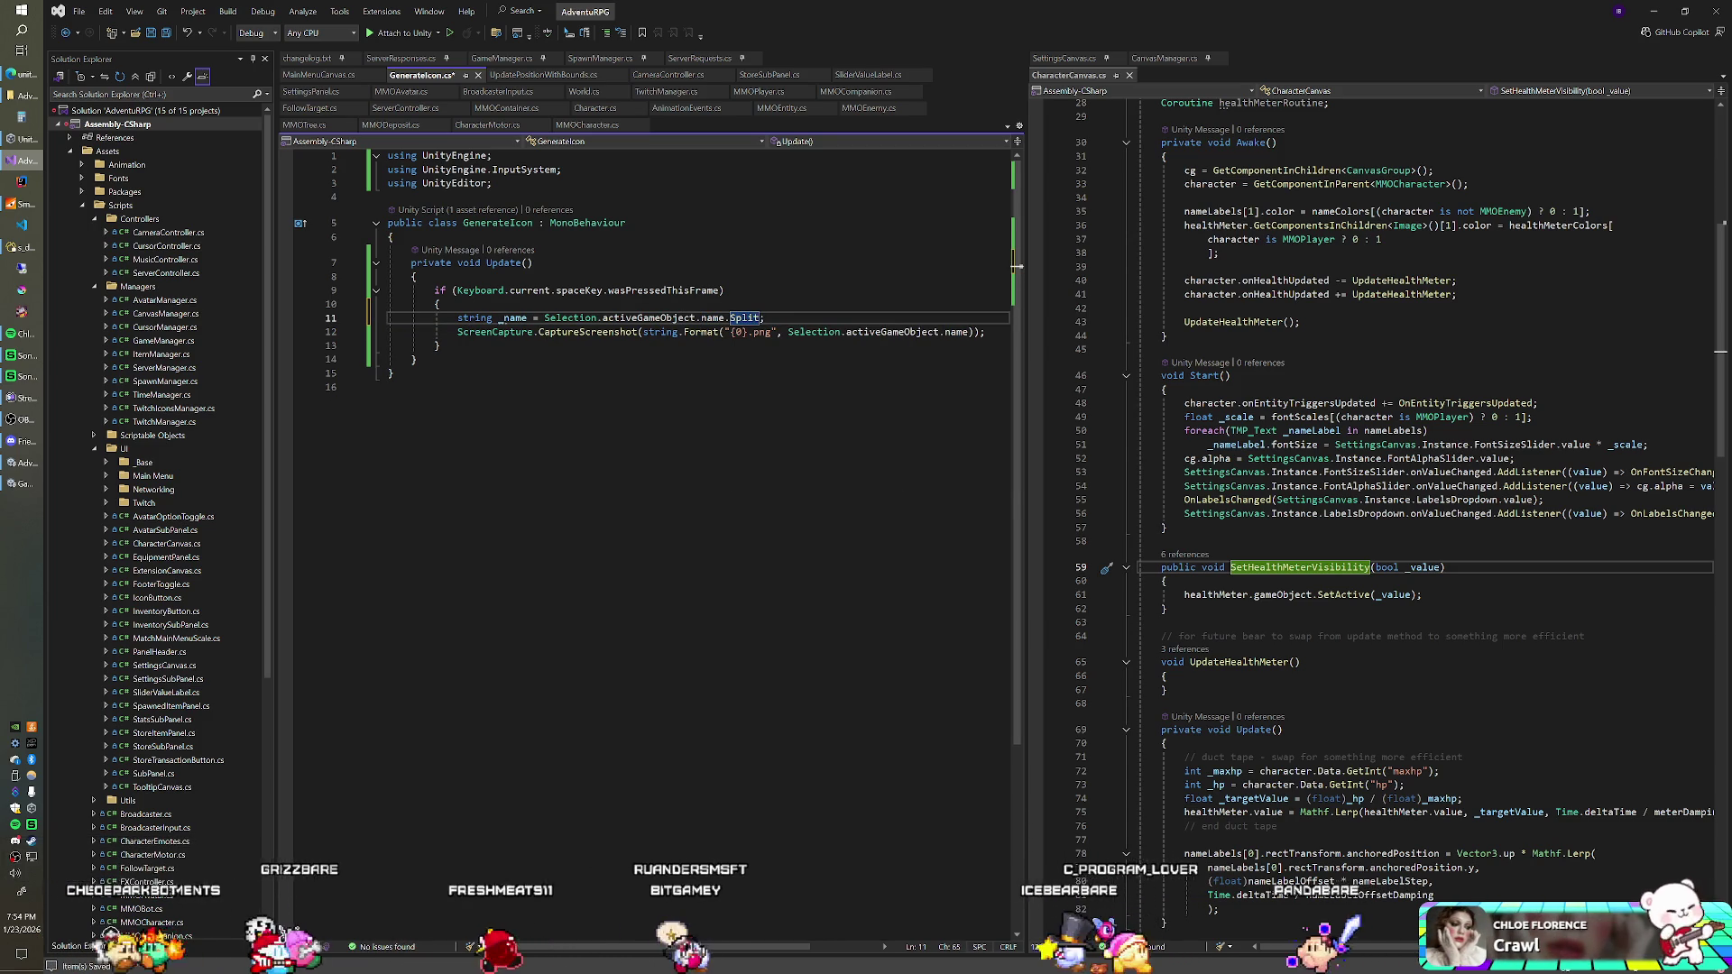
pyautogui.press('BackSpace')
pyautogui.press('BackSpace')
pyautogui.press('BackSpace')
pyautogui.write('t(')
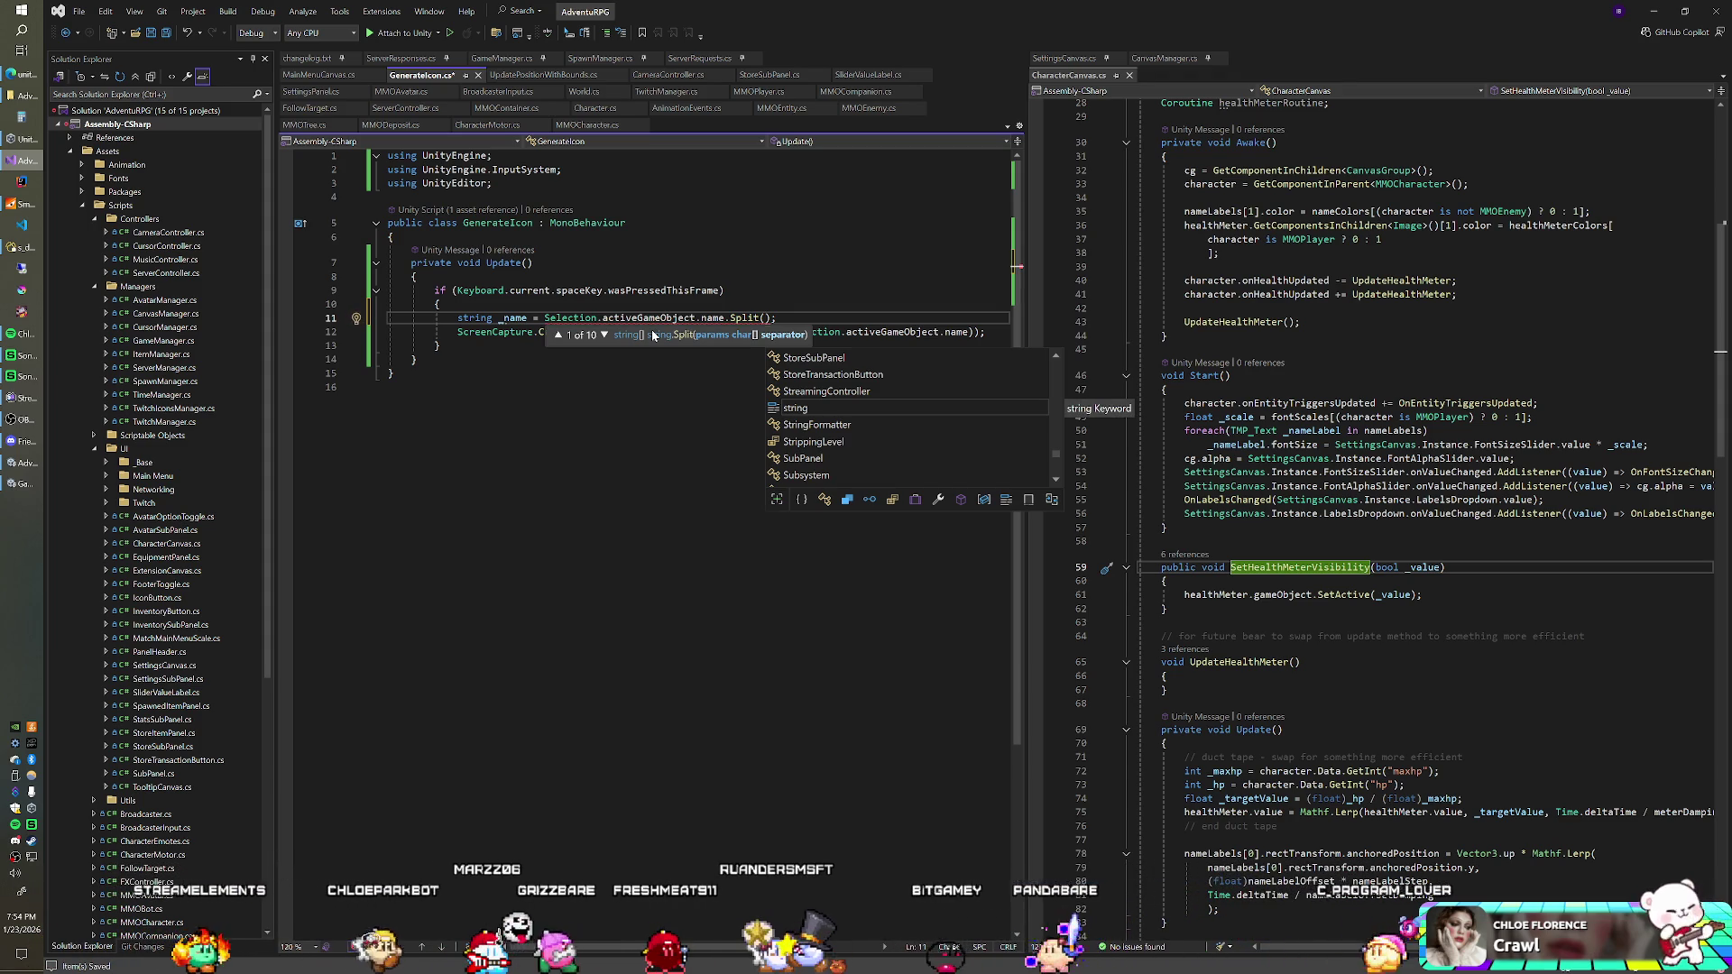
pyautogui.write('" "')
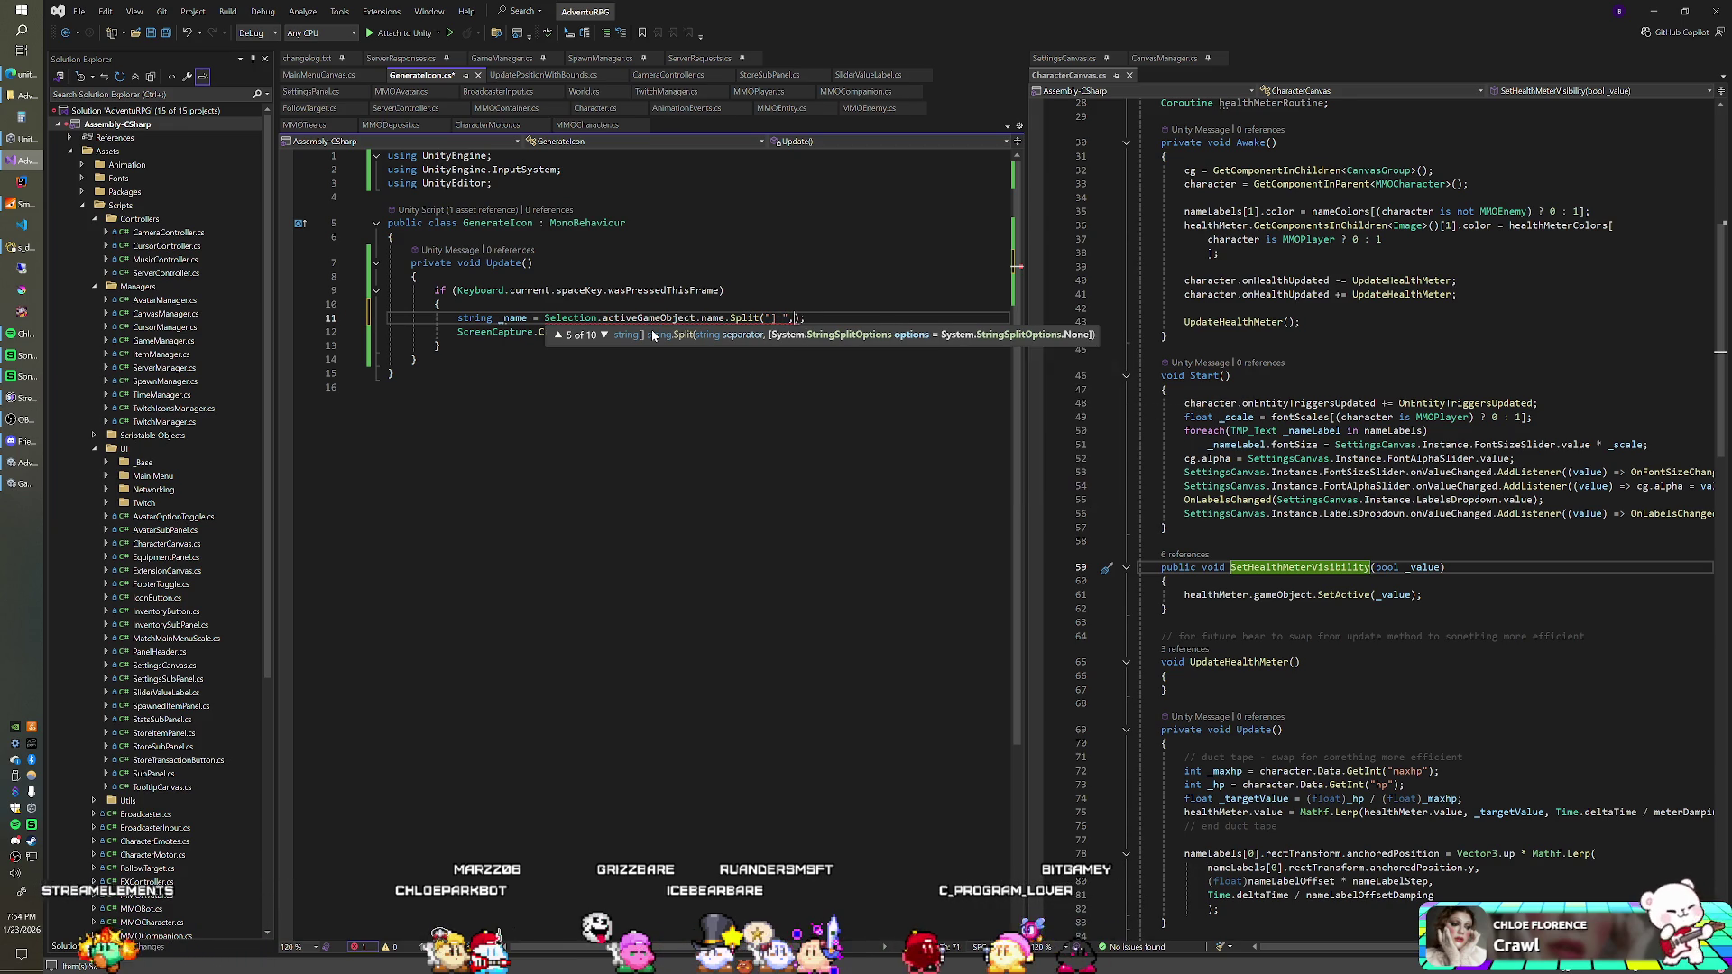
pyautogui.press('End')
pyautogui.write('[1')
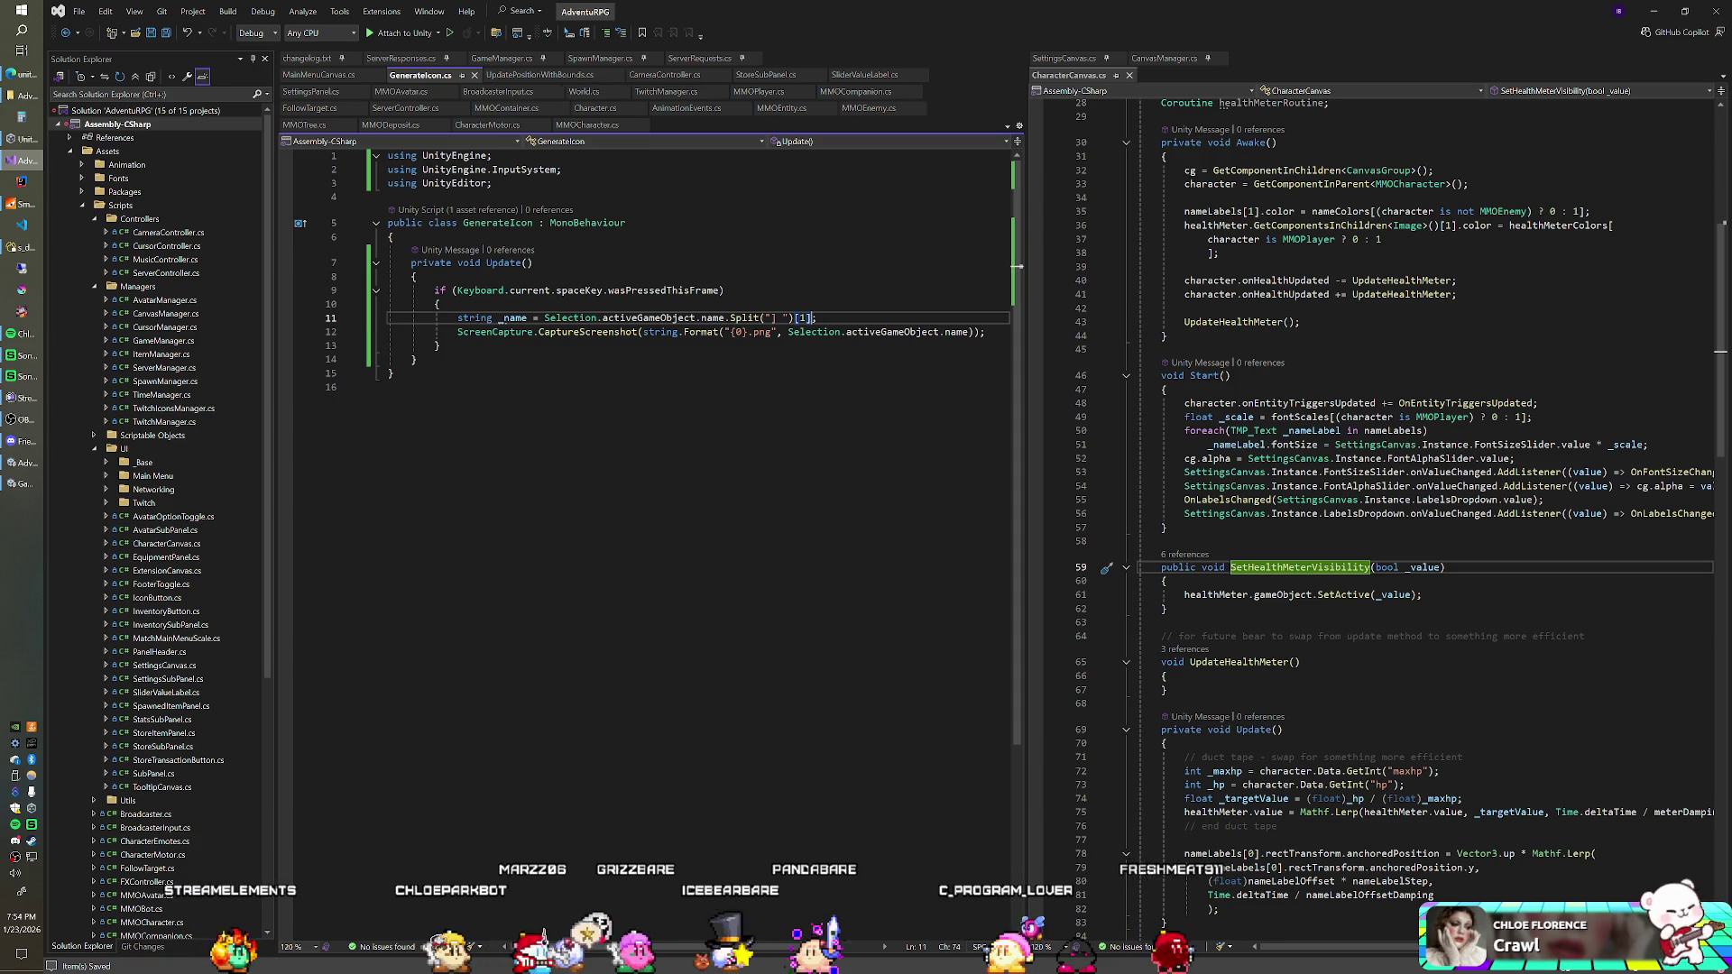
pyautogui.click(397, 386)
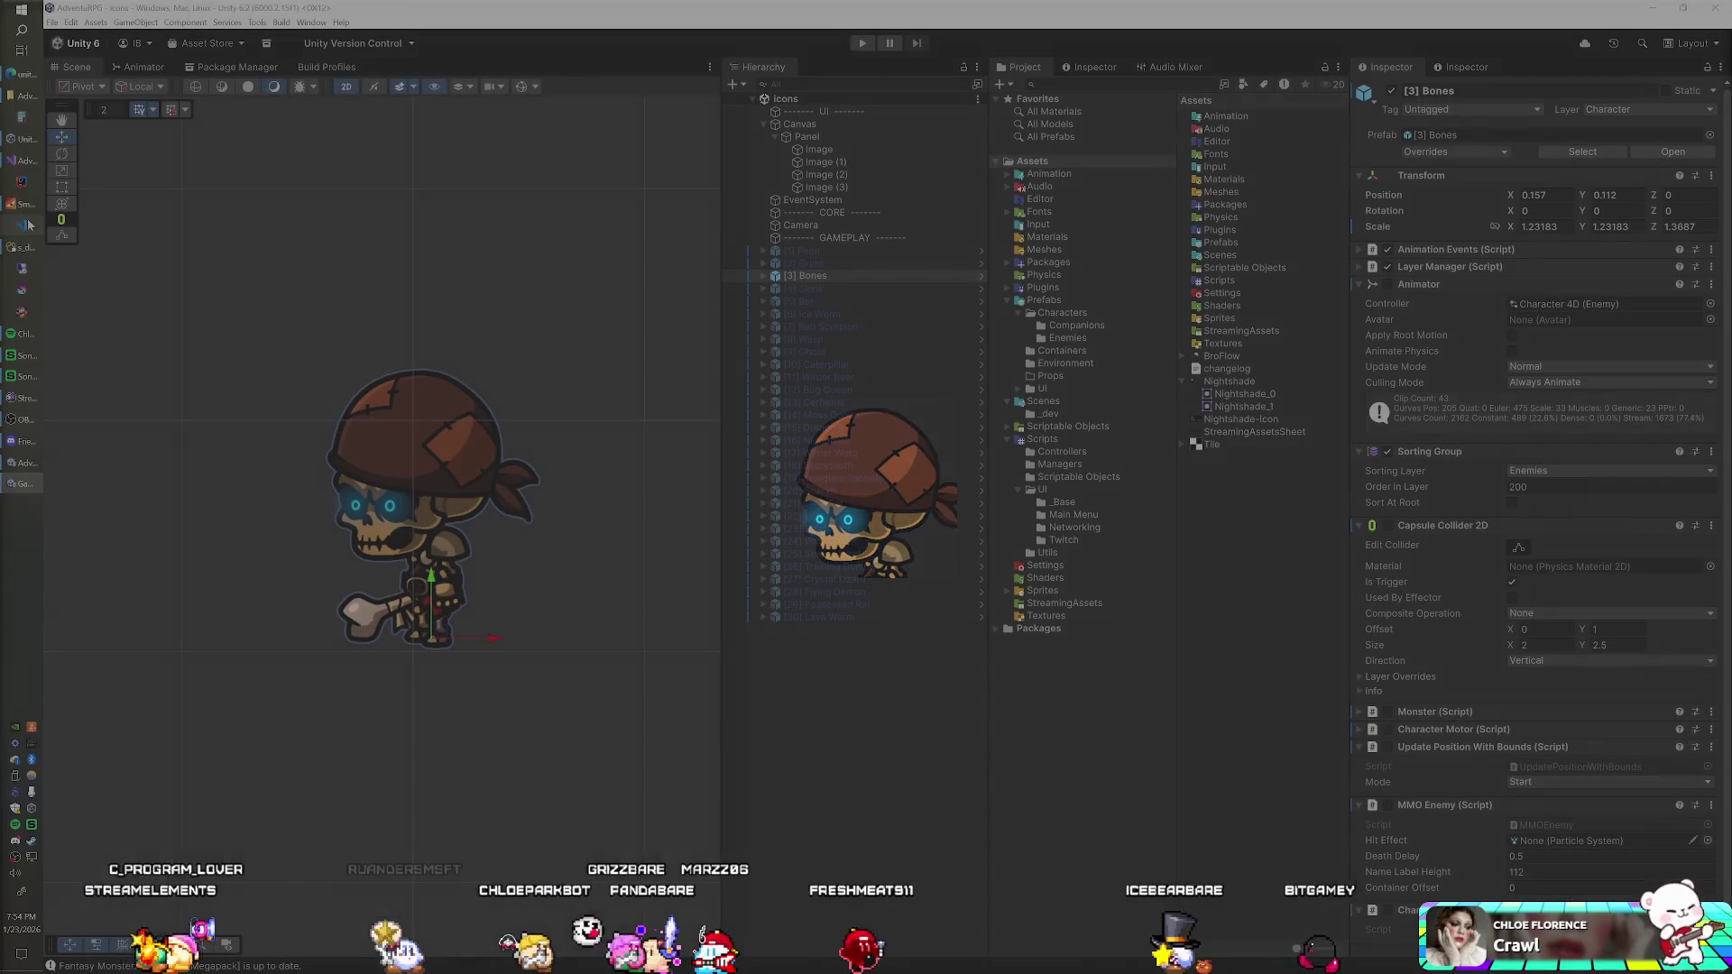
# Step: Change the screenshot's string.Format argument to use _name
pyautogui.click(28, 225)
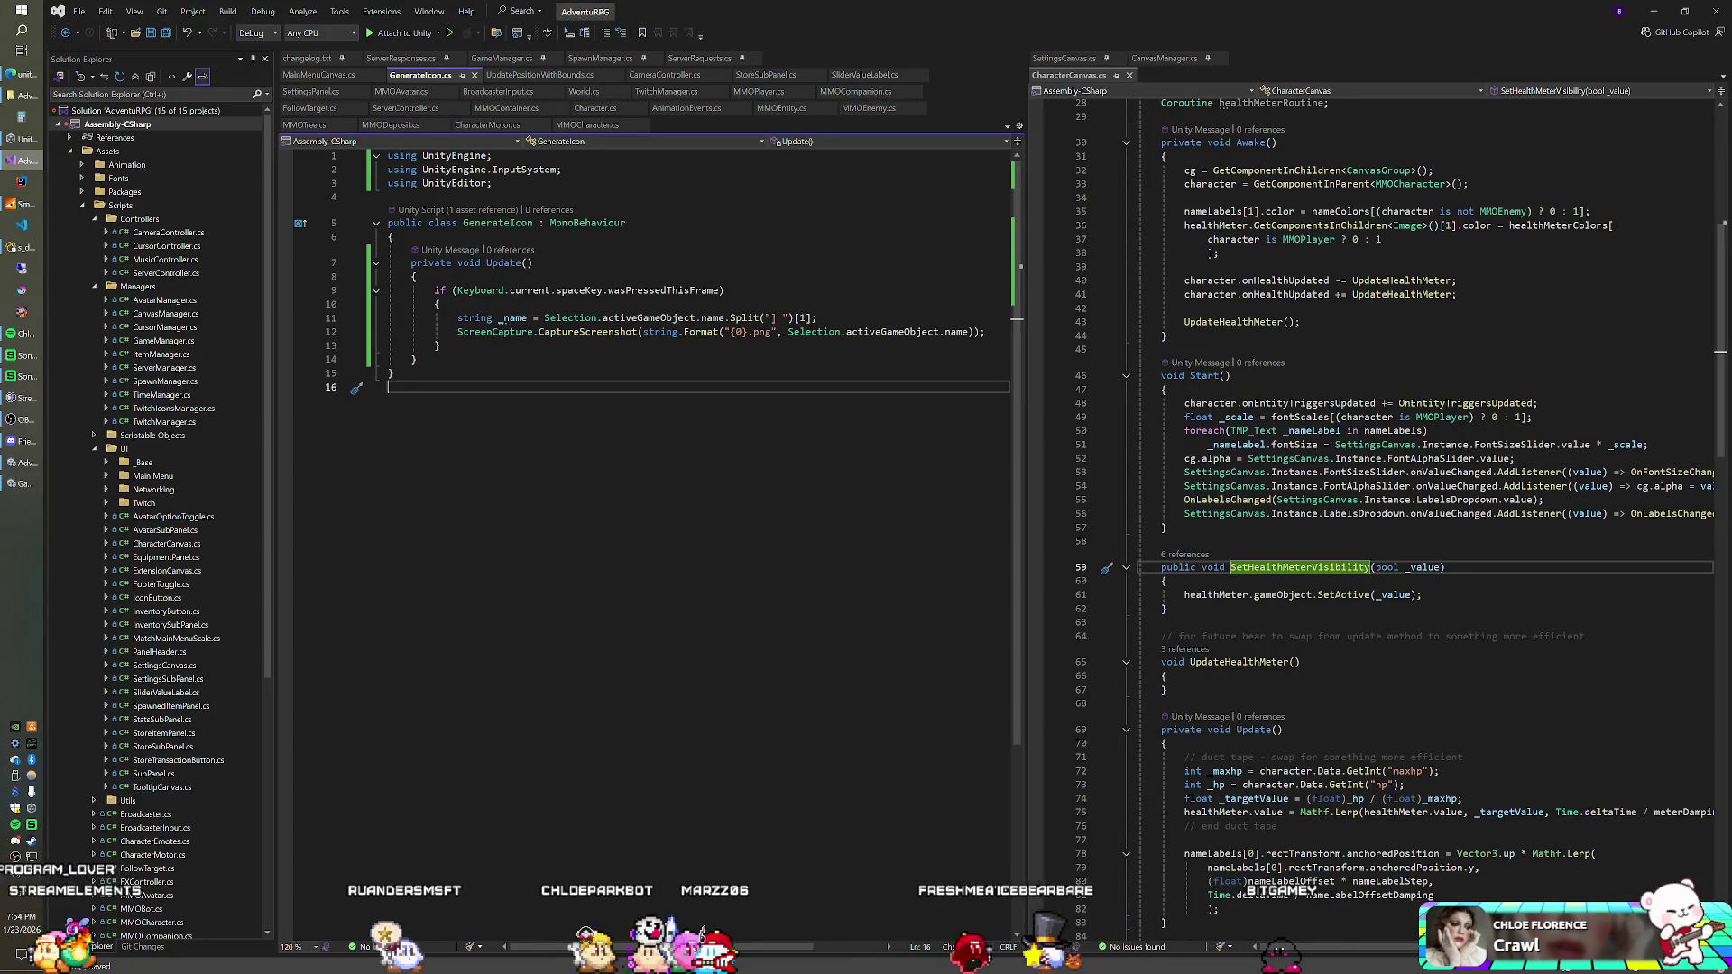
pyautogui.moveTo(787, 332)
pyautogui.mouseDown()
pyautogui.moveTo(388, 332)
pyautogui.moveTo(944, 334)
pyautogui.mouseUp()
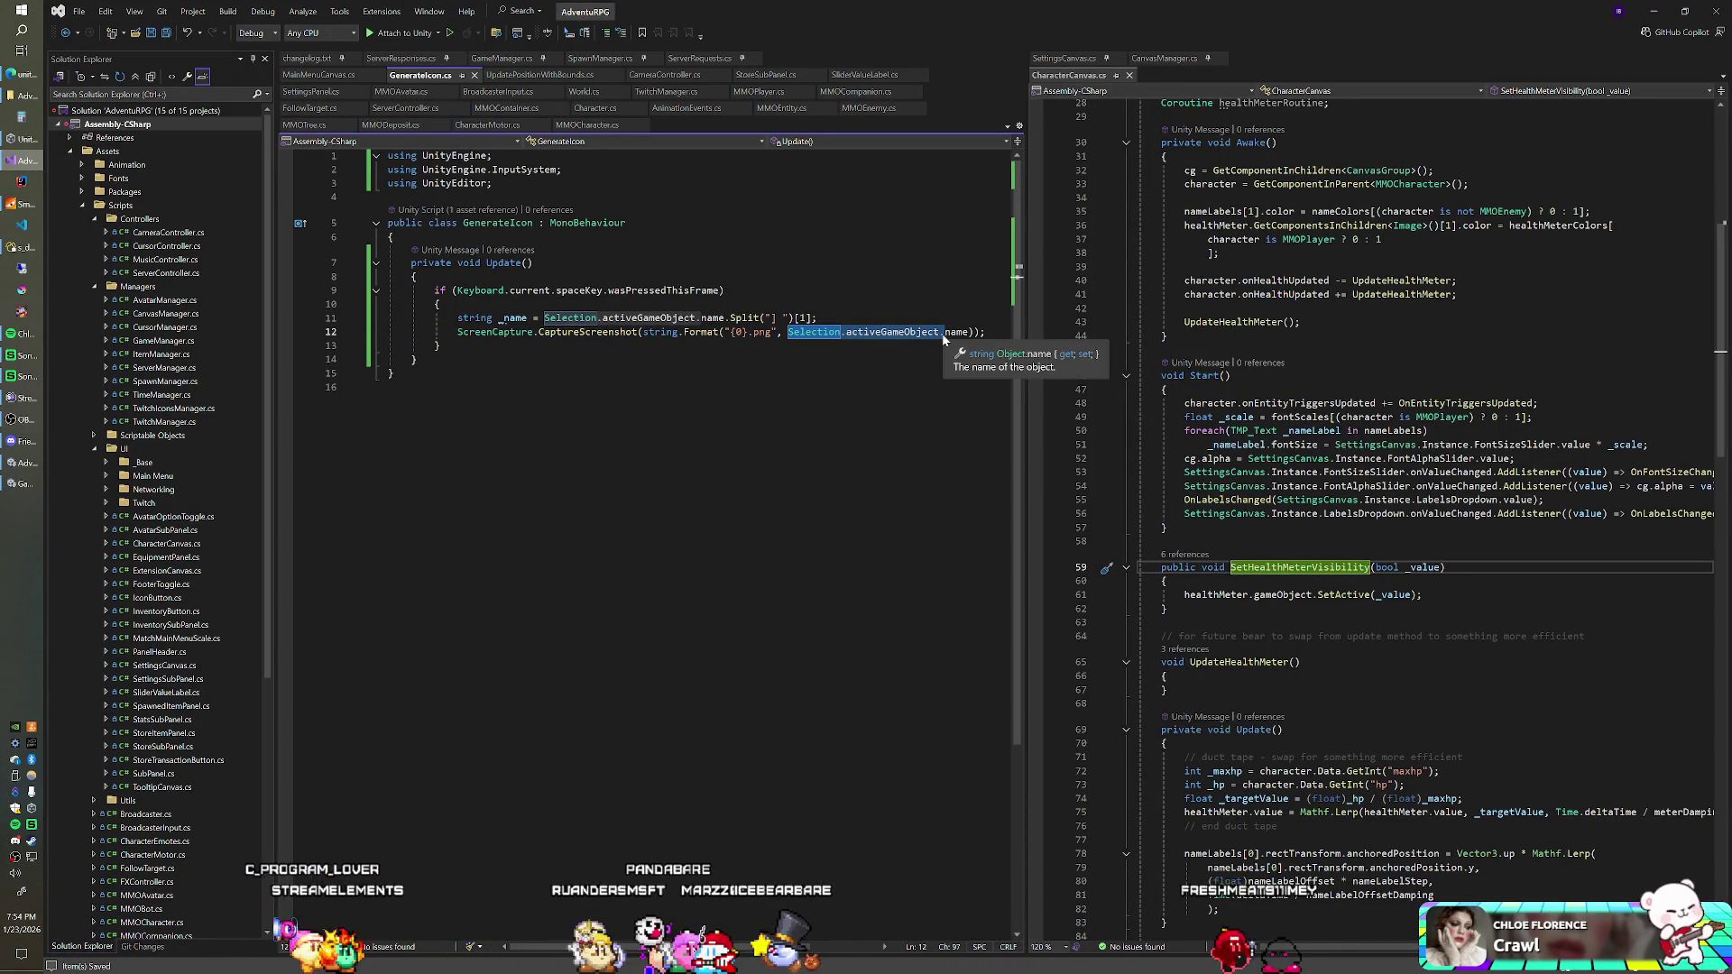
pyautogui.write('_')
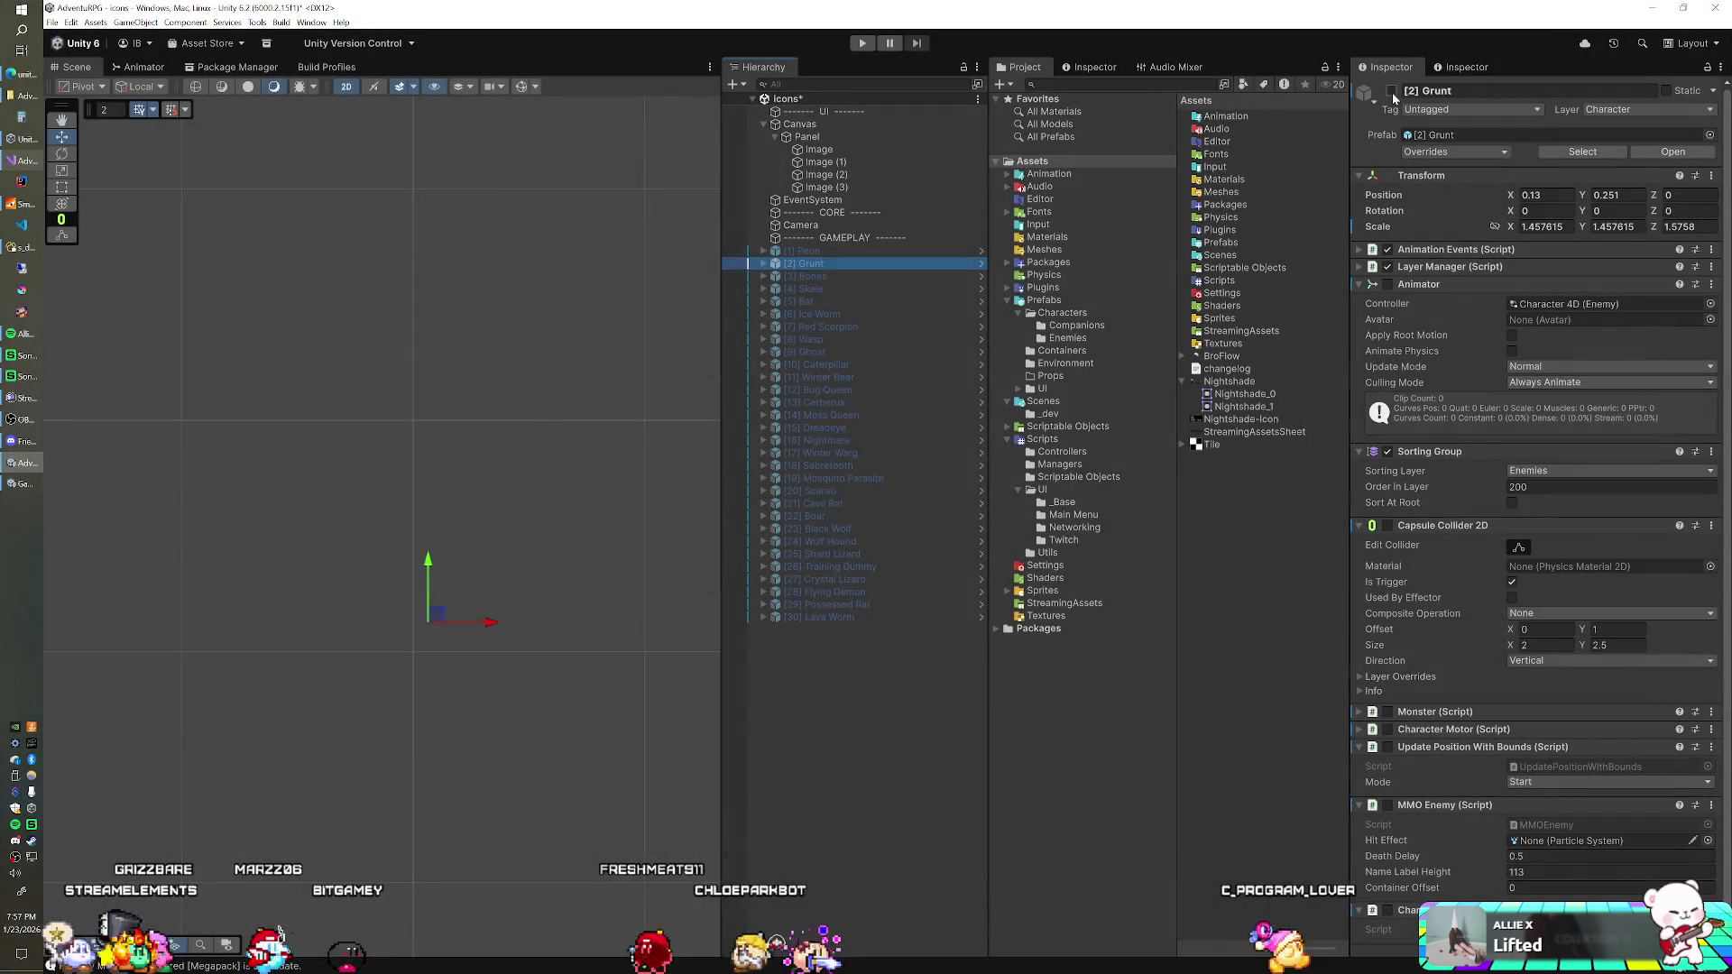
# Step: Show the Grunt, drag it lower in the icon frame, then hide it again
pyautogui.click(1391, 91)
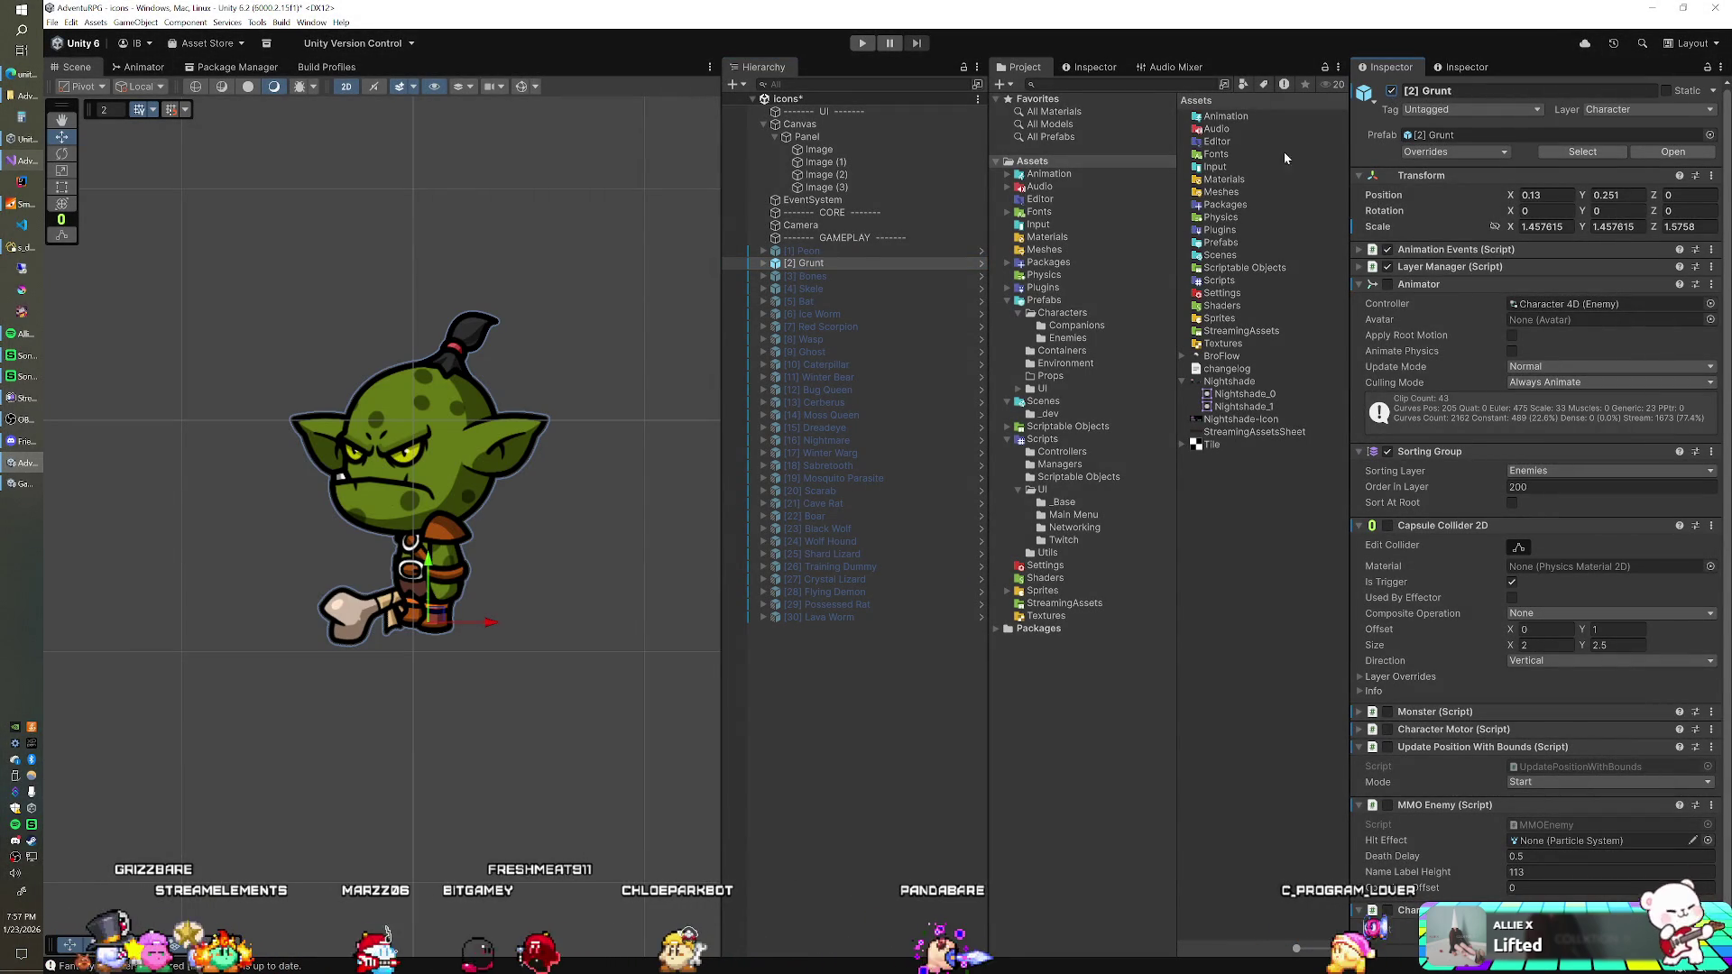
pyautogui.moveTo(433, 566); pyautogui.dragTo(436, 588)
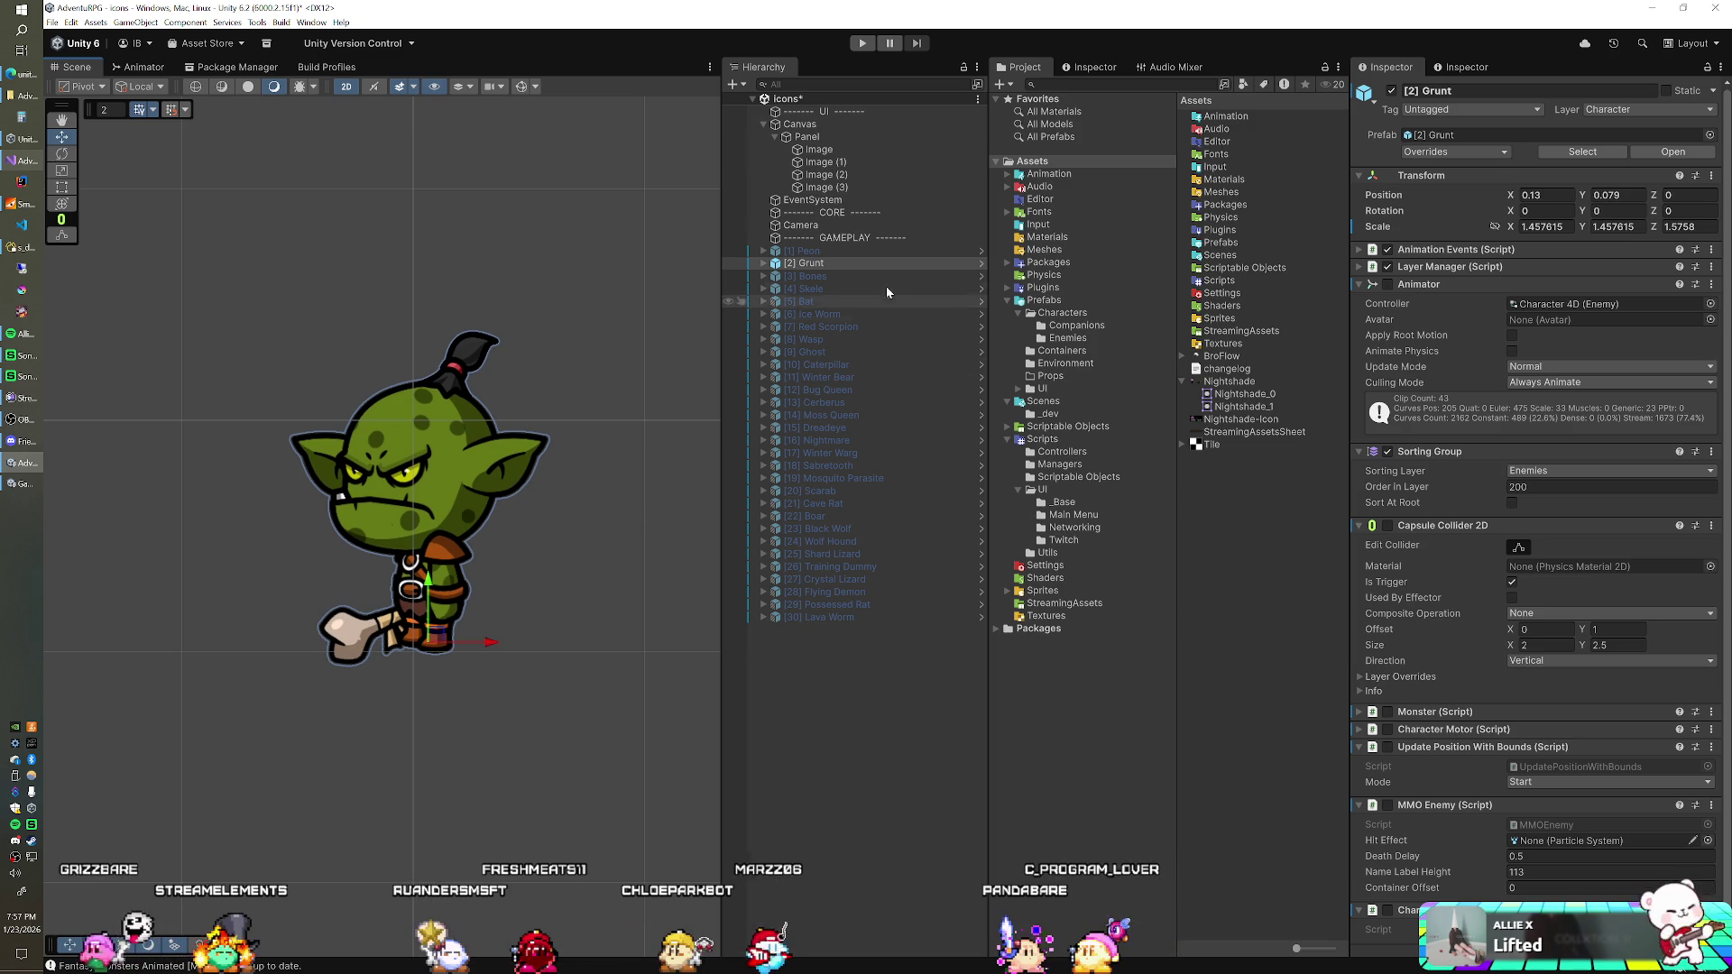
pyautogui.click(1392, 91)
# Step: Toggle Peon and Bones, leave only the Peon visible, and run the icon scene
pyautogui.click(929, 251)
pyautogui.click(1391, 92)
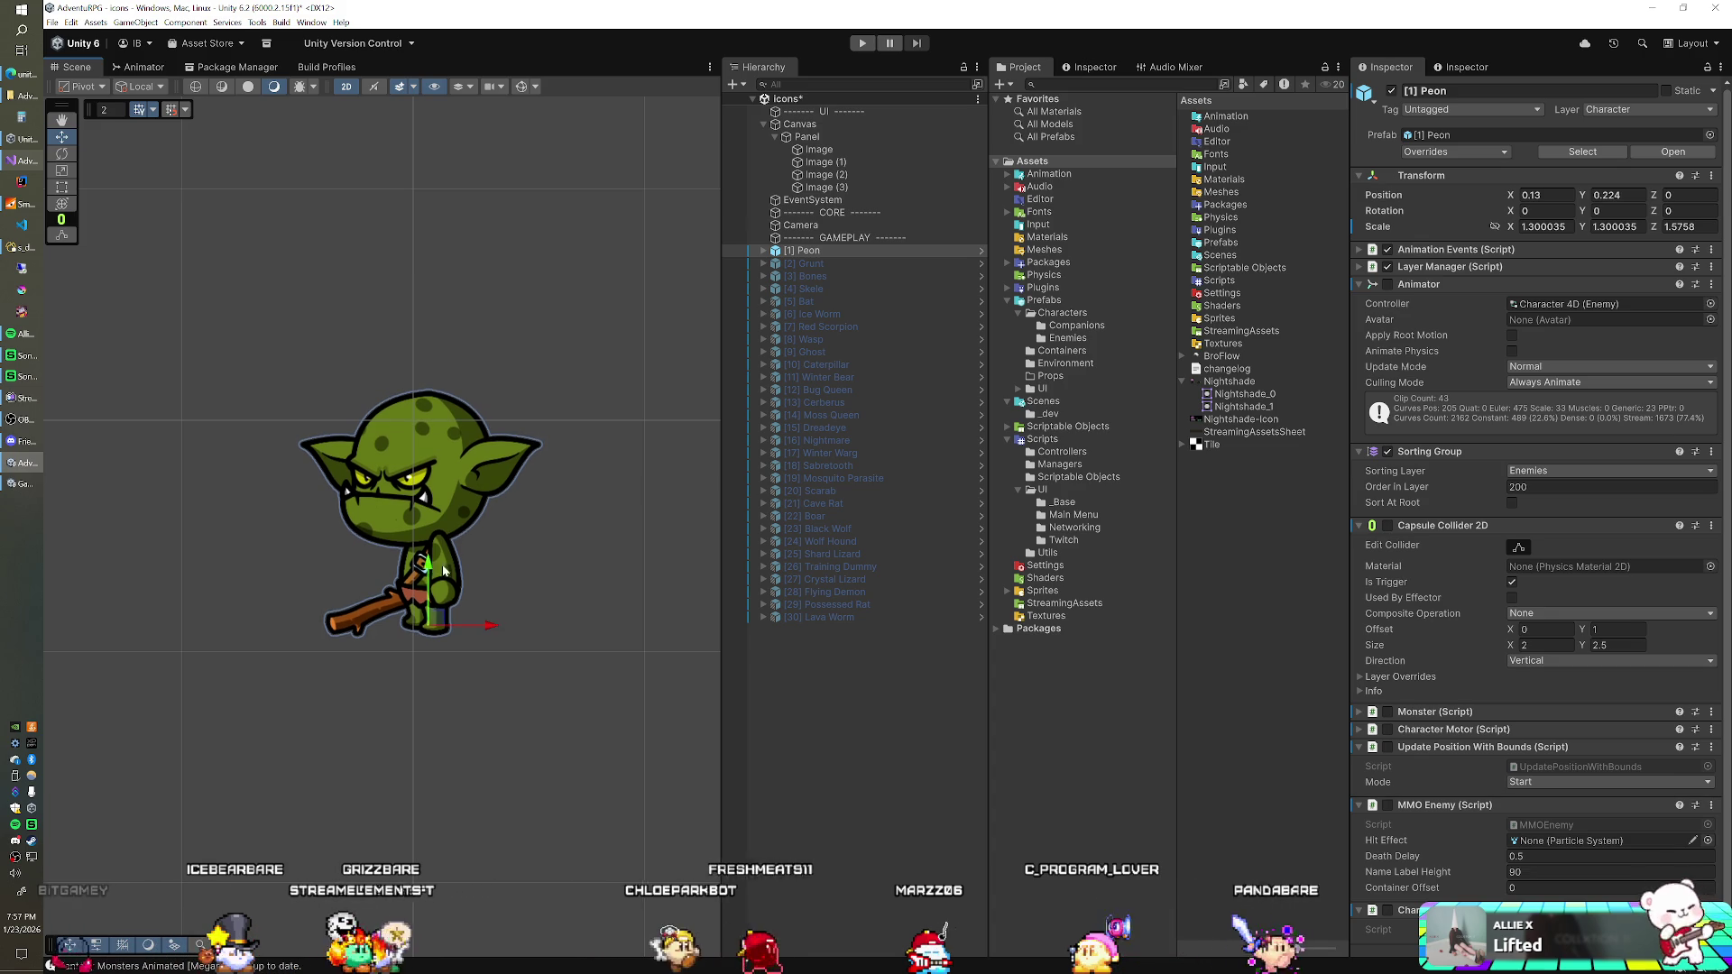
pyautogui.hotkey('alt', 'shift', 'a')
pyautogui.click(853, 277)
pyautogui.click(1390, 91)
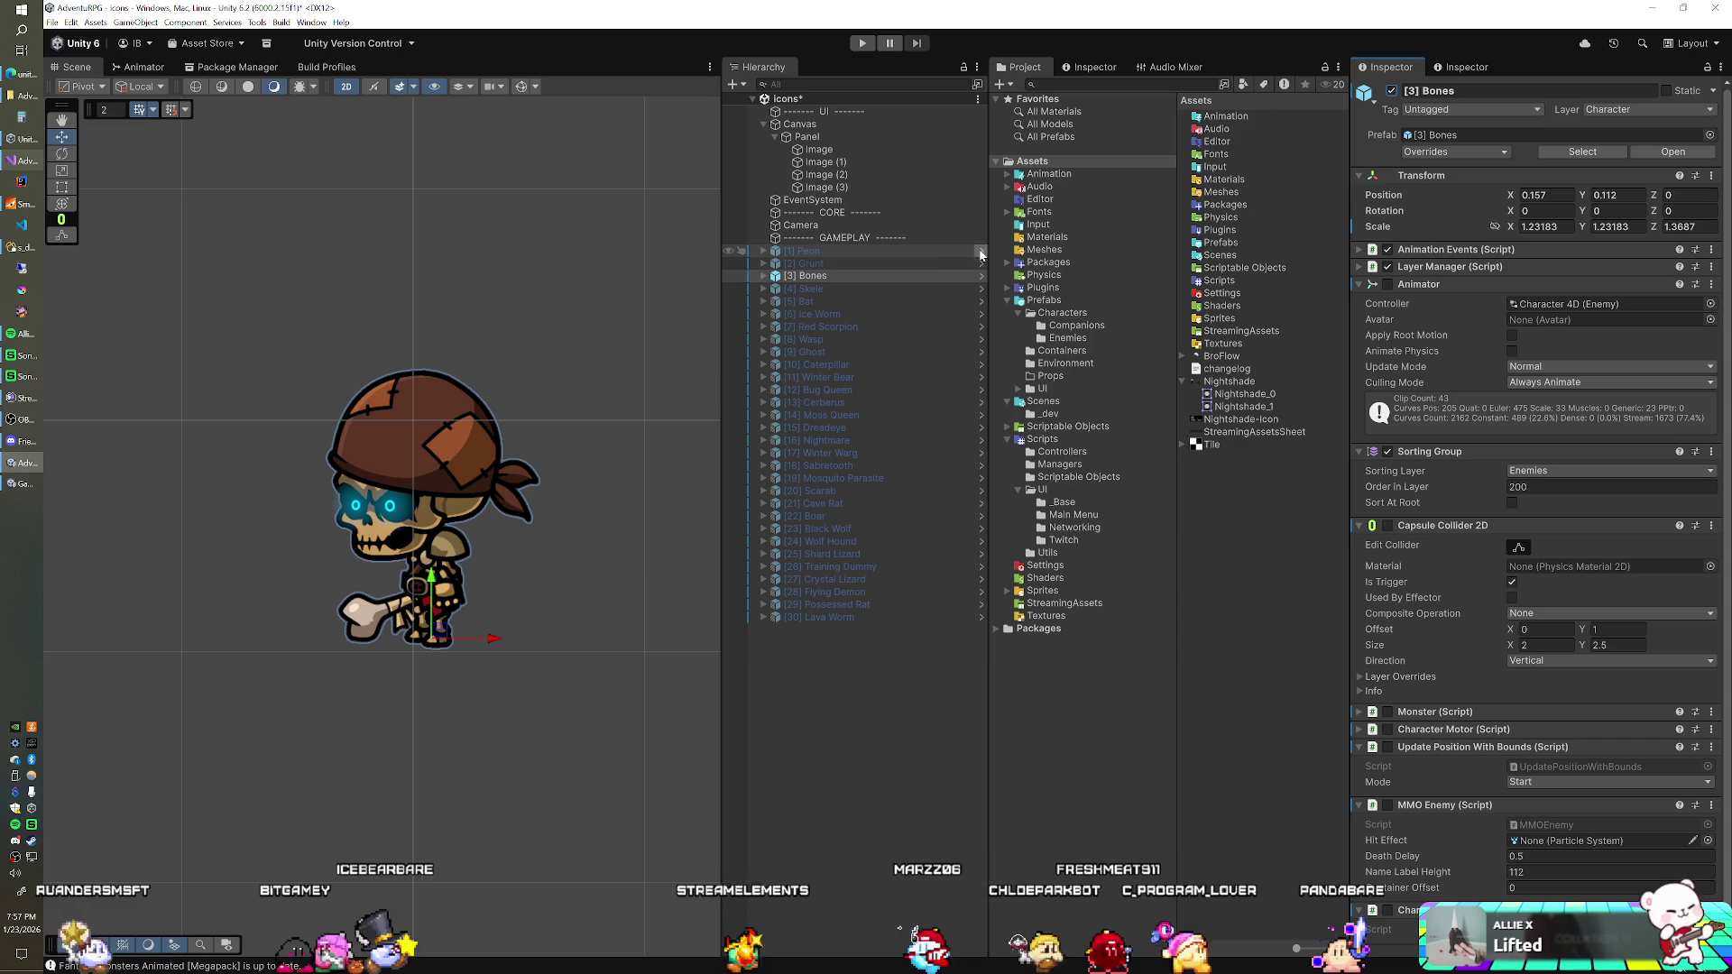
pyautogui.click(1390, 92)
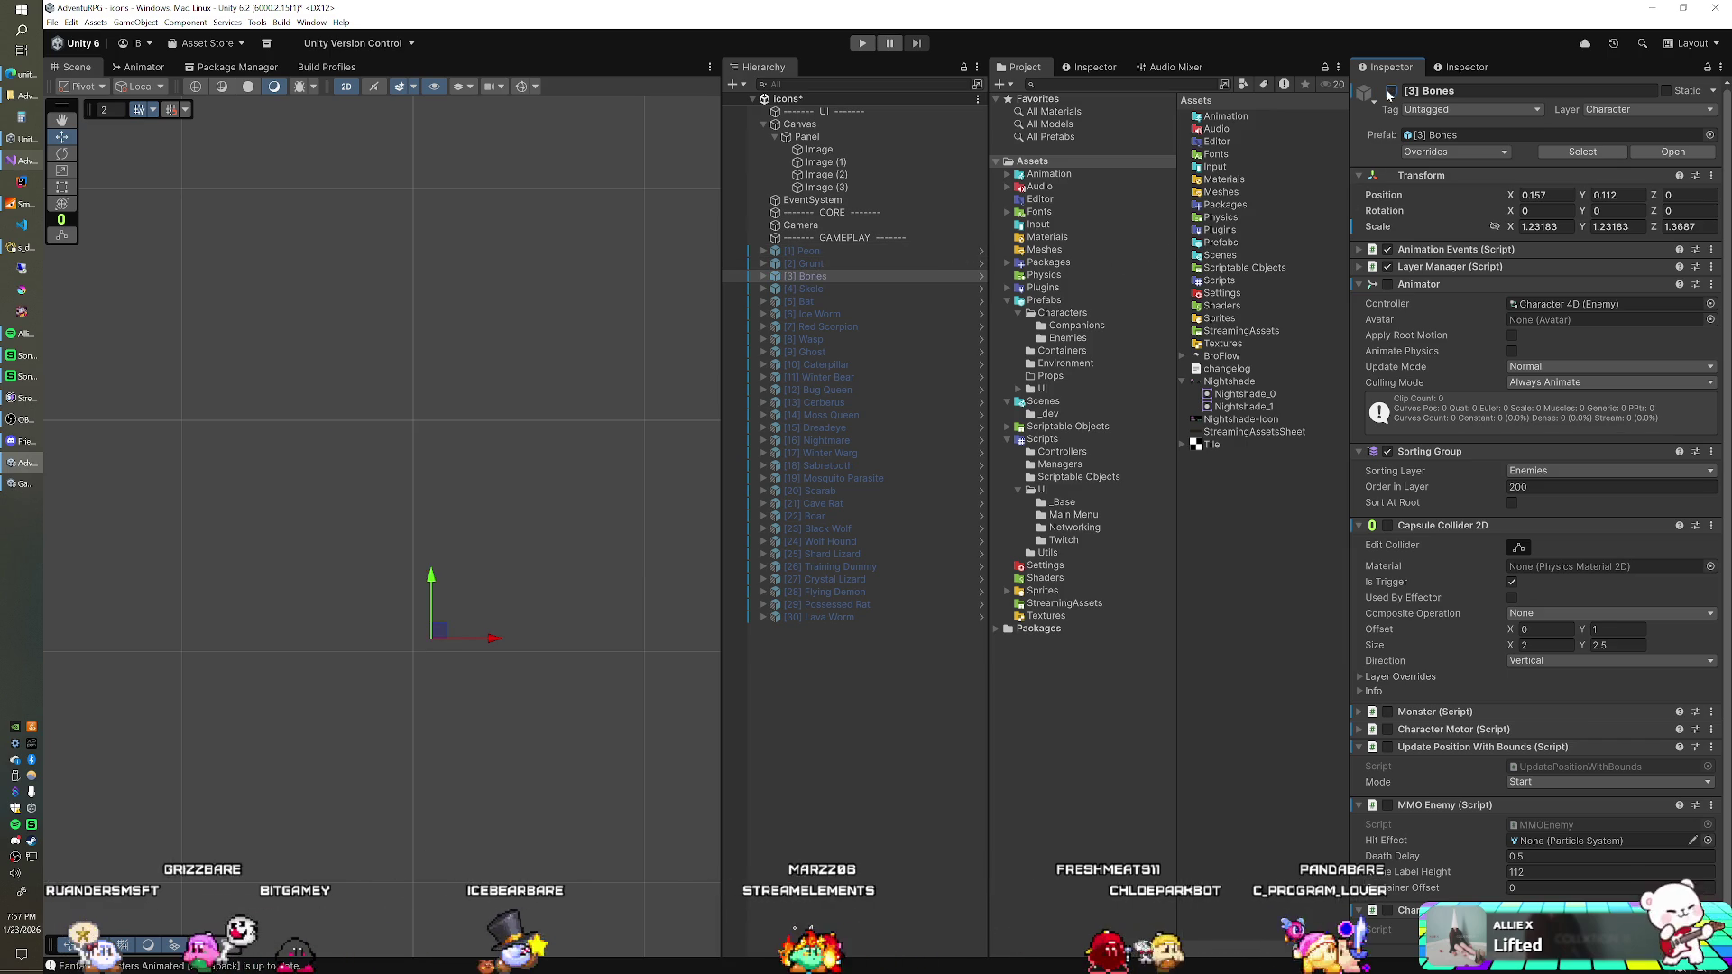
pyautogui.click(828, 252)
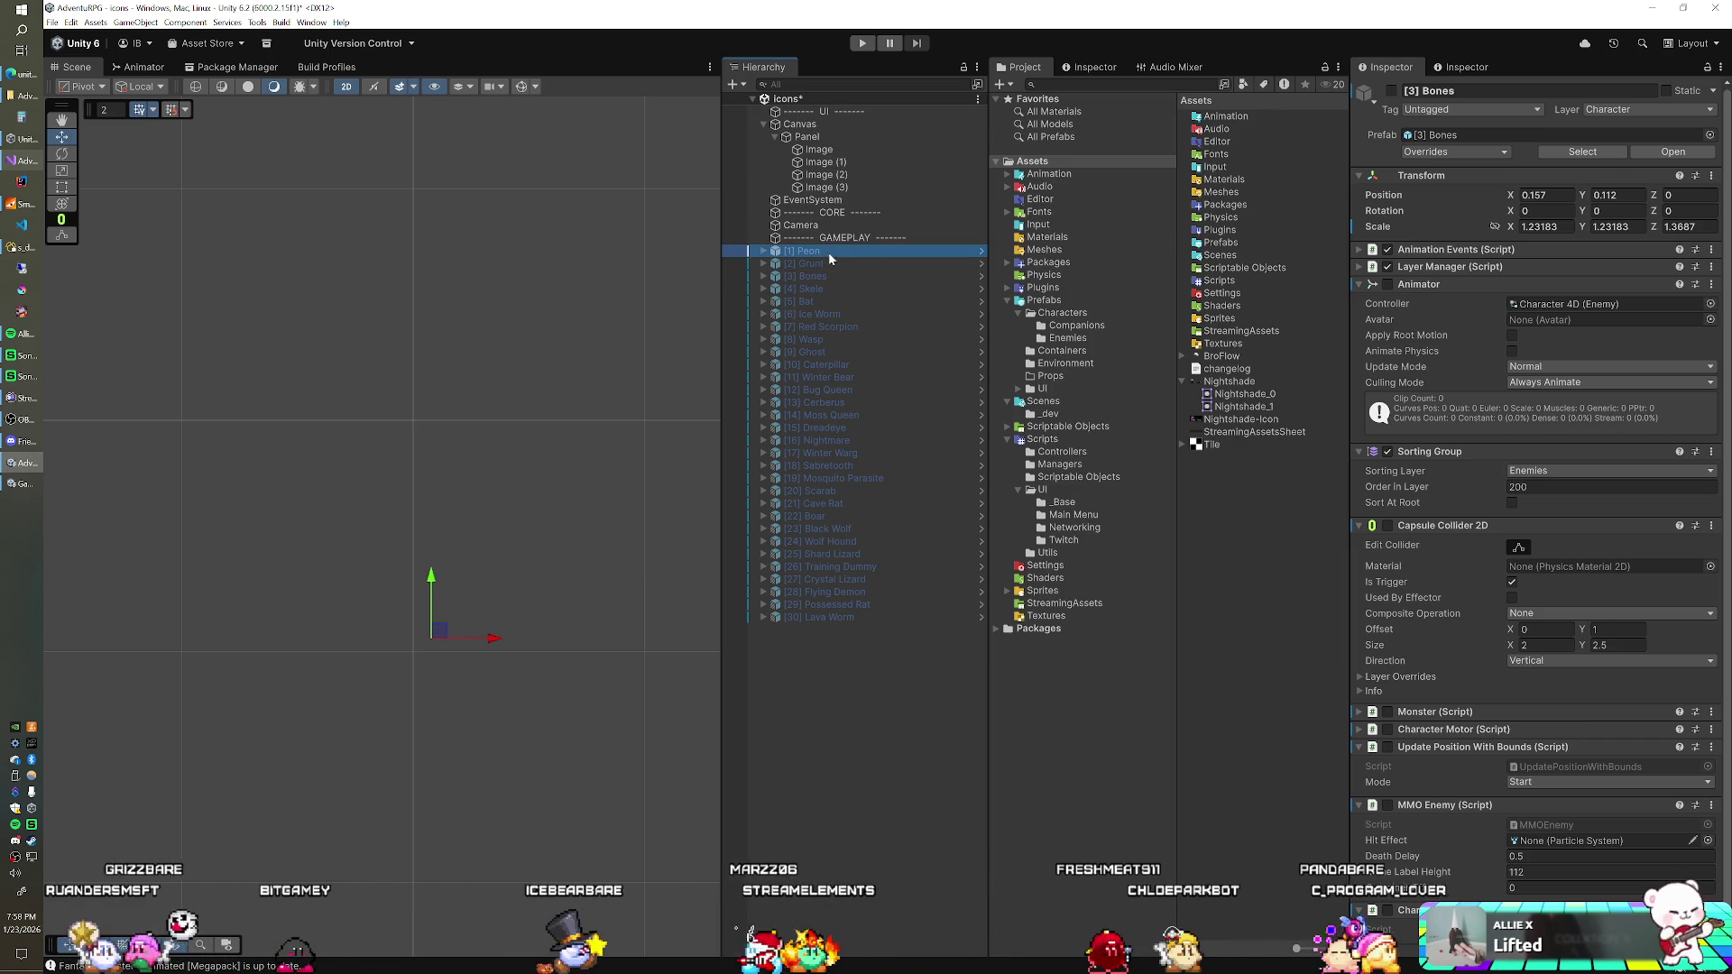
pyautogui.click(1390, 92)
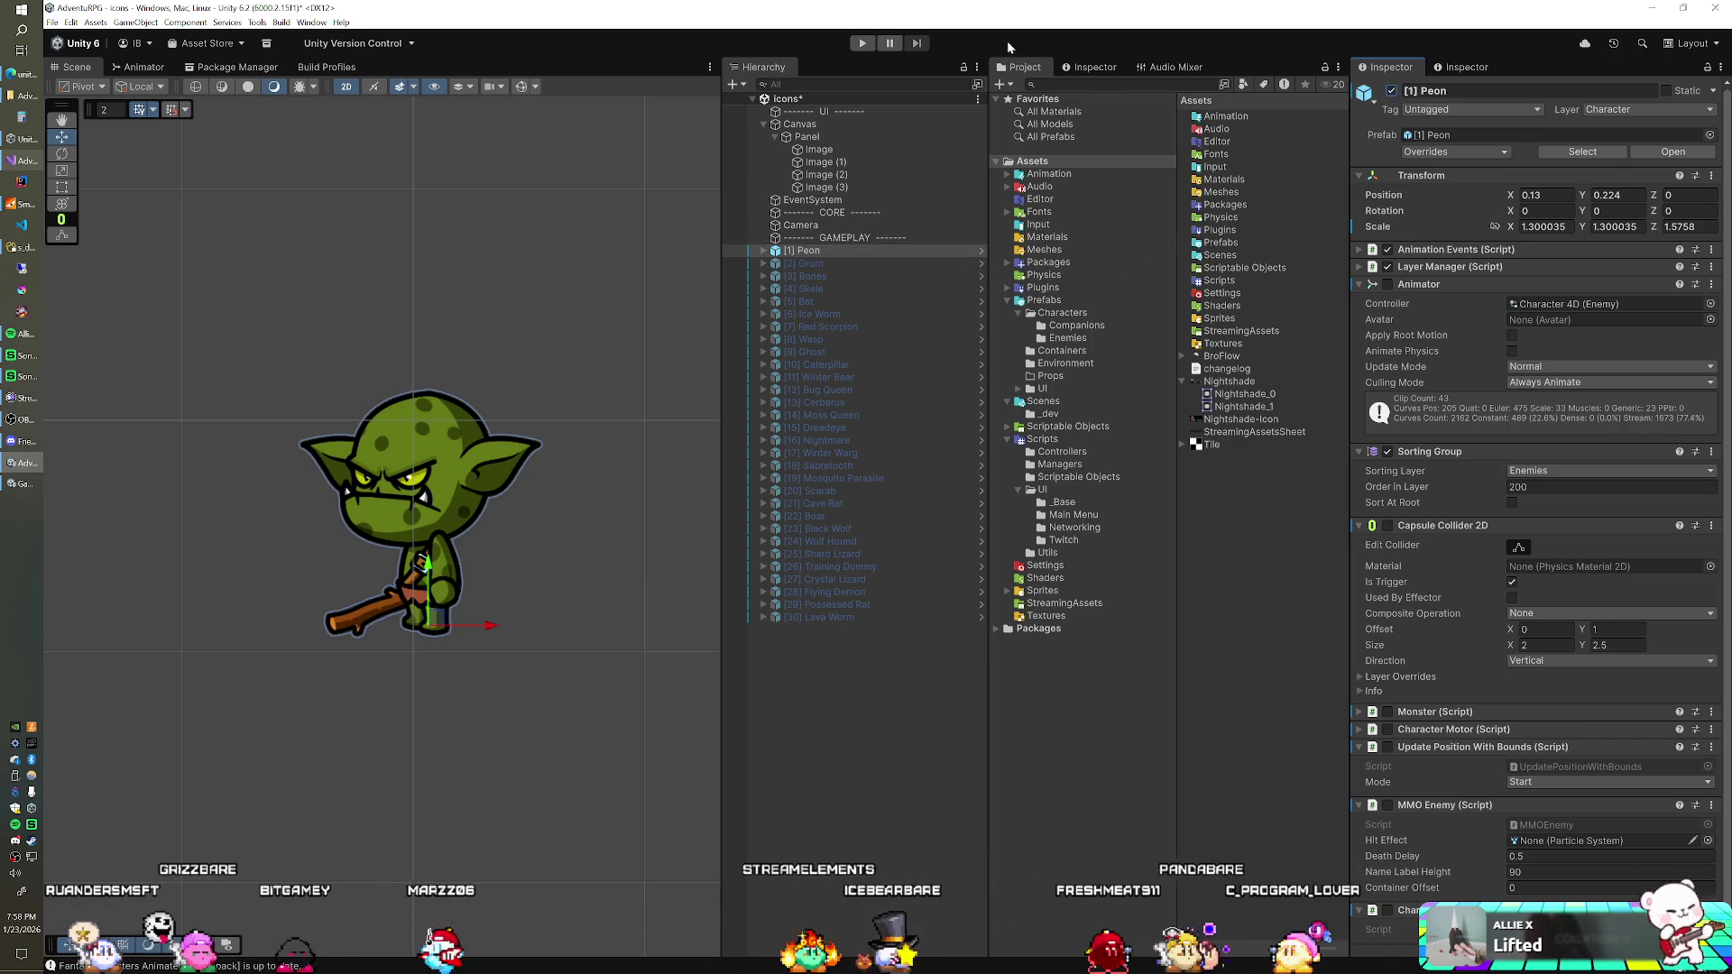
pyautogui.click(861, 44)
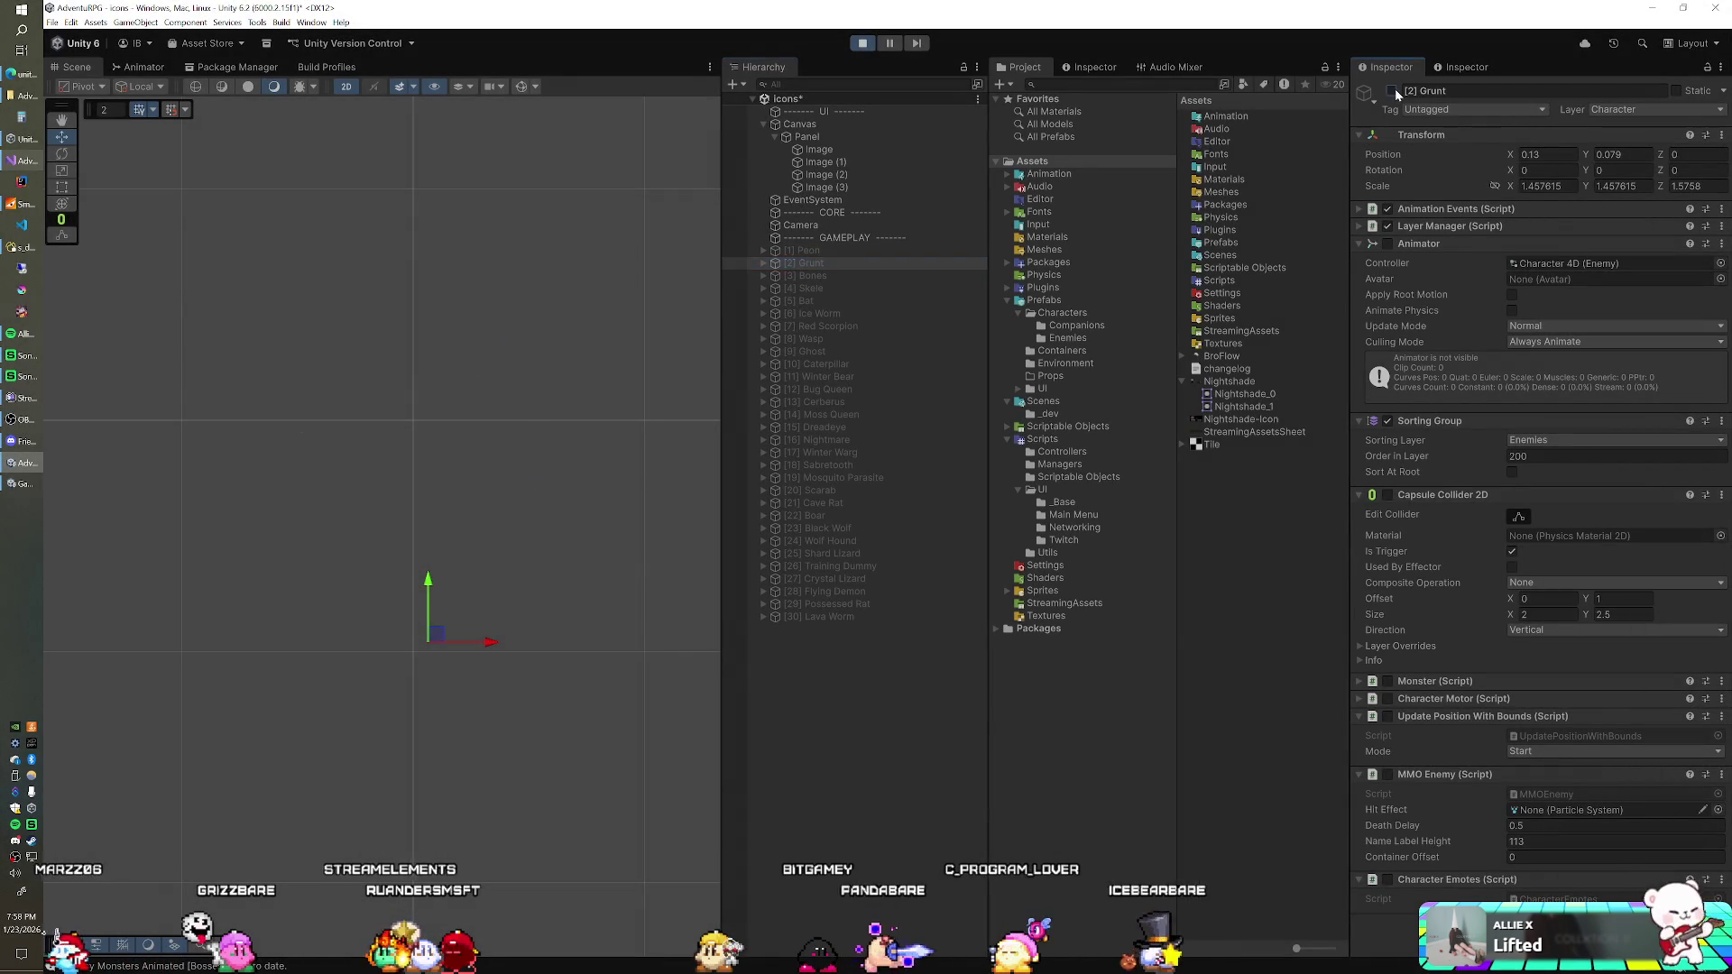
# Step: During Play, show the Grunt, then hide it and show [3] Bones instead
pyautogui.click(1392, 91)
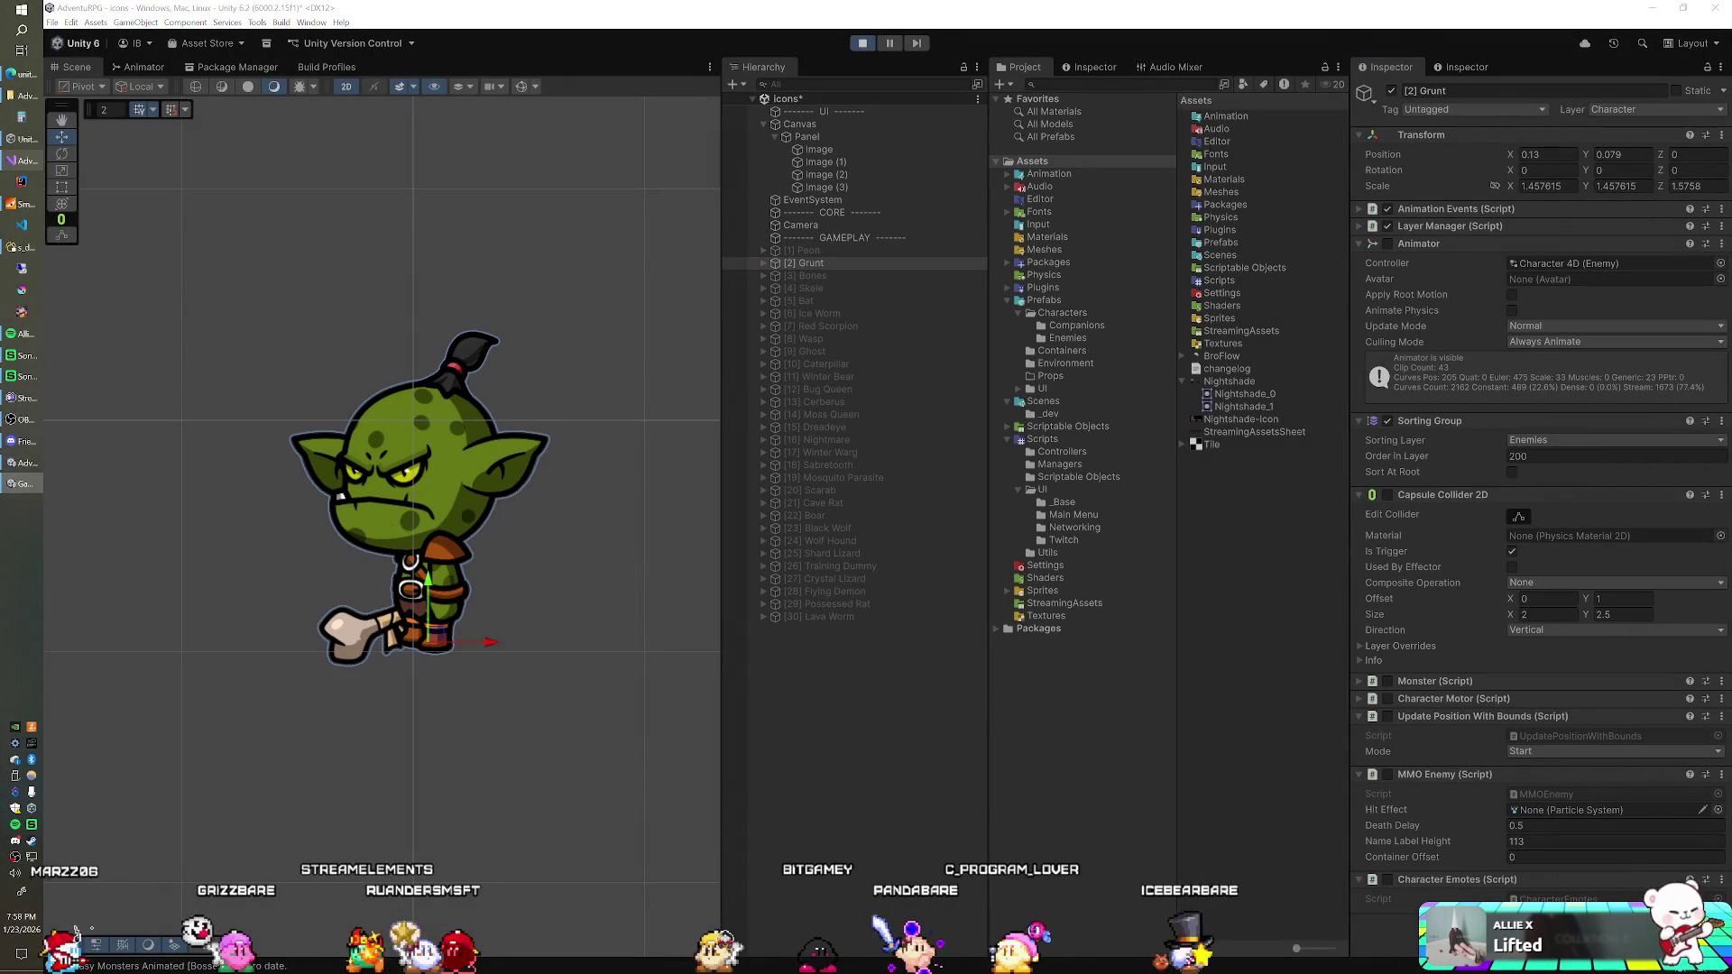
pyautogui.click(1392, 91)
pyautogui.click(846, 273)
pyautogui.click(1391, 91)
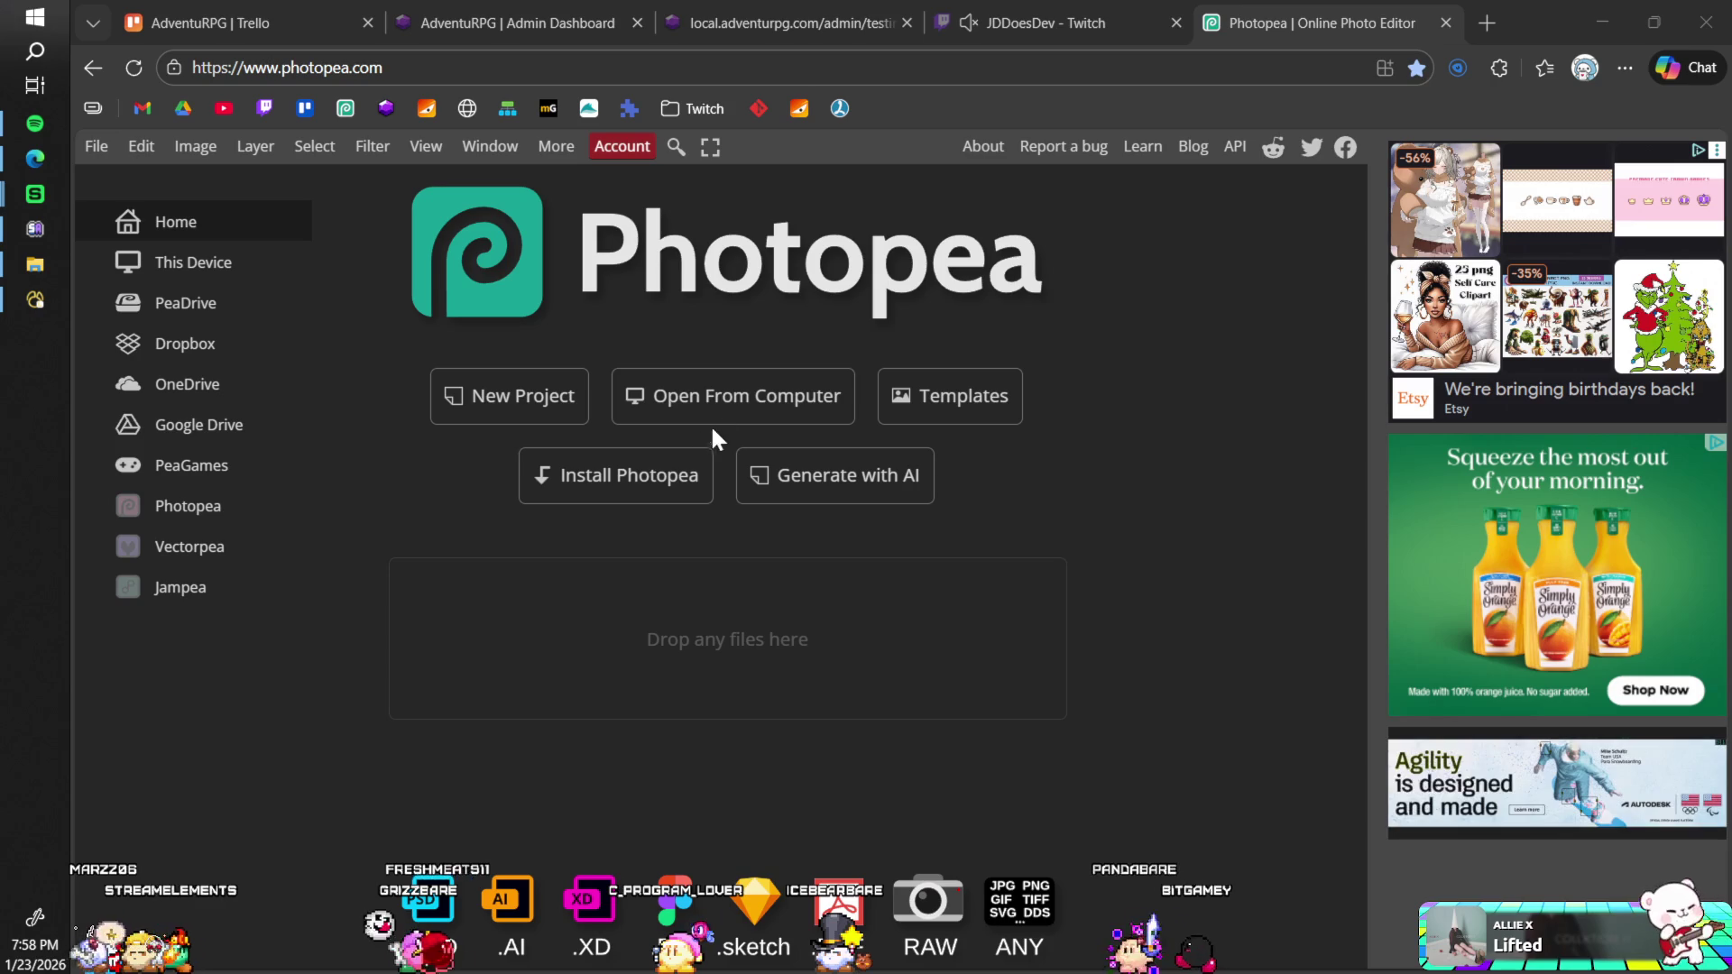
# Step: Load Bones.png, Grunt.png and Peon.png together from the AdventuRPG project folder
pyautogui.click(733, 377)
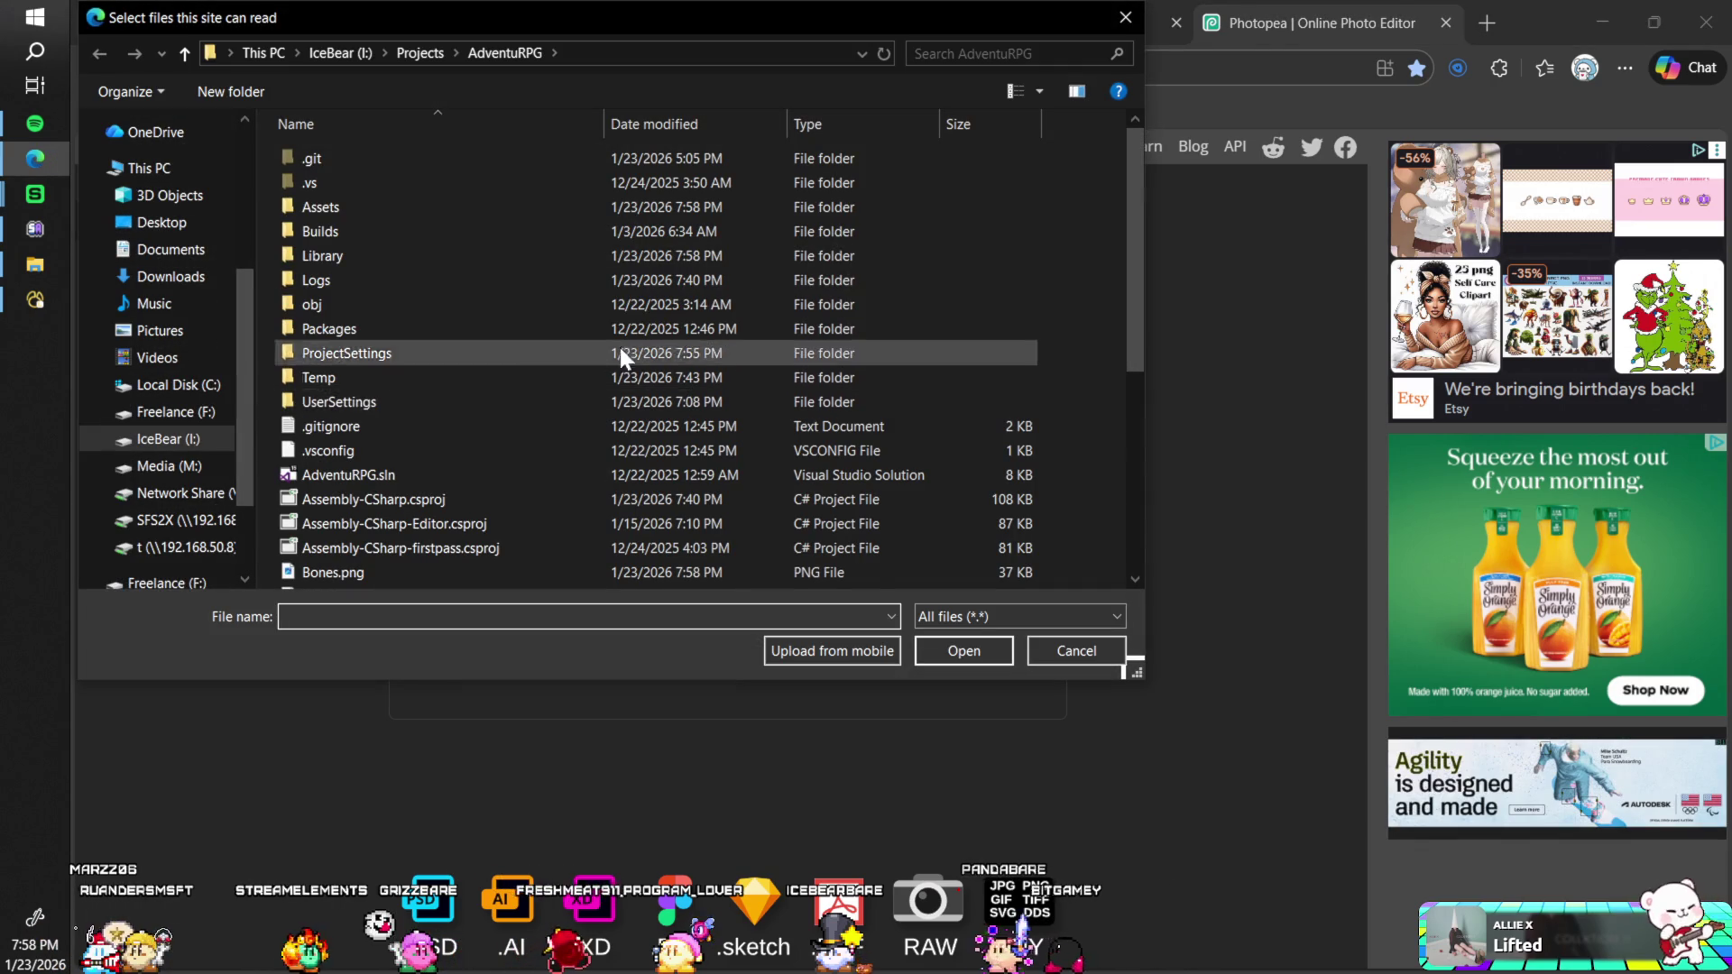
pyautogui.scroll(-3, 462, 298)
pyautogui.click(392, 355)
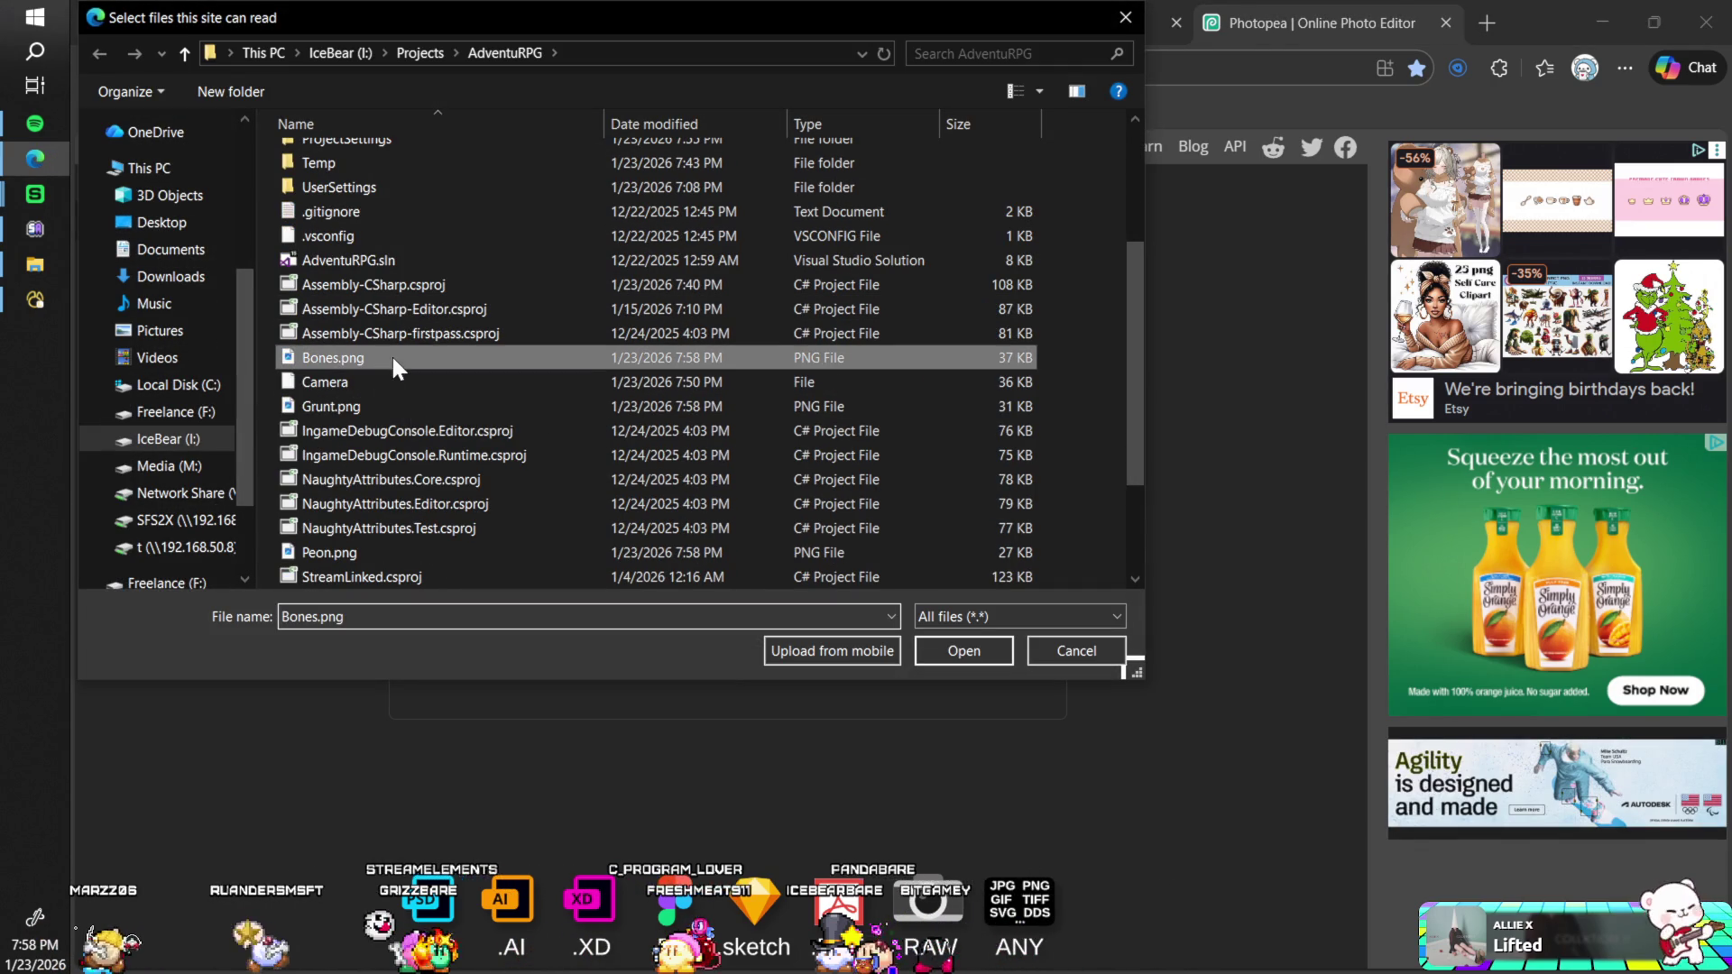
pyautogui.keyDown('ctrl'); pyautogui.click(341, 409); pyautogui.keyUp('ctrl')
pyautogui.keyDown('ctrl'); pyautogui.click(321, 552); pyautogui.keyUp('ctrl')
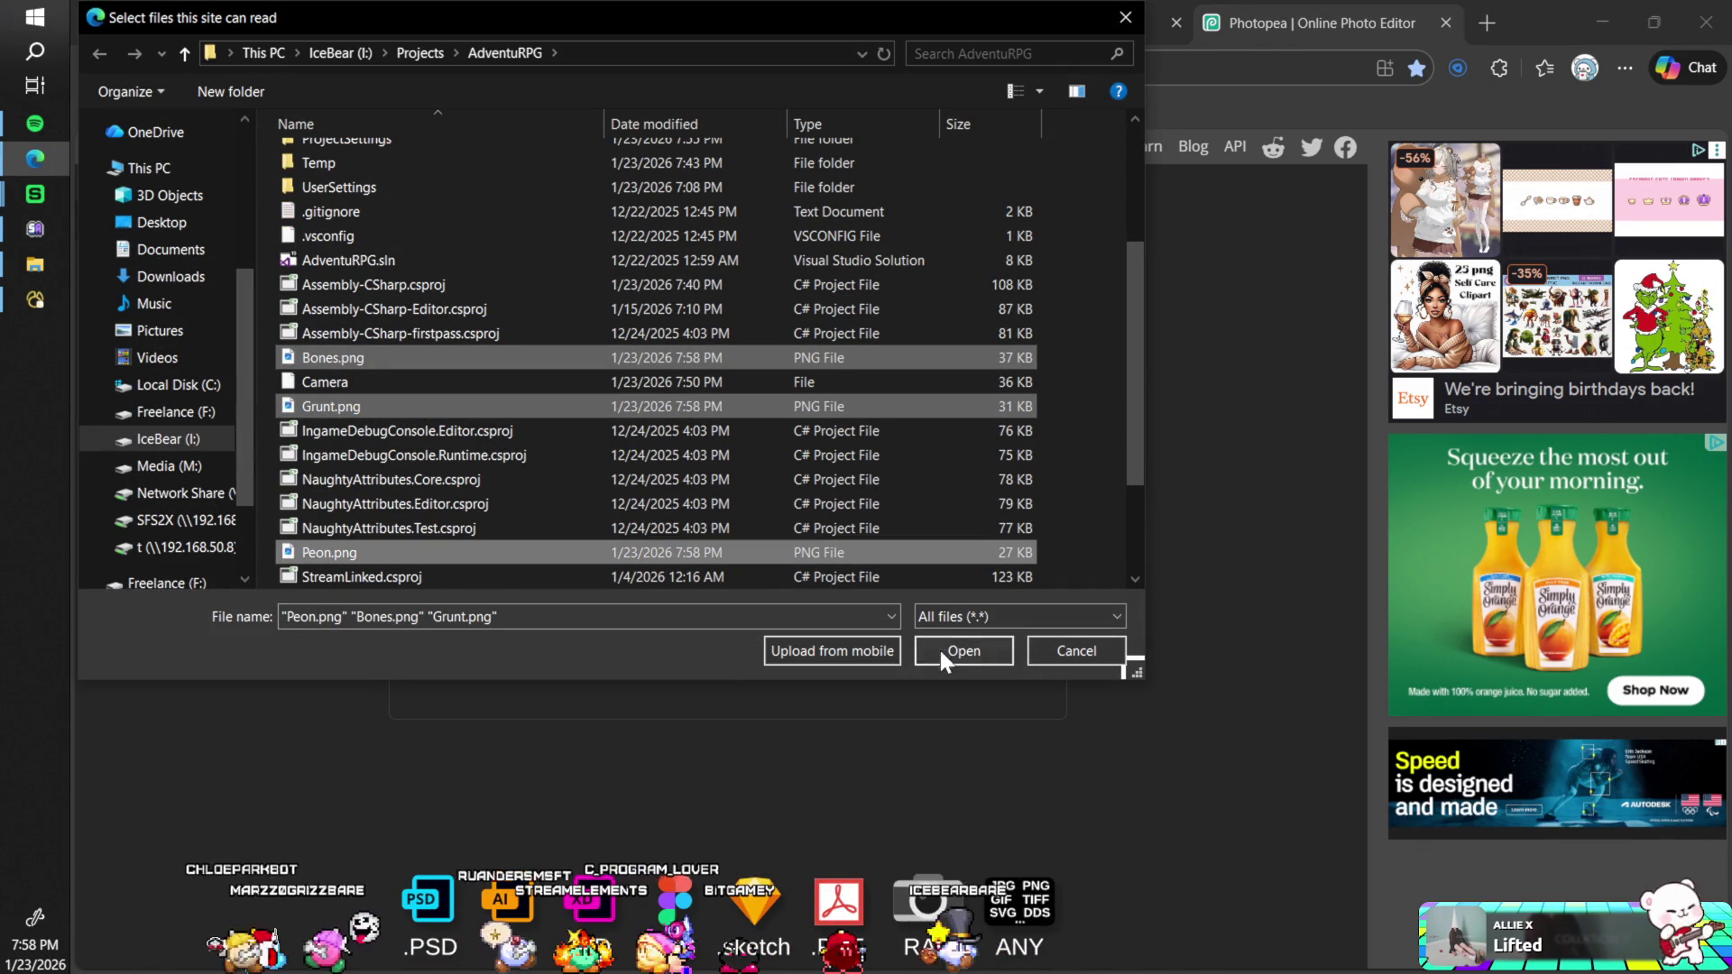
pyautogui.click(922, 650)
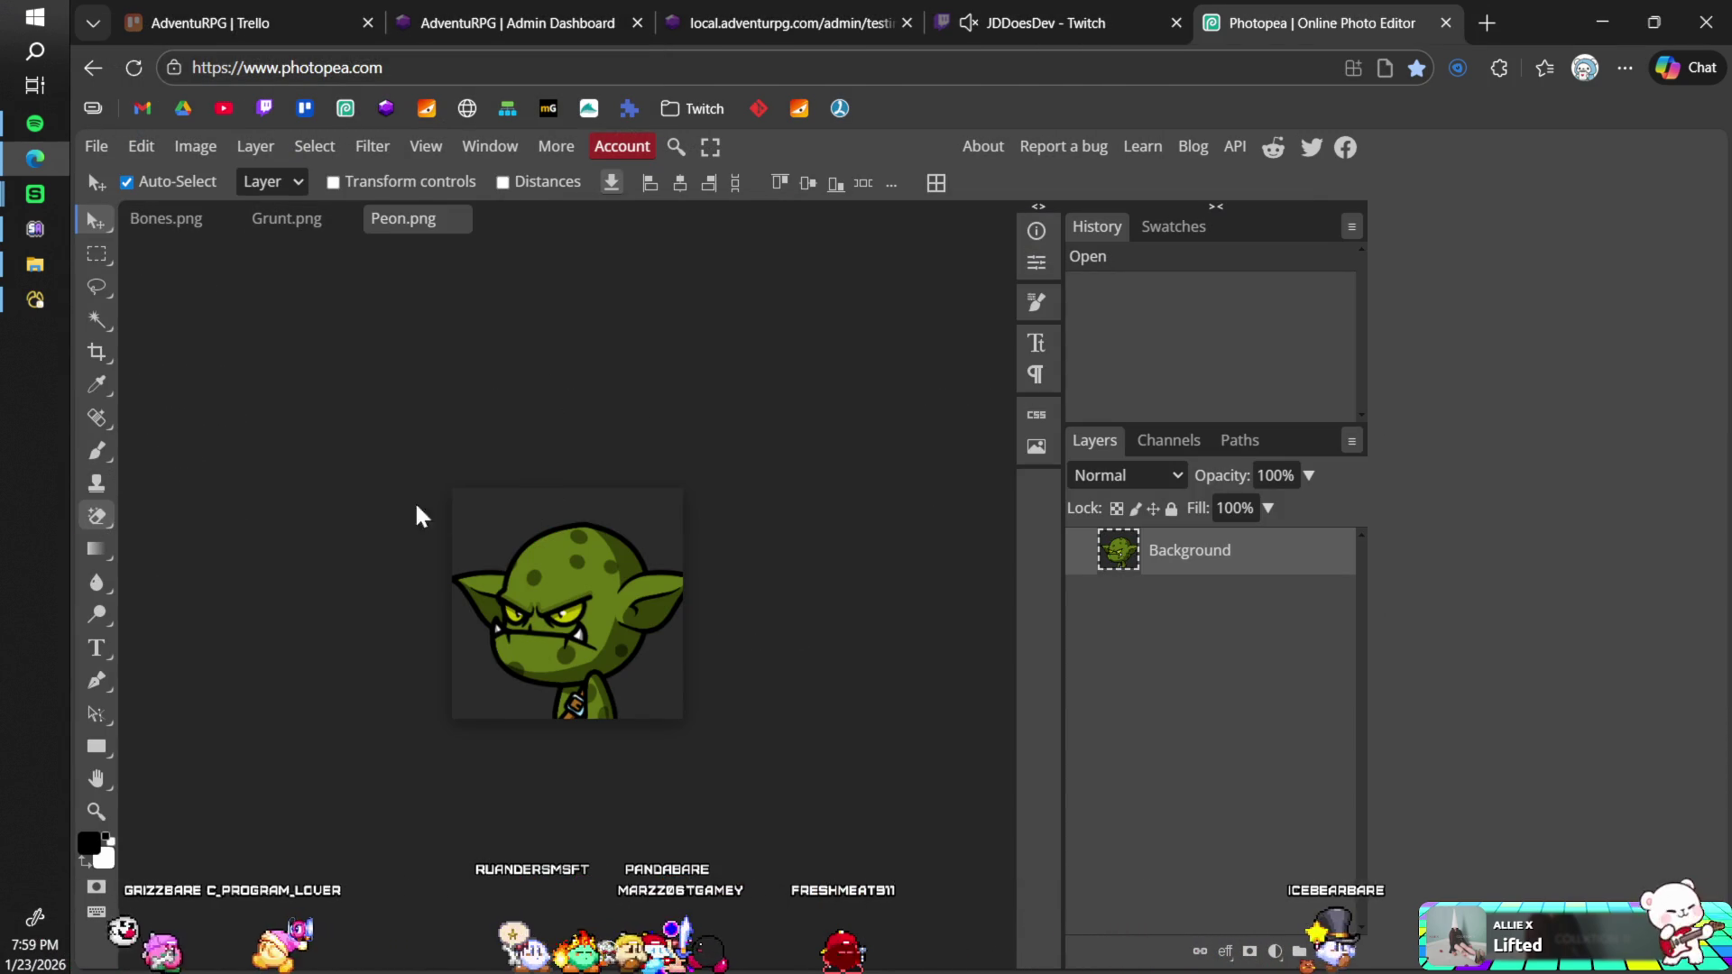
# Step: Magic-erase the Peon image's dark background corners and save Peon.png
pyautogui.press('e')
pyautogui.click(474, 517)
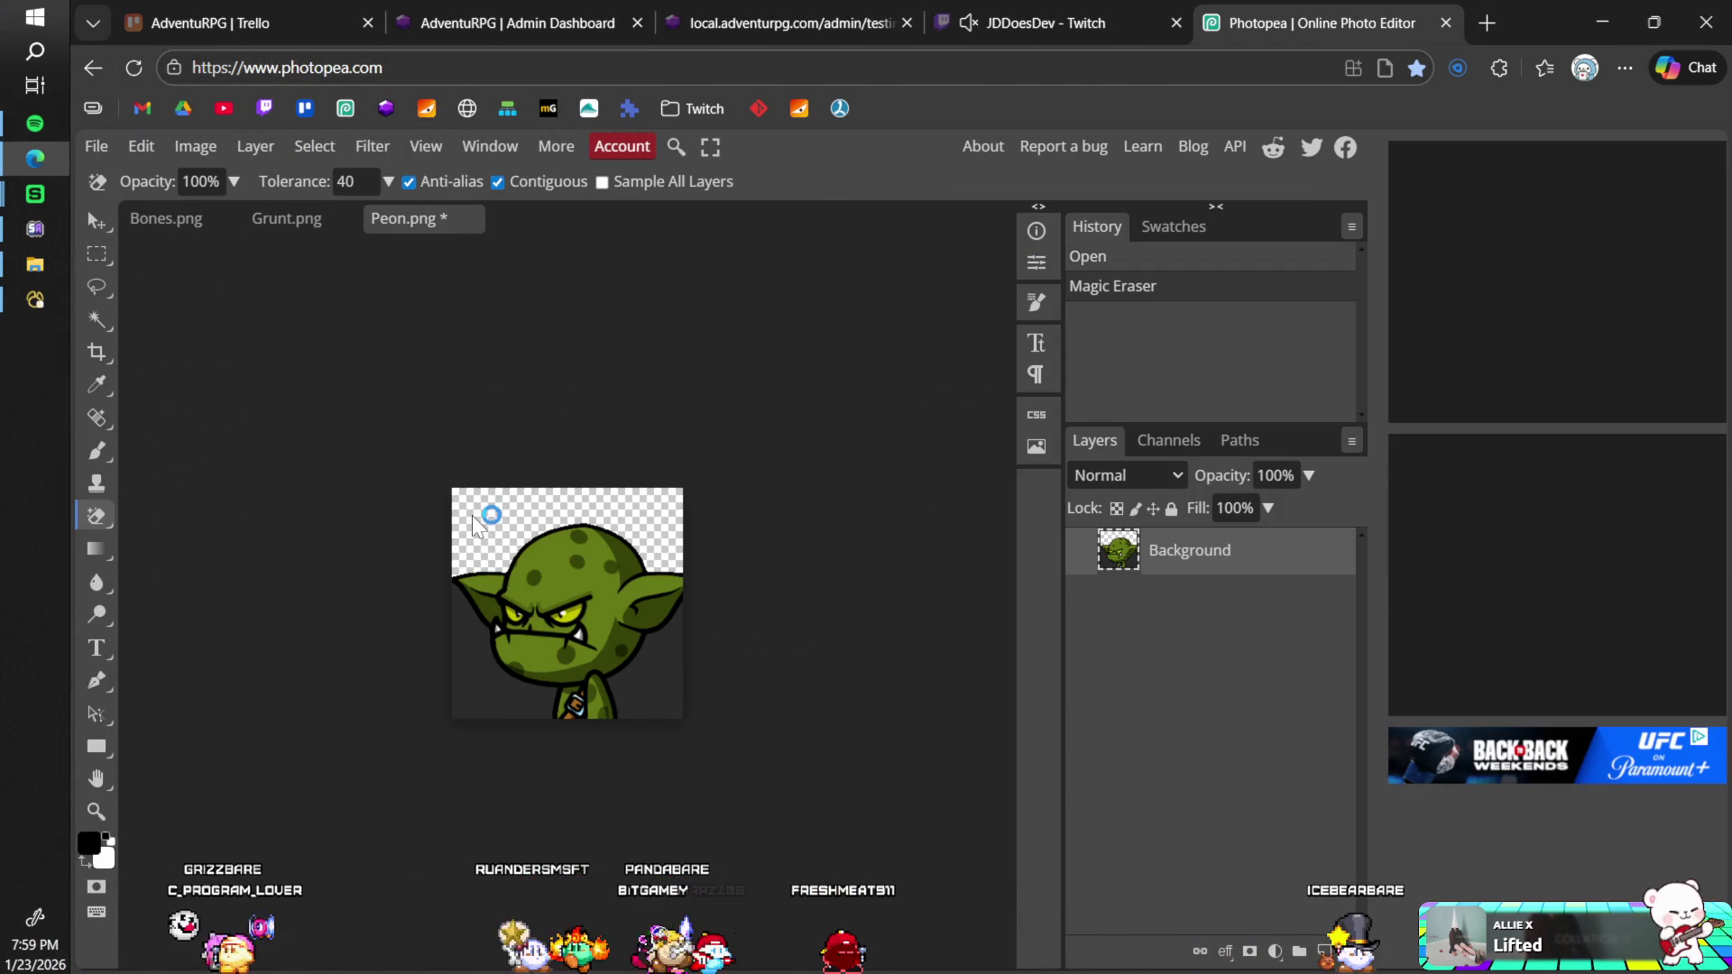
pyautogui.click(467, 649)
pyautogui.click(680, 674)
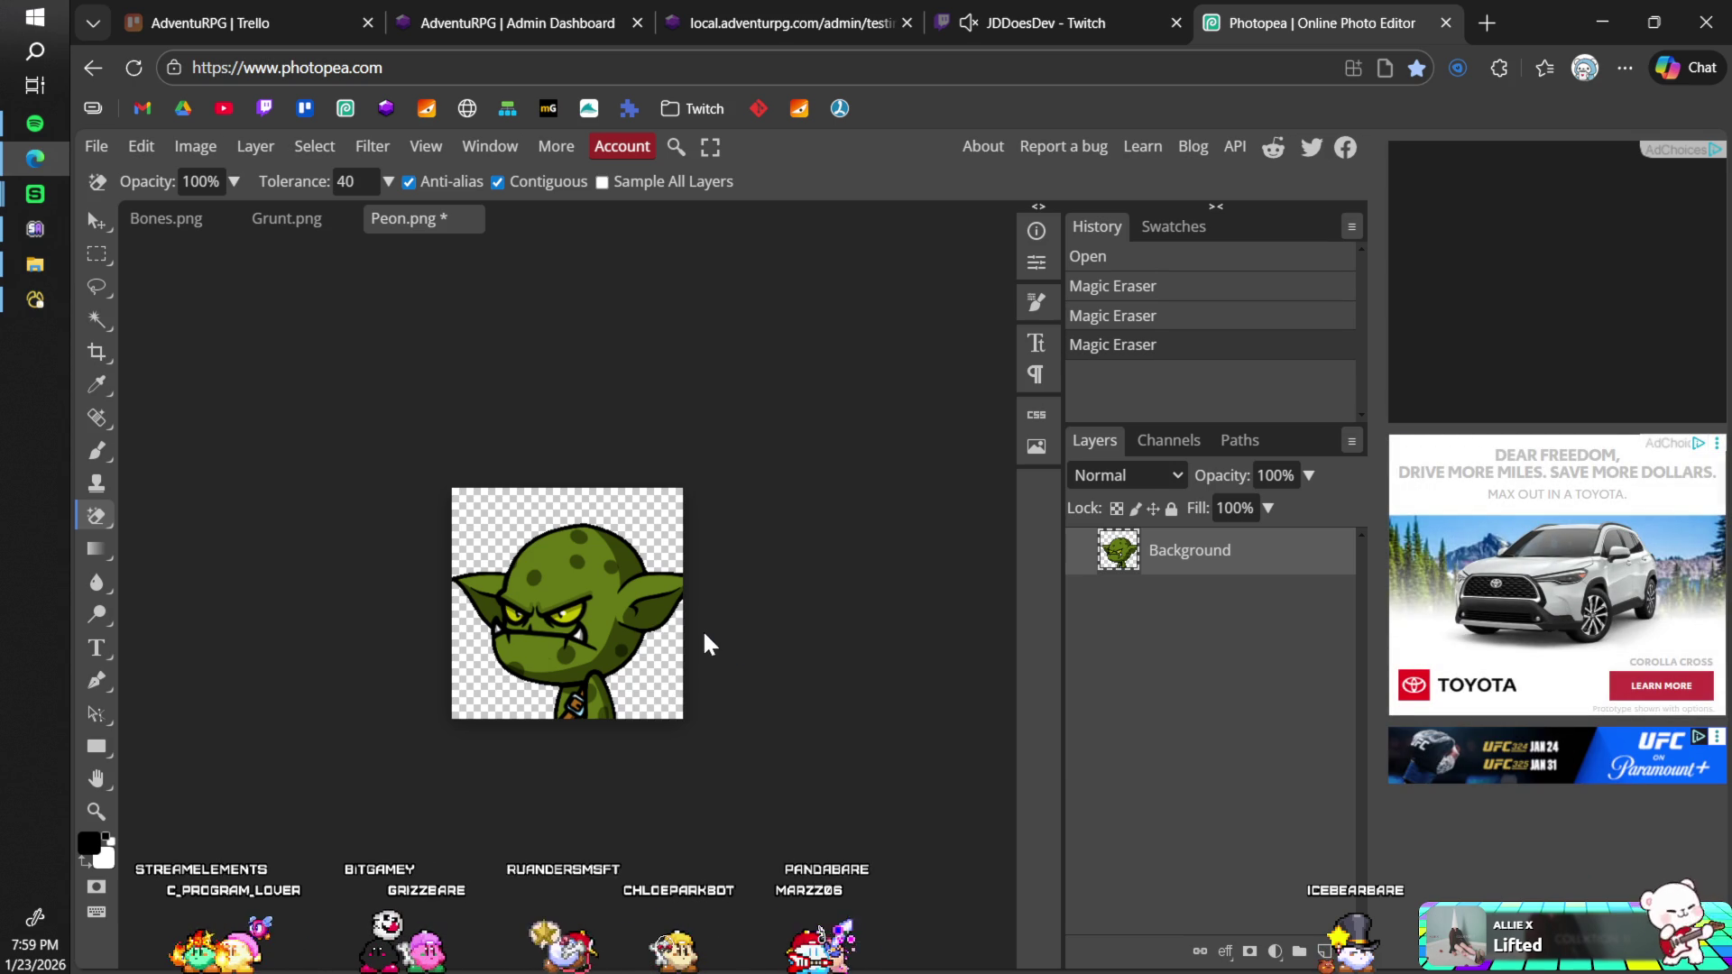
pyautogui.hotkey('ctrl', 's')
pyautogui.click(984, 213)
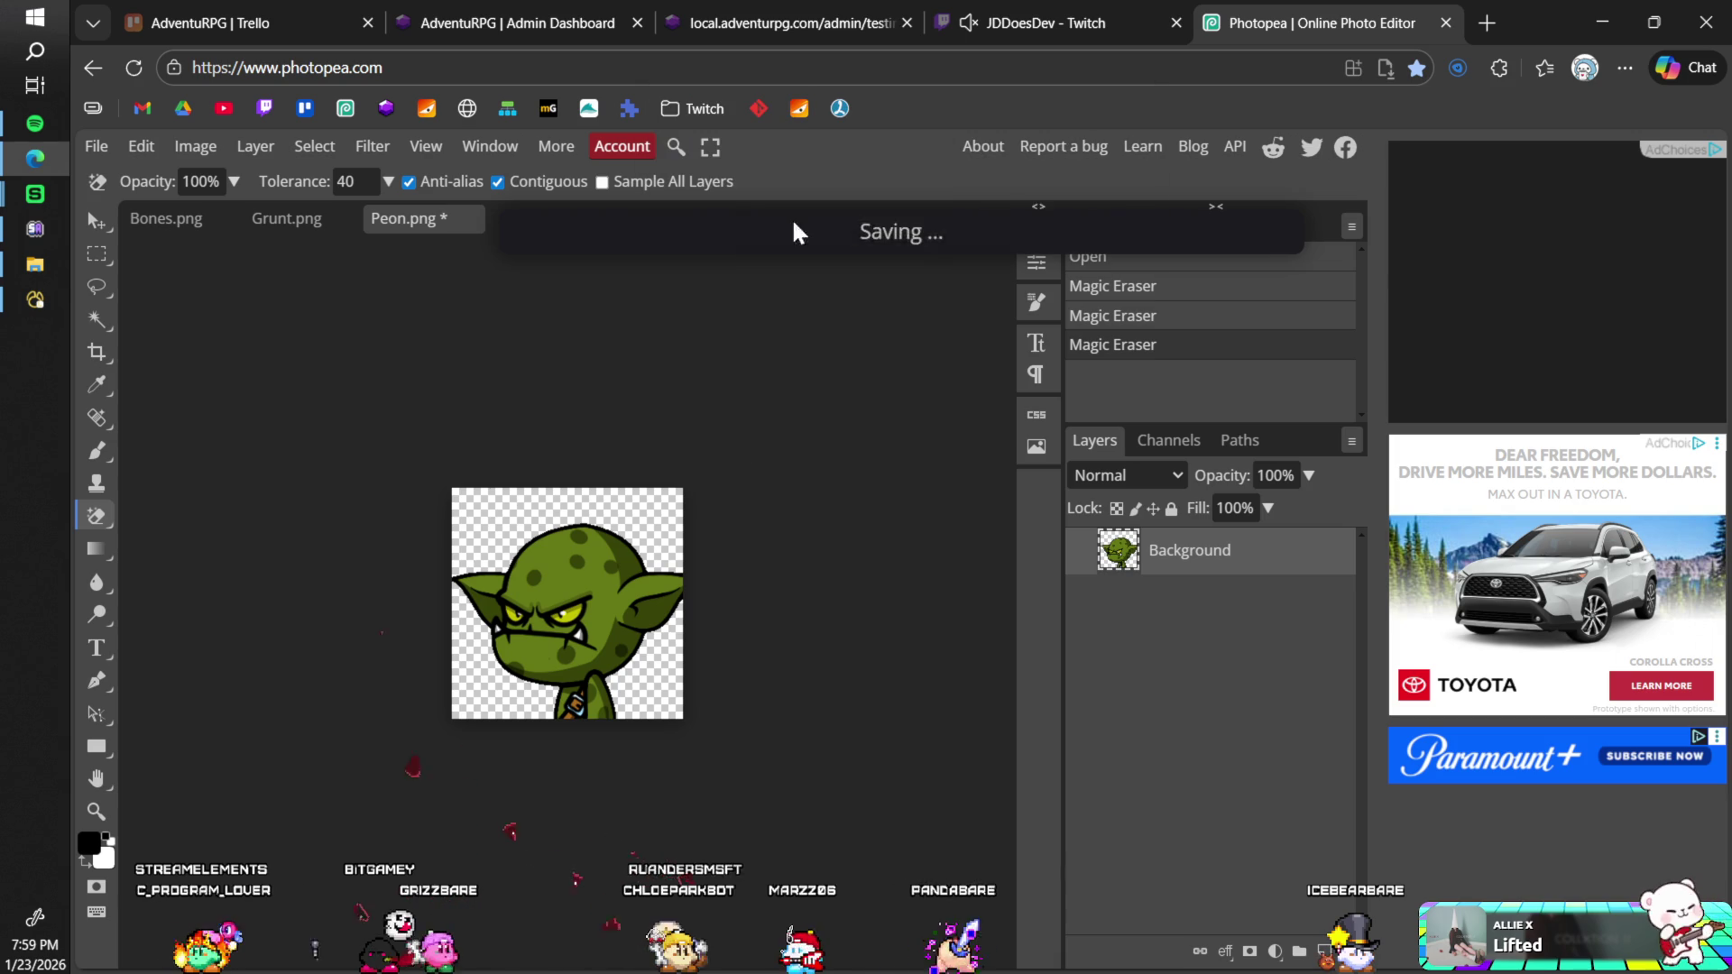
# Step: Erase the Grunt image's four dark background corners and save Grunt.png
pyautogui.click(287, 218)
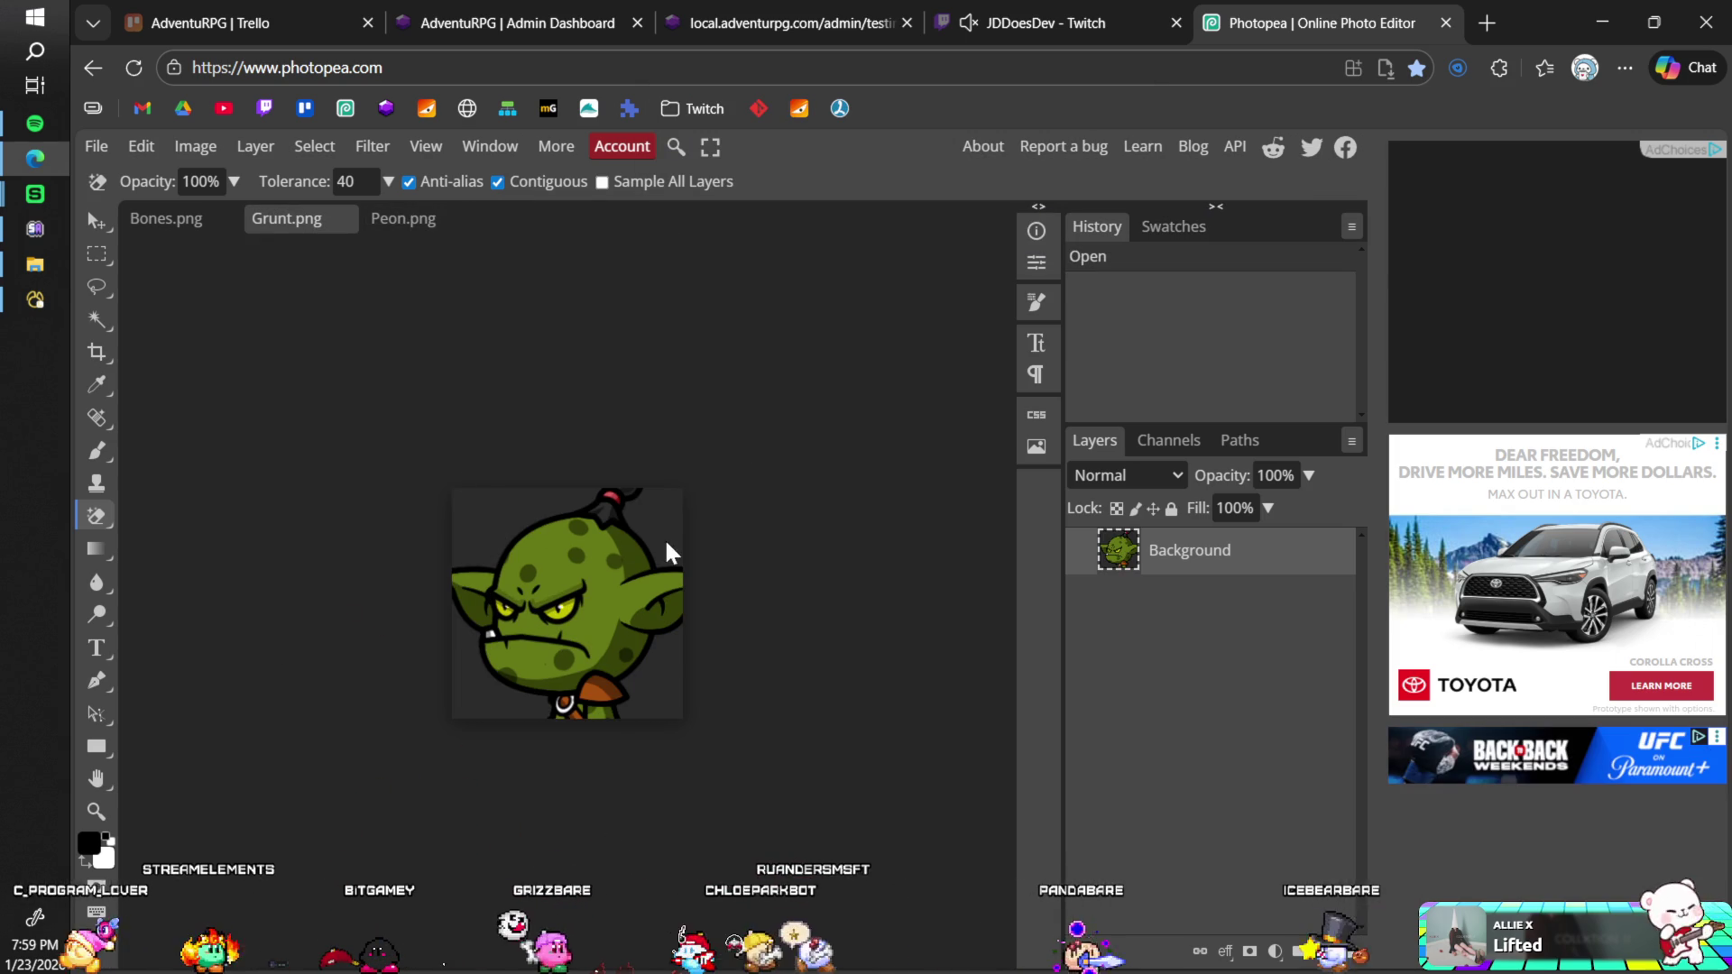
pyautogui.click(505, 514)
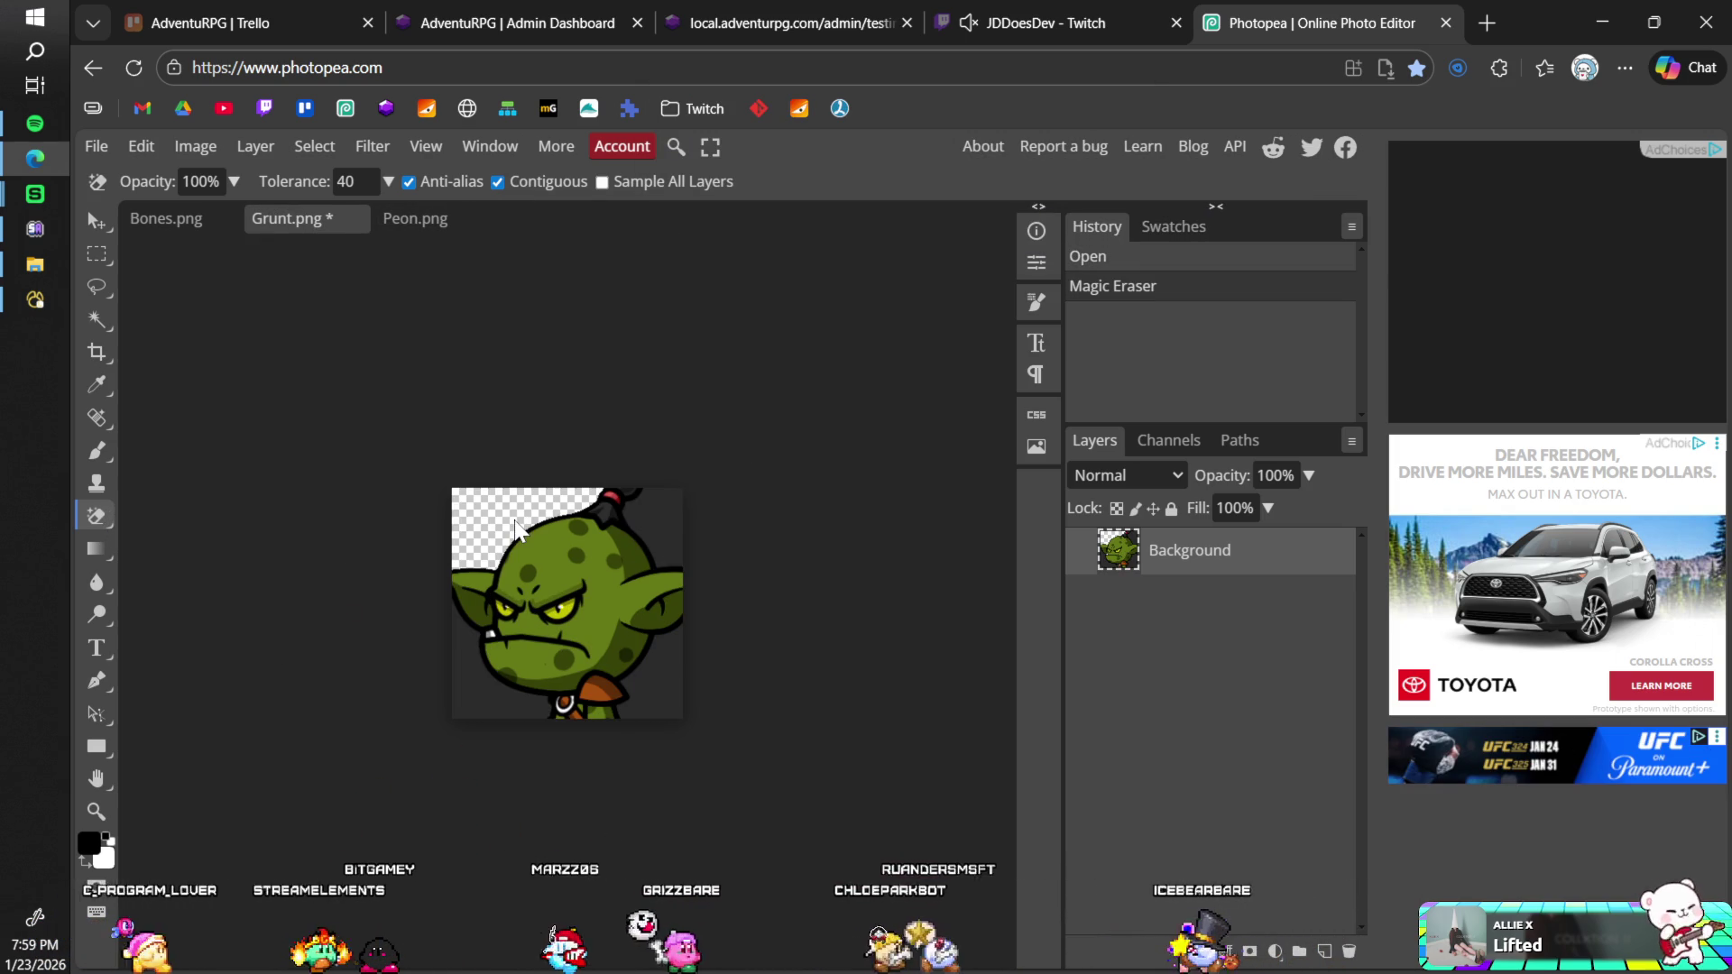
pyautogui.click(665, 533)
pyautogui.click(664, 676)
pyautogui.click(485, 714)
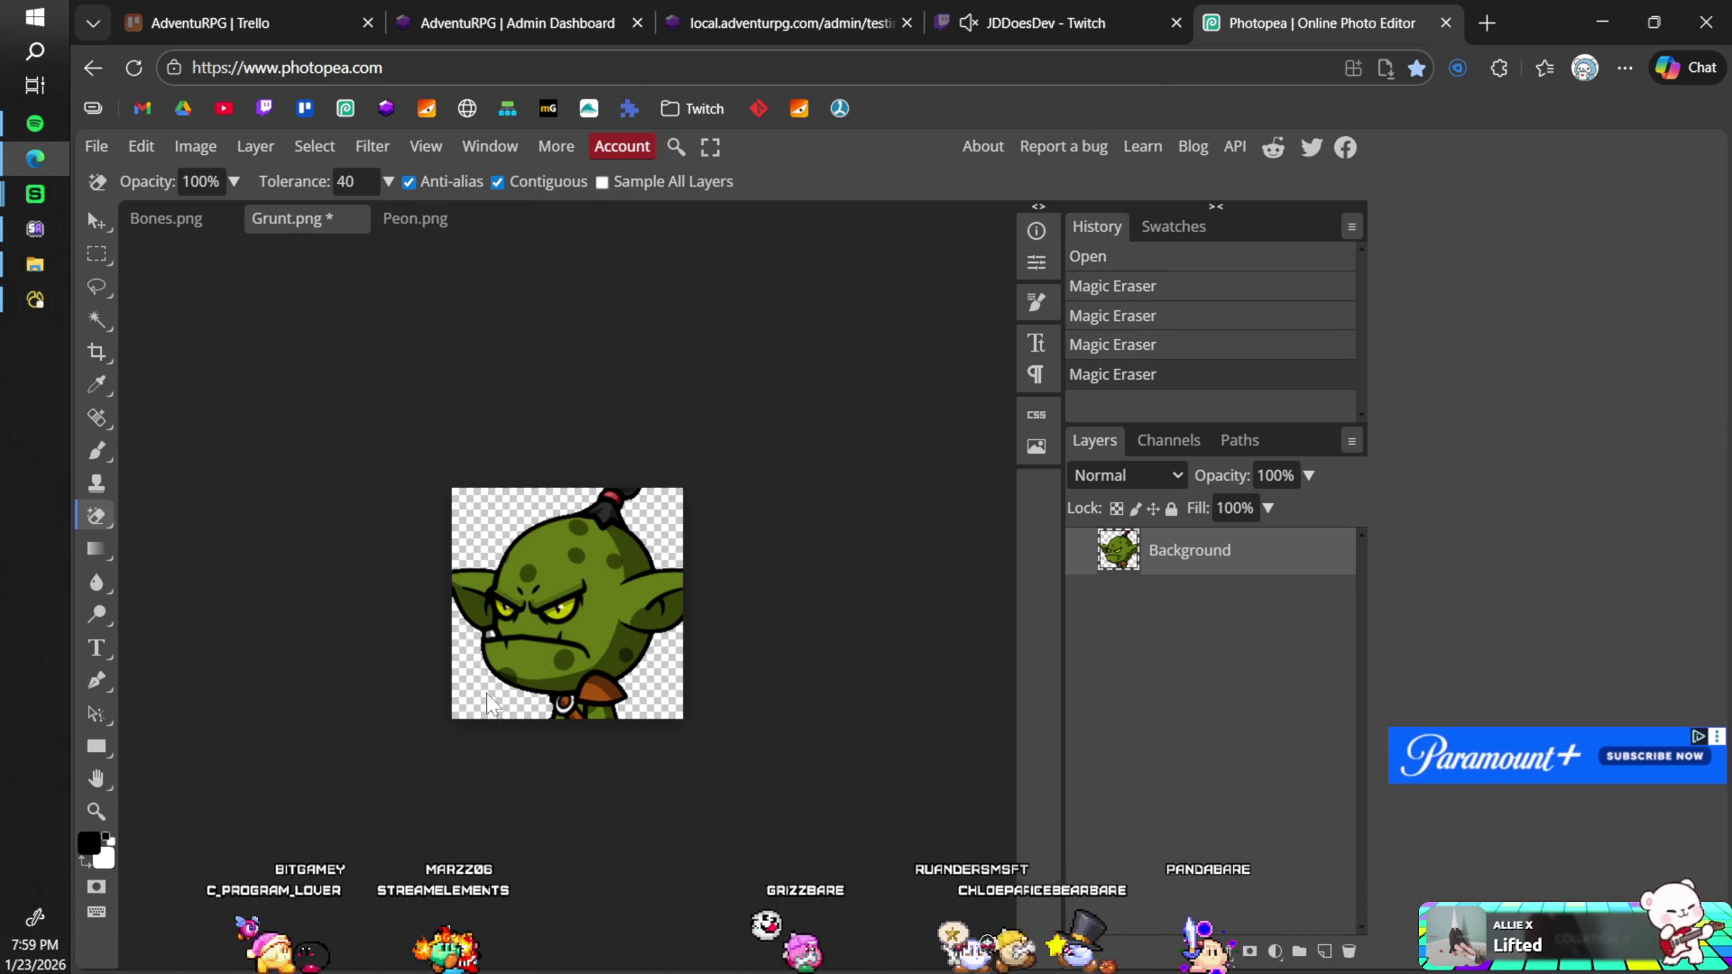
pyautogui.hotkey('ctrl', 's')
pyautogui.click(959, 213)
# Step: Erase the Bones image's dark background, save Bones.png, then view Unity's Scenes folder
pyautogui.click(166, 219)
pyautogui.click(488, 518)
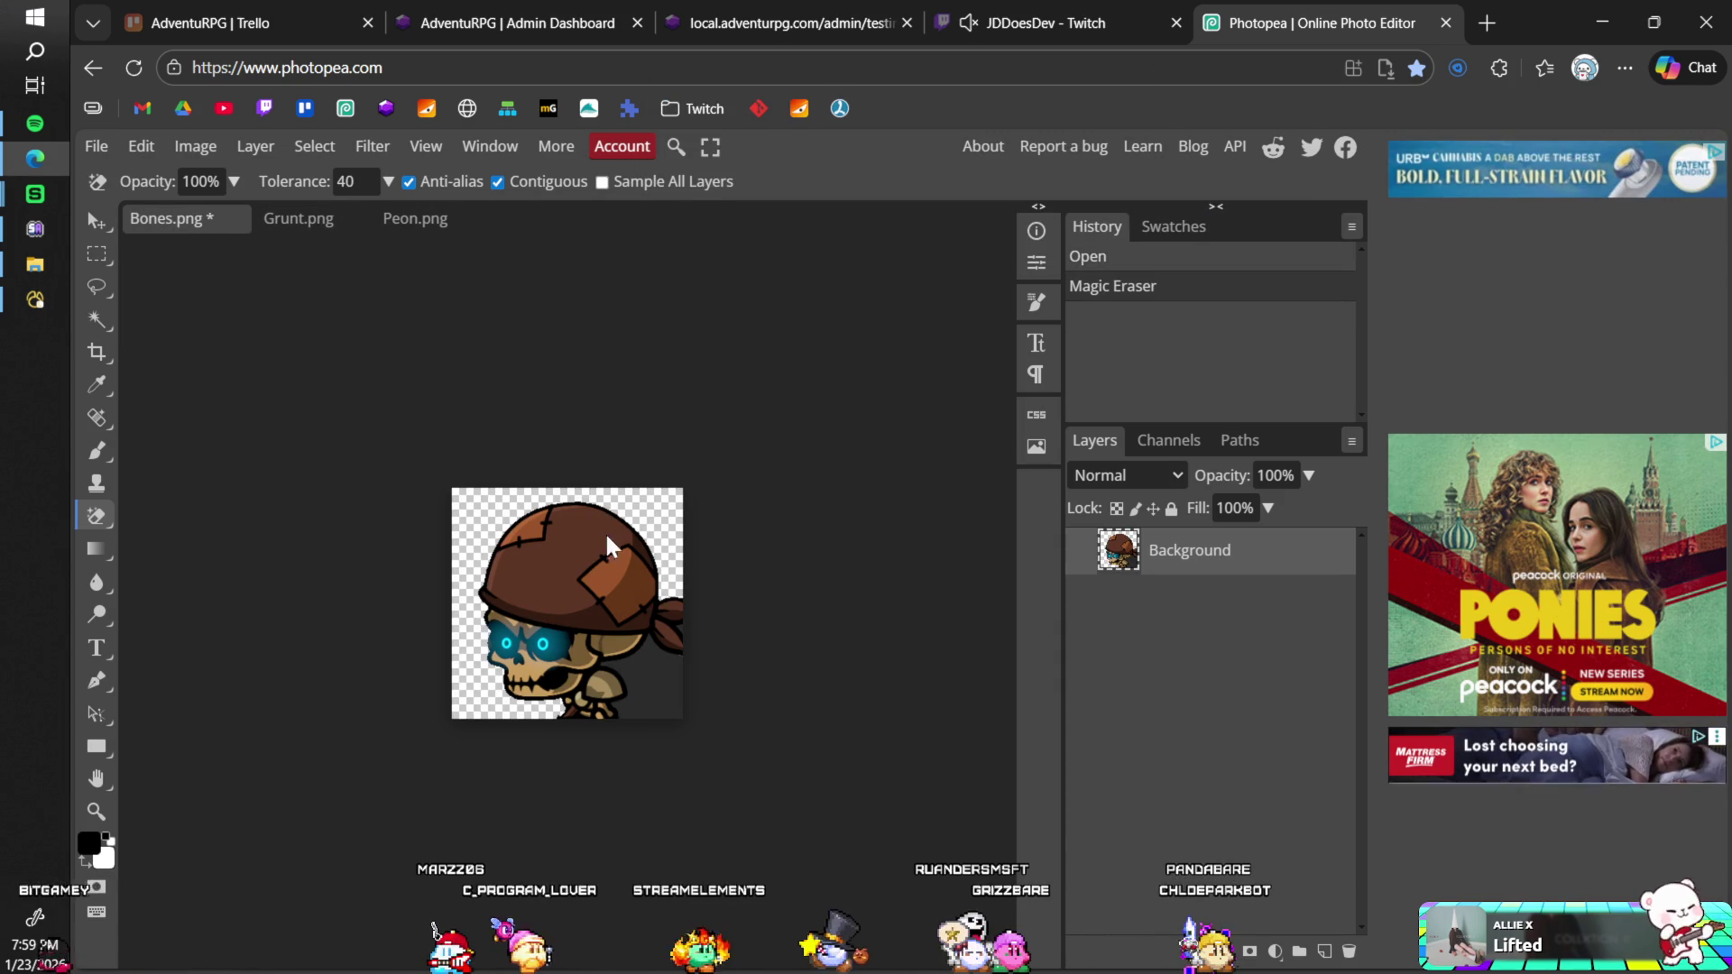
pyautogui.click(650, 677)
pyautogui.hotkey('ctrl', 's')
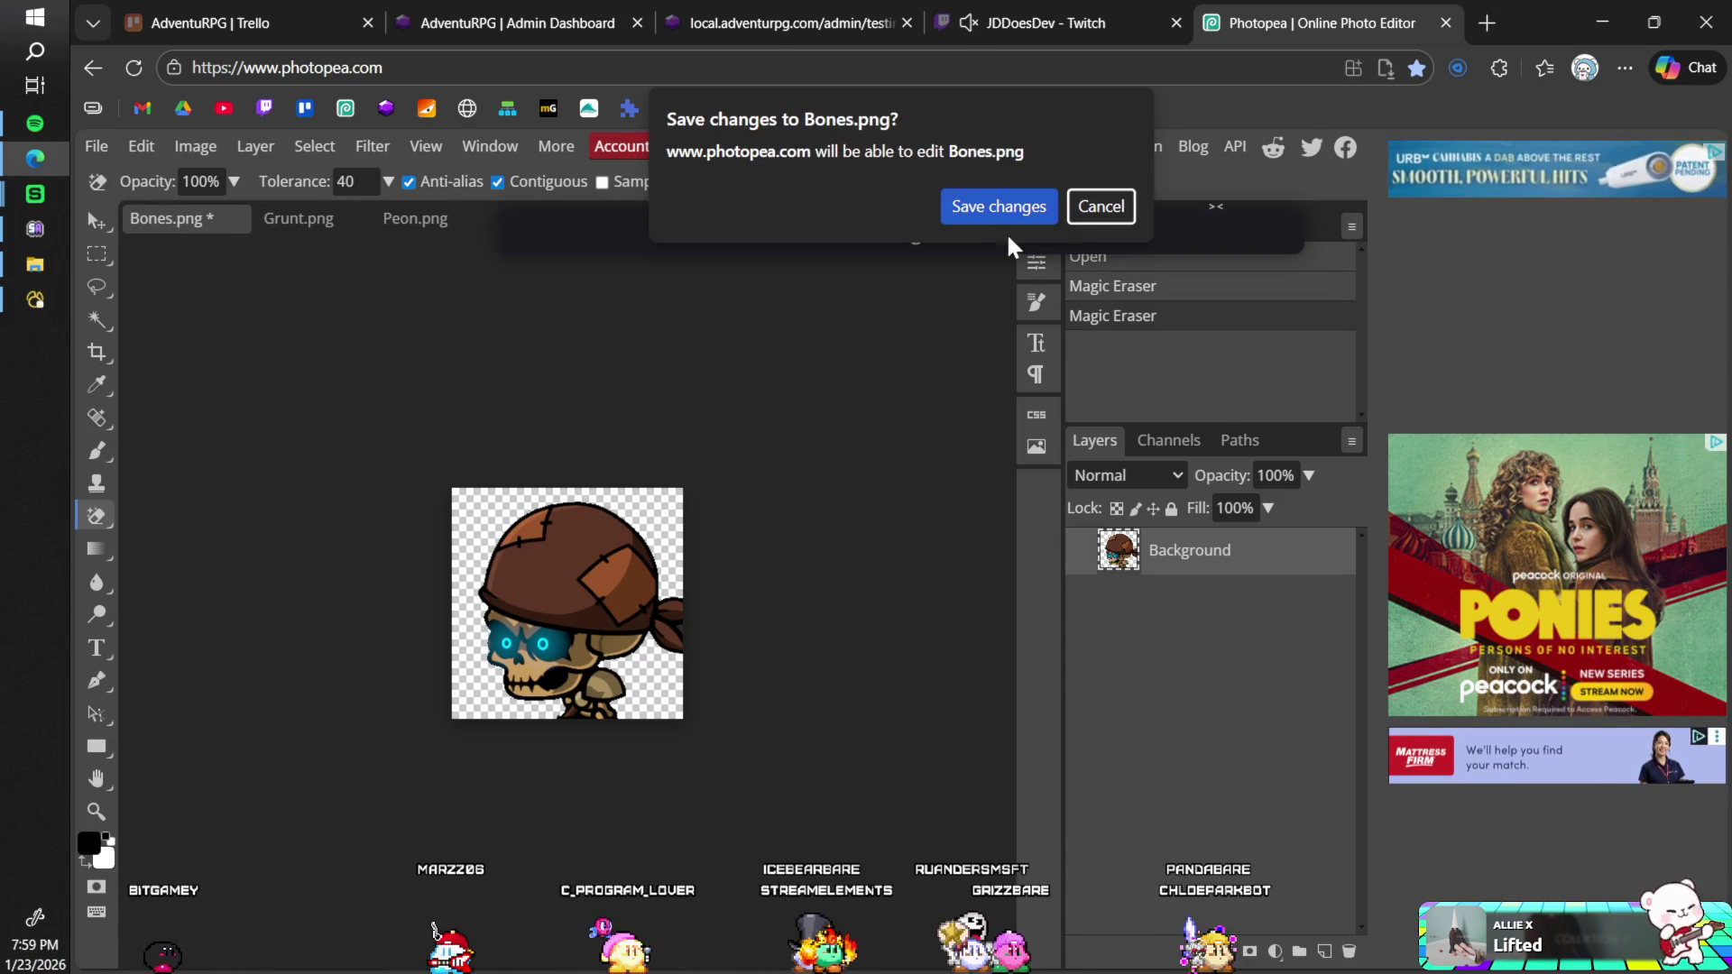
pyautogui.click(992, 209)
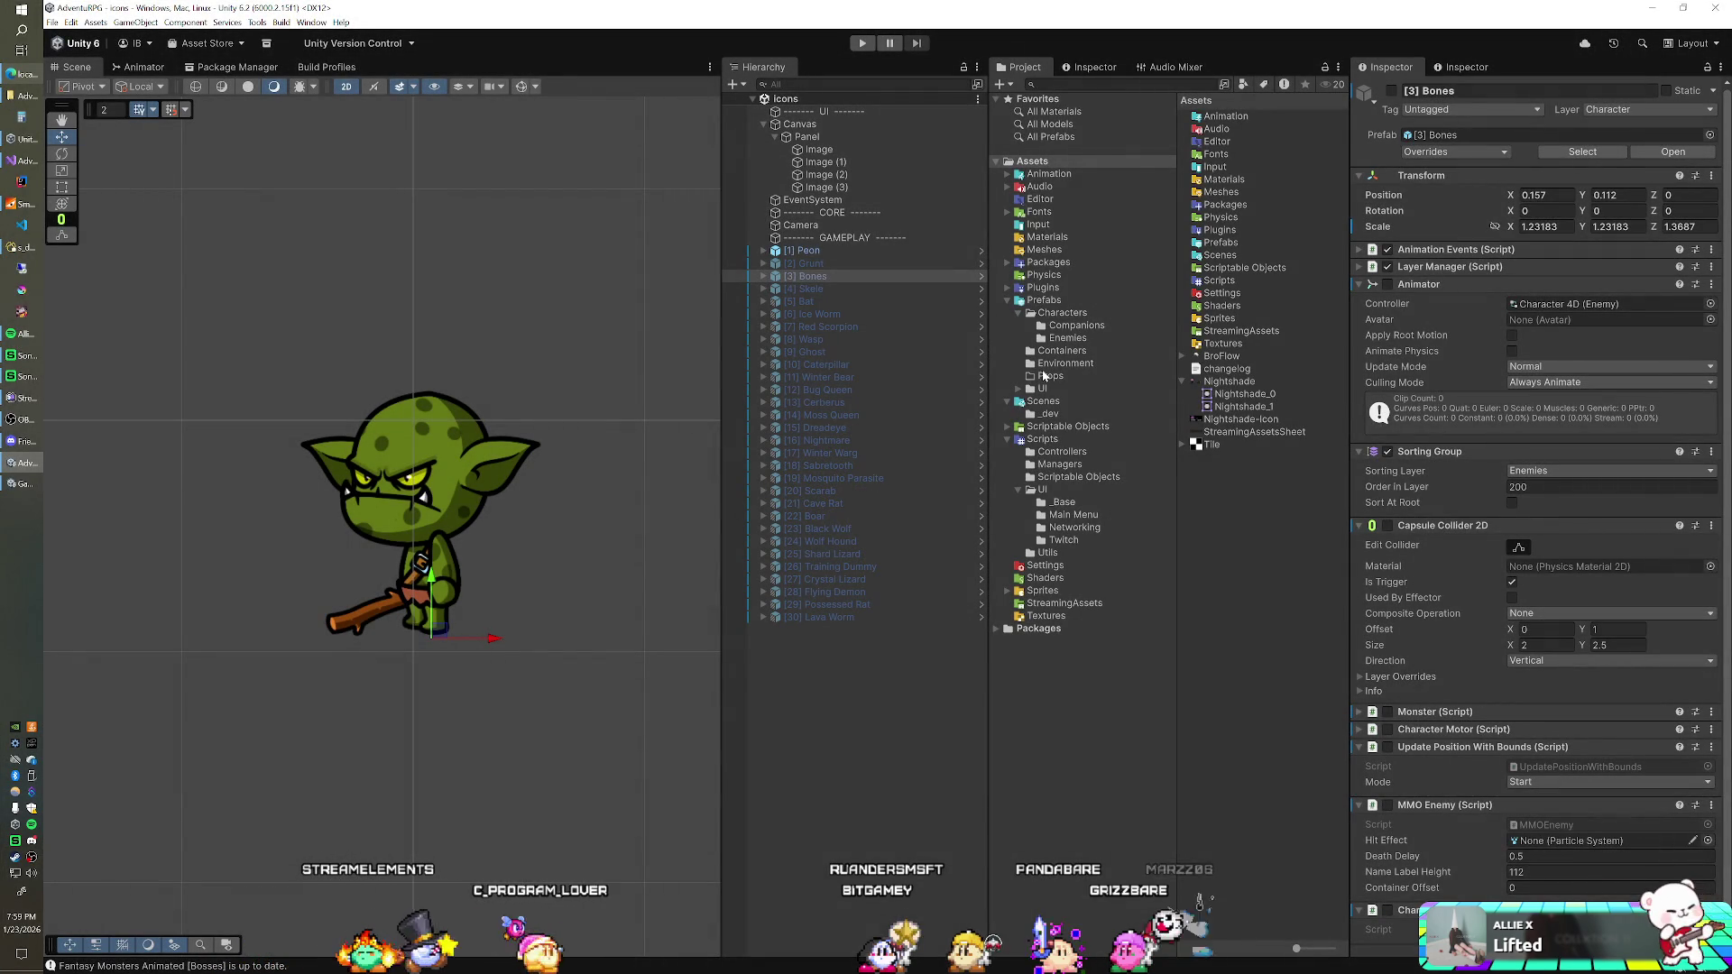
pyautogui.click(1043, 400)
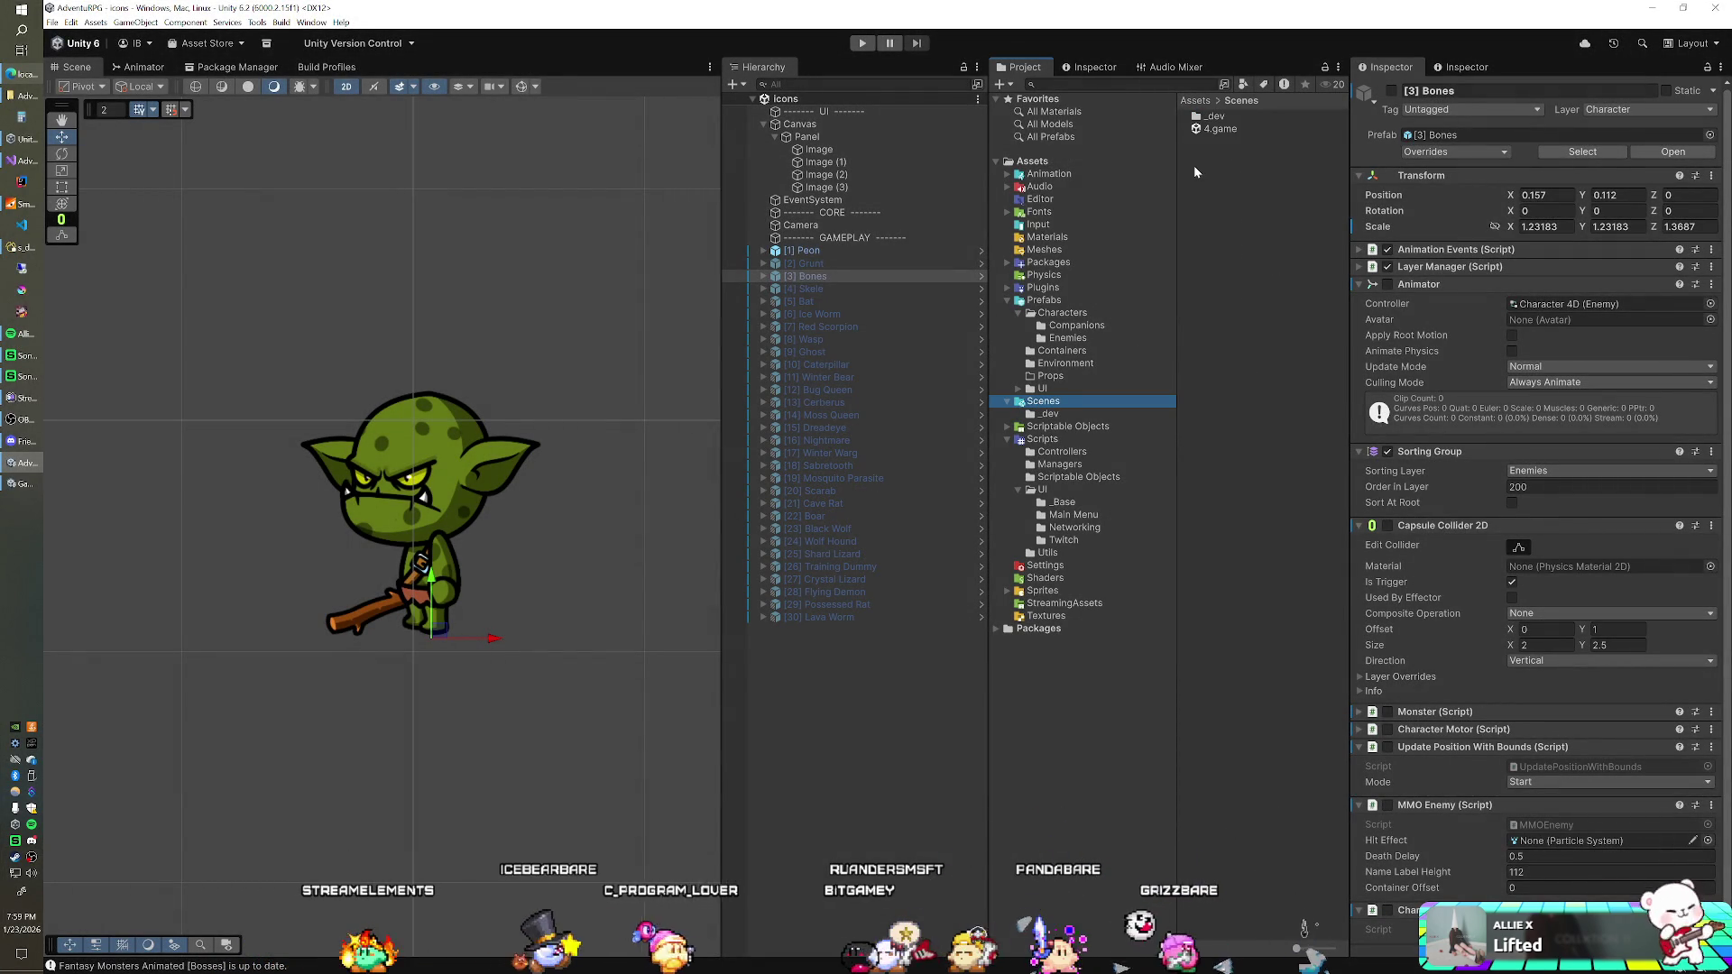
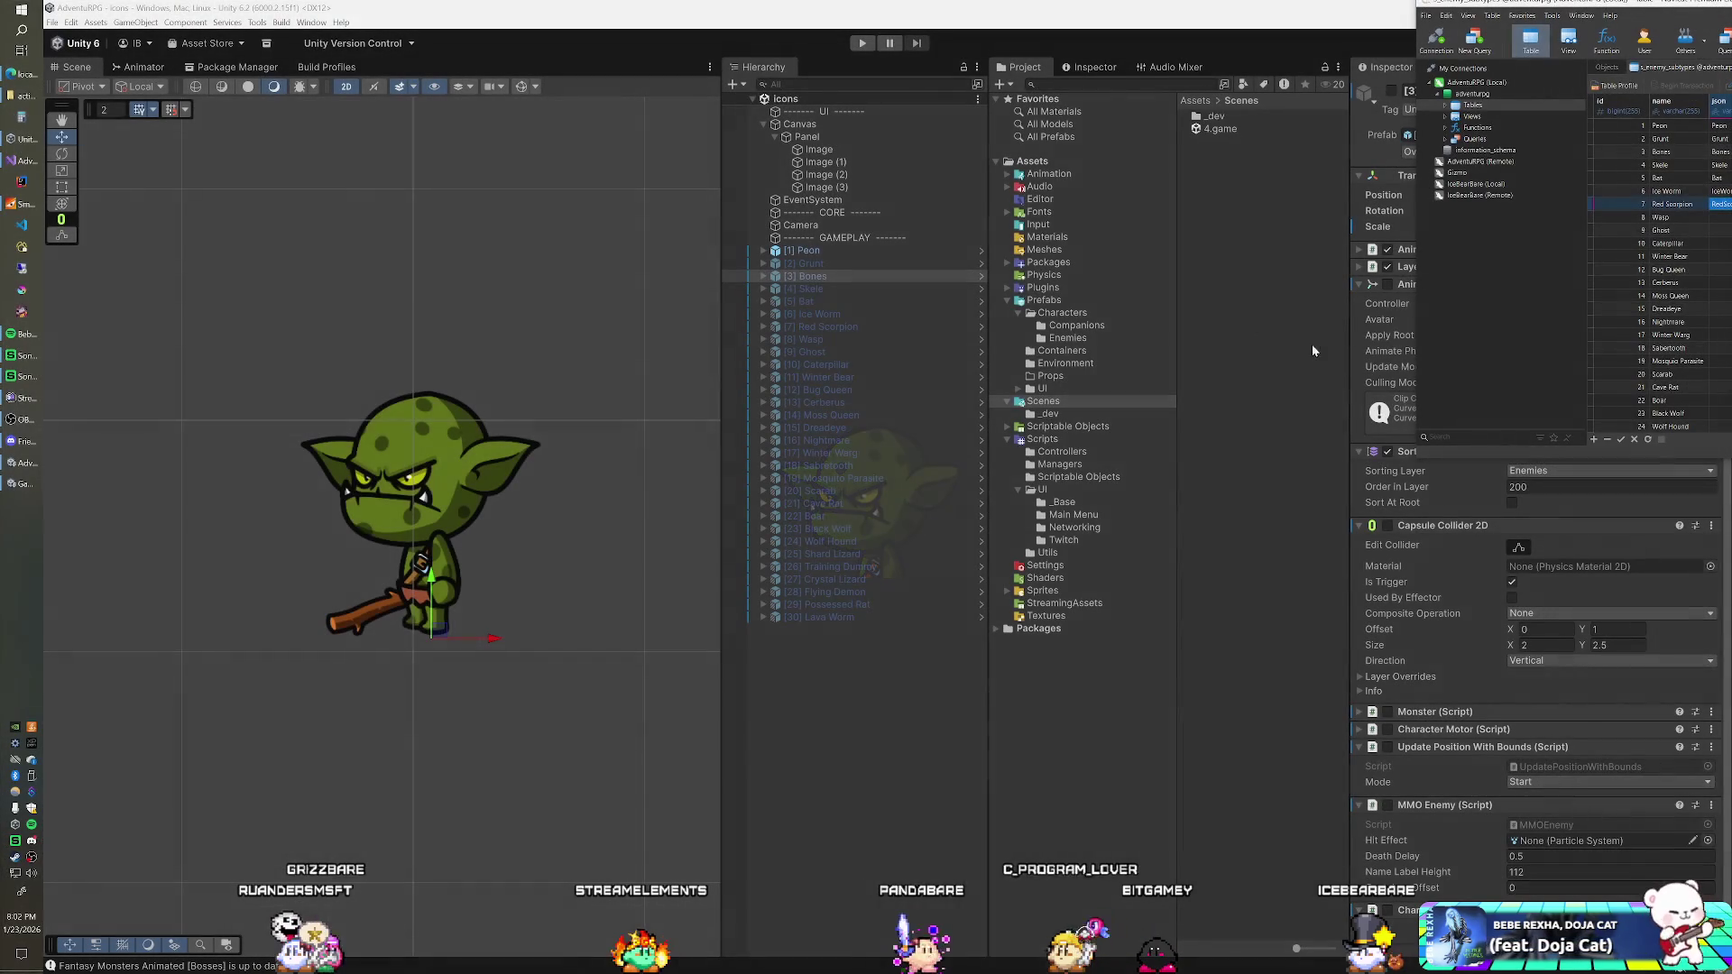
# Step: Center the Navicat window and commit json values RedScorpion, Wasp and Ghost
pyautogui.moveTo(1307, 346)
pyautogui.mouseDown()
pyautogui.moveTo(1037, 300)
pyautogui.moveTo(794, 183)
pyautogui.moveTo(797, 143)
pyautogui.mouseUp()
pyautogui.click(676, 390)
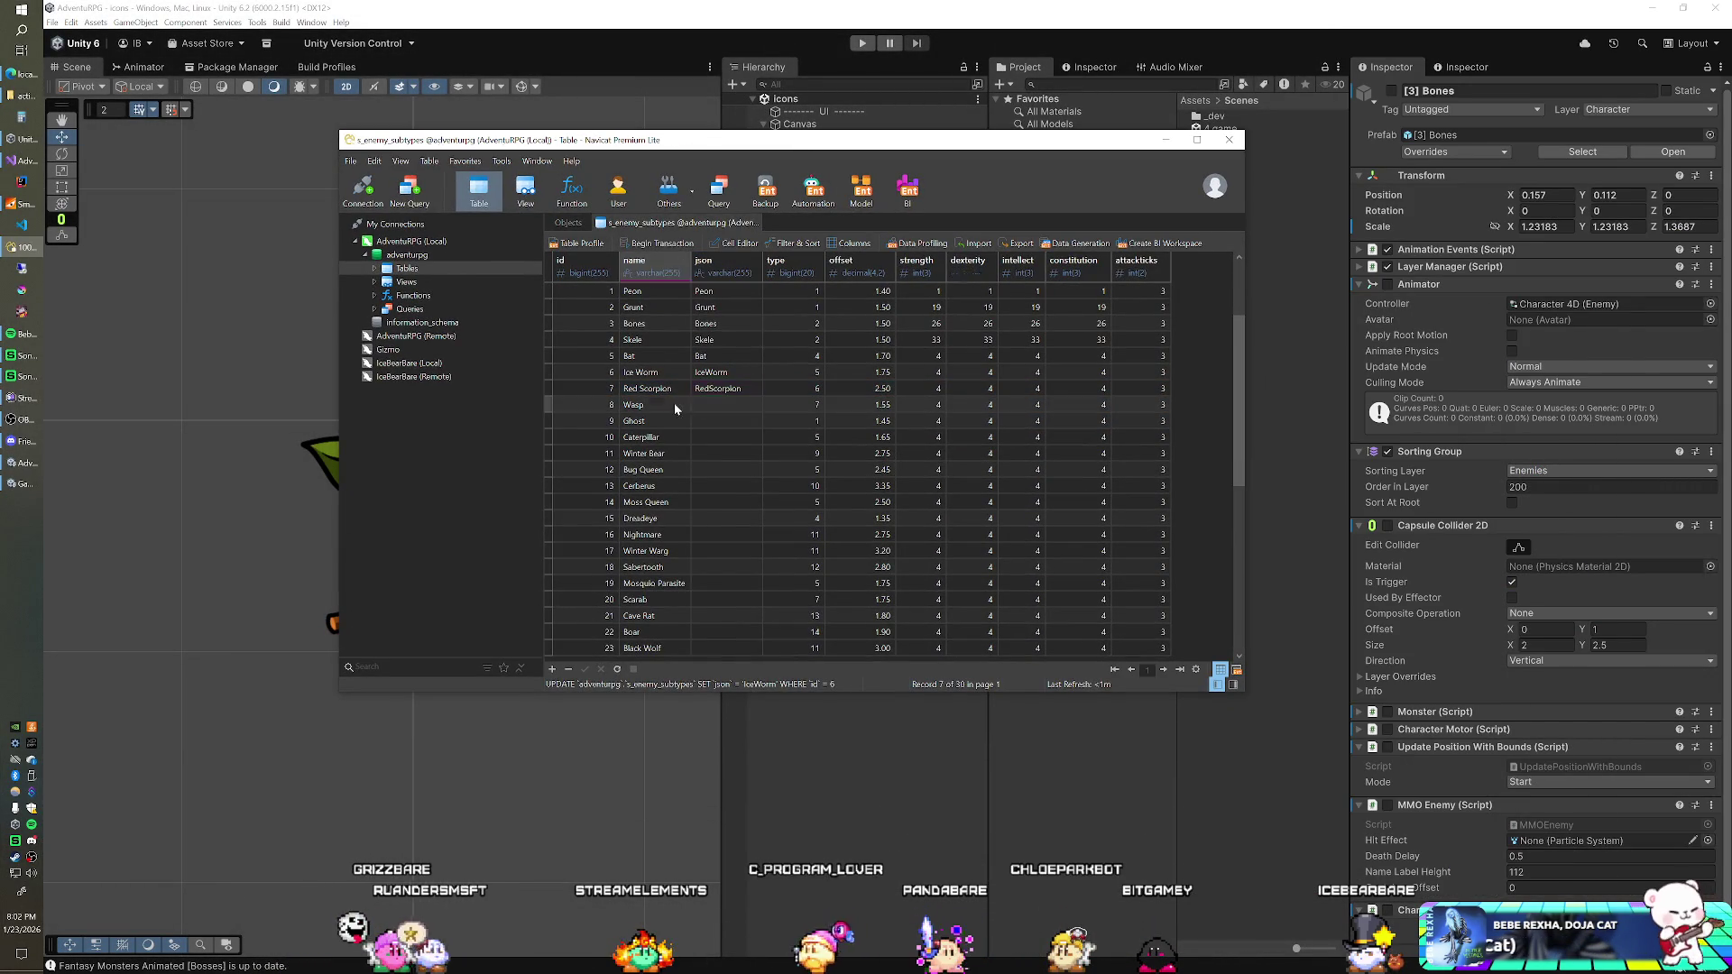
pyautogui.press('Down')
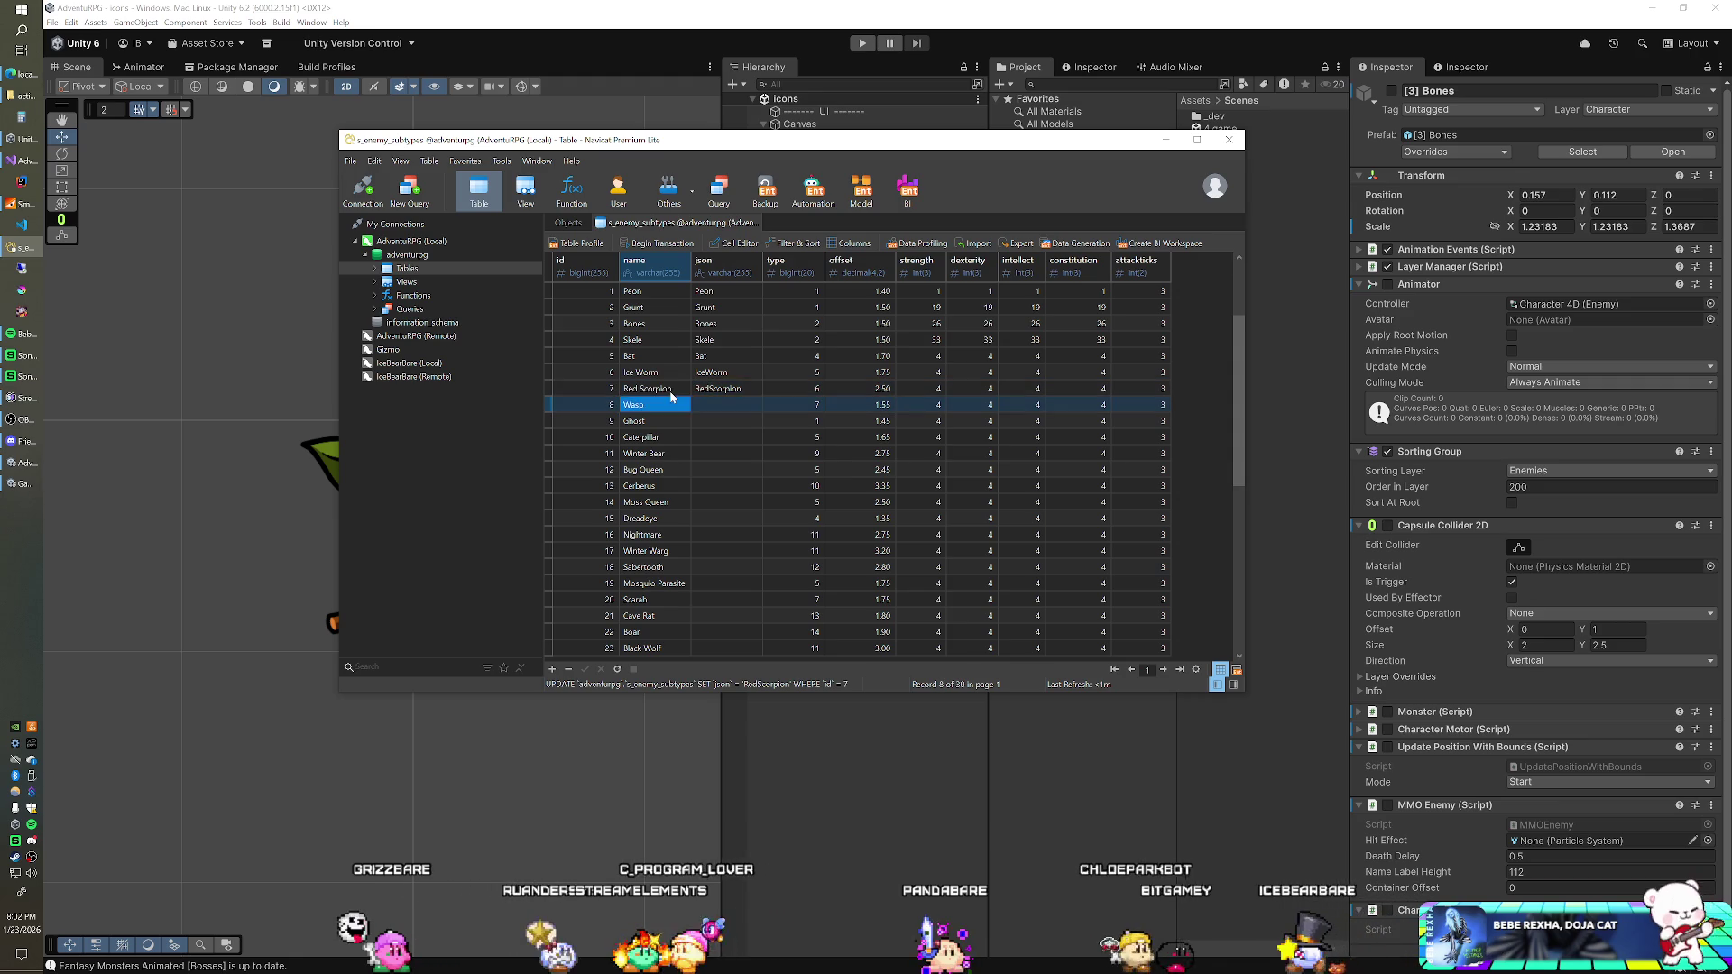
pyautogui.press('Tab')
pyautogui.write('Wasp')
pyautogui.press('Down')
pyautogui.write('Ghost')
pyautogui.press('Down')
# Step: Fill json values Caterpillar and WinterBear, removing the space from Winter Bear
pyautogui.press('Left')
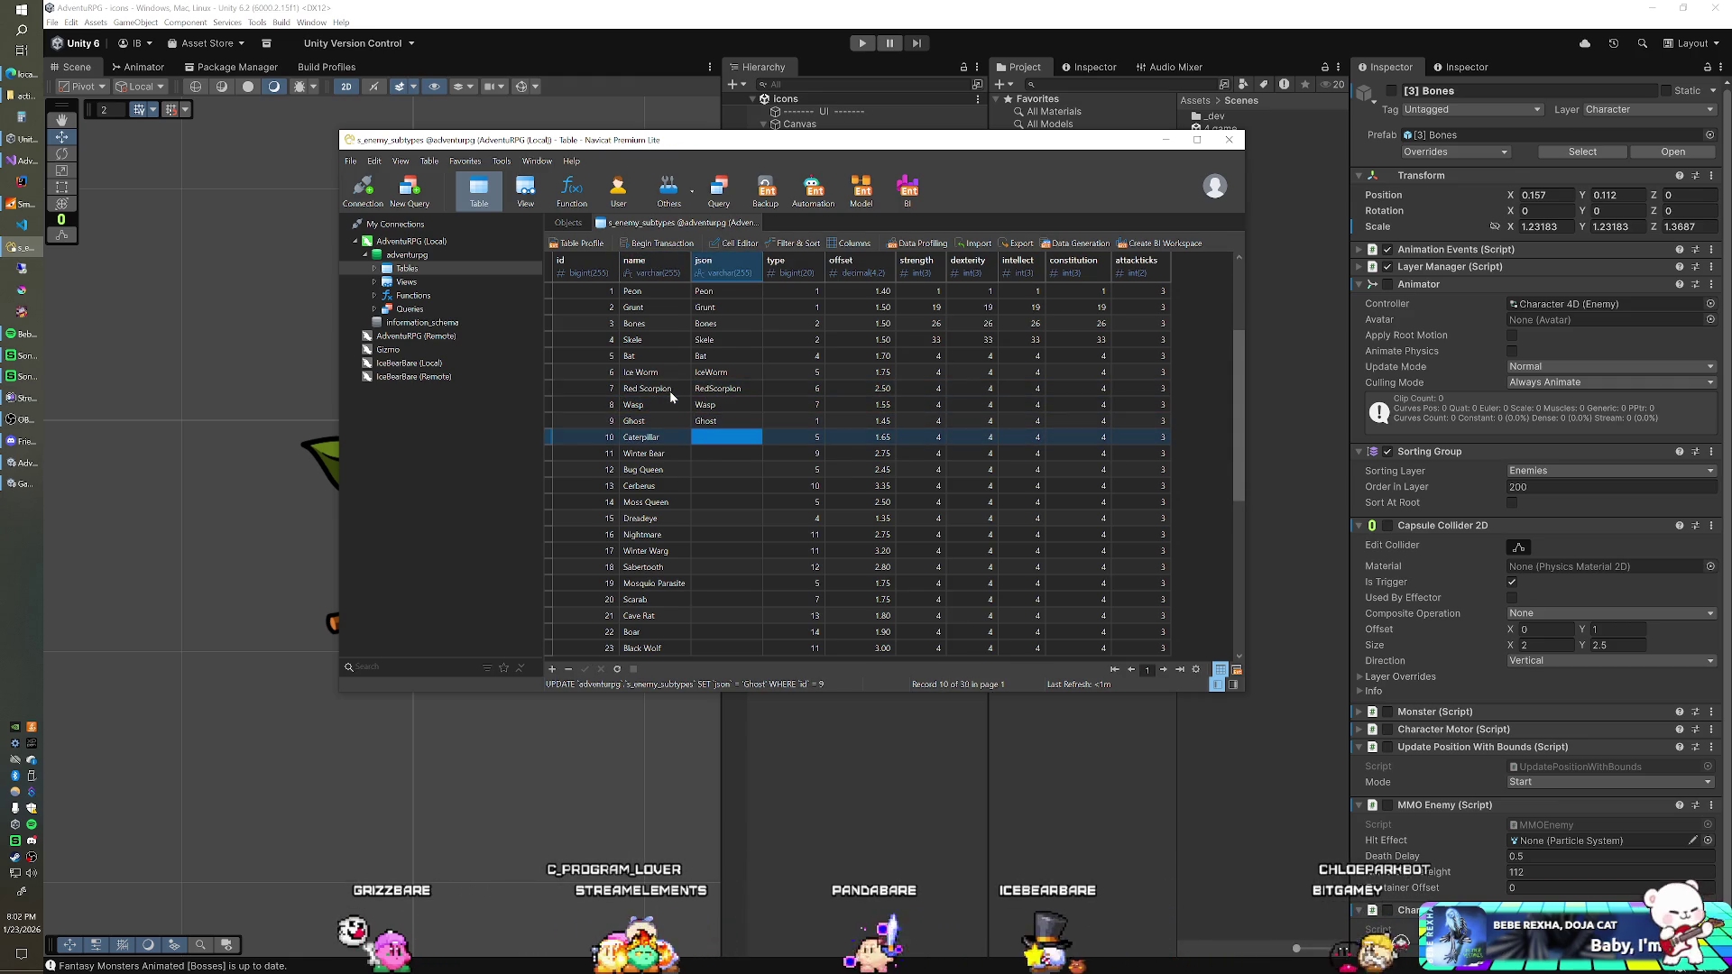
pyautogui.press('Tab')
pyautogui.write('Caterpillar')
pyautogui.press('Down')
pyautogui.press('Left')
pyautogui.press('Tab')
pyautogui.write('Winter Bear')
pyautogui.press('BackSpace')
pyautogui.press('Down')
# Step: Fill json values BugQueen, Cerberus and MossQueen without spaces
pyautogui.press('Left')
pyautogui.press('Tab')
pyautogui.write('Bug Queen')
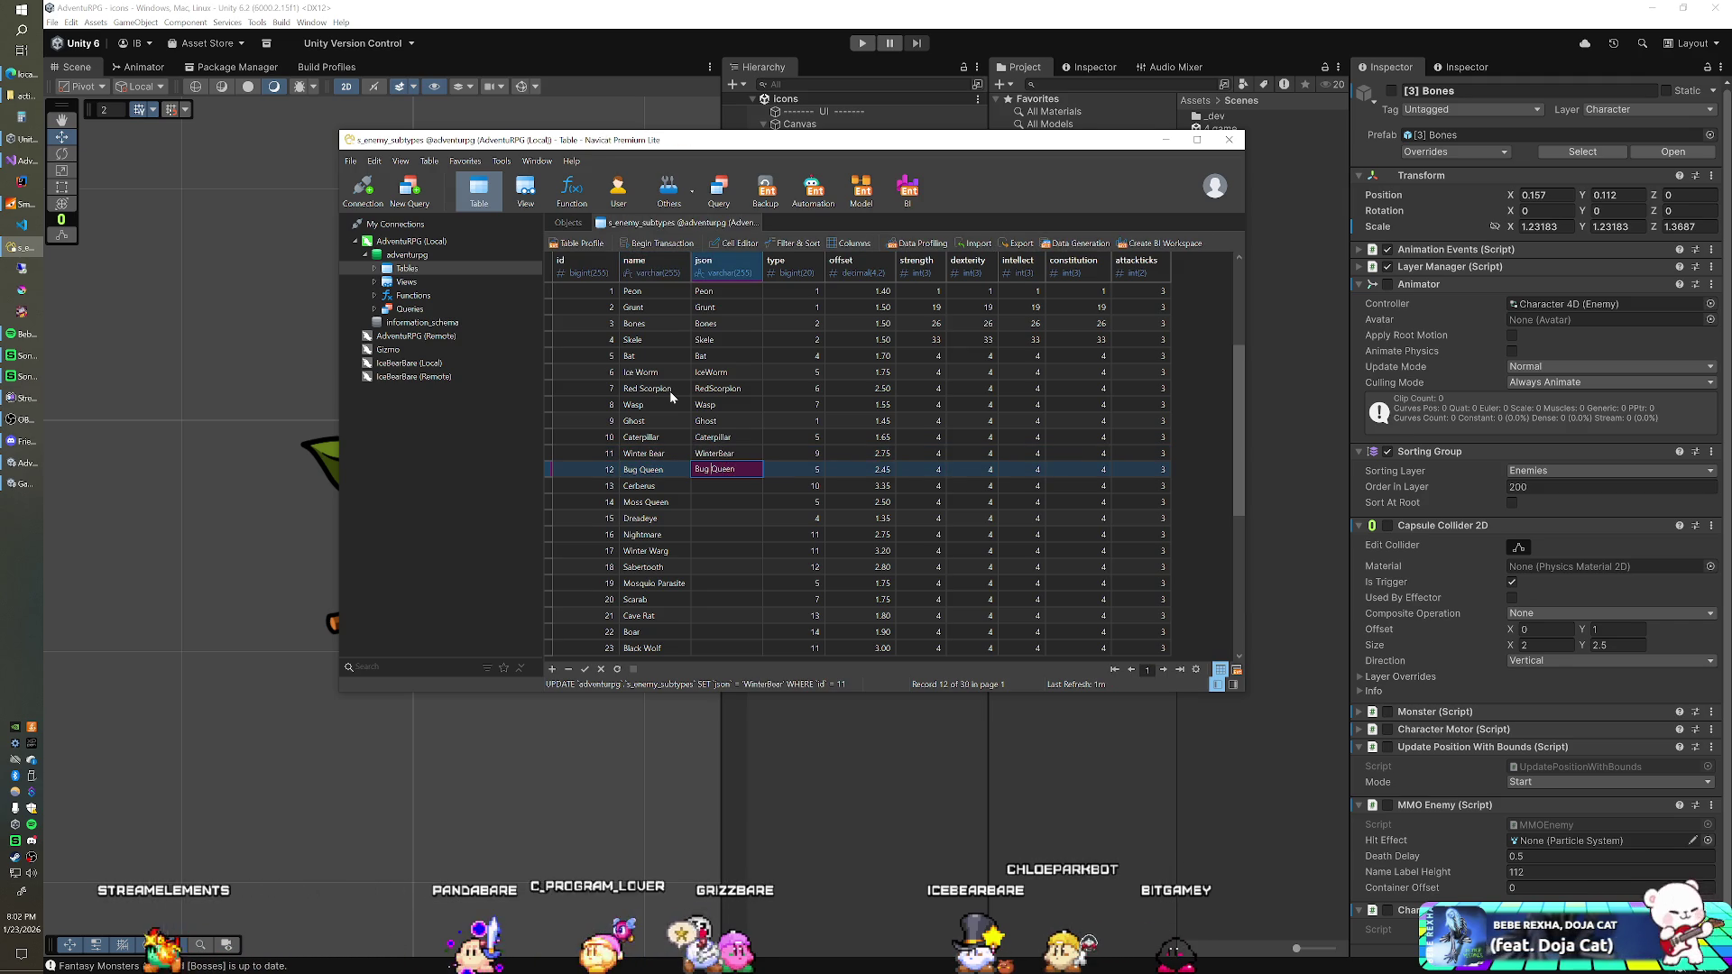
pyautogui.press('BackSpace')
pyautogui.press('Down')
pyautogui.press('Left')
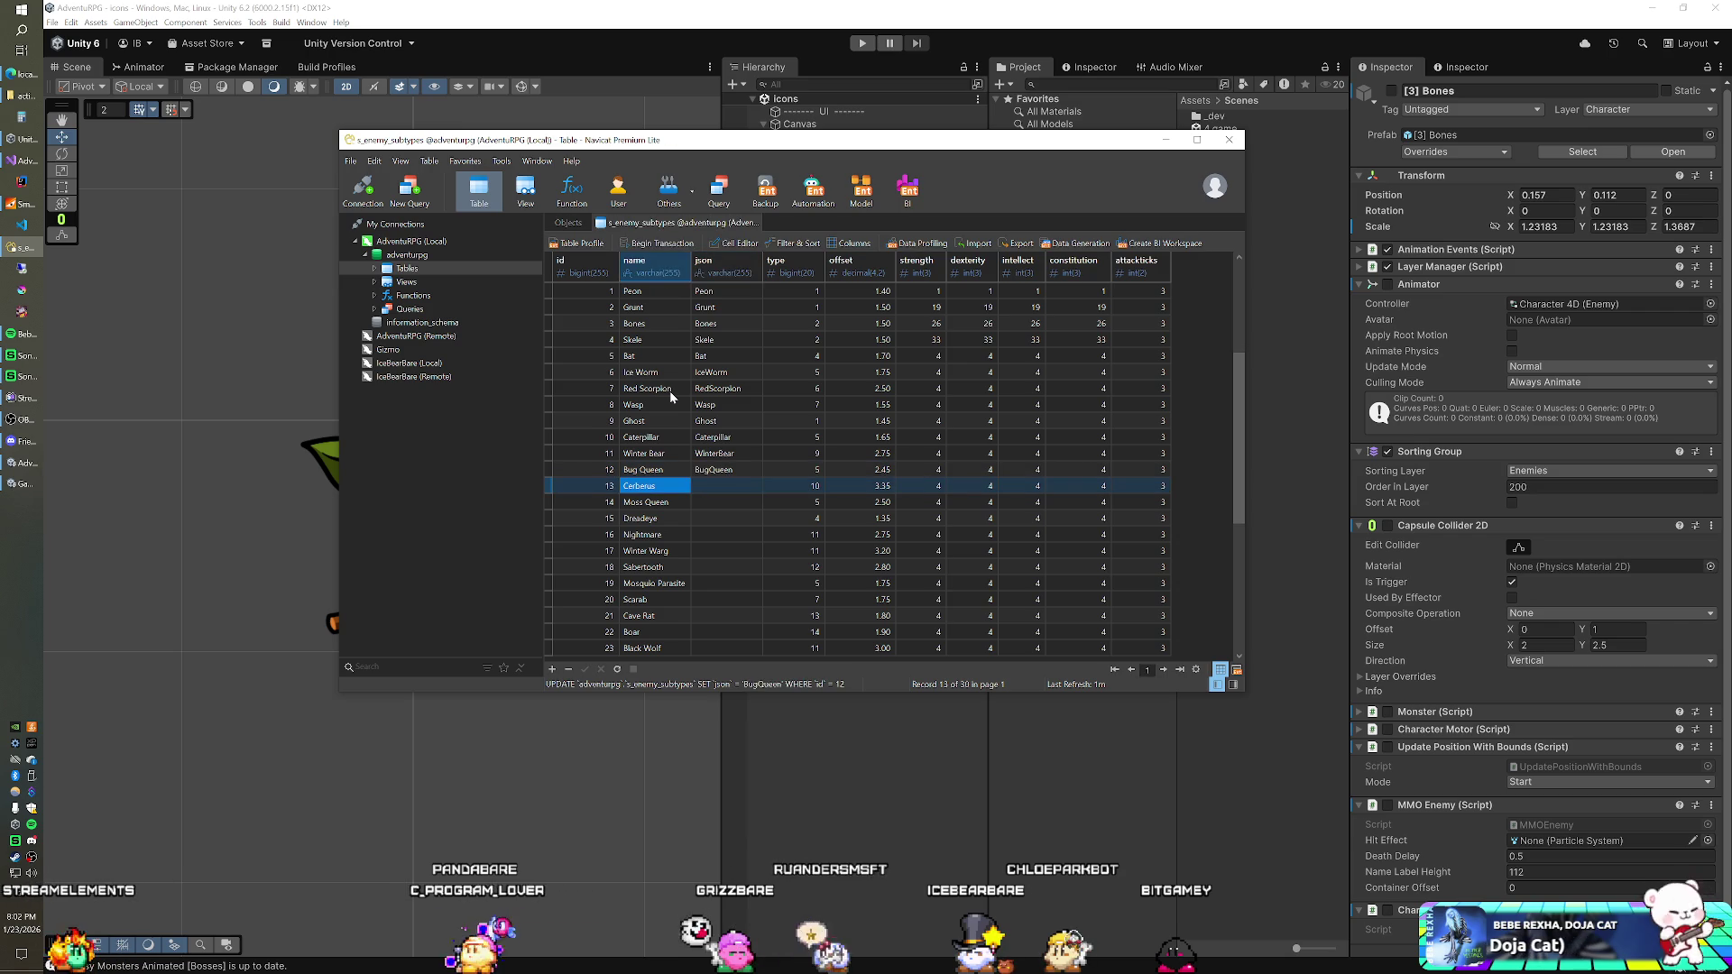
pyautogui.press('Tab')
pyautogui.write('Cerberus')
pyautogui.press('Down')
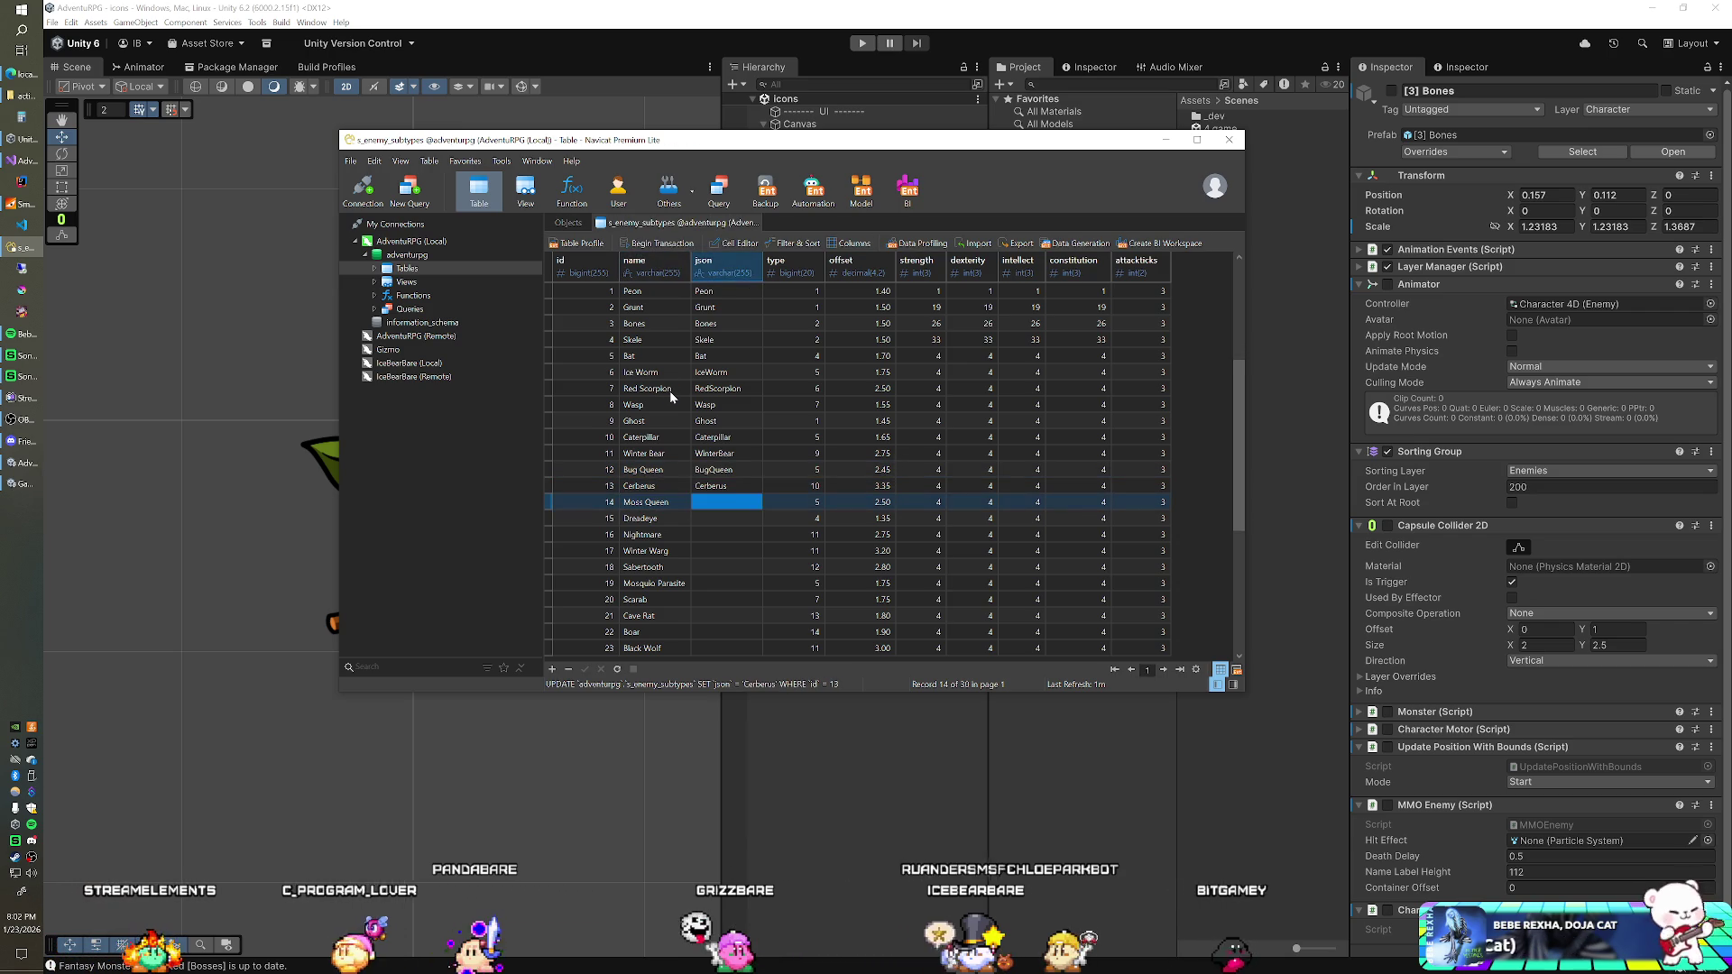
pyautogui.write('Moss Queen')
pyautogui.press('Left')
pyautogui.press('Left')
pyautogui.press('Left')
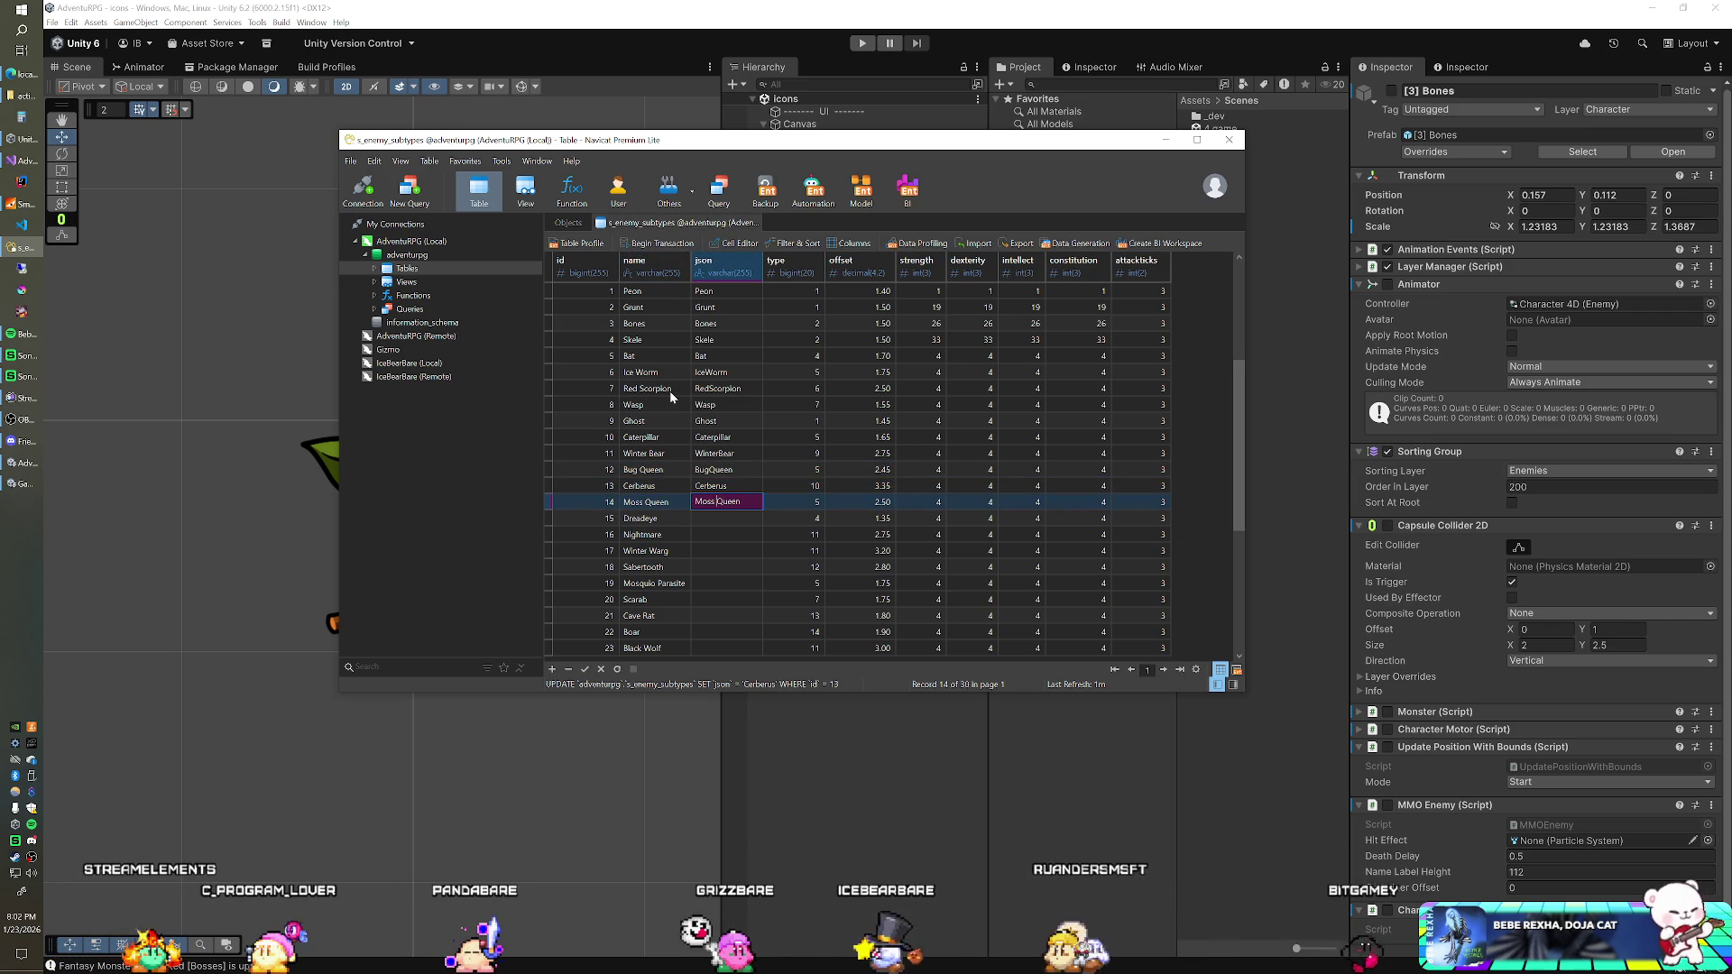
pyautogui.press('BackSpace')
pyautogui.press('Down')
# Step: Copy the names Dreadeye and Nightmare into their json cells
pyautogui.press('Left')
pyautogui.hotkey('ctrl', 'c')
pyautogui.press('Tab')
pyautogui.hotkey('ctrl', 'v')
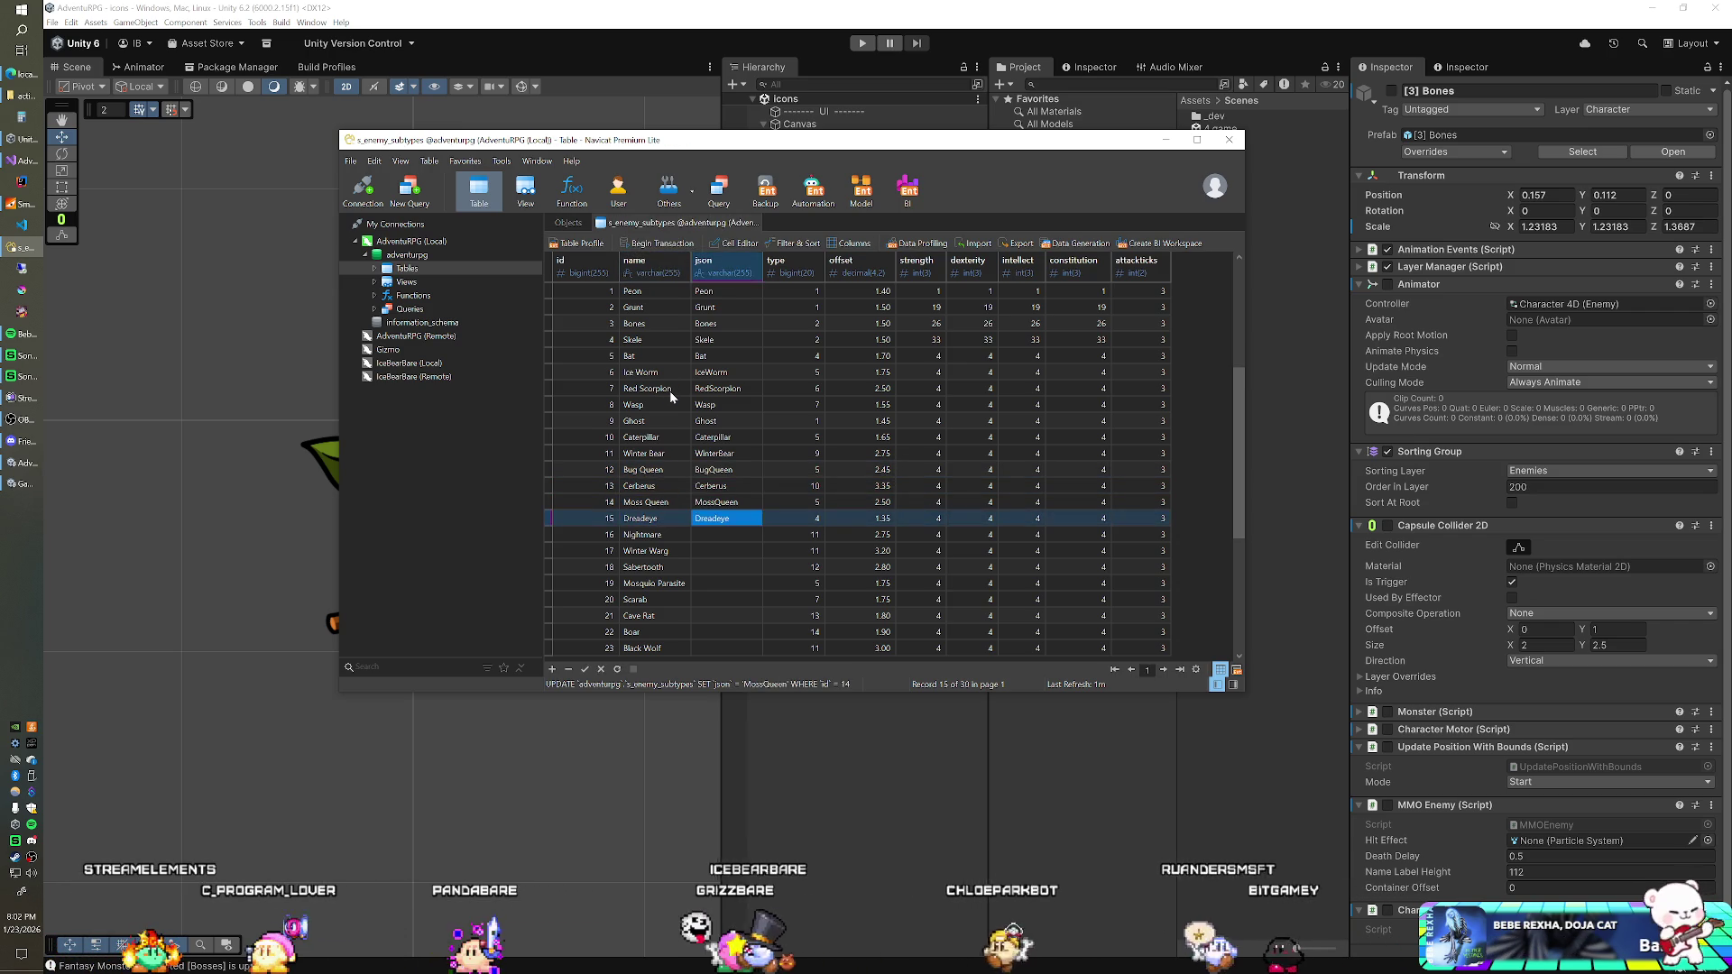
pyautogui.press('Down')
pyautogui.press('Left')
pyautogui.hotkey('ctrl', 'c')
pyautogui.press('Tab')
pyautogui.hotkey('ctrl', 'v')
pyautogui.press('Down')
# Step: Fill json values WinterWarg and Sabertooth from the copied names
pyautogui.press('Left')
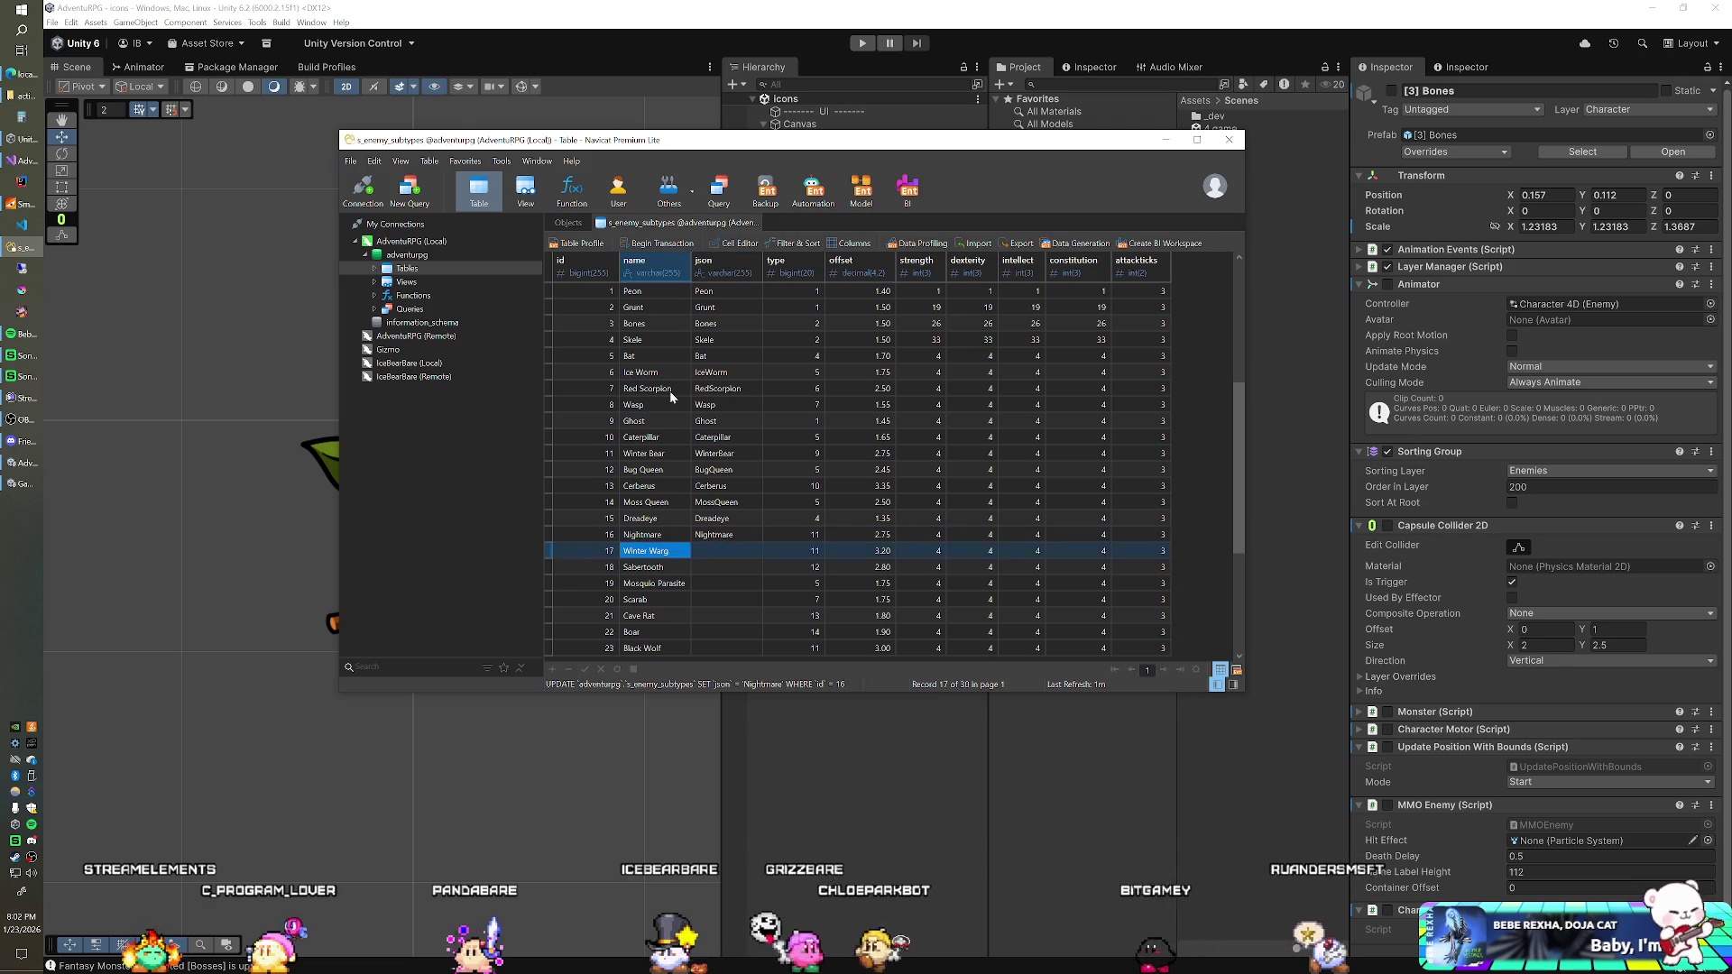
pyautogui.hotkey('ctrl', 'c')
pyautogui.press('Tab')
pyautogui.hotkey('ctrl', 'v')
pyautogui.press('Left')
pyautogui.press('Left')
pyautogui.press('Left')
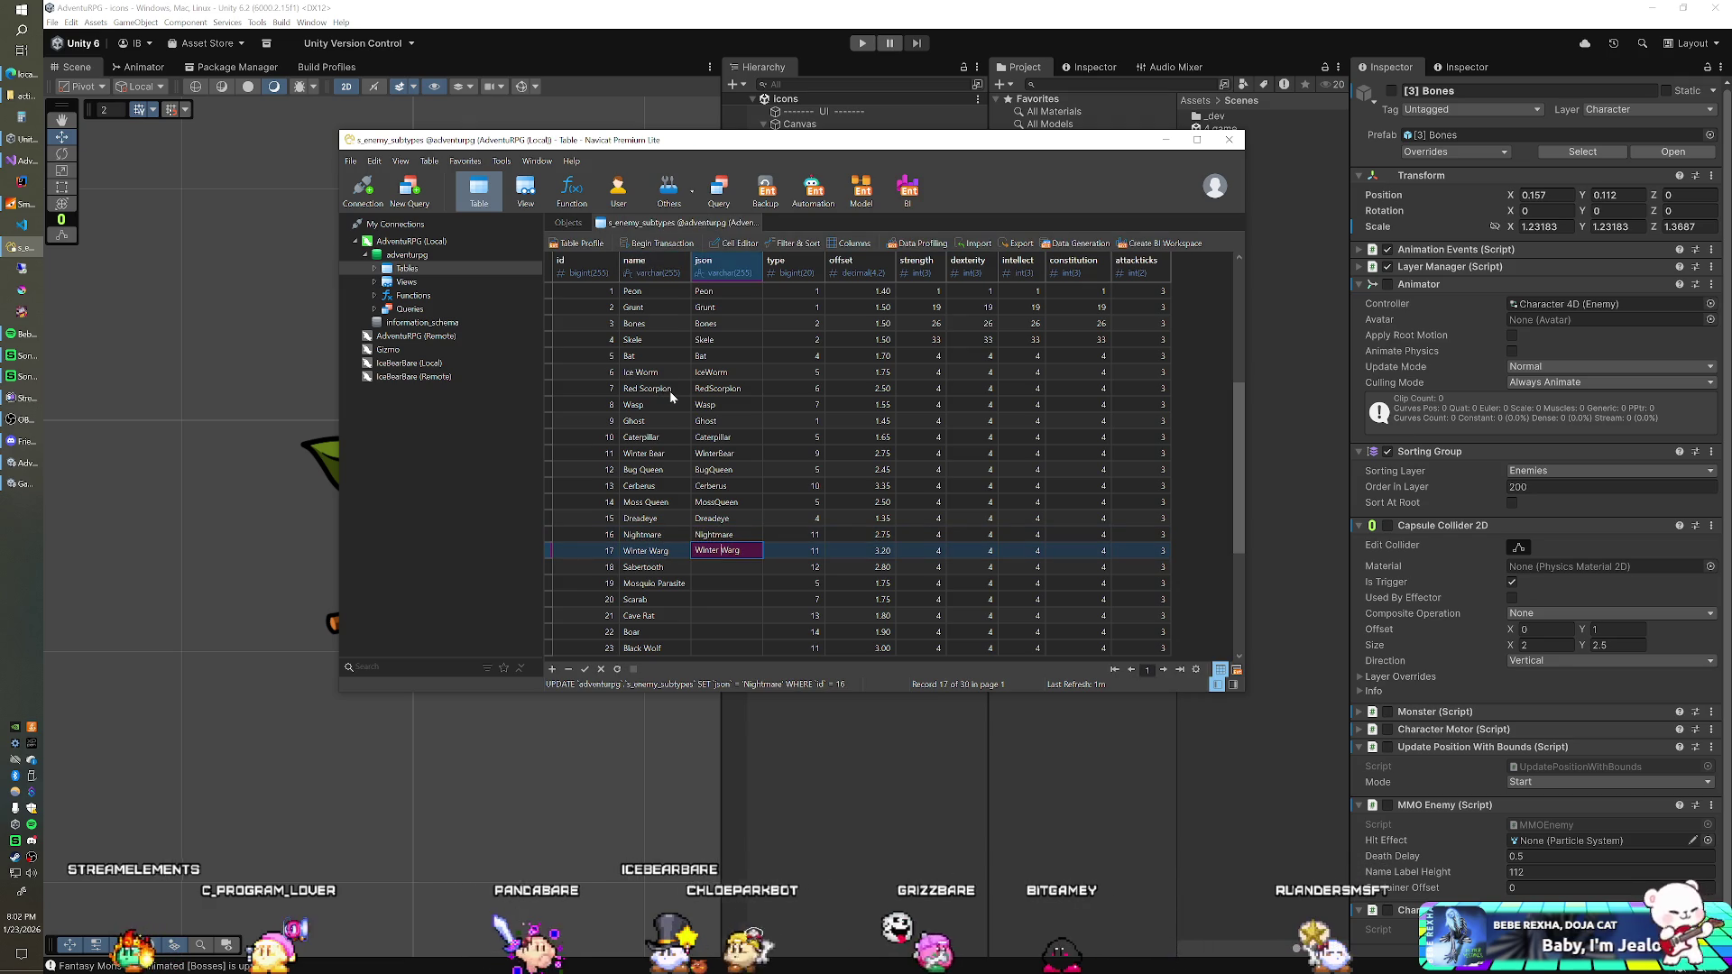
pyautogui.press('BackSpace')
pyautogui.press('Down')
pyautogui.press('Left')
pyautogui.hotkey('ctrl', 'c')
pyautogui.press('Tab')
pyautogui.hotkey('ctrl', 'v')
pyautogui.press('Down')
# Step: Fill json values MosquitoParasite and Scarab from the copied names
pyautogui.press('Left')
pyautogui.hotkey('ctrl', 'c')
pyautogui.press('Tab')
pyautogui.hotkey('ctrl', 'v')
pyautogui.press('Left')
pyautogui.press('Left')
pyautogui.press('Left')
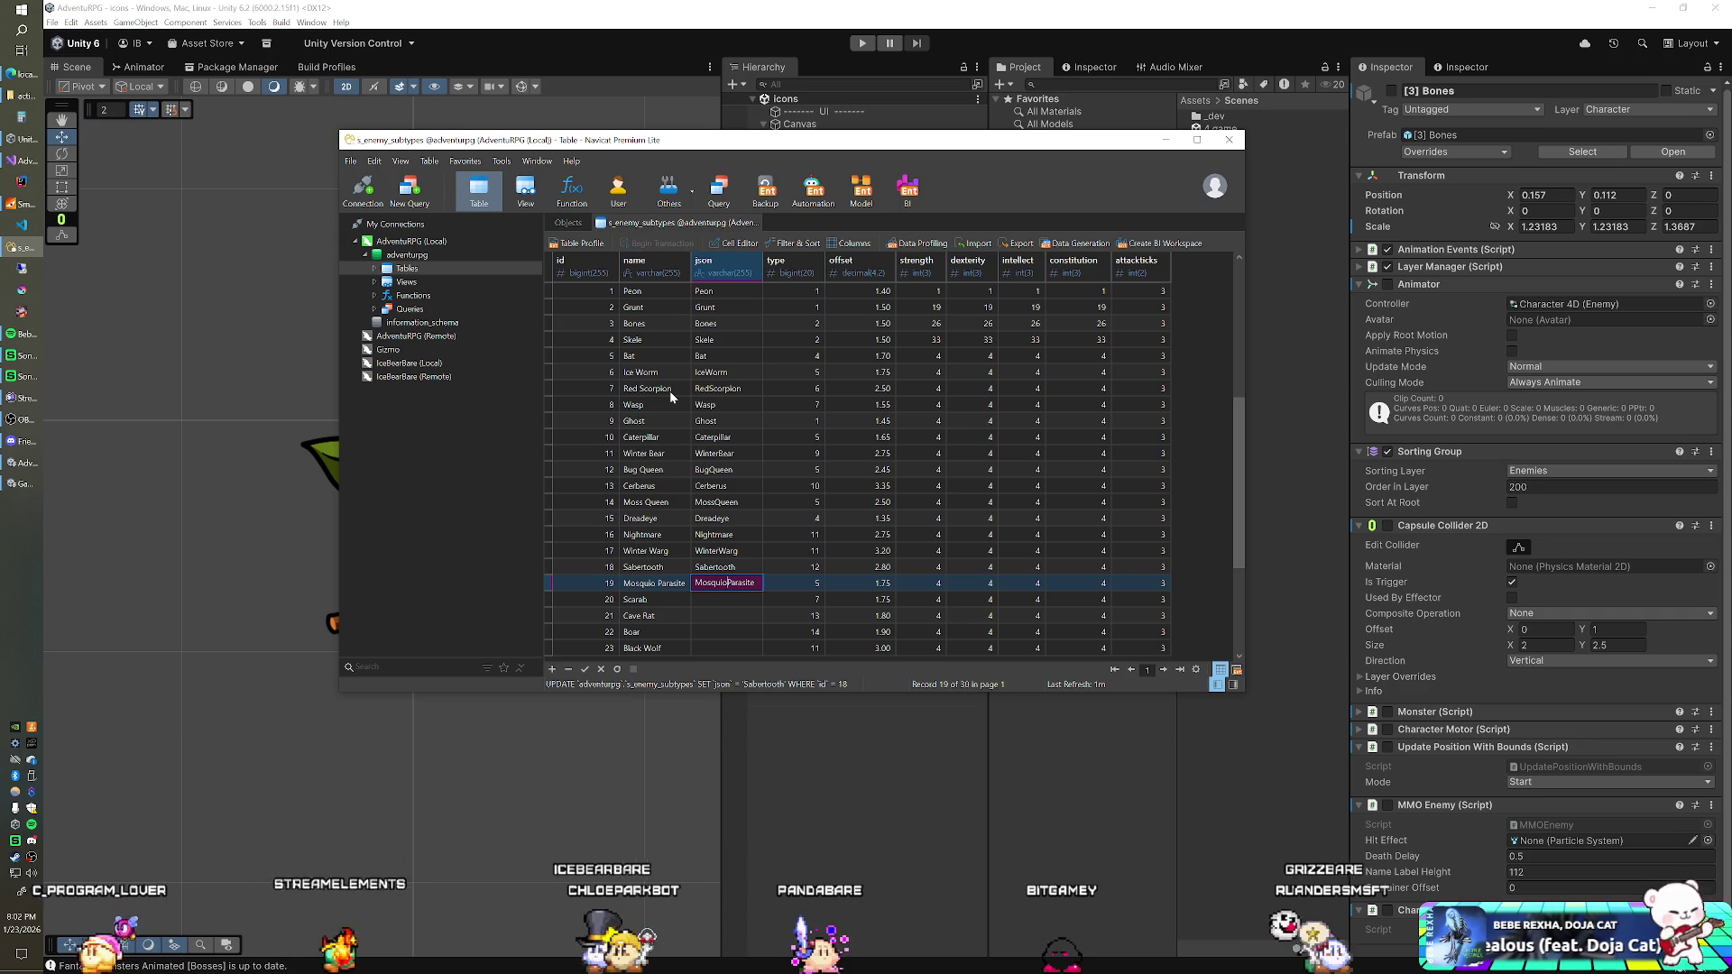
pyautogui.press('BackSpace')
pyautogui.press('Down')
pyautogui.press('Left')
pyautogui.hotkey('ctrl', 'c')
pyautogui.press('Tab')
pyautogui.hotkey('ctrl', 'v')
pyautogui.press('Down')
# Step: Paste Cave Rat into its json cell as CaveRat
pyautogui.press('Left')
pyautogui.hotkey('ctrl', 'c')
pyautogui.press('Tab')
pyautogui.hotkey('ctrl', 'v')
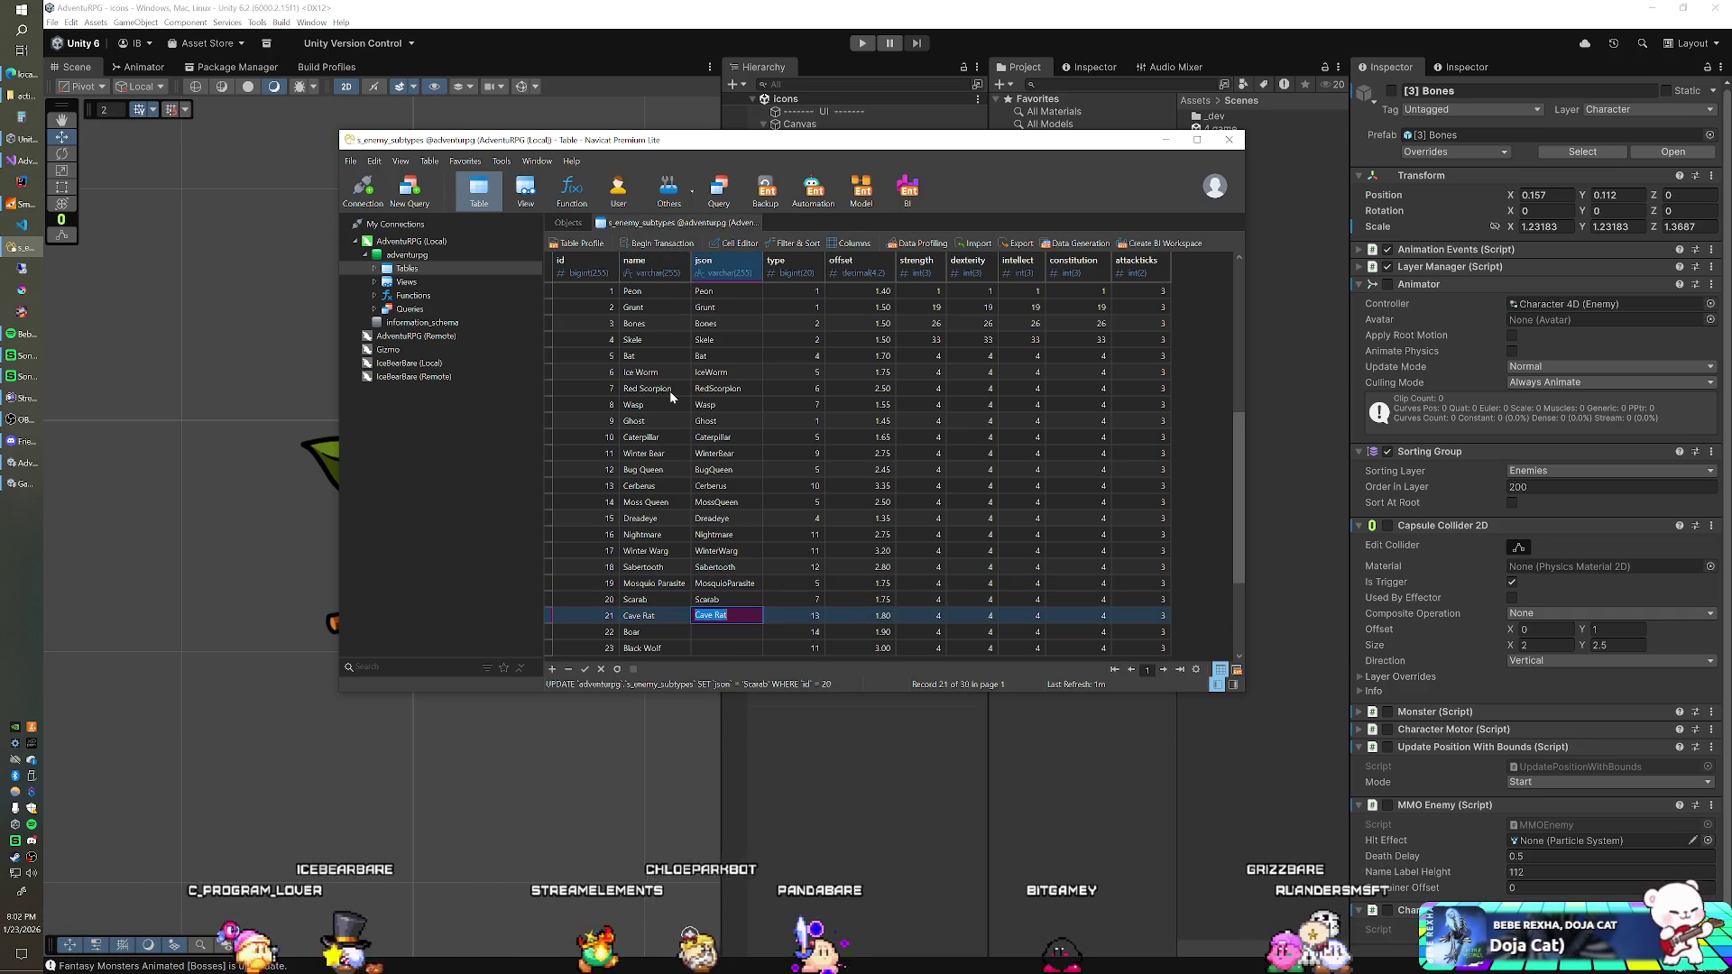
pyautogui.press('Left')
pyautogui.press('Left')
pyautogui.press('Left')
pyautogui.press('BackSpace')
pyautogui.press('Down')
# Step: Fill json values Boar and BlackWolf, ending at row 23
pyautogui.press('Left')
pyautogui.hotkey('ctrl', 'c')
pyautogui.press('Tab')
pyautogui.hotkey('ctrl', 'v')
pyautogui.press('Down')
pyautogui.press('Left')
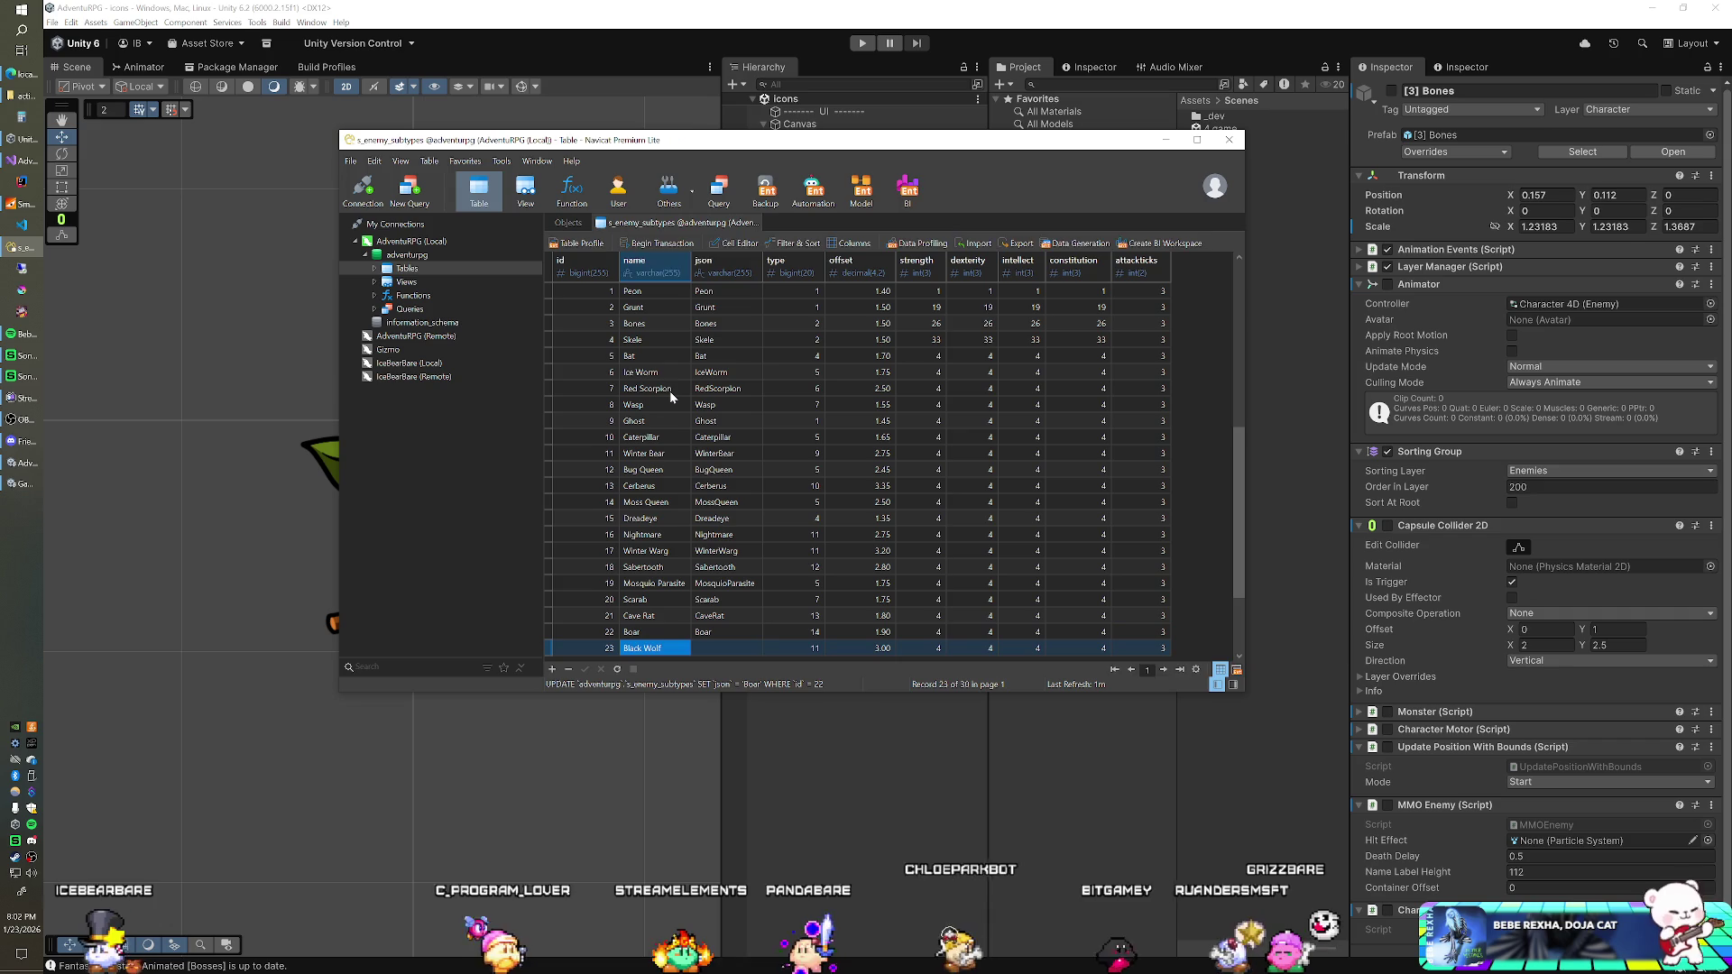
pyautogui.hotkey('ctrl', 'c')
pyautogui.press('Tab')
pyautogui.hotkey('ctrl', 'v')
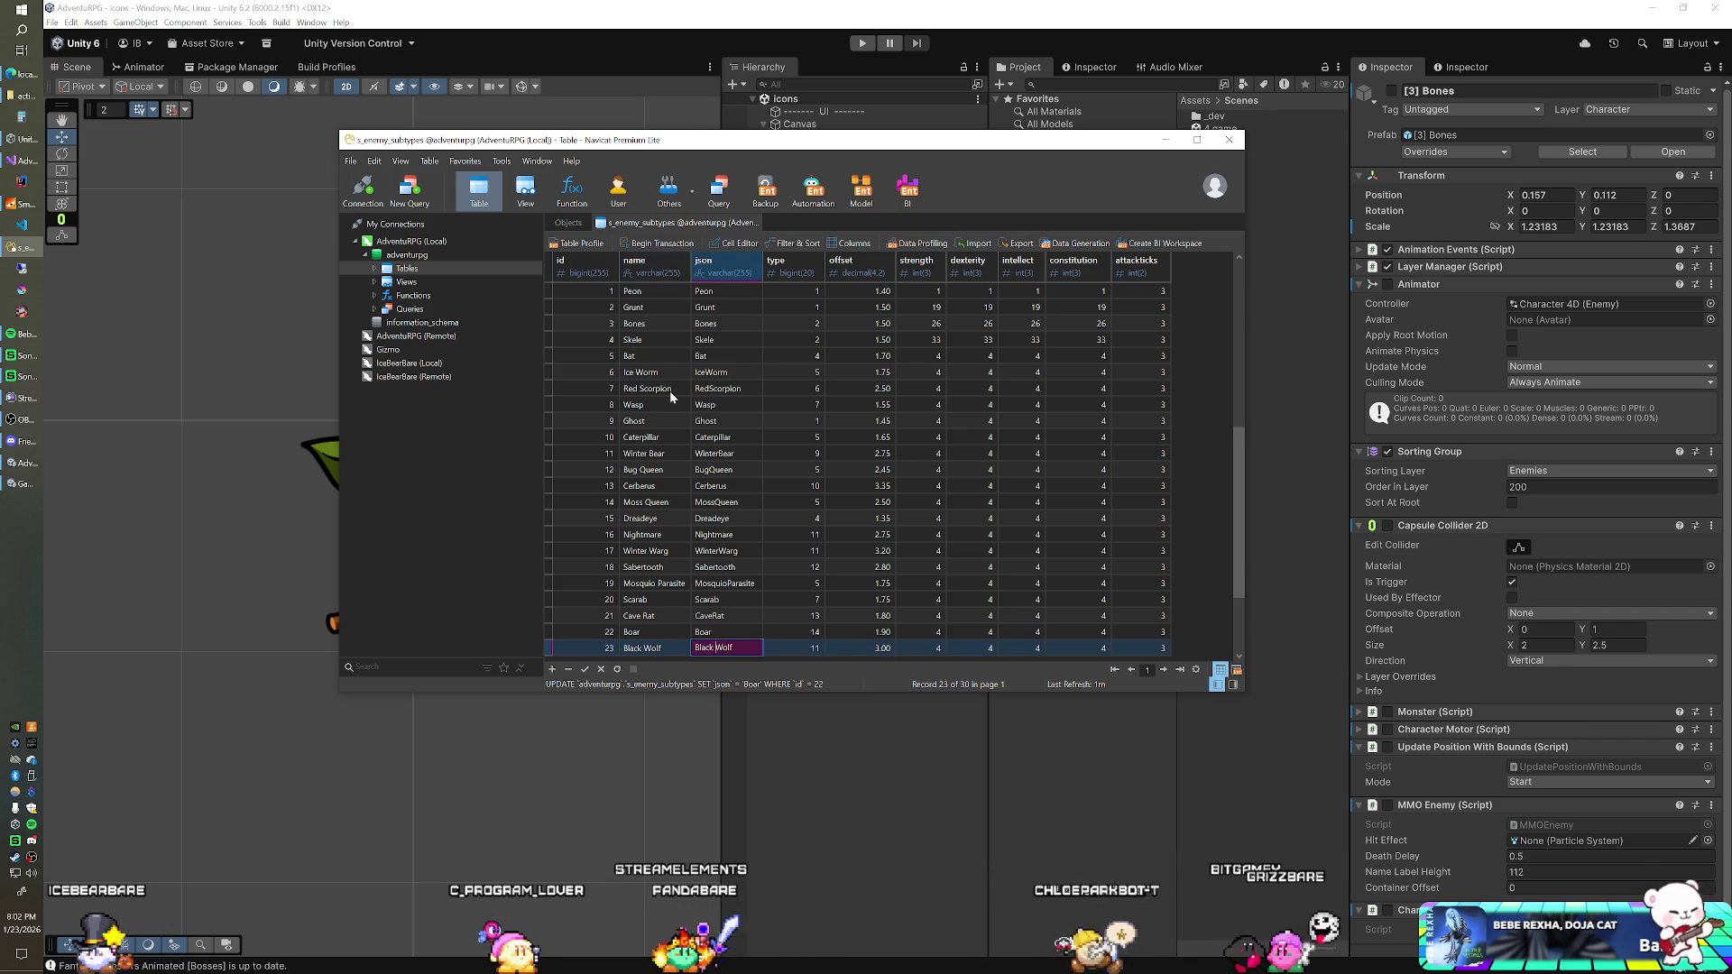
pyautogui.press('BackSpace')
pyautogui.press('Down')
pyautogui.press('Down')
pyautogui.press('Down')
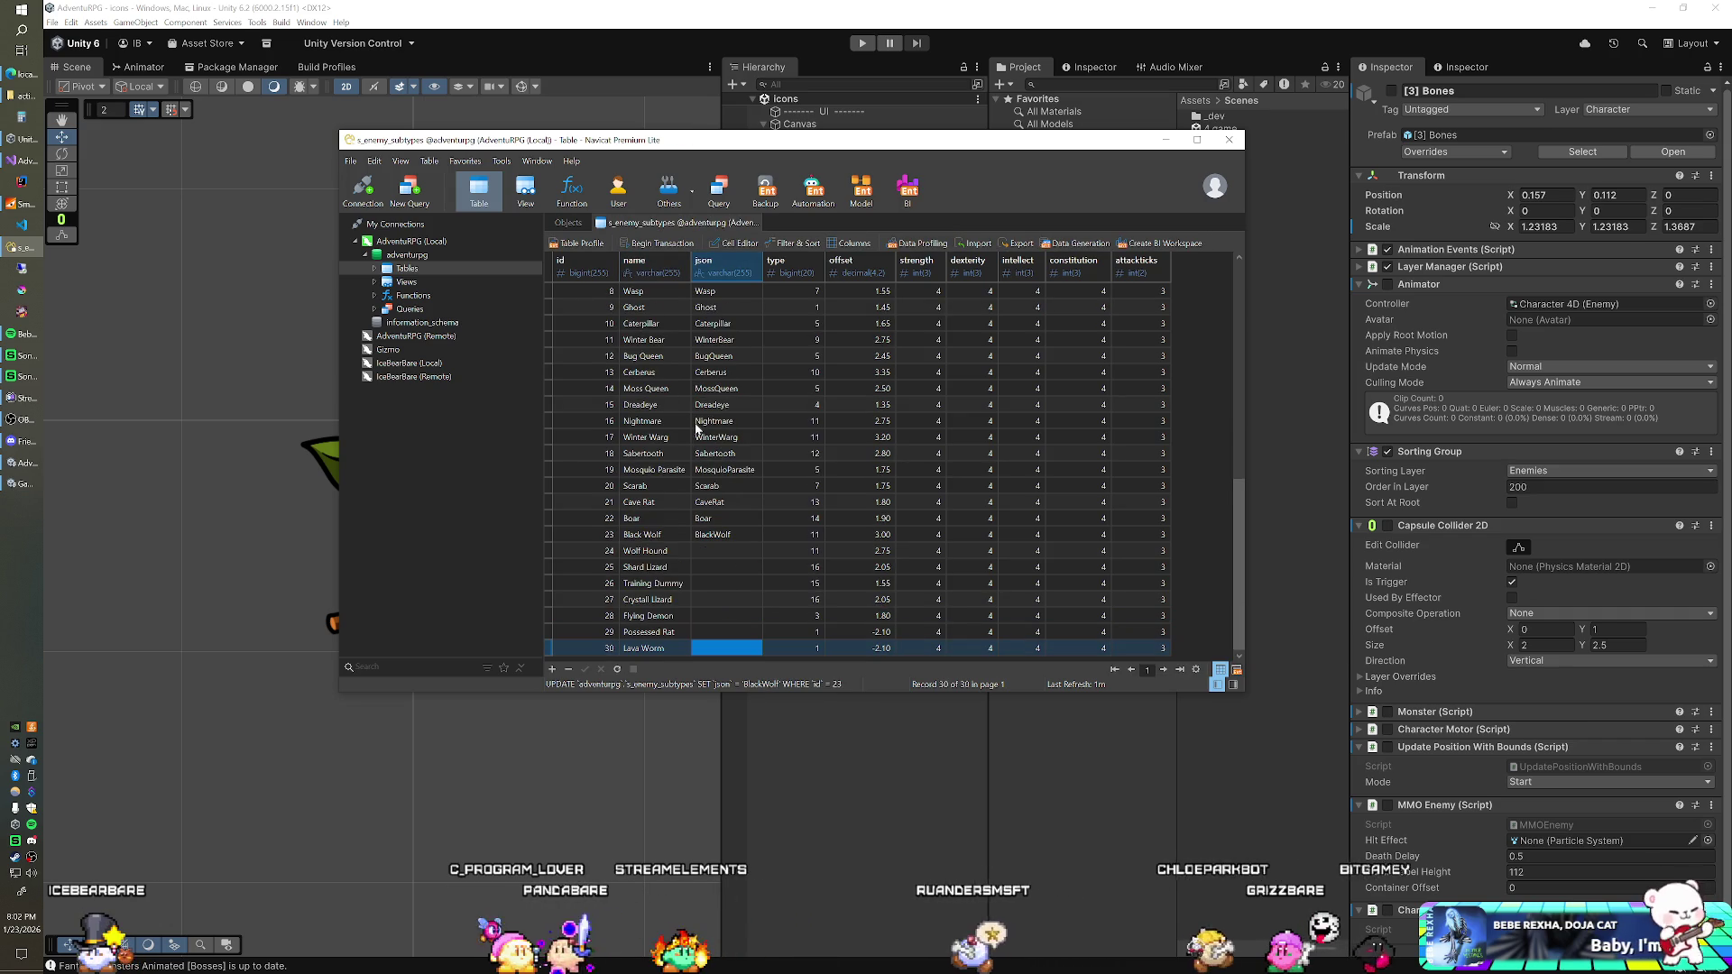
# Step: Fill Wolf Hound's json cell with WolfHound
pyautogui.doubleClick(642, 534)
pyautogui.click(653, 542)
pyautogui.hotkey('ctrl', 'c')
pyautogui.press('Tab')
pyautogui.hotkey('ctrl', 'v')
pyautogui.press('Left')
pyautogui.press('Left')
pyautogui.press('Left')
pyautogui.press('BackSpace')
pyautogui.press('Down')
# Step: Fill json values ShardLizard and TrainingDummy from the copied names
pyautogui.press('Left')
pyautogui.hotkey('ctrl', 'c')
pyautogui.press('Tab')
pyautogui.hotkey('ctrl', 'v')
pyautogui.press('F2')
pyautogui.press('Down')
pyautogui.press('Left')
pyautogui.hotkey('ctrl', 'c')
pyautogui.press('Tab')
pyautogui.hotkey('ctrl', 'v')
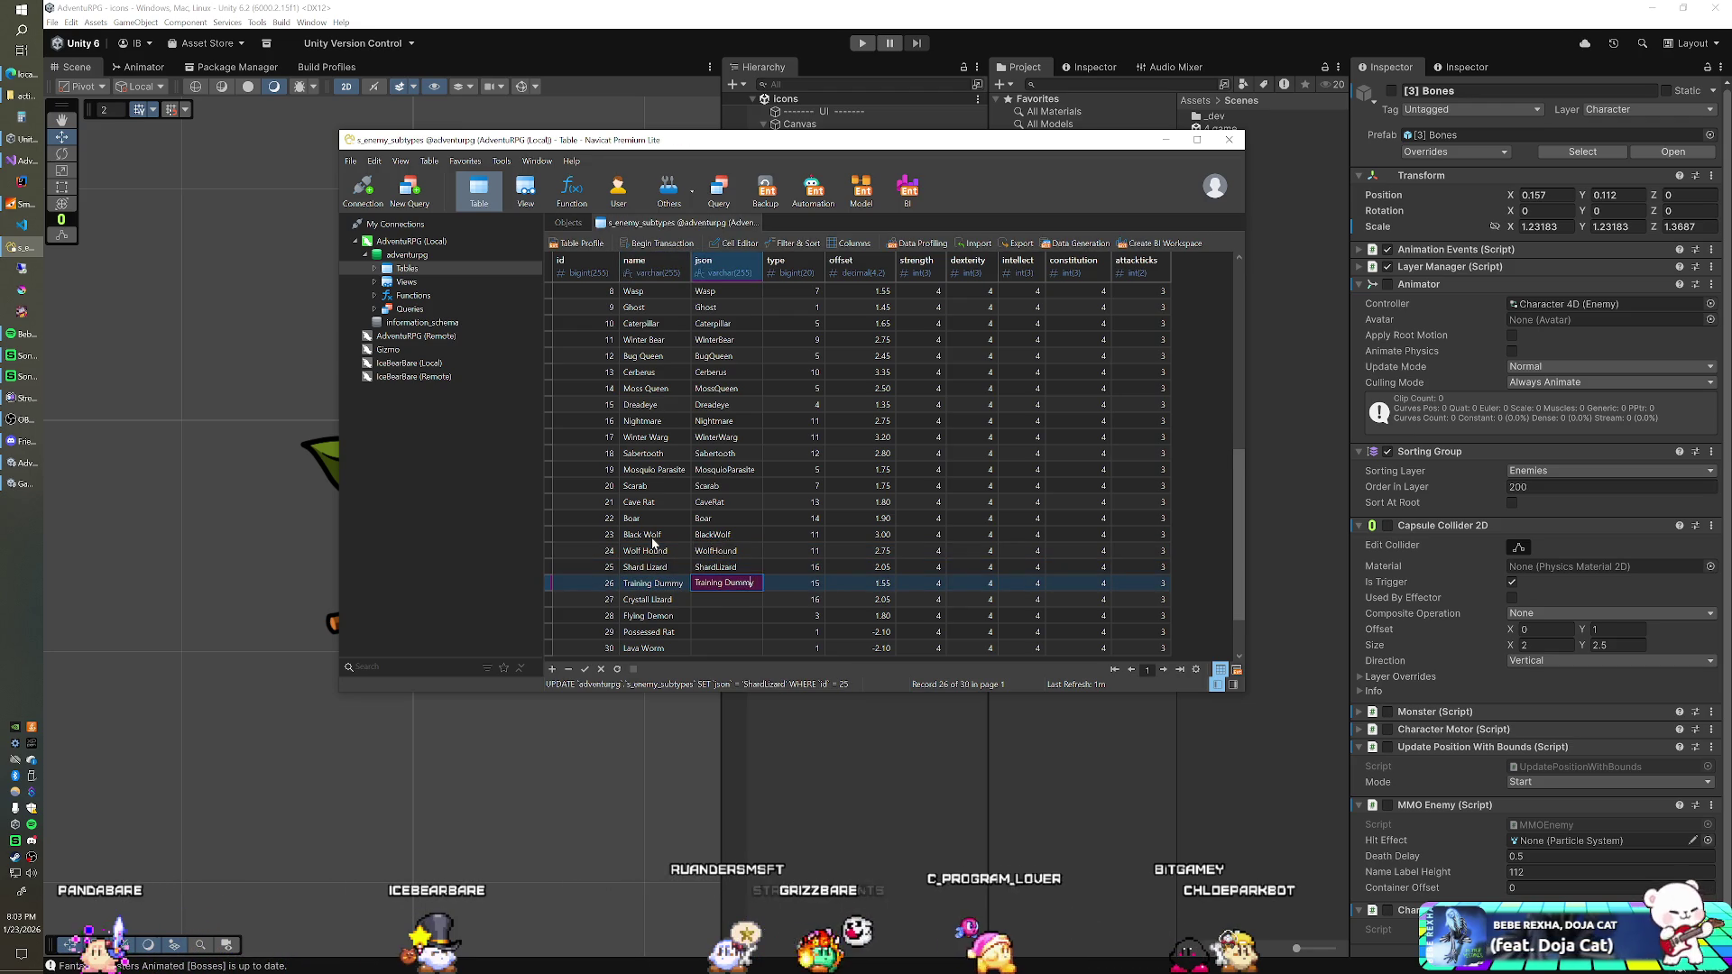
pyautogui.press('Down')
pyautogui.press('Left')
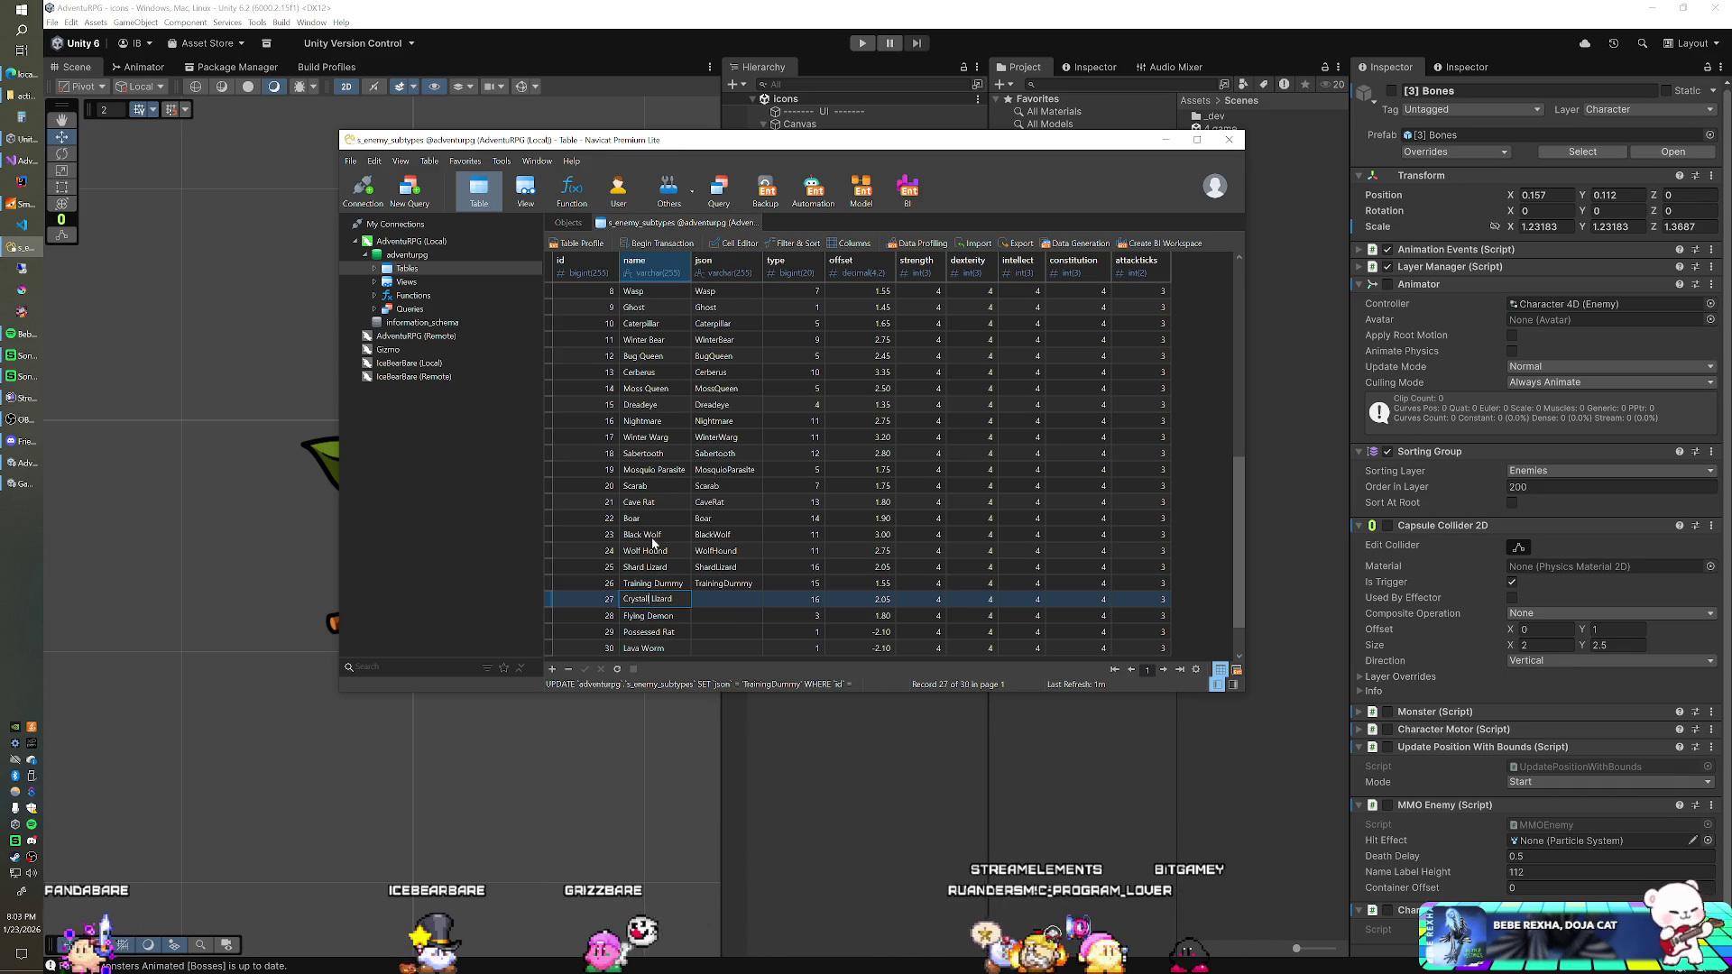
# Step: Correct the name 'Crystall Lizard' to 'Crystal Lizard' and set its json to CrystalLizard
pyautogui.press('Return')
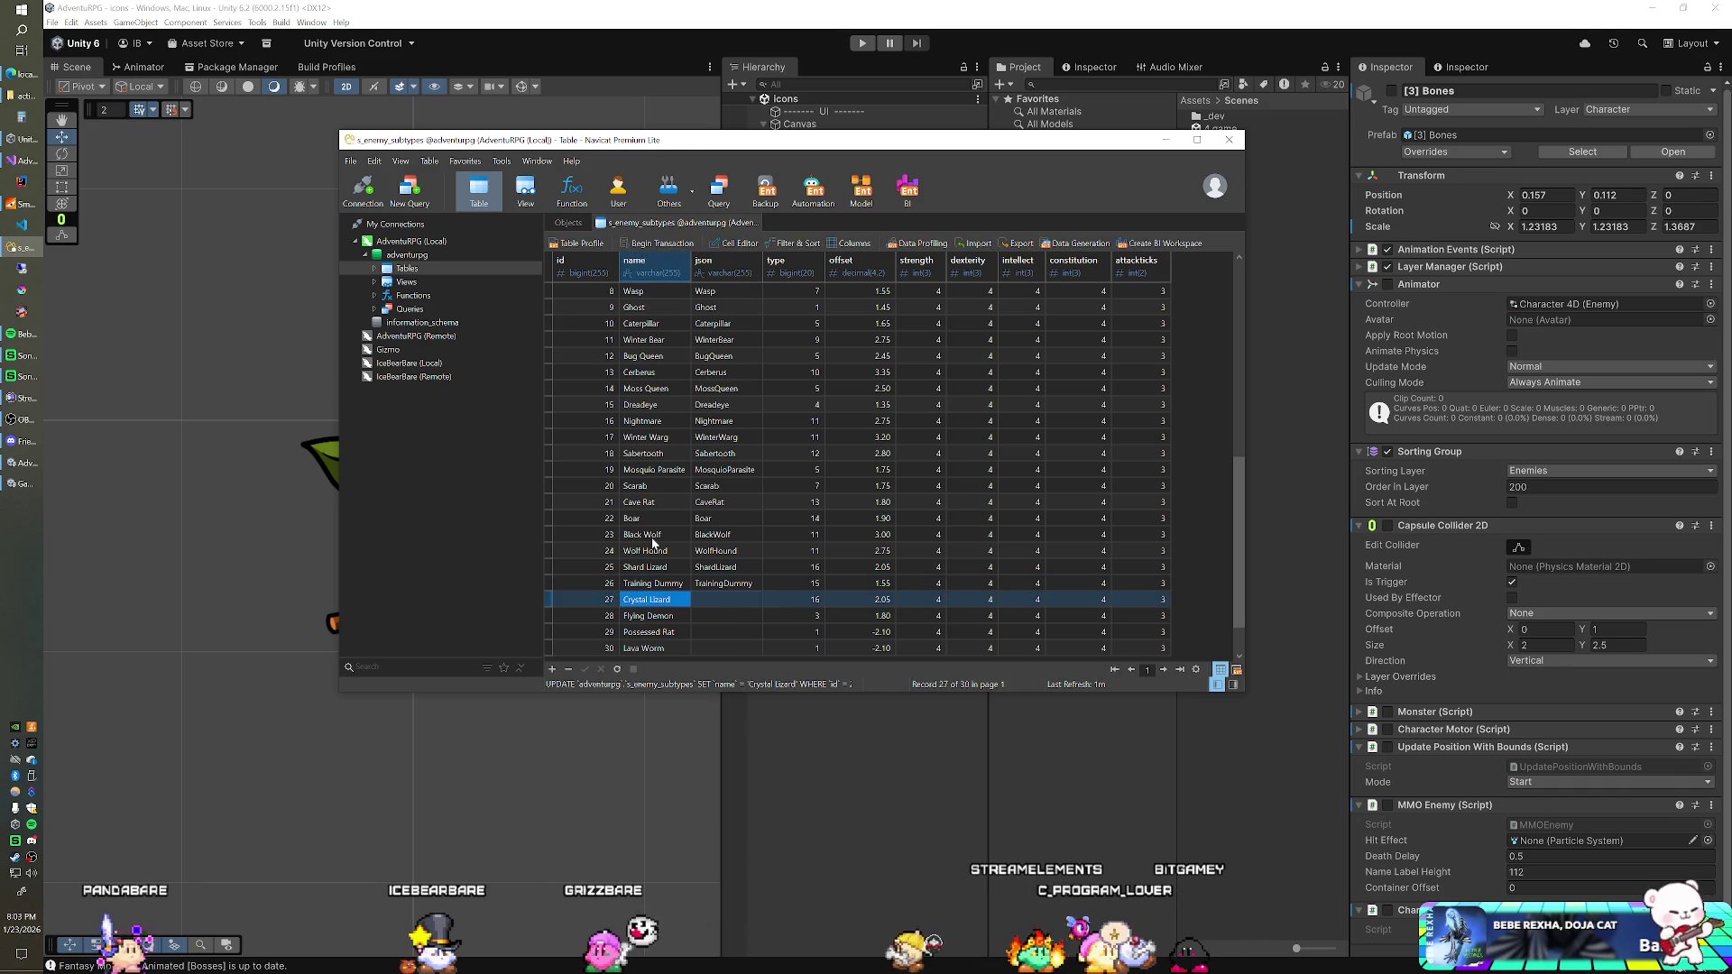
pyautogui.press('Right')
pyautogui.write('Crystal Lizard')
pyautogui.hotkey('ctrl', 'Left')
pyautogui.press('BackSpace')
pyautogui.press('Return')
# Step: Set Flying Demon's json value to FlyingDemon
pyautogui.press('Down')
pyautogui.write('Flying Demon')
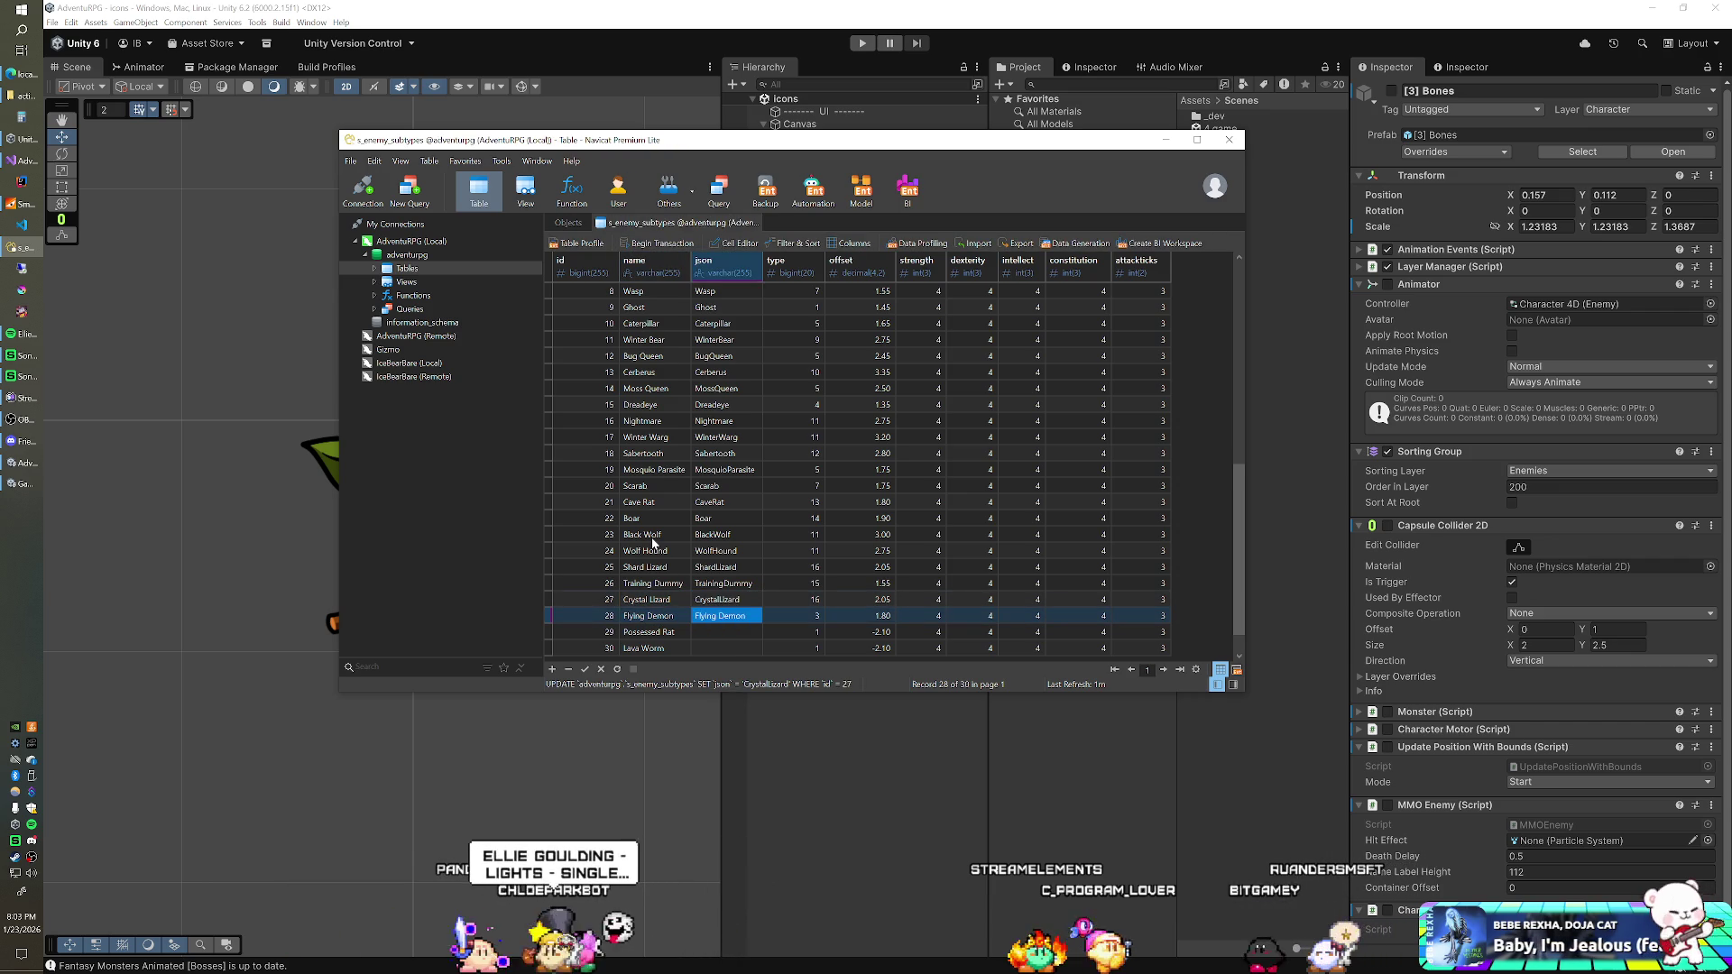
pyautogui.press('Left')
pyautogui.press('Left')
pyautogui.press('Left')
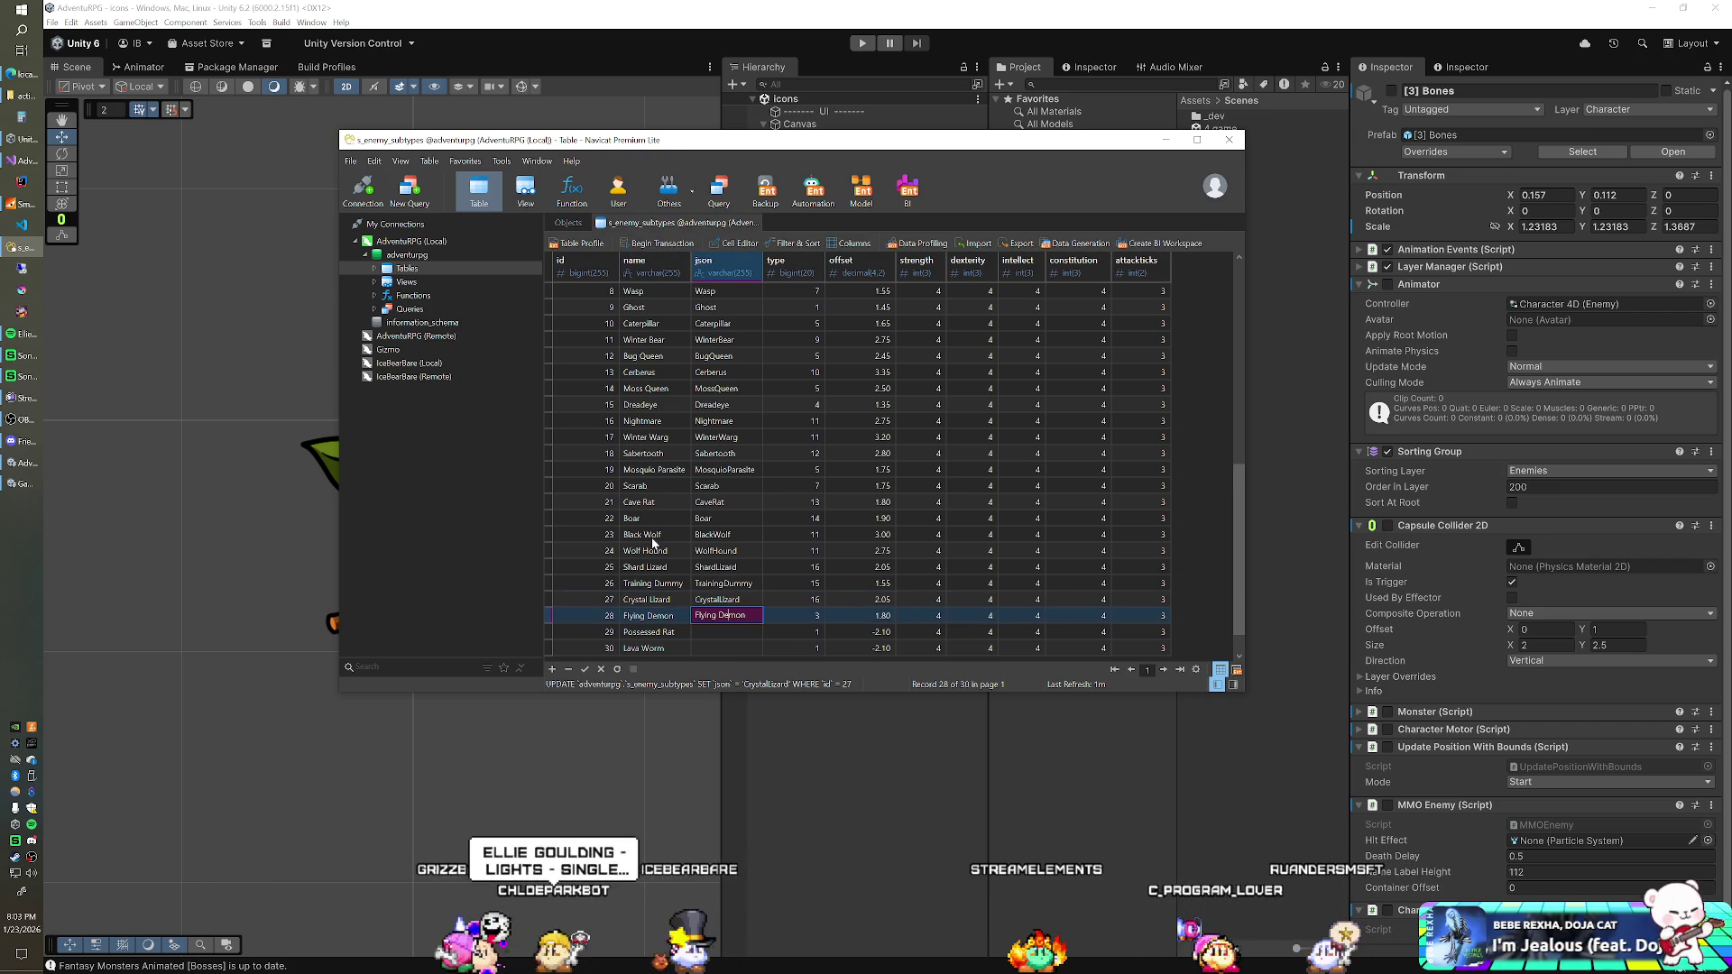
pyautogui.hotkey('ctrl', 'Left')
pyautogui.press('BackSpace')
# Step: Fill the last json values PossessedRat and LavaWorm
pyautogui.press('Down')
pyautogui.write('Possessed Rat')
pyautogui.press('Right')
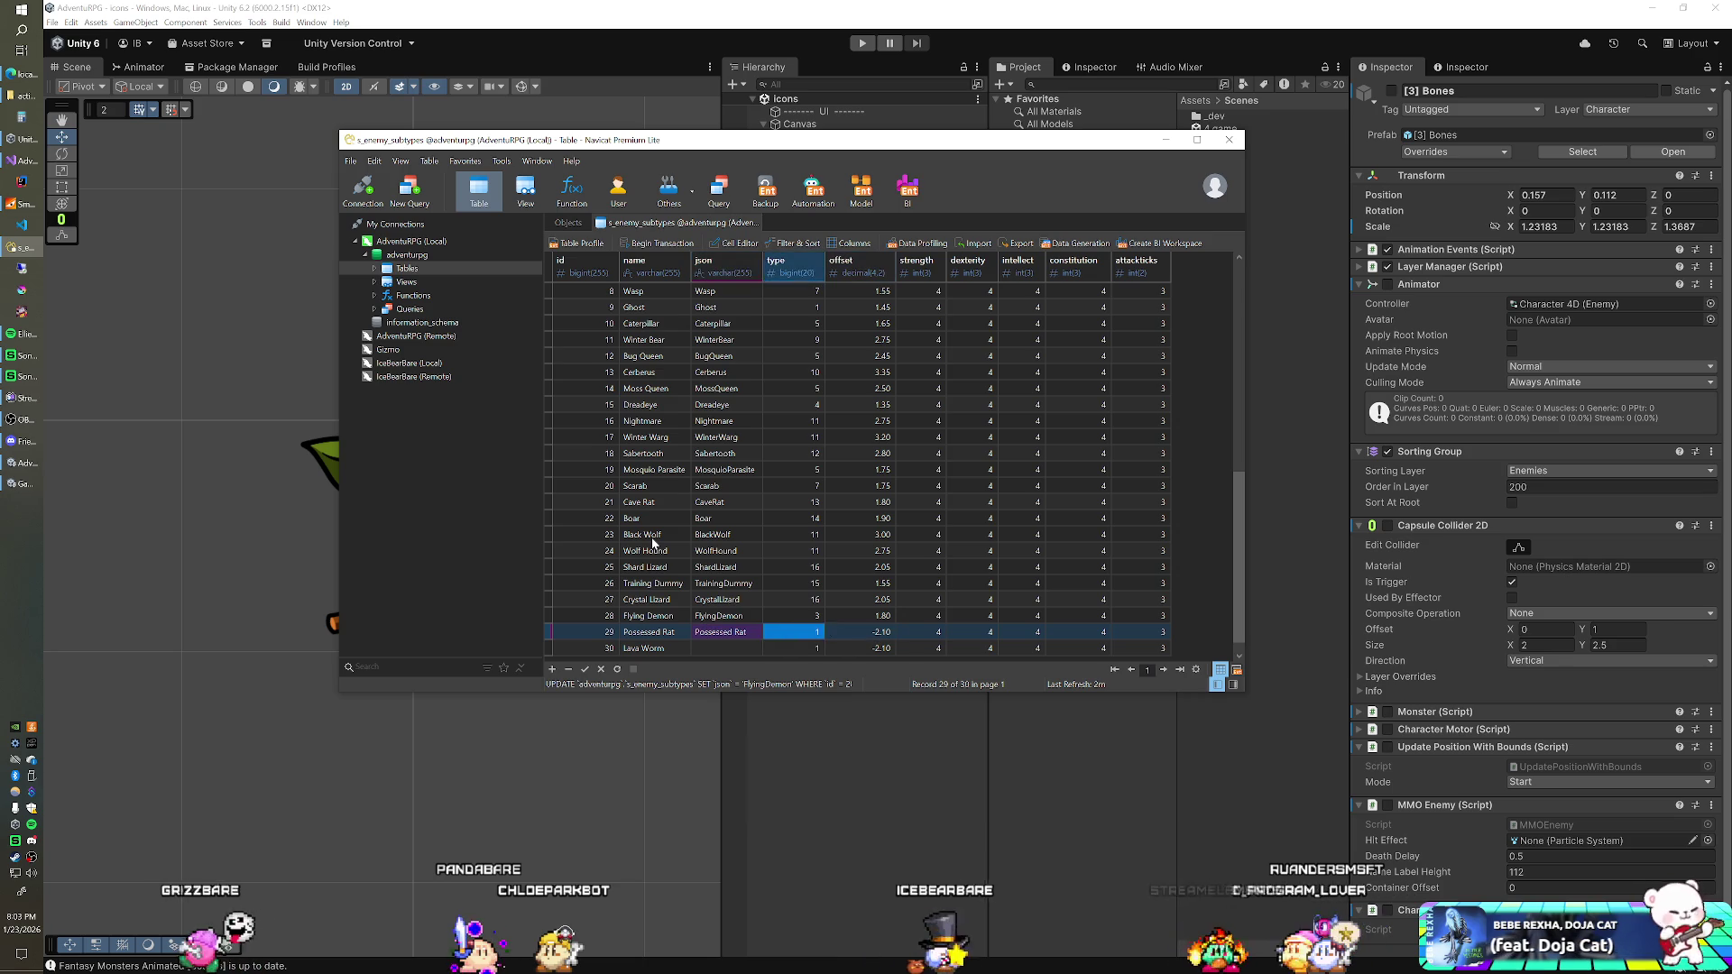
pyautogui.press('Left')
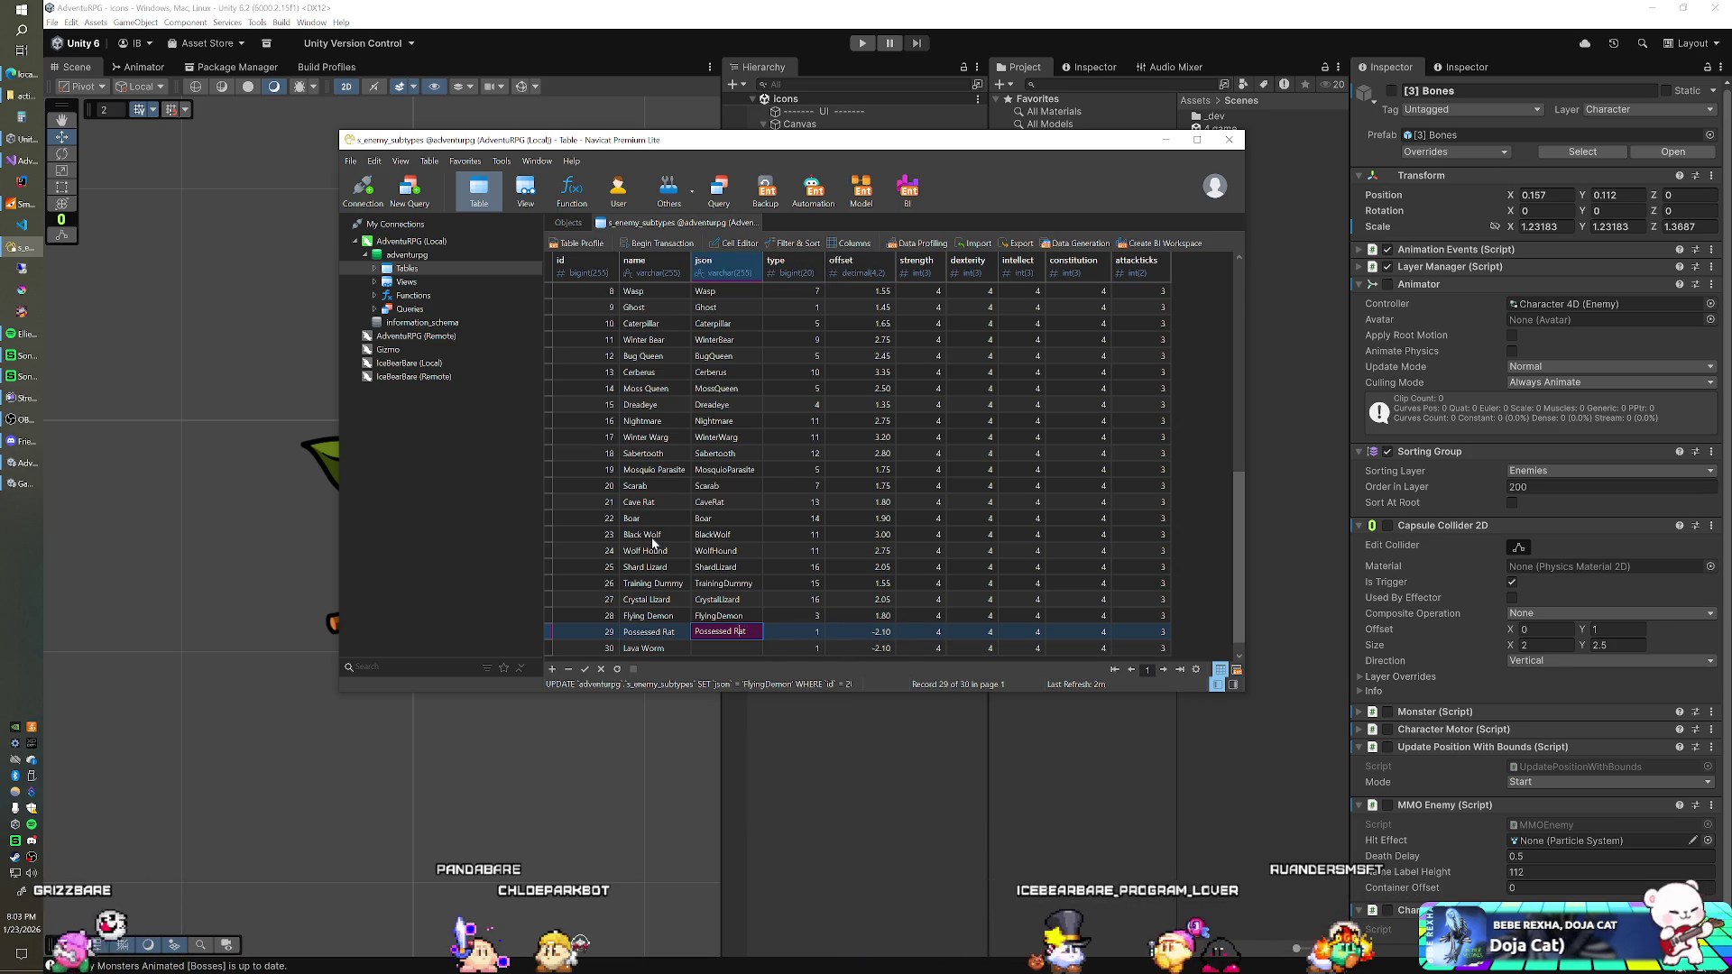
pyautogui.press('Down')
pyautogui.press('Left')
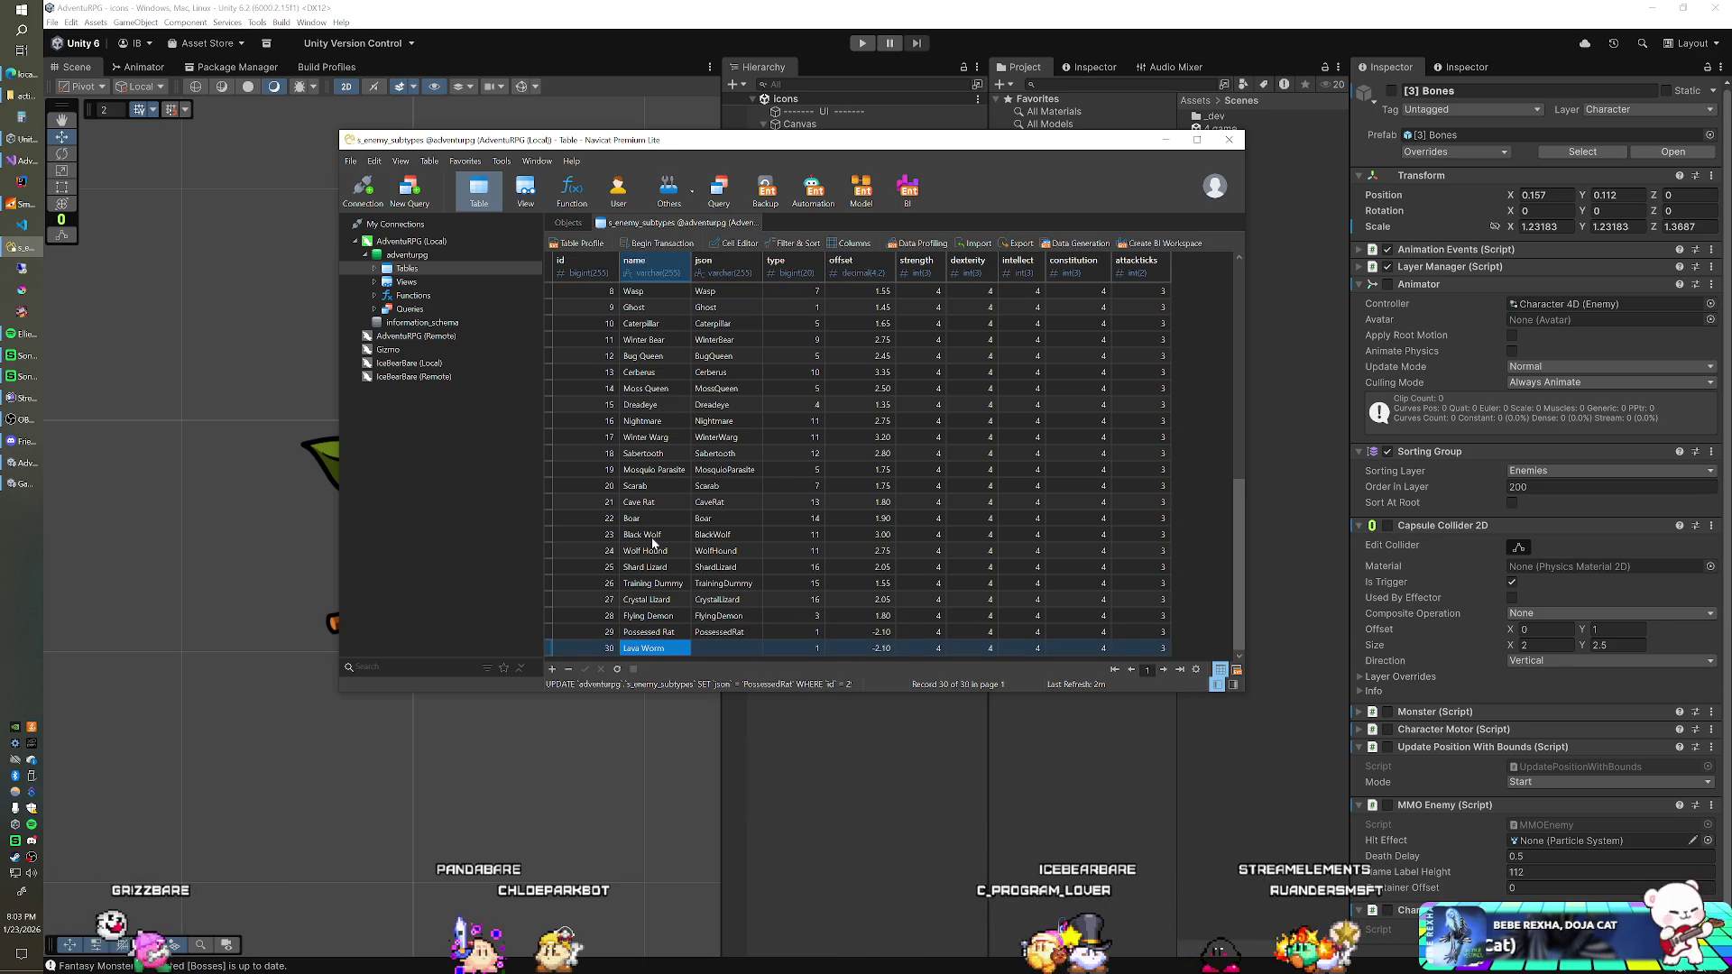
pyautogui.press('Right')
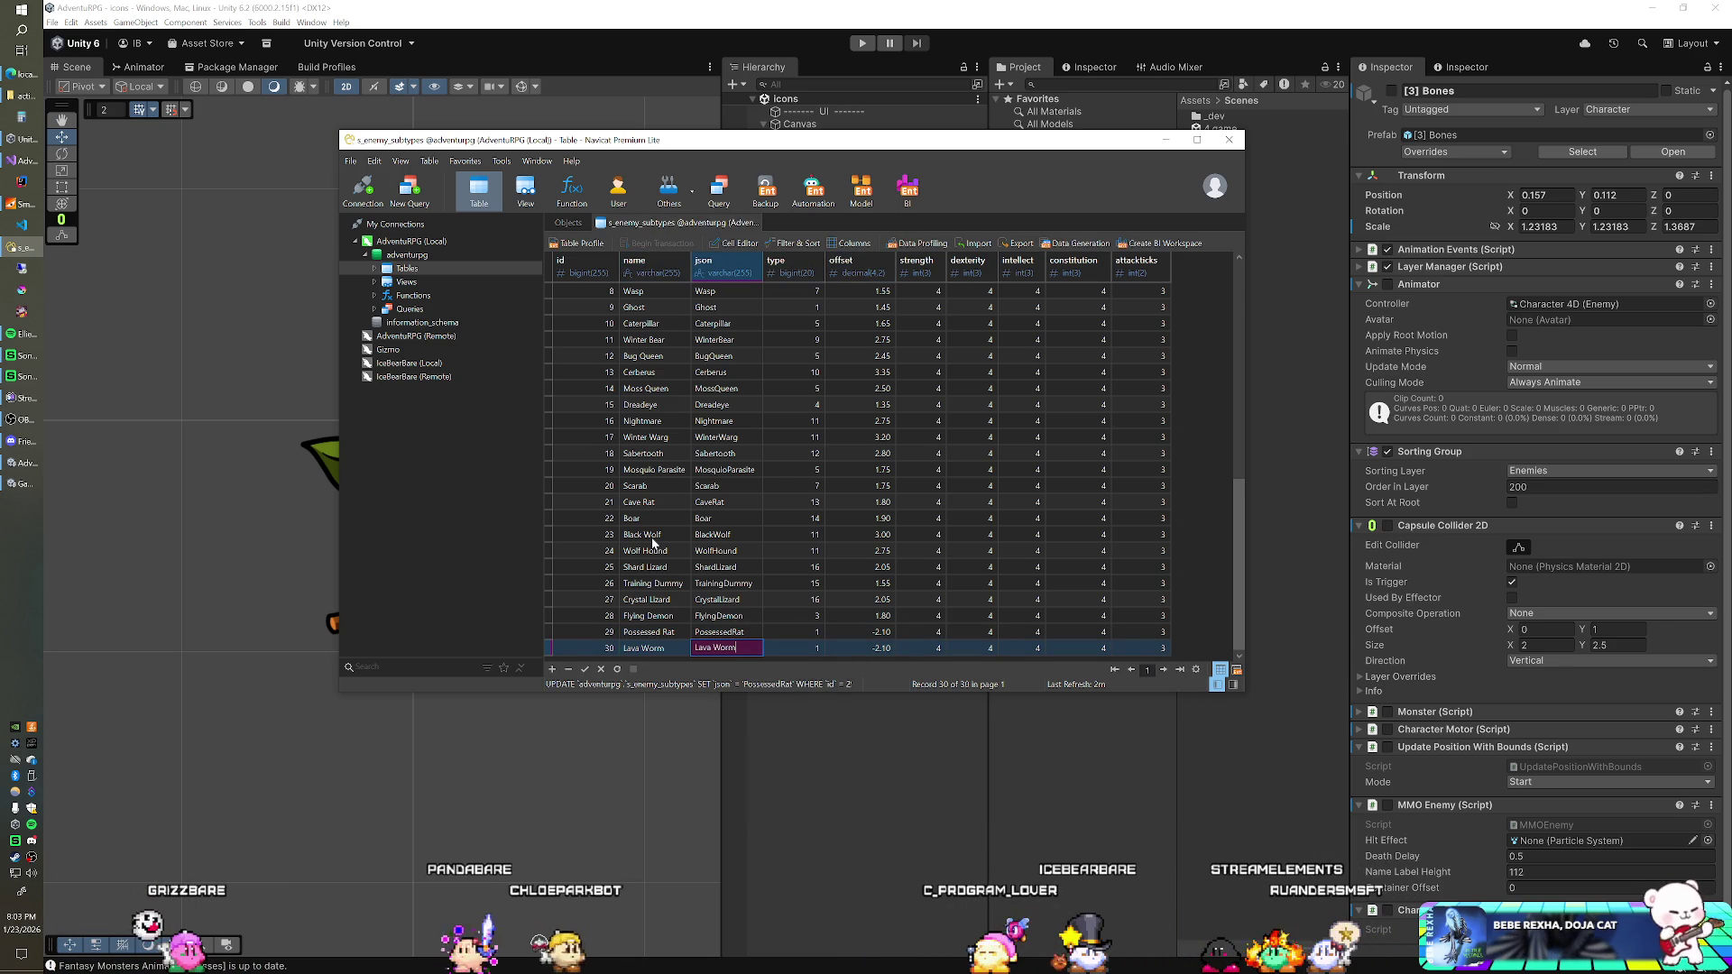
pyautogui.press('Return')
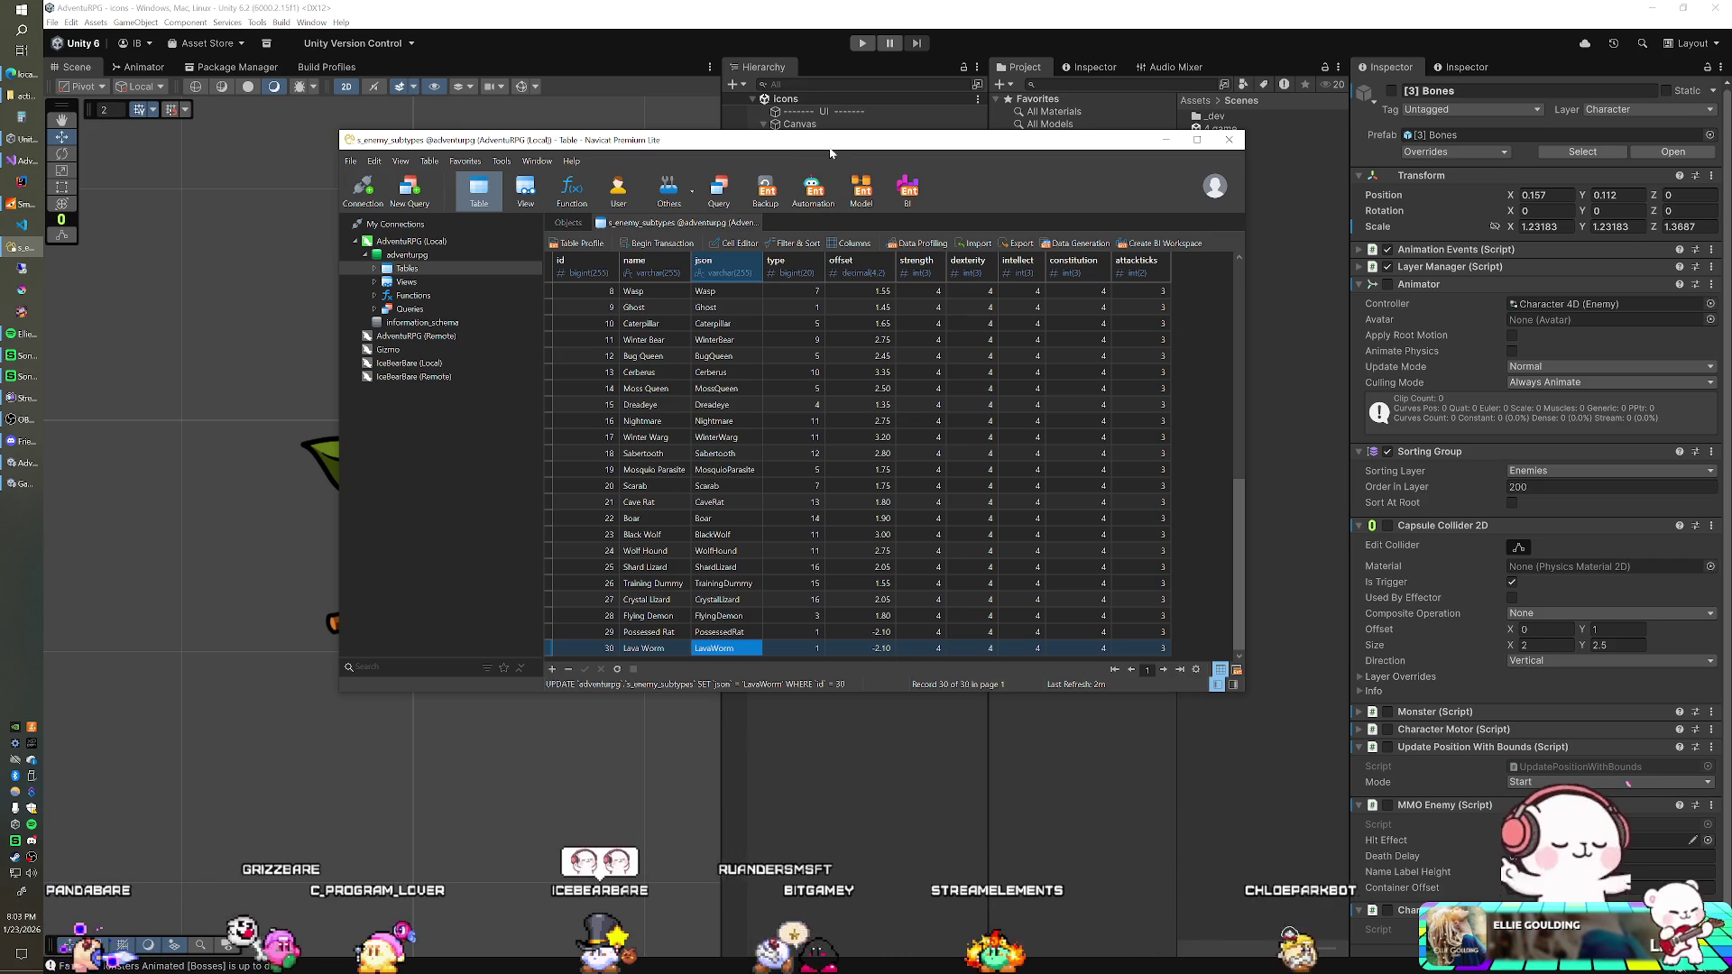
# Step: In GenerateIcon.cs line 12, change _name to _name.Replace(" ", "") inside string.Format
pyautogui.click(841, 31)
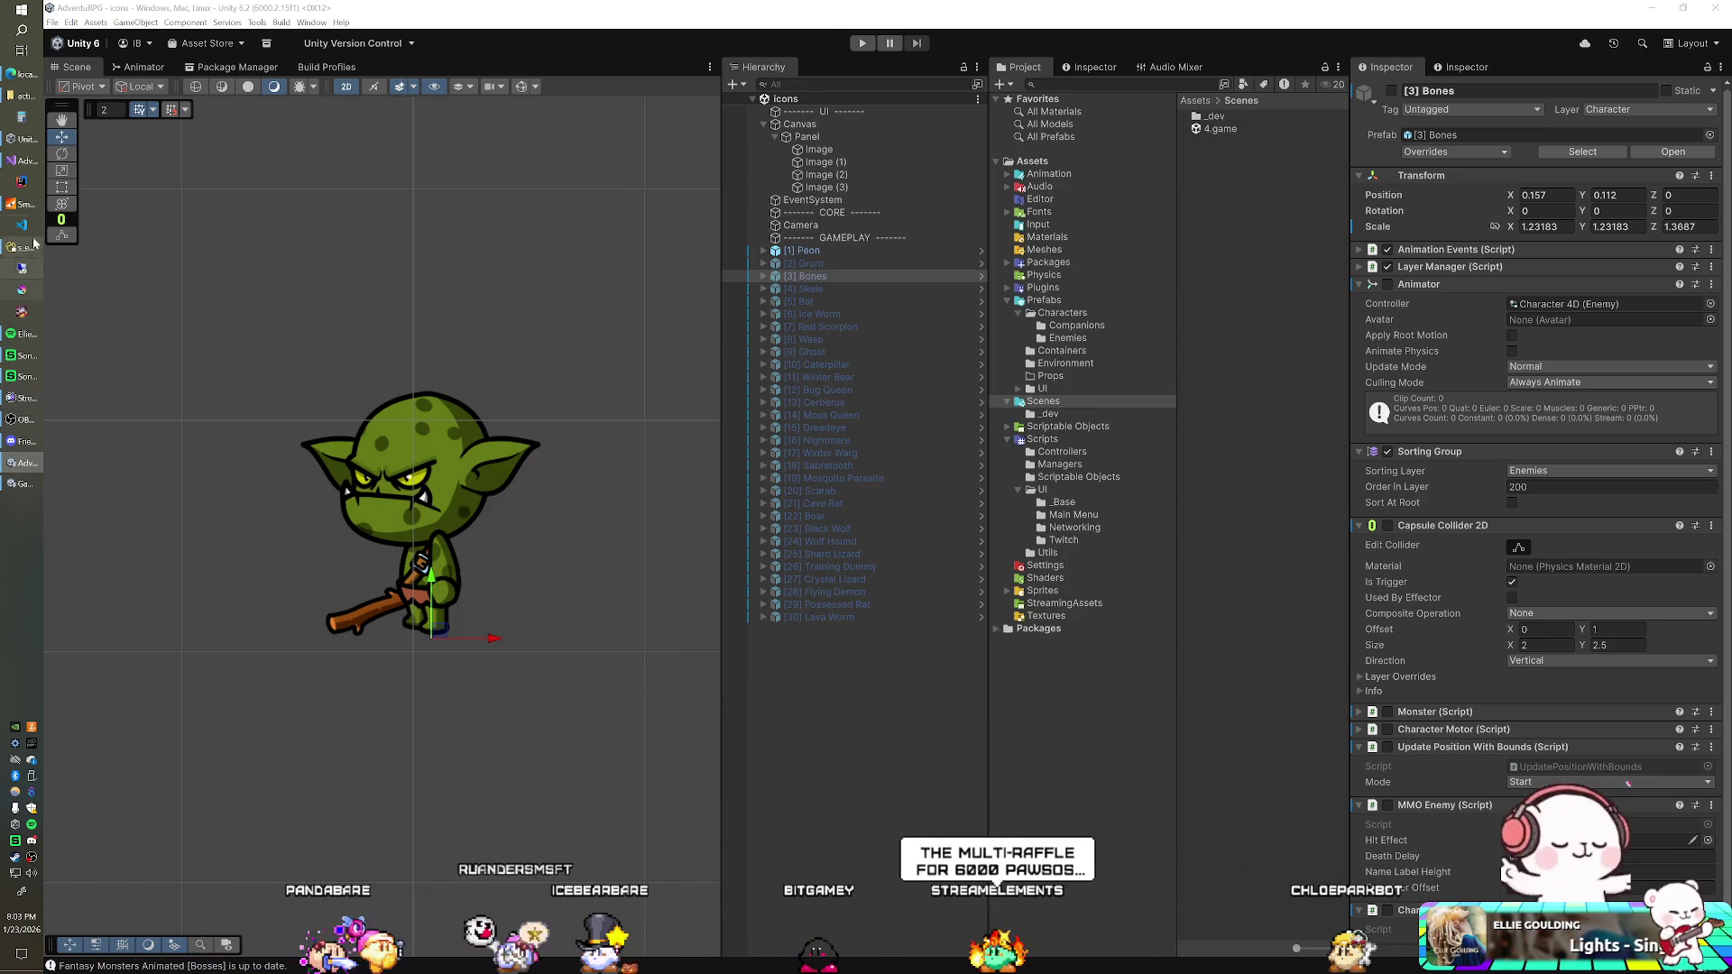
pyautogui.click(23, 161)
pyautogui.click(818, 332)
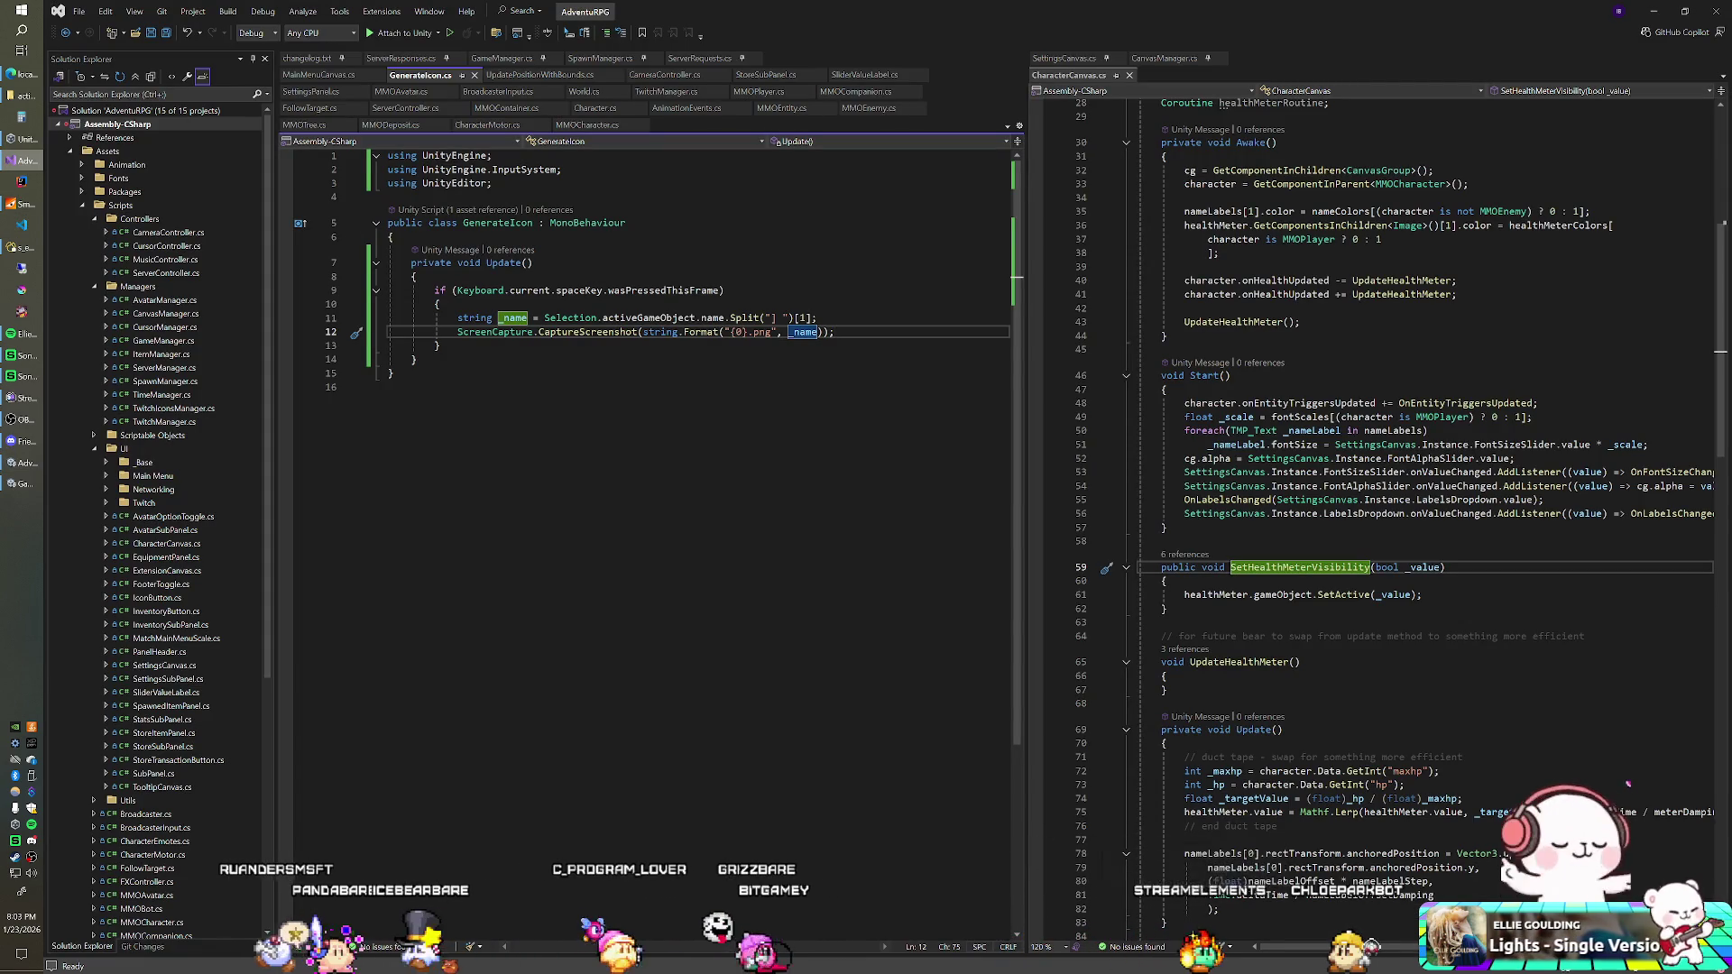
pyautogui.write('.Replace(" ", "')
pyautogui.click(724, 289)
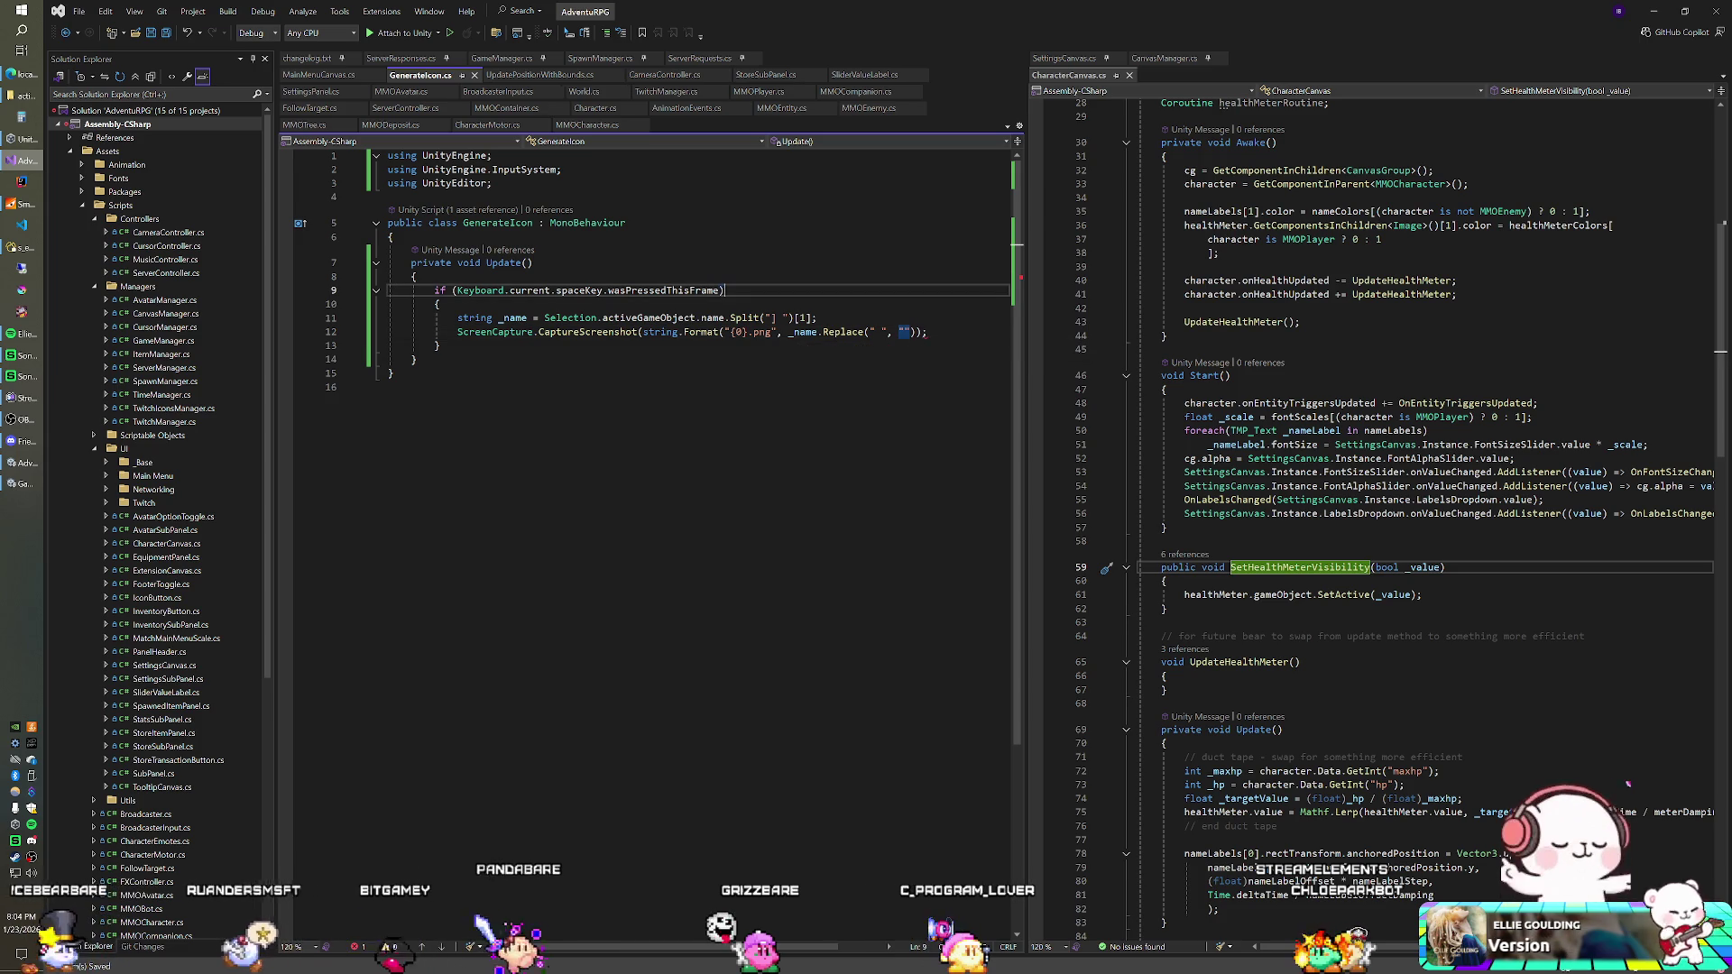
pyautogui.click(909, 332)
pyautogui.write(')')
pyautogui.click(817, 317)
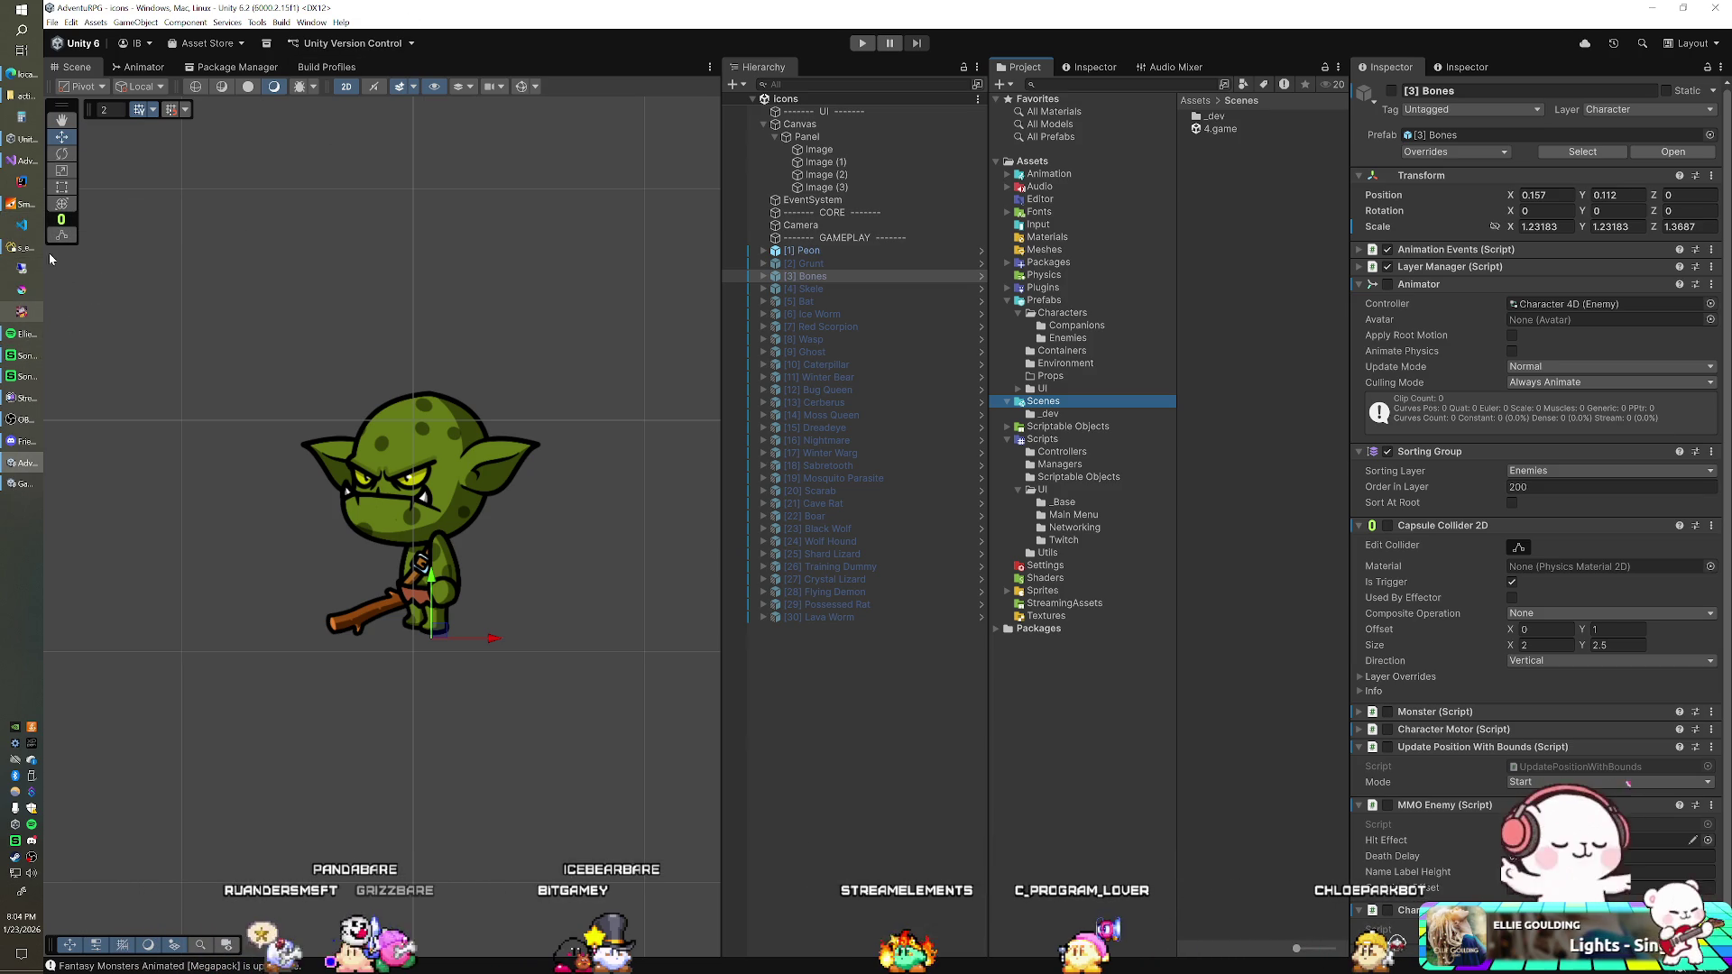
# Step: Switch from Unity to VS Code showing the httpdocs web client project
pyautogui.hotkey('alt', 'Tab')
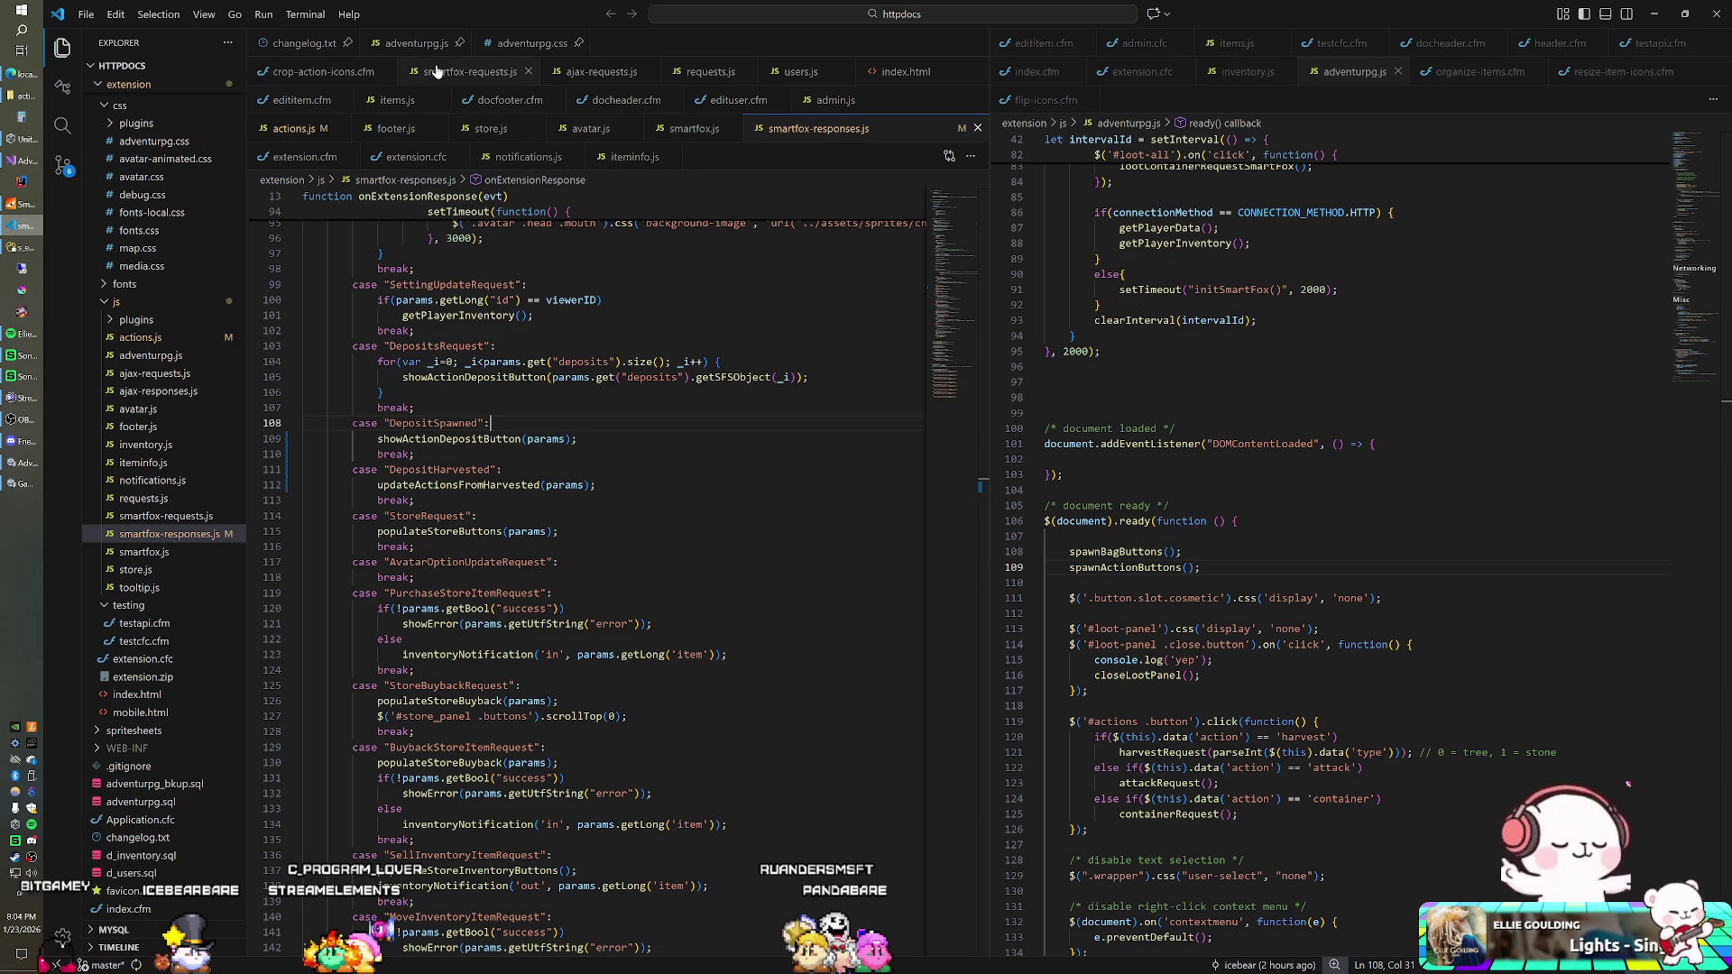
# Step: Open actions.js, then start a temp count line and delete it unfinished
pyautogui.click(296, 129)
pyautogui.scroll(-2, 401, 235)
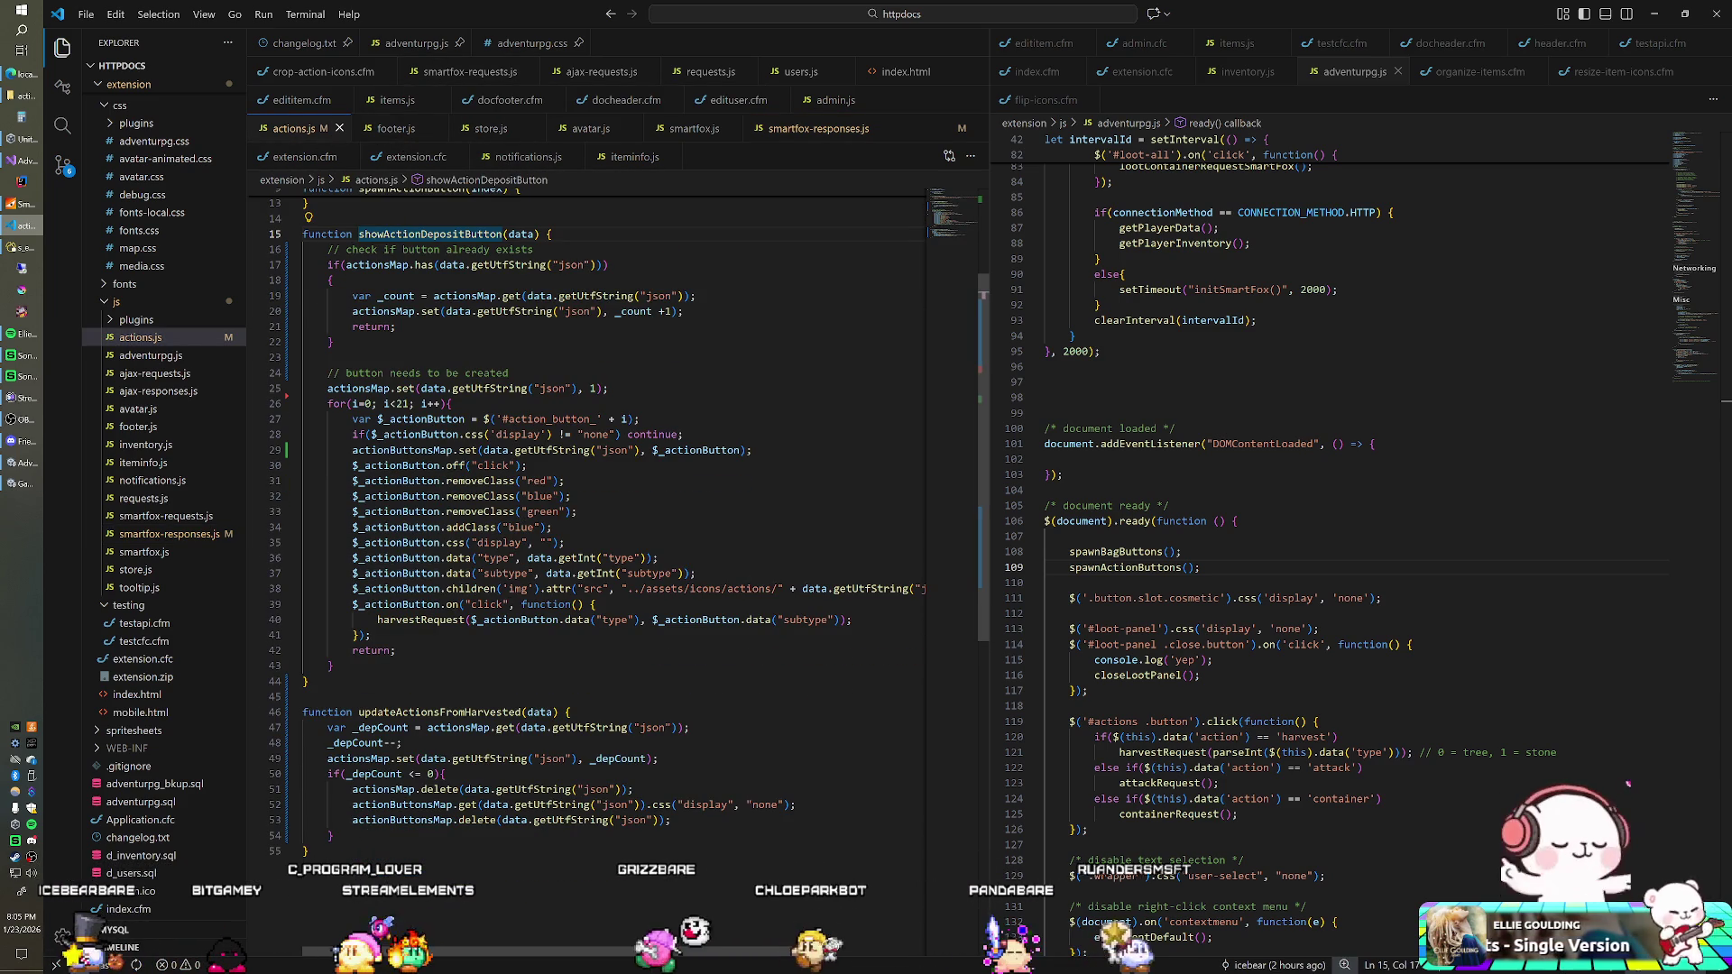
pyautogui.click(610, 388)
pyautogui.press('Return')
pyautogui.write('int ')
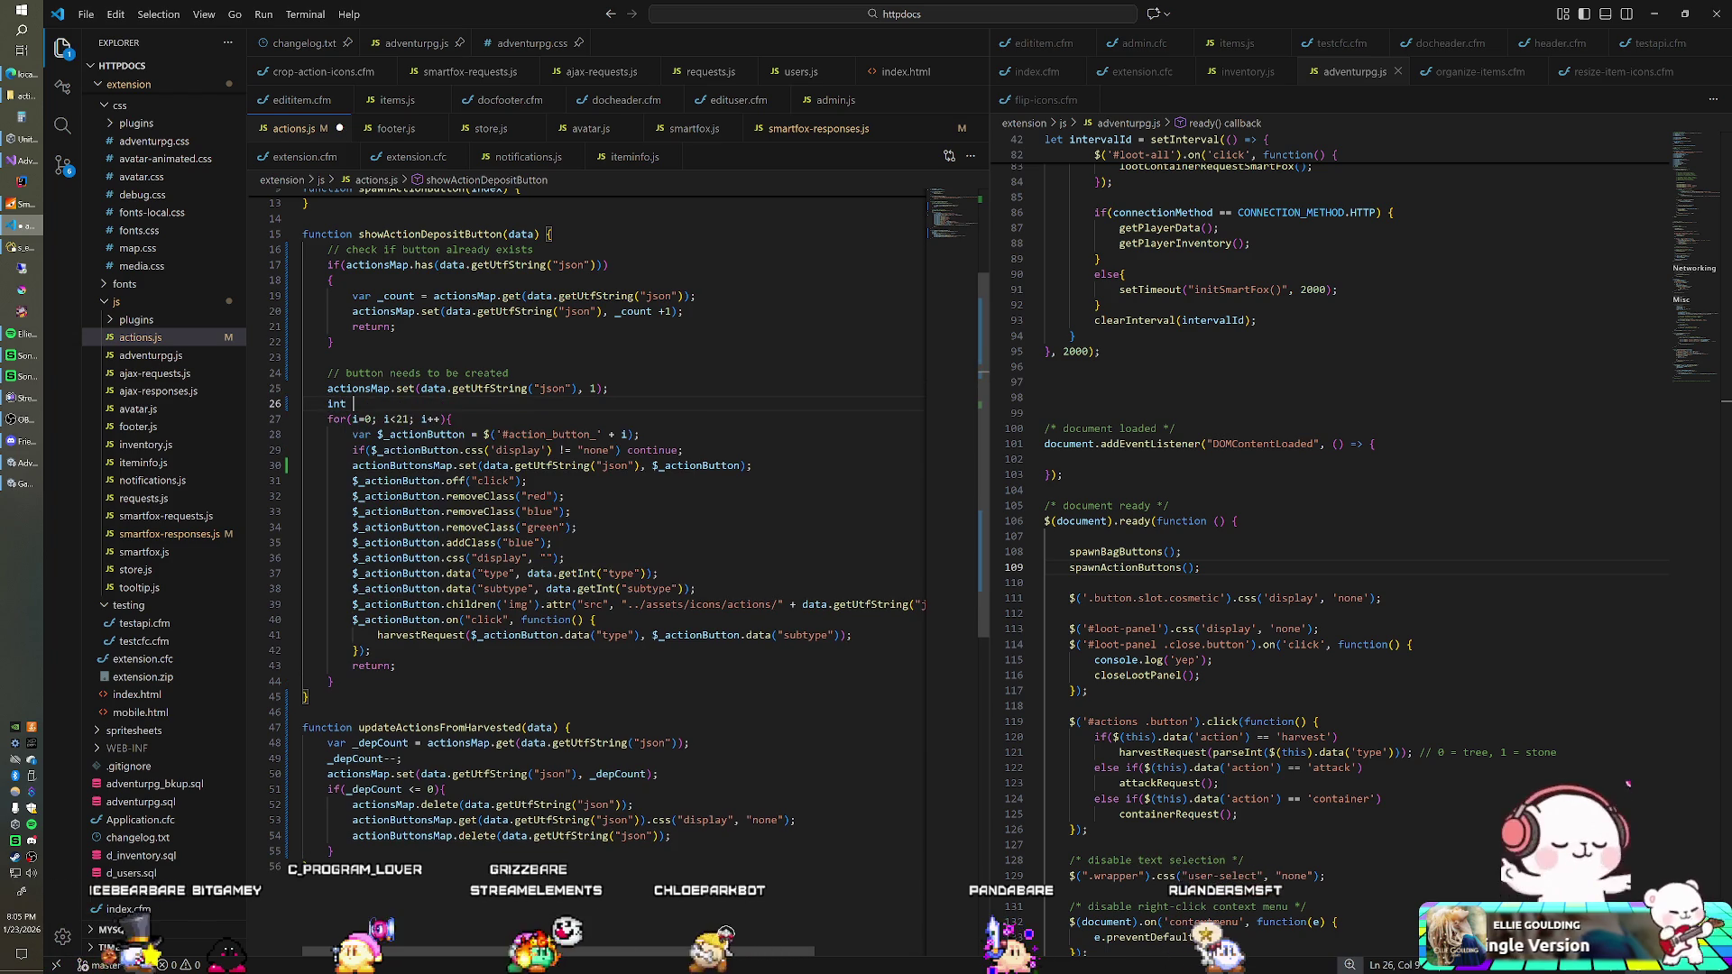
pyautogui.write('_c')
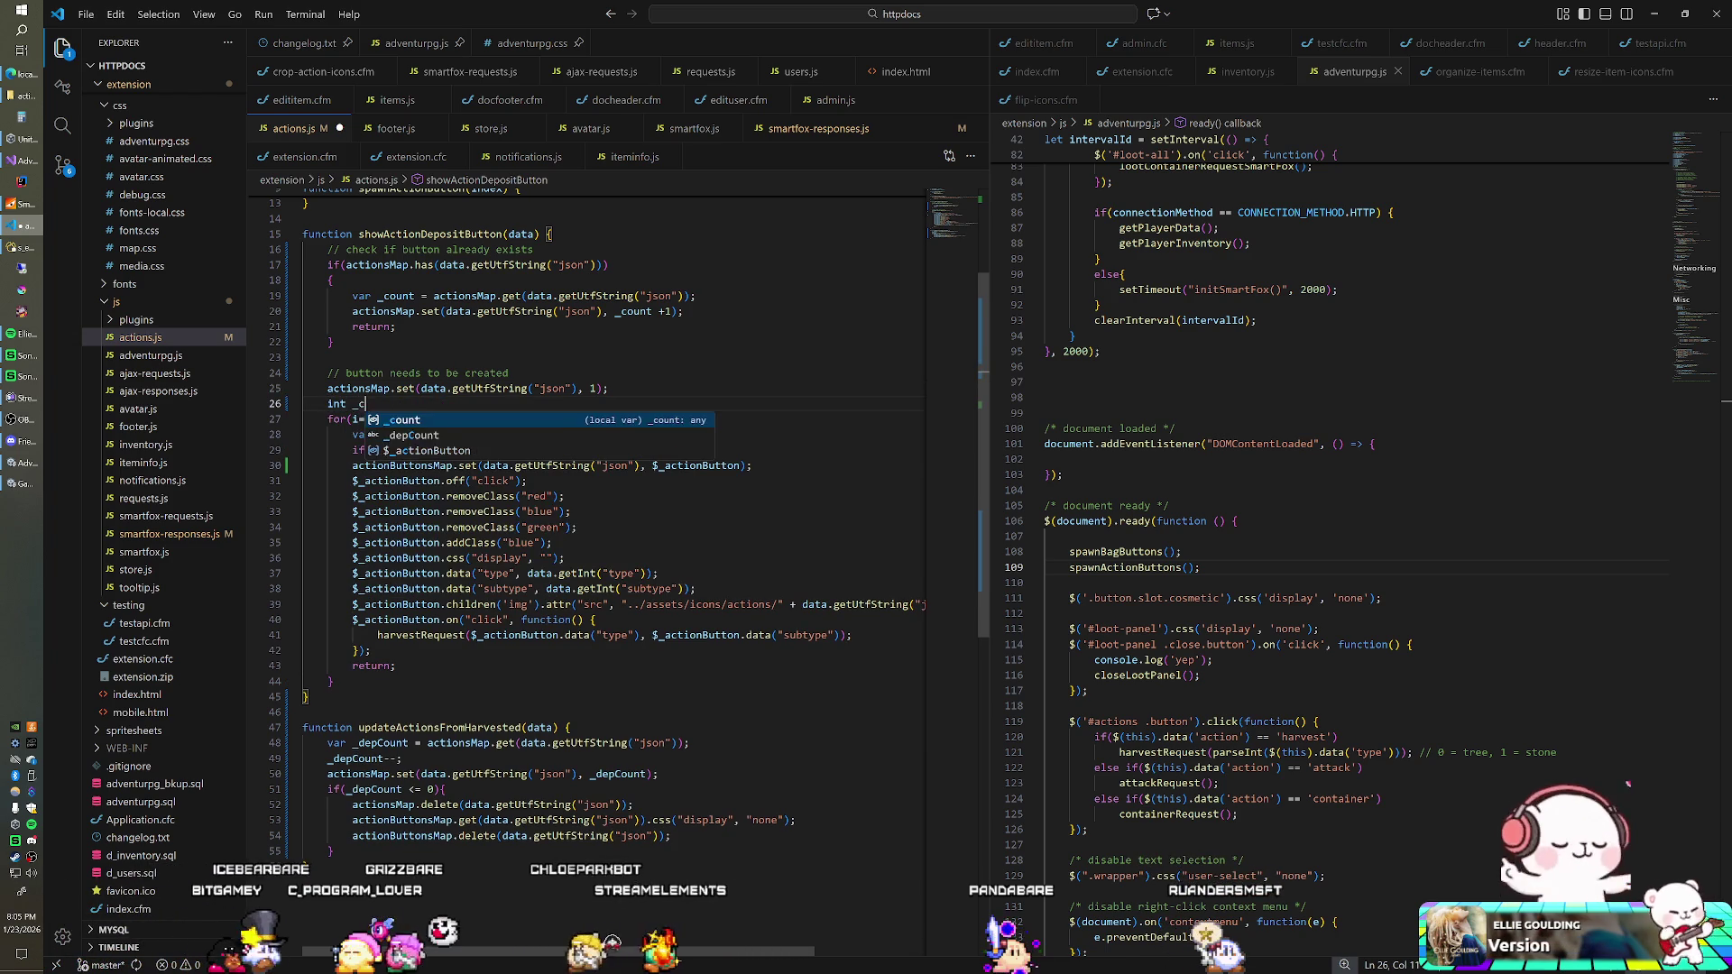
pyautogui.write('oun')
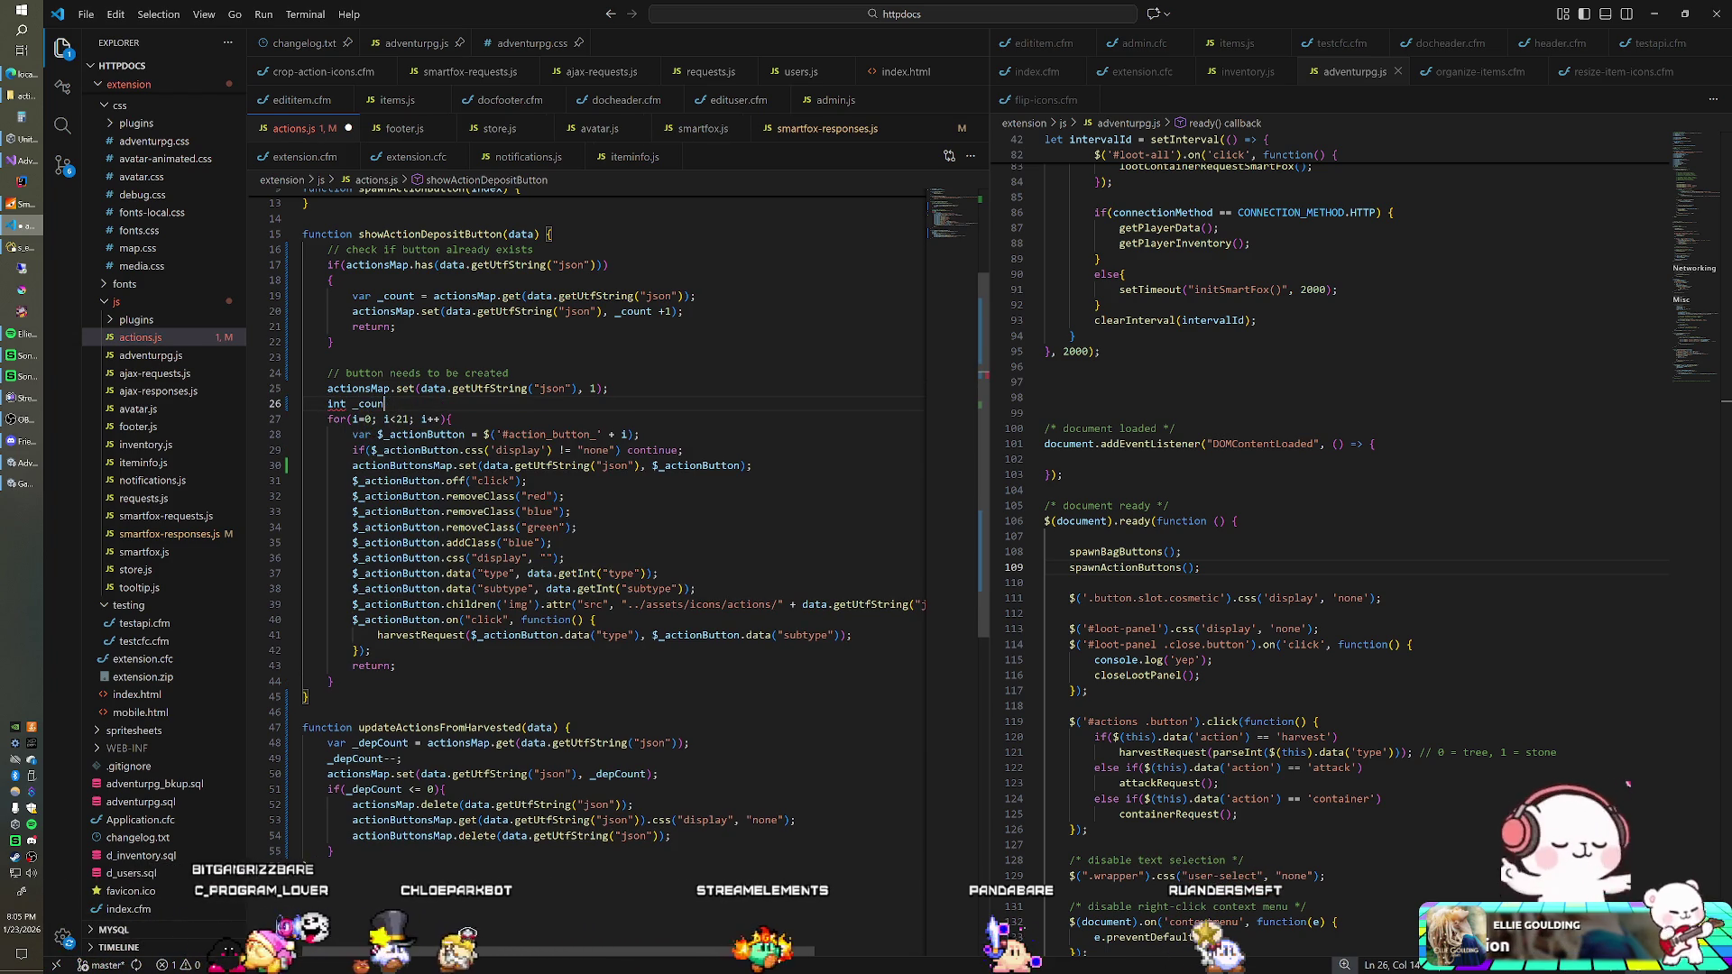
pyautogui.write('t var _ty')
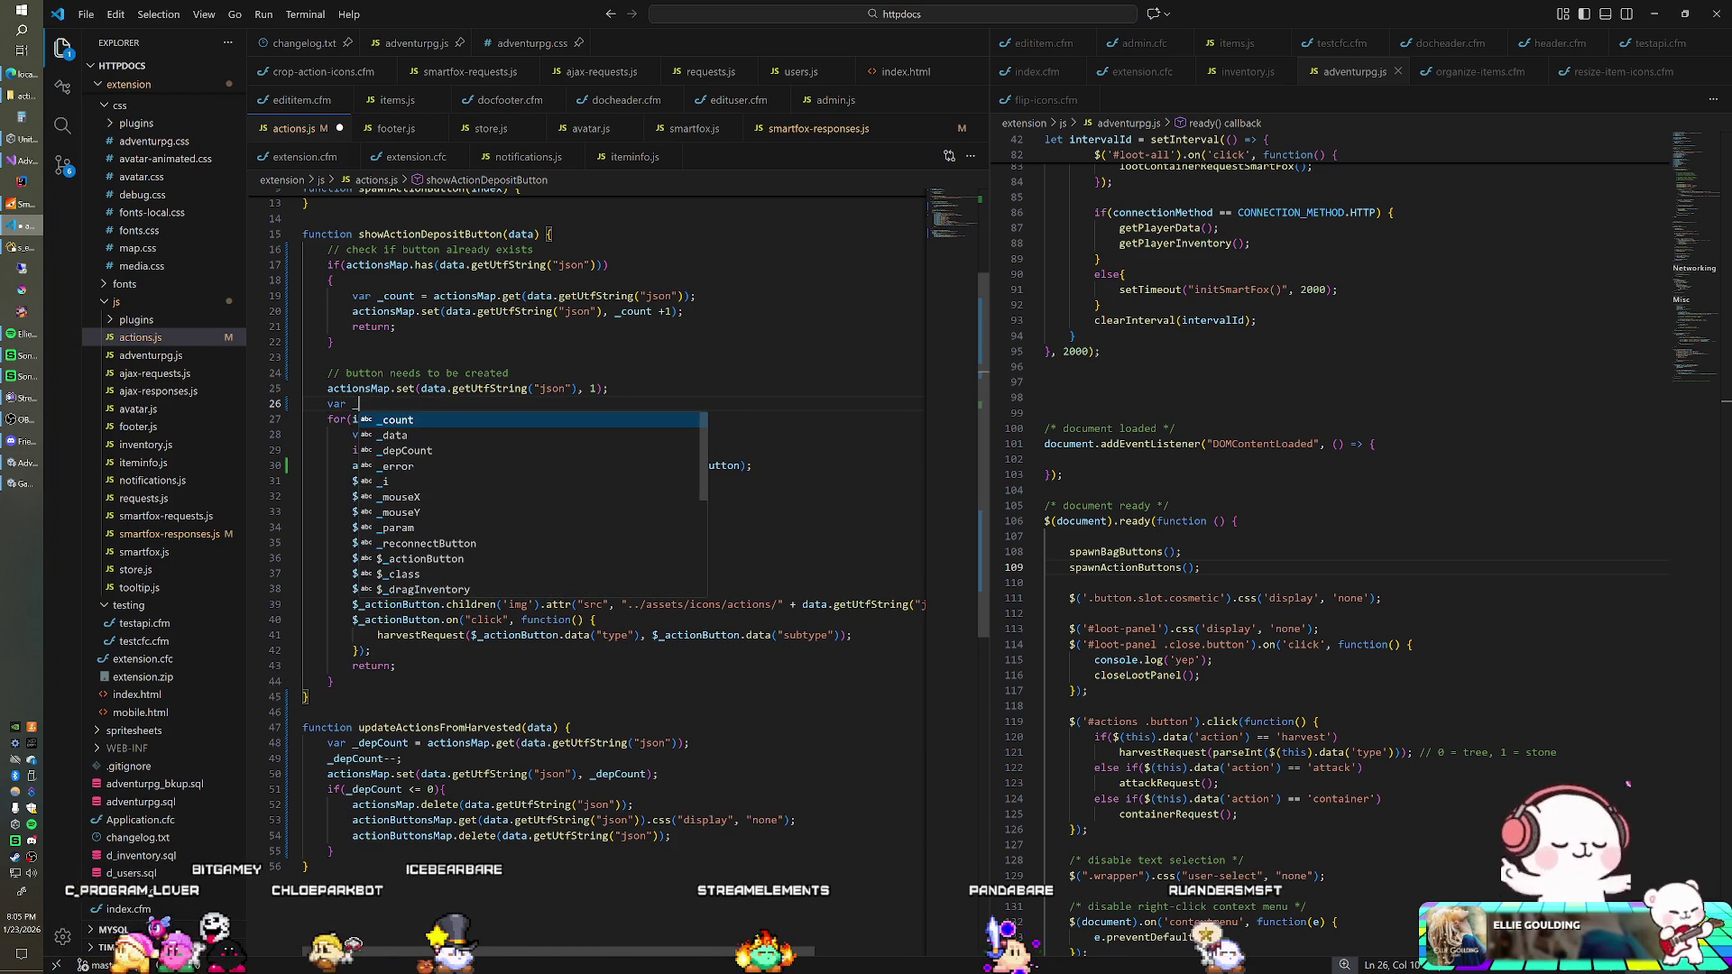
pyautogui.press('BackSpace')
pyautogui.write('empCount =')
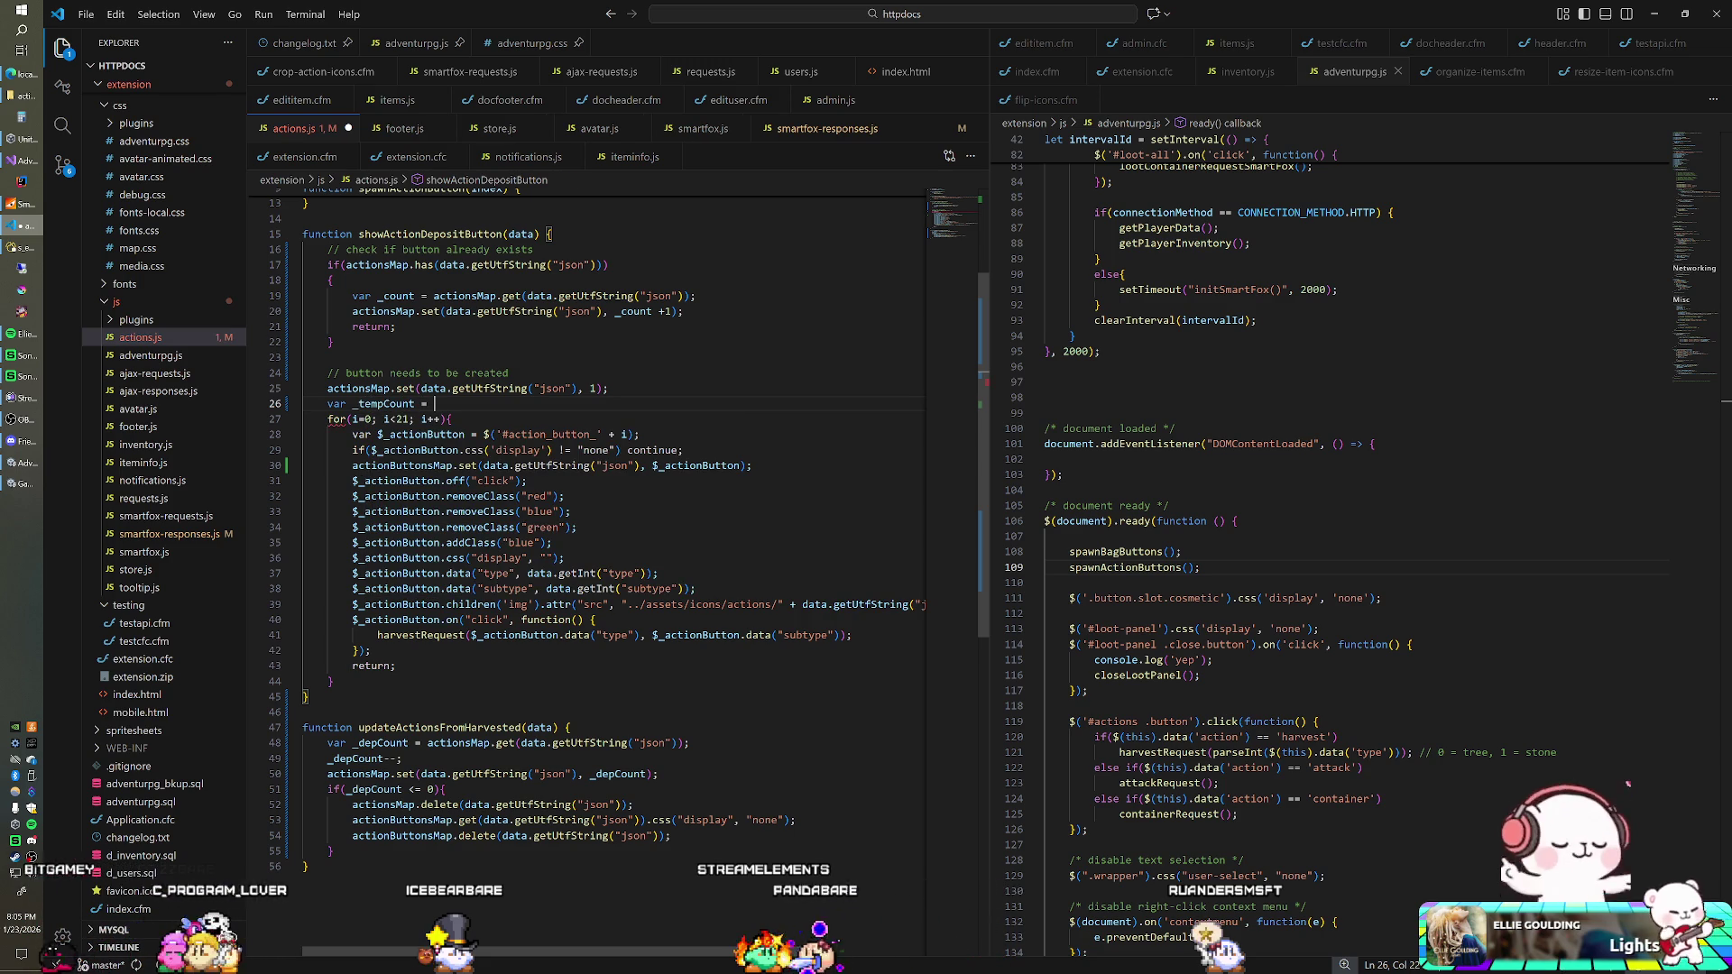
pyautogui.hotkey('shift', 'Up')
pyautogui.hotkey('shift', 'End')
pyautogui.press('BackSpace')
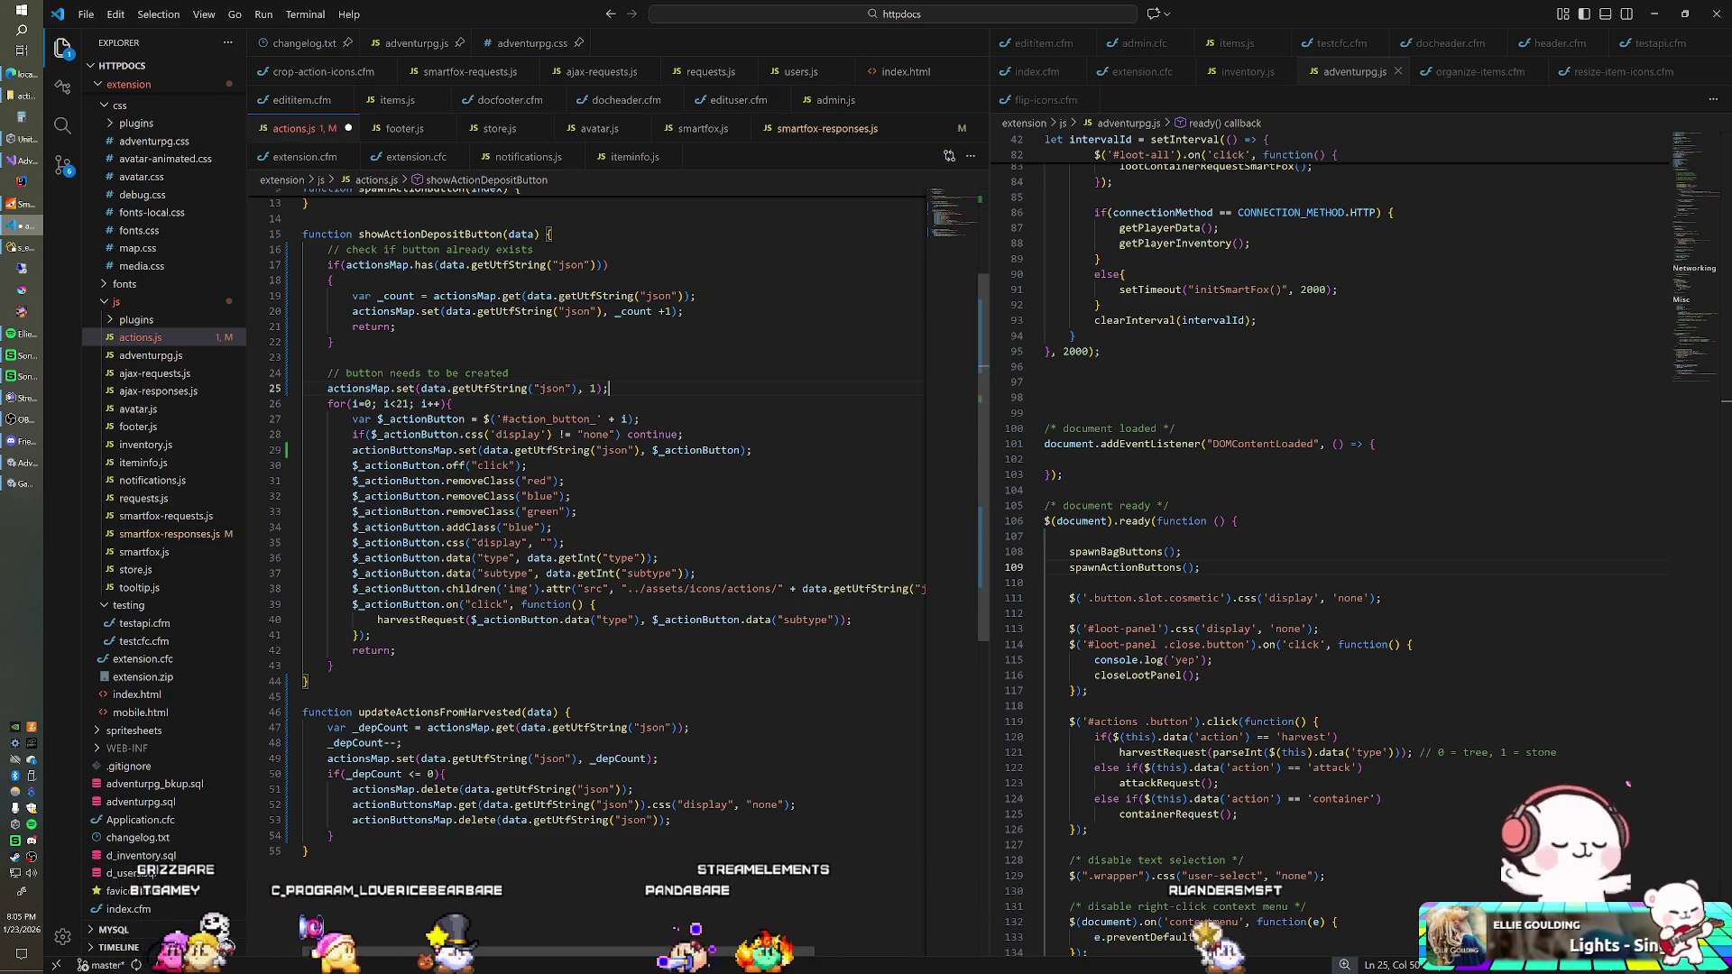
# Step: Duplicate the icon src line with the icon name hardcoded to Peon, then return to Unity
pyautogui.hscroll(3, 613, 523)
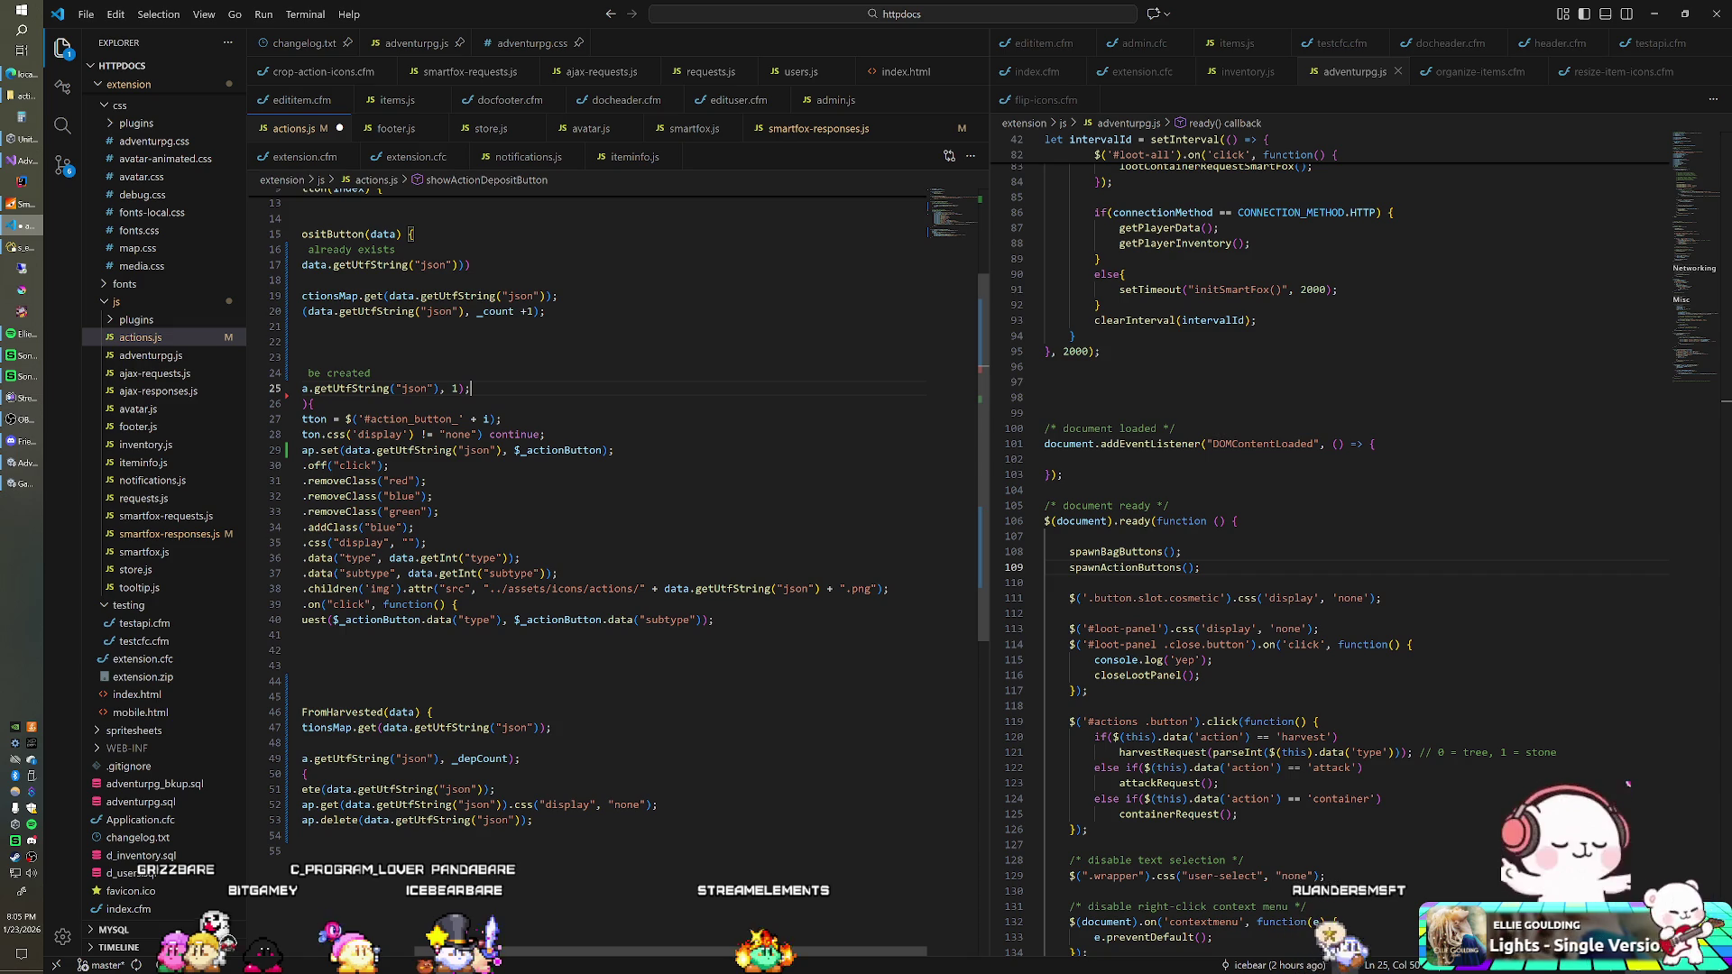
pyautogui.press('Home')
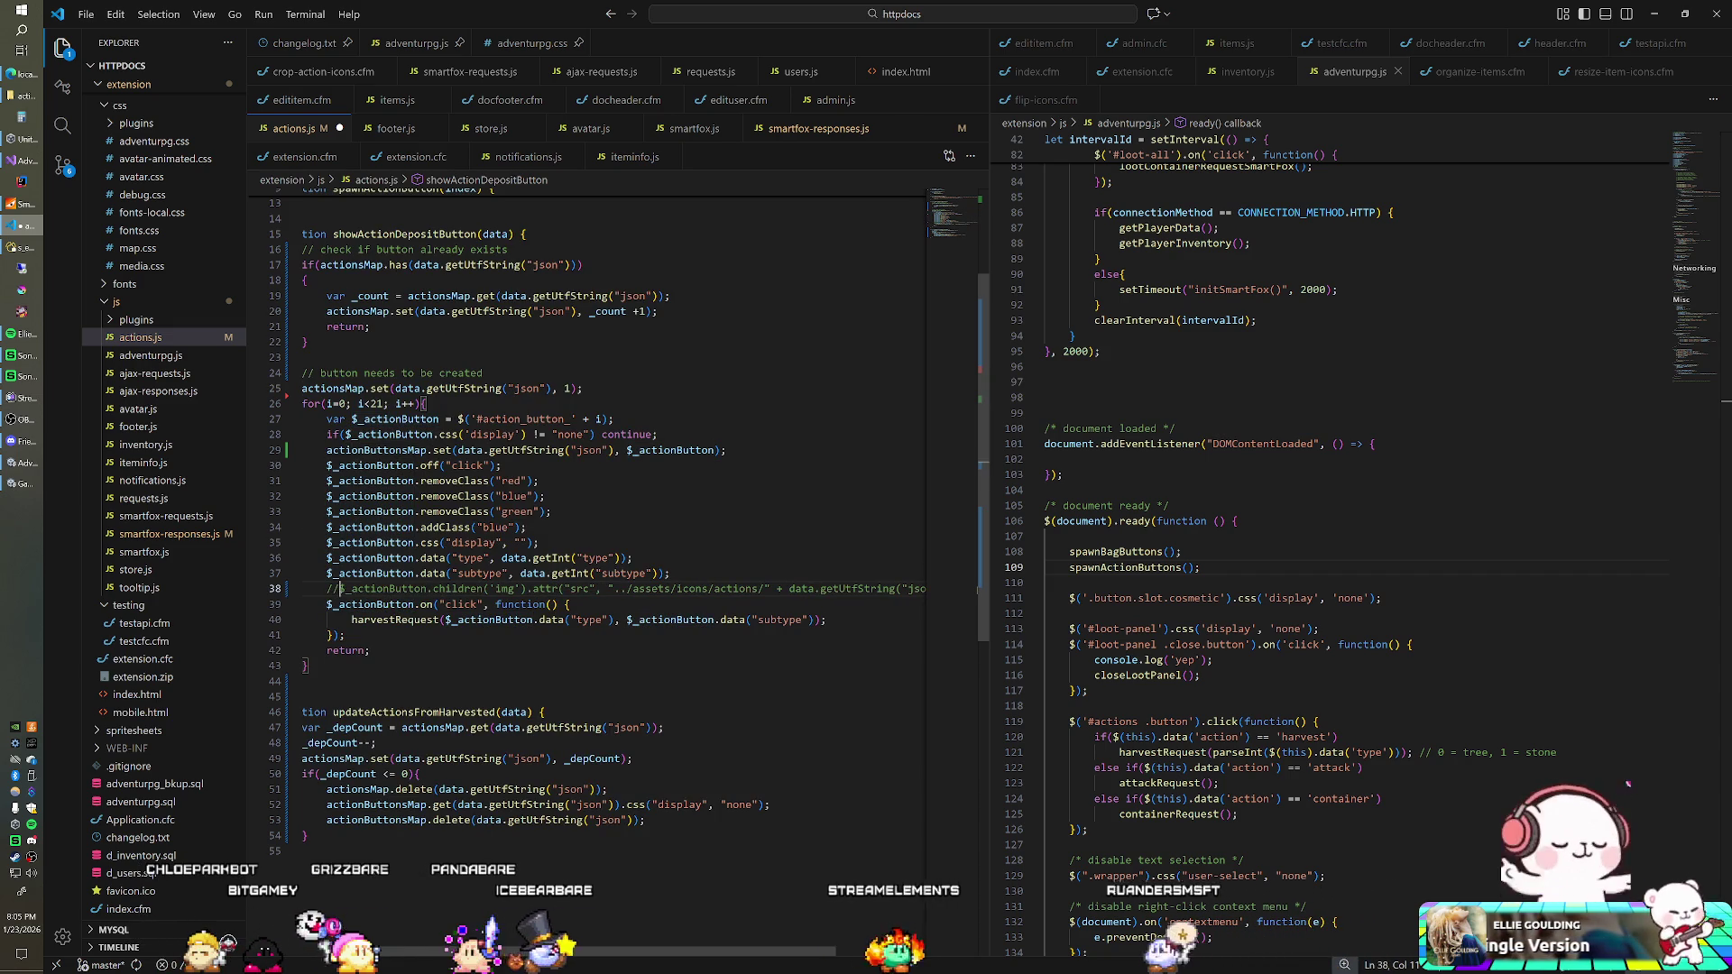
pyautogui.hotkey('shift', 'End')
pyautogui.hotkey('ctrl', 'c')
pyautogui.press('End')
pyautogui.press('Return')
pyautogui.hotkey('ctrl', 'v')
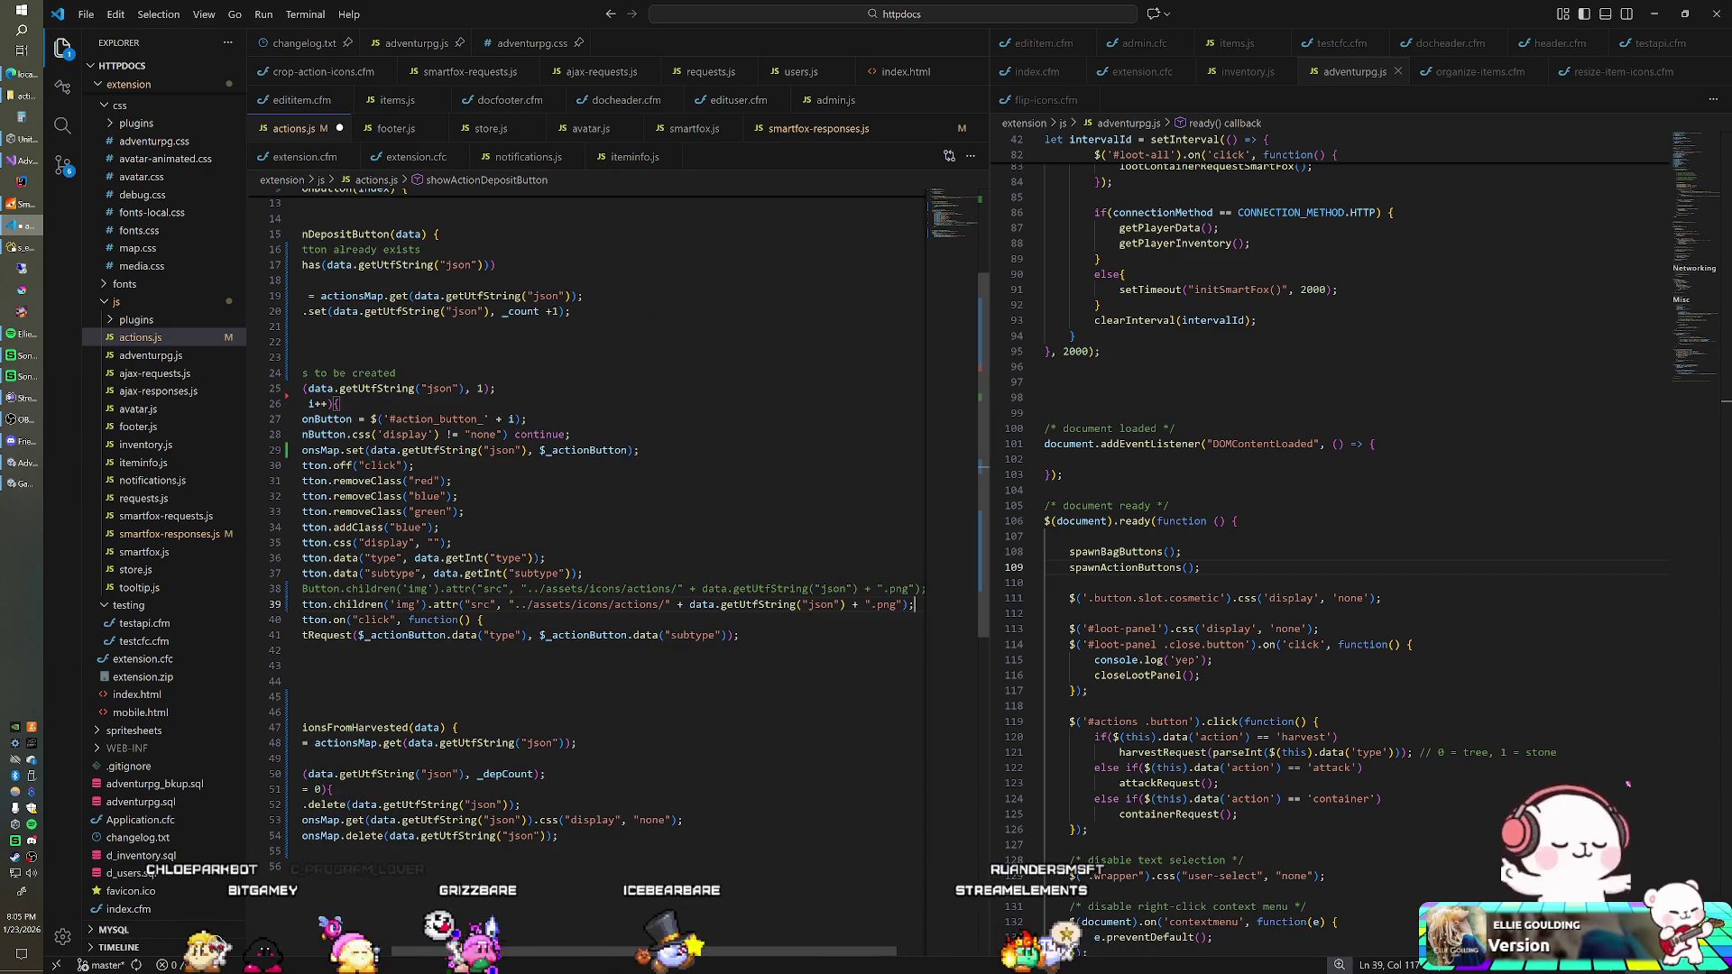
pyautogui.click(877, 605)
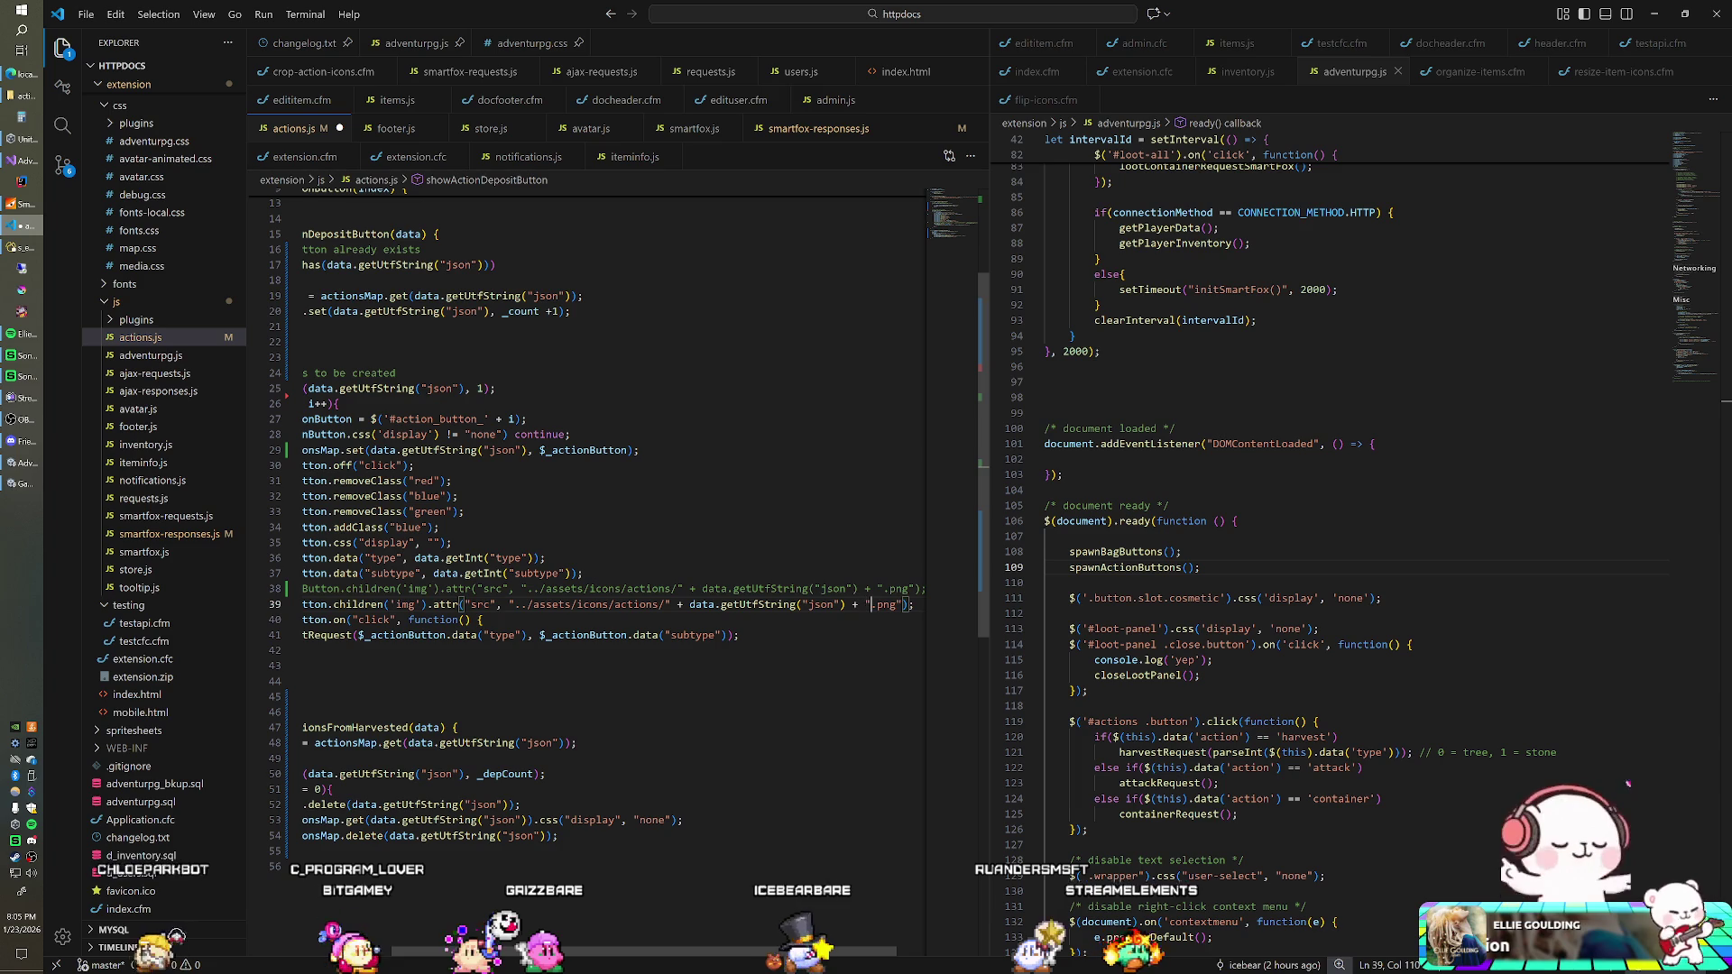
pyautogui.moveTo(871, 605); pyautogui.dragTo(674, 605)
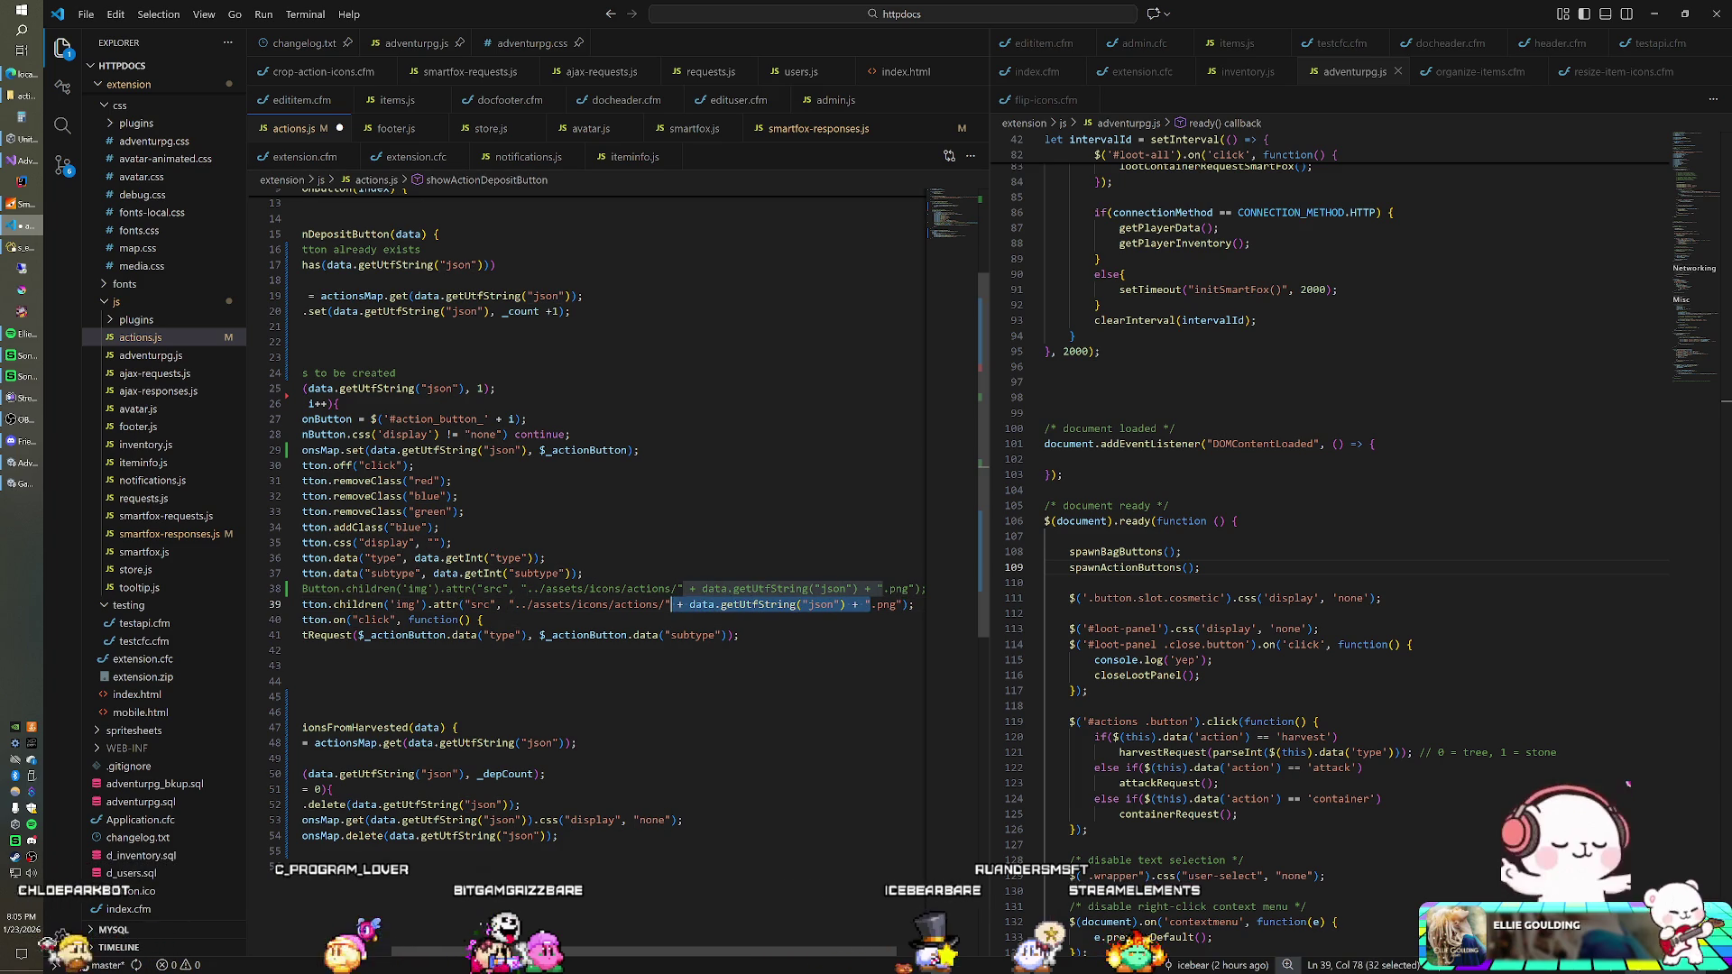
pyautogui.write('Peon')
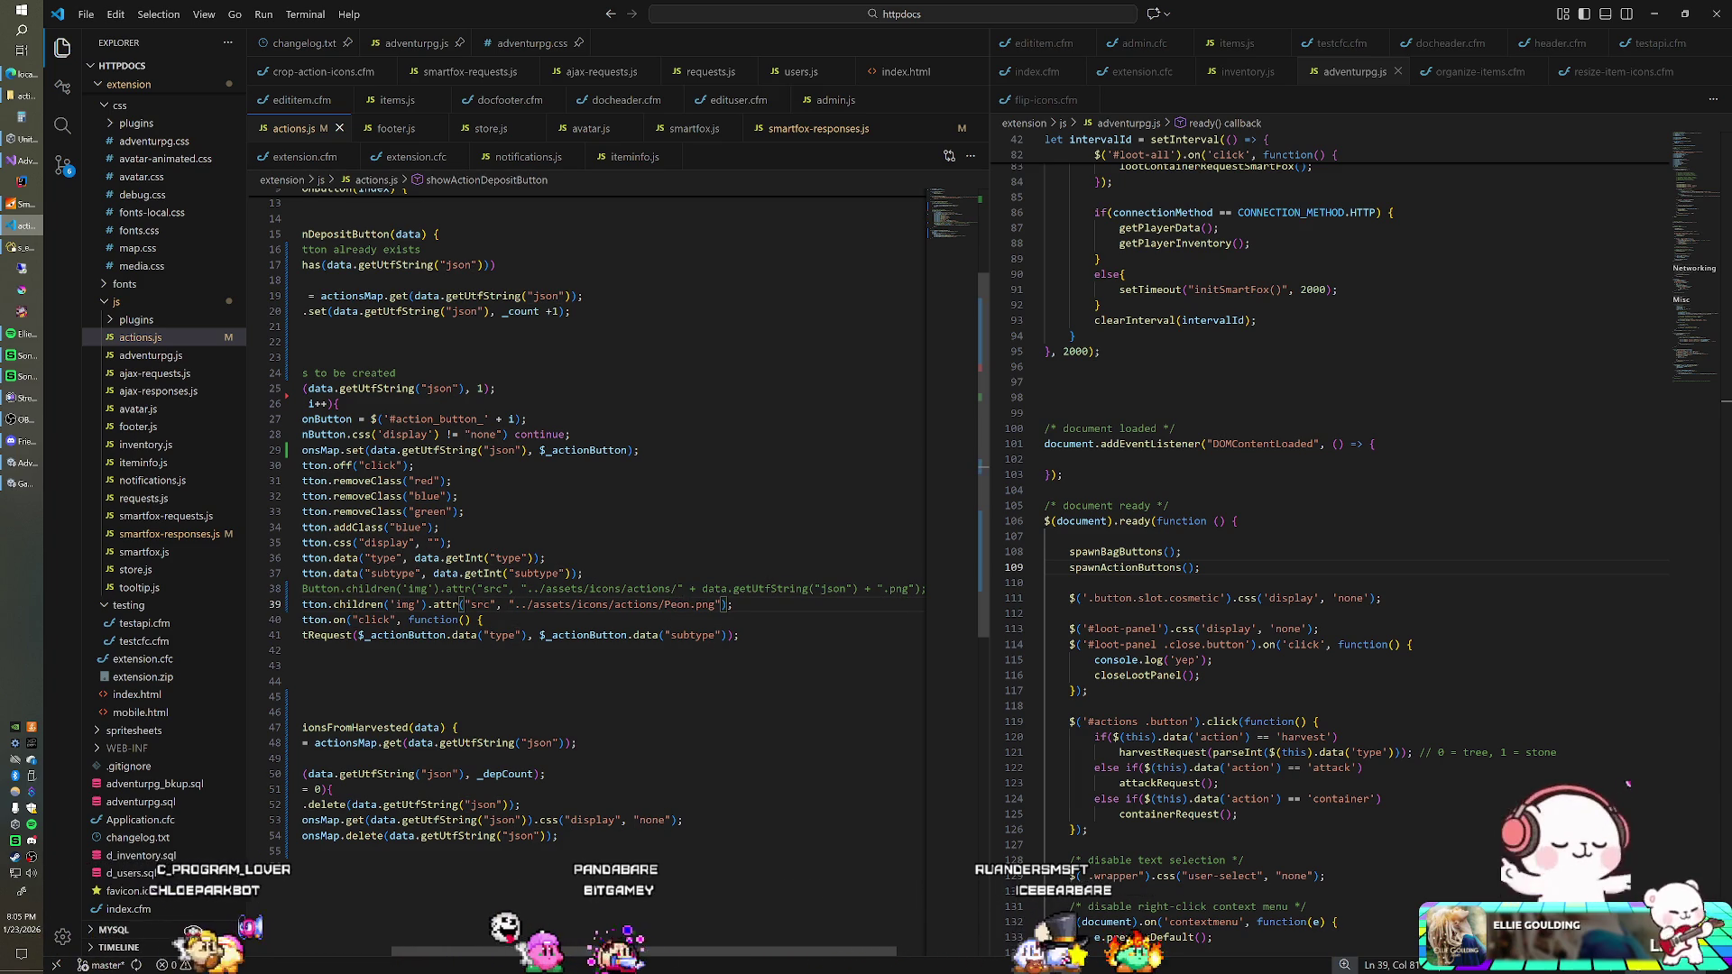
pyautogui.press('Down')
pyautogui.press('Down')
pyautogui.press('Down')
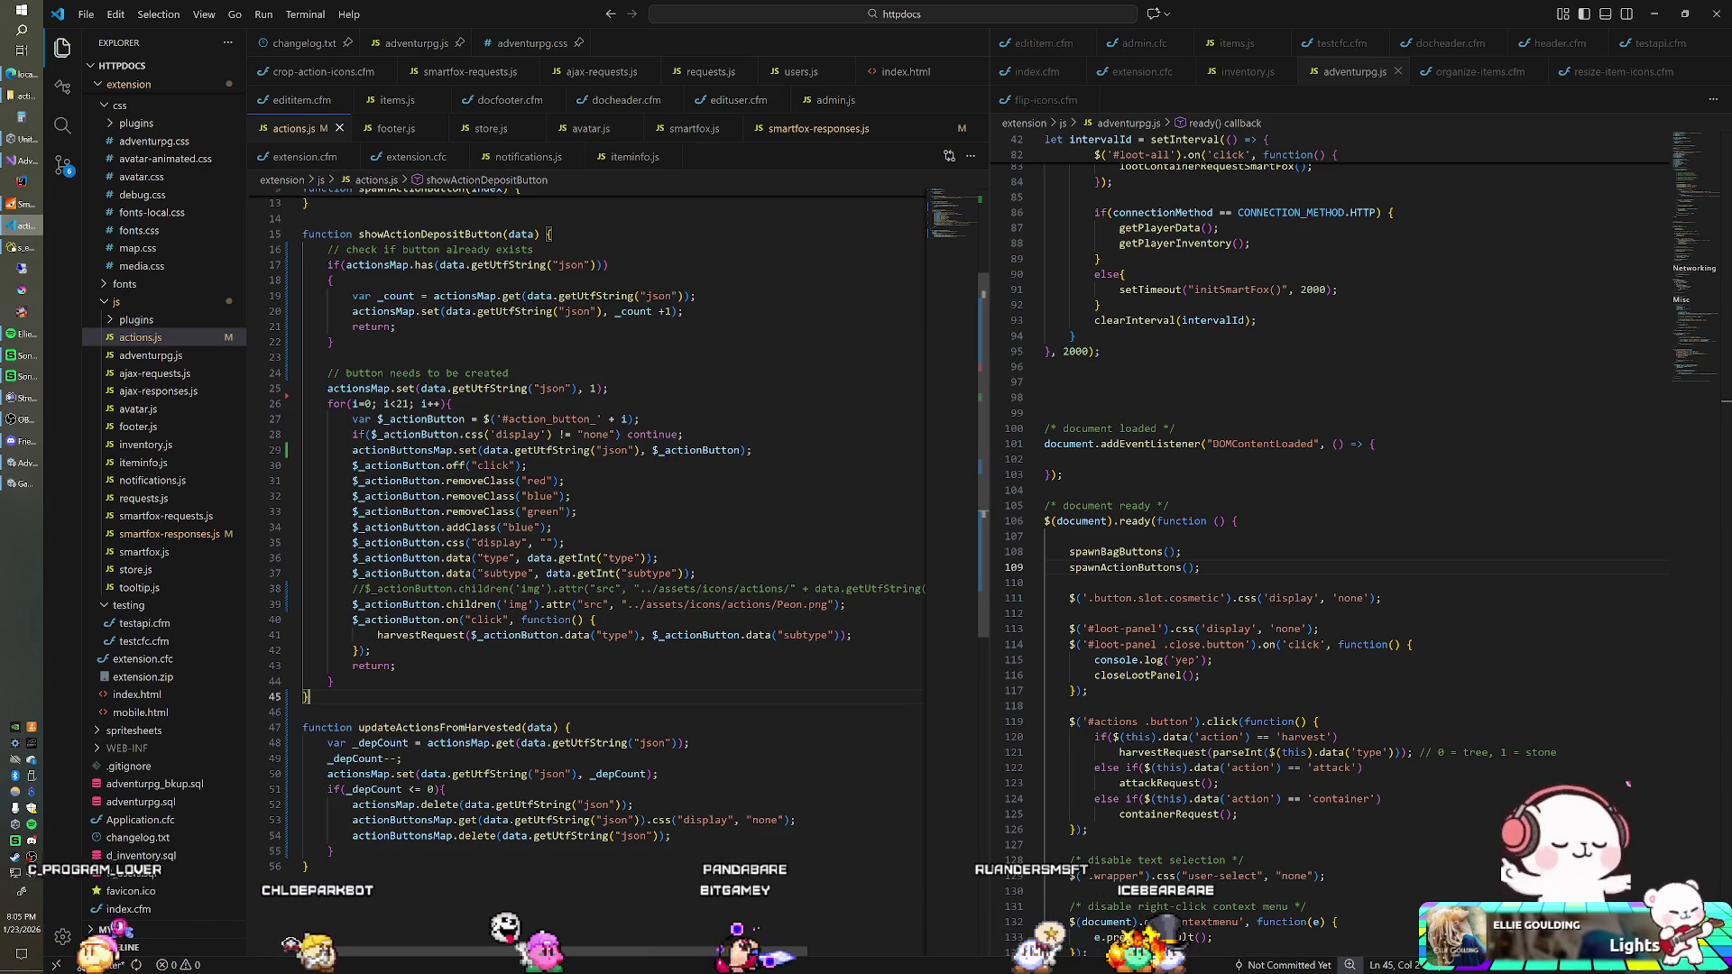
pyautogui.hotkey('alt', 'Tab')
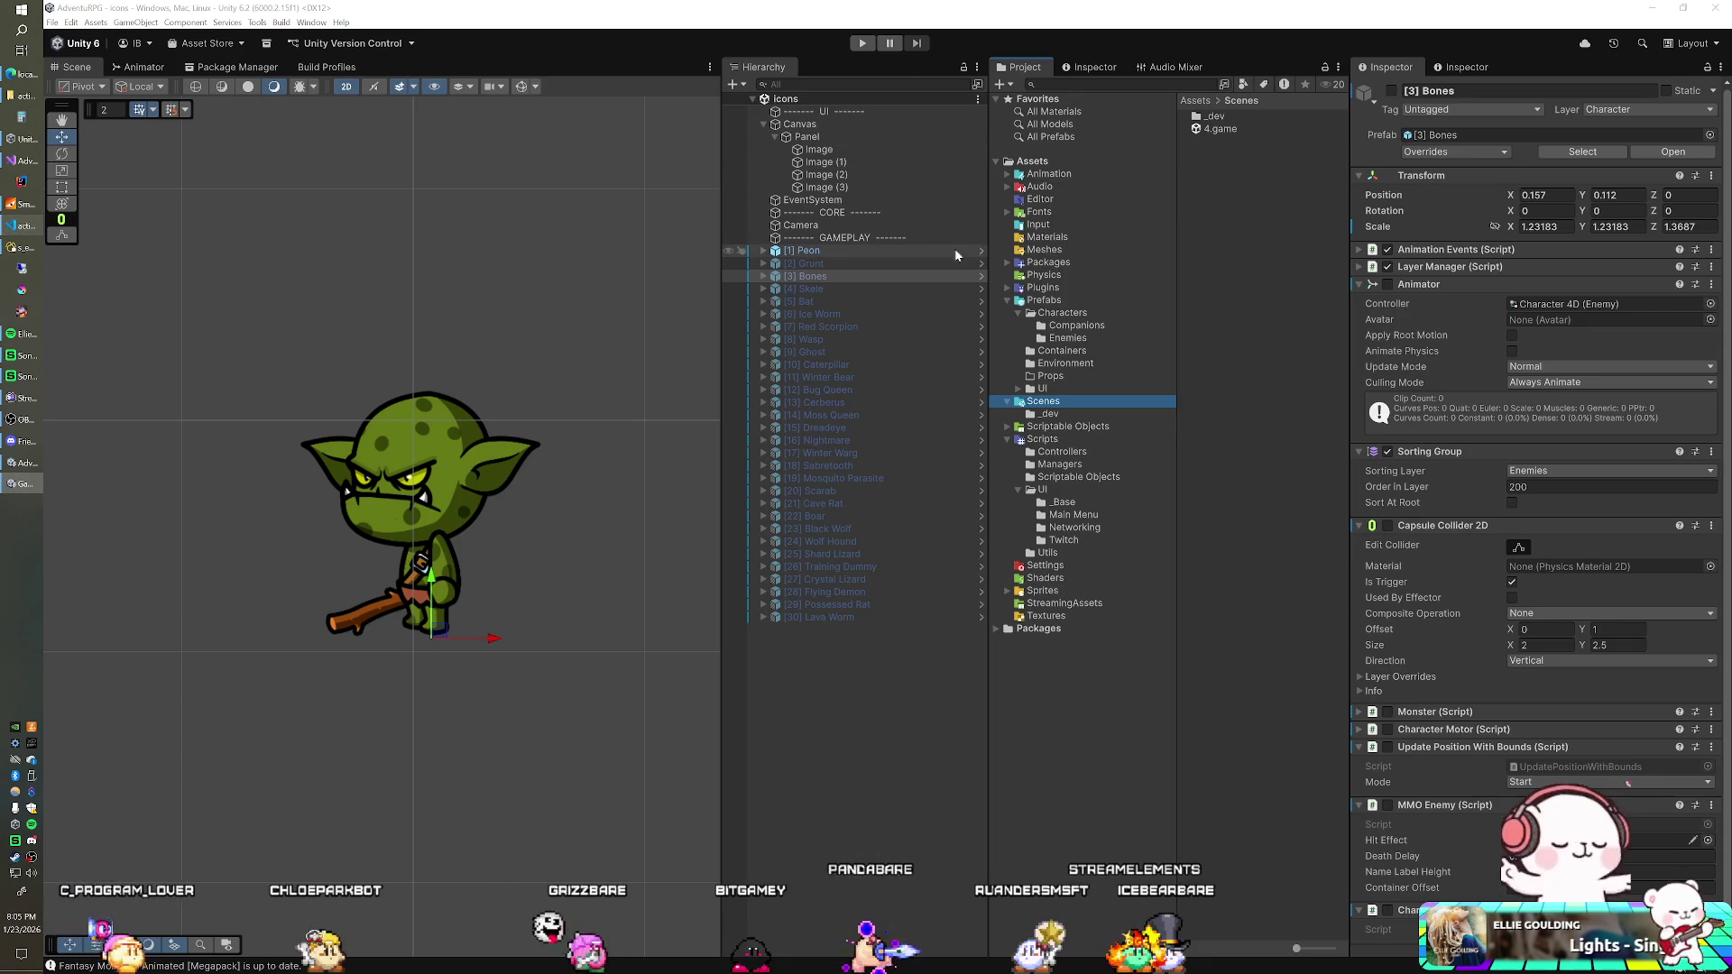
# Step: Open the 4.game scene from the Scenes folder and run it in Play mode
pyautogui.click(1220, 130)
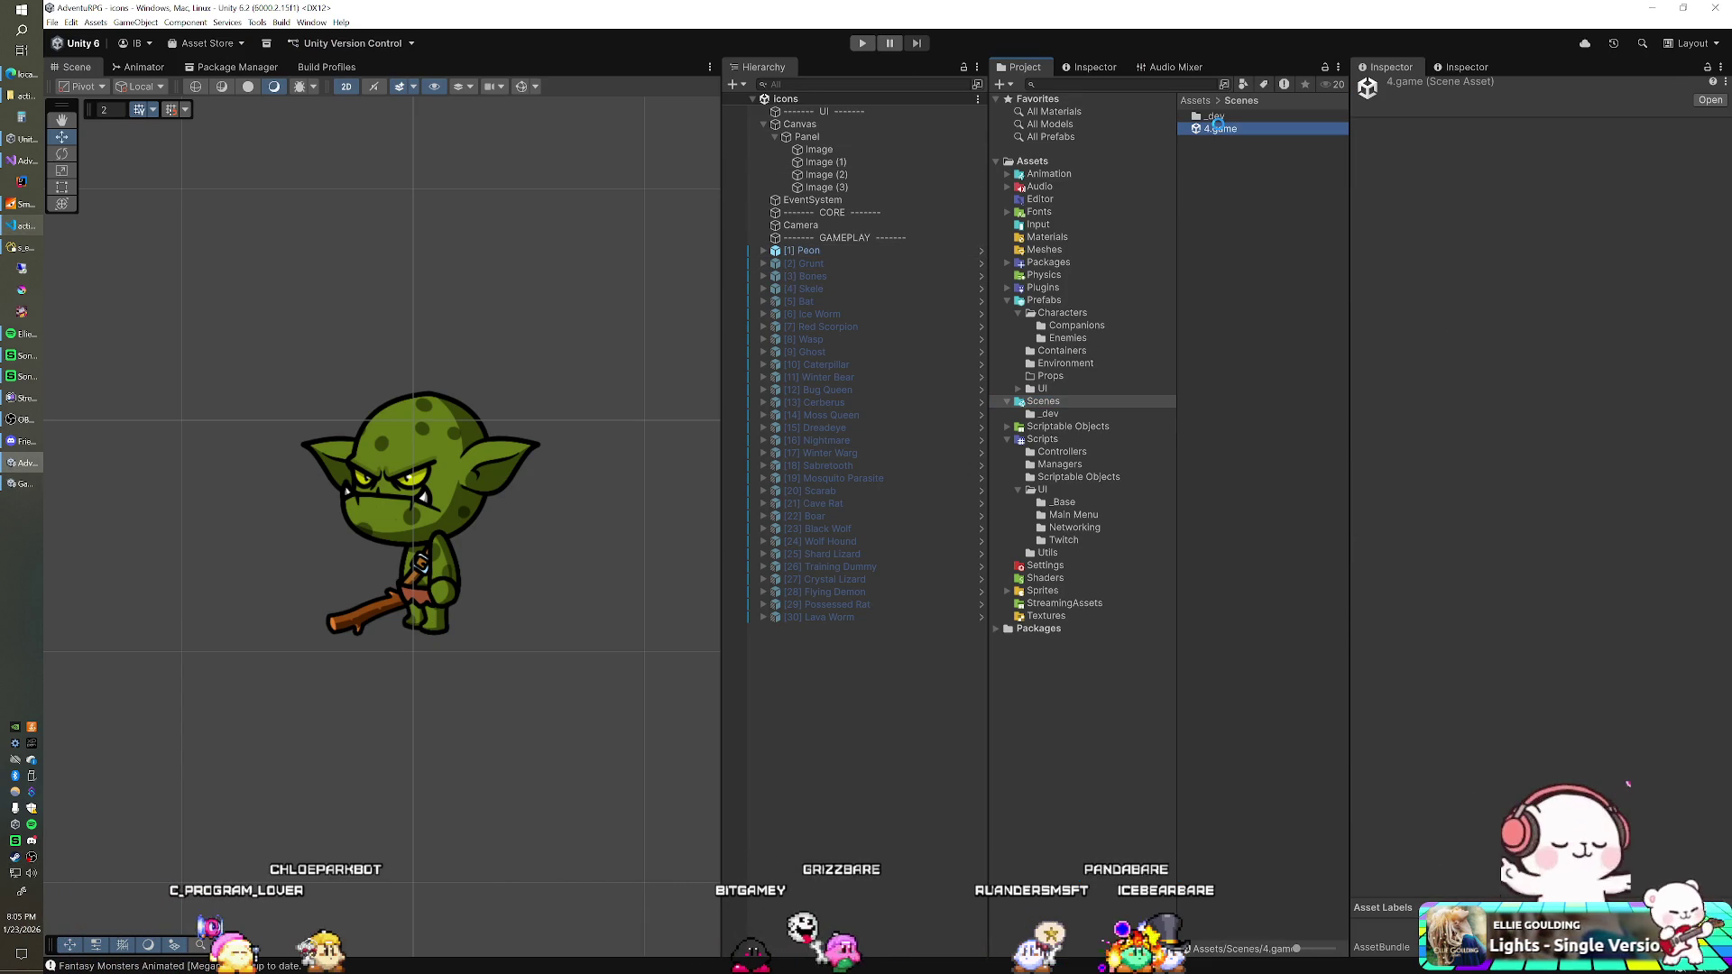
pyautogui.doubleClick(1218, 127)
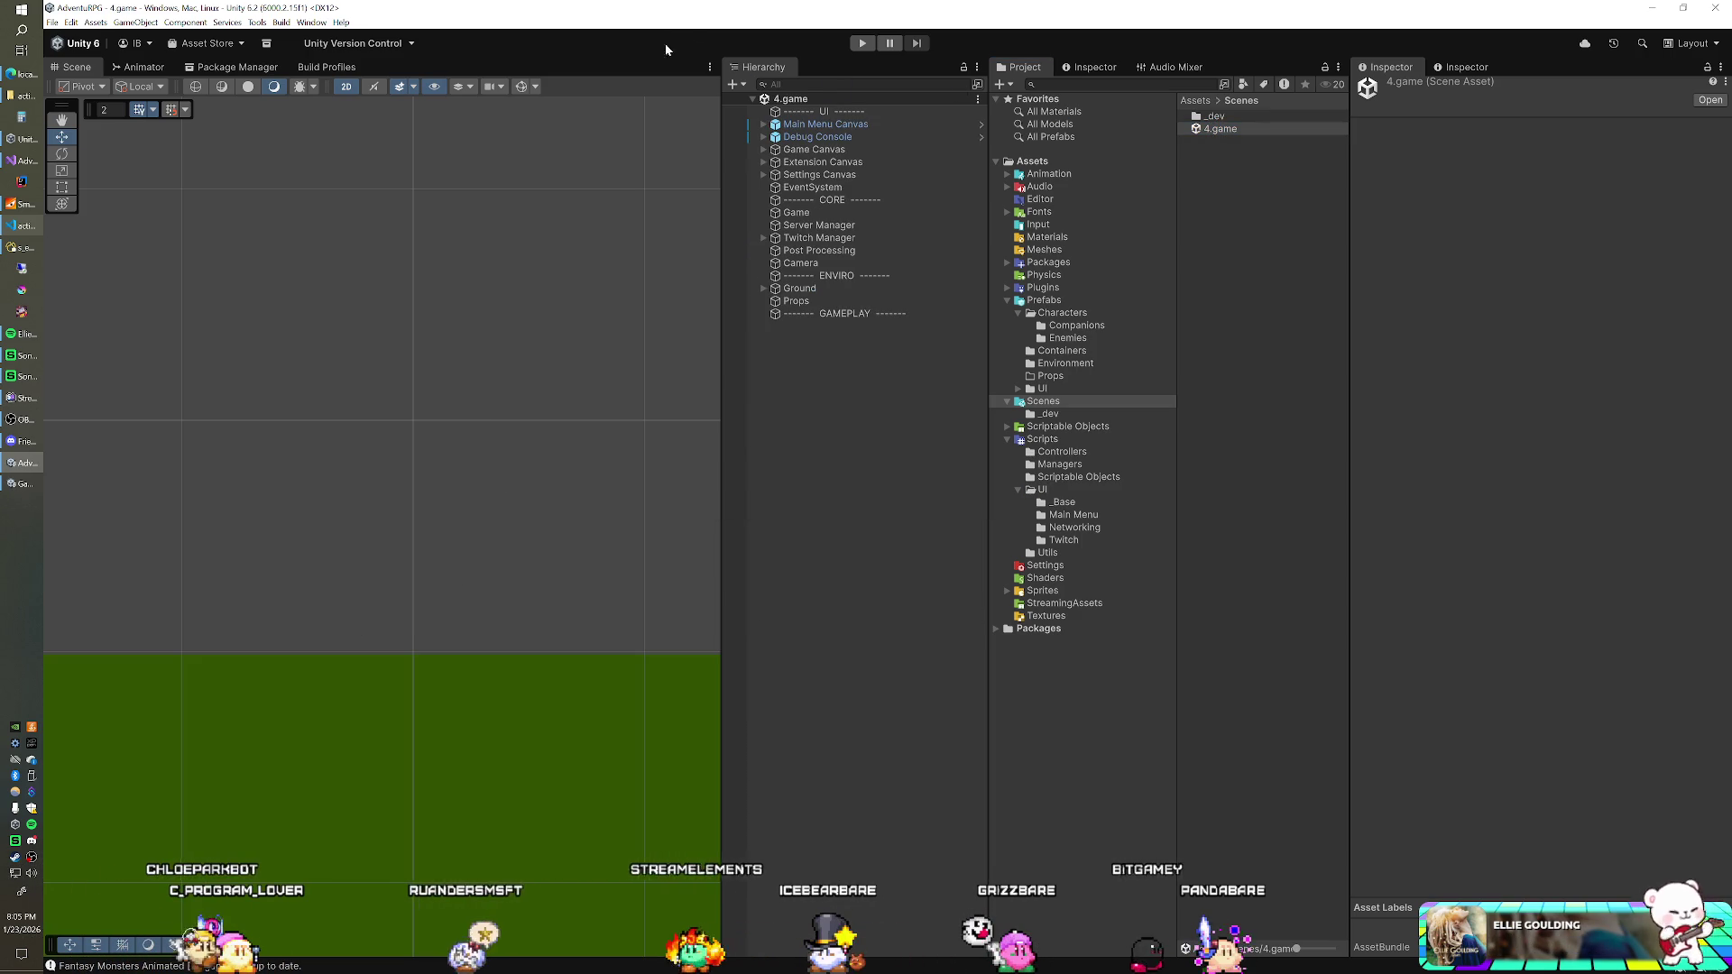
pyautogui.click(861, 43)
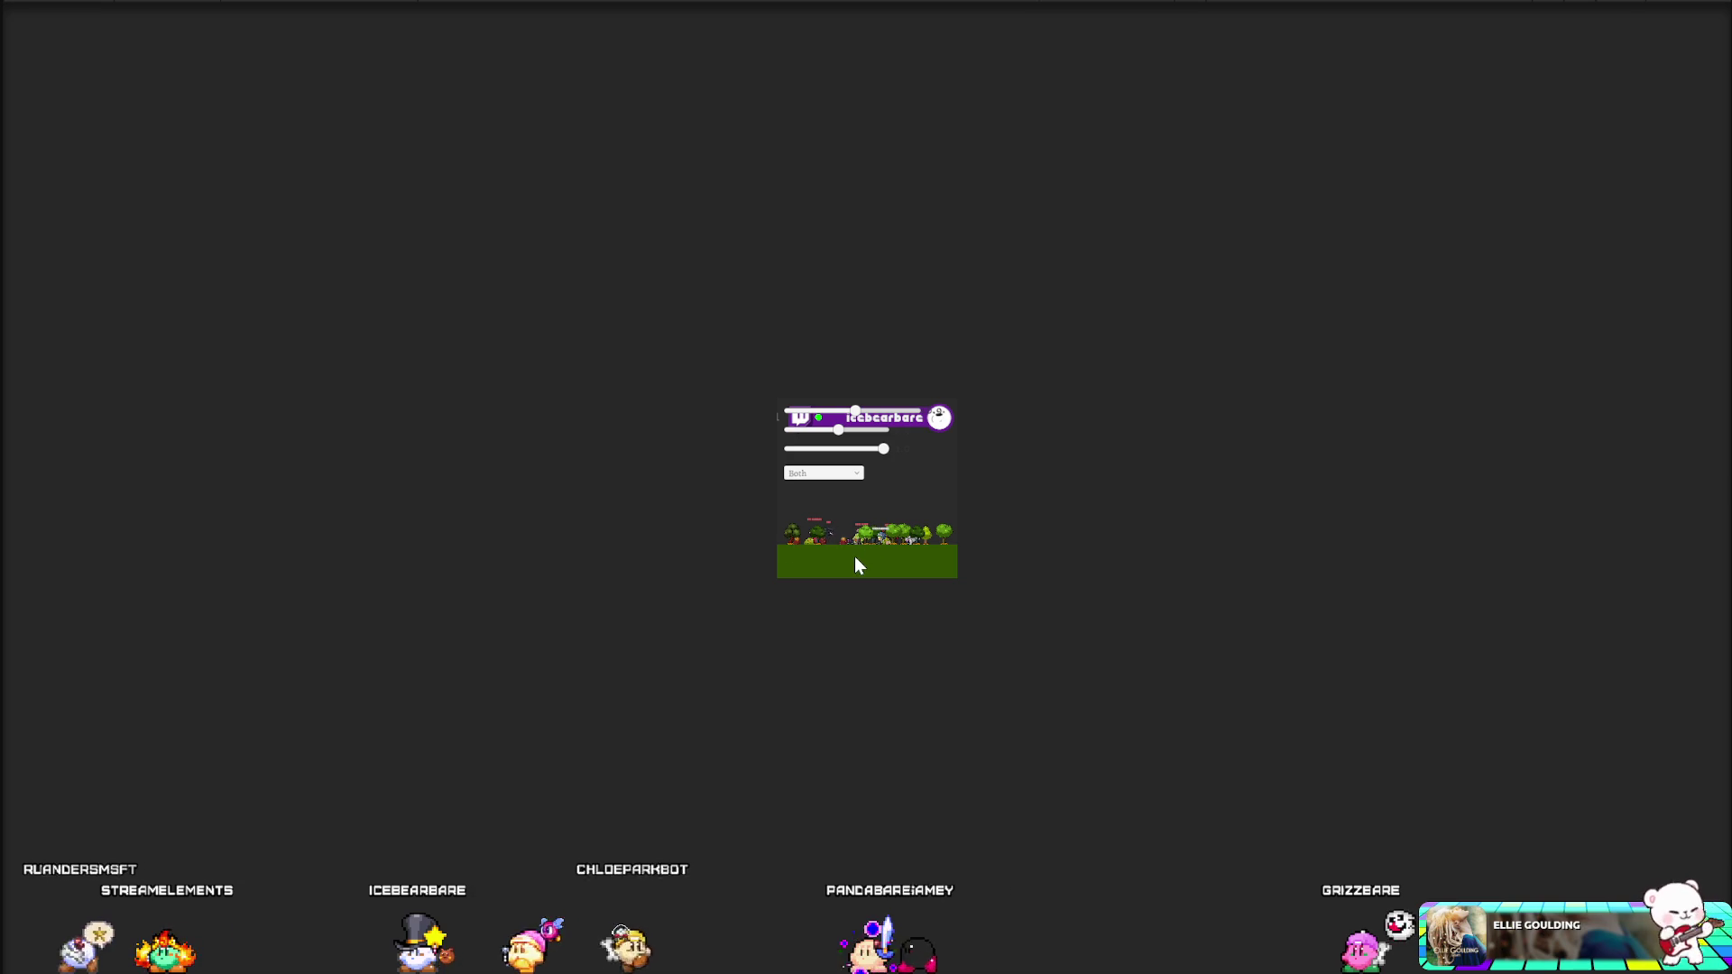
# Step: Set the Game view to 16:10 Aspect and lower the scale slider to widen the game world
pyautogui.click(360, 14)
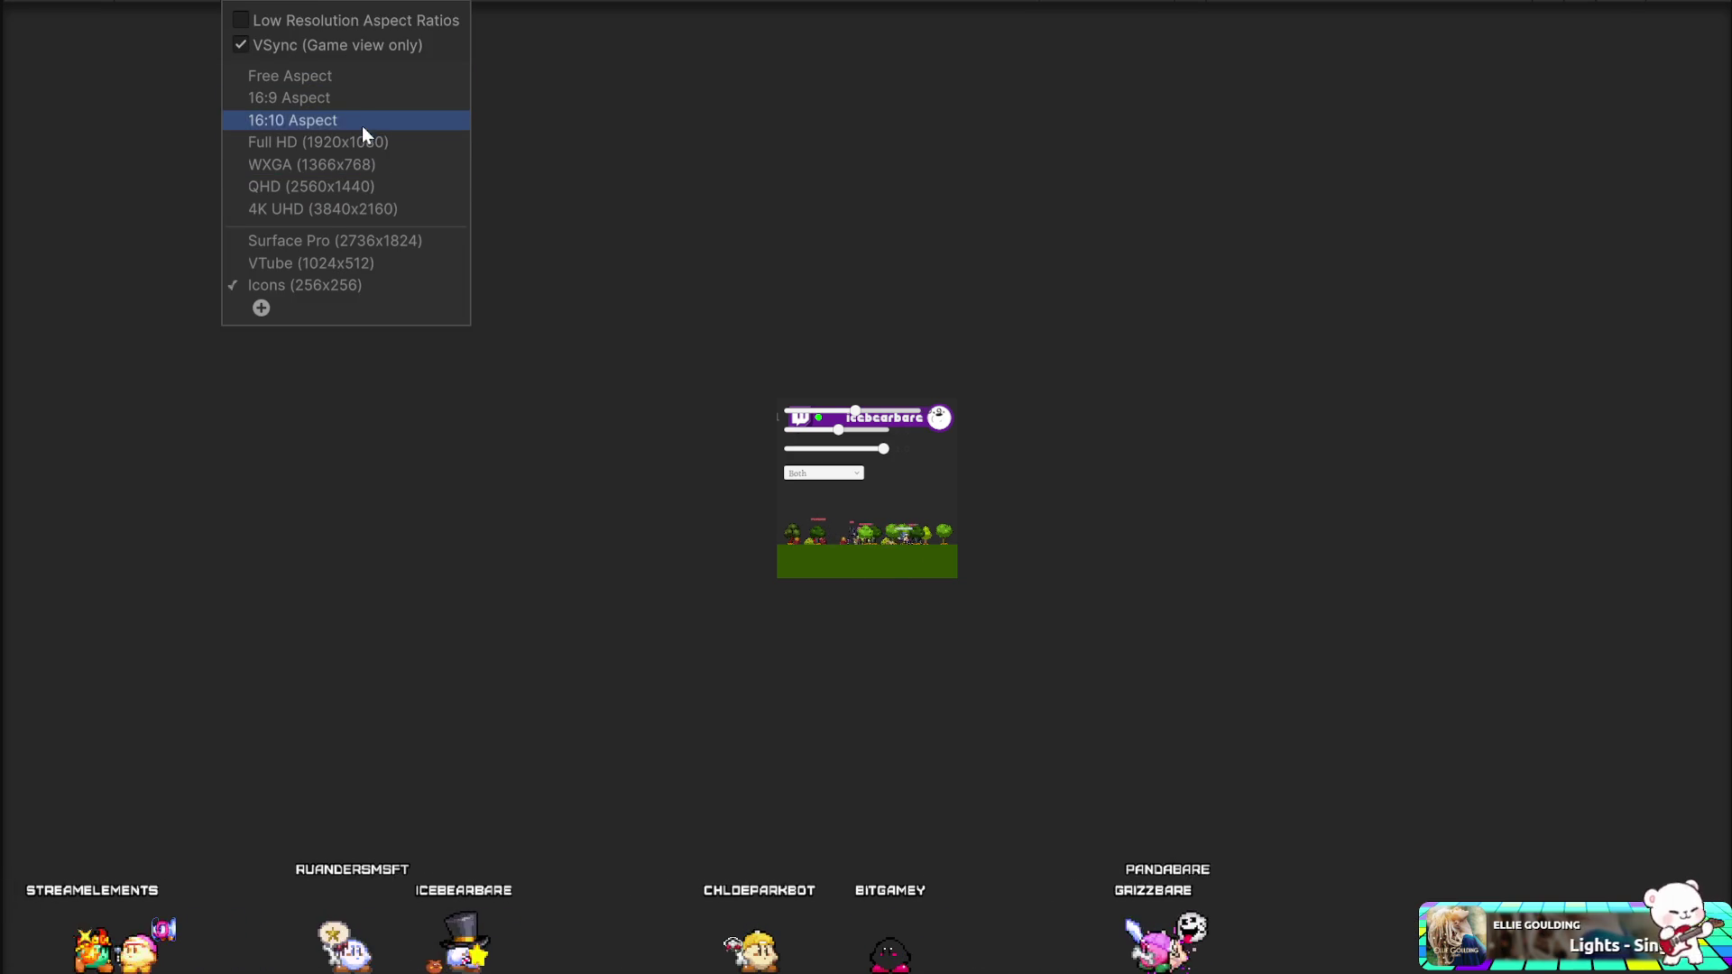
pyautogui.click(359, 95)
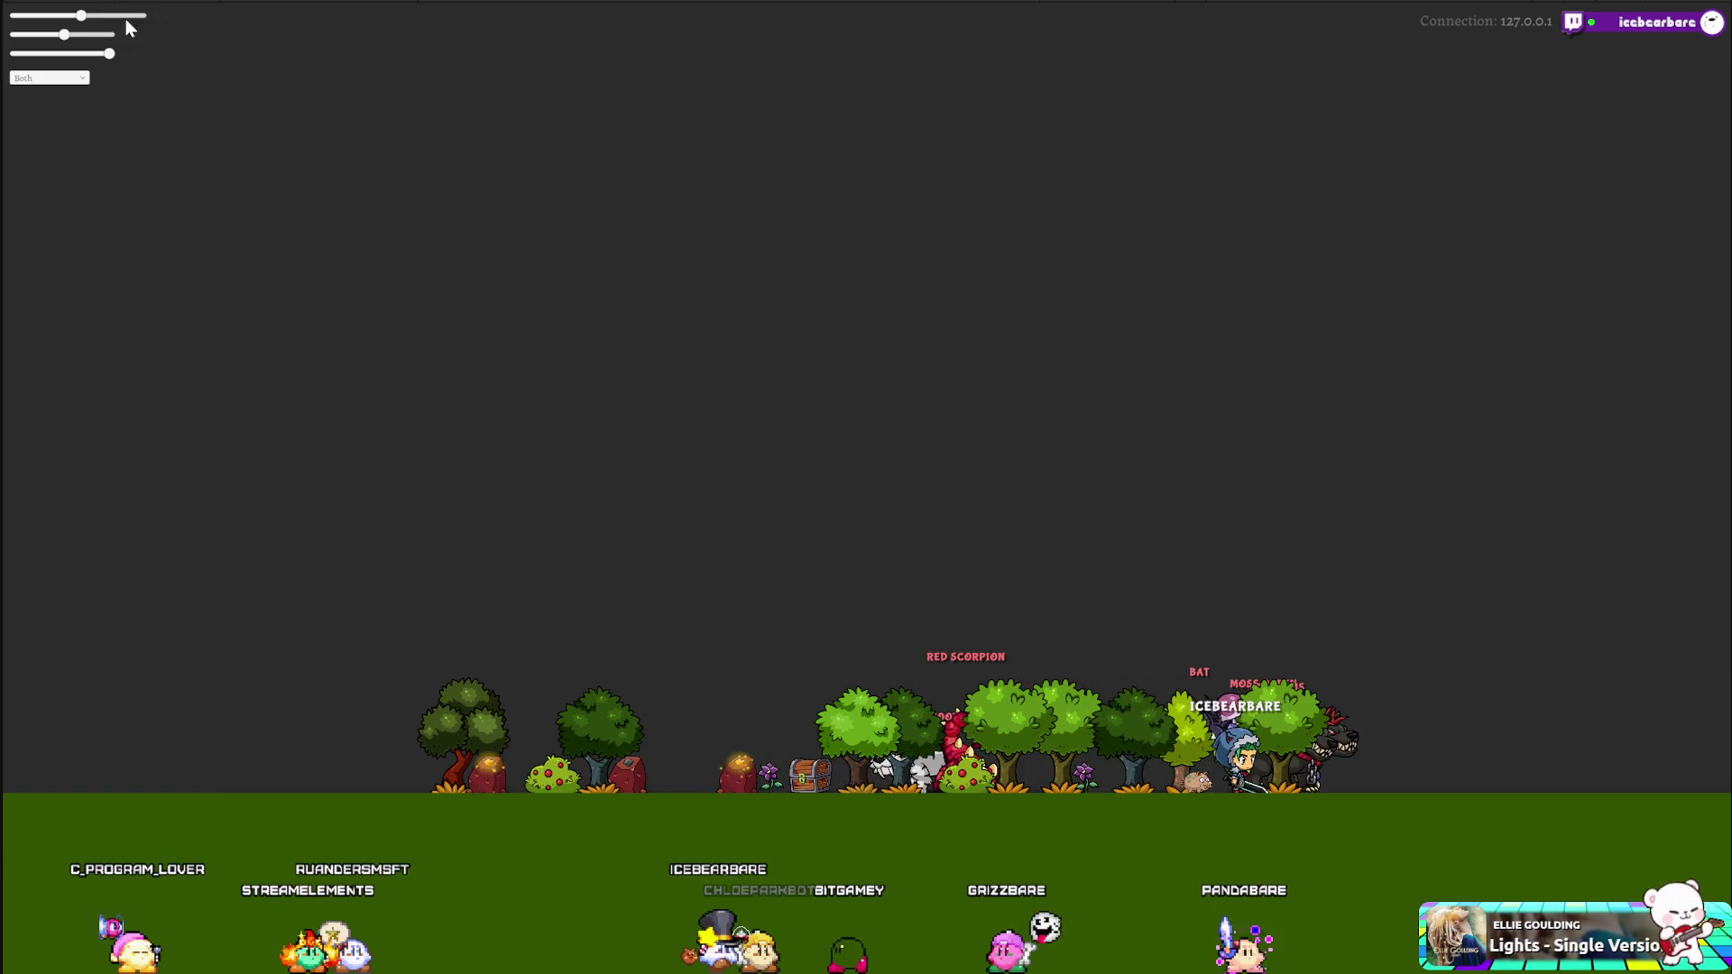
pyautogui.moveTo(81, 15); pyautogui.dragTo(59, 16)
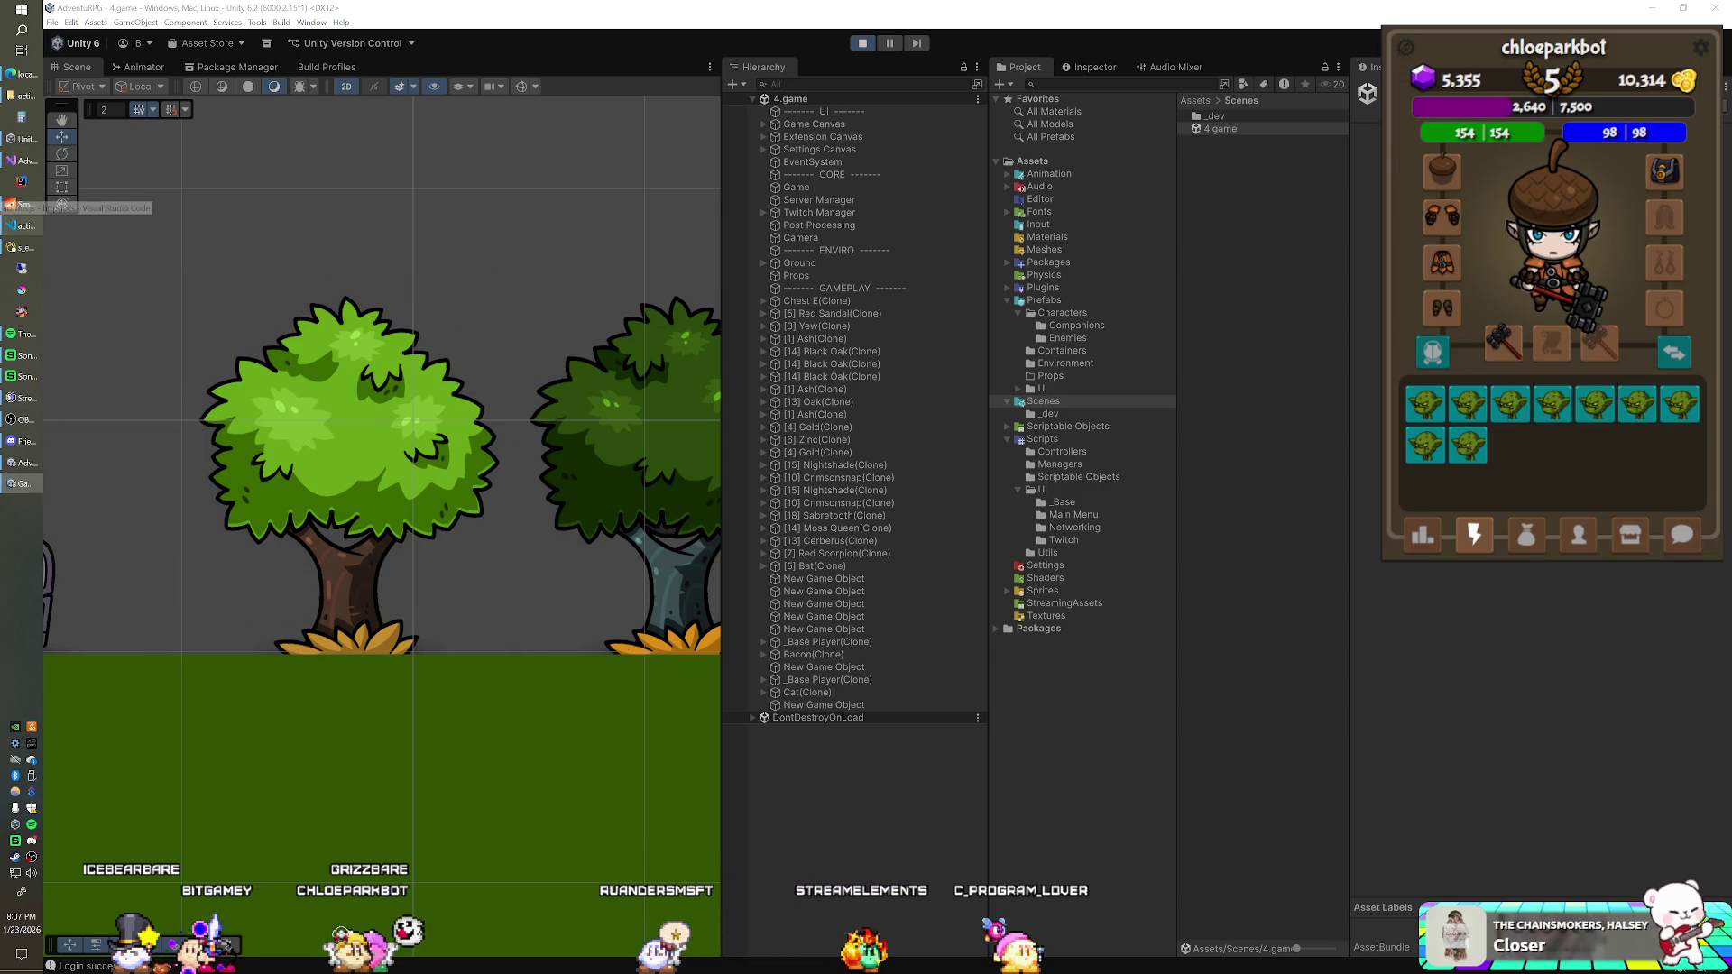
pyautogui.moveTo(873, 611)
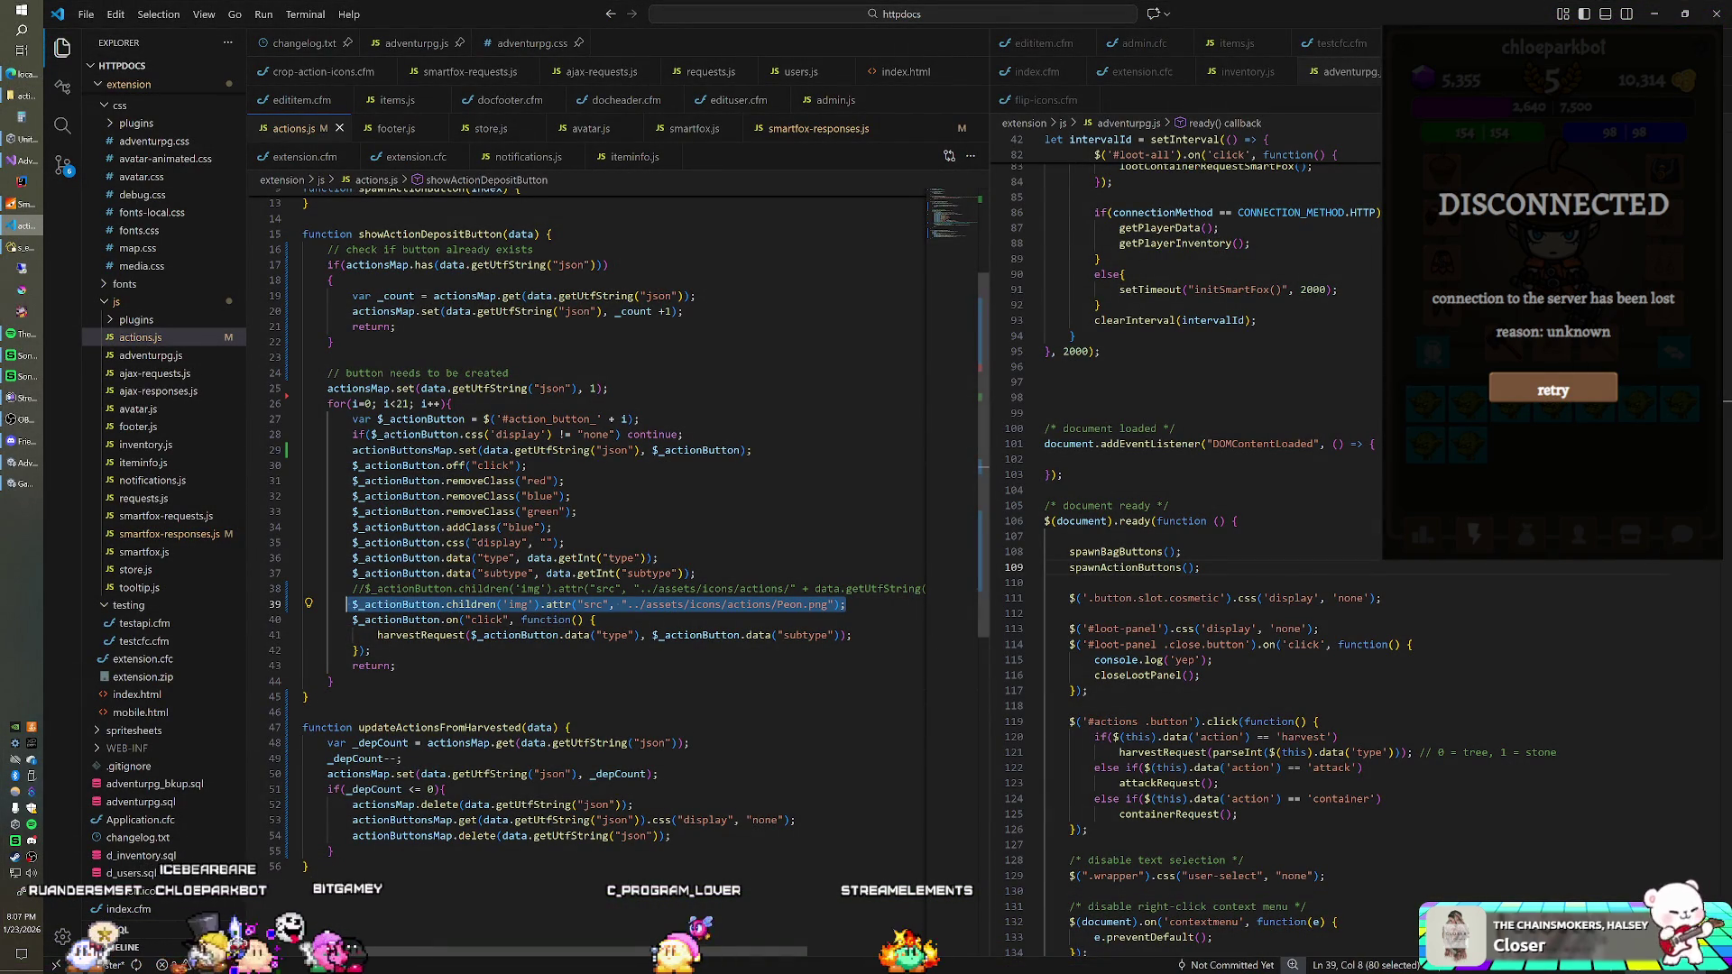
# Step: Delete the hardcoded Peon icon line and uncomment the original icon source line
pyautogui.press('BackSpace')
pyautogui.press('BackSpace')
pyautogui.press('BackSpace')
pyautogui.hotkey('ctrl', '/')
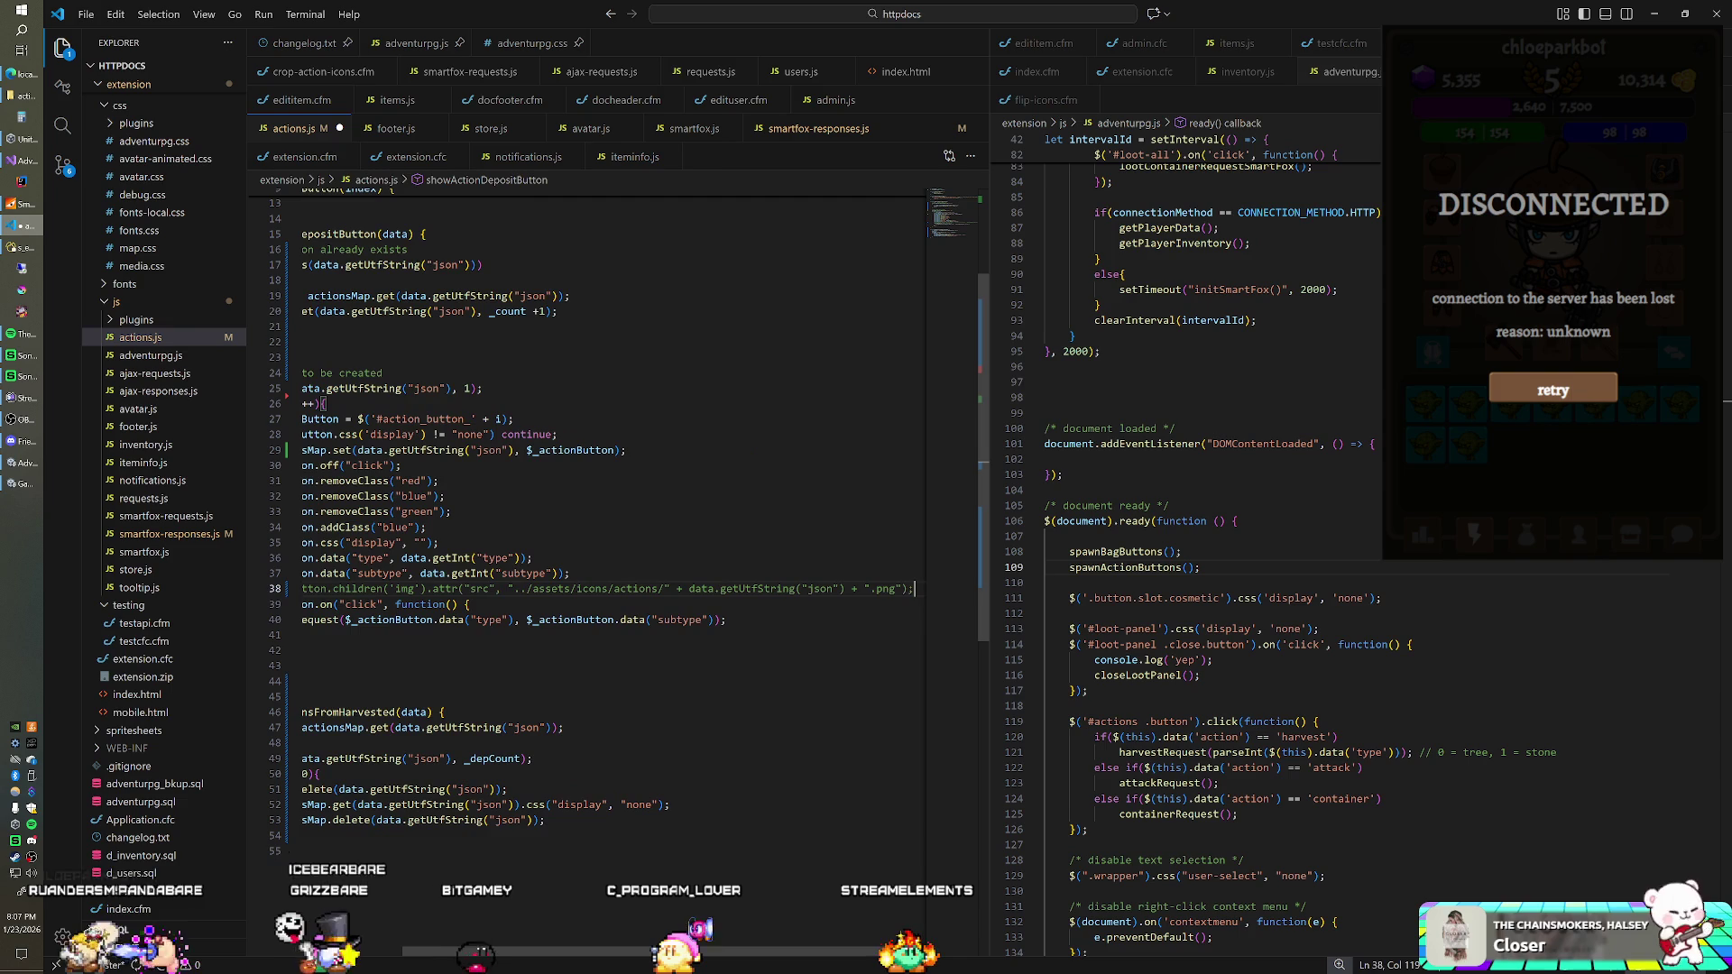
pyautogui.press('Home')
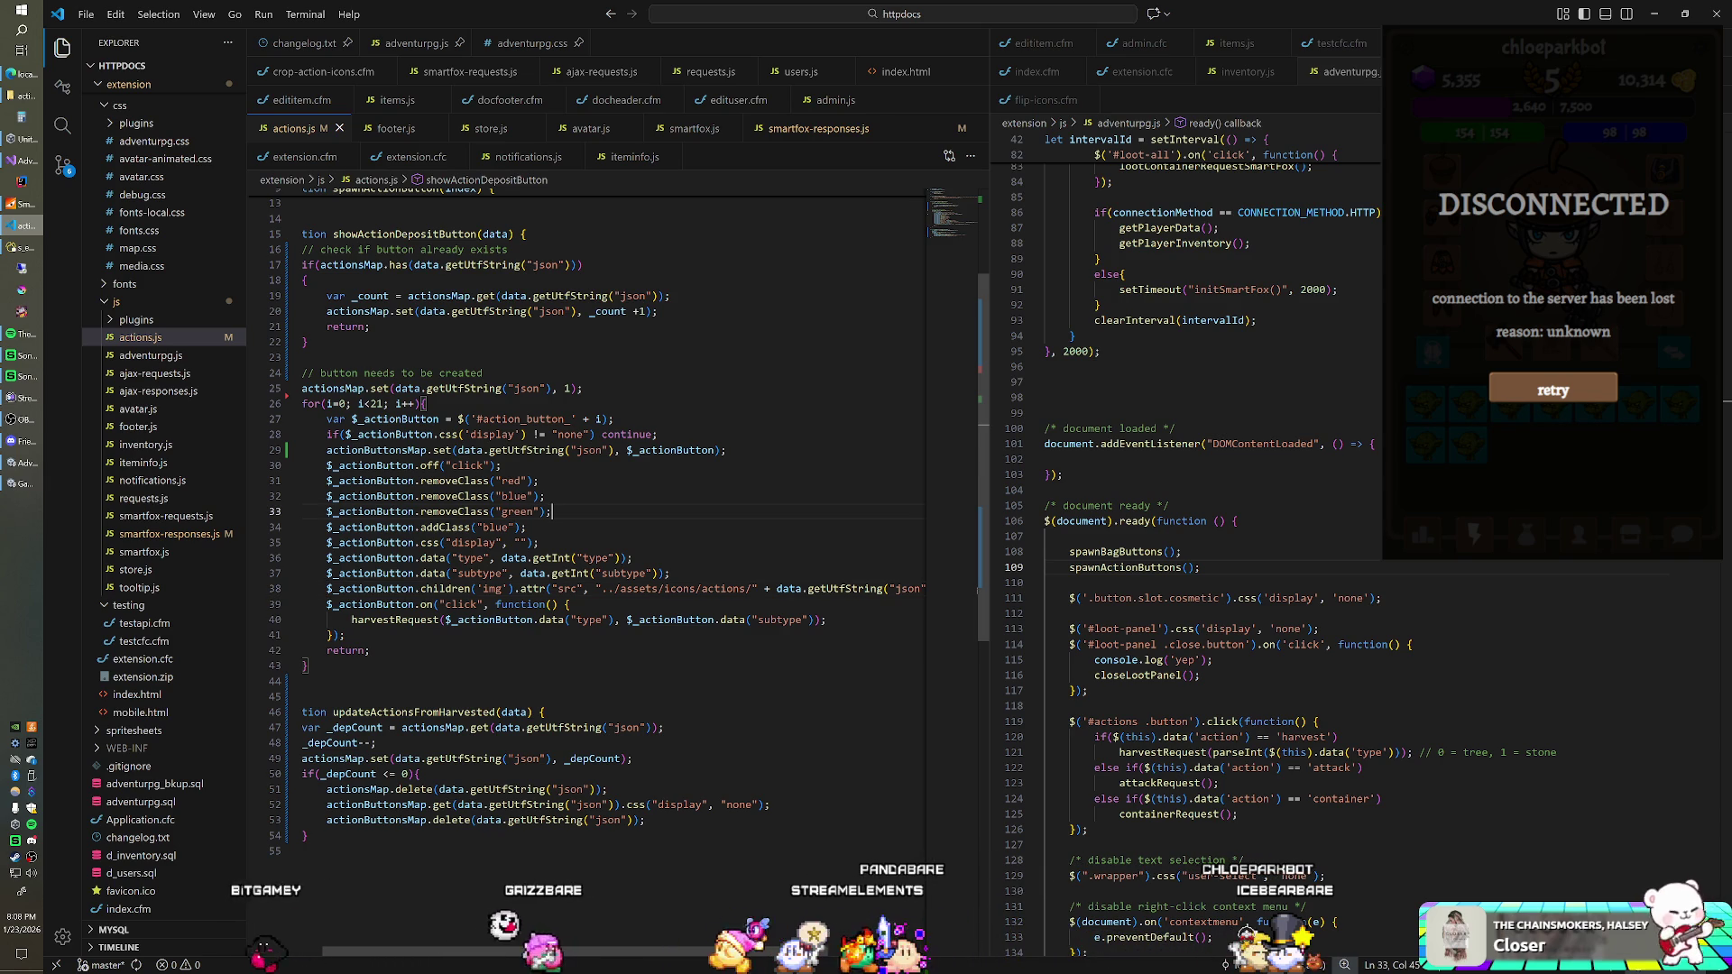
pyautogui.click(525, 527)
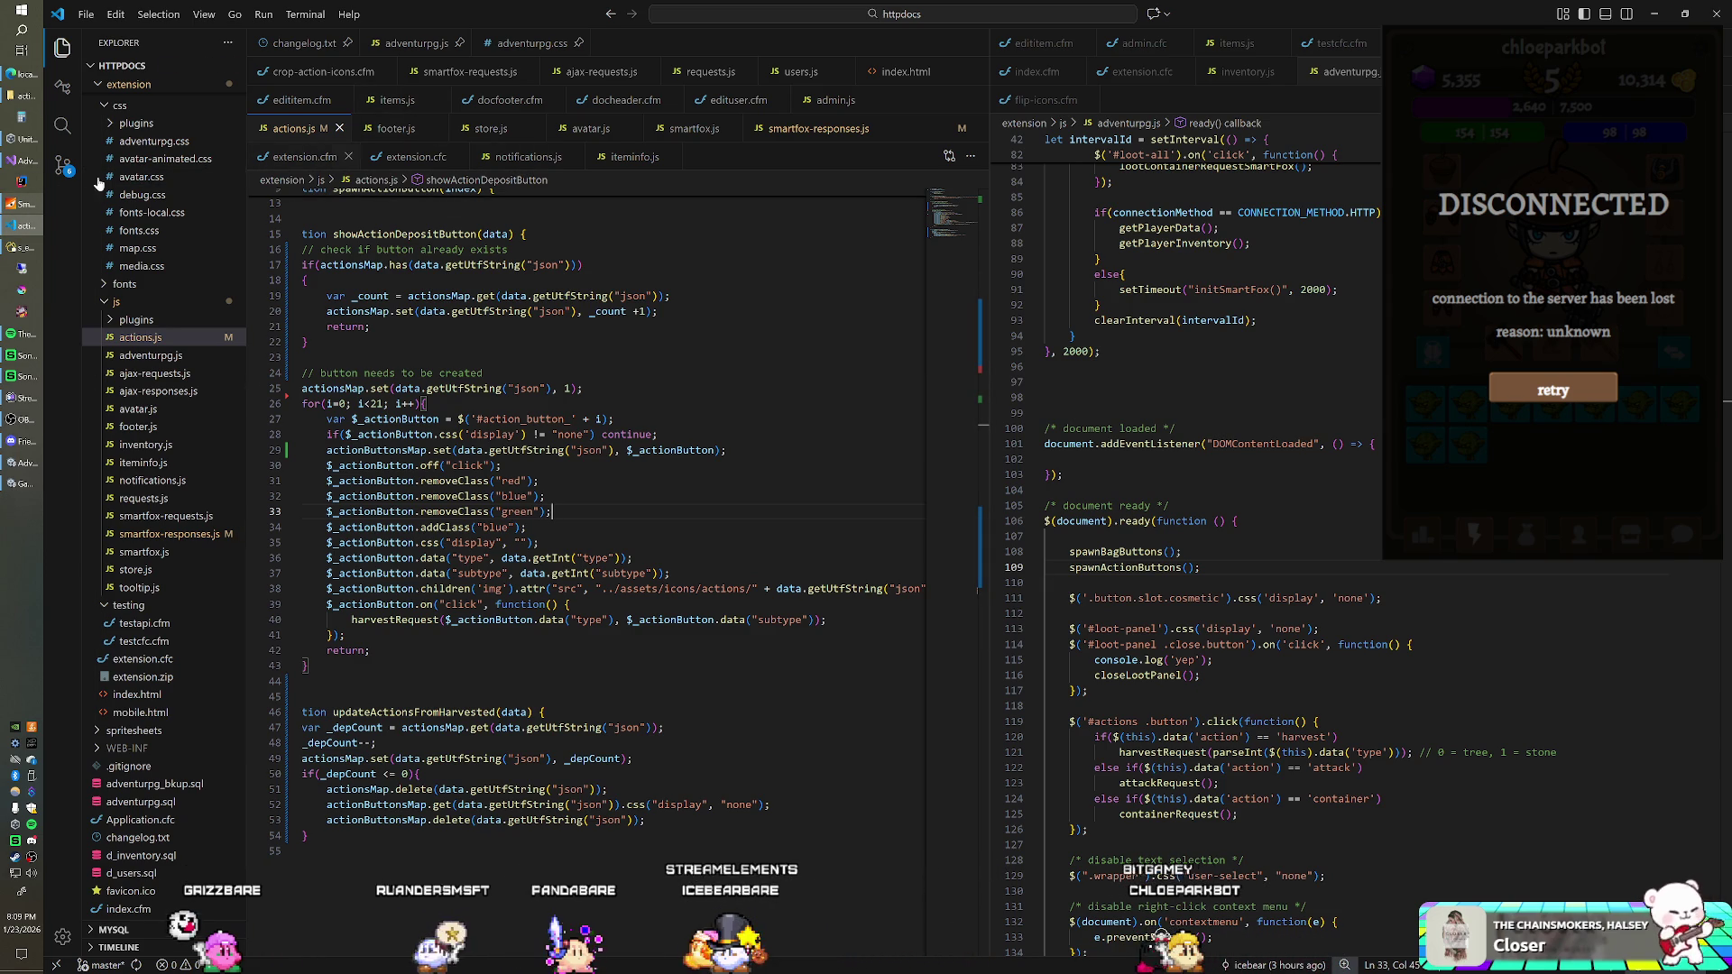
# Step: Bring the SmartFoxServer 2X console window to the front from the taskbar
pyautogui.click(16, 206)
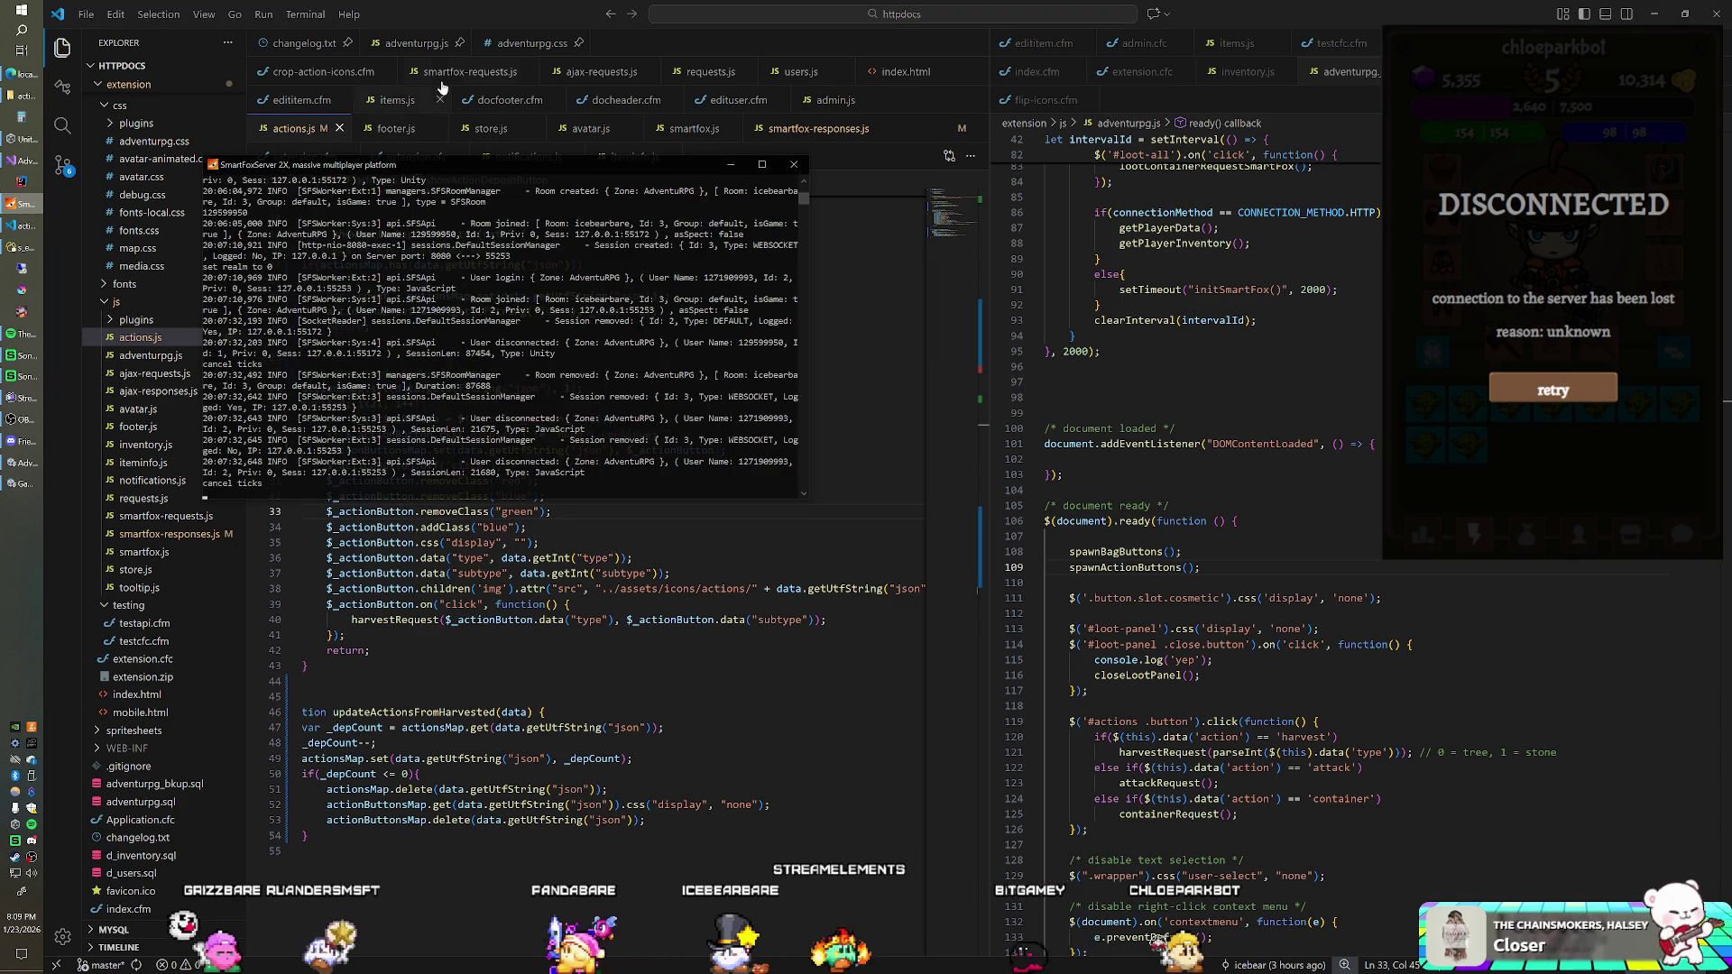
# Step: Send the SmartFoxServer console behind IntelliJ IDEA's GameManager.java view
pyautogui.click(422, 13)
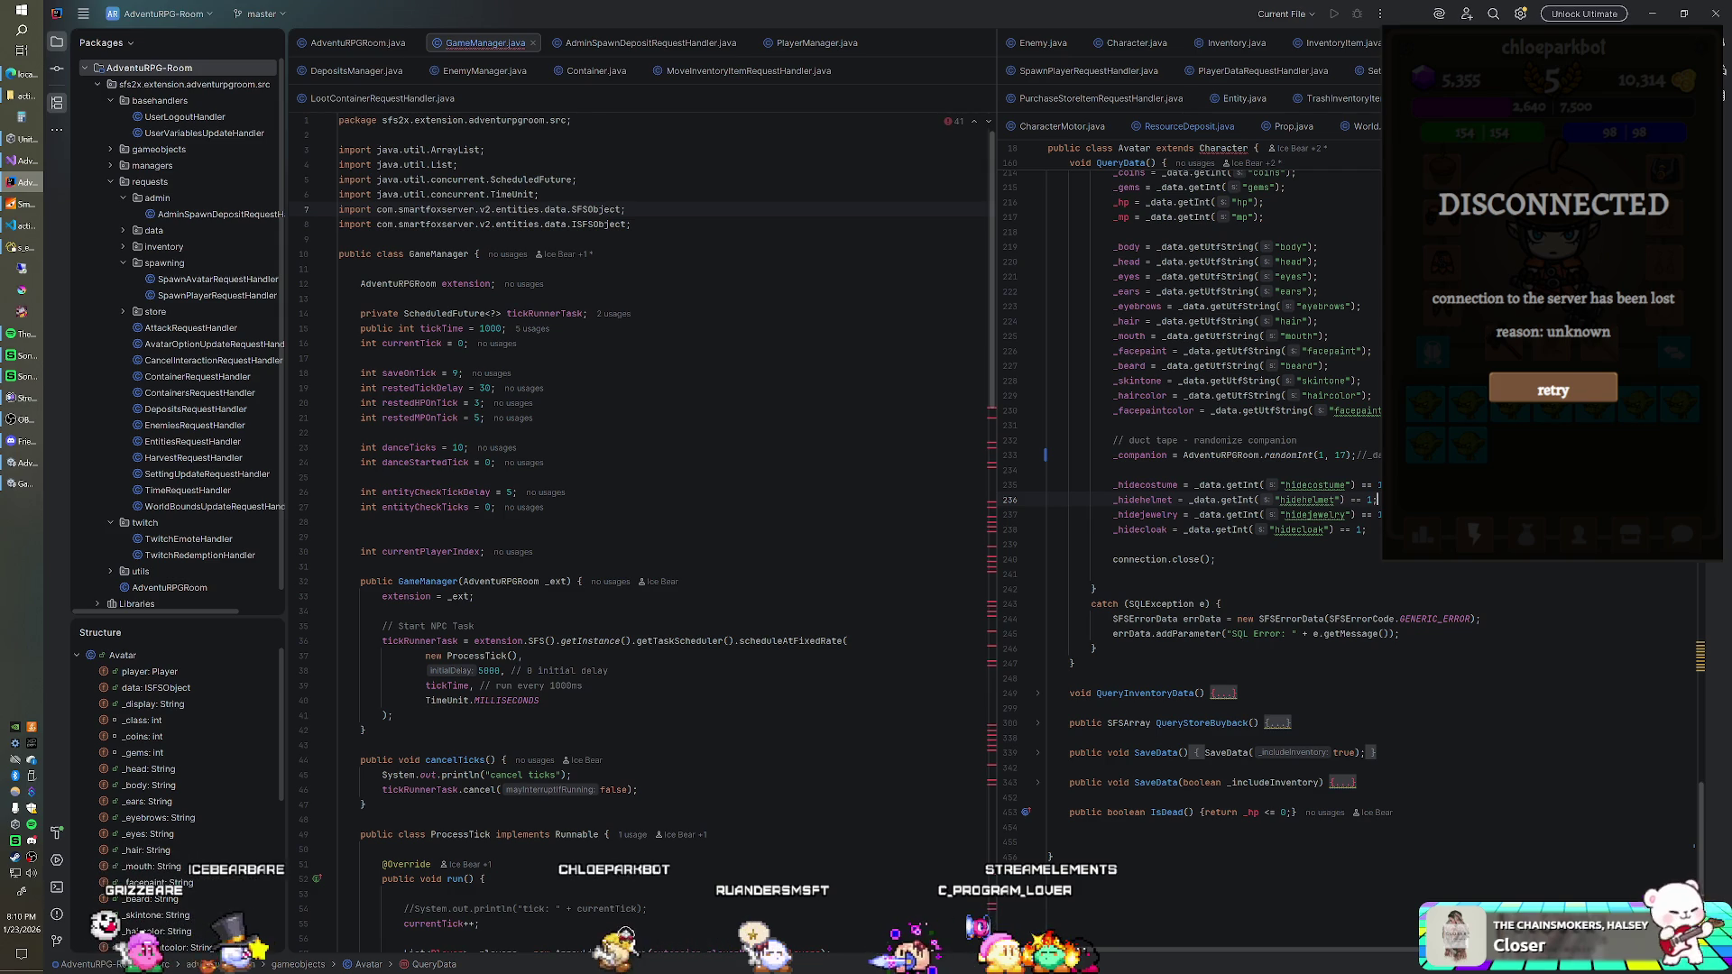
pyautogui.click(507, 329)
pyautogui.scroll(-7, 632, 541)
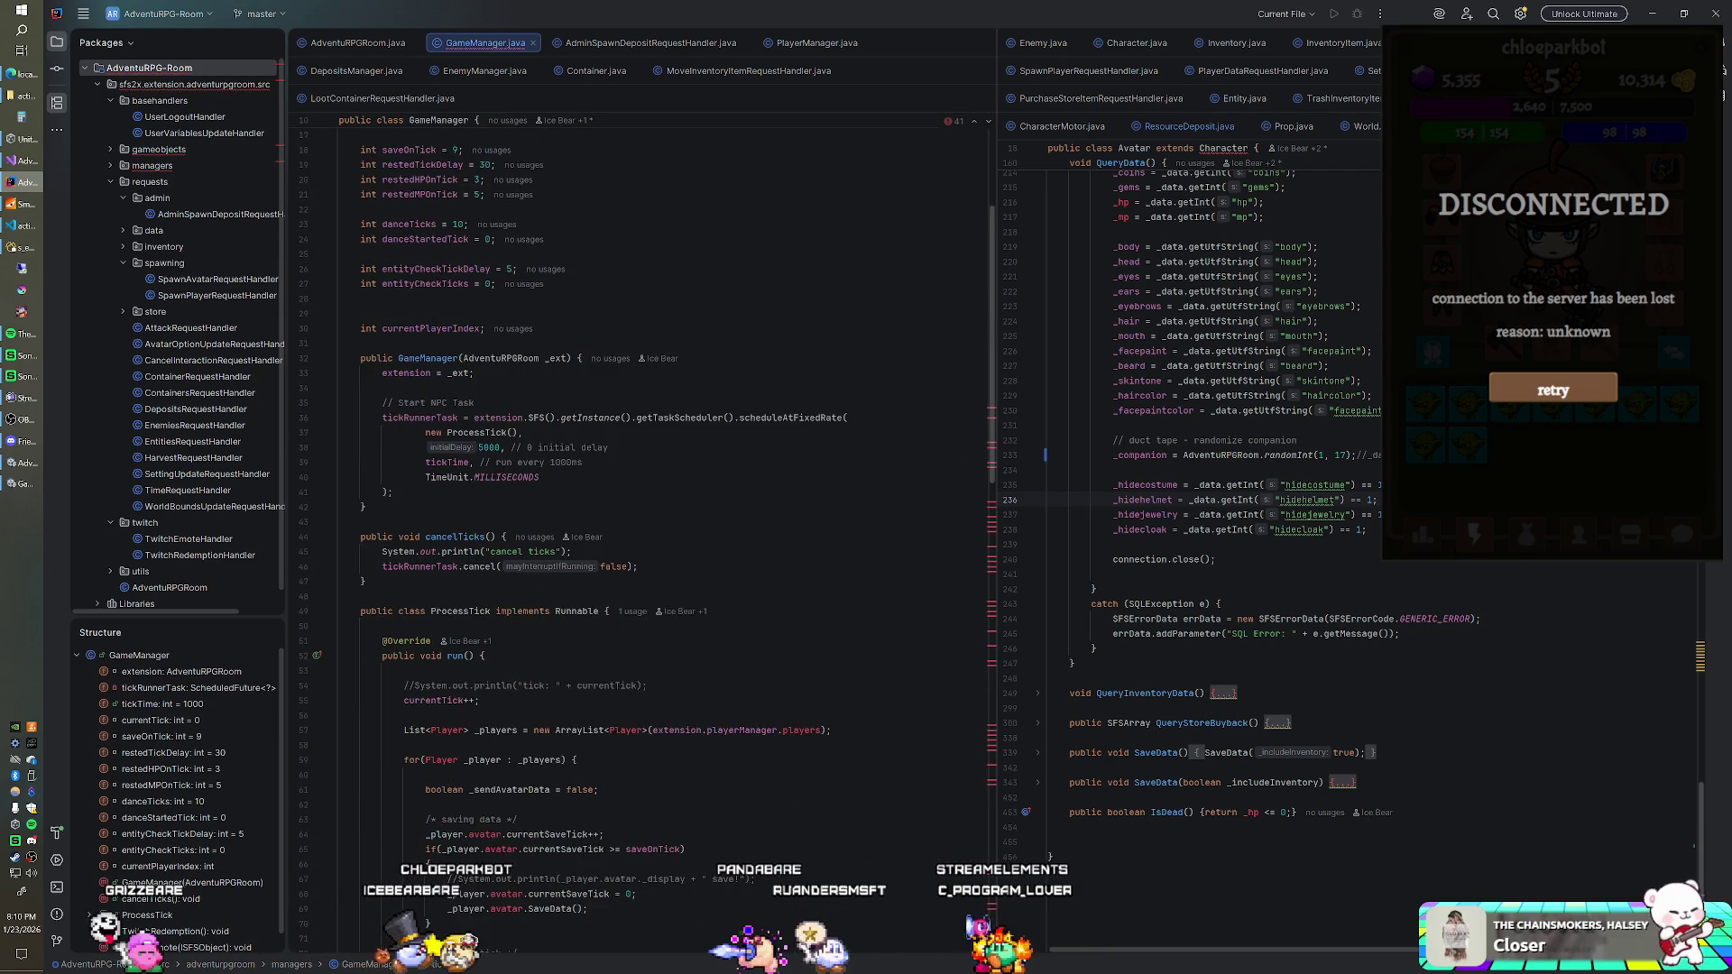
pyautogui.scroll(-9, 631, 541)
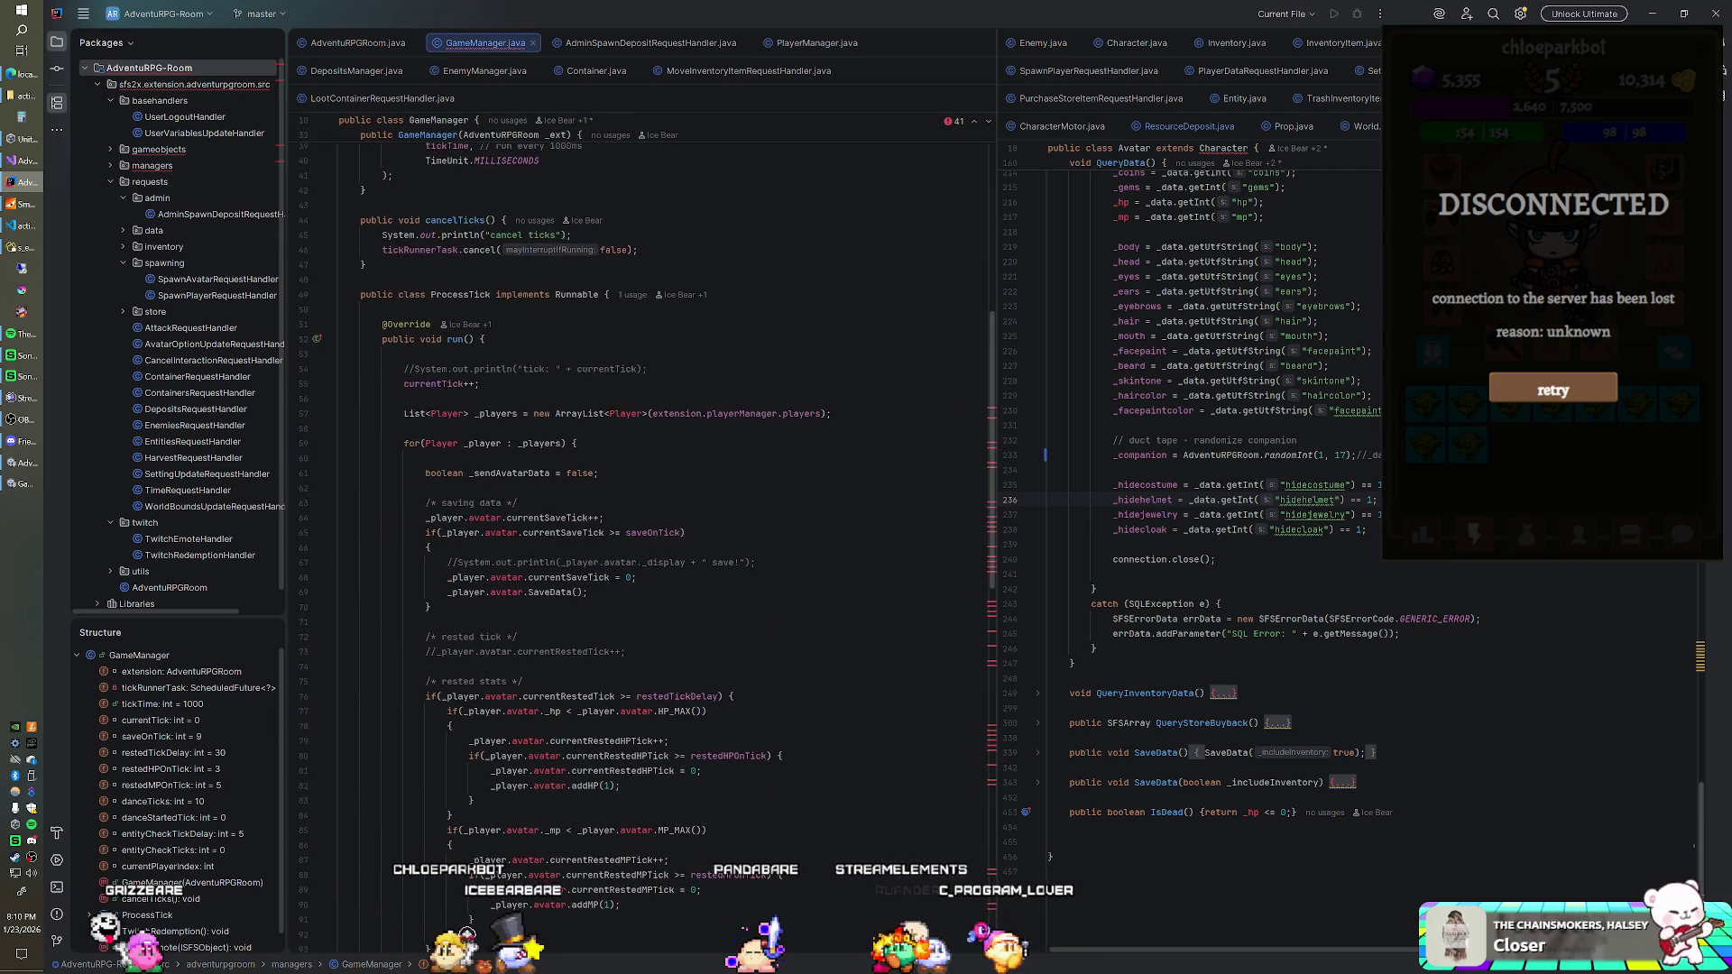
pyautogui.scroll(-4, 631, 541)
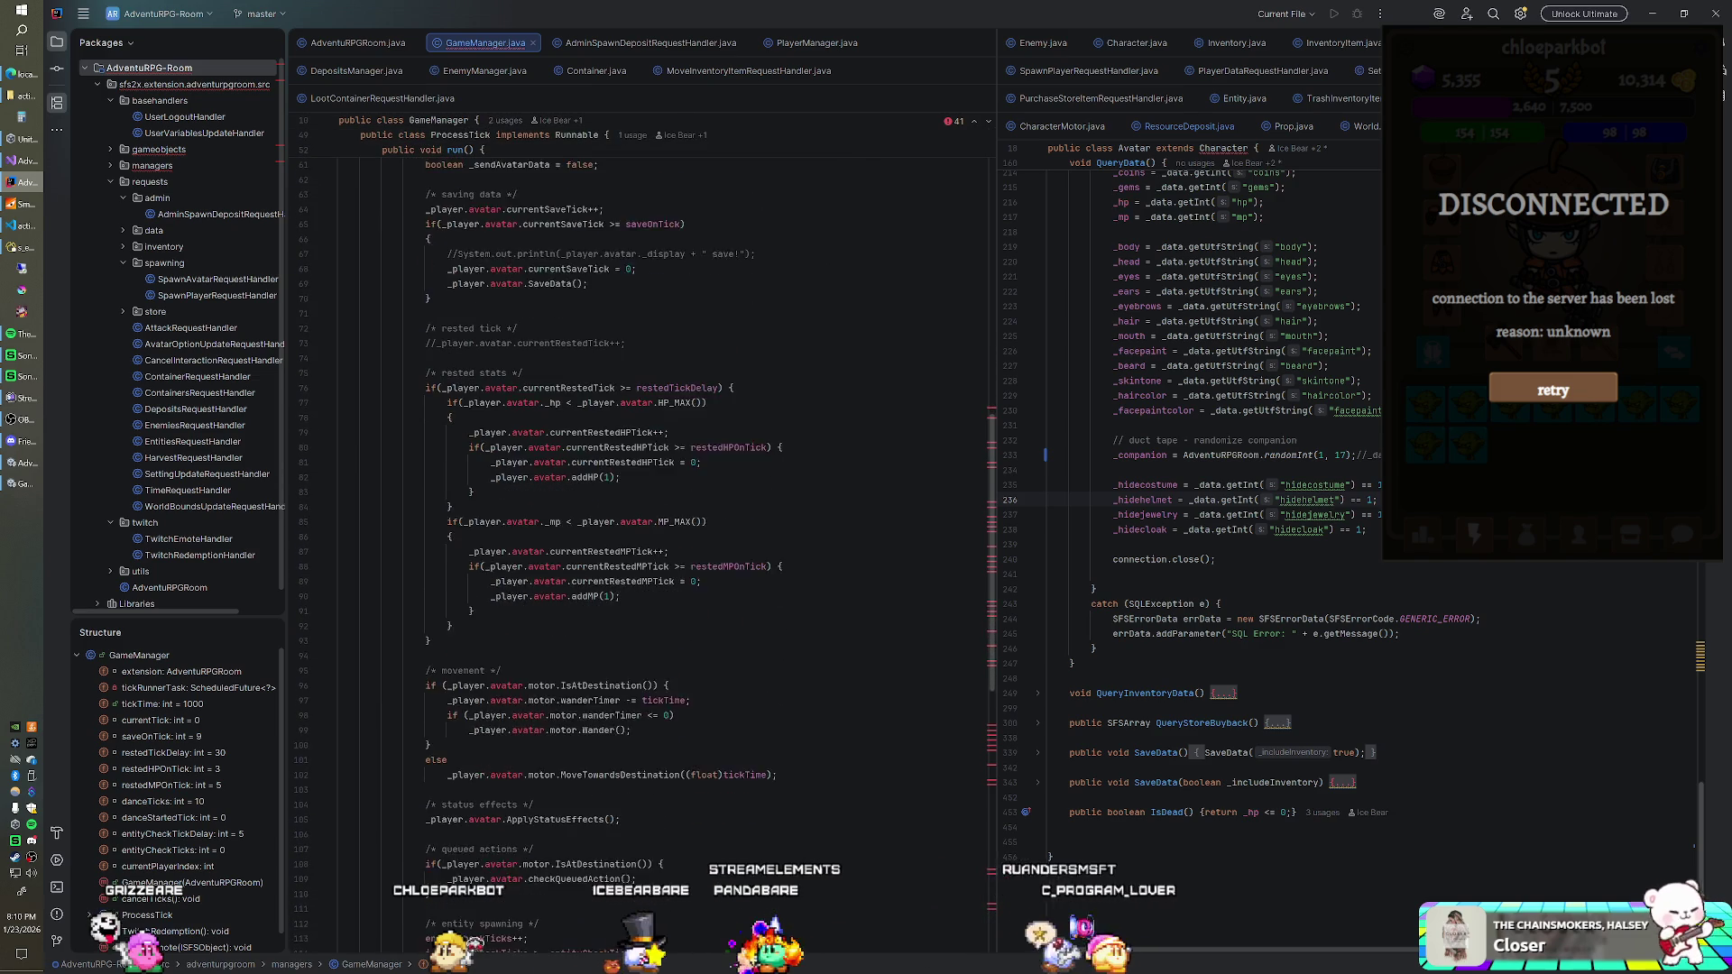
pyautogui.scroll(10, 631, 541)
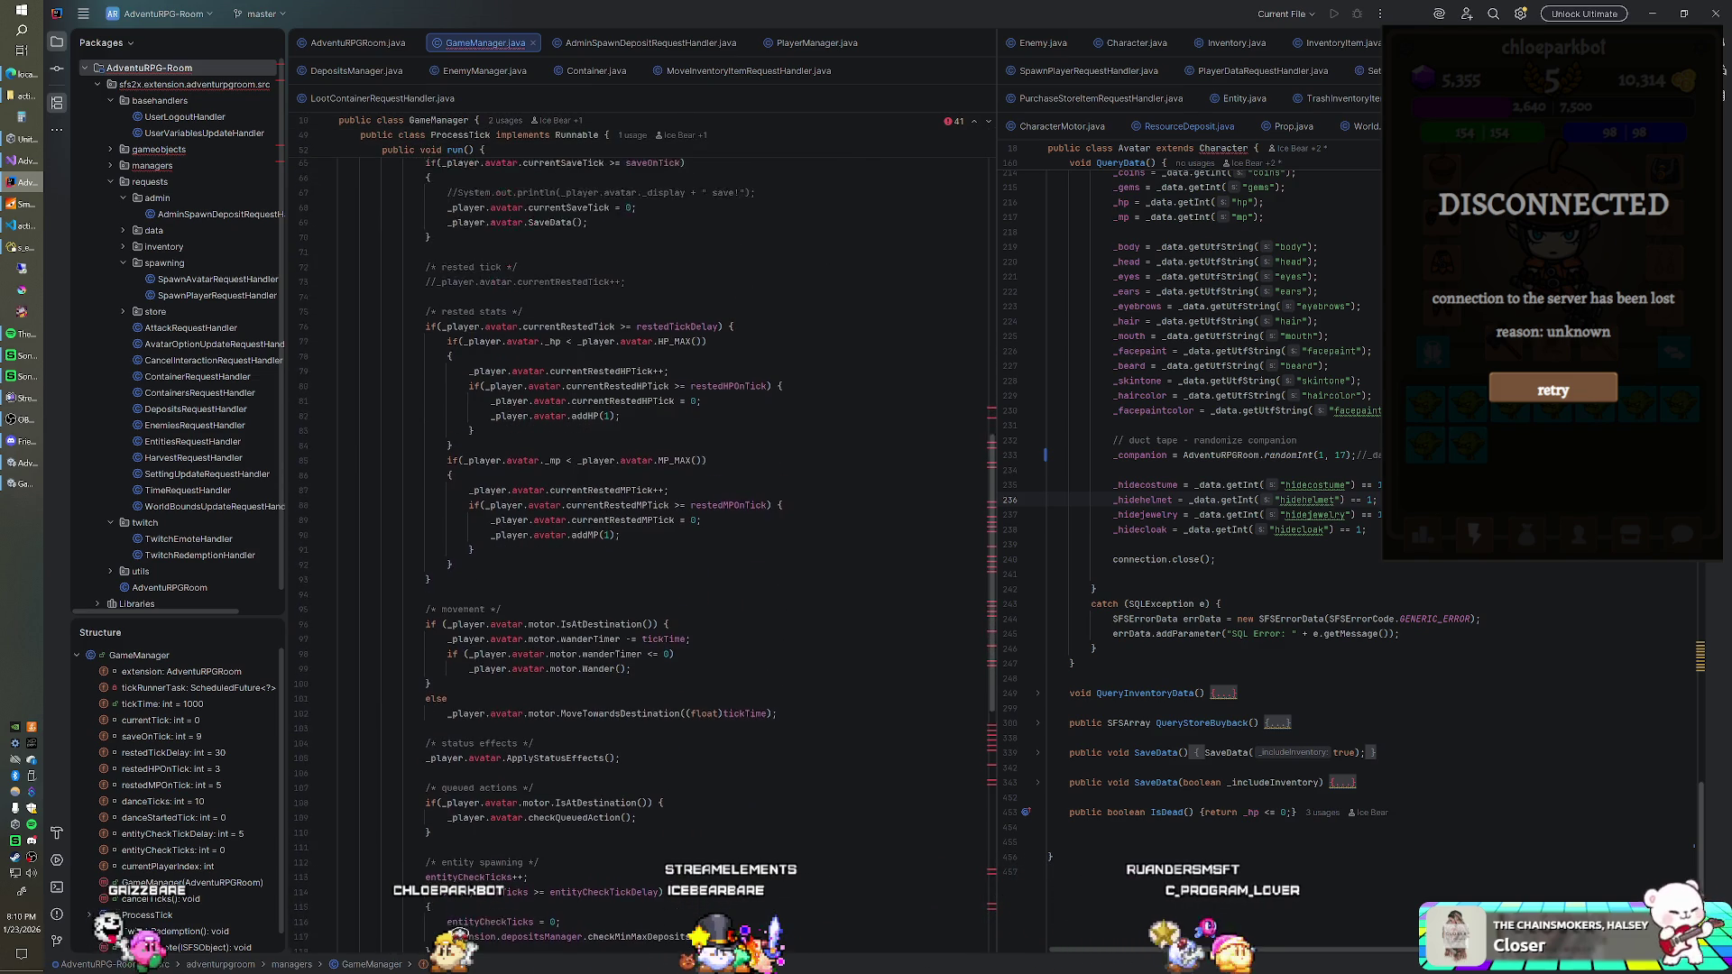
pyautogui.scroll(10, 631, 541)
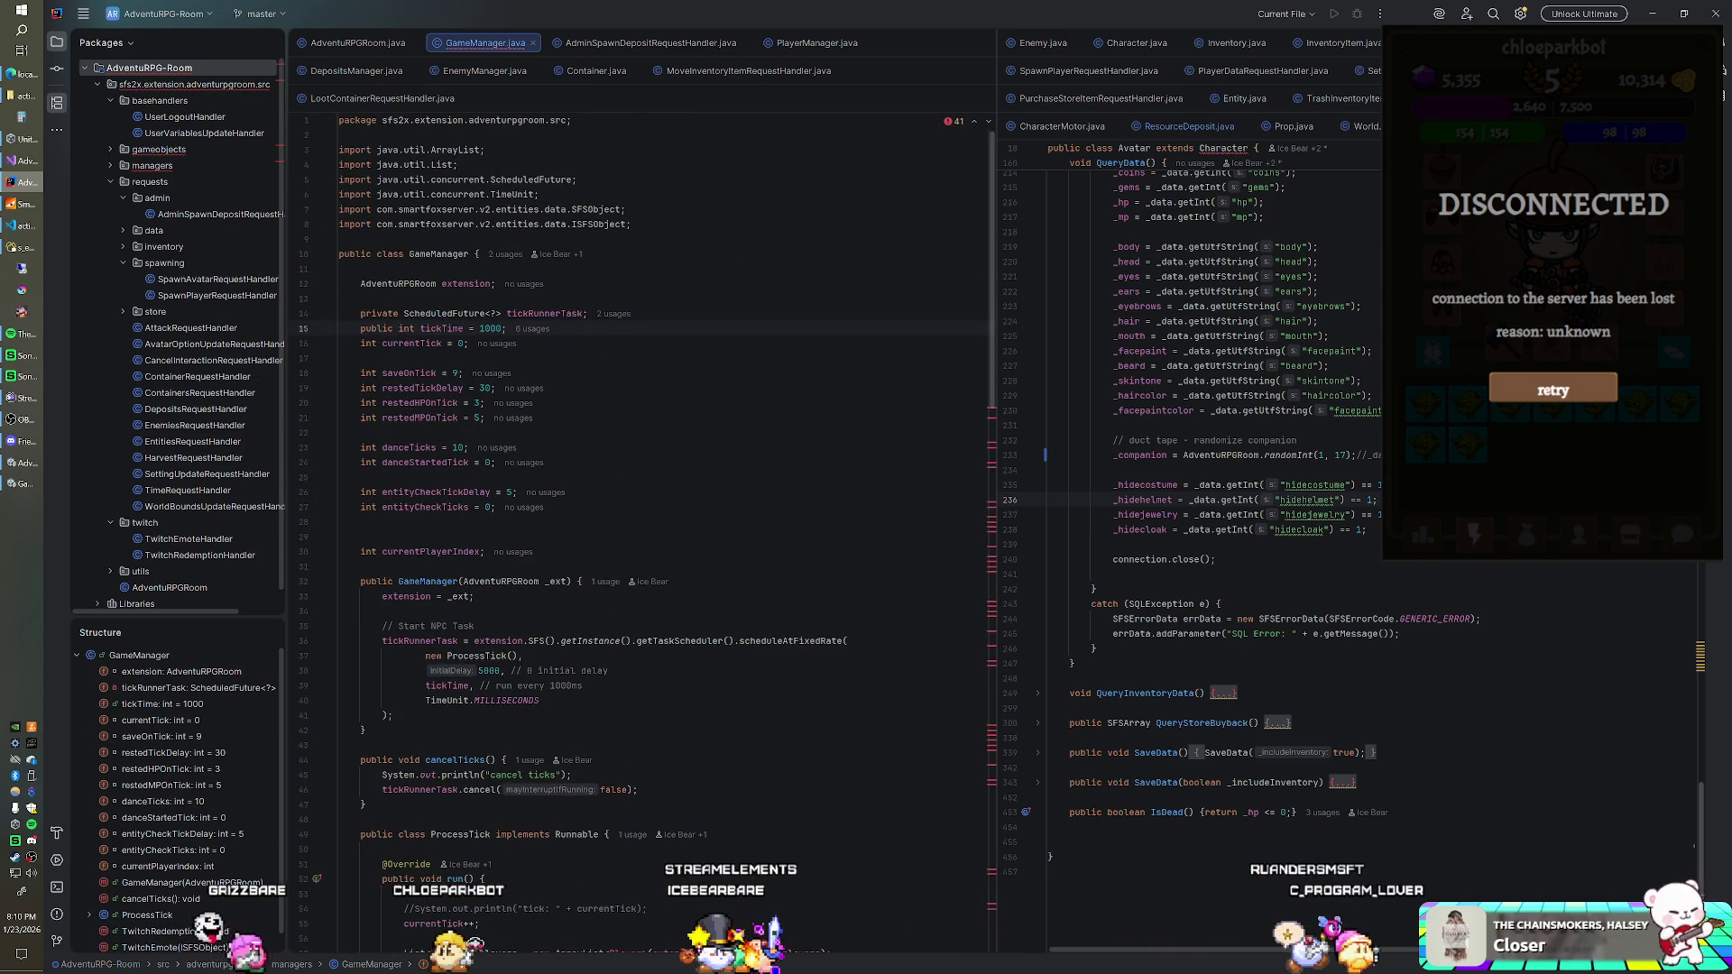
pyautogui.click(339, 299)
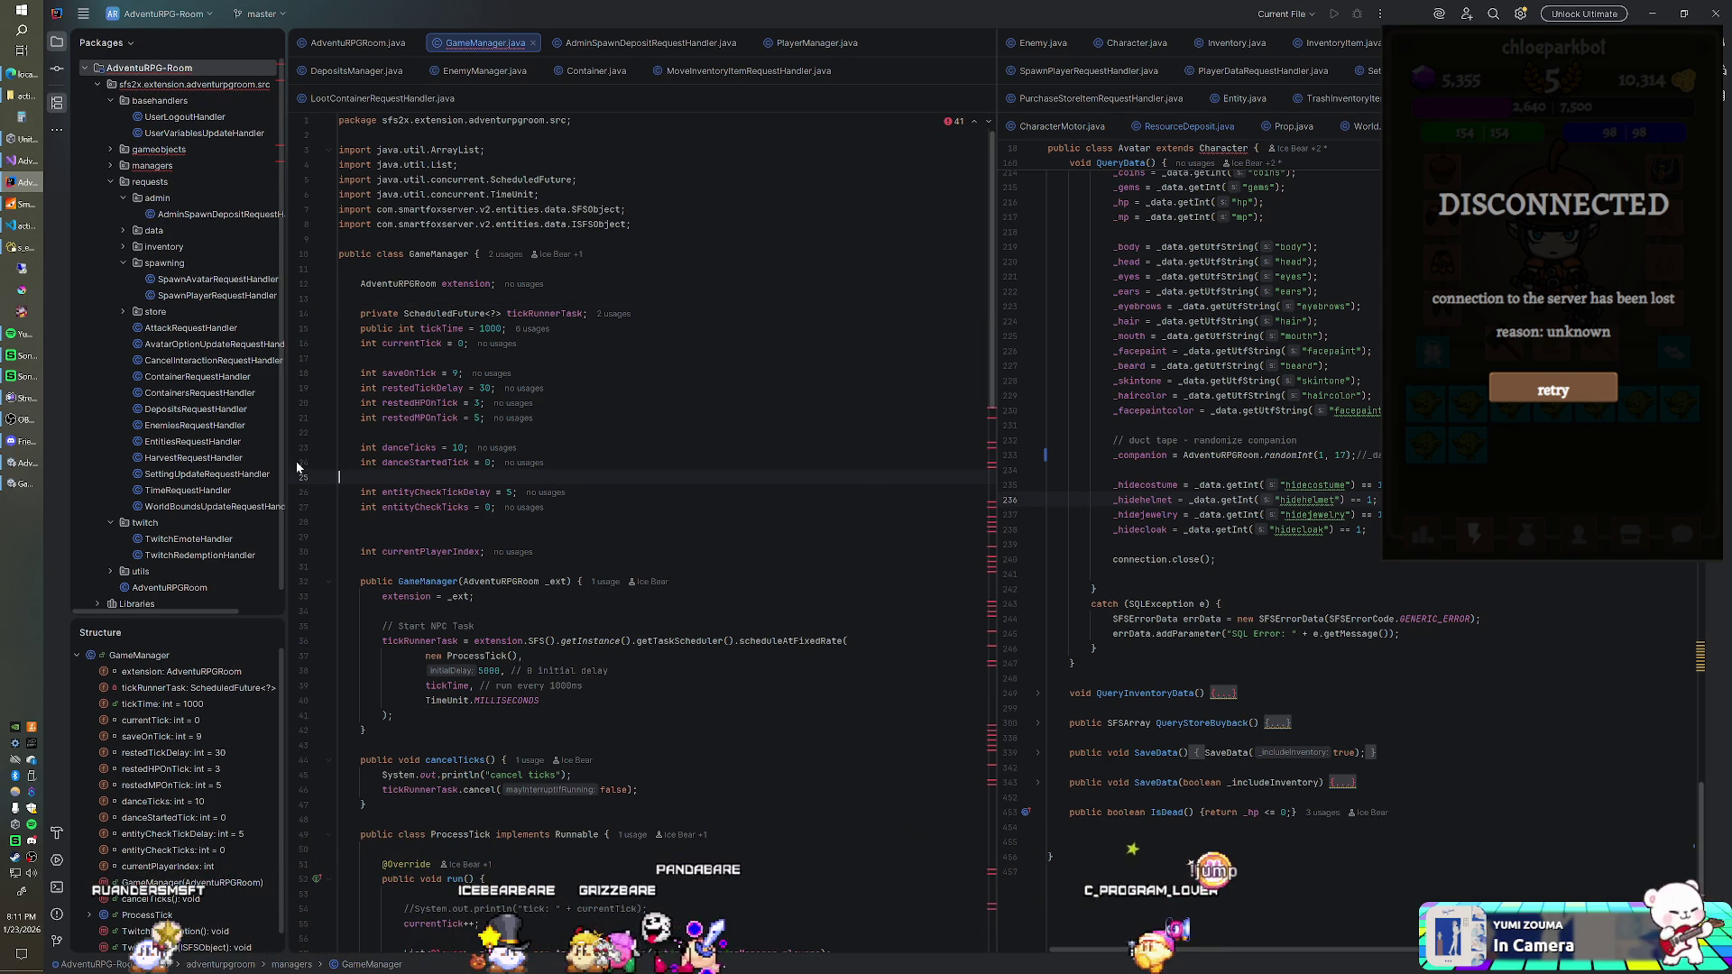
pyautogui.doubleClick(261, 427)
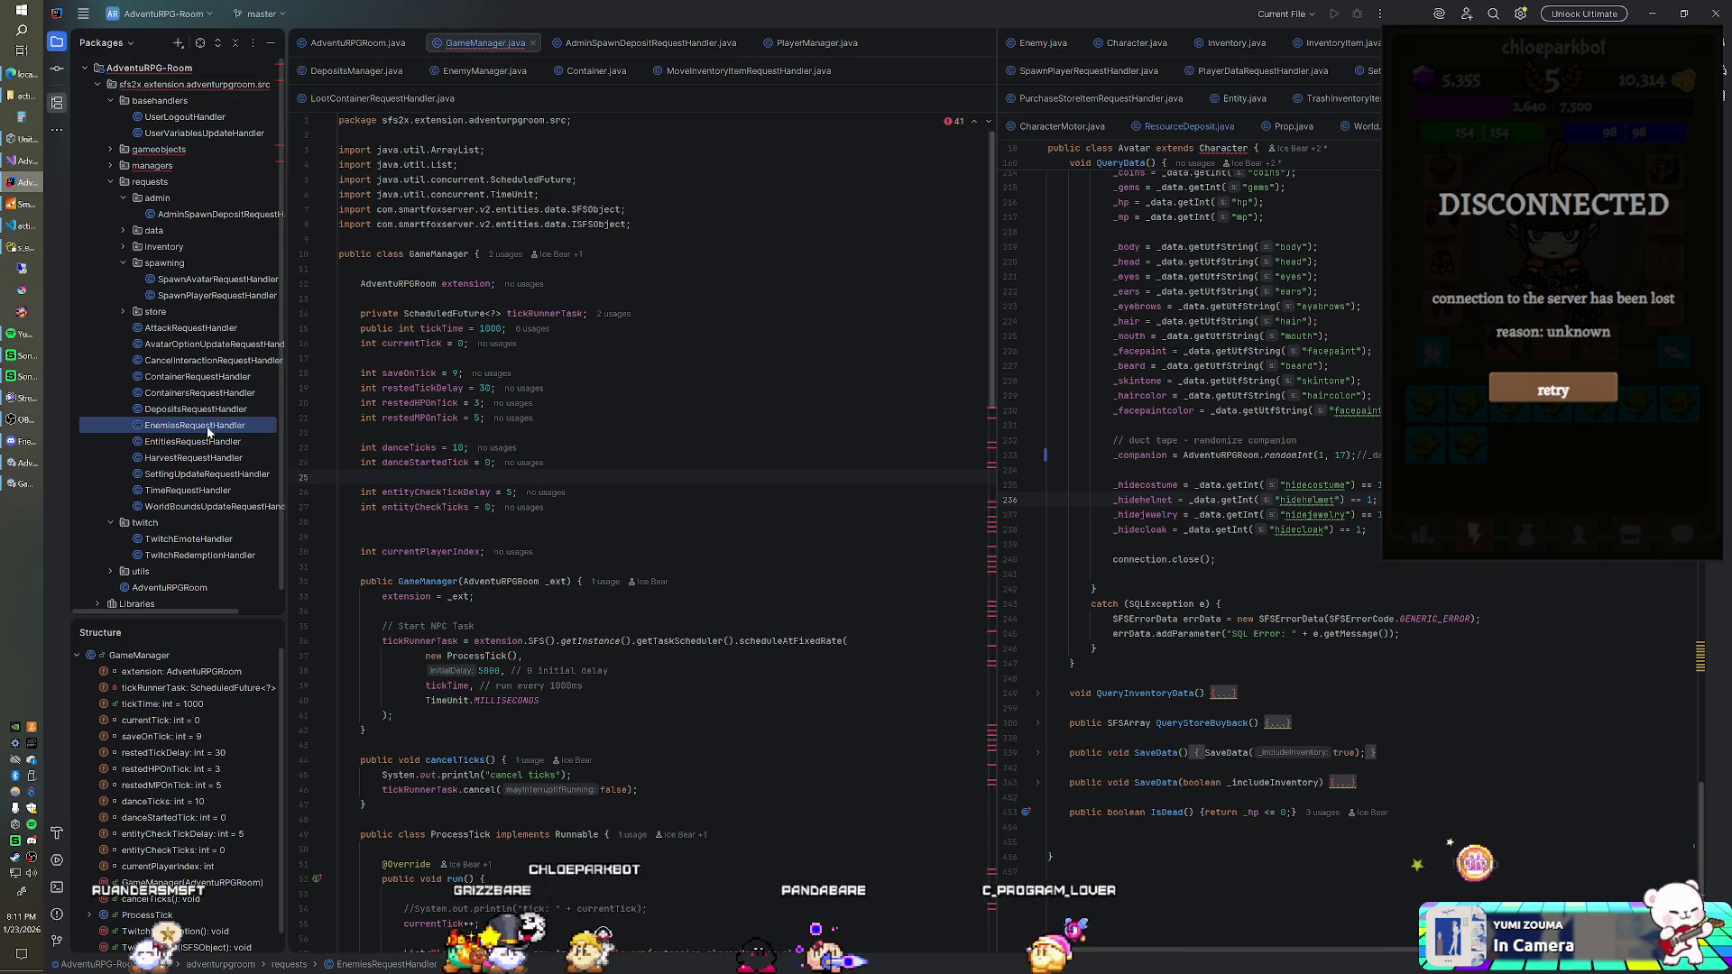
# Step: Review the EnemiesRequestHandler code, then return to actions.js at line 19 in VS Code
pyautogui.hotkey('ctrl', 'a')
pyautogui.click(334, 343)
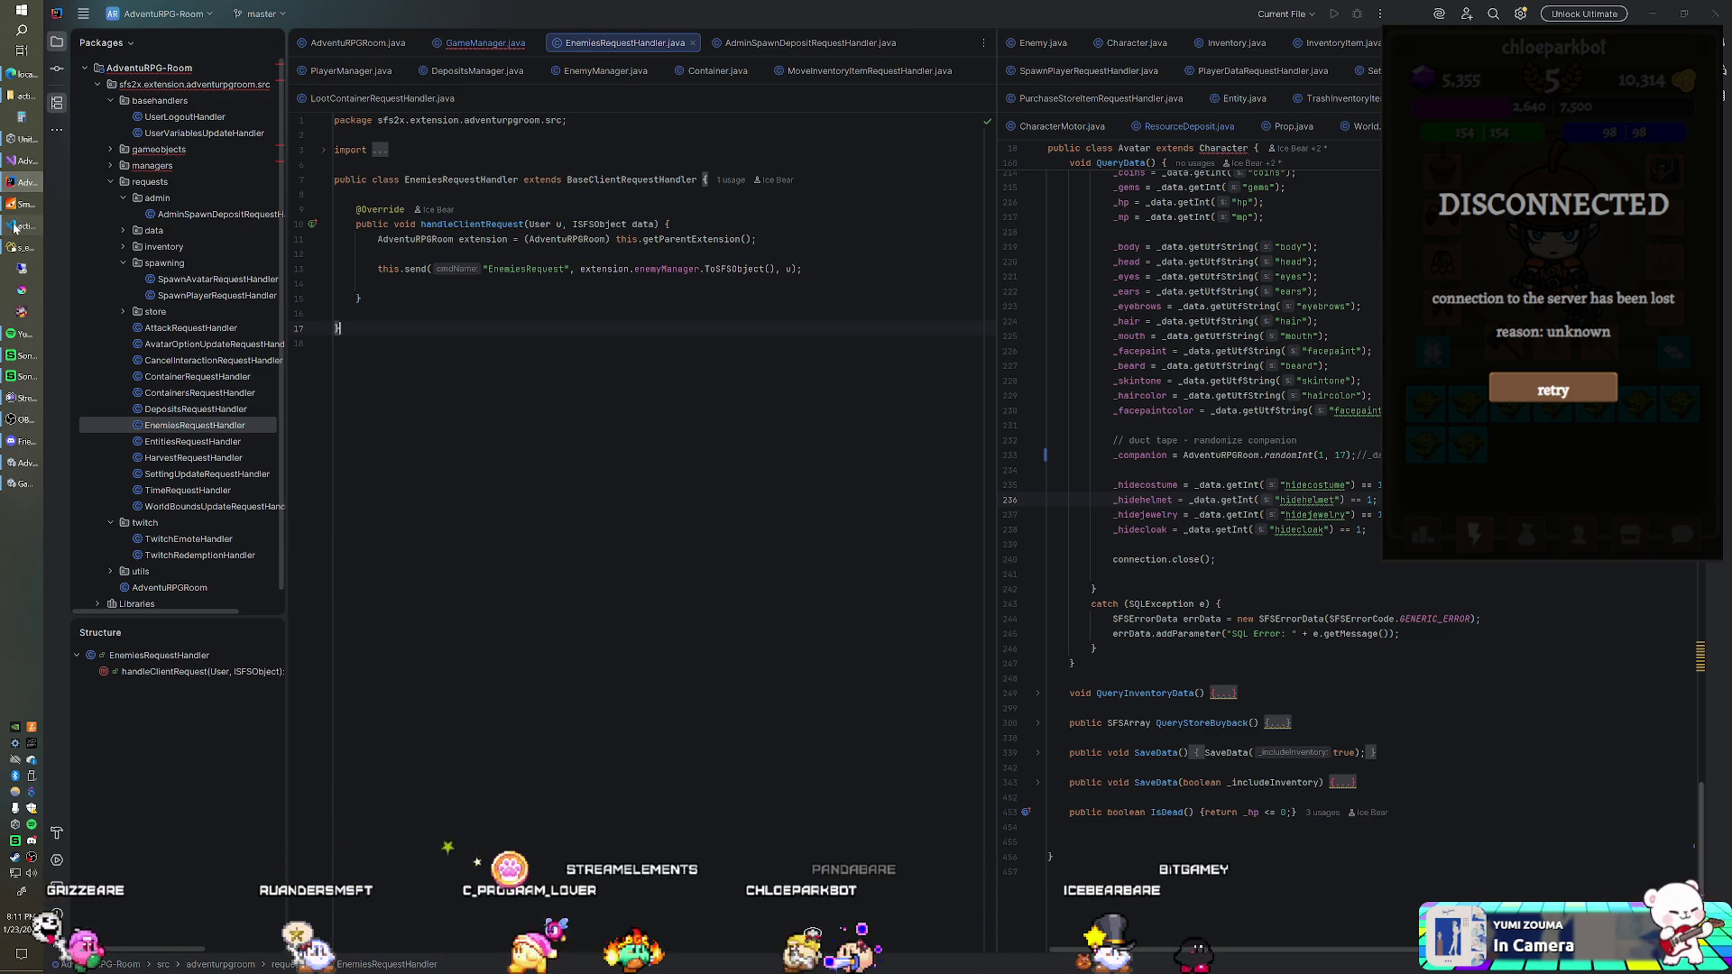
pyautogui.hotkey('alt', 'Tab')
pyautogui.click(670, 296)
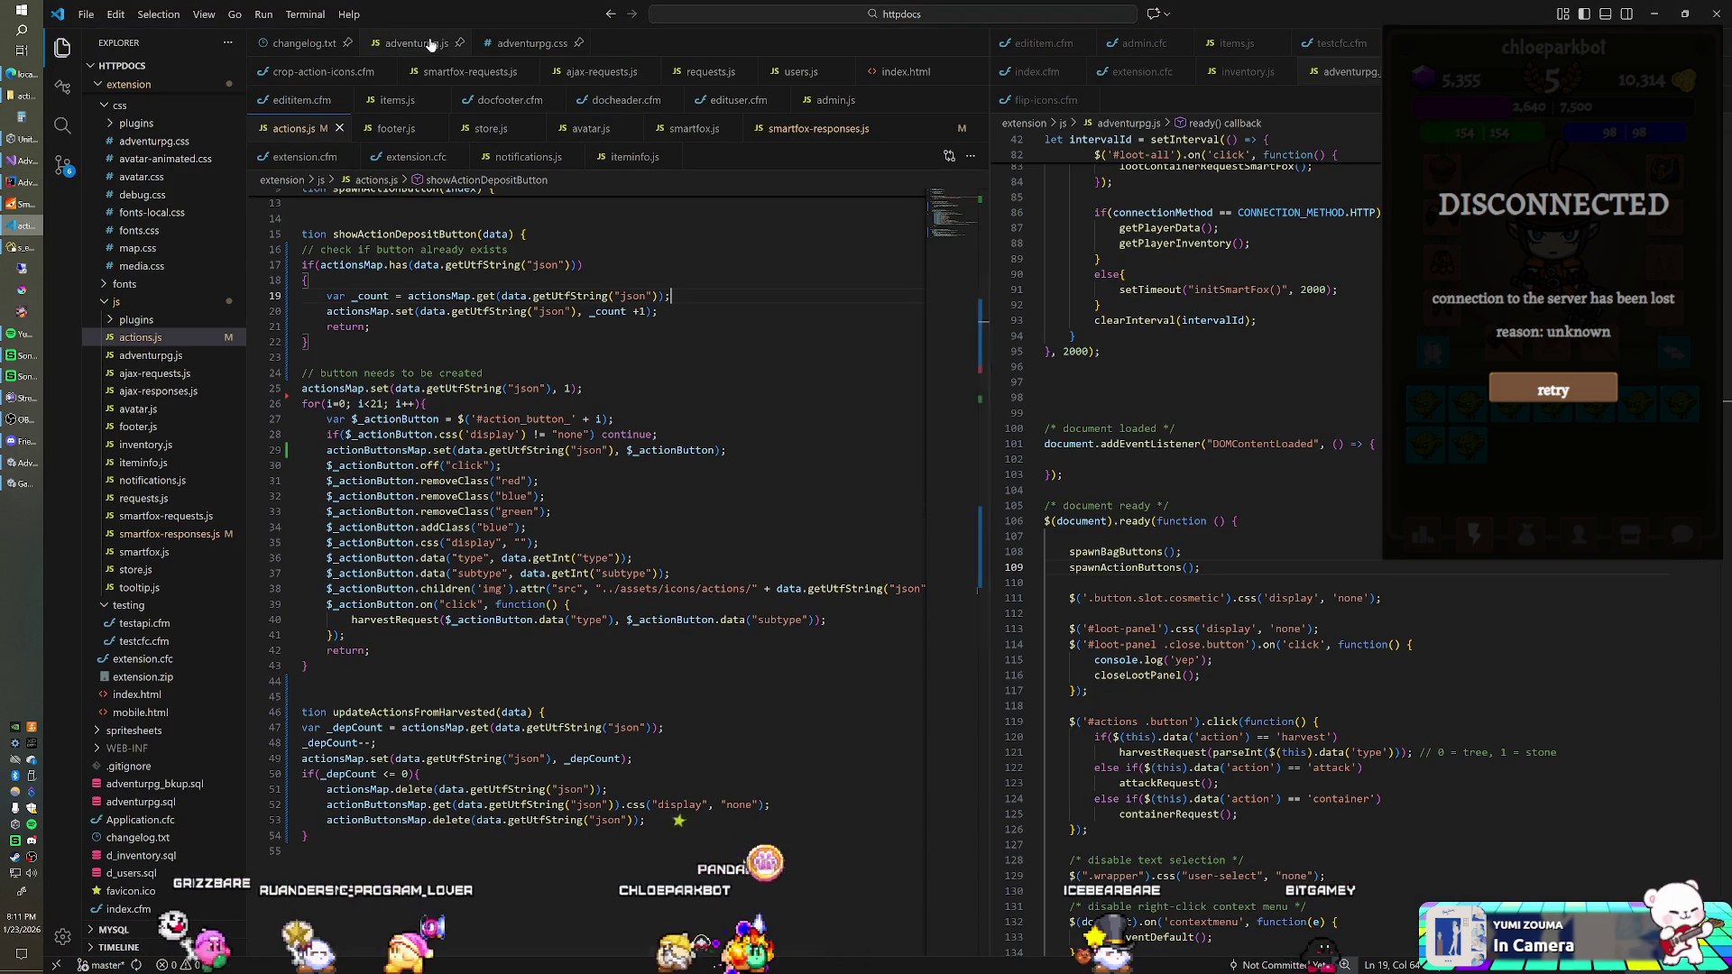
# Step: Scroll through adventurpg.js startup code, then open smartfox-responses.js
pyautogui.hotkey('ctrl', 'Tab')
pyautogui.scroll(12, 586, 541)
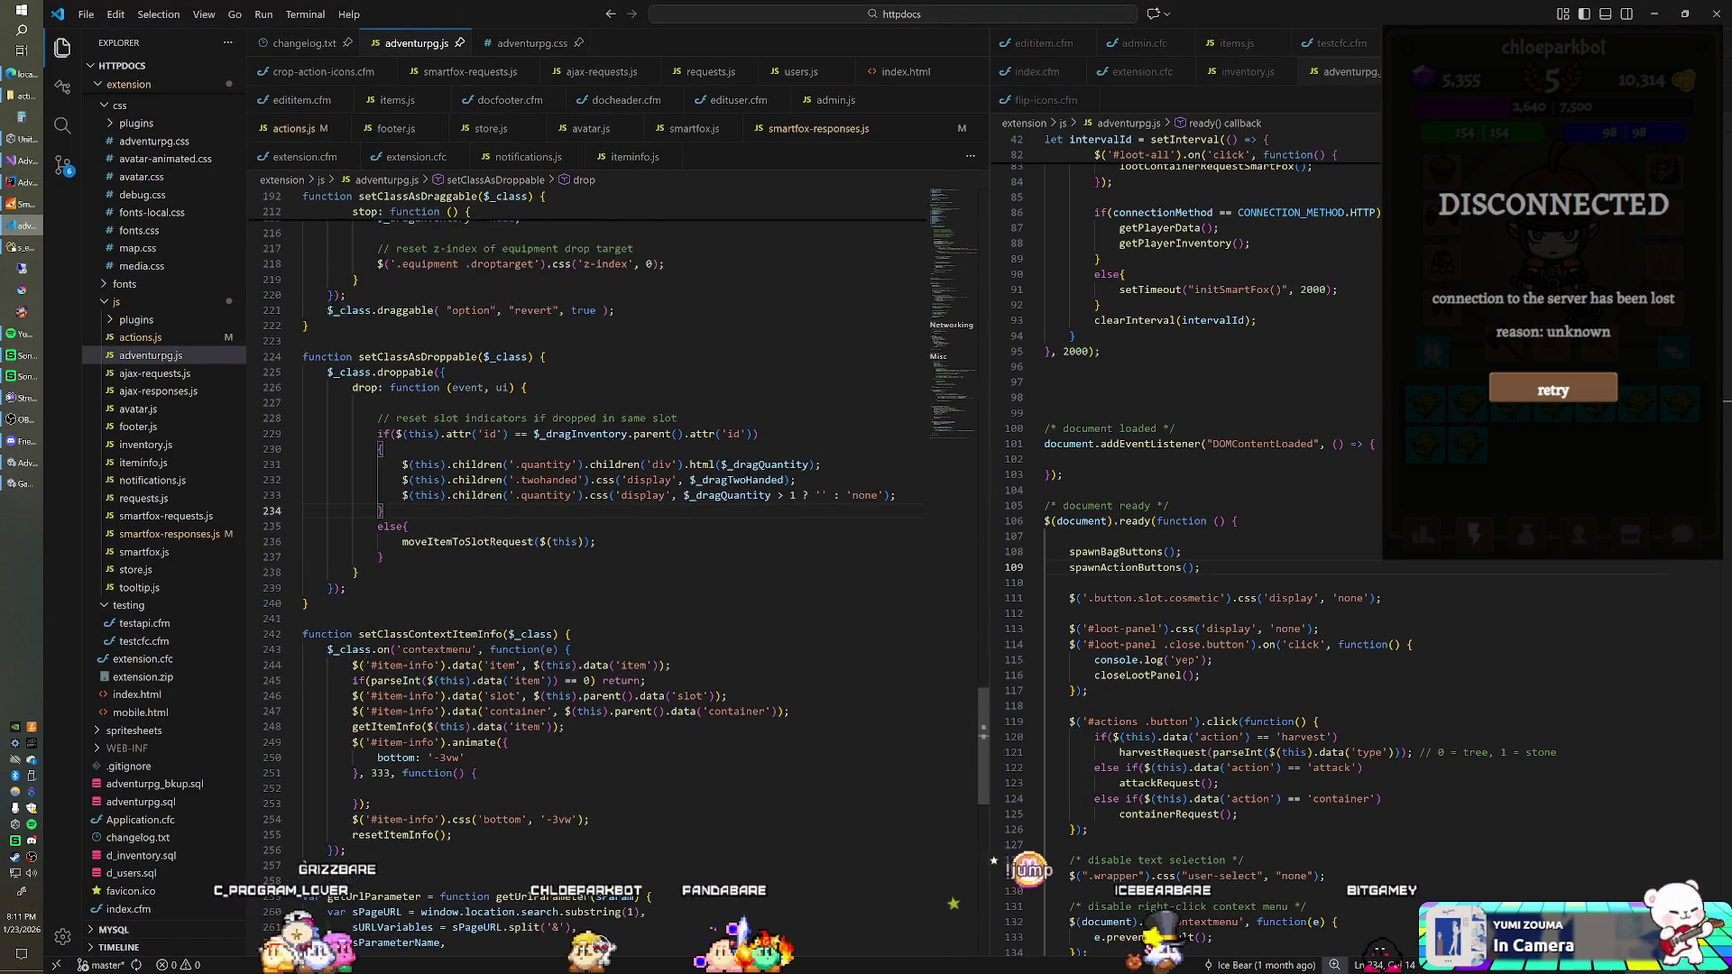
pyautogui.scroll(18, 586, 496)
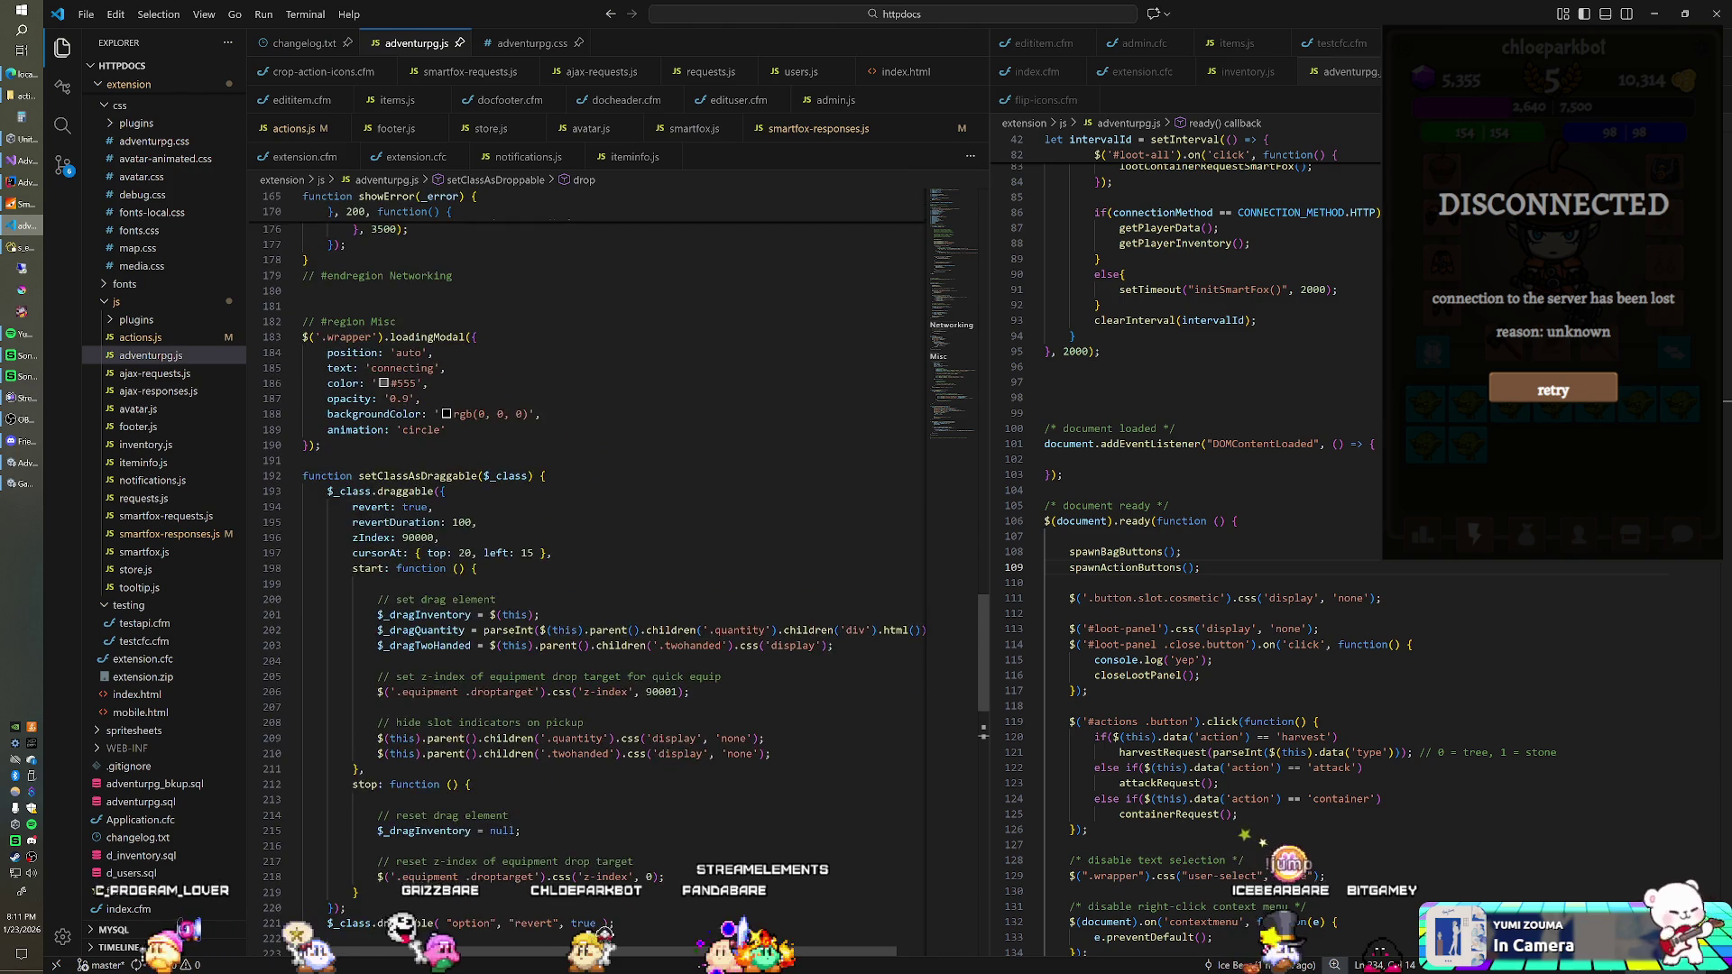
pyautogui.scroll(11, 587, 541)
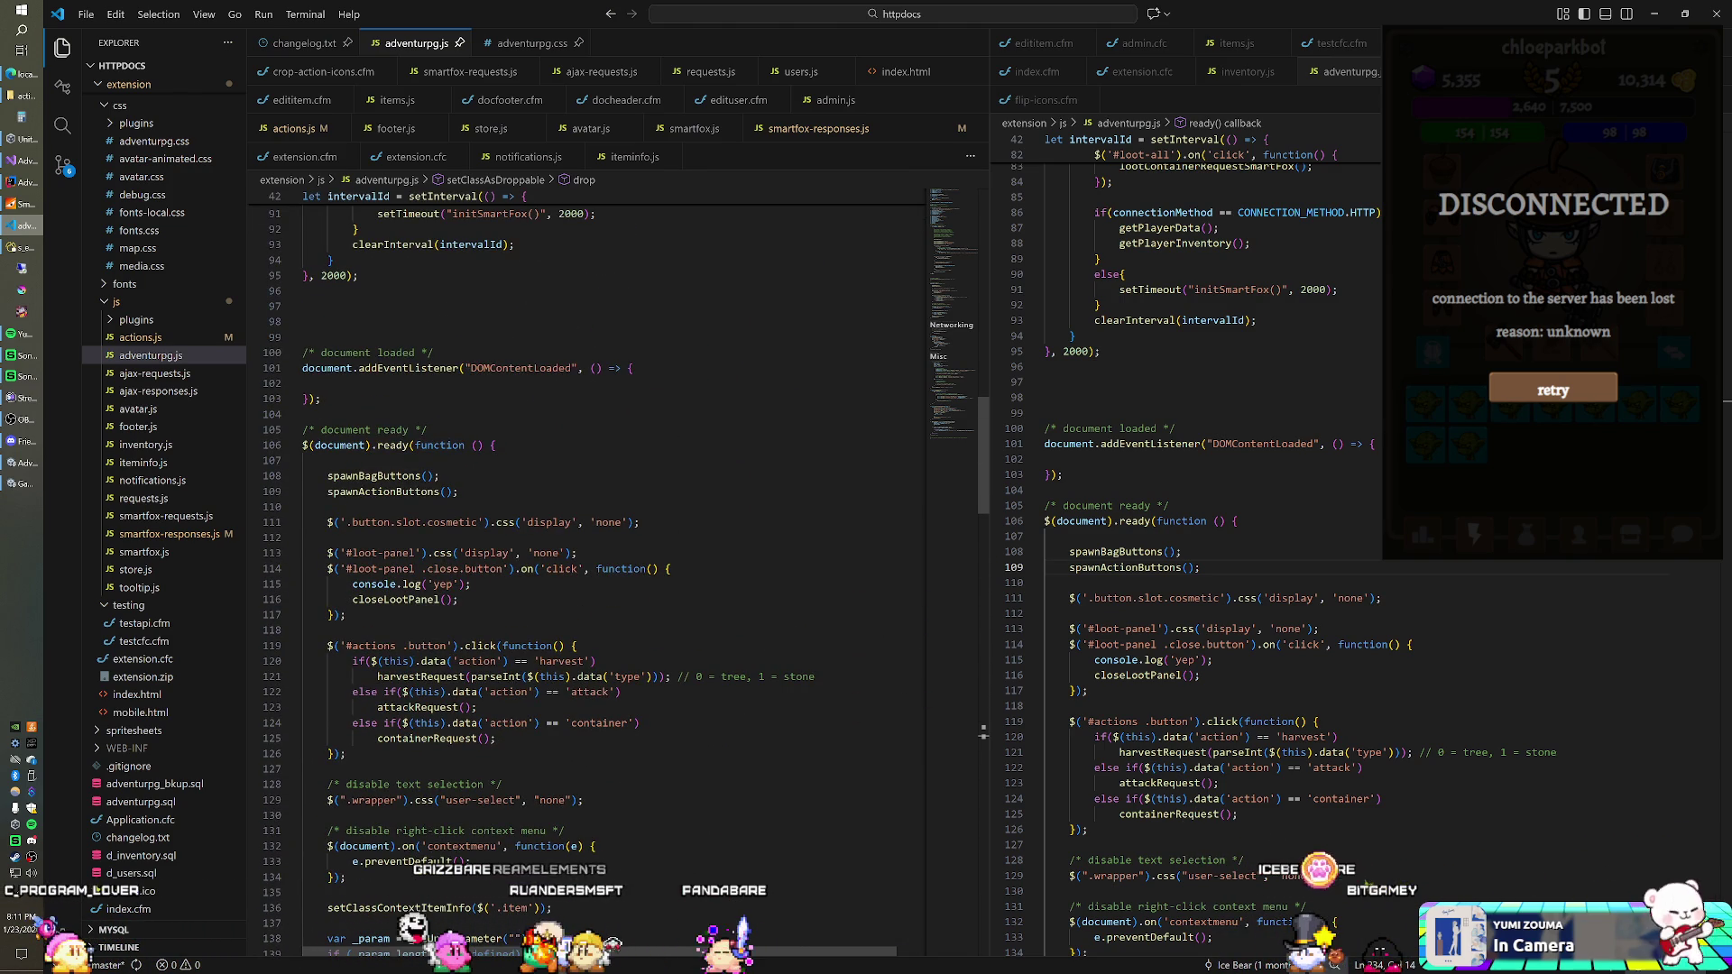
pyautogui.scroll(6, 586, 541)
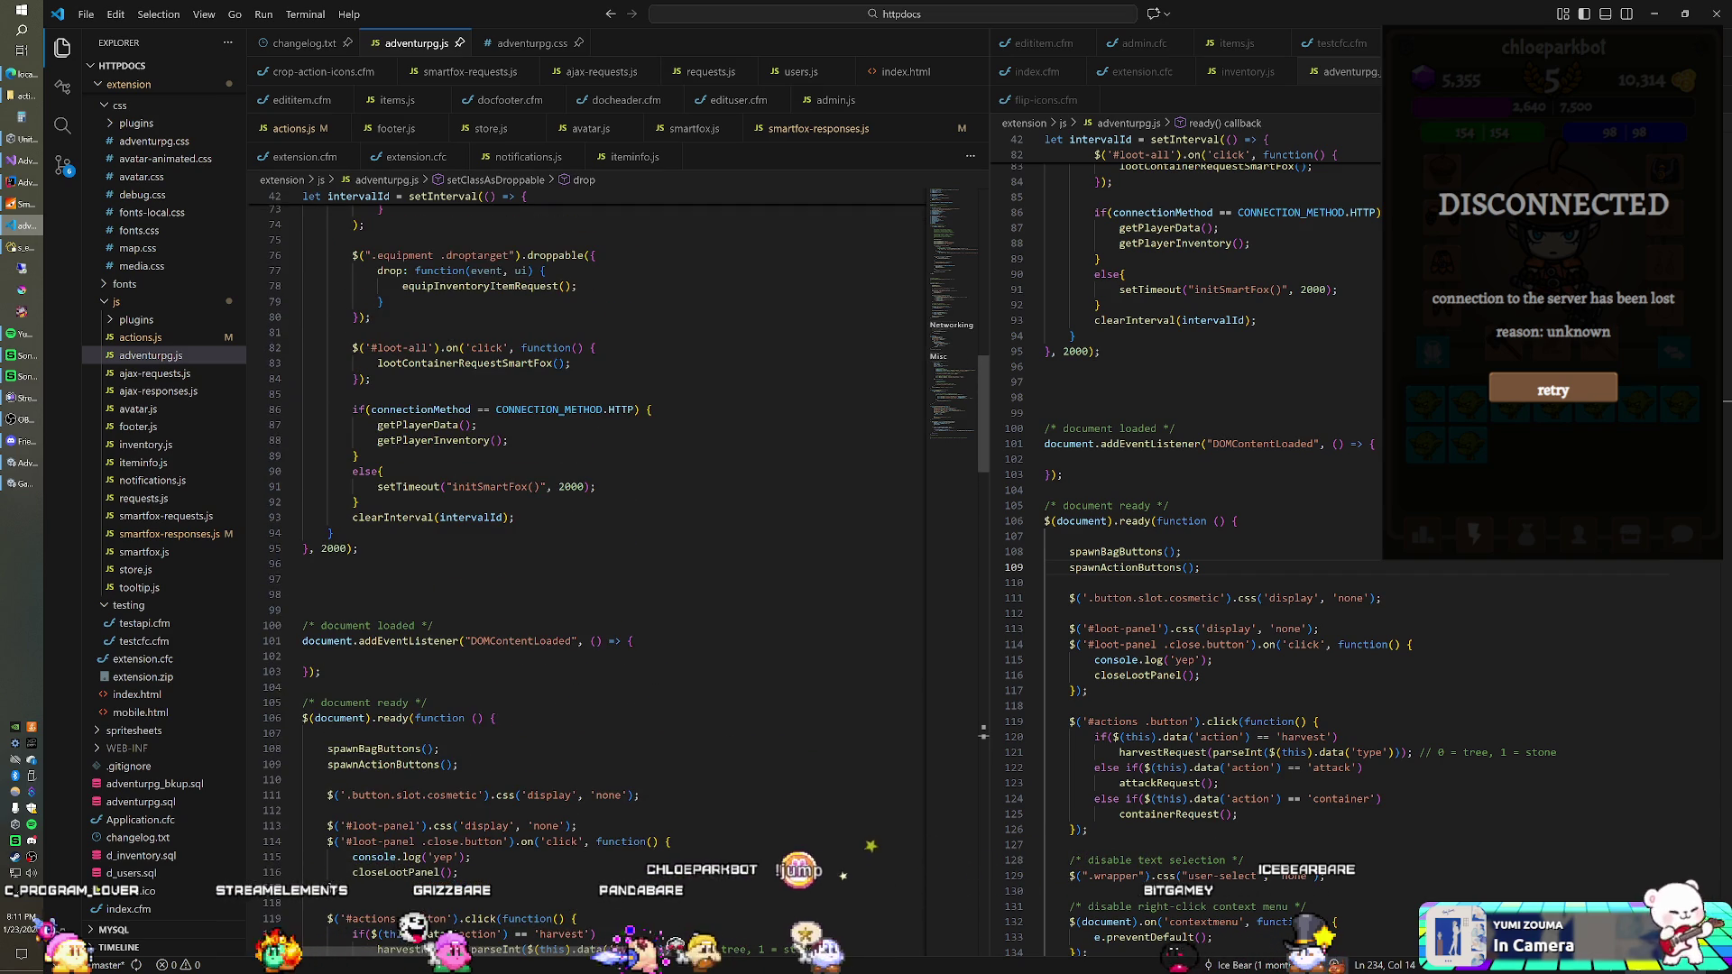
pyautogui.scroll(9, 586, 541)
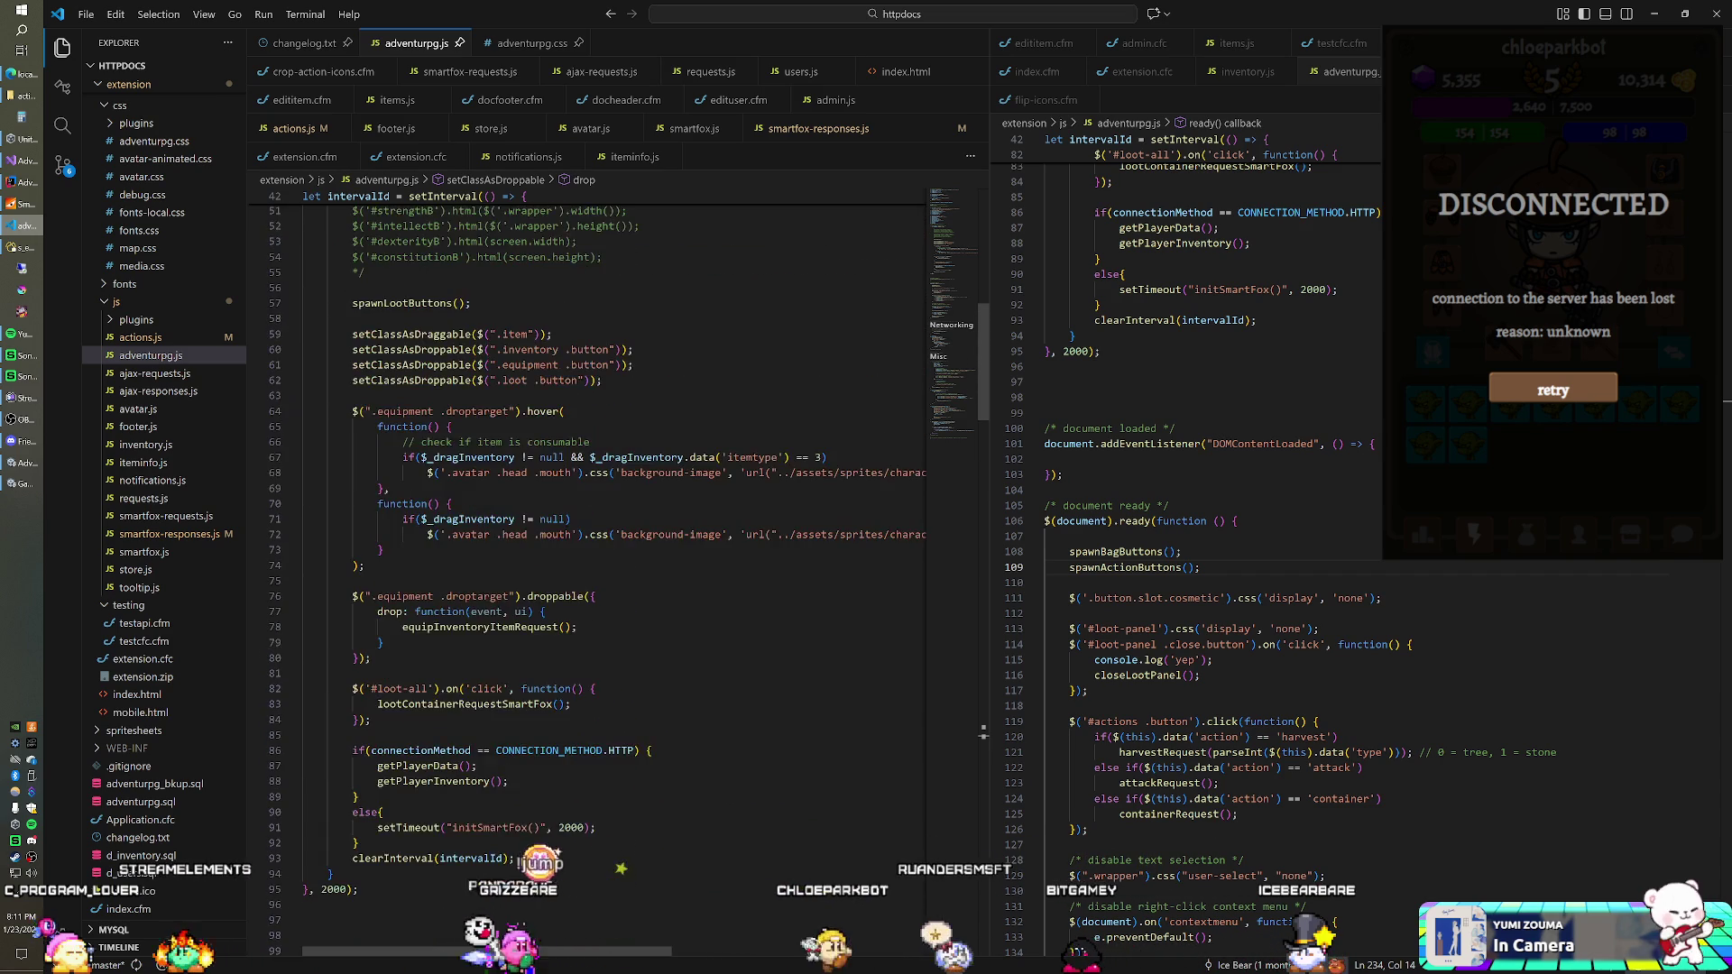
pyautogui.scroll(12, 586, 541)
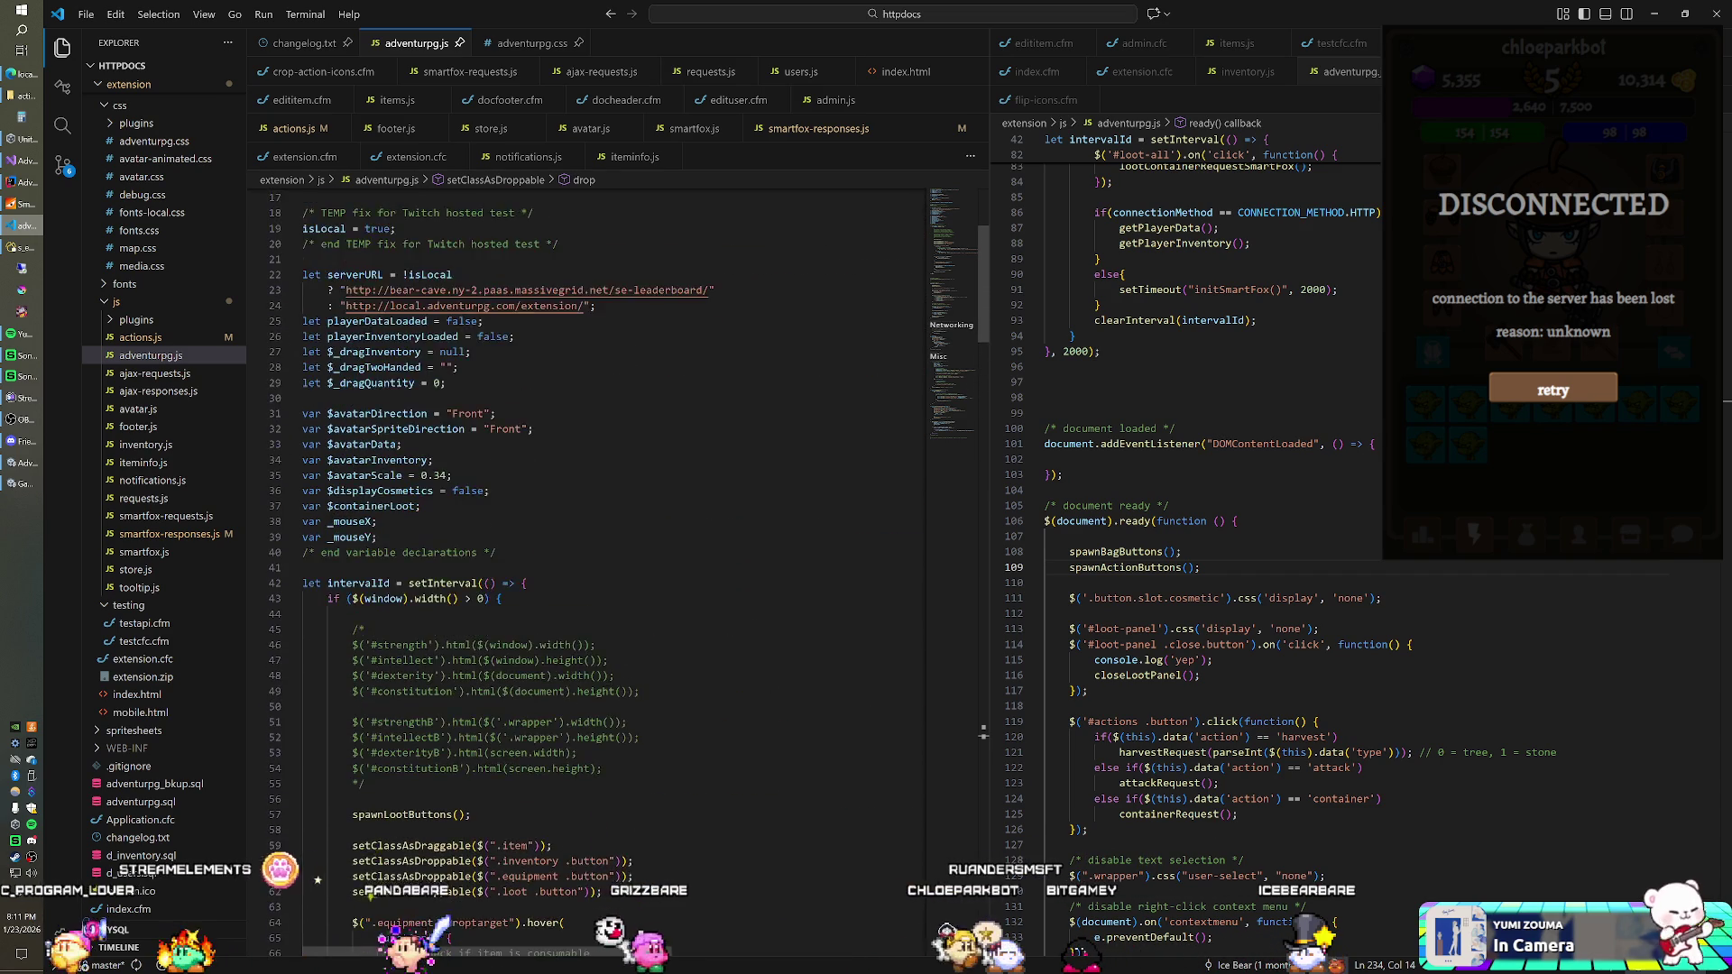
pyautogui.scroll(2, 586, 541)
pyautogui.scroll(-6, 586, 541)
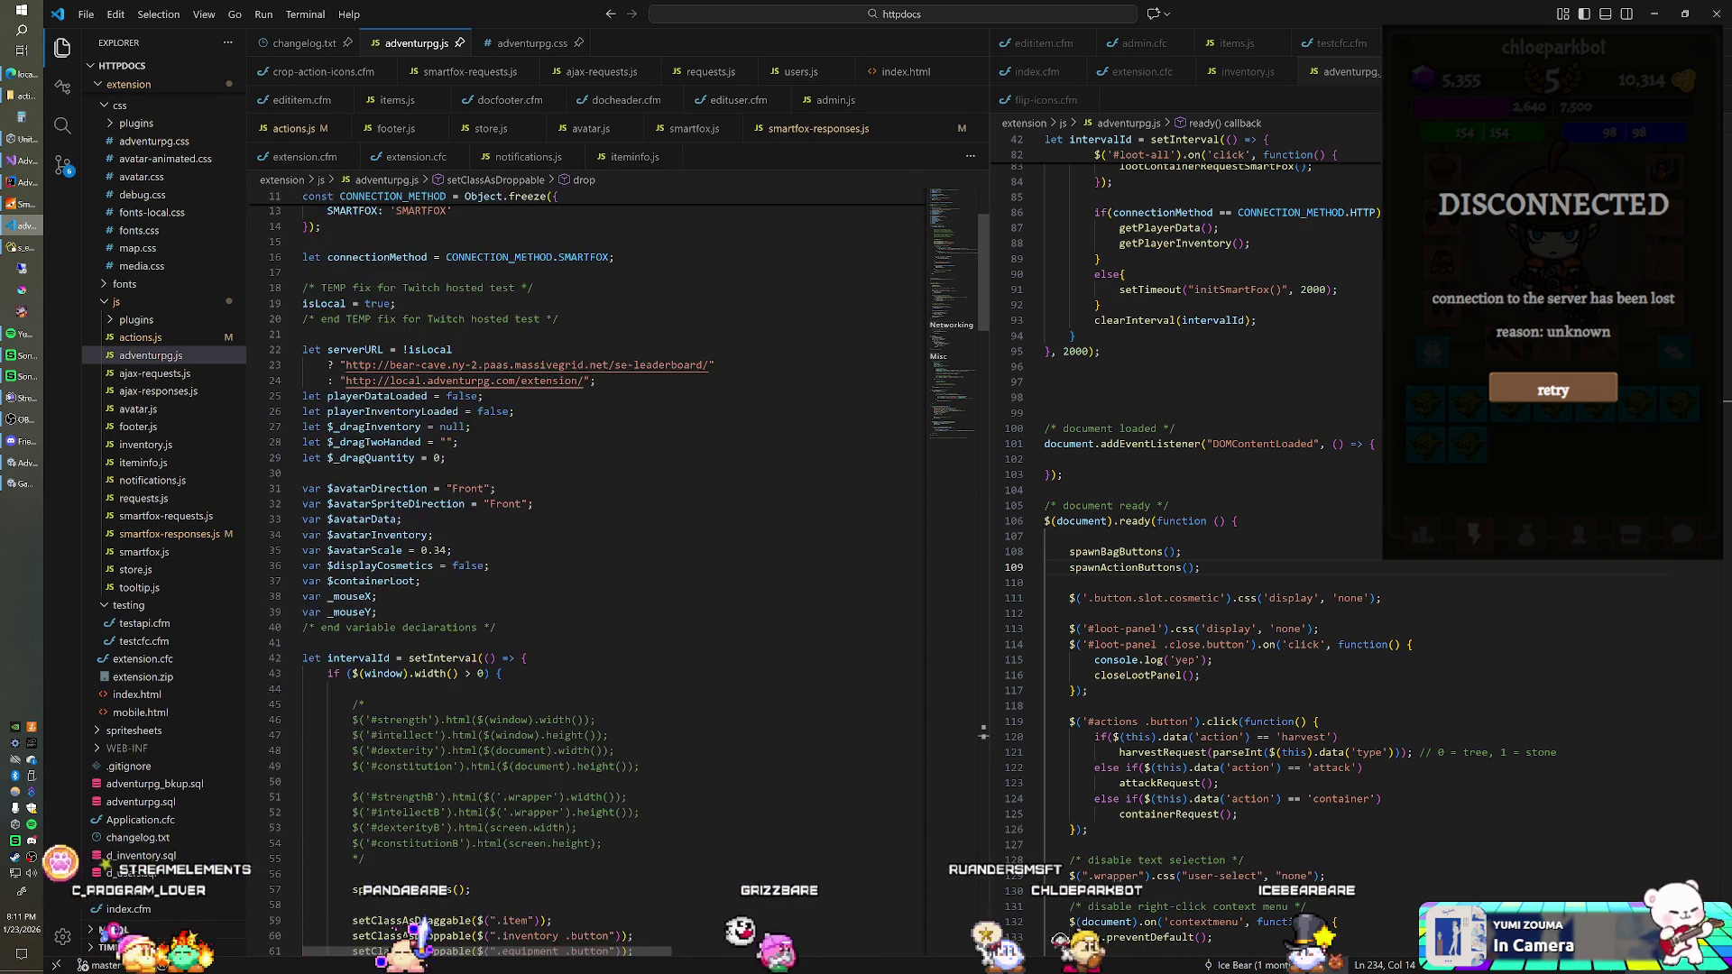
pyautogui.scroll(-8, 586, 541)
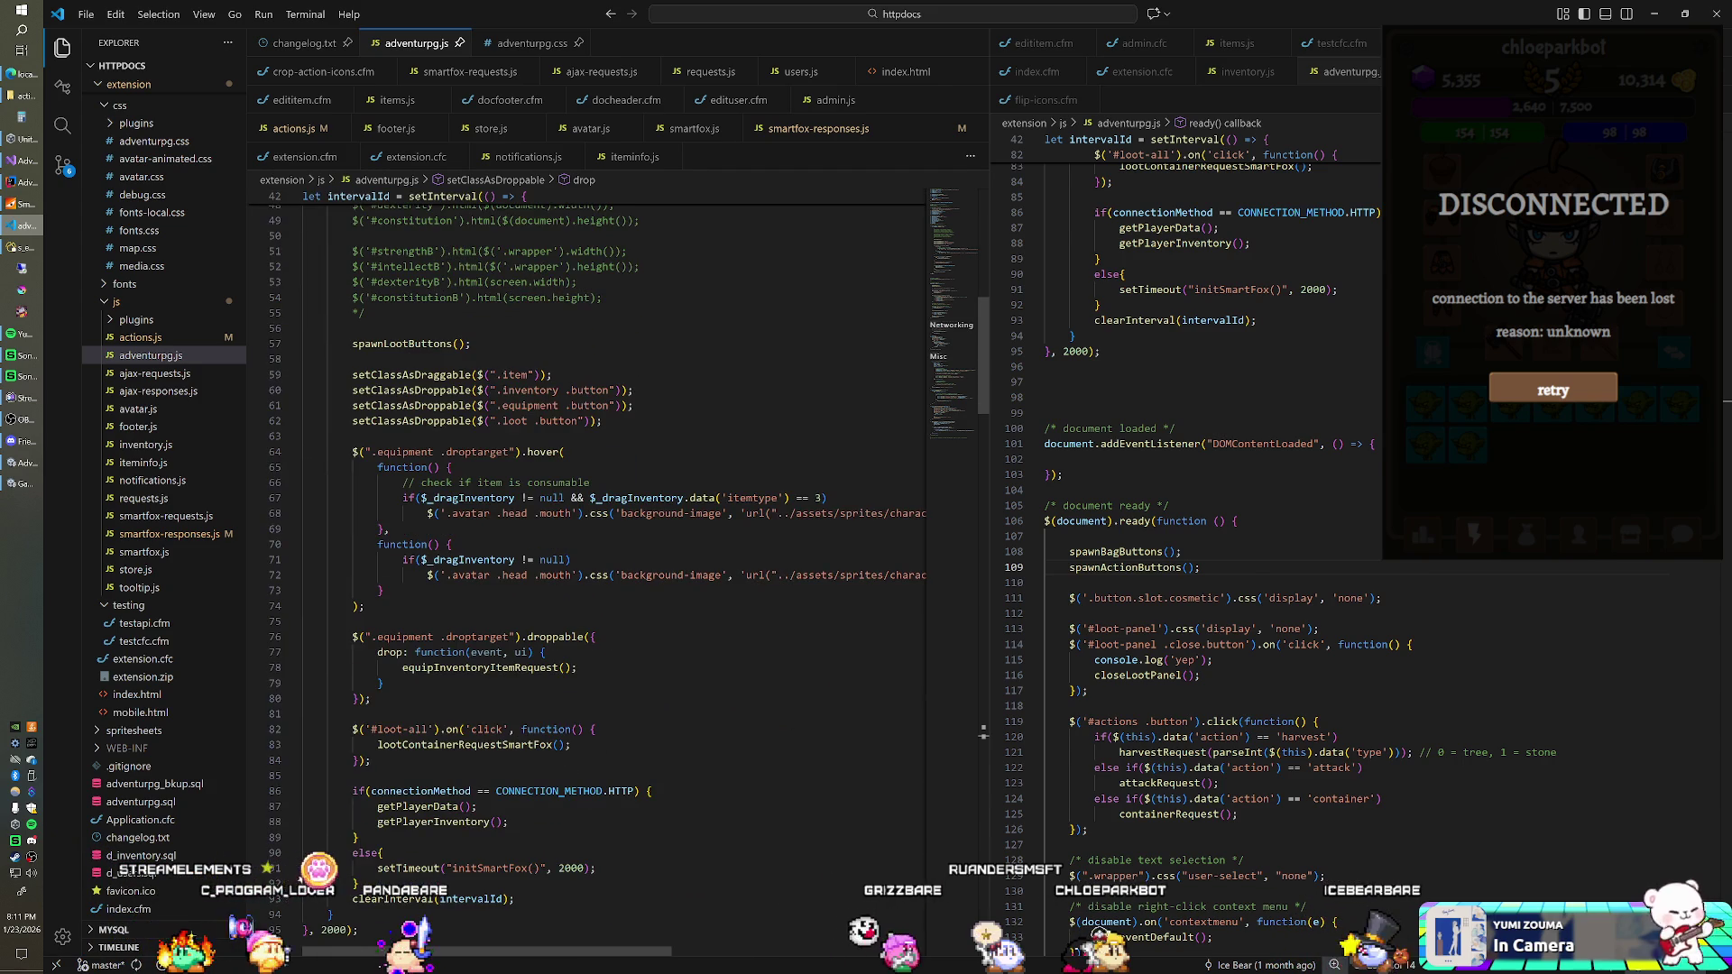
pyautogui.scroll(-2, 586, 541)
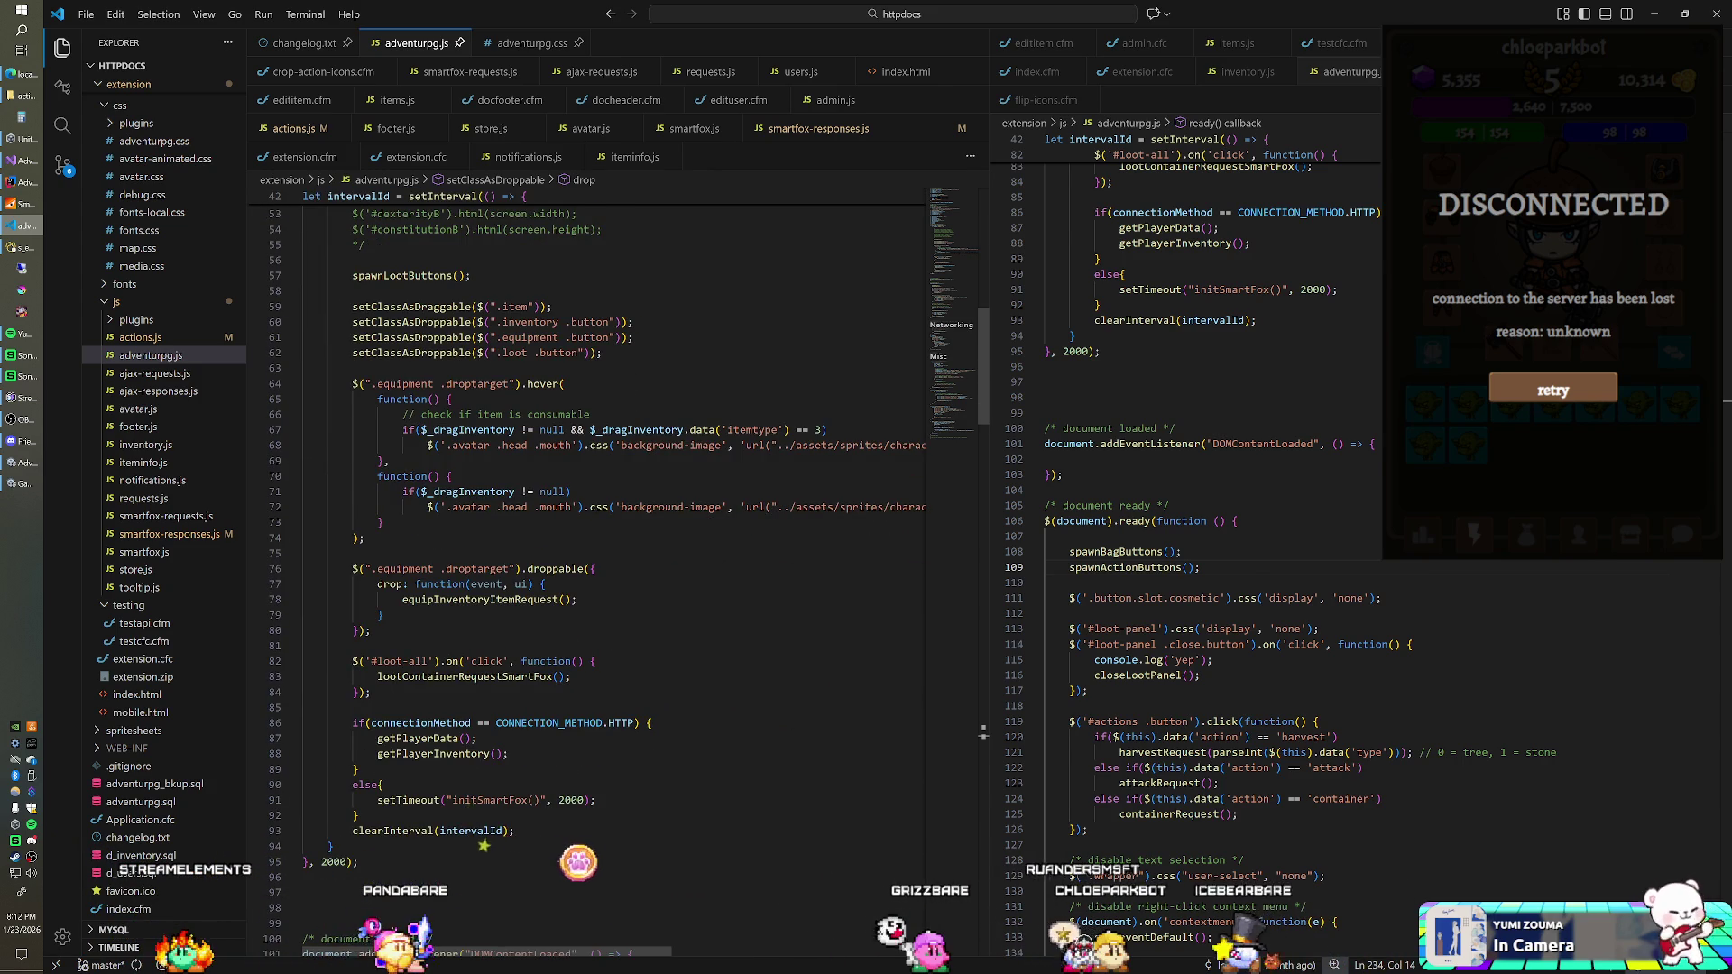
pyautogui.scroll(-4, 586, 541)
pyautogui.scroll(-4, 586, 541)
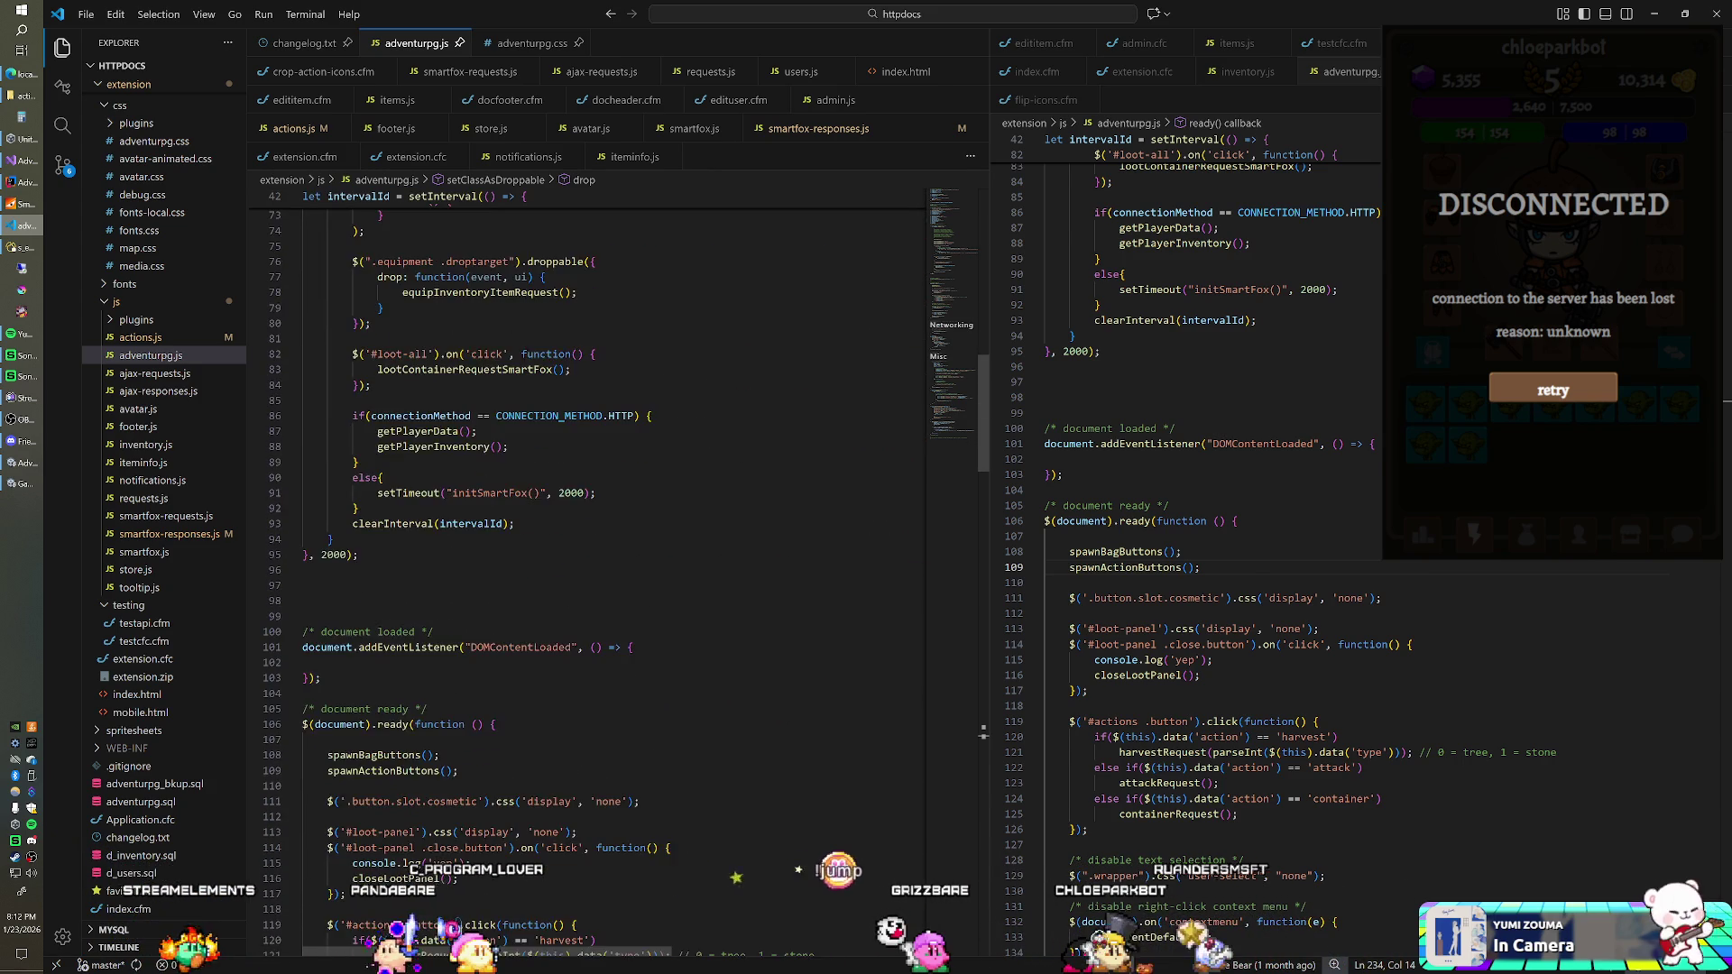
pyautogui.click(812, 131)
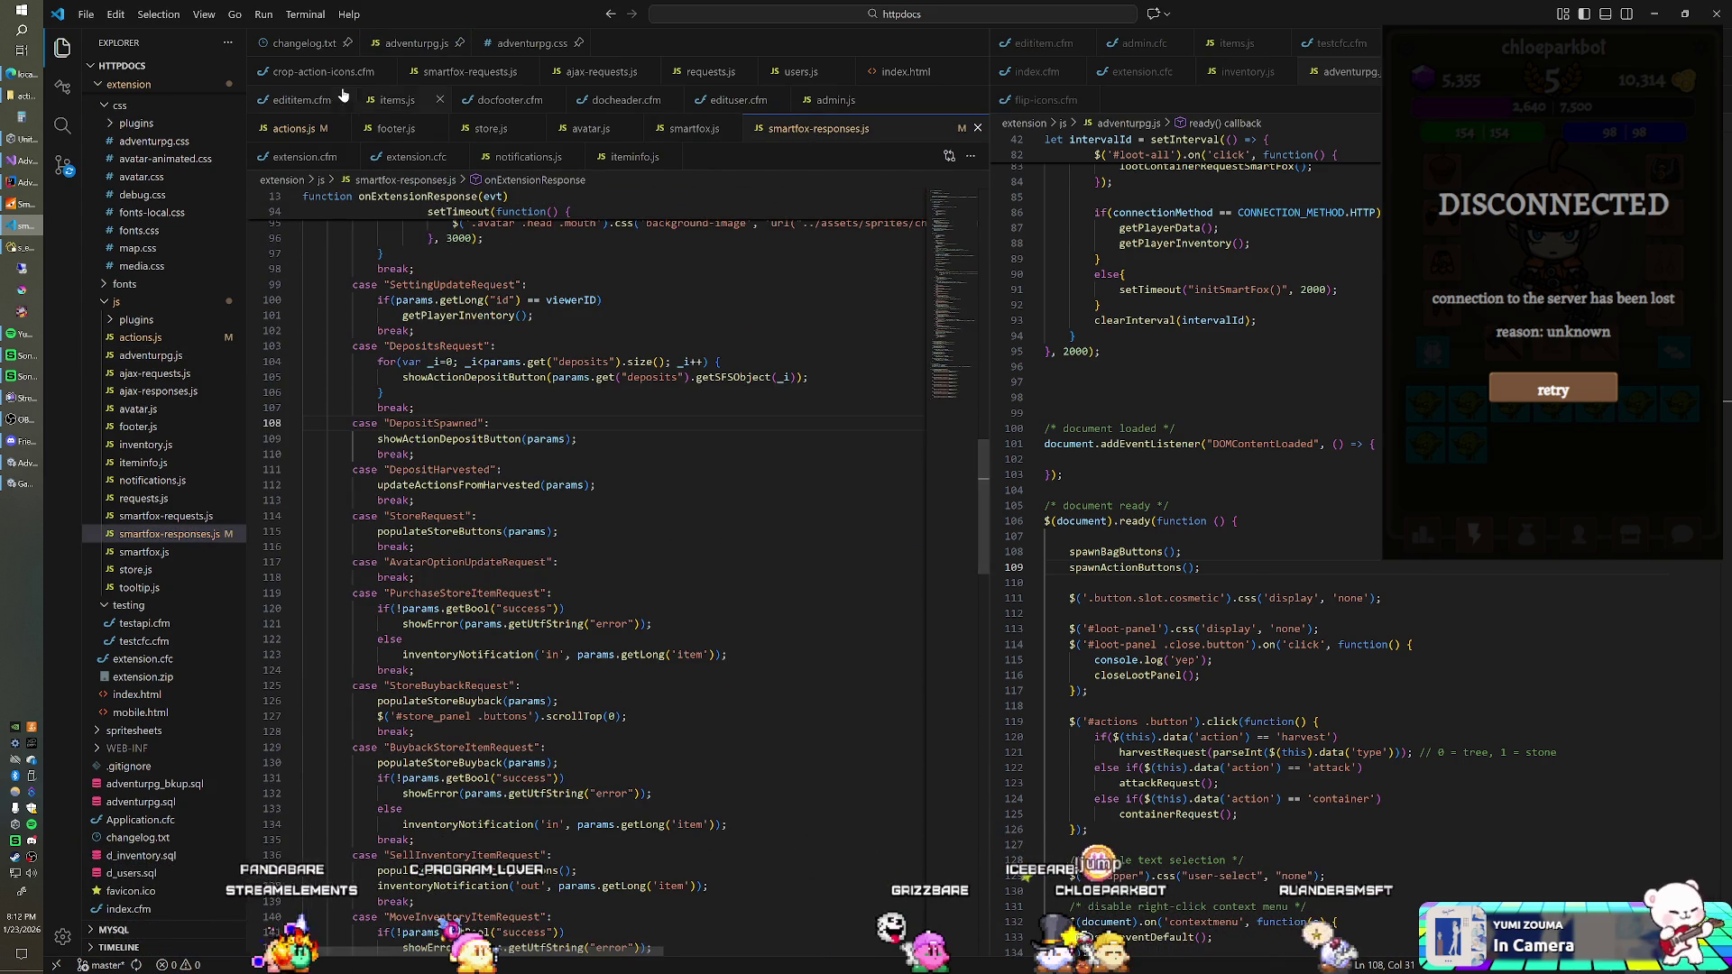
# Step: Open smartfox-requests.js and search the project for getResourceDepositsSmartFox
pyautogui.click(478, 71)
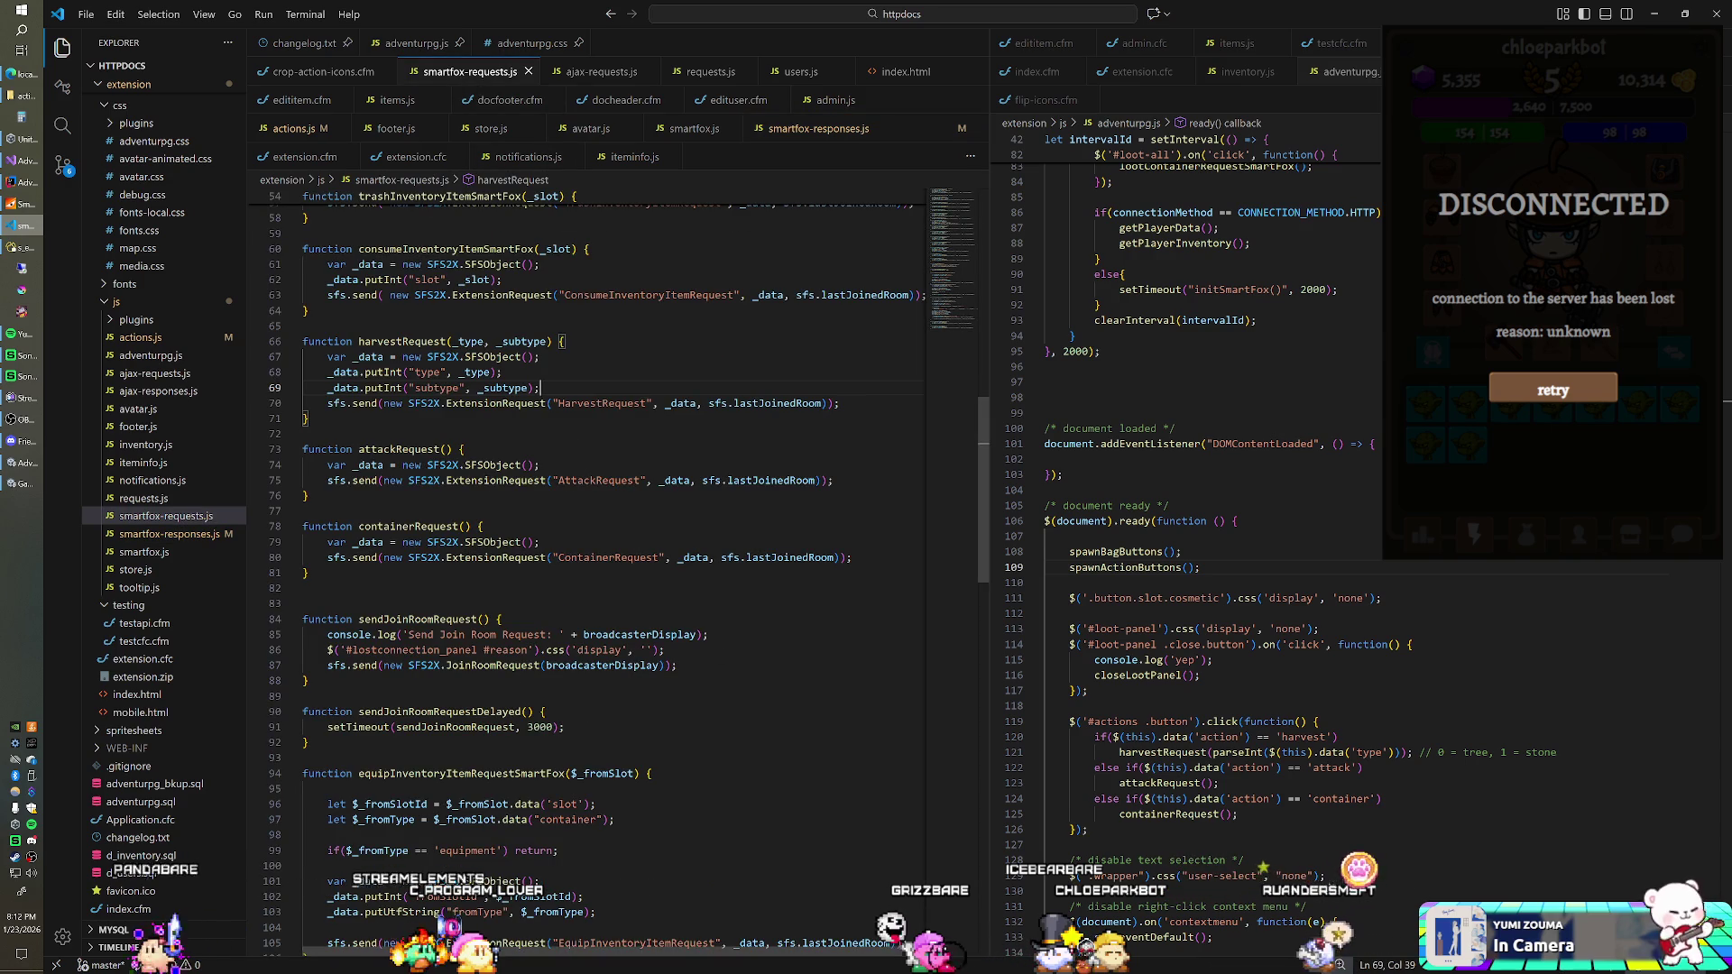
pyautogui.scroll(7, 586, 541)
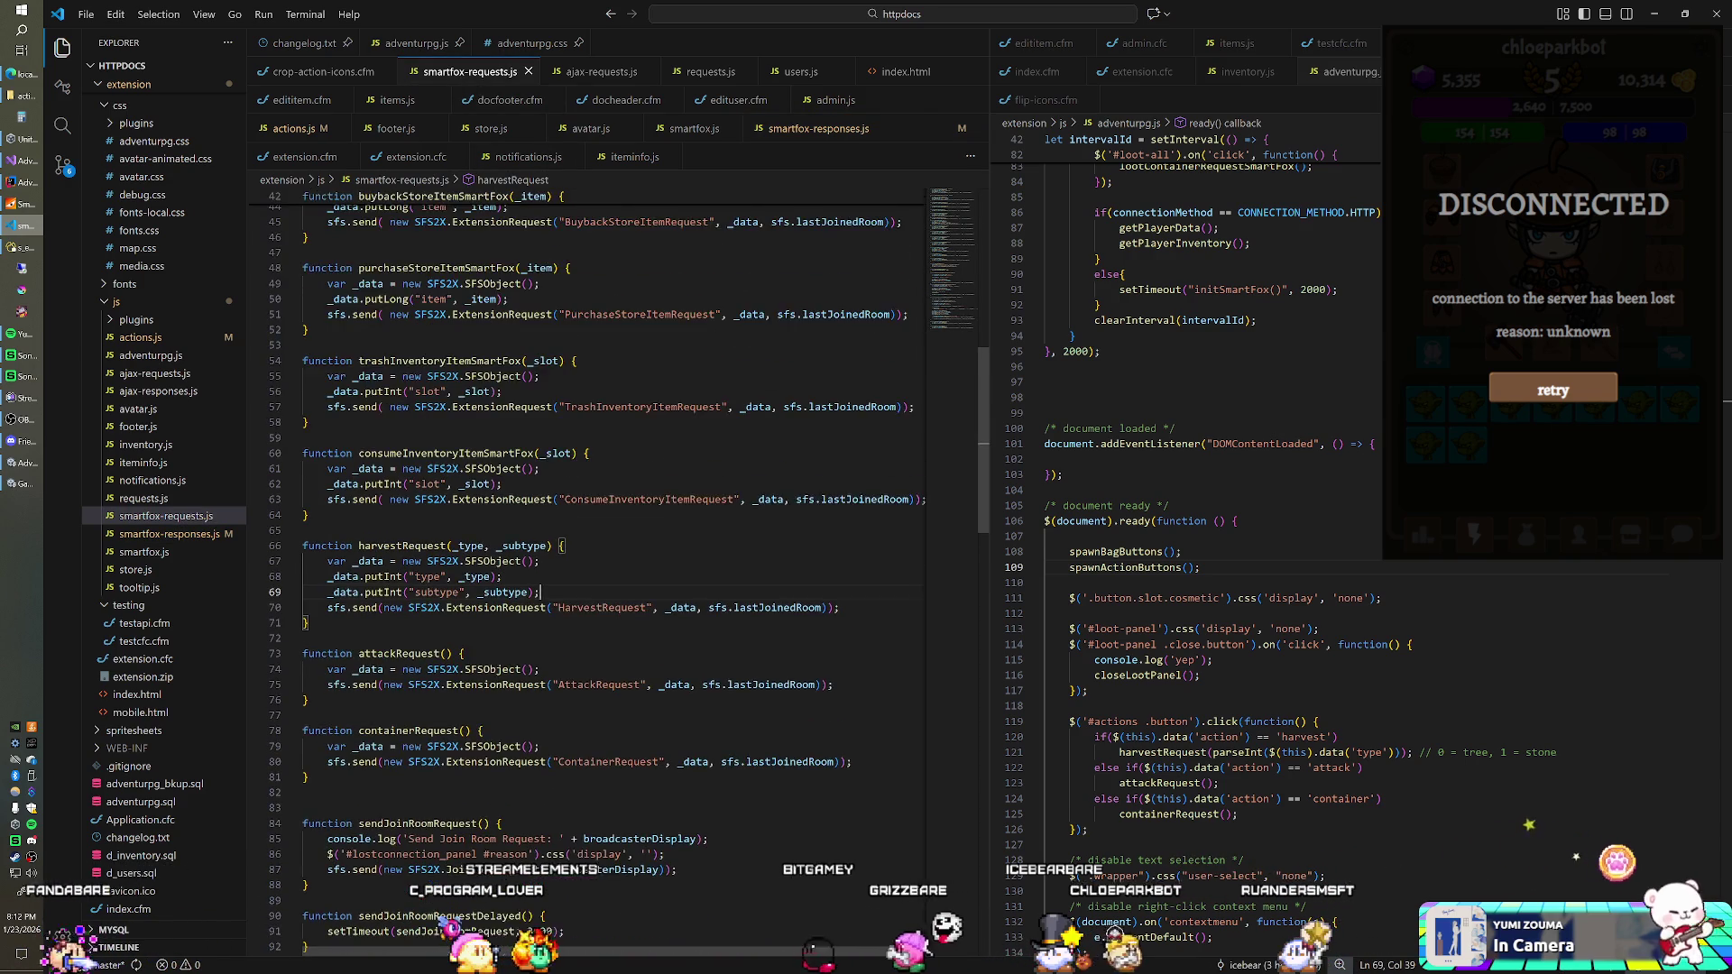
pyautogui.scroll(6, 586, 541)
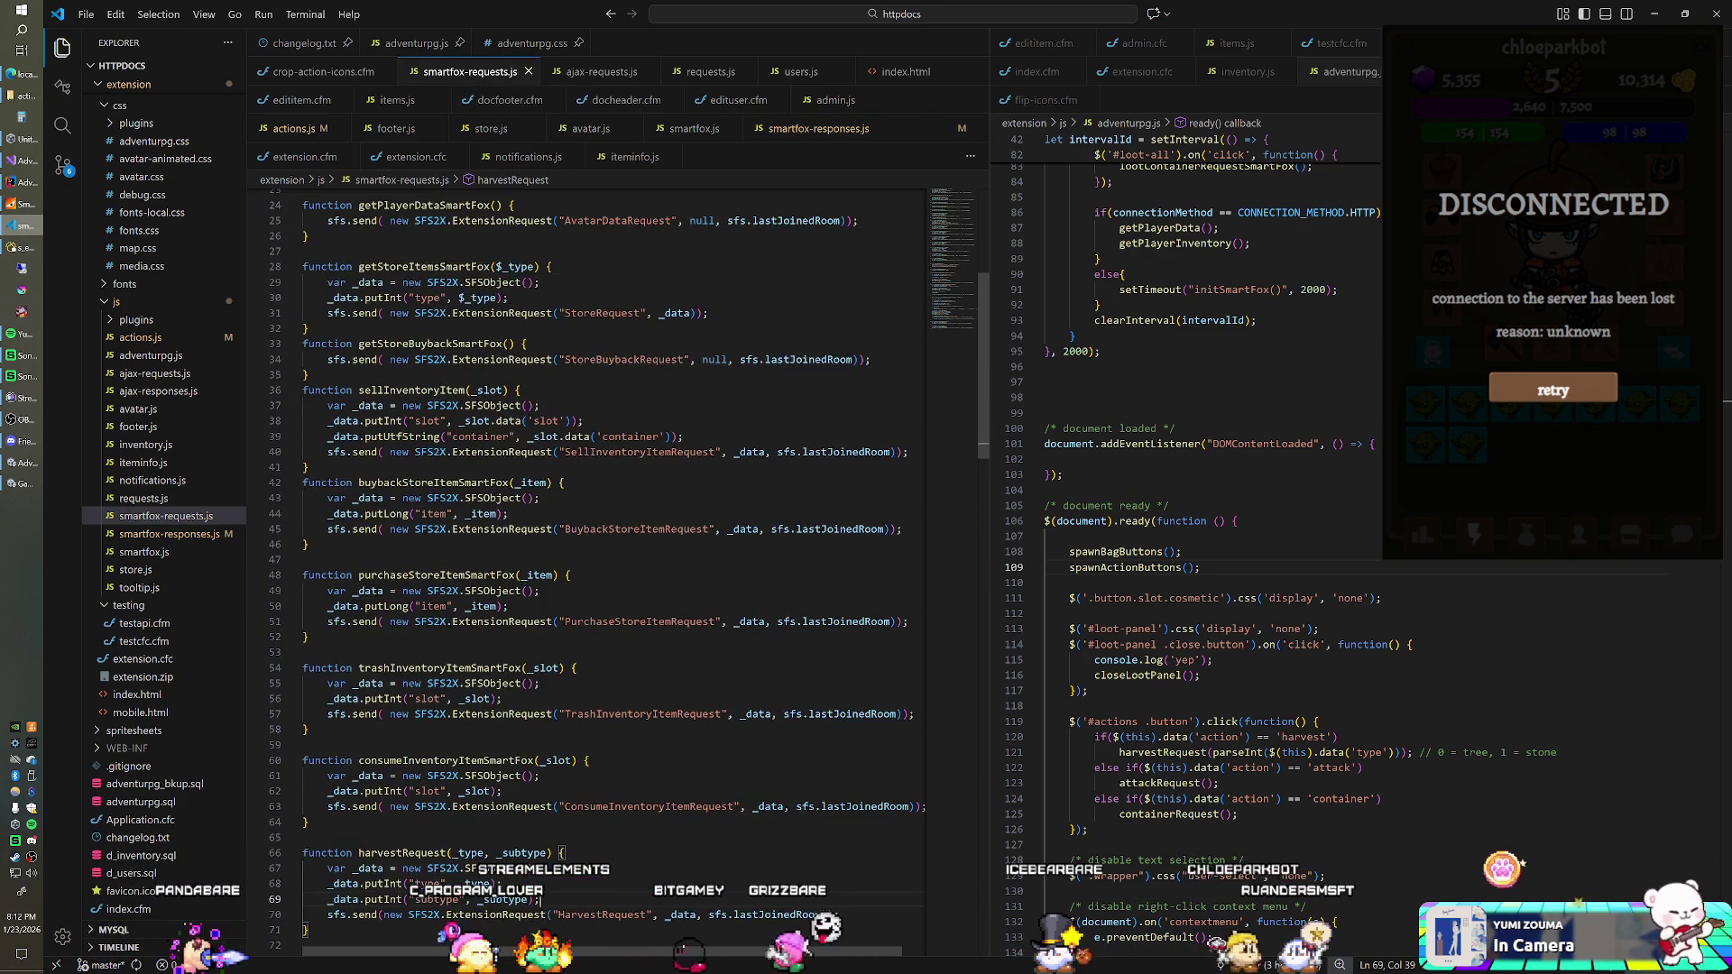
pyautogui.scroll(2, 586, 541)
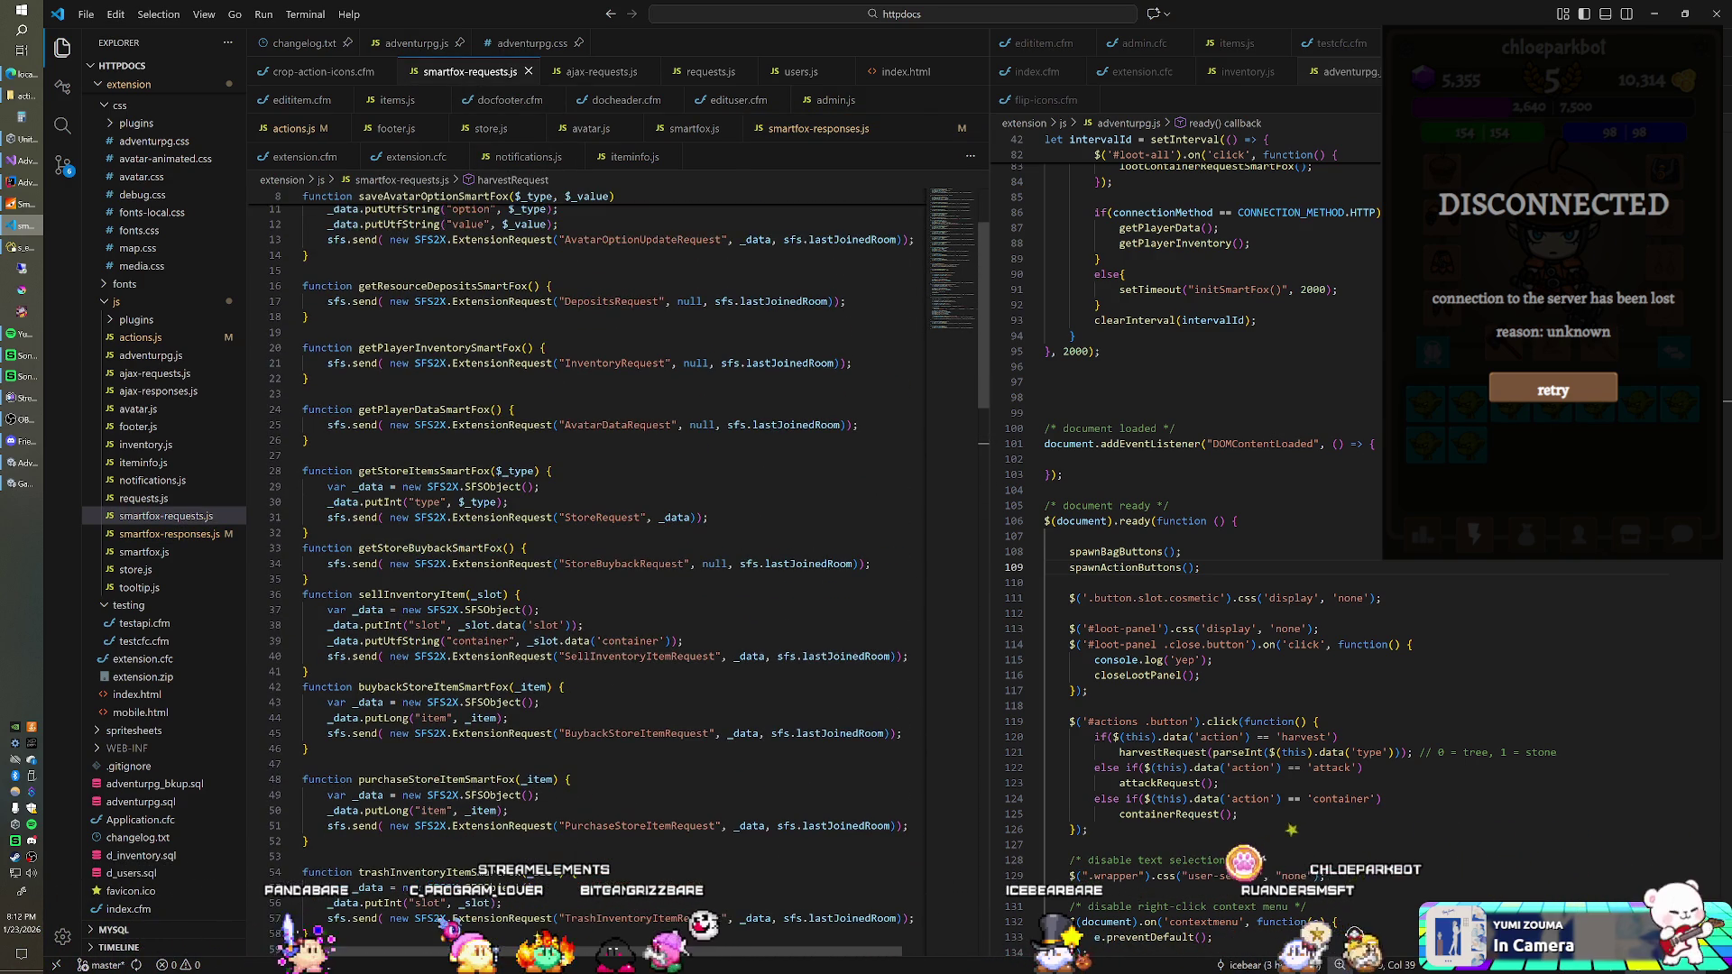
pyautogui.scroll(2, 587, 541)
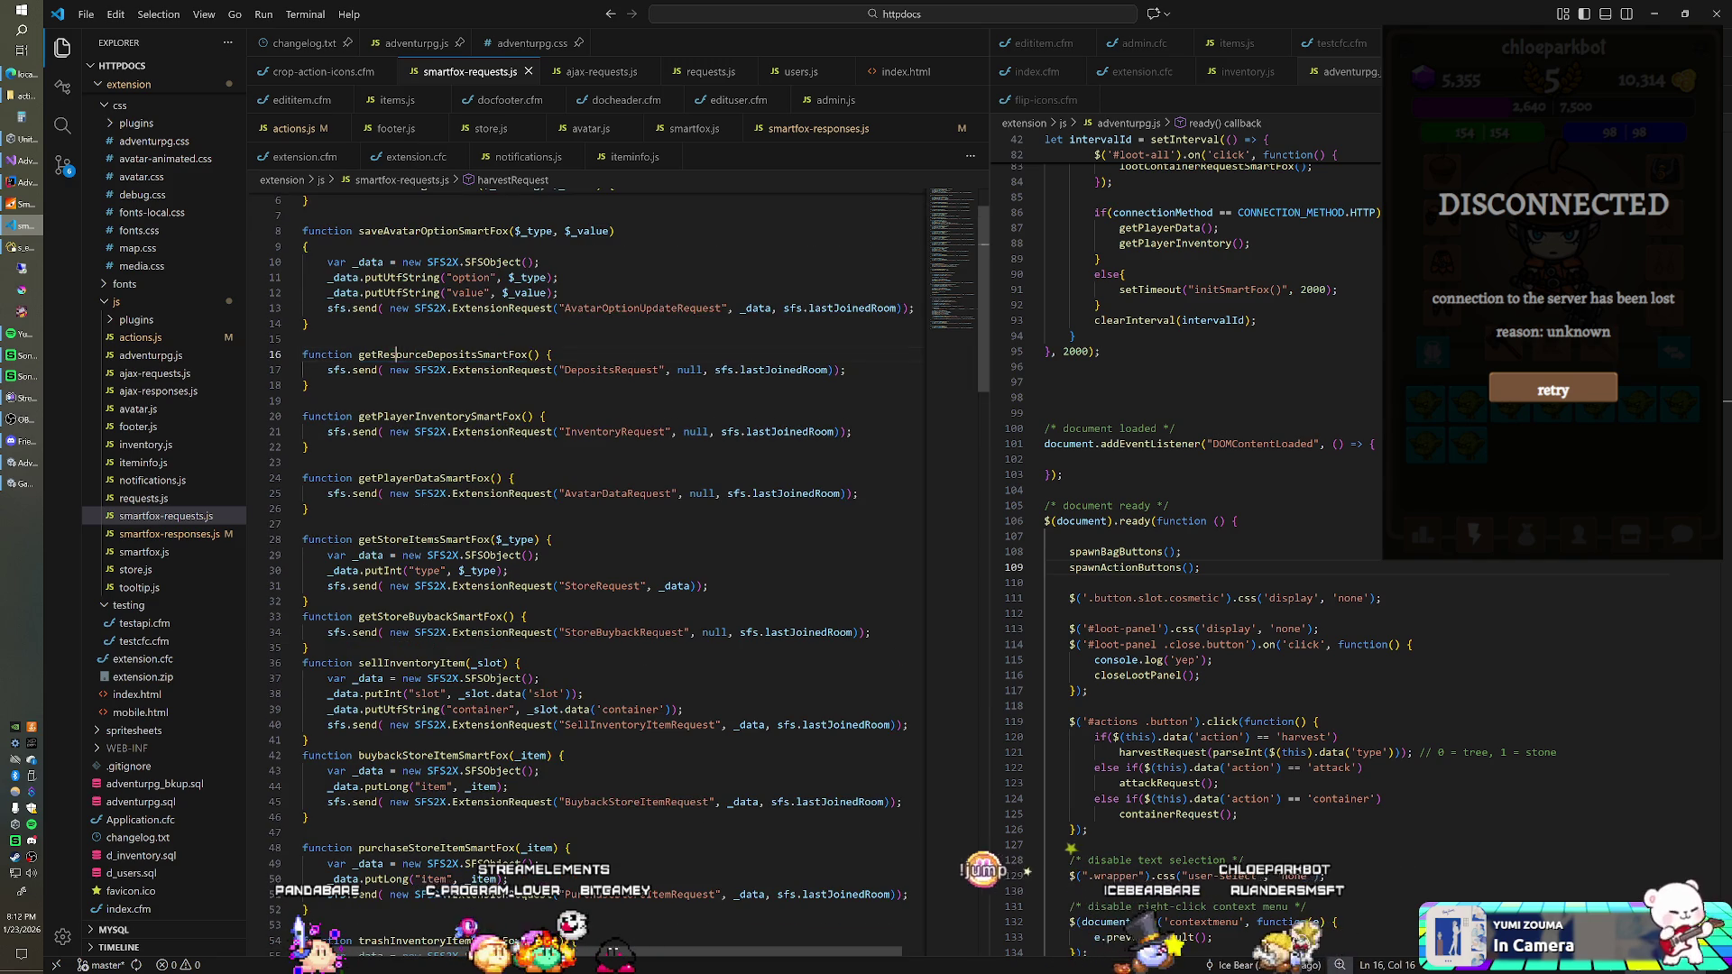
pyautogui.doubleClick(442, 354)
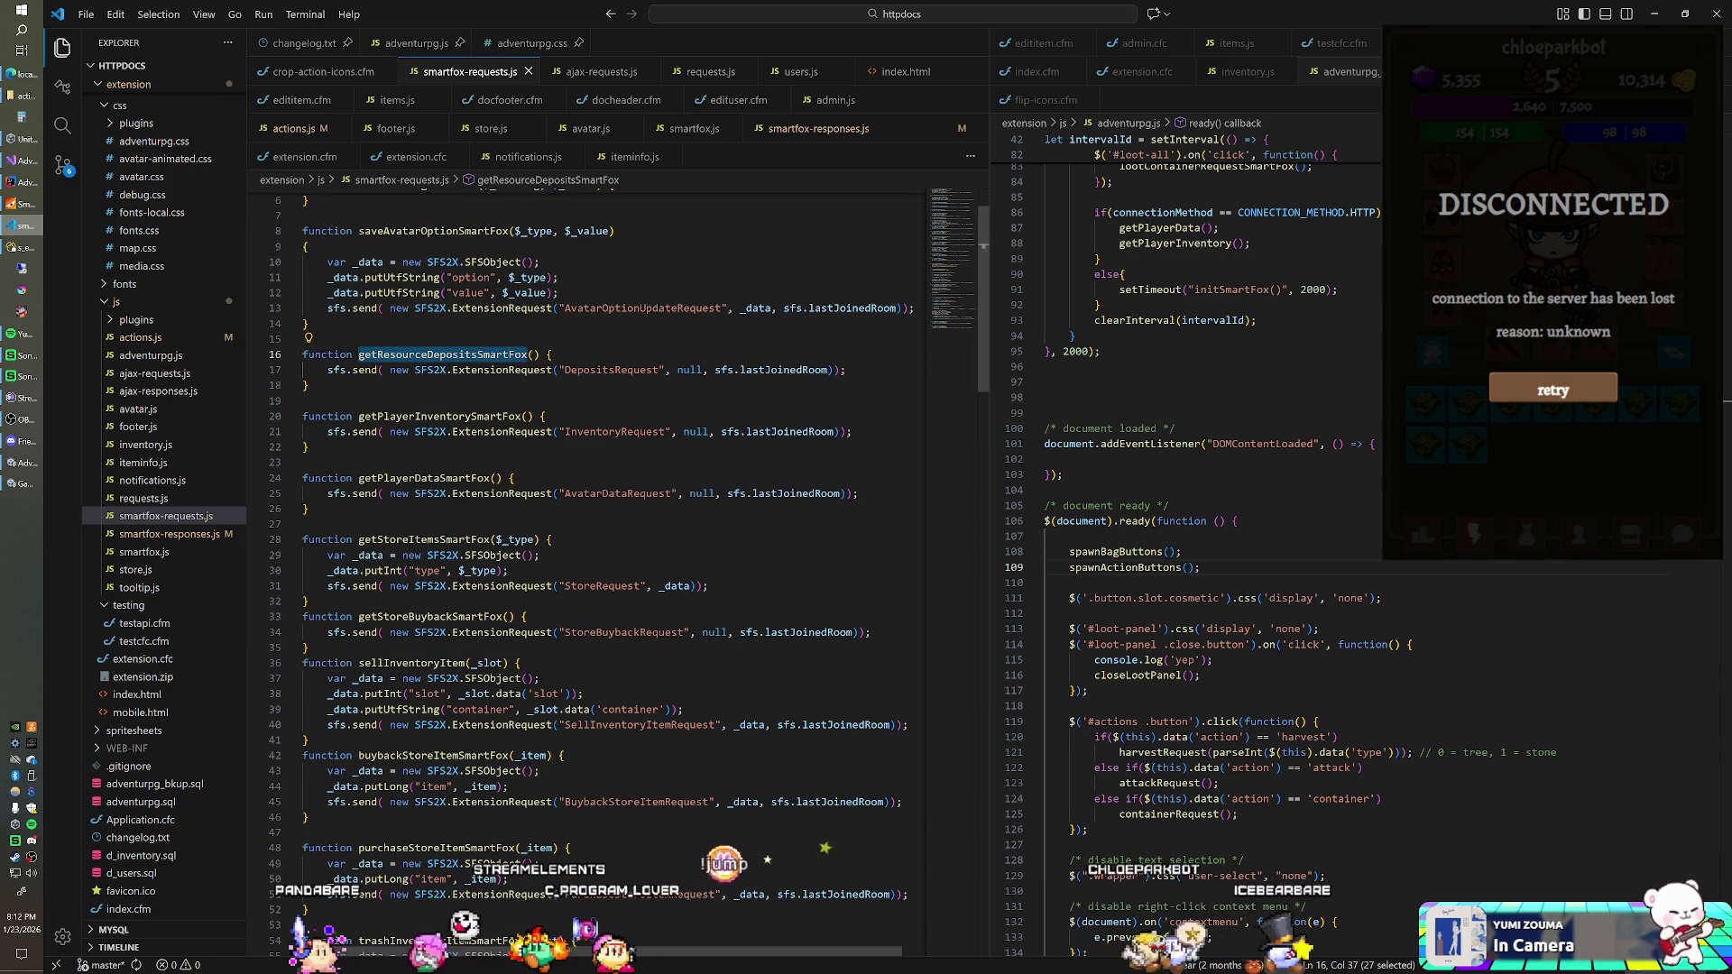
pyautogui.hotkey('ctrl', 'shift', 'f')
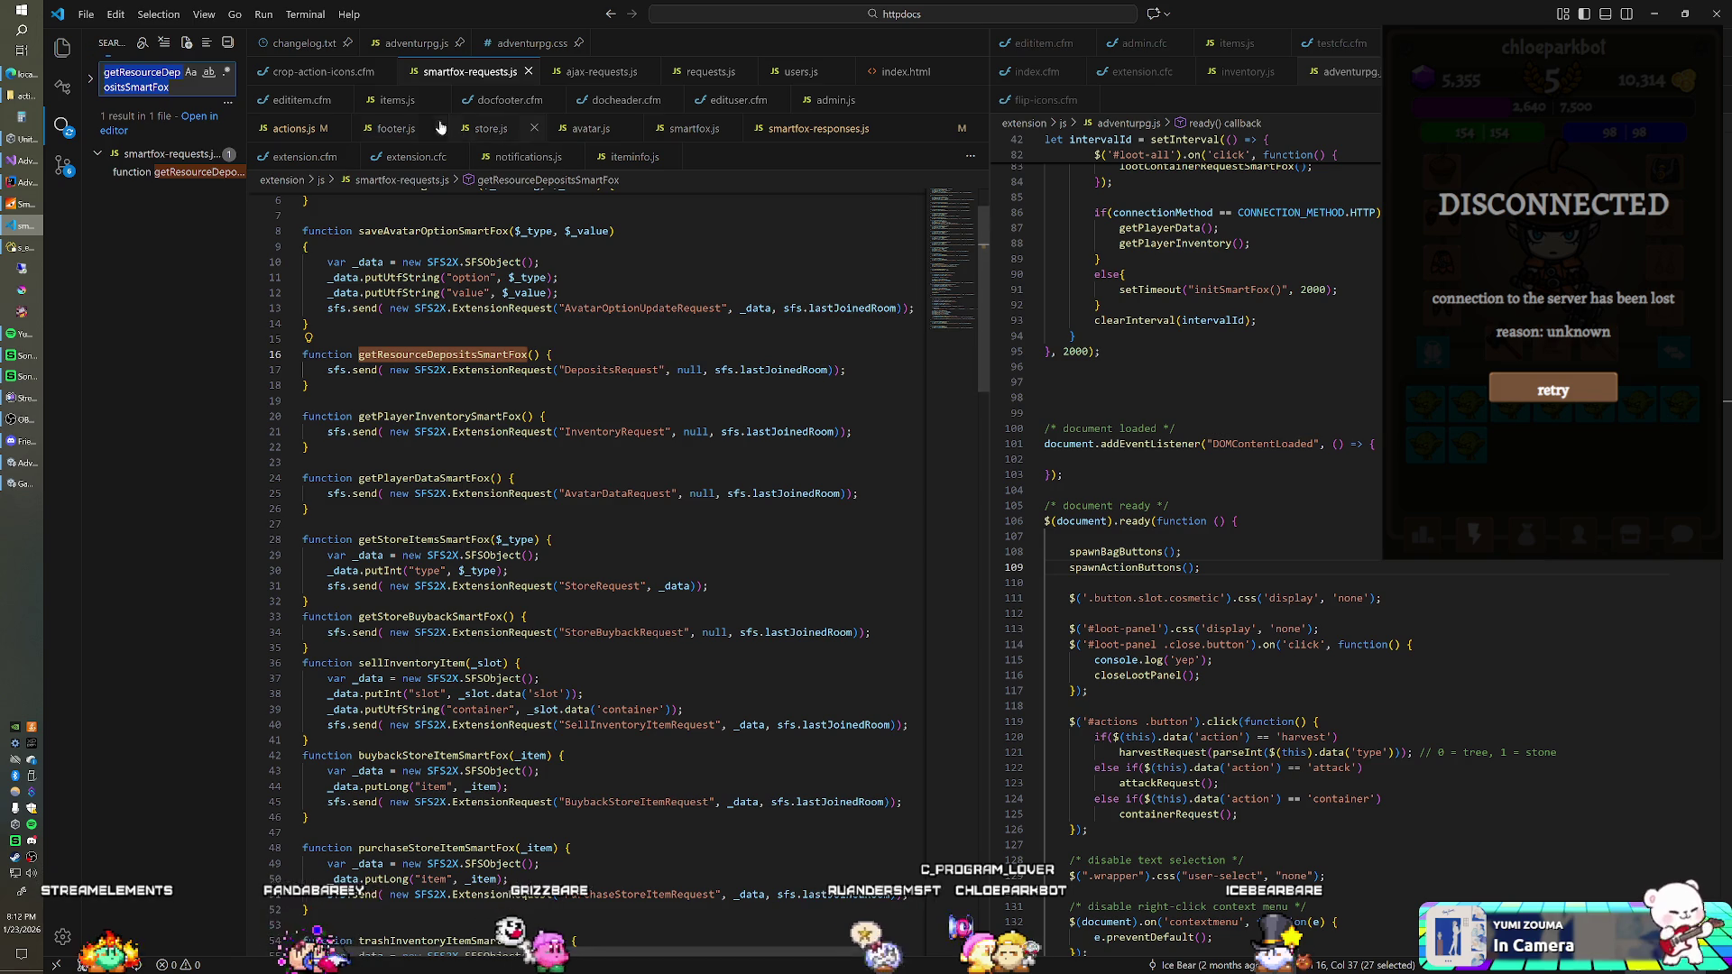
# Step: Search adventurpg.js for 'get' calls and inspect lines 117 to 125
pyautogui.click(424, 46)
pyautogui.scroll(-2, 541, 451)
pyautogui.click(379, 350)
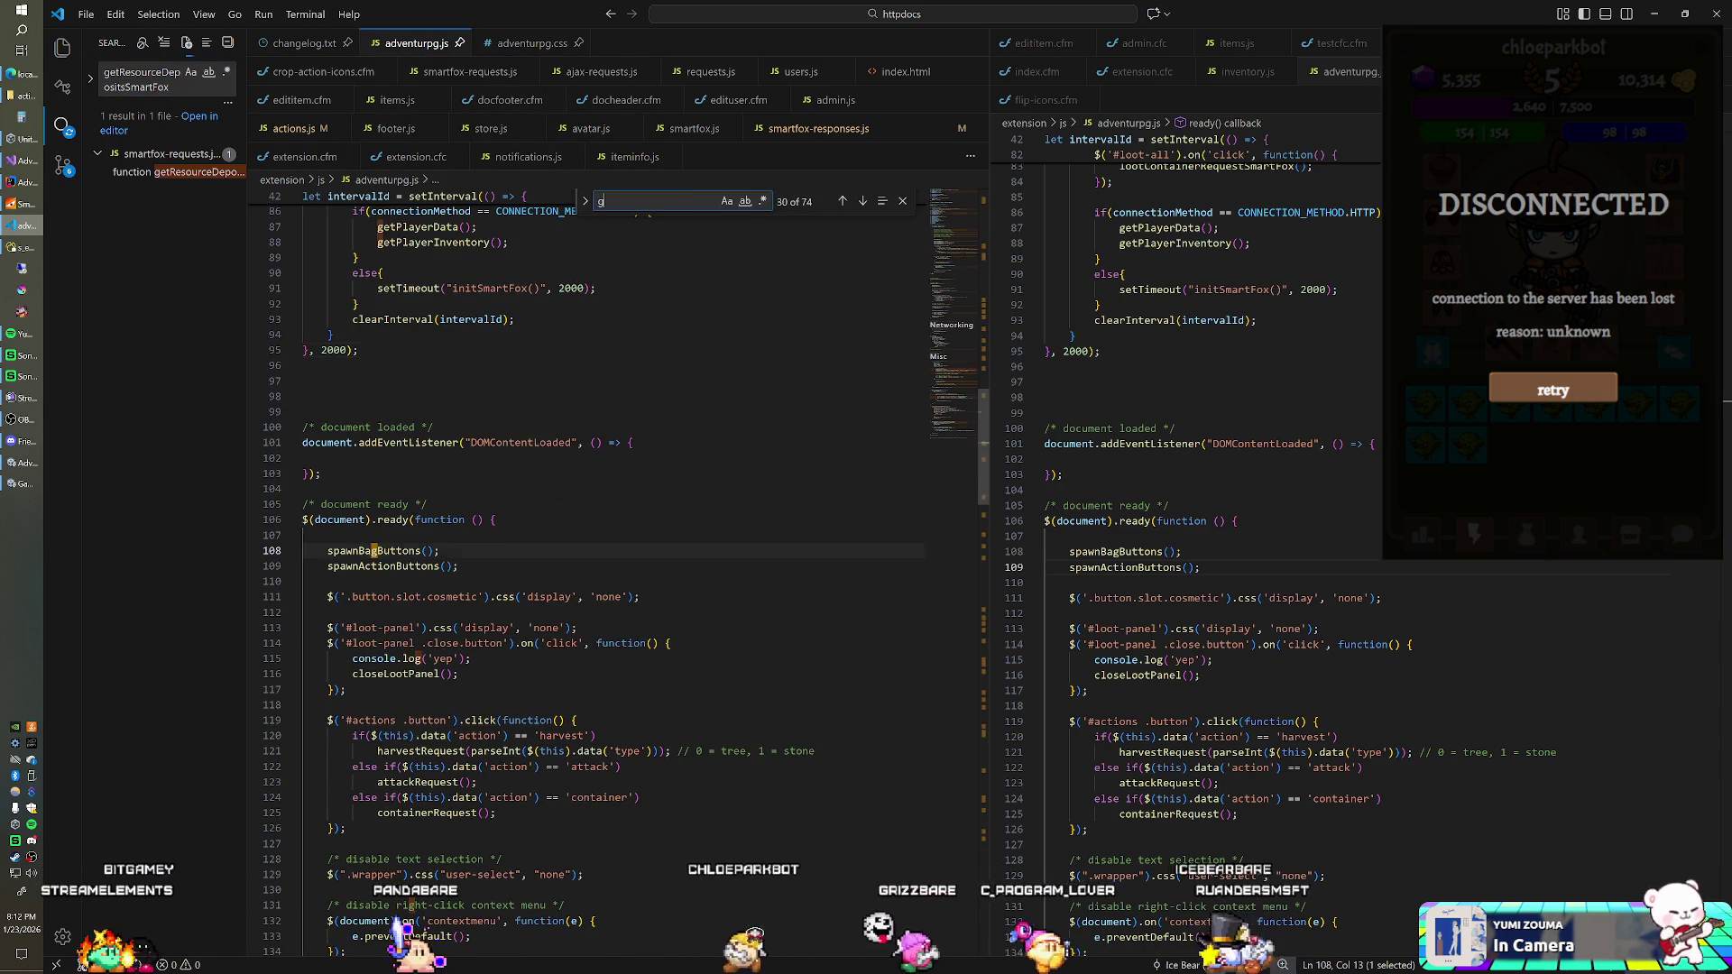
pyautogui.hotkey('ctrl', 'f')
pyautogui.write('get')
pyautogui.hotkey('ctrl', 'p')
pyautogui.write('e')
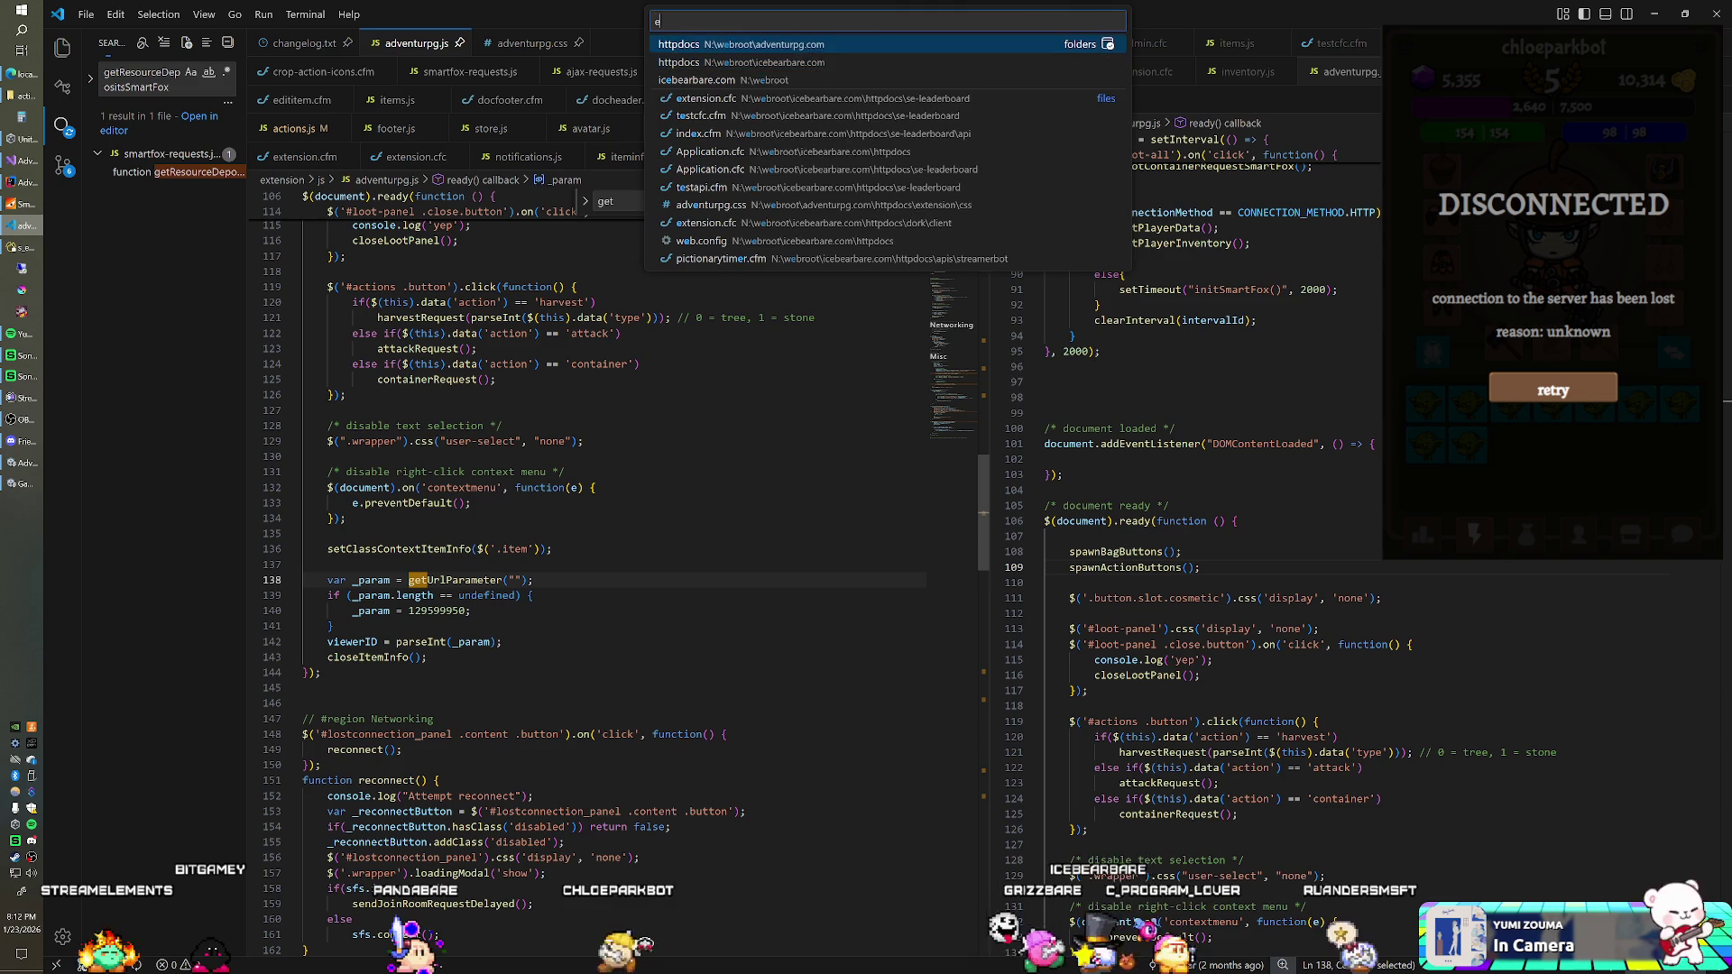
pyautogui.press('Down')
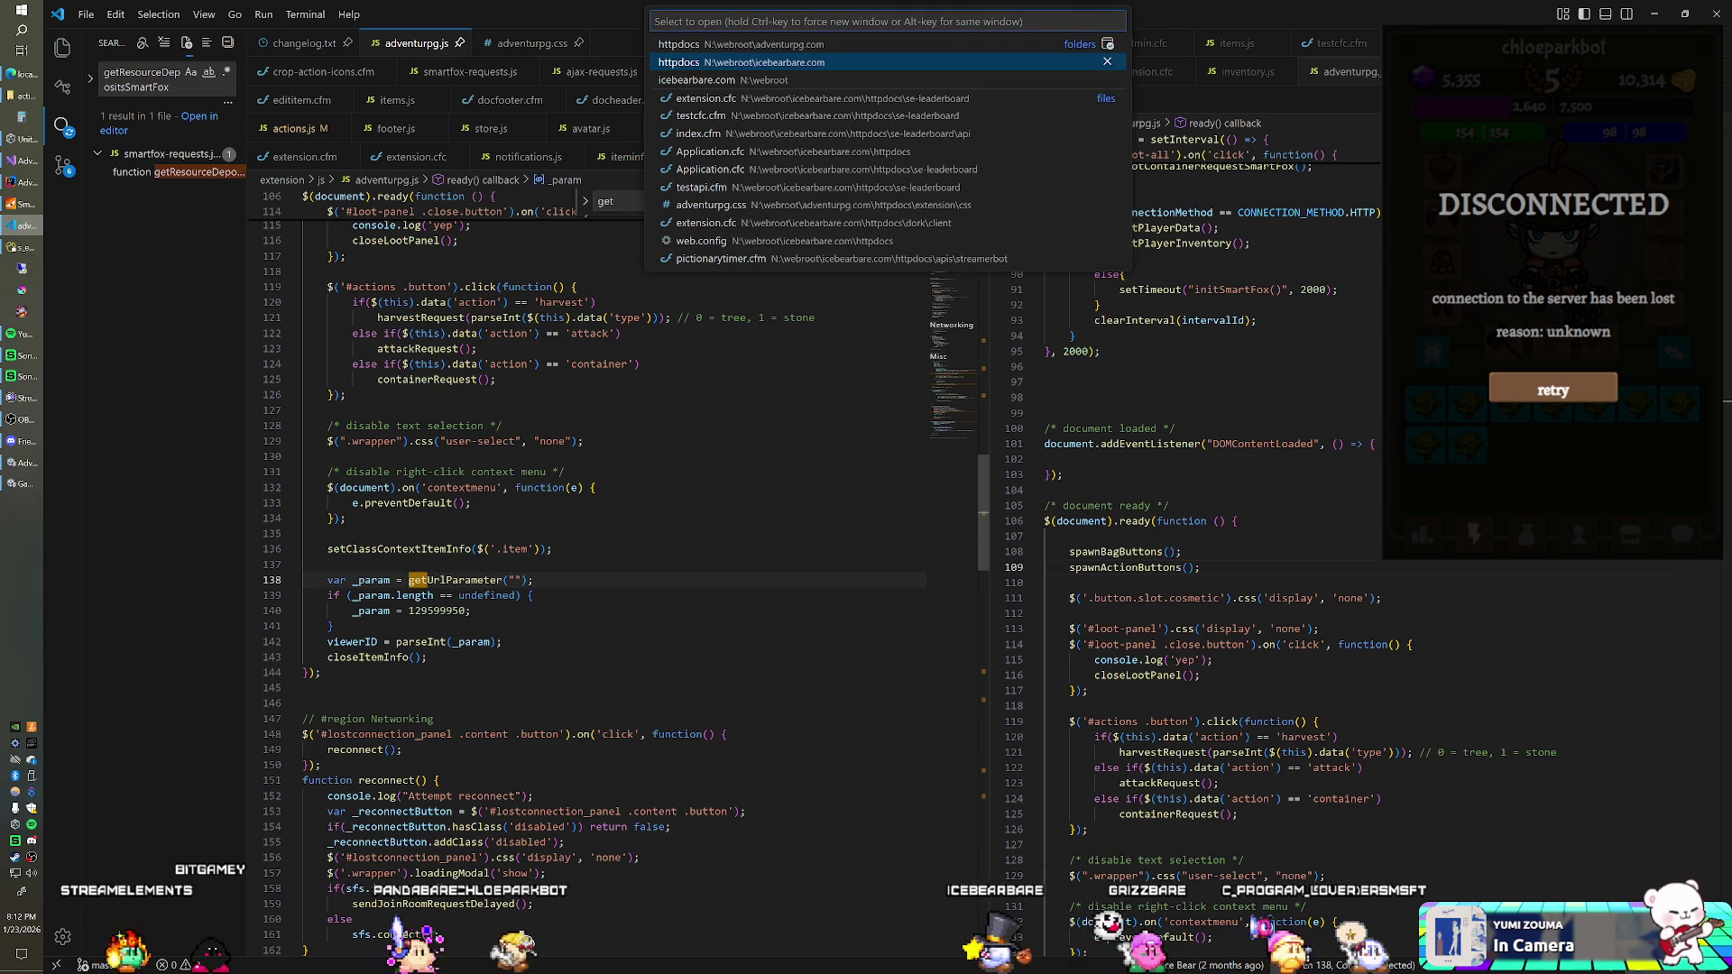
pyautogui.press('Escape')
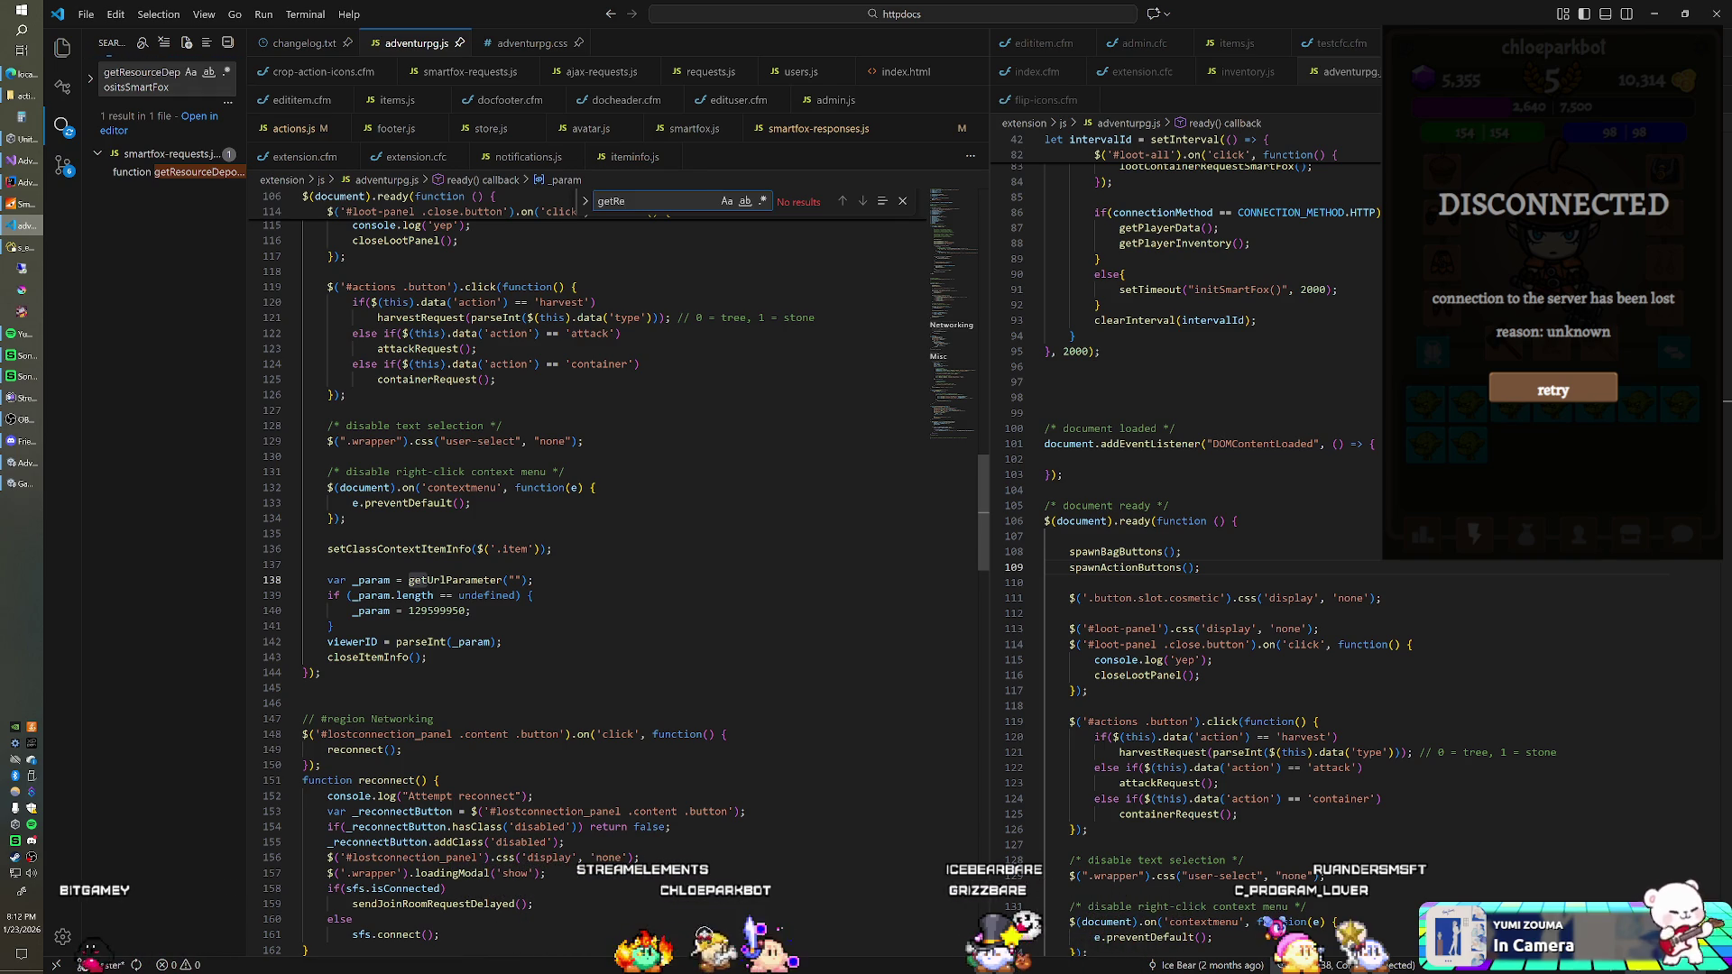
pyautogui.click(378, 256)
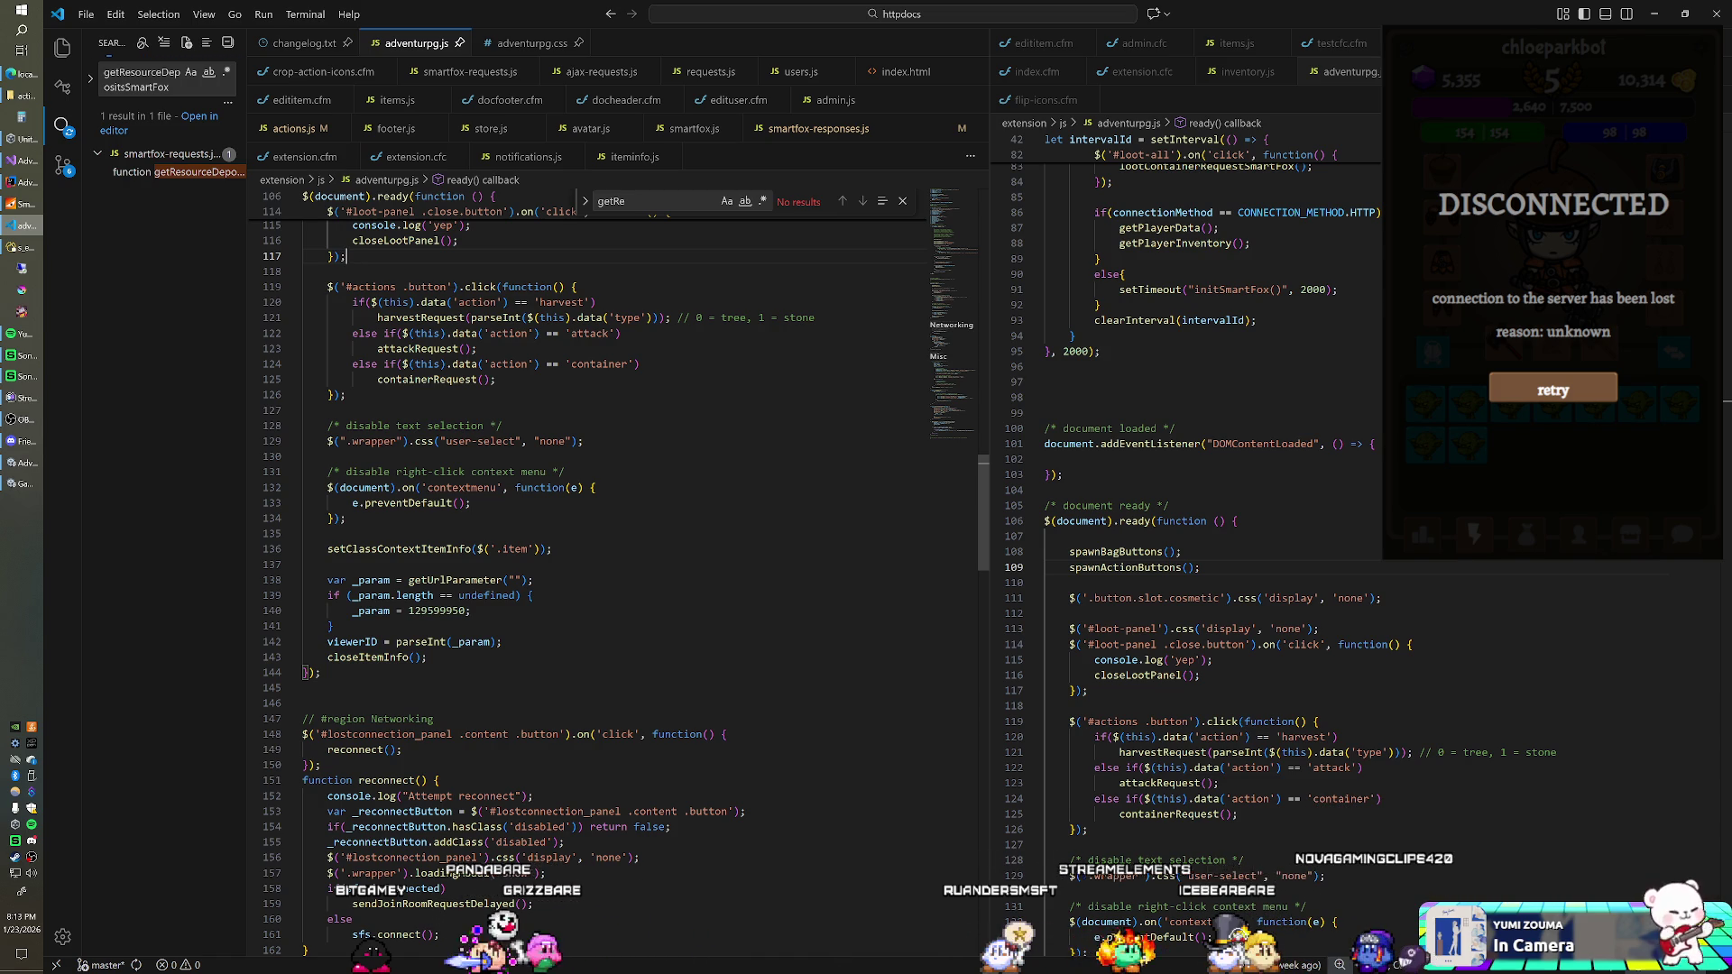
pyautogui.click(304, 271)
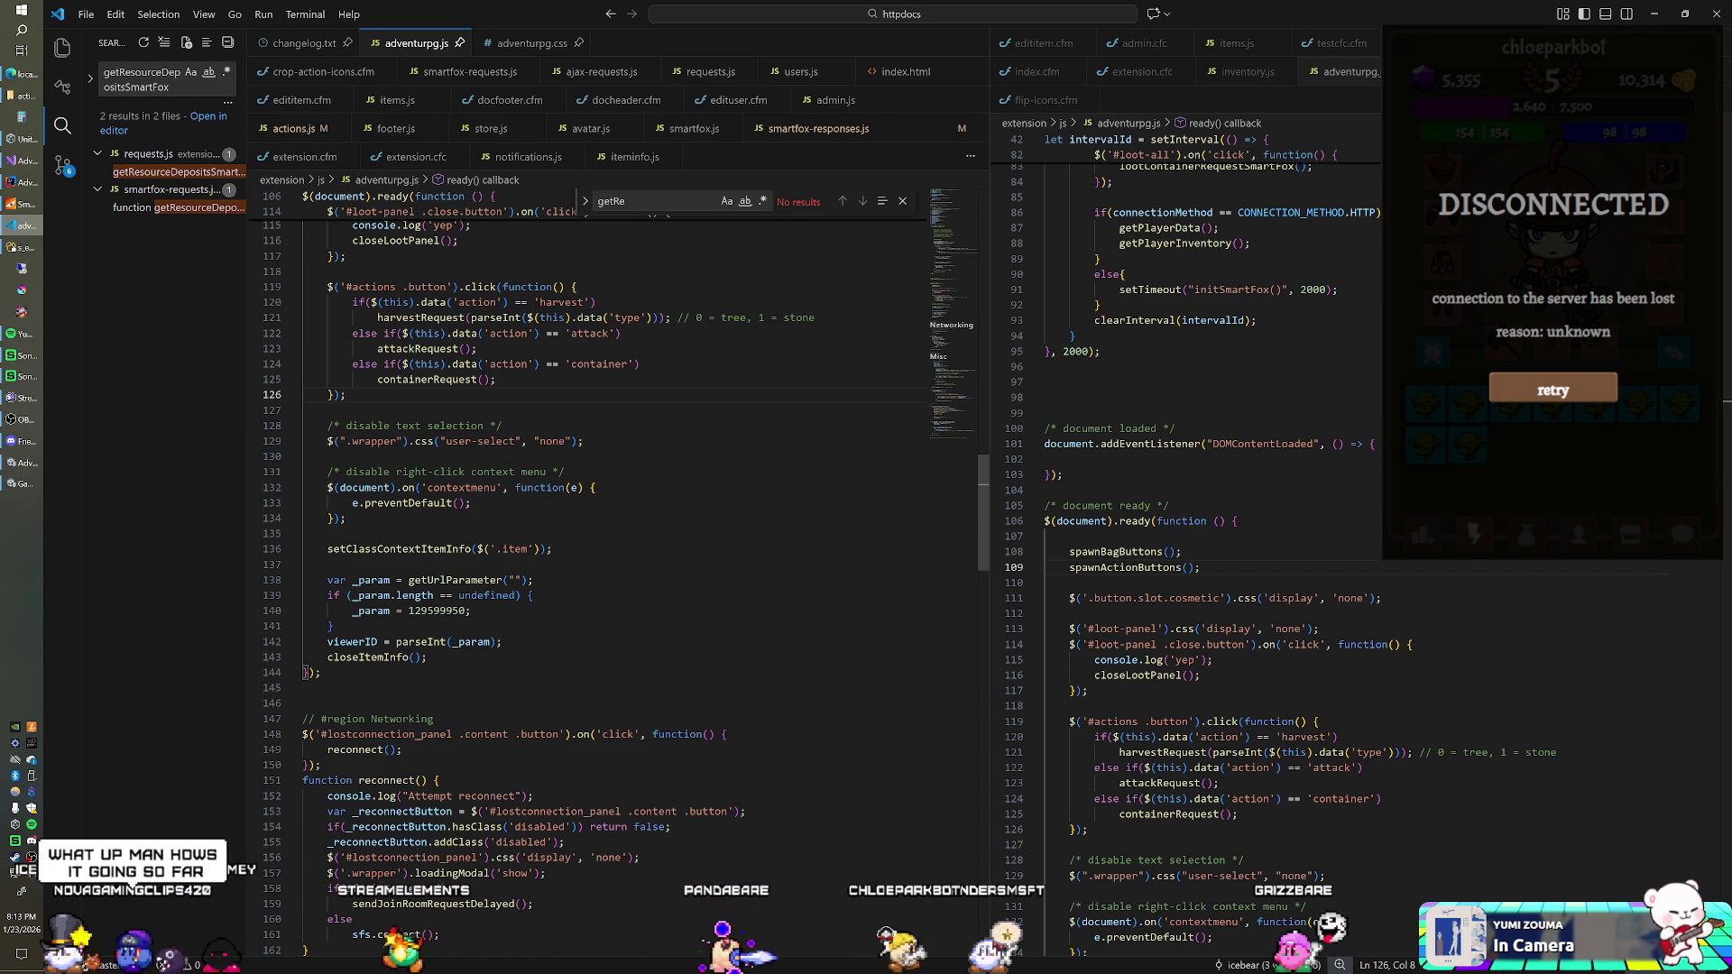
pyautogui.click(497, 379)
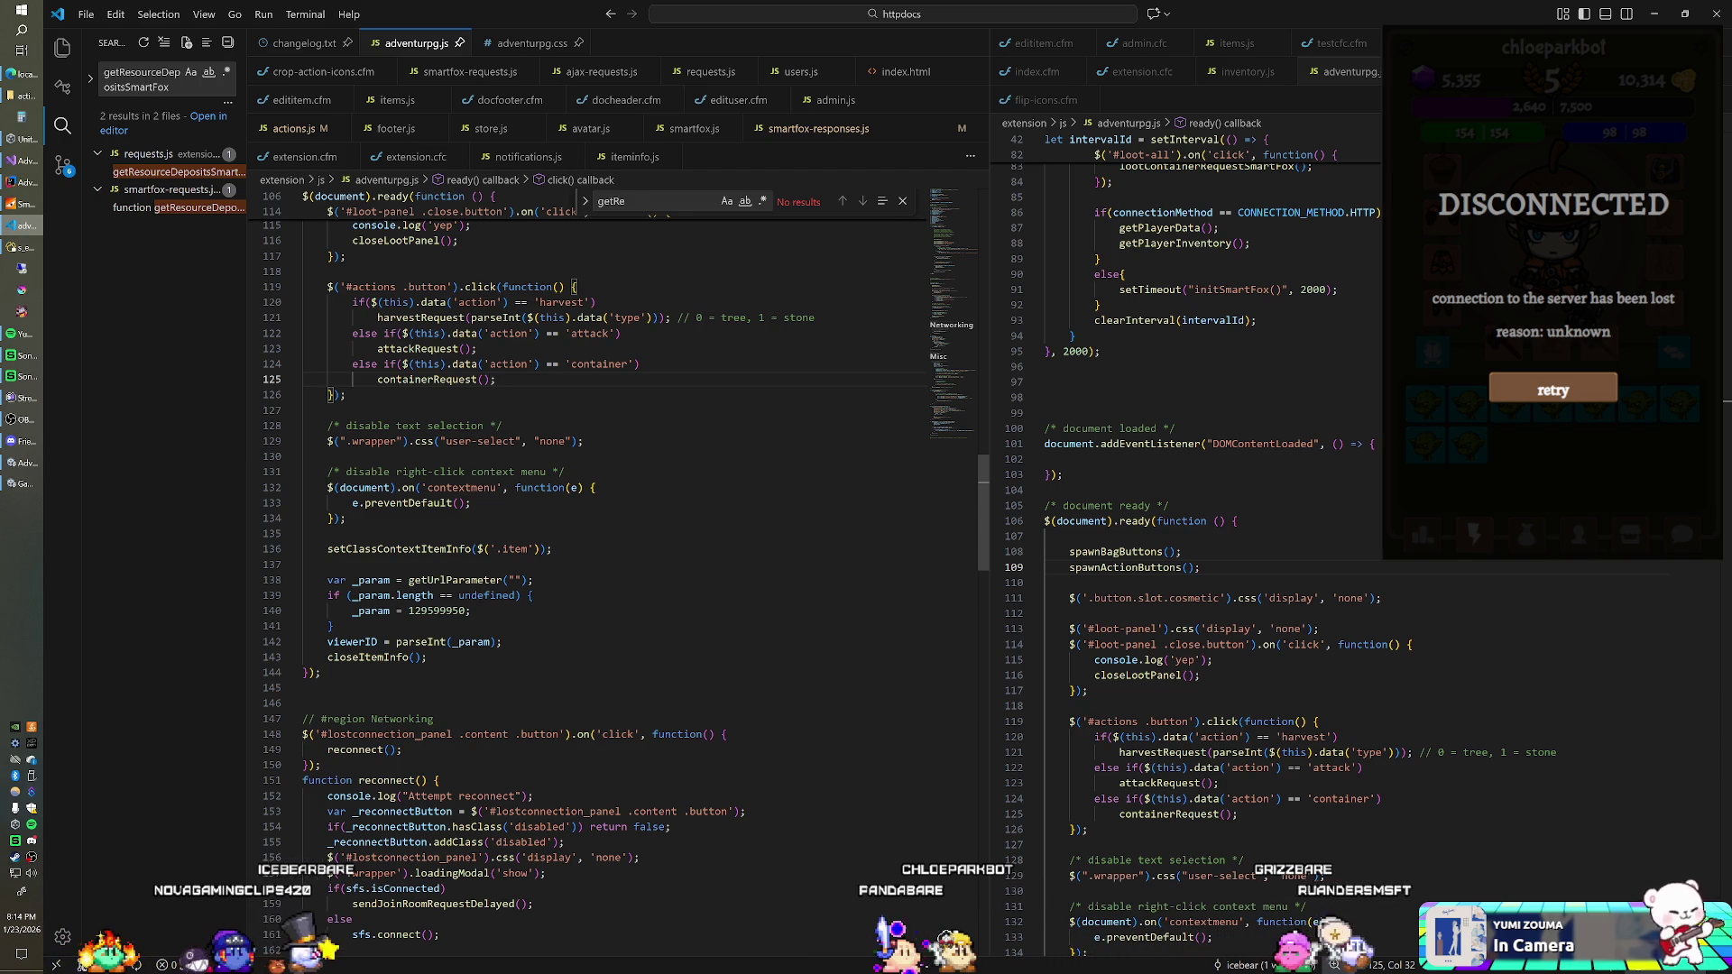
# Step: Broaden the project search to getResourceDeposits and open its smartfox-responses.js call
pyautogui.click(175, 173)
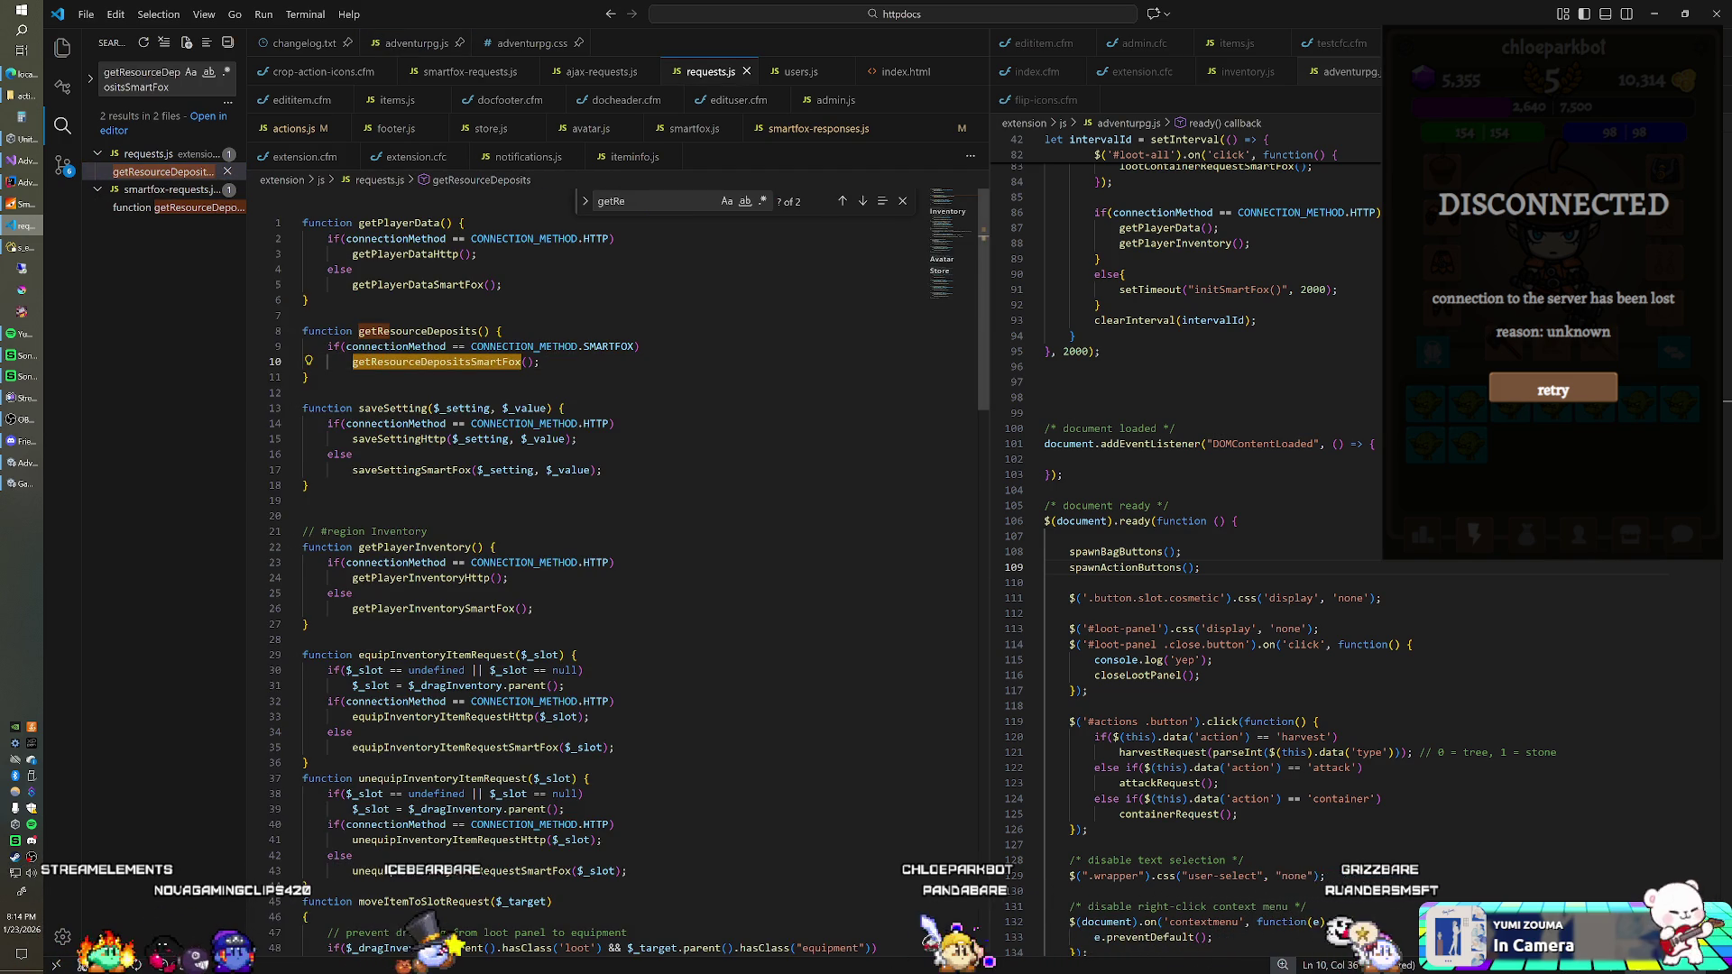
pyautogui.click(414, 331)
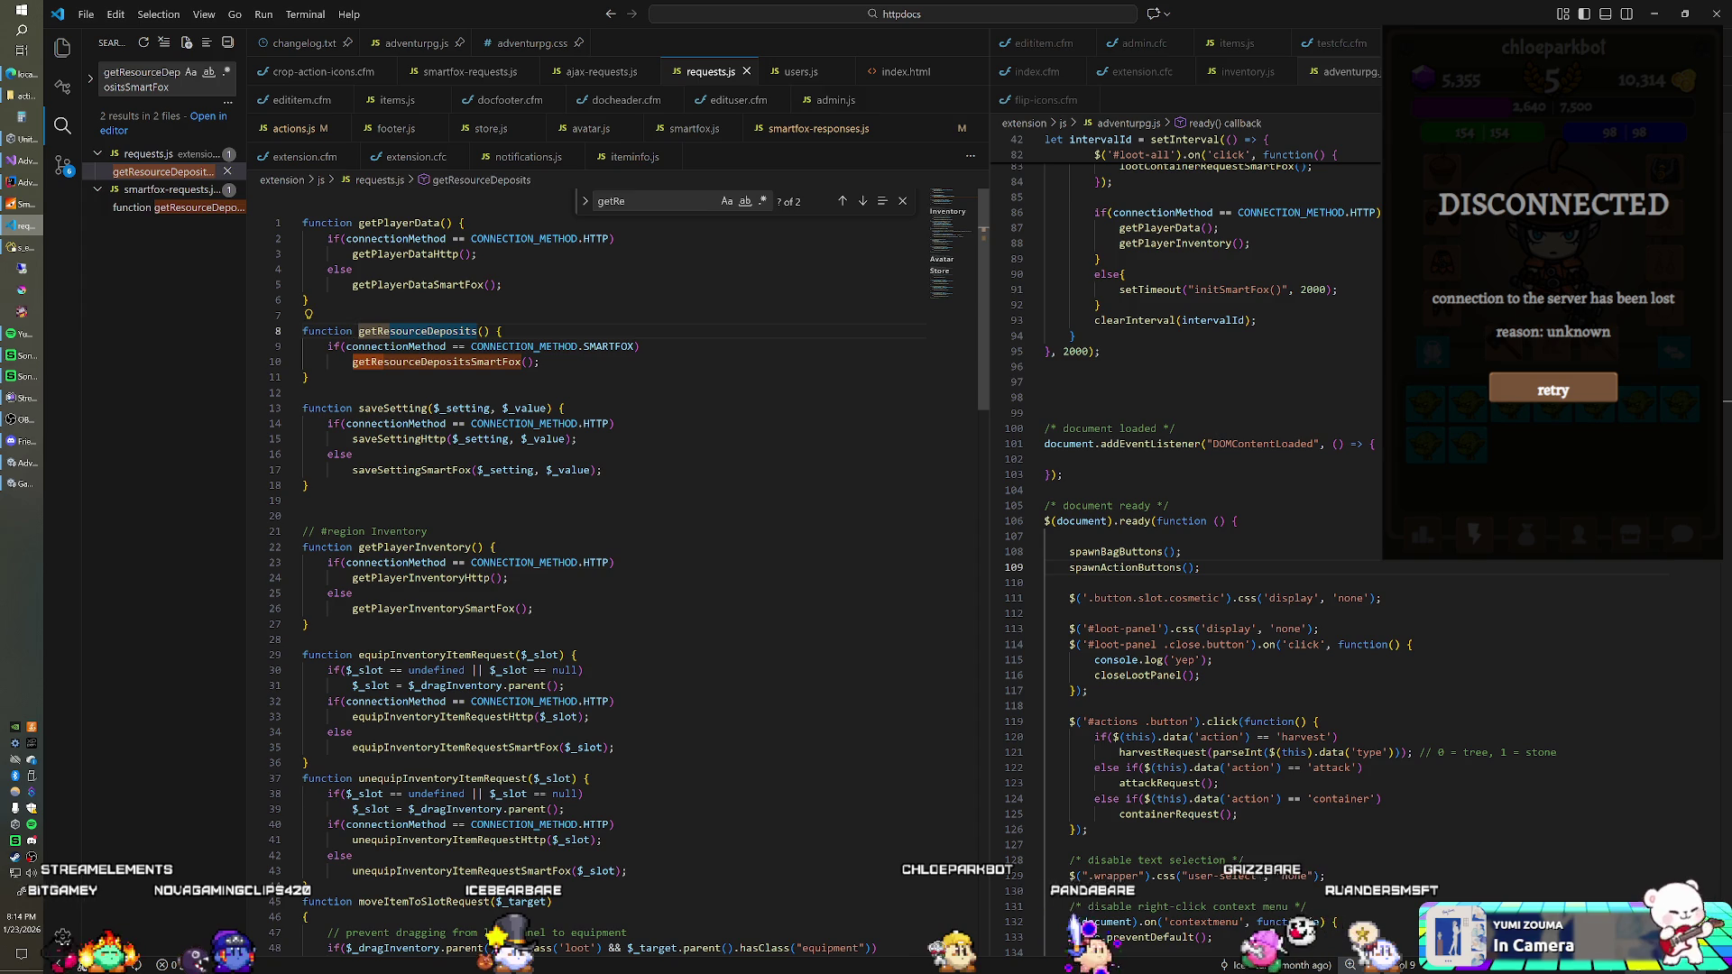
pyautogui.doubleClick(417, 331)
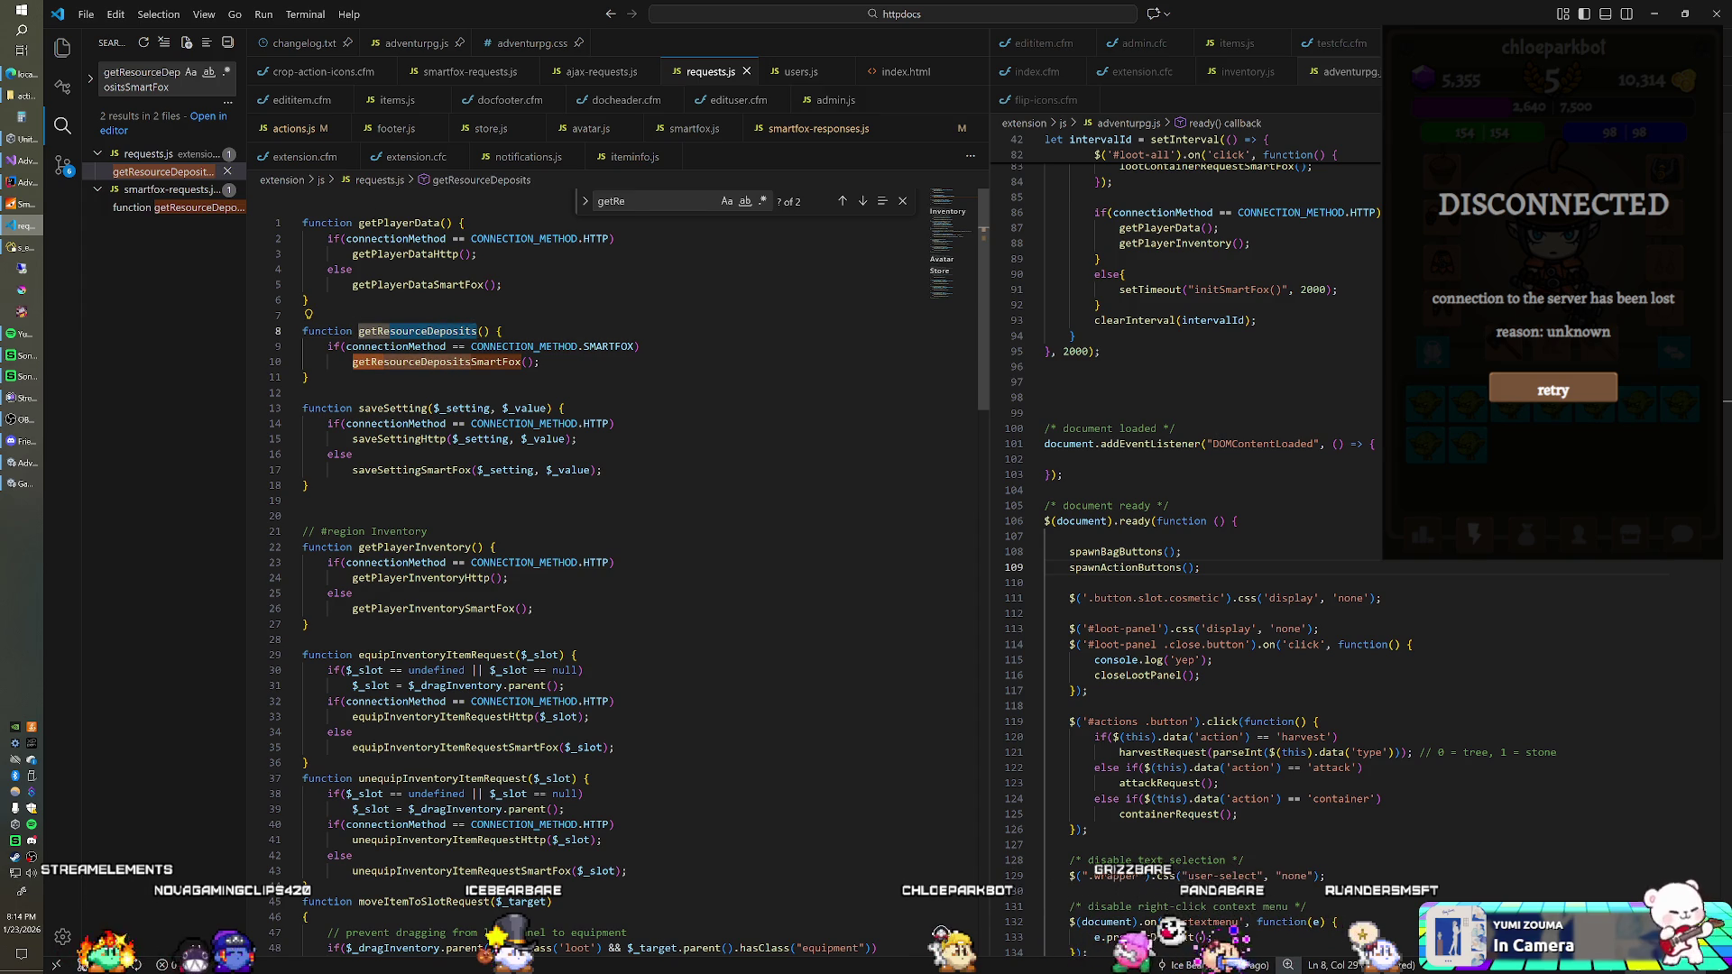
pyautogui.click(182, 92)
pyautogui.press('BackSpace')
pyautogui.press('BackSpace')
pyautogui.press('BackSpace')
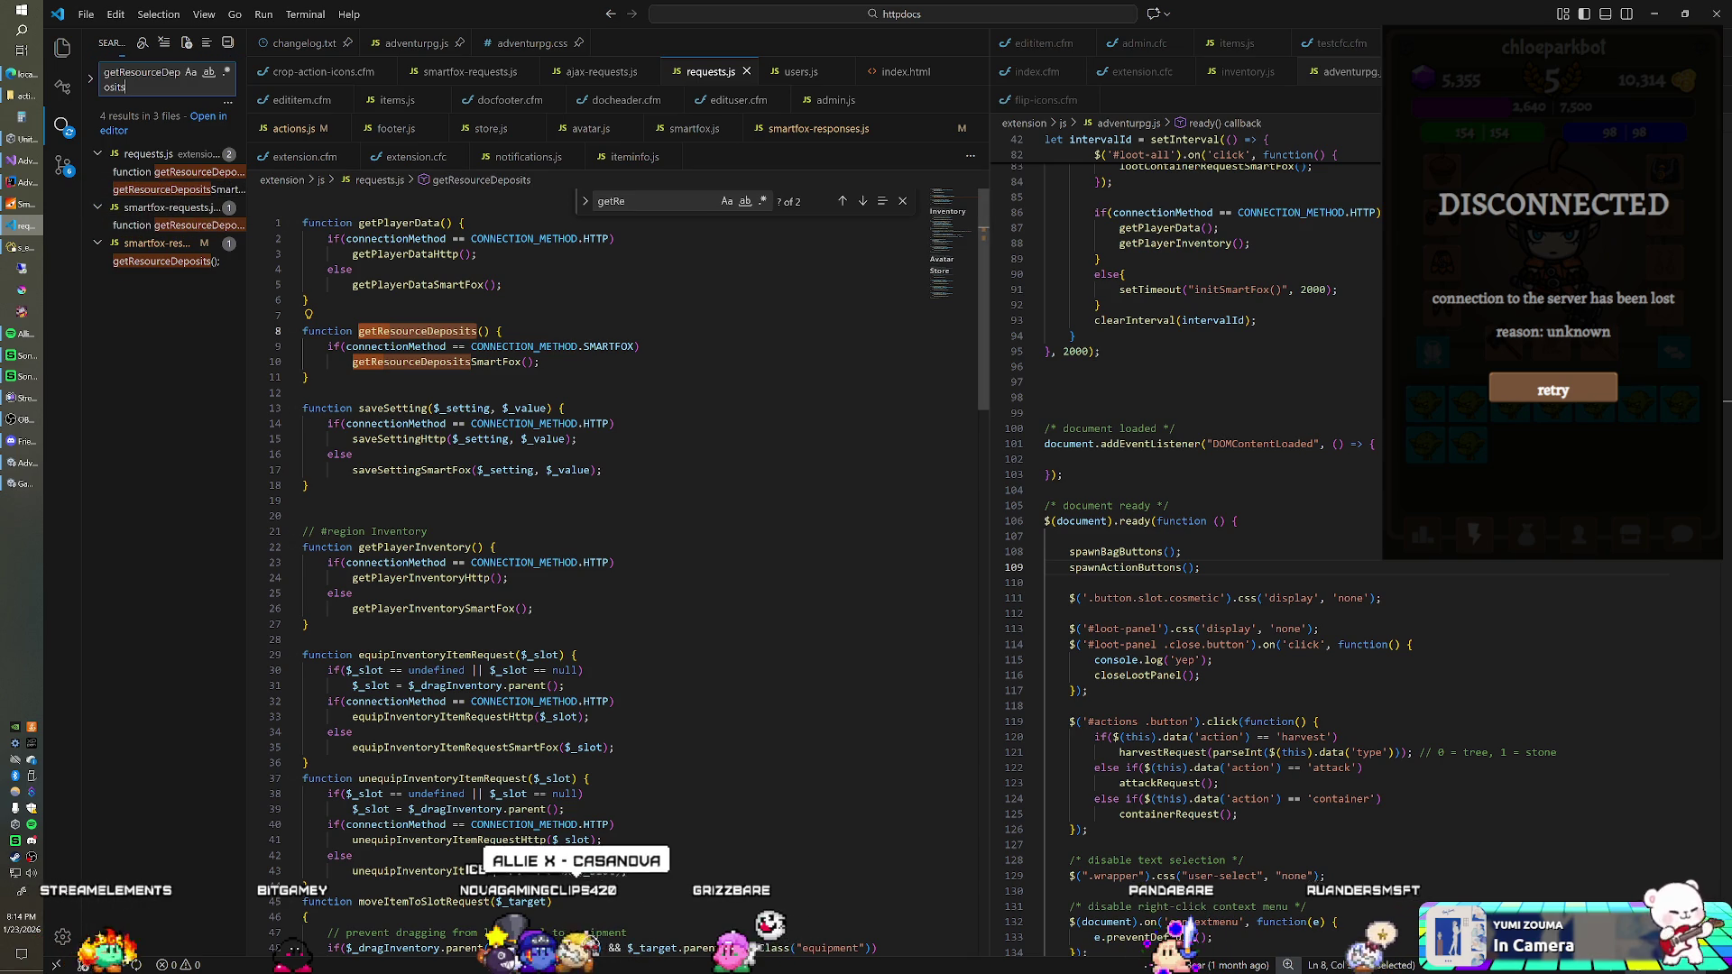
pyautogui.click(207, 260)
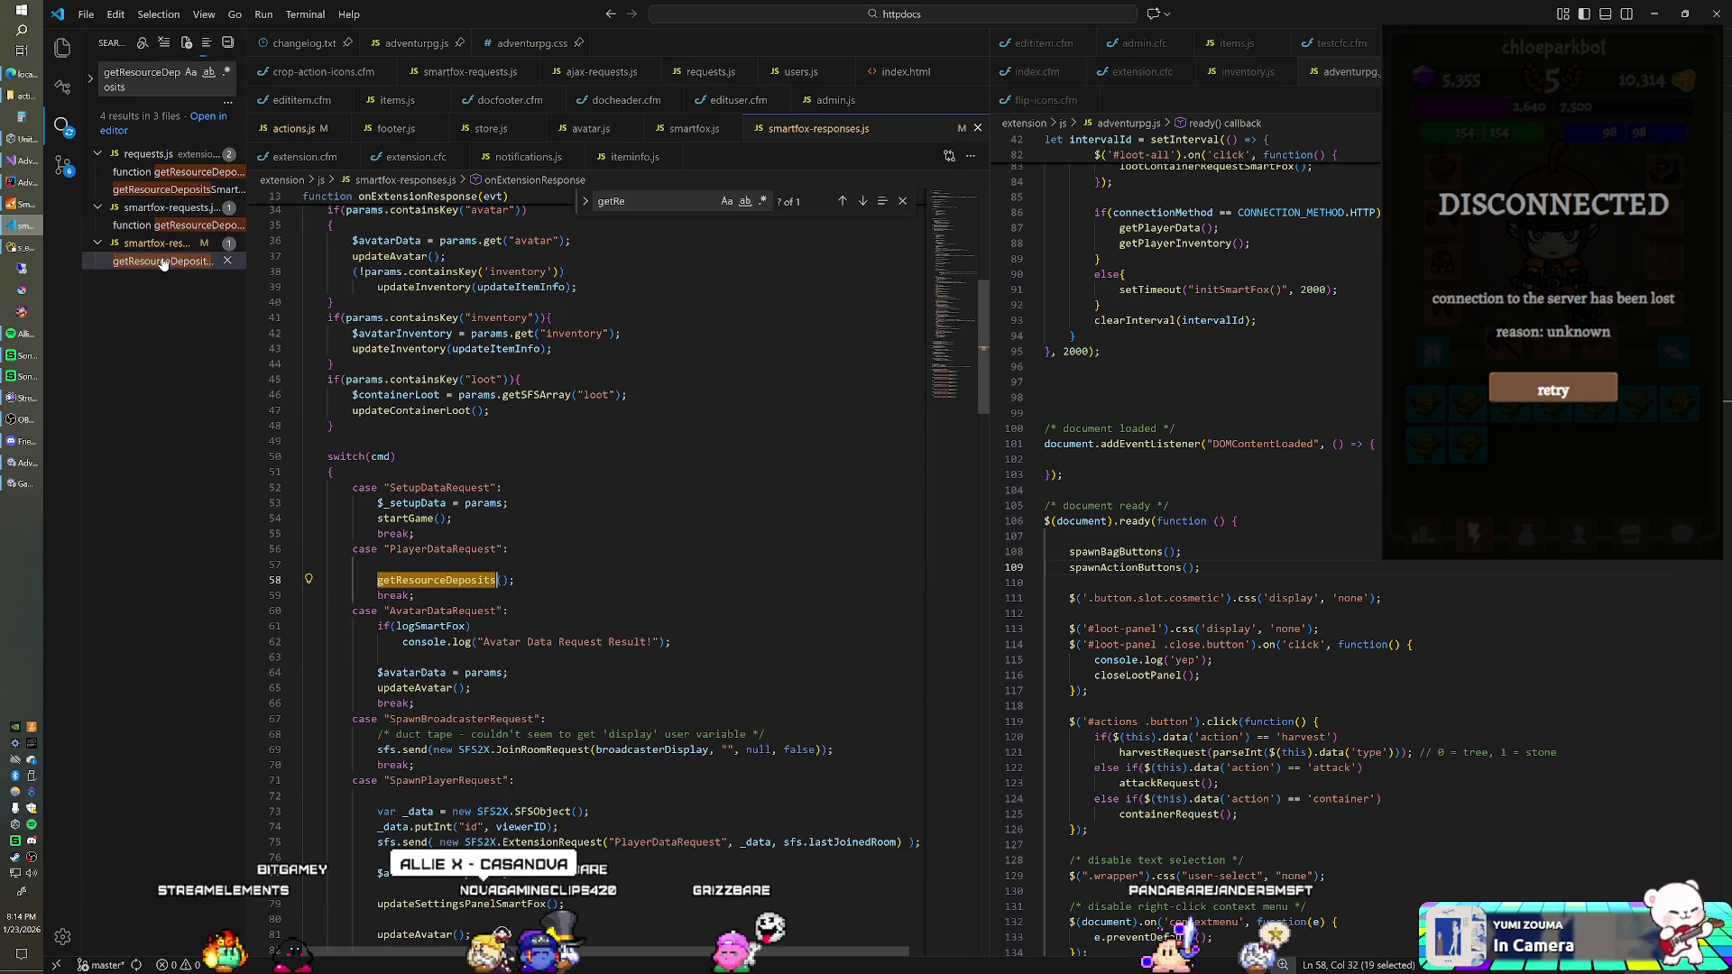
# Step: Add a getEnemies() call after getResourceDeposits() in the PlayerDataRequest handler, then return to Unity
pyautogui.click(515, 580)
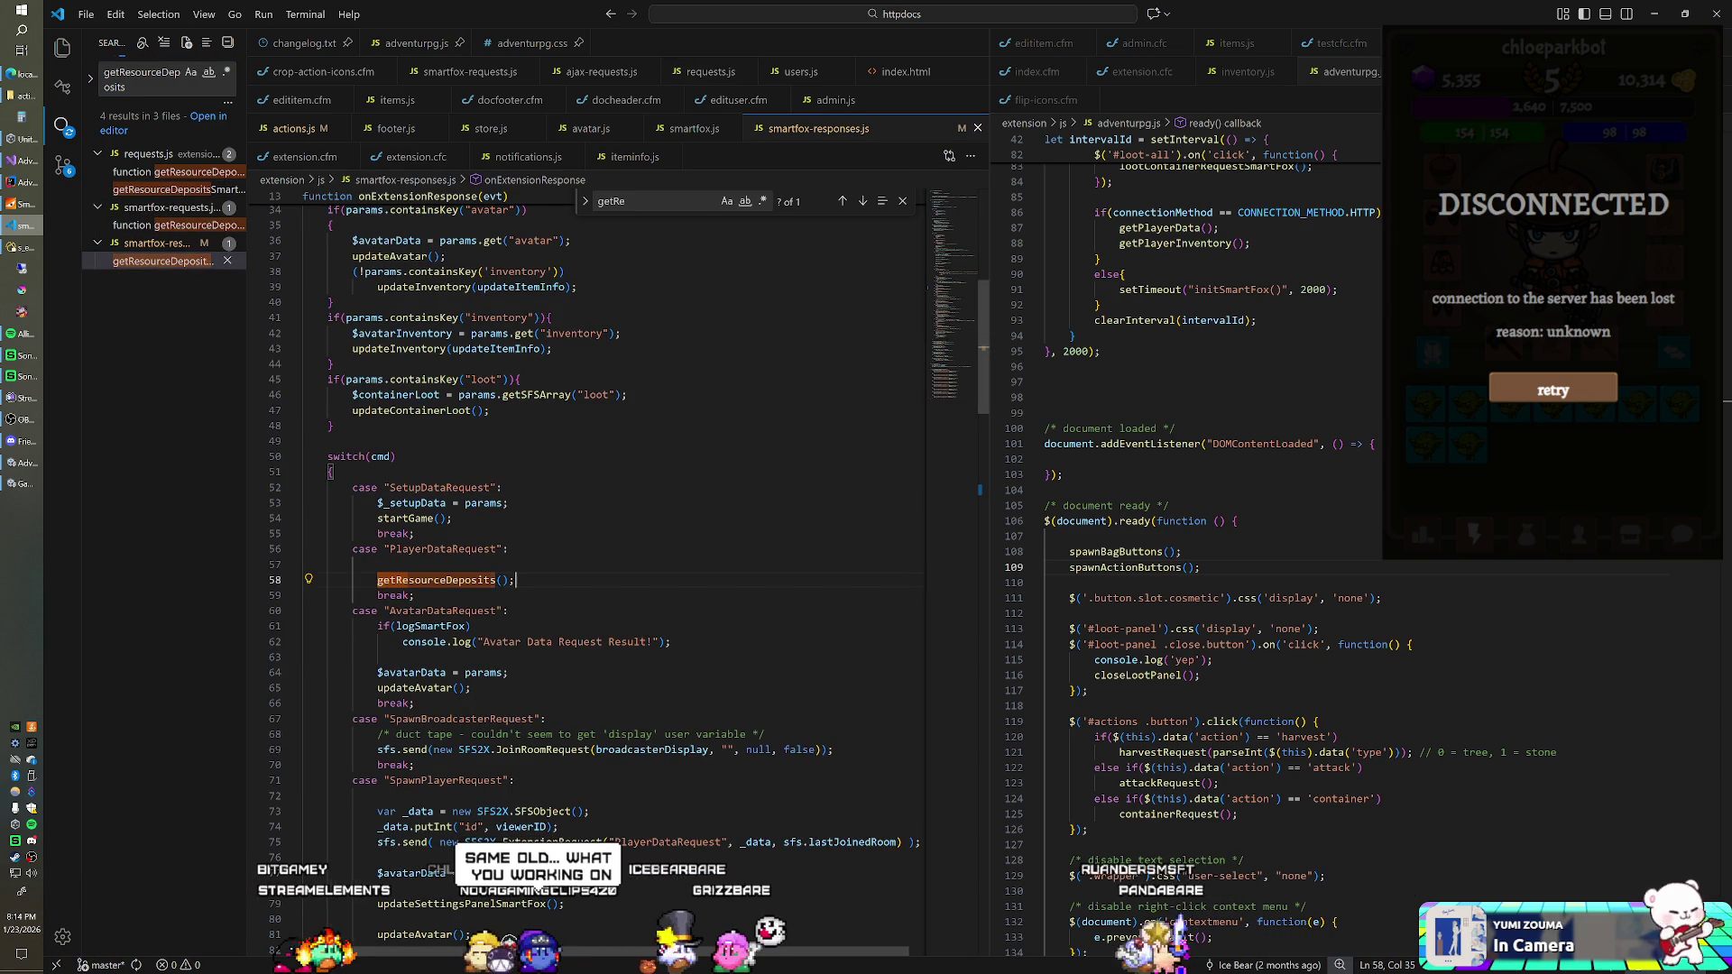
pyautogui.write('g')
pyautogui.press('Return')
pyautogui.write('getE')
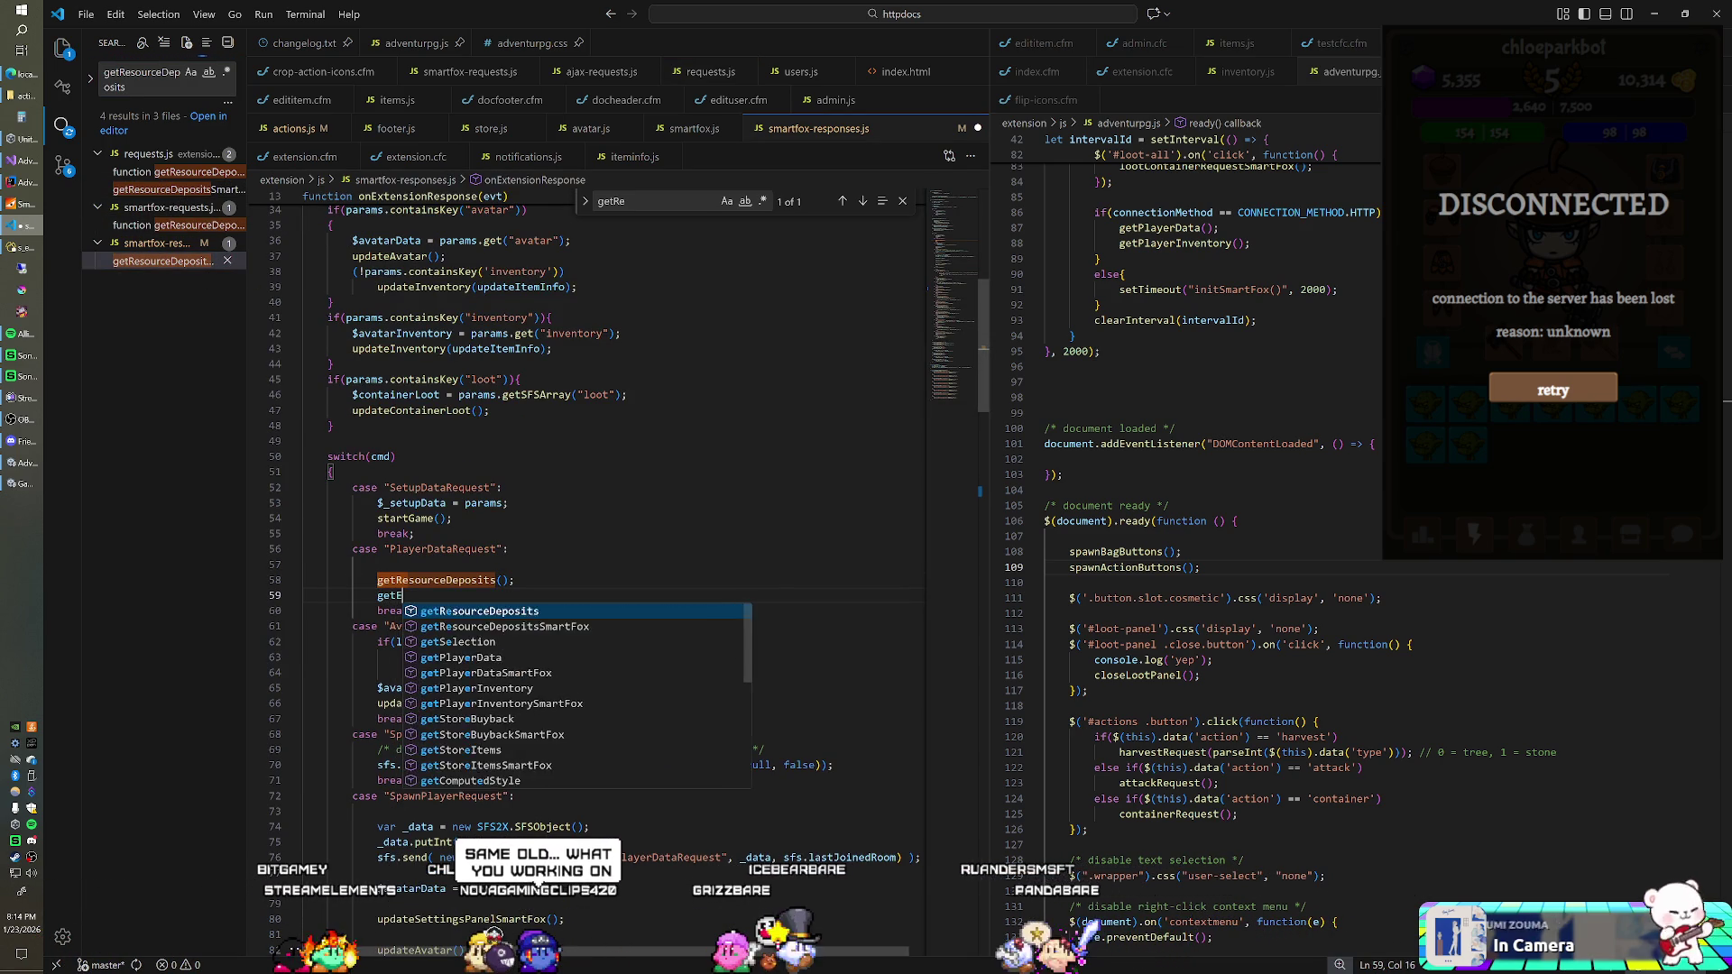
pyautogui.write('nemies')
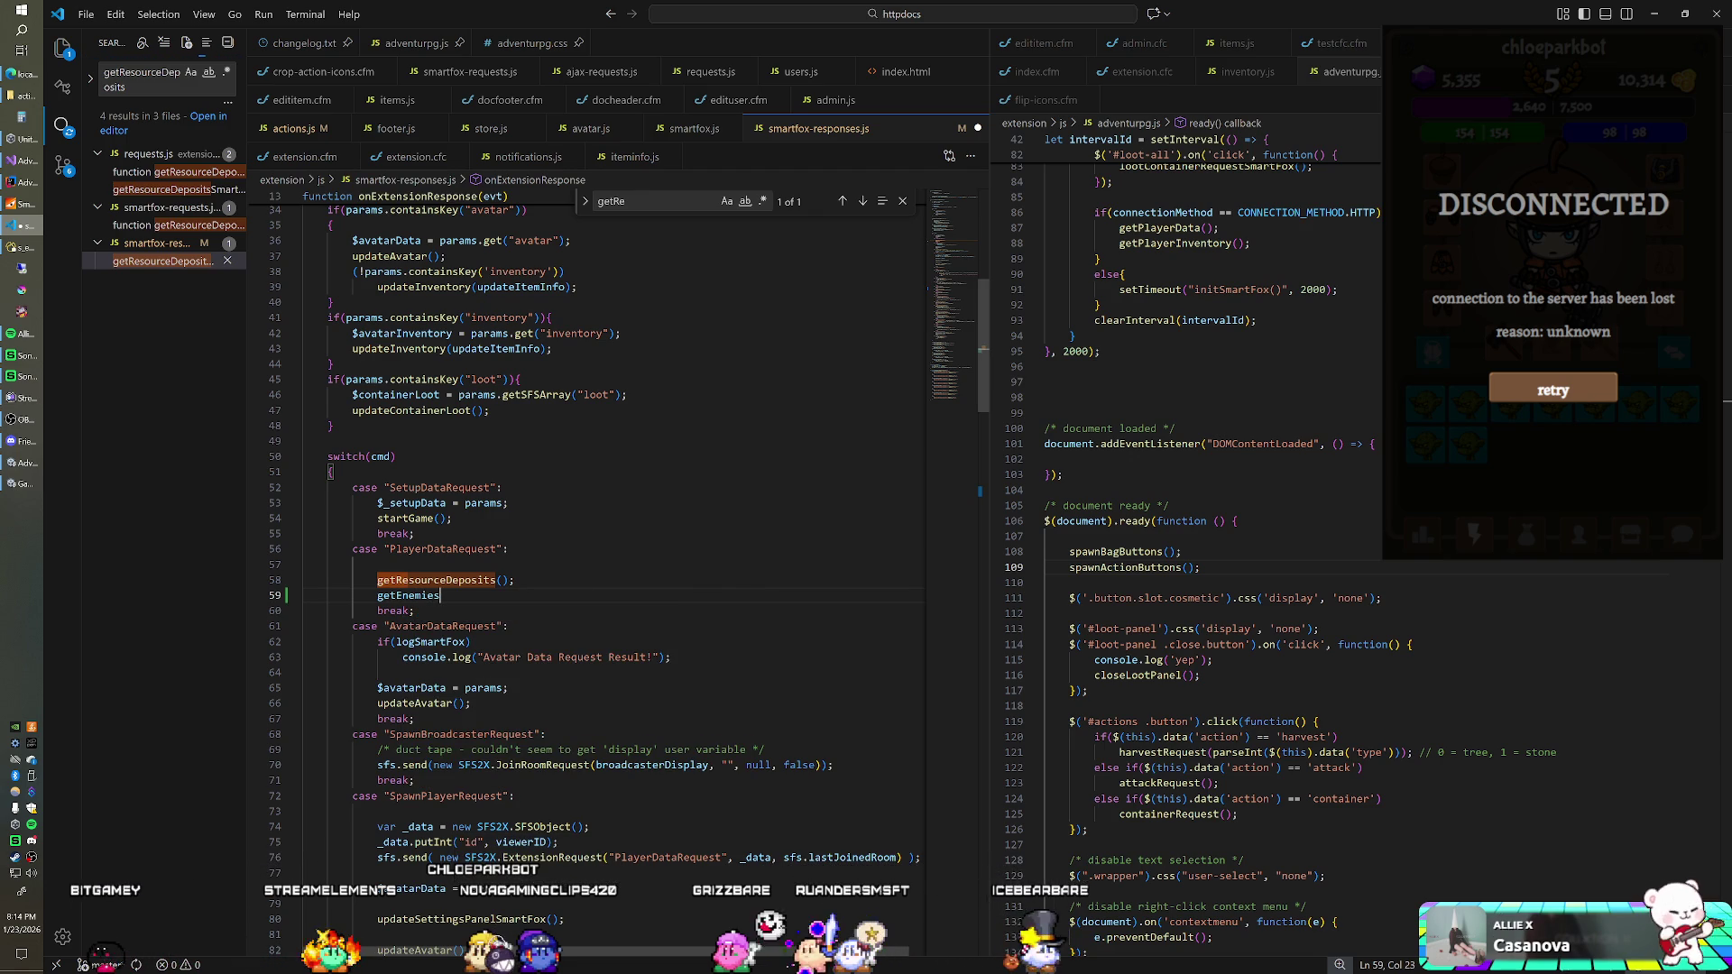
pyautogui.write('();')
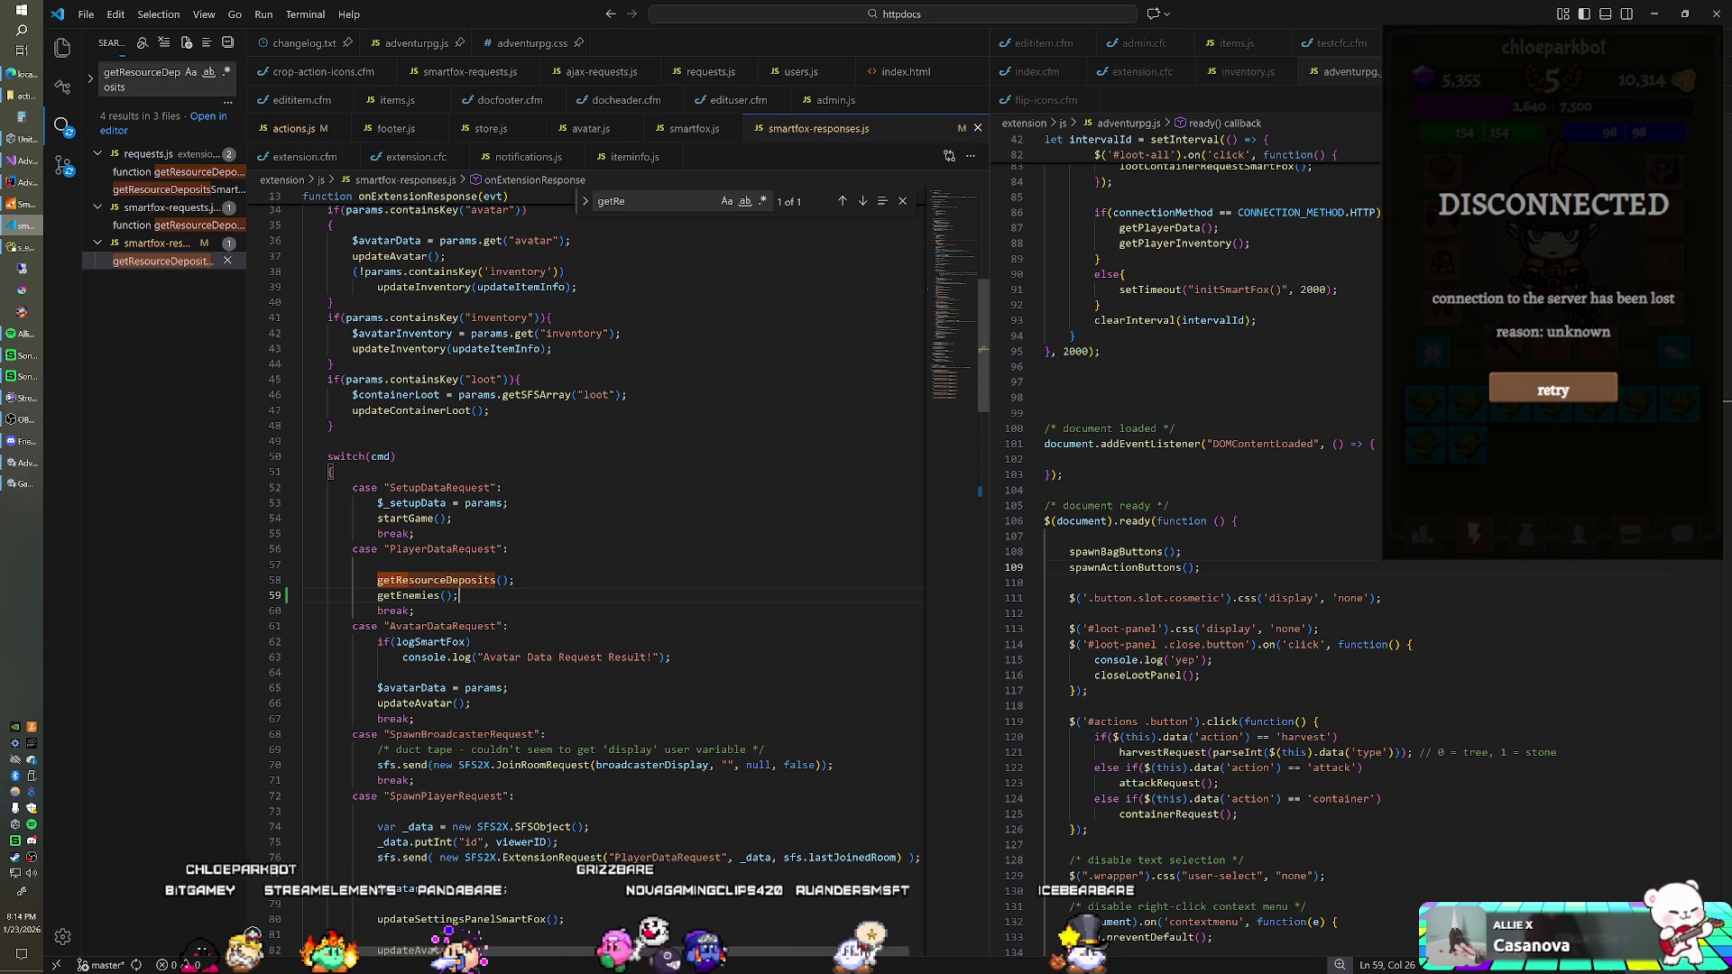
pyautogui.hotkey('alt', 'Tab')
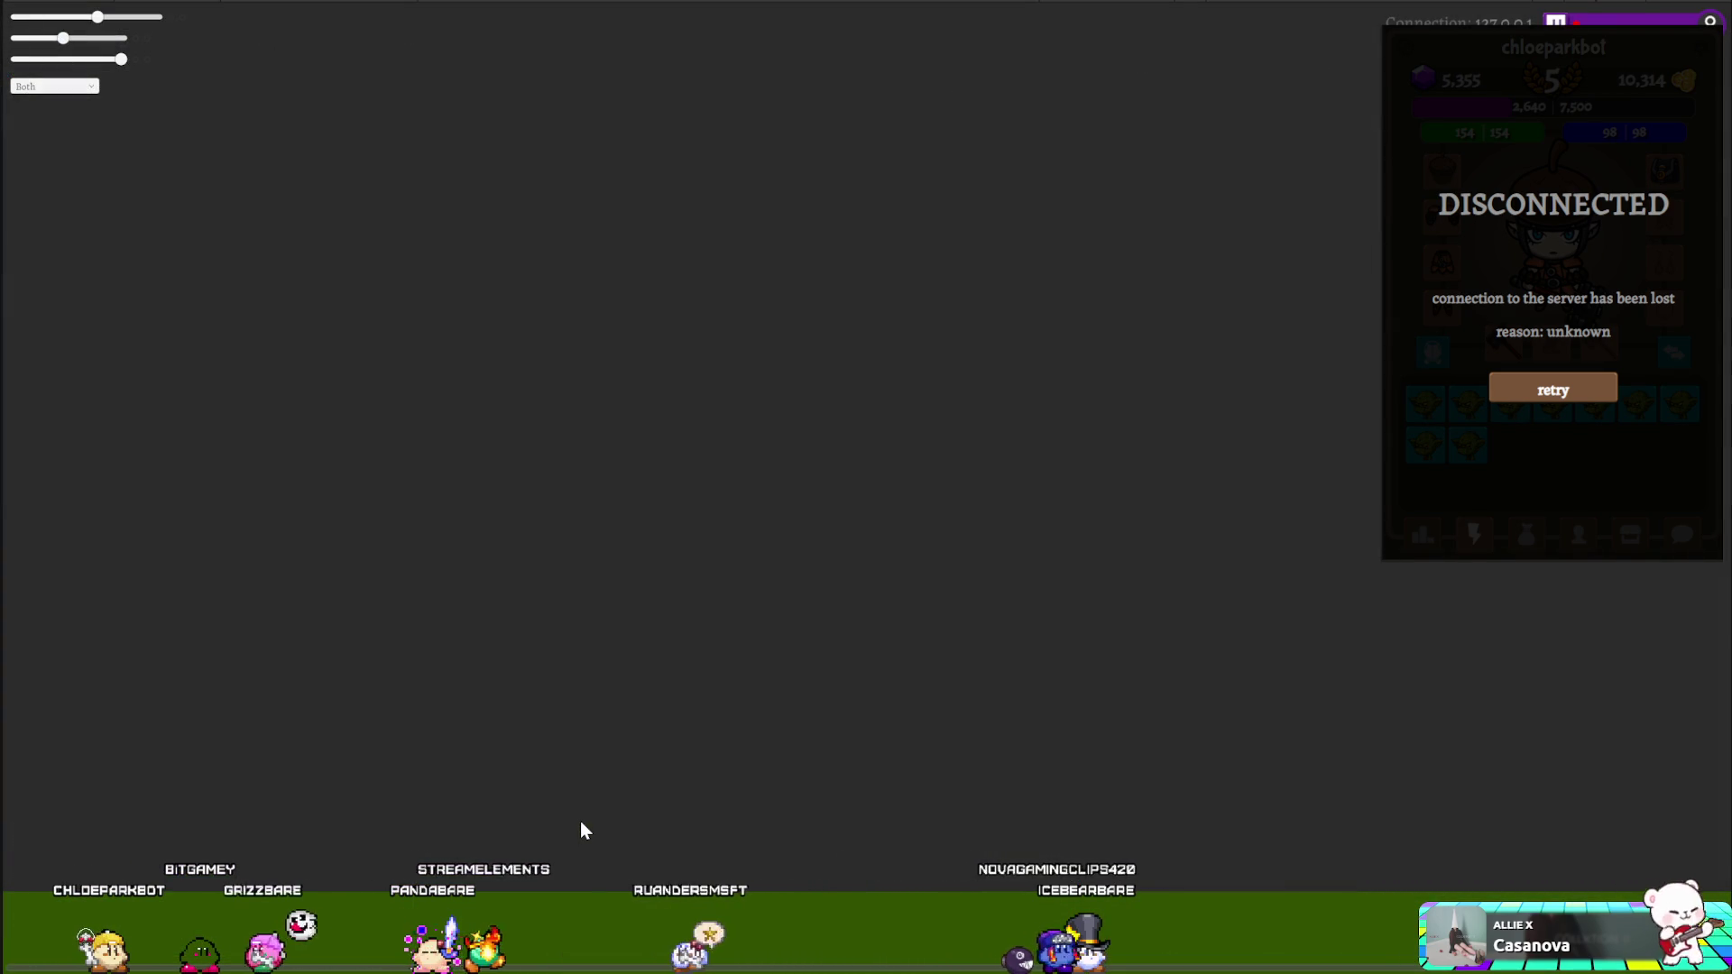
# Step: Reload the game overlay and zoom out the scene with the top debug slider
pyautogui.hotkey('ctrl', 'p')
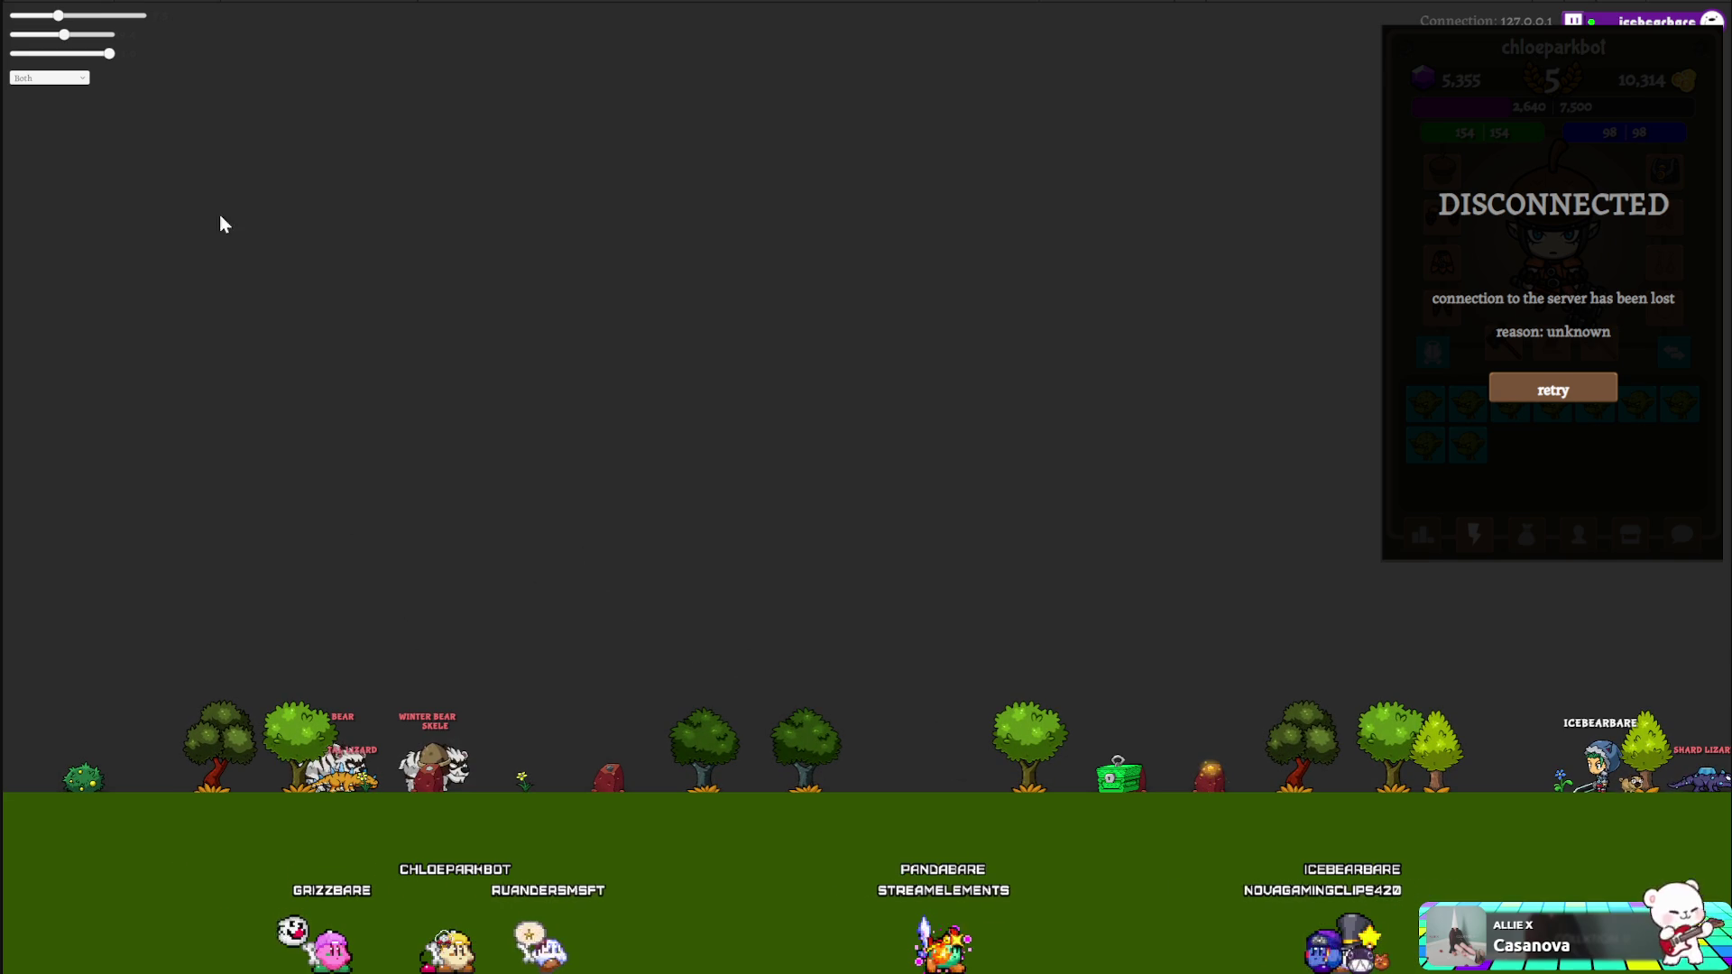
pyautogui.moveTo(58, 16)
pyautogui.mouseDown()
pyautogui.moveTo(16, 30)
pyautogui.moveTo(60, 18)
pyautogui.mouseUp()
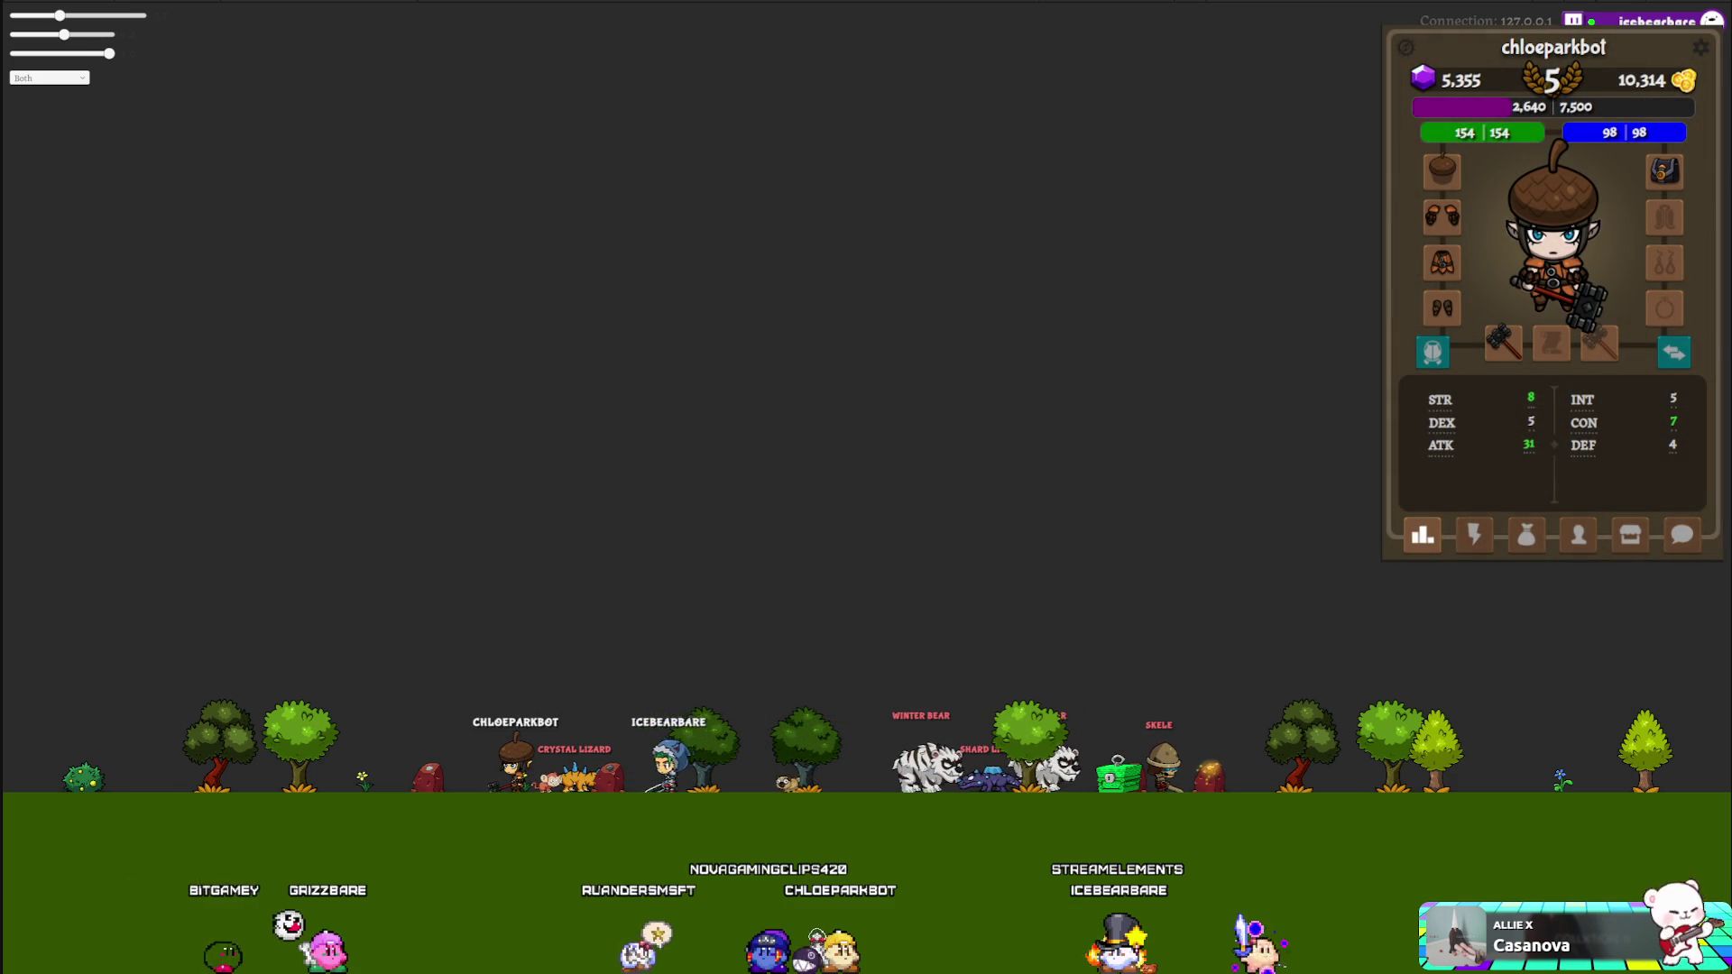
# Step: Check the resource tiles and character stats tabs, then open the inventory bag
pyautogui.click(1473, 539)
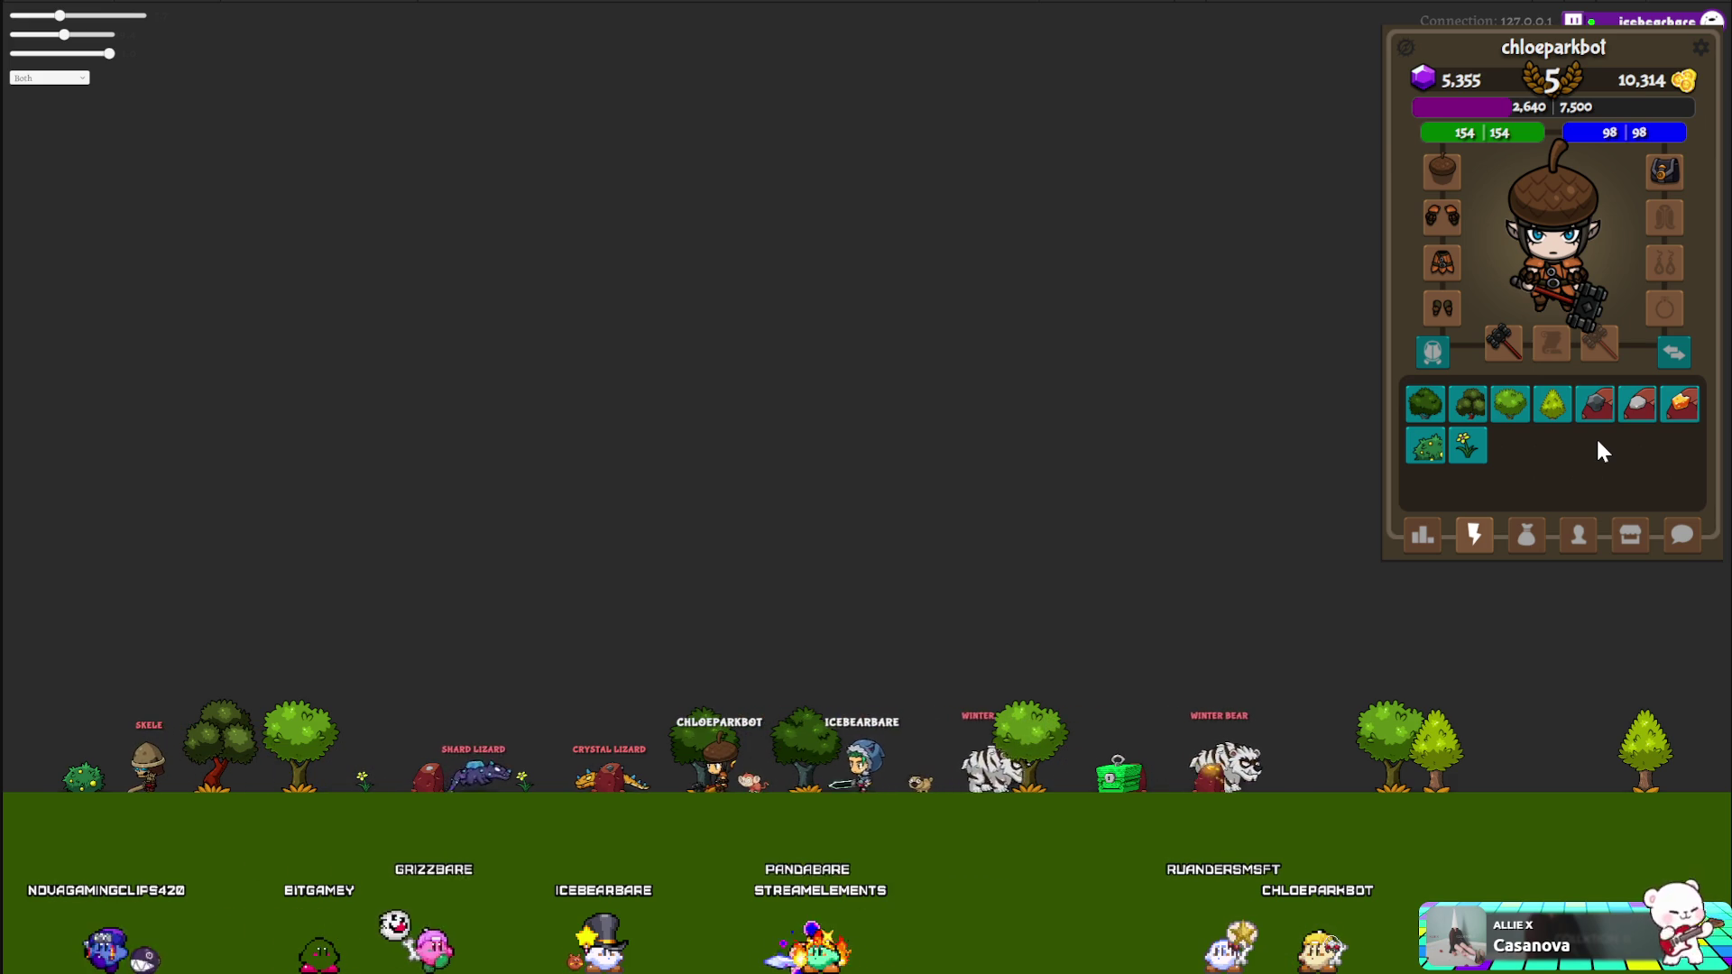
pyautogui.click(1422, 535)
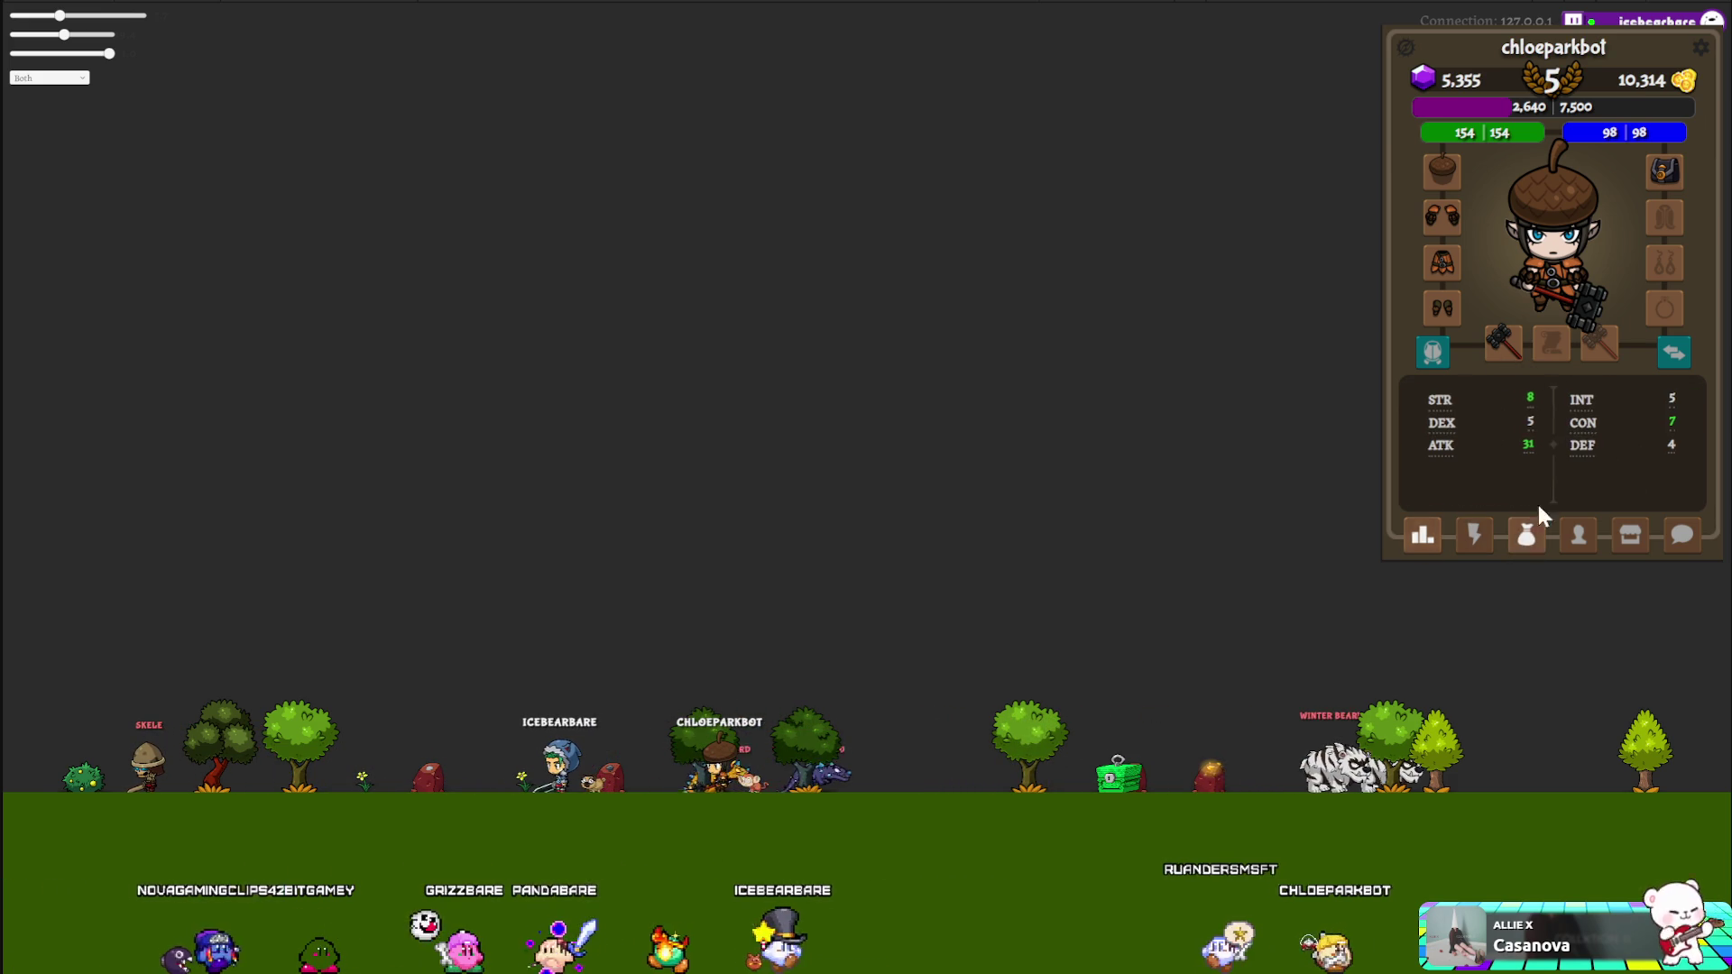
pyautogui.click(1526, 534)
# Step: Move the boots and acorn hat into the inventory and back onto the character
pyautogui.moveTo(1441, 310)
pyautogui.mouseDown()
pyautogui.moveTo(1422, 455)
pyautogui.moveTo(1442, 310)
pyautogui.mouseUp()
pyautogui.moveTo(1442, 172)
pyautogui.mouseDown()
pyautogui.moveTo(1439, 232)
pyautogui.moveTo(1511, 445)
pyautogui.mouseUp()
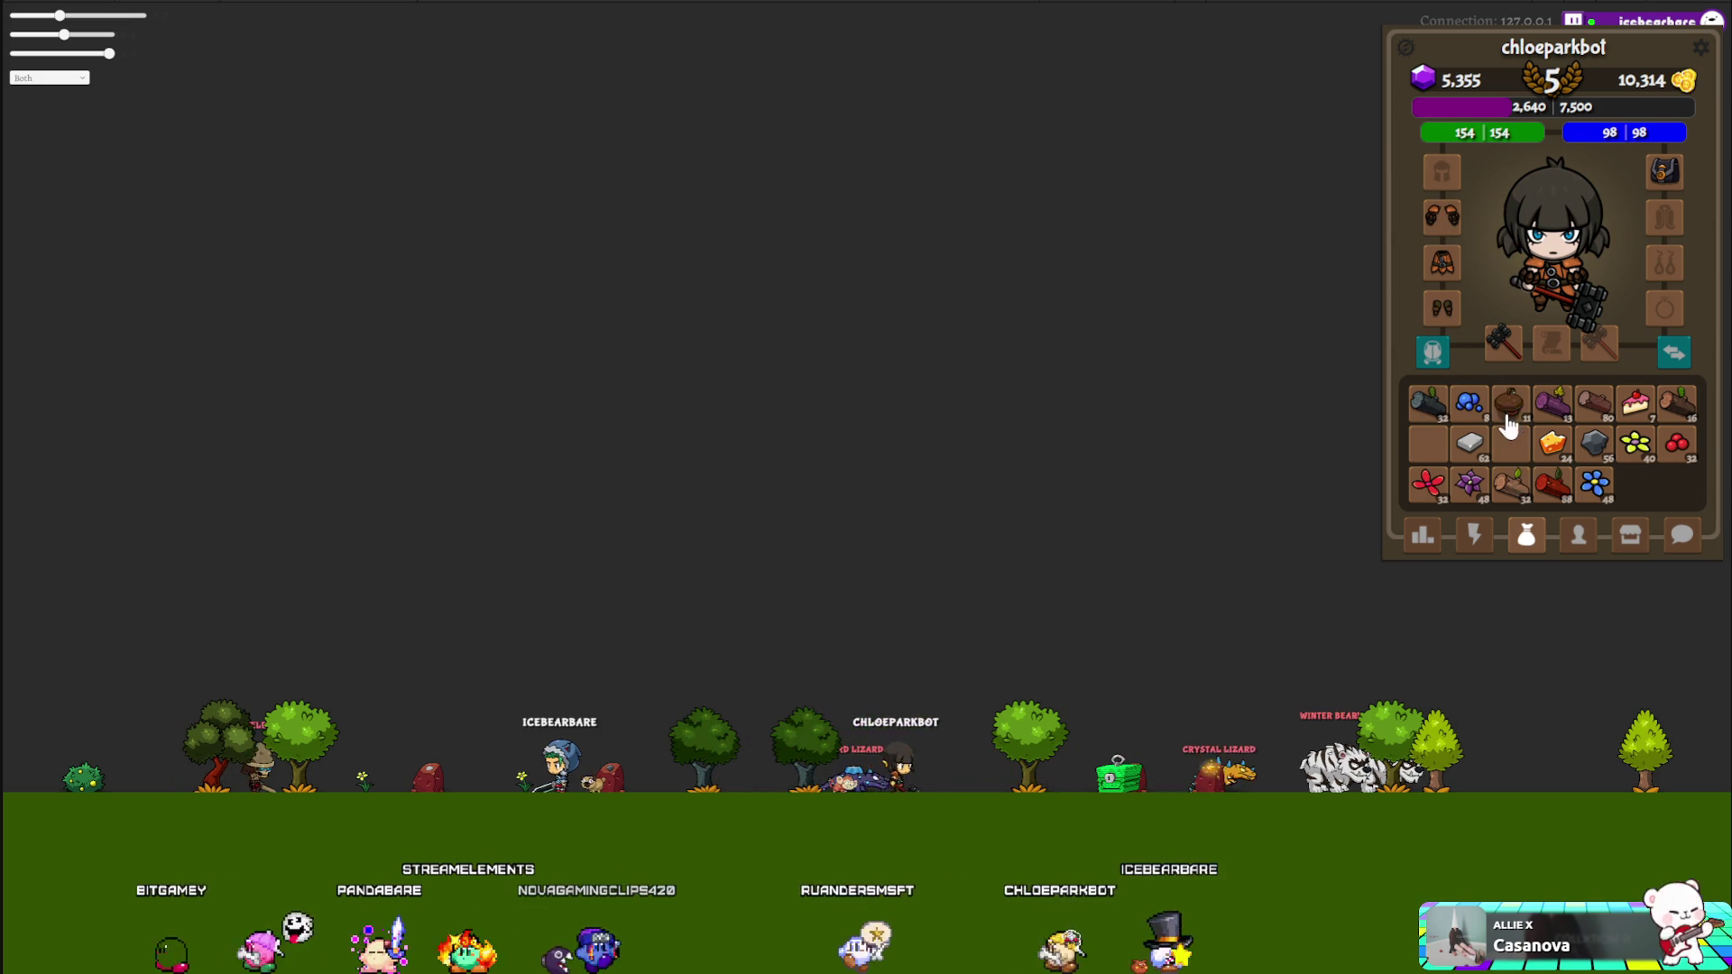
pyautogui.moveTo(1511, 442); pyautogui.dragTo(1442, 172)
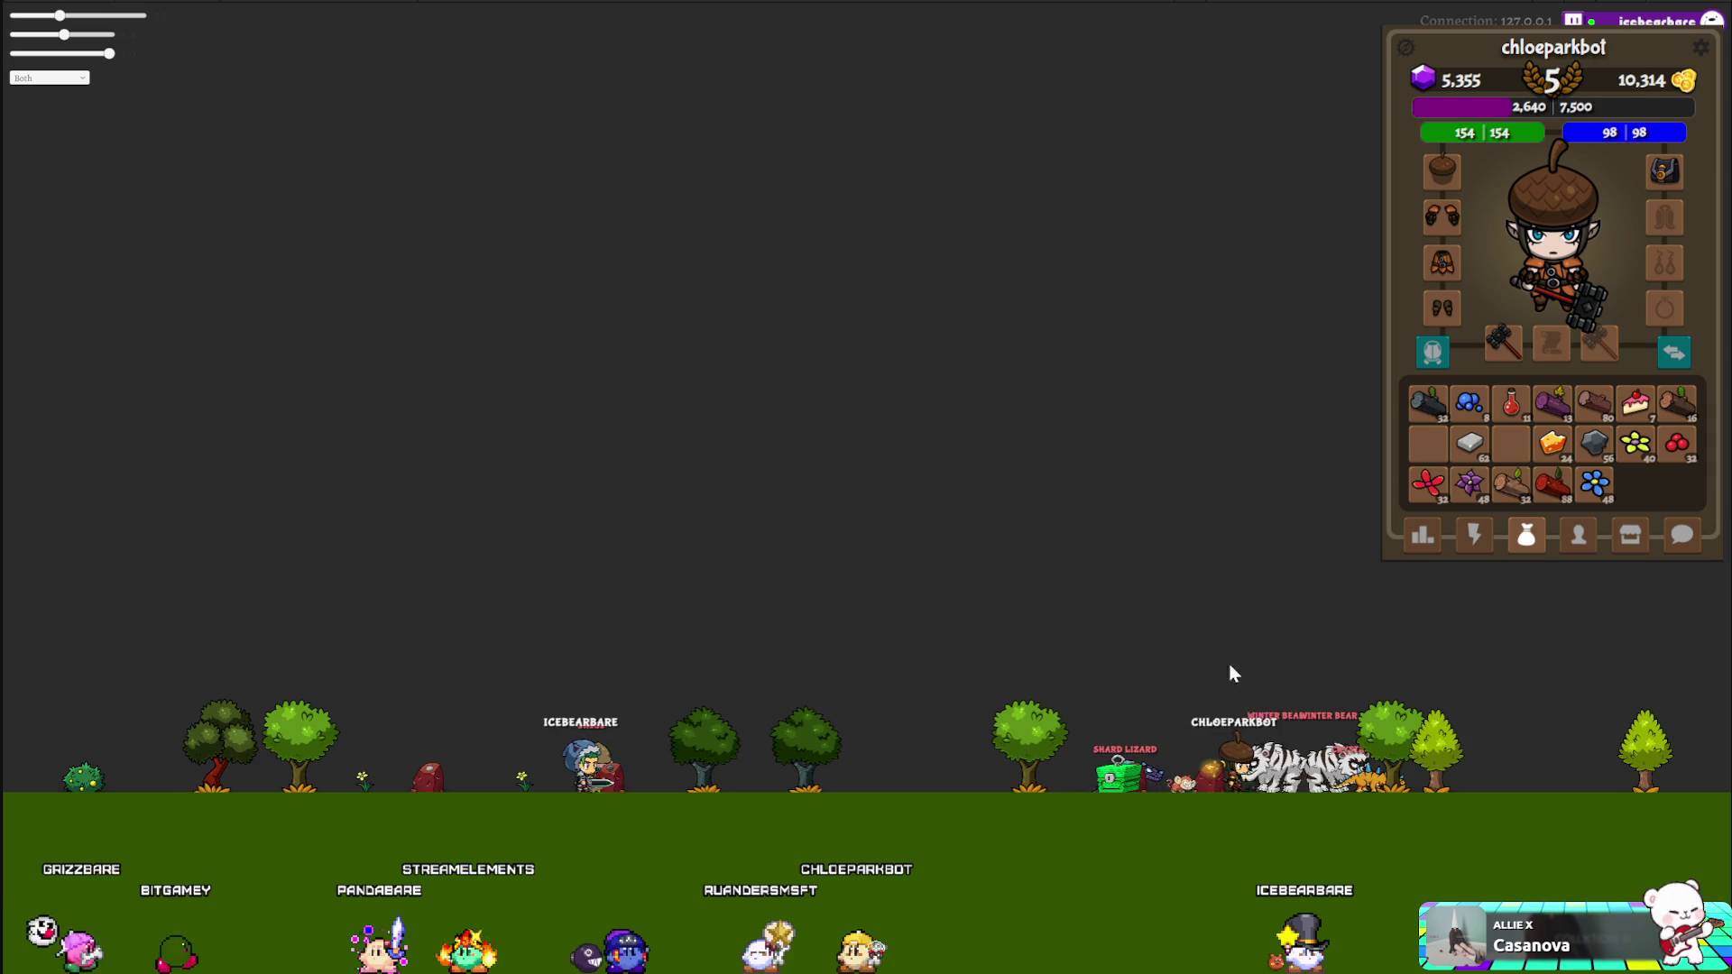